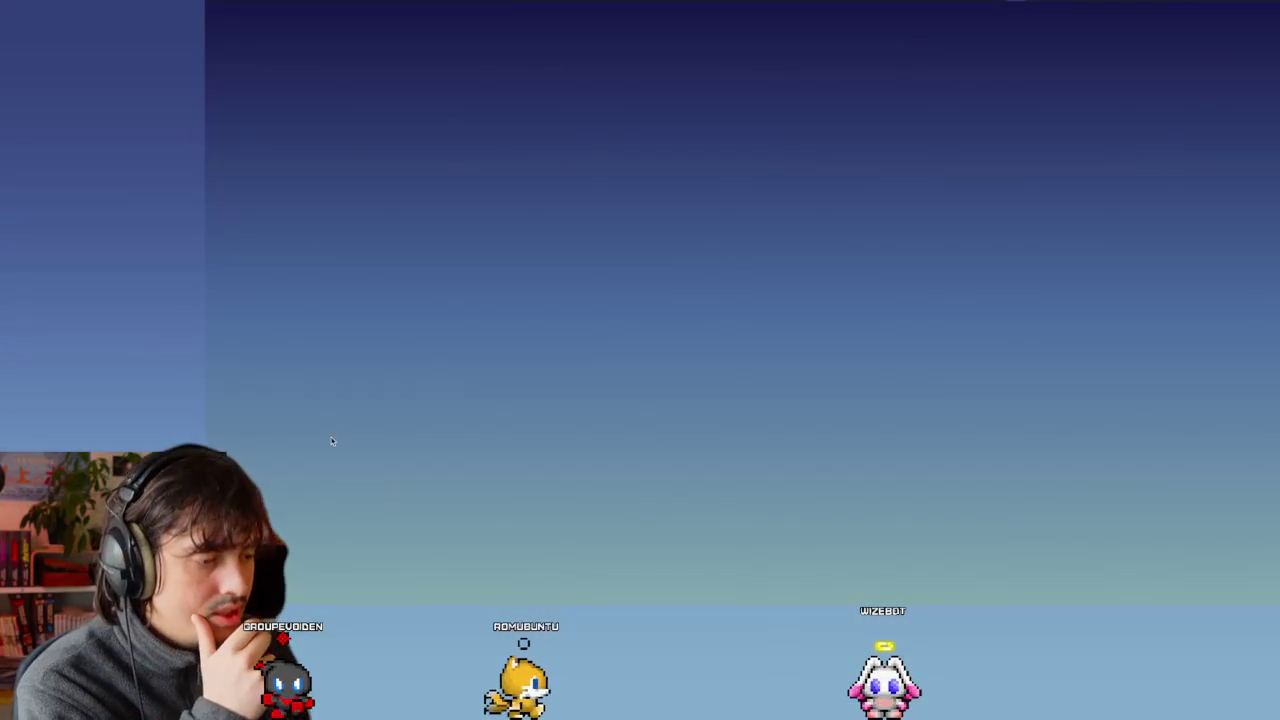
- Open and dismiss the Raycast launcher, then bring Aseprite with GK_Slime.png back to the front
key(alt+space)
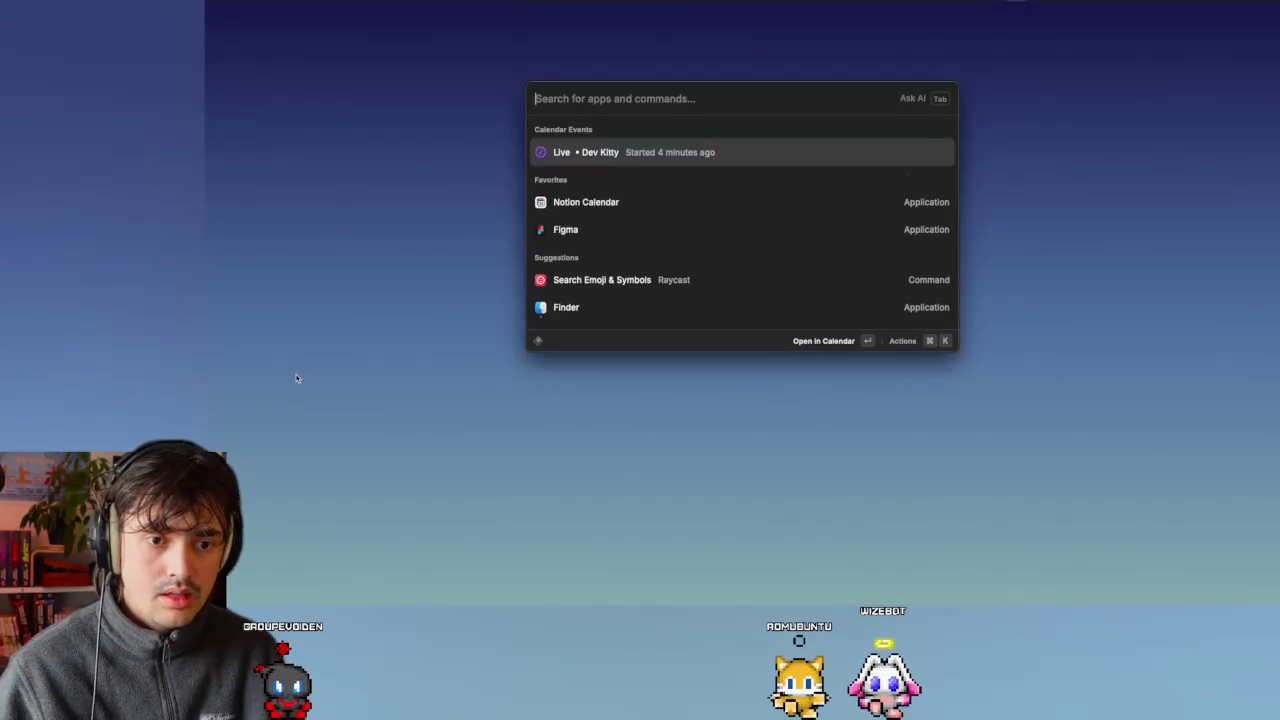
key(Escape)
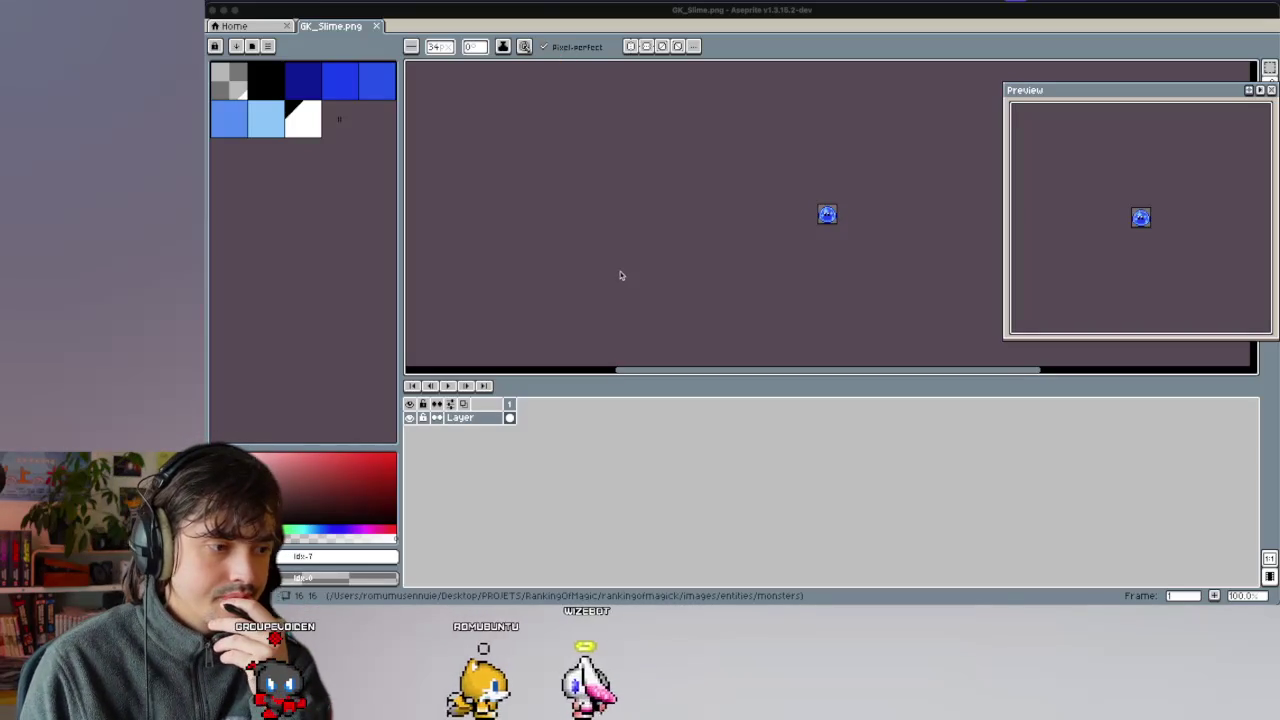
click(768, 209)
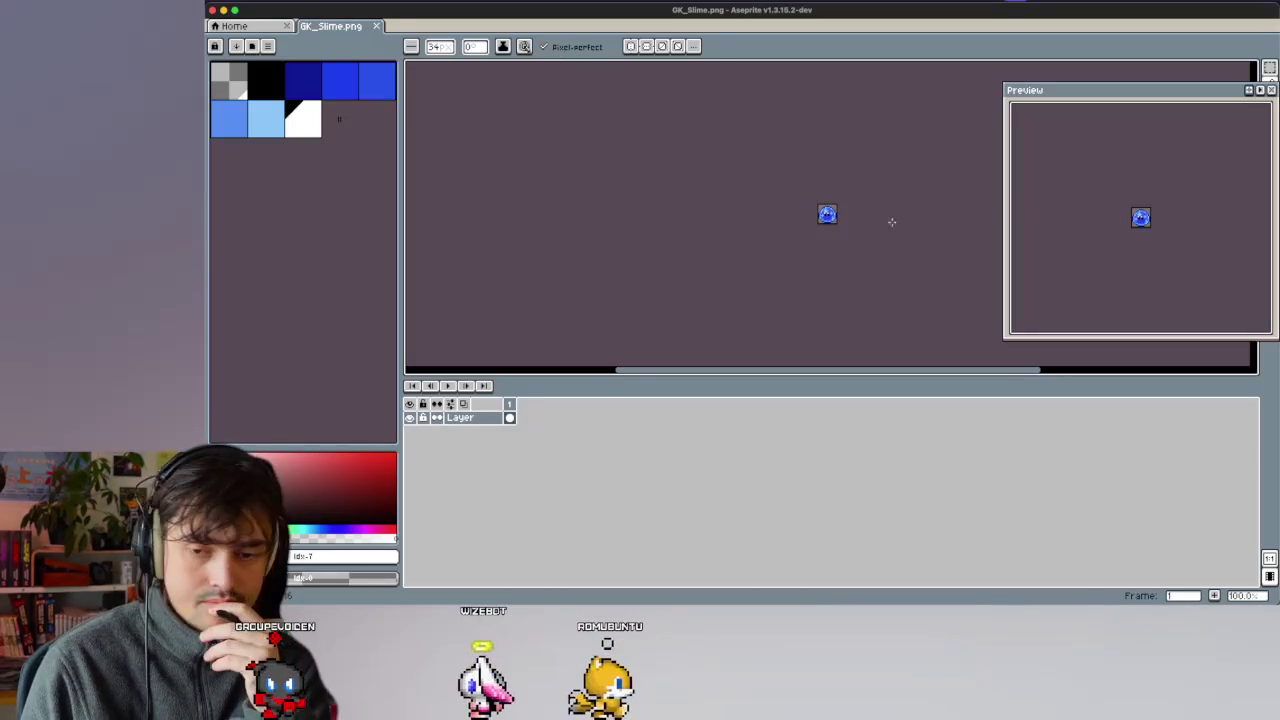
- Zoom into the slime, move the Preview window down and left, and set brush size to 1
scroll(816, 187, up, 1)
scroll(816, 187, up, 1)
scroll(816, 187, up, 2)
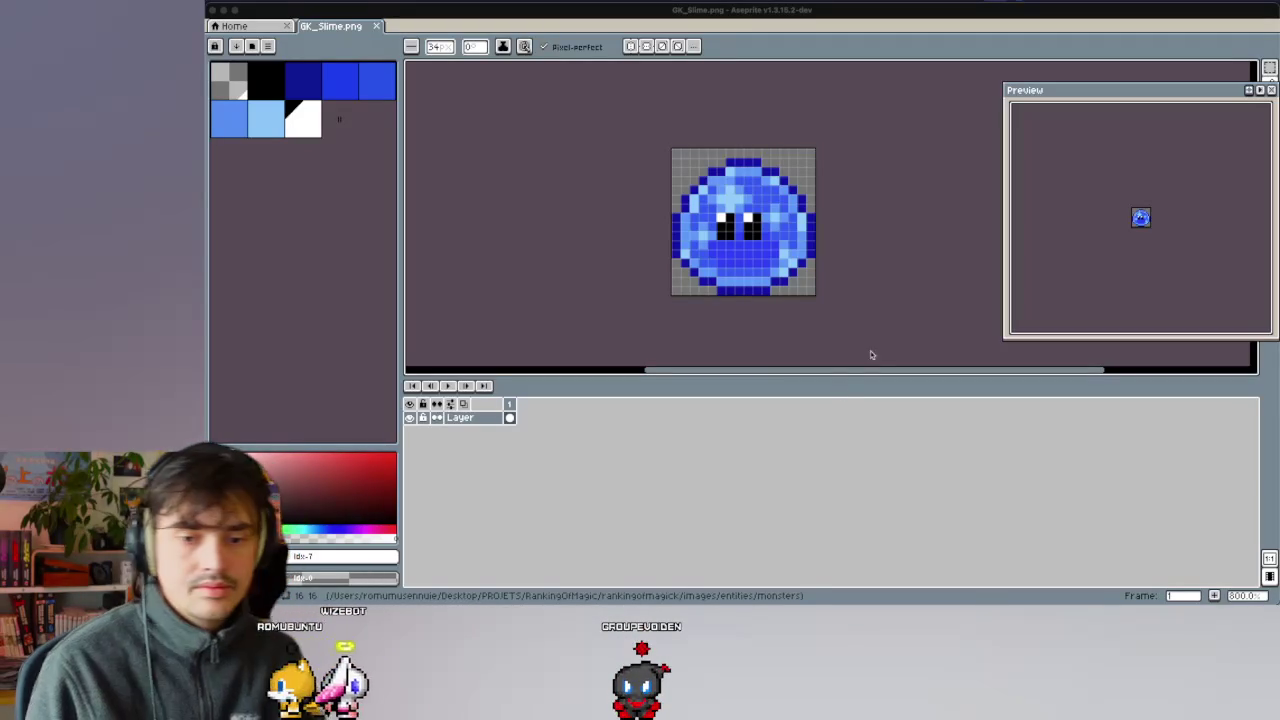
drag(813, 161, 683, 161)
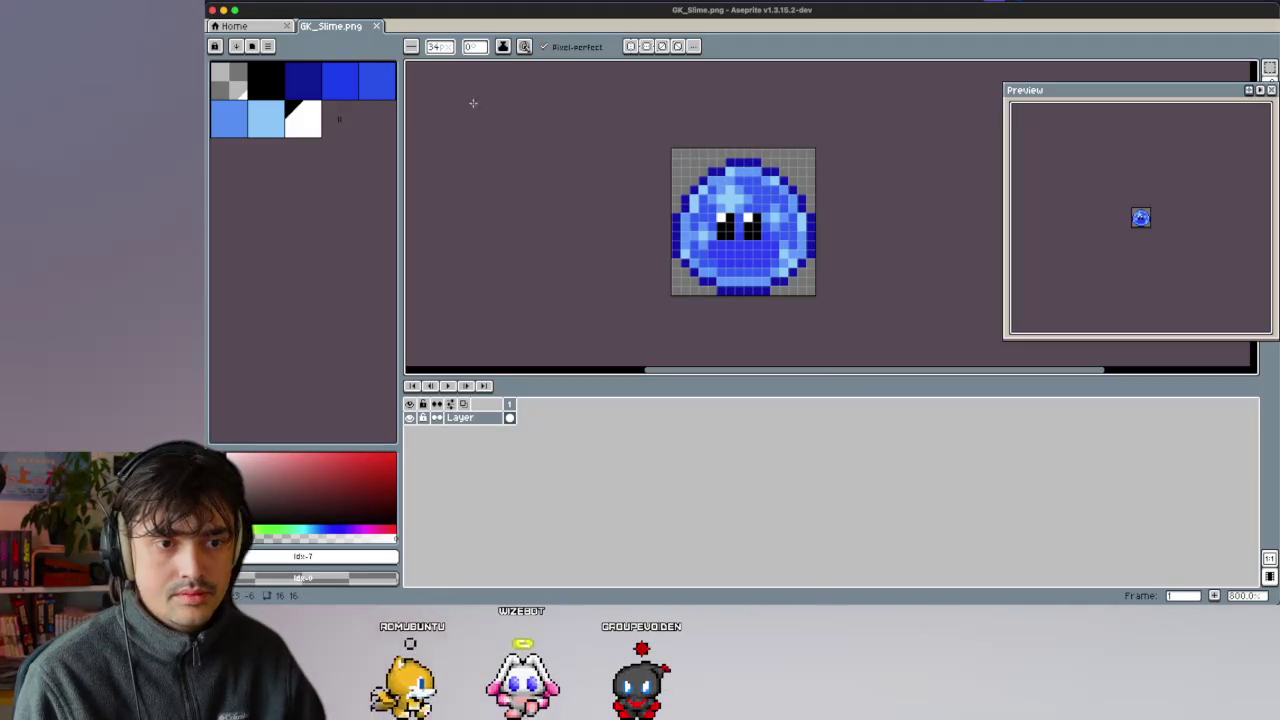
drag(1095, 92, 1038, 115)
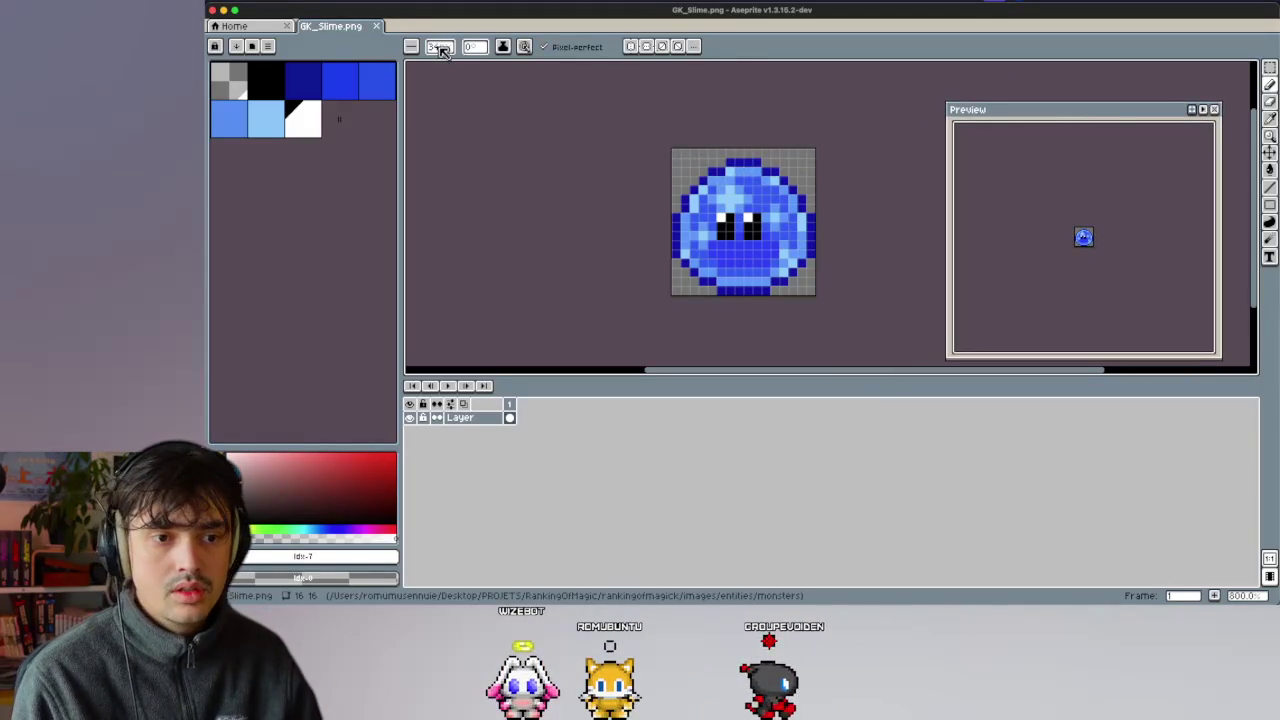
drag(484, 70, 430, 79)
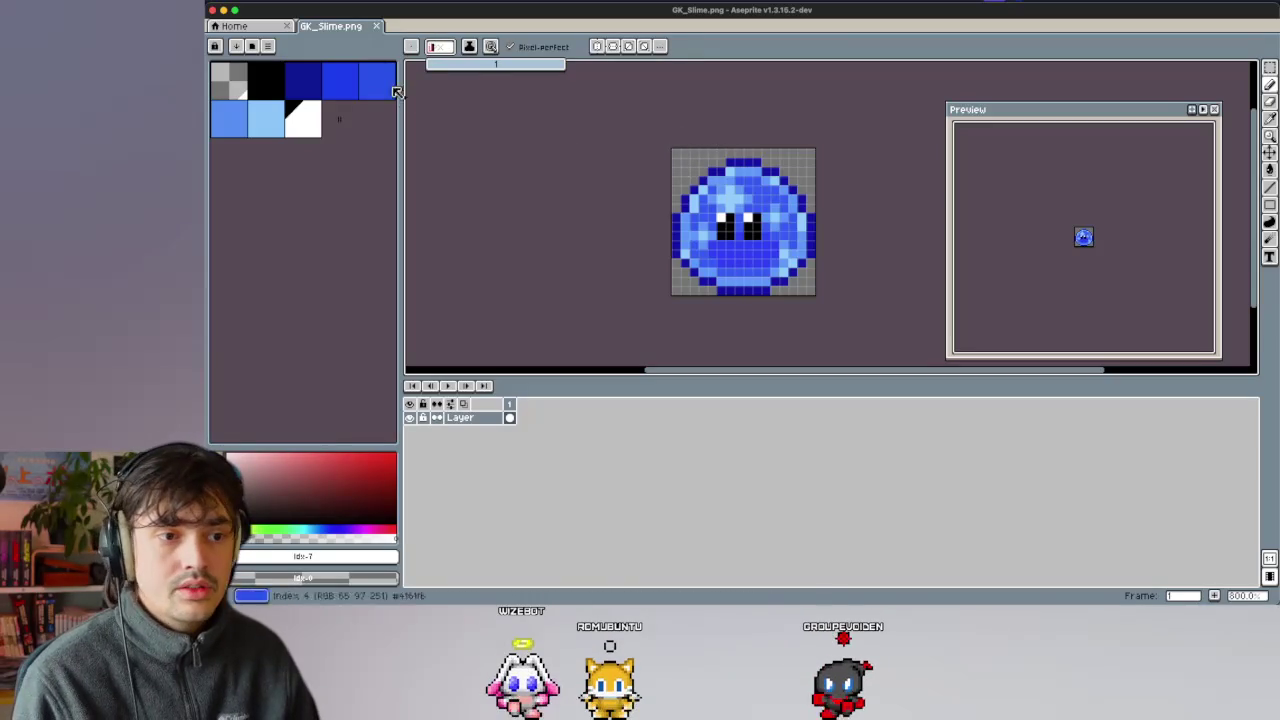
click(267, 46)
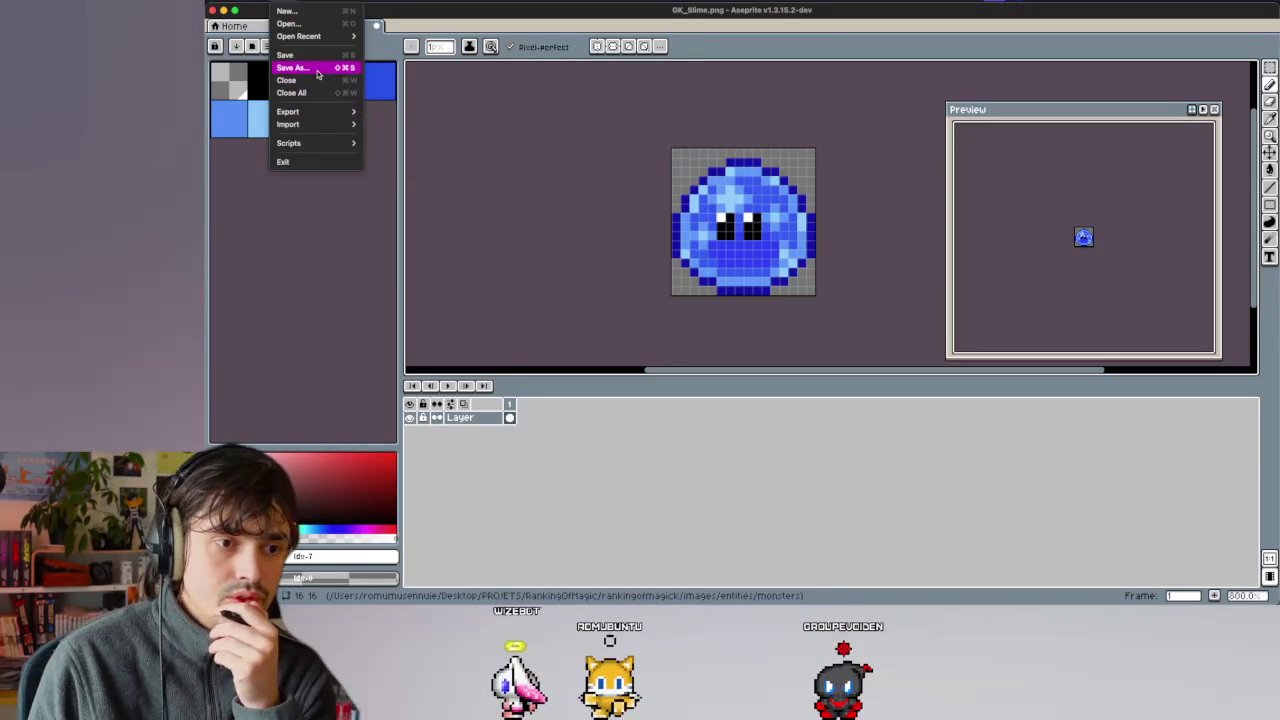
- Save a copy of the sprite as GK_Slime_Red.png
click(317, 68)
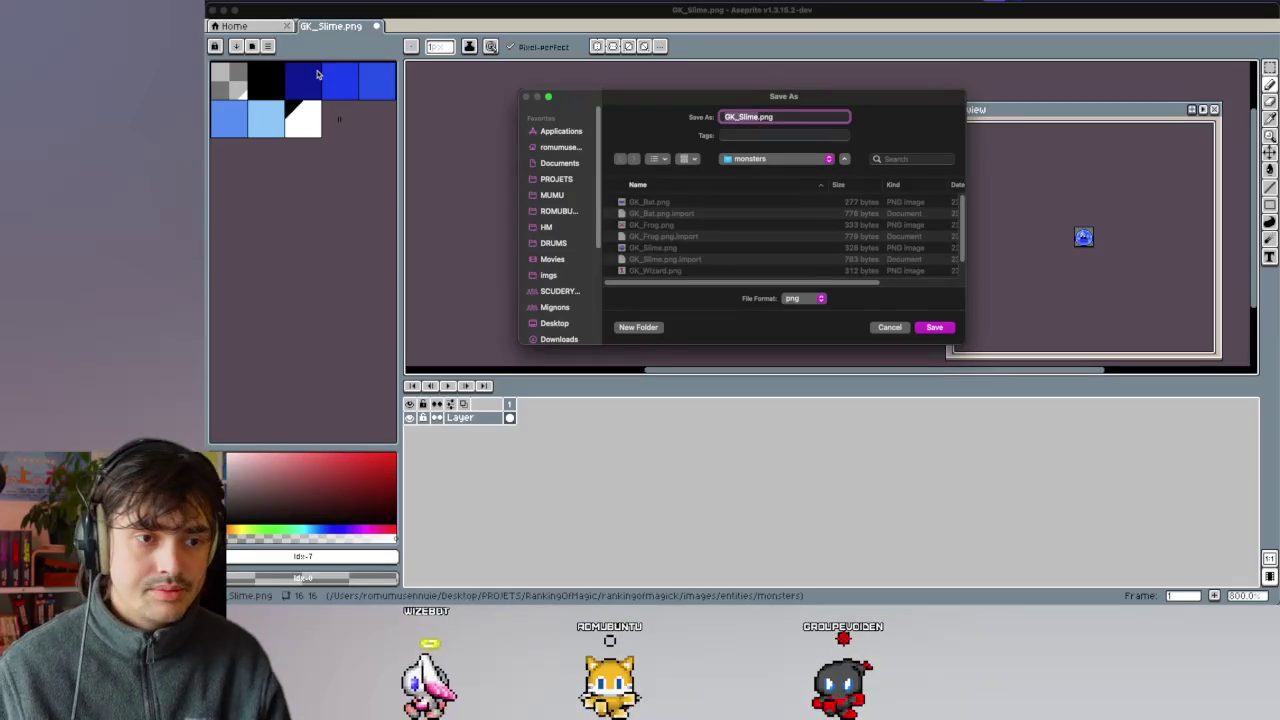
key(Right)
text(_Red)
key(Return)
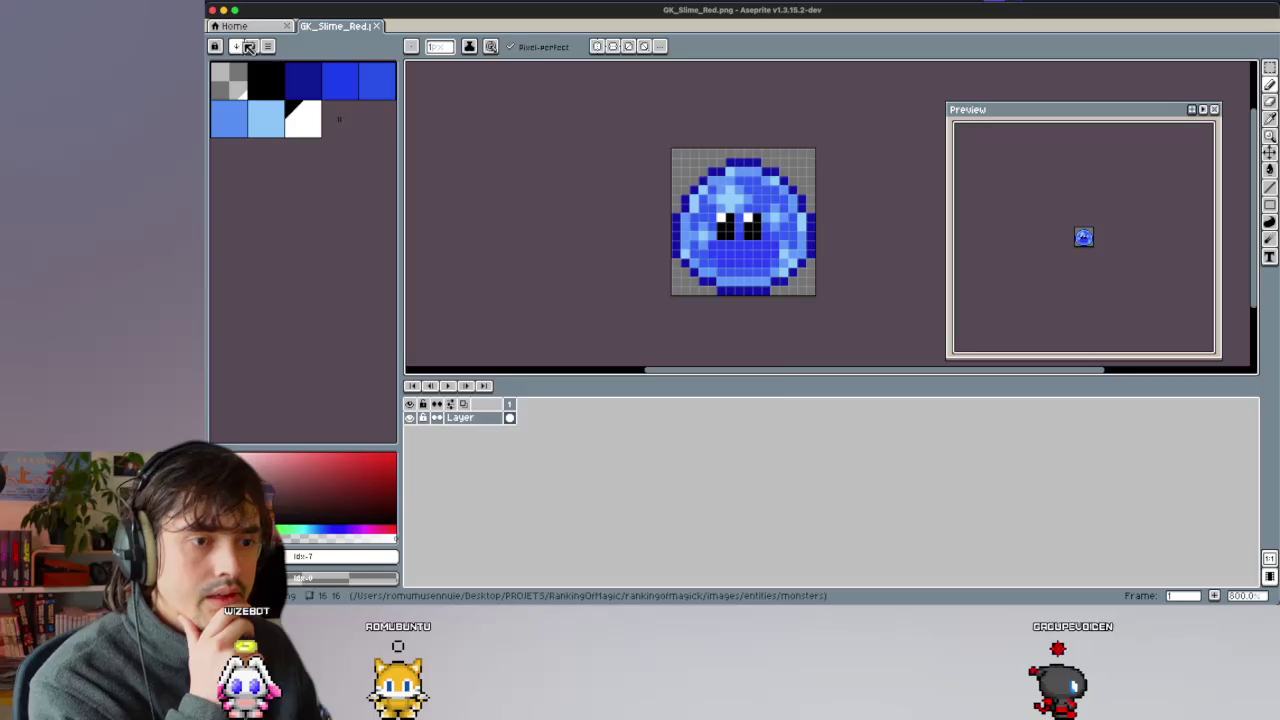
- Load the NES palette preset and pick red and dark red swatches
click(214, 45)
text(nes)
click(403, 104)
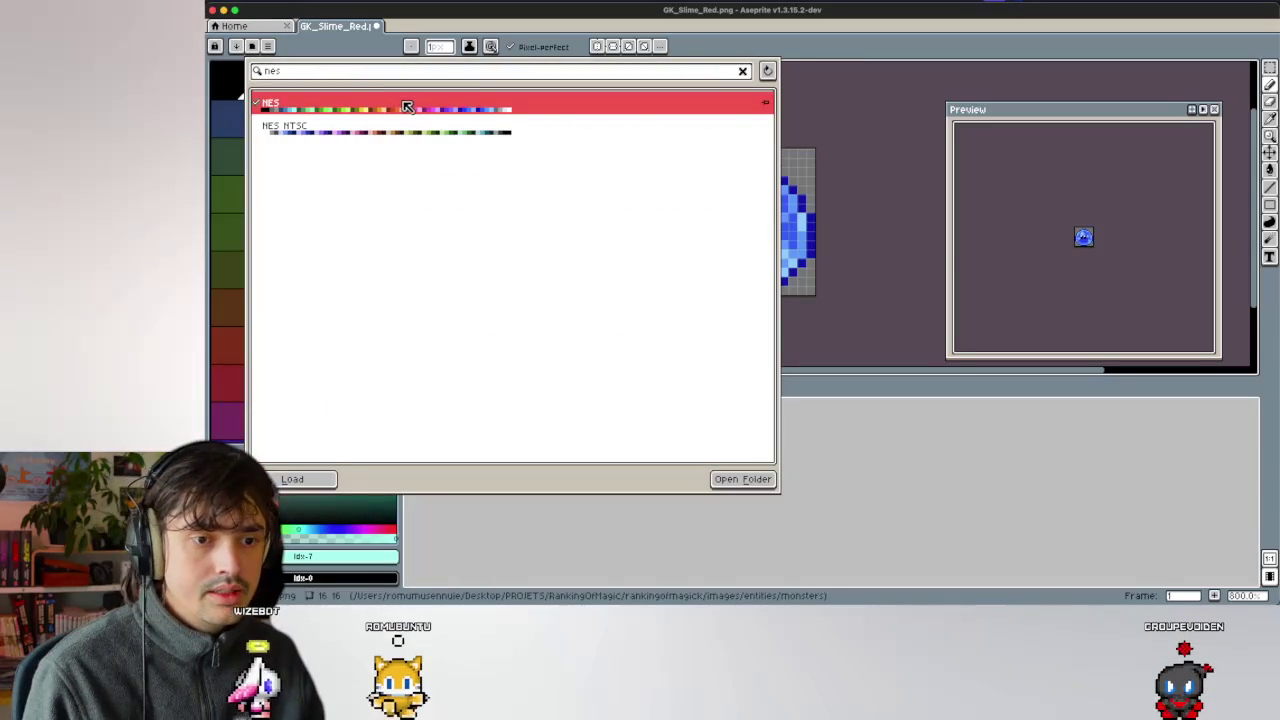
click(888, 148)
click(229, 345)
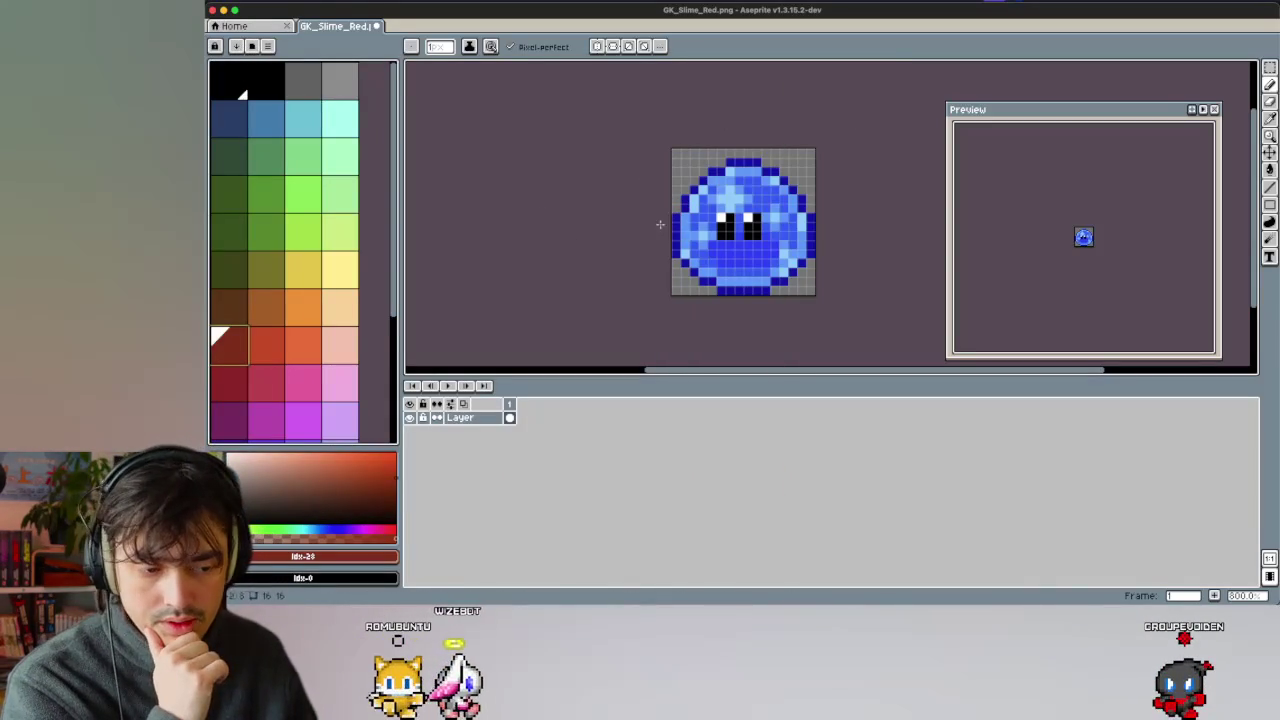
click(229, 380)
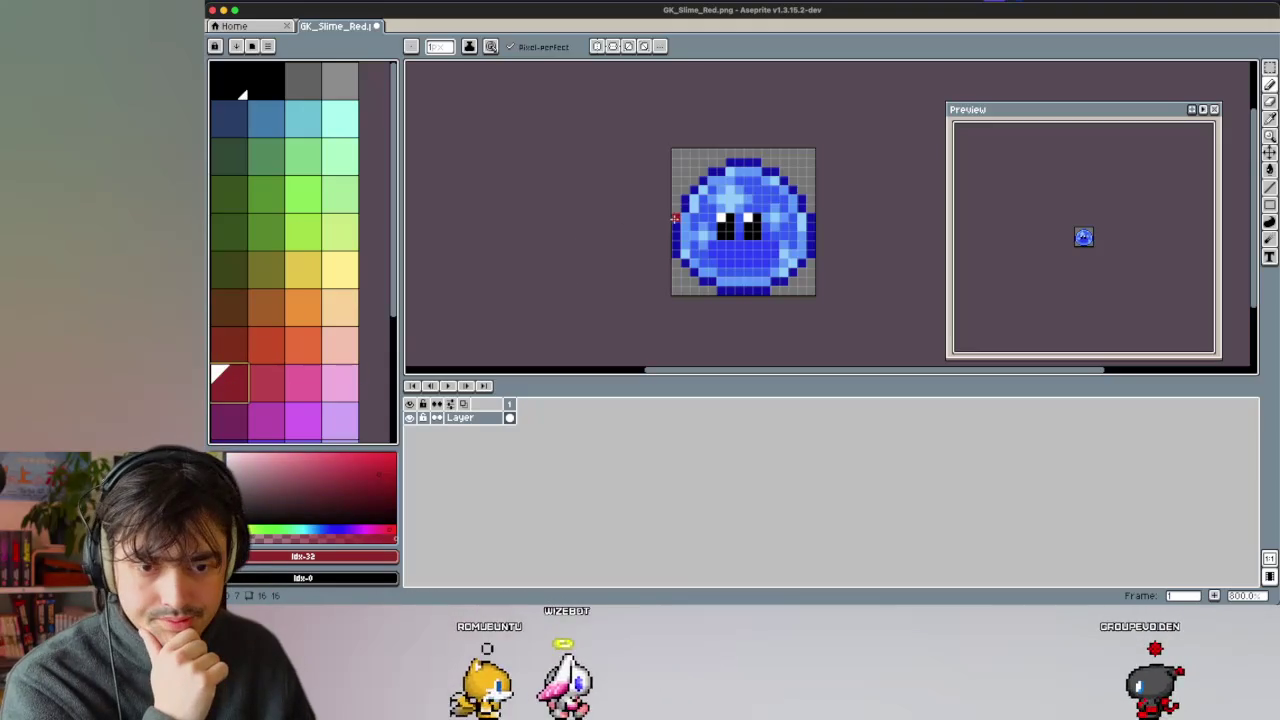
- Paint a dark red left edge, fill the light-blue highlights pink, and undo a red fill
mouse_move(676, 219)
mouse_down()
mouse_move(677, 258)
mouse_move(725, 290)
mouse_move(768, 290)
mouse_up()
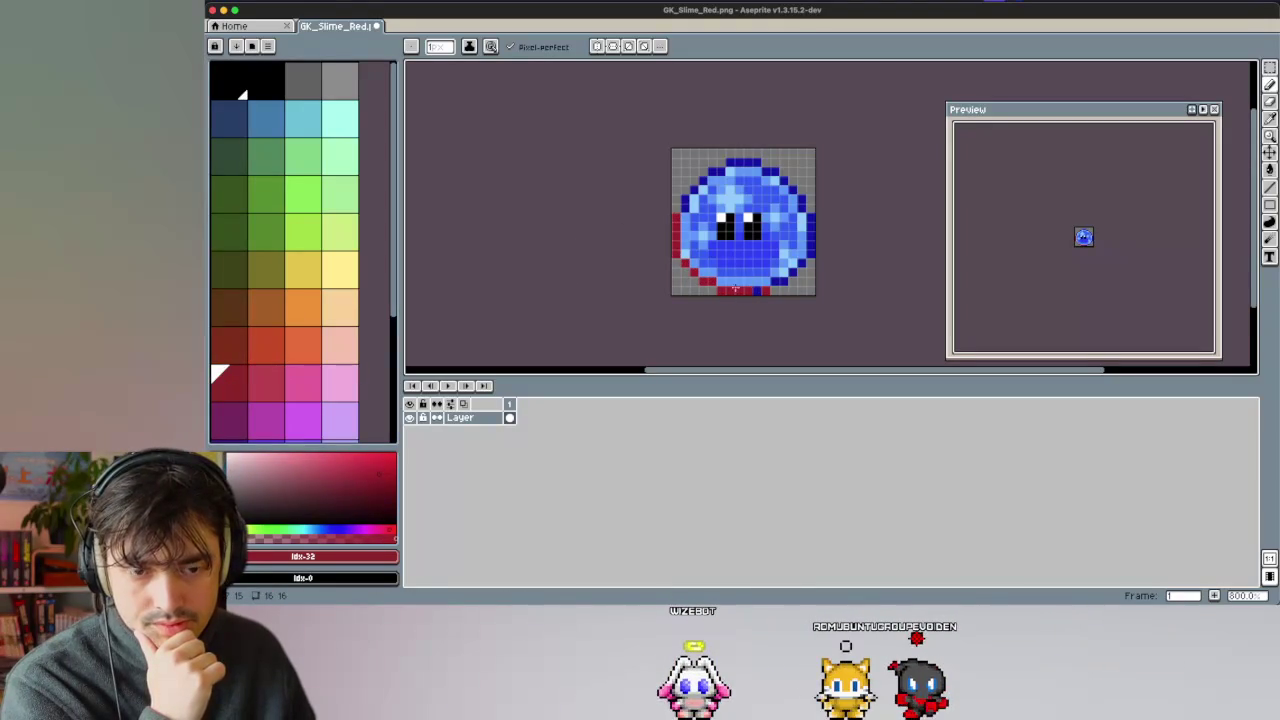
key(g)
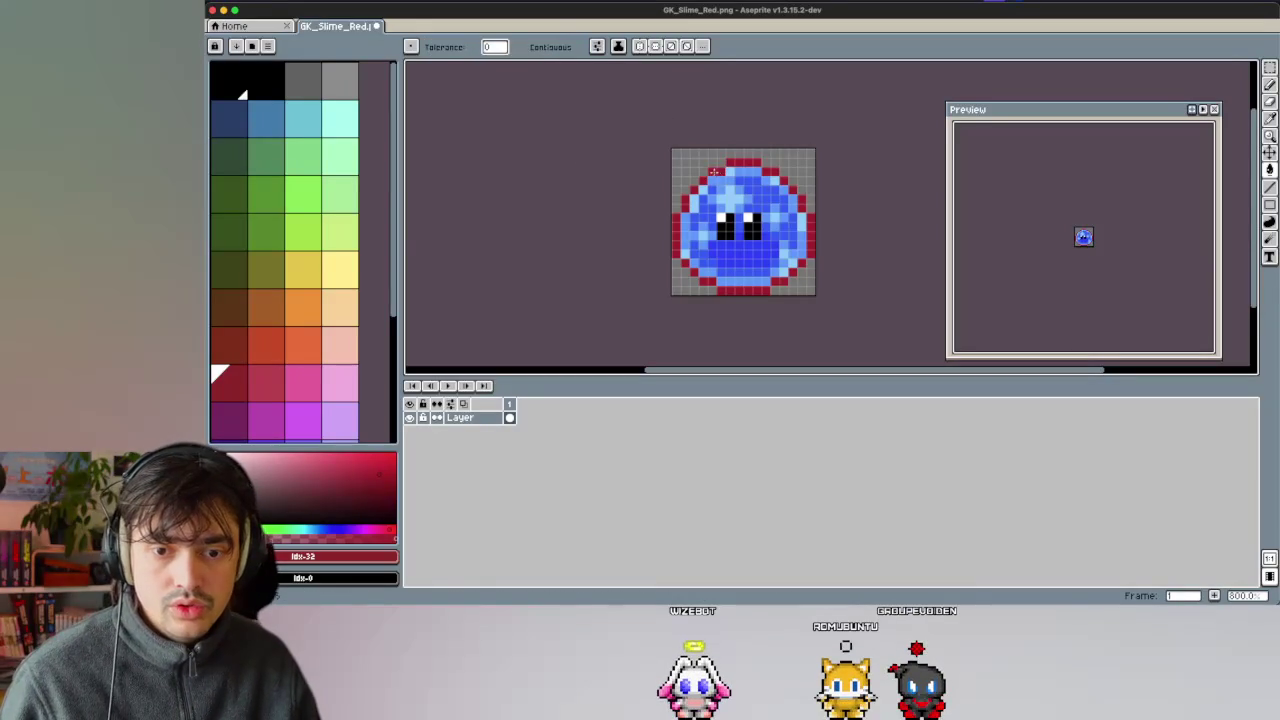
click(278, 381)
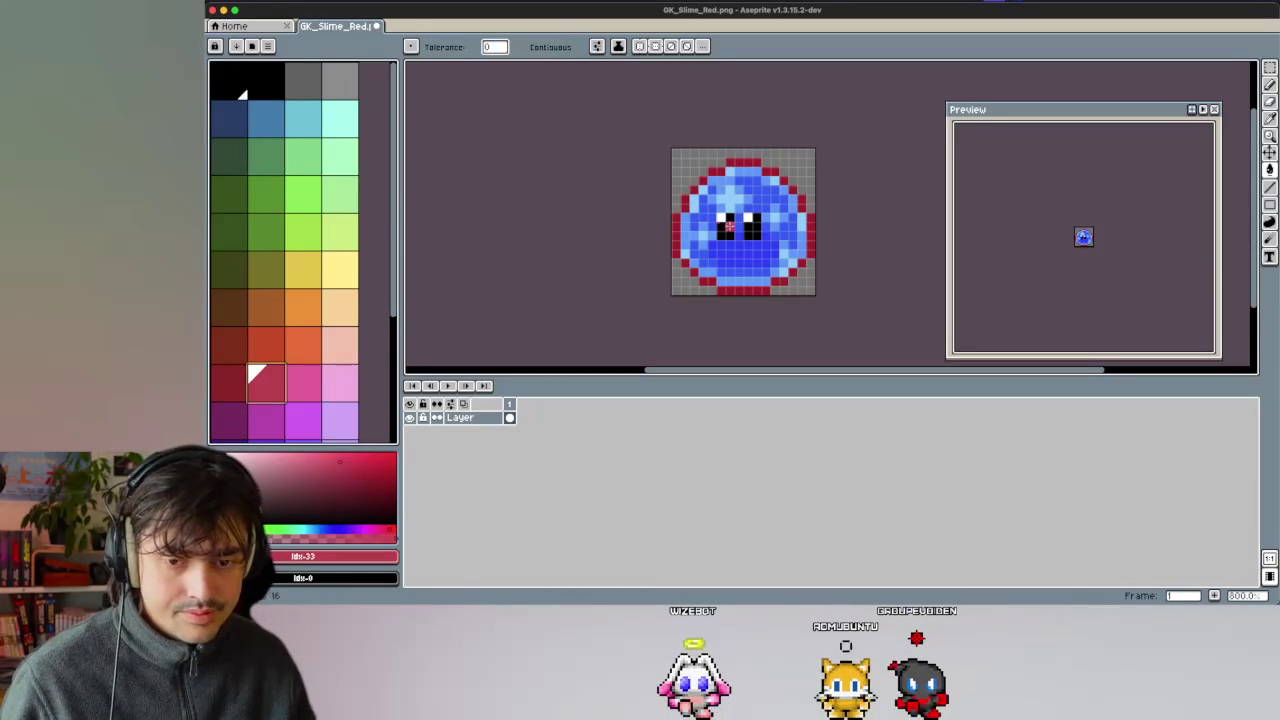
click(340, 382)
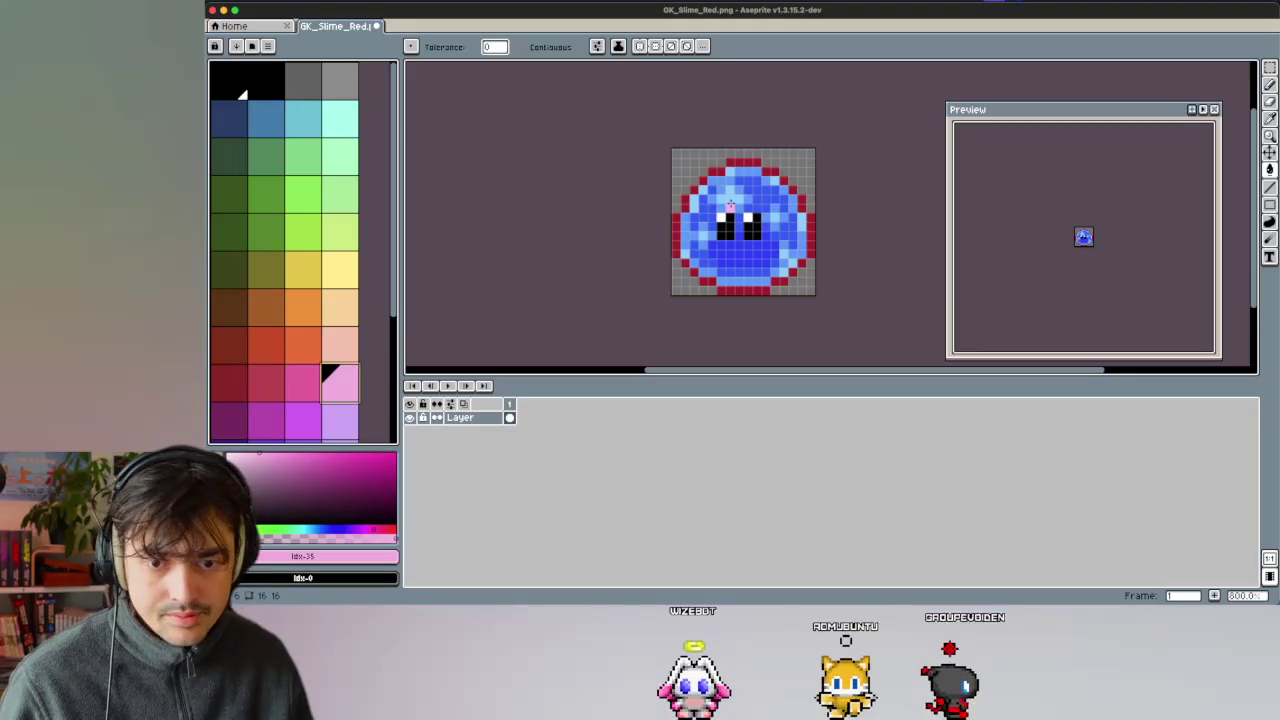
click(729, 195)
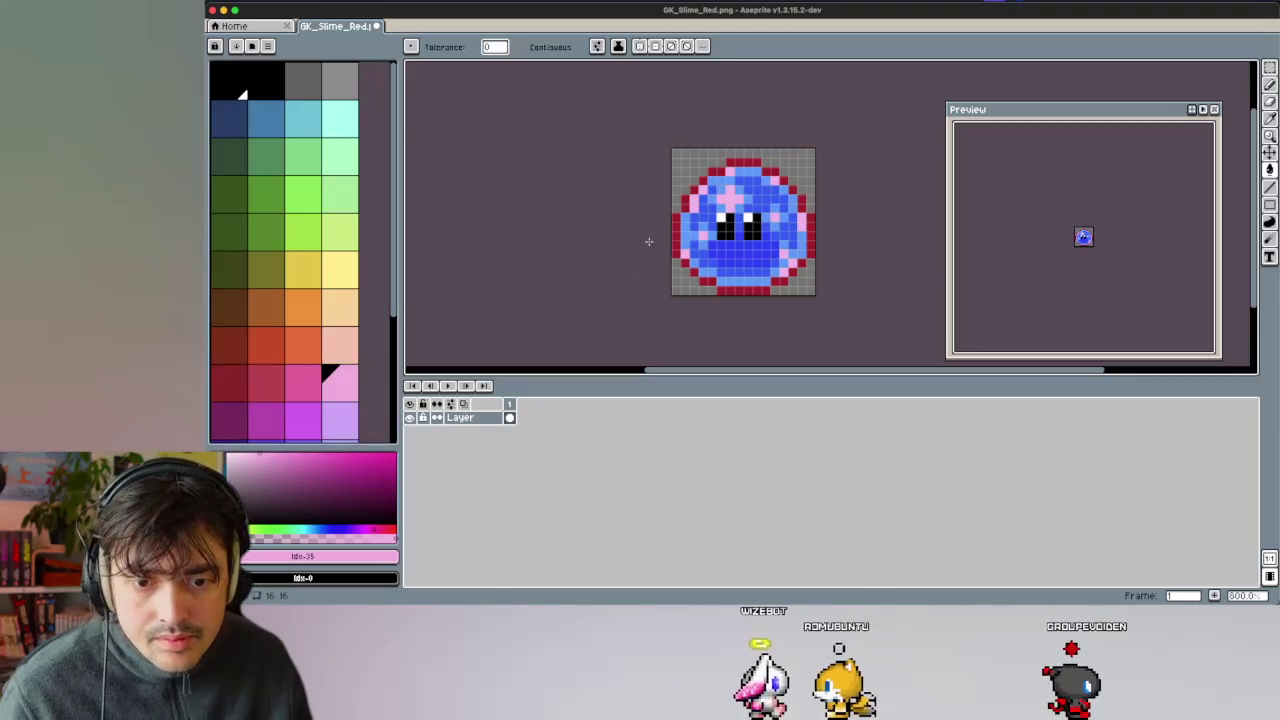
click(266, 378)
click(745, 252)
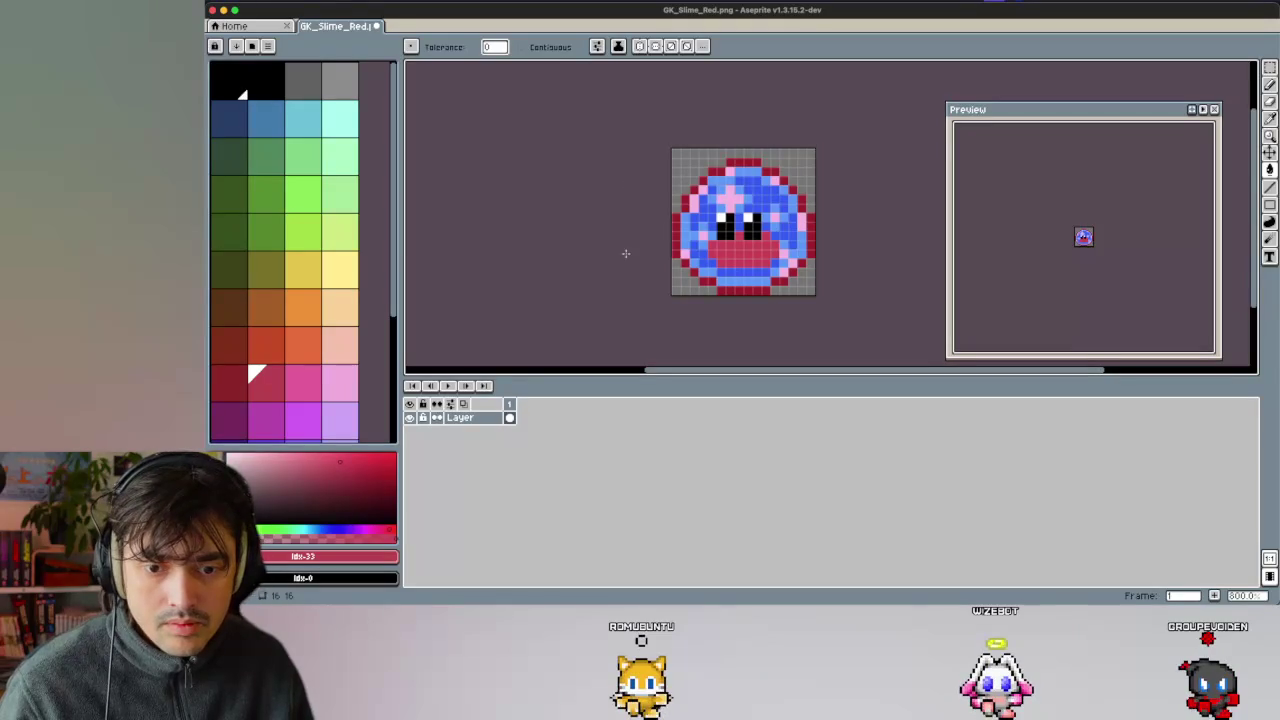
key(ctrl+z)
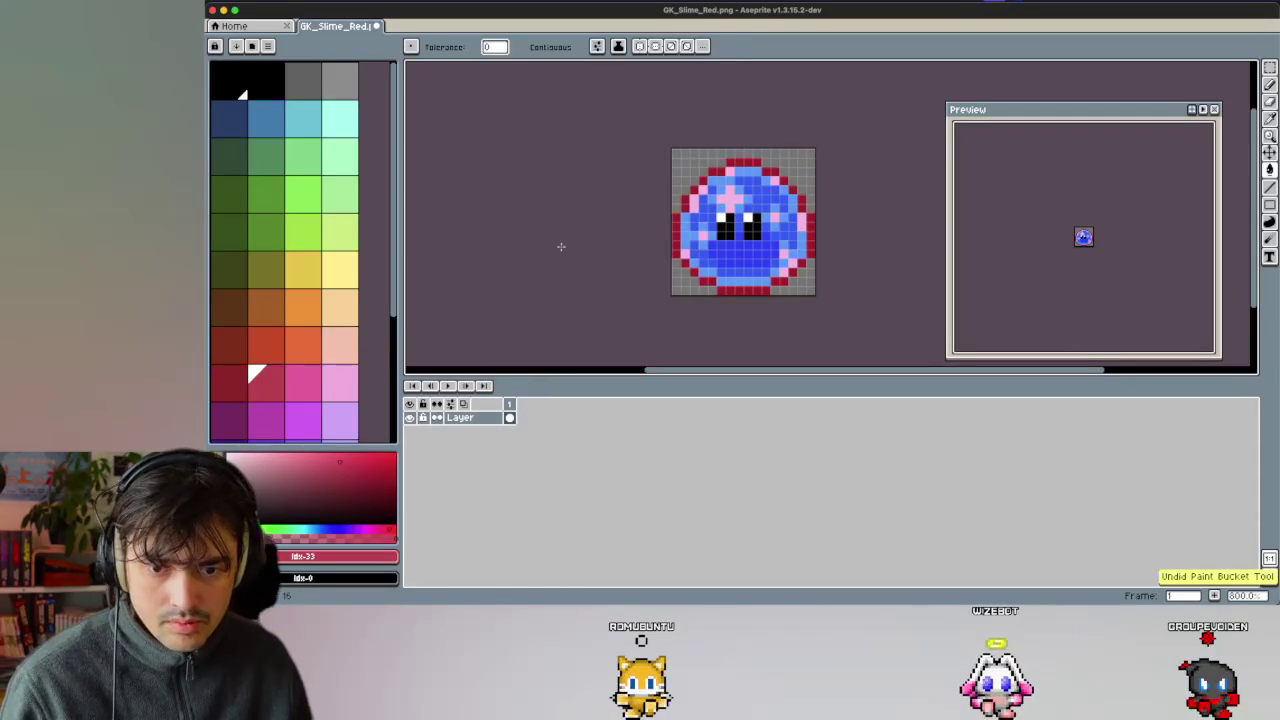
- Fill the light-blue ring pink and the upper region red, then save GK_Slime_Red.png
click(297, 387)
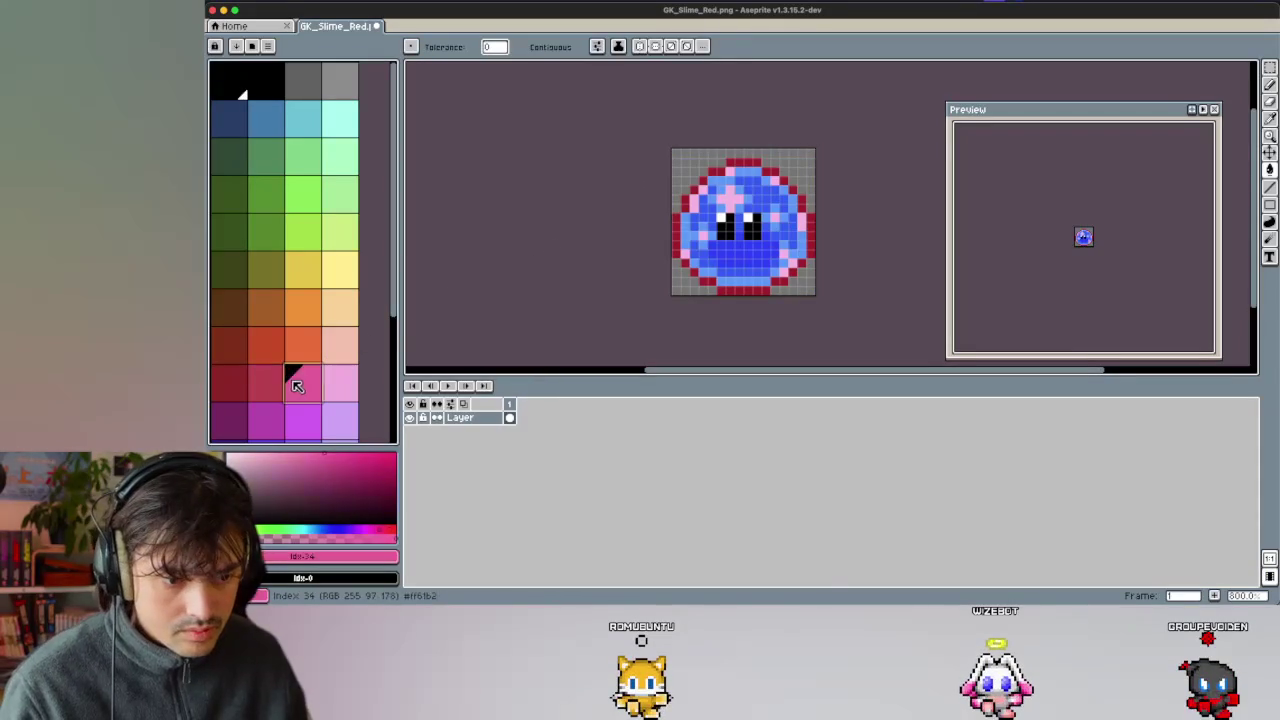
click(703, 270)
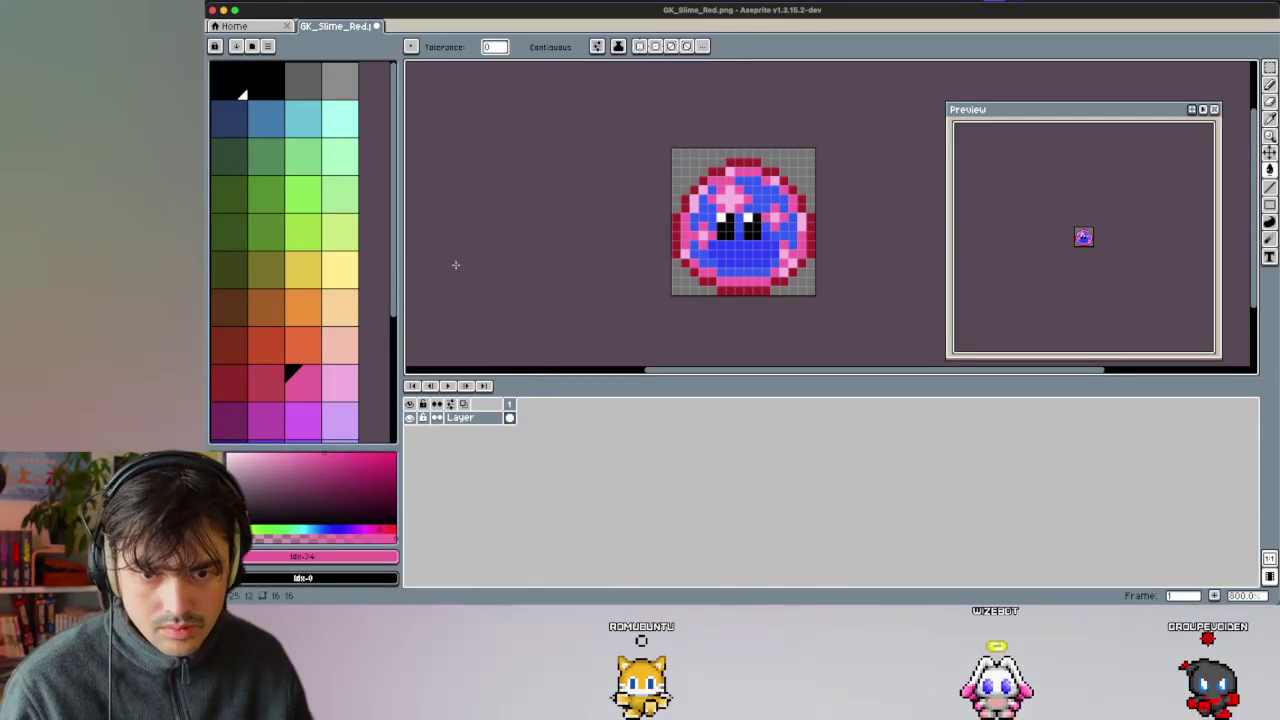
click(273, 384)
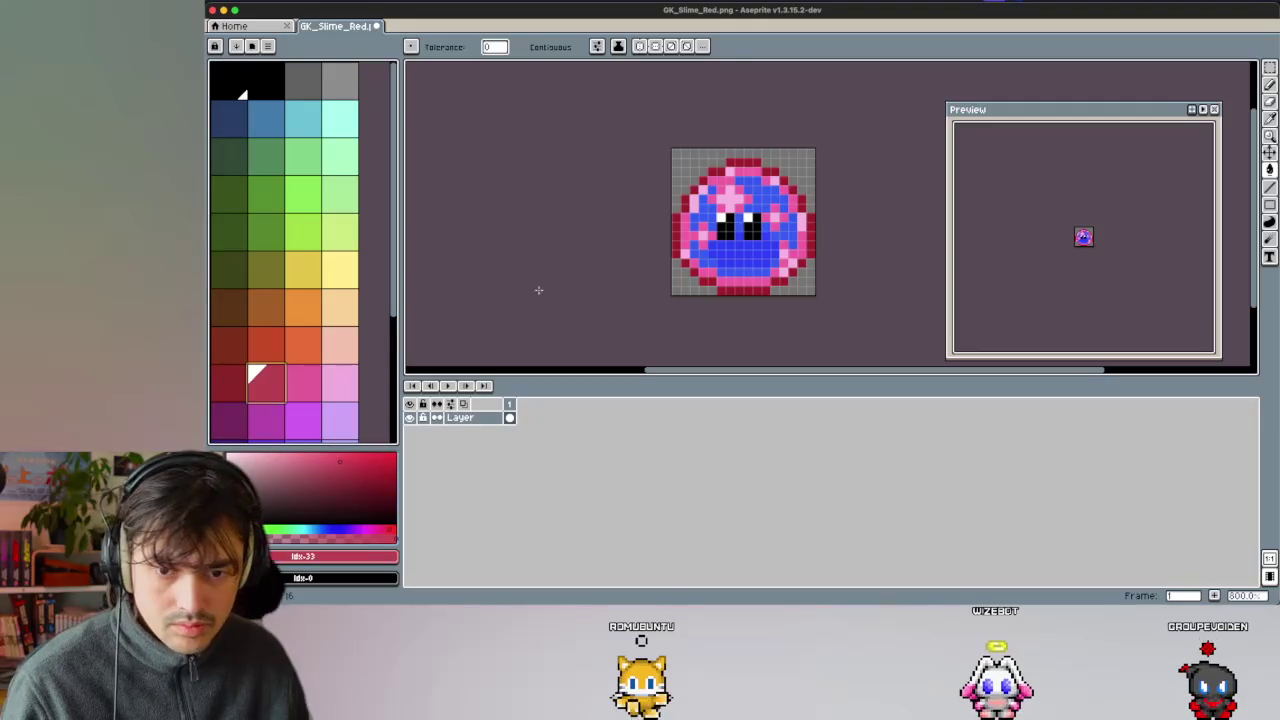
click(706, 262)
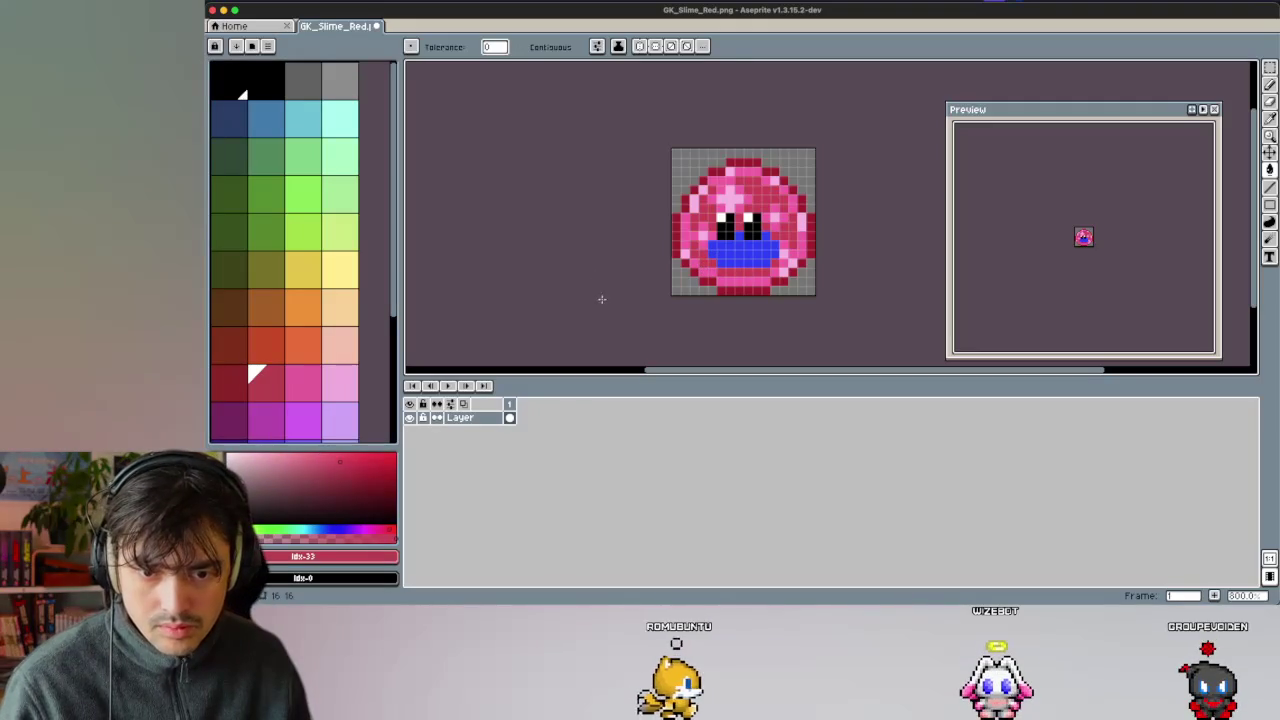
click(358, 468)
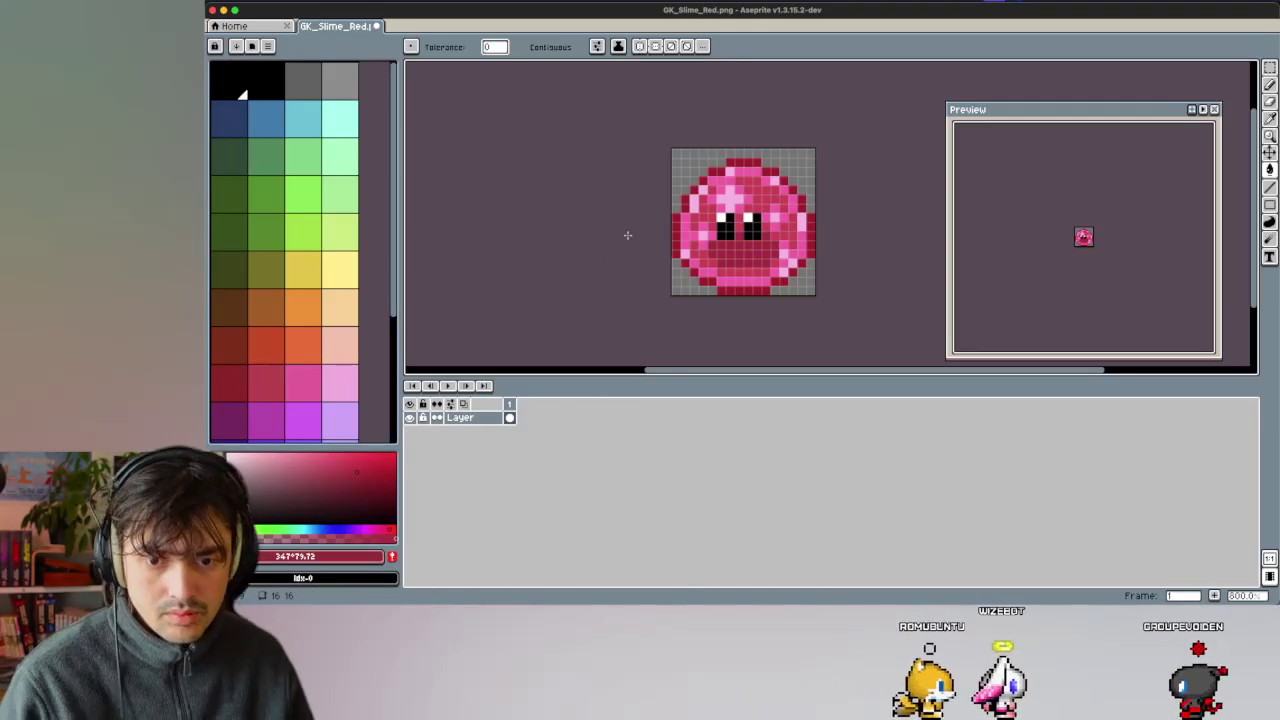
scroll(628, 235, down, 3)
scroll(627, 235, down, 2)
scroll(626, 235, up, 1)
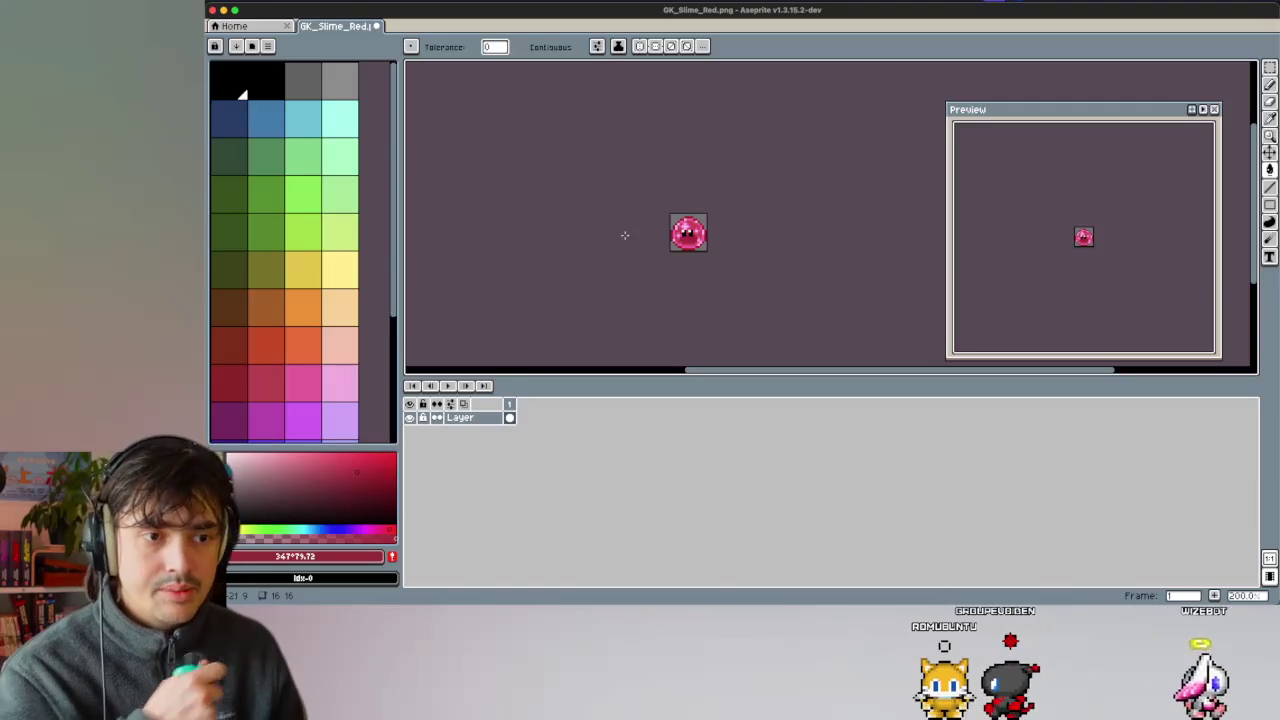
key(ctrl+s)
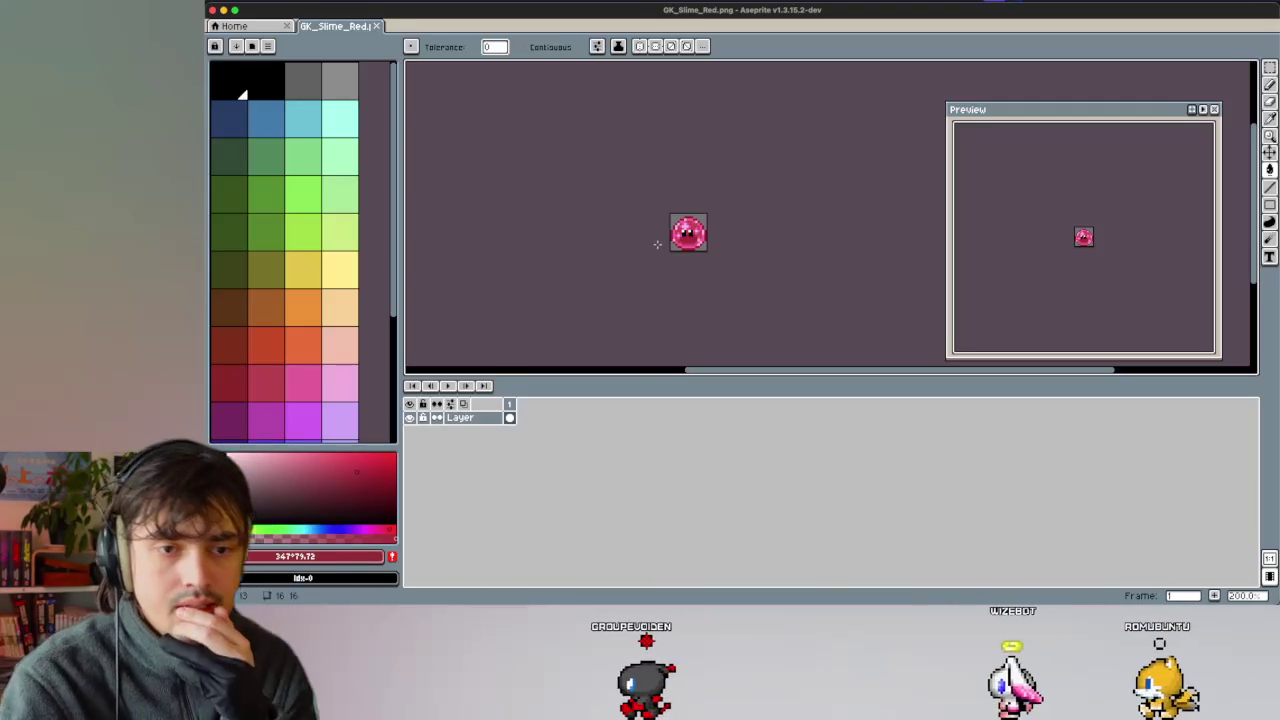
- Open the export settings and move that window aside
click(290, 25)
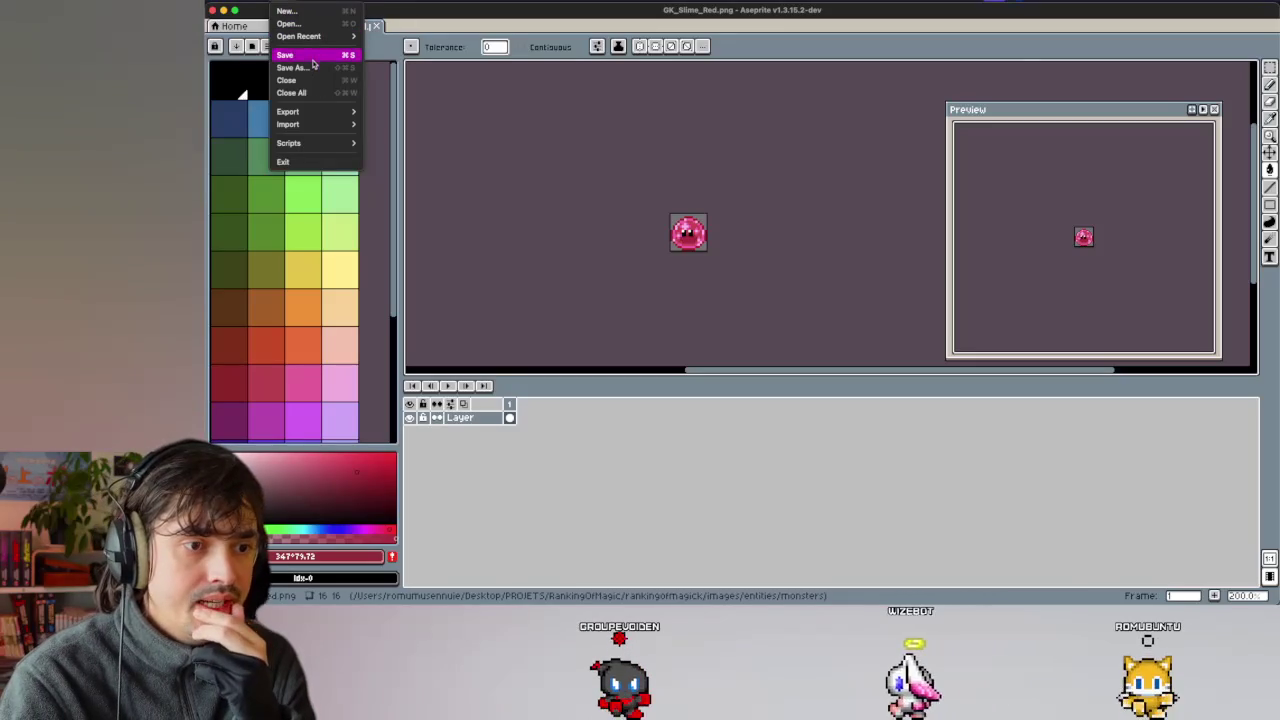
mouse_move(300, 111)
click(400, 112)
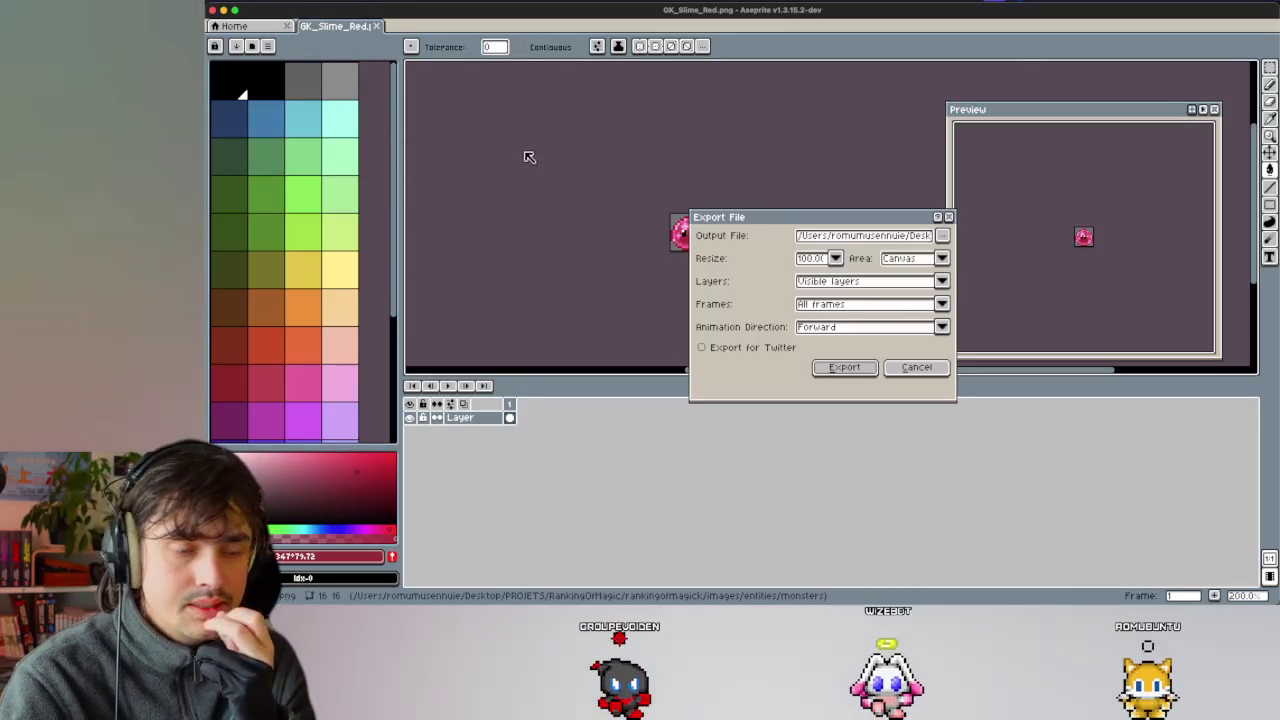
mouse_move(815, 222)
mouse_down()
mouse_move(196, 381)
mouse_move(476, 237)
mouse_up()
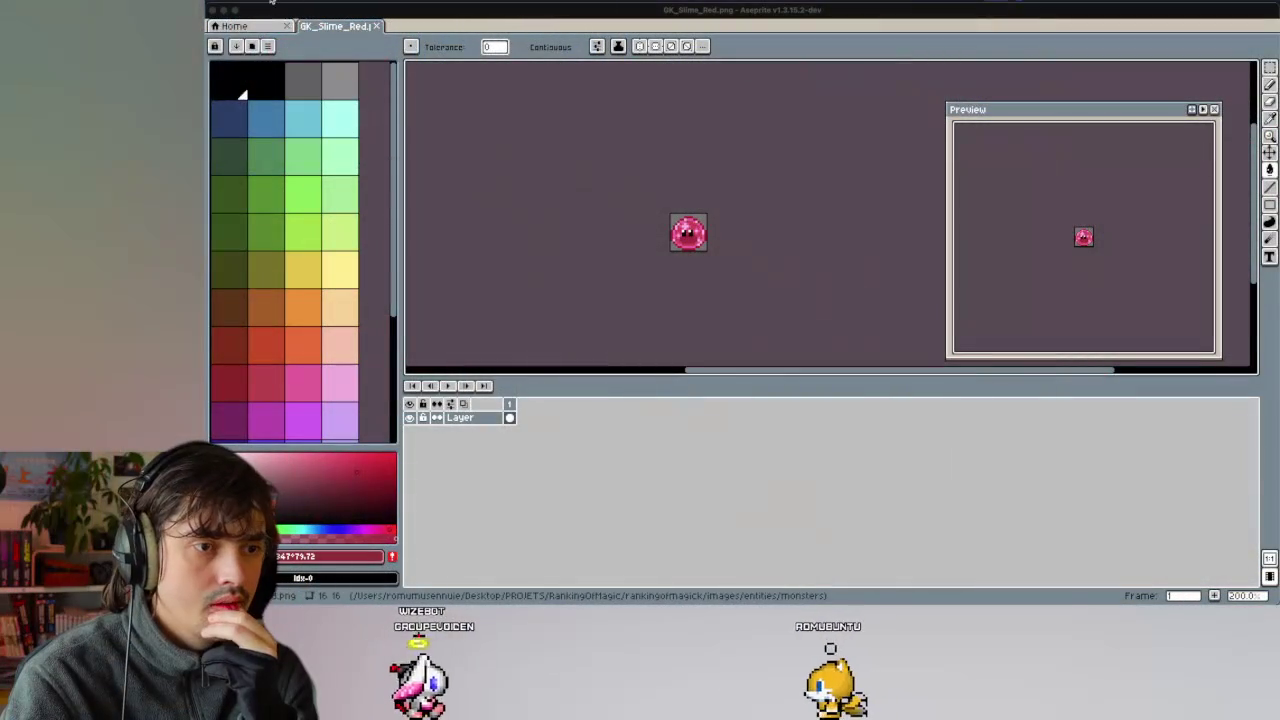
- Save a copy as GK_Slime_Marron.png and pick brown as the drawing colour
click(286, 3)
mouse_move(300, 36)
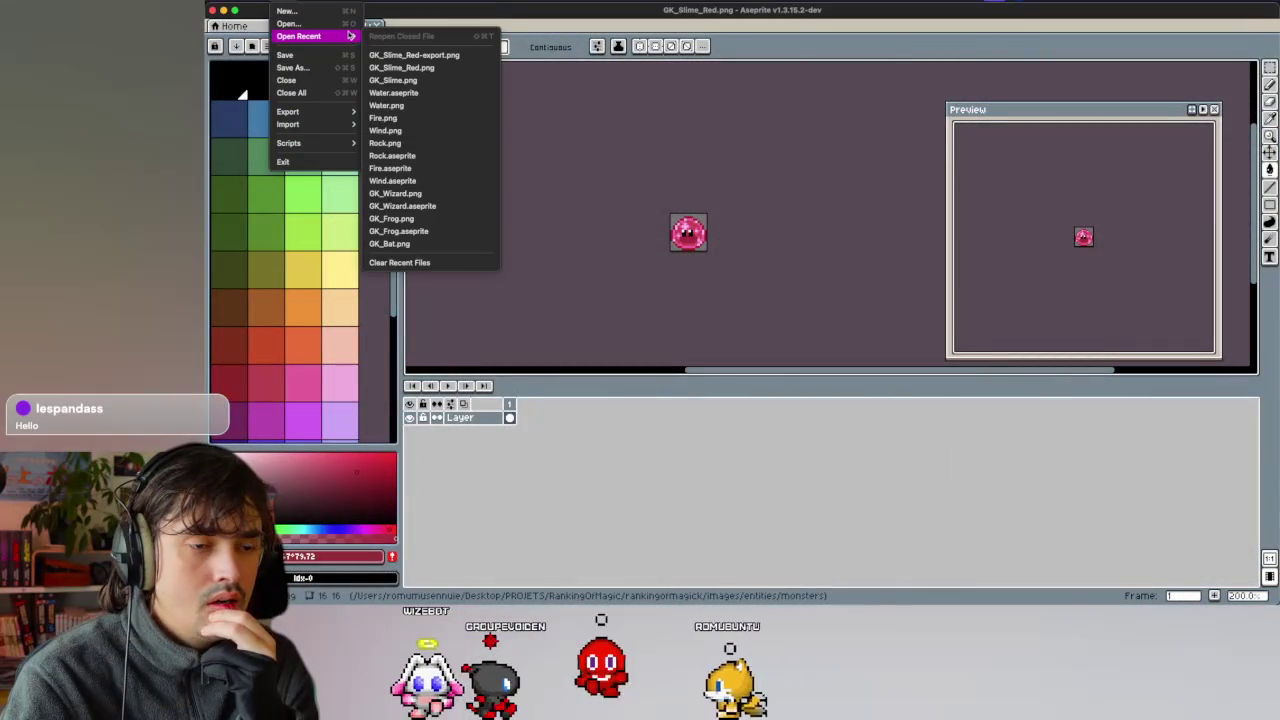
click(292, 67)
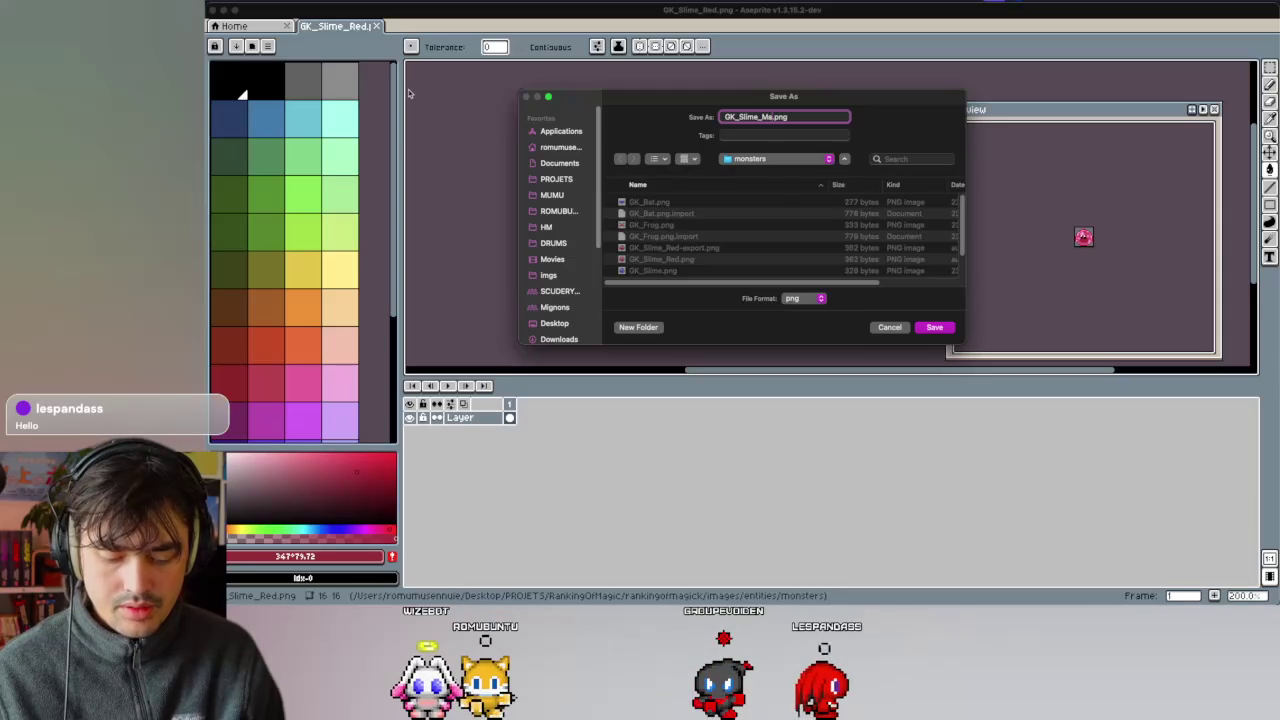
text(rron)
key(Return)
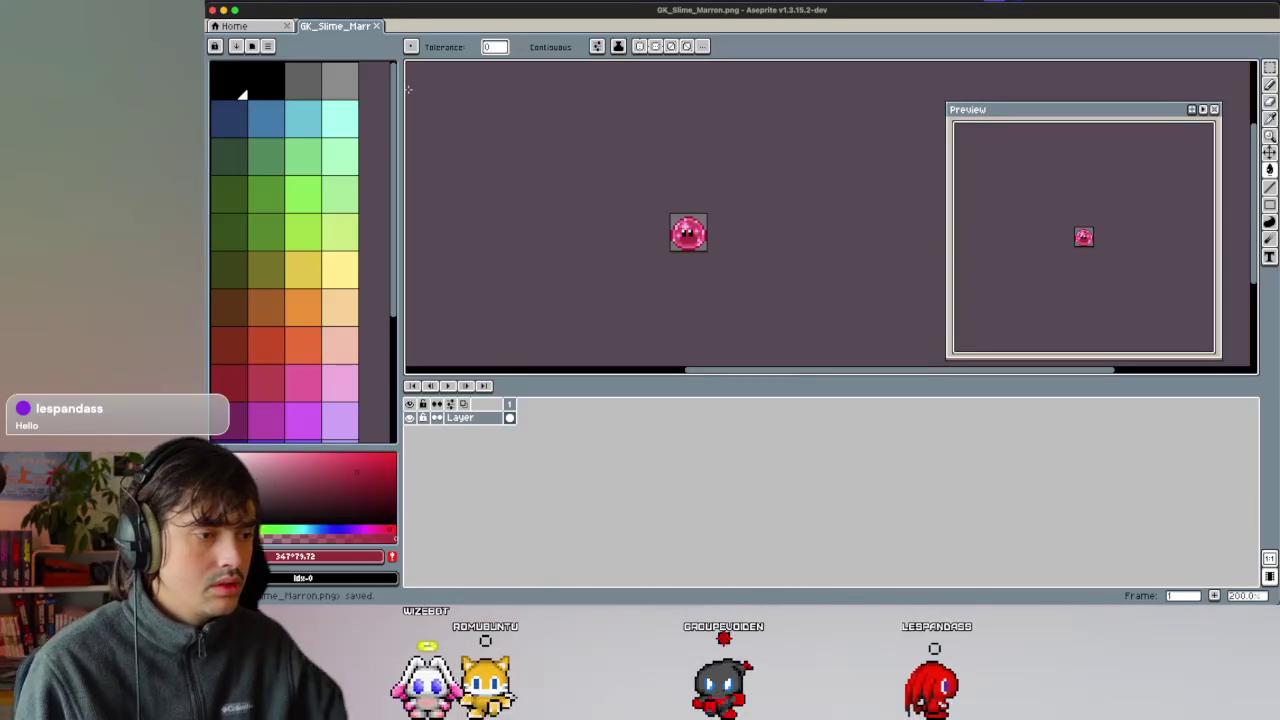
click(234, 328)
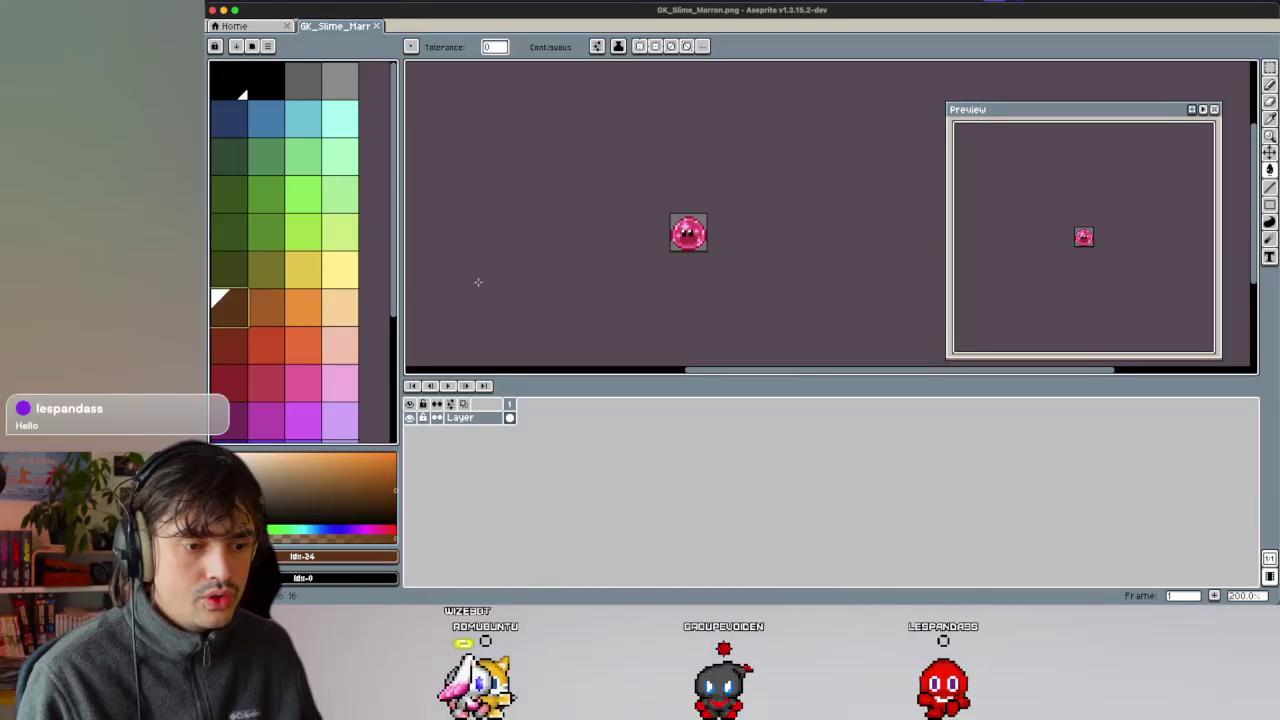
- Fill the slime's outline brown, its highlights peach and its pink body orange
scroll(683, 237, up, 2)
click(643, 247)
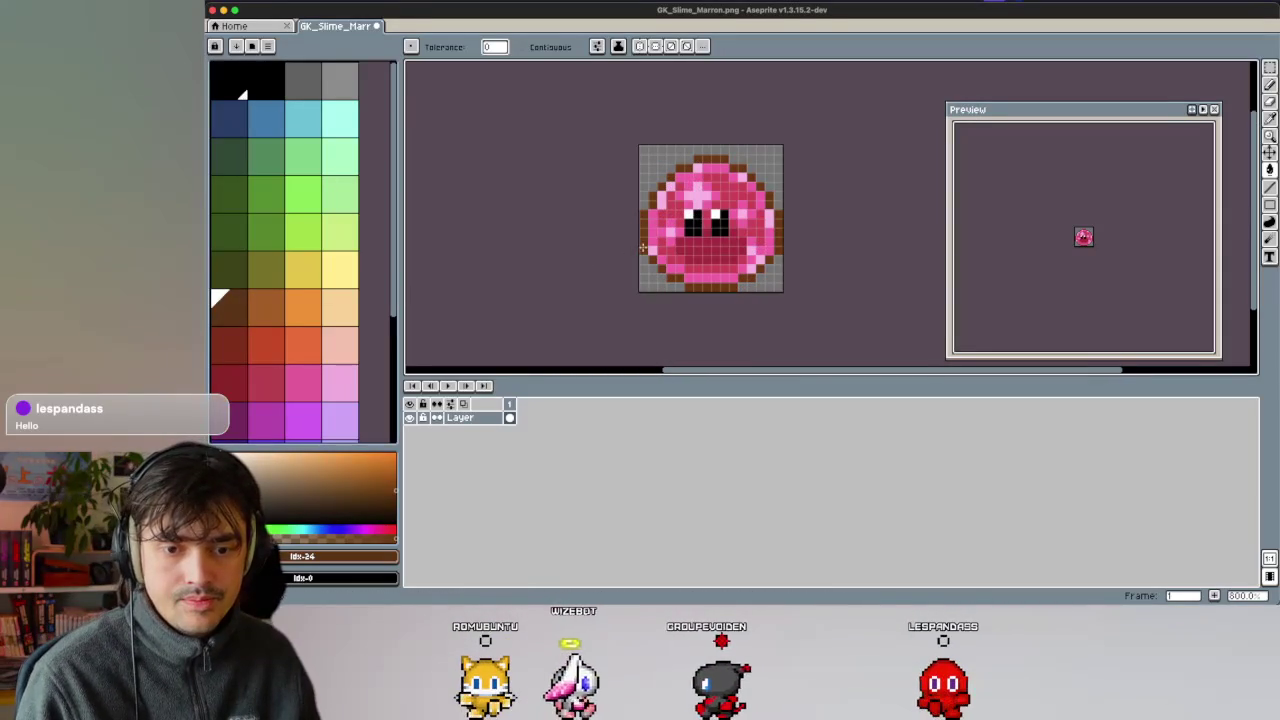
click(340, 319)
click(671, 231)
click(325, 311)
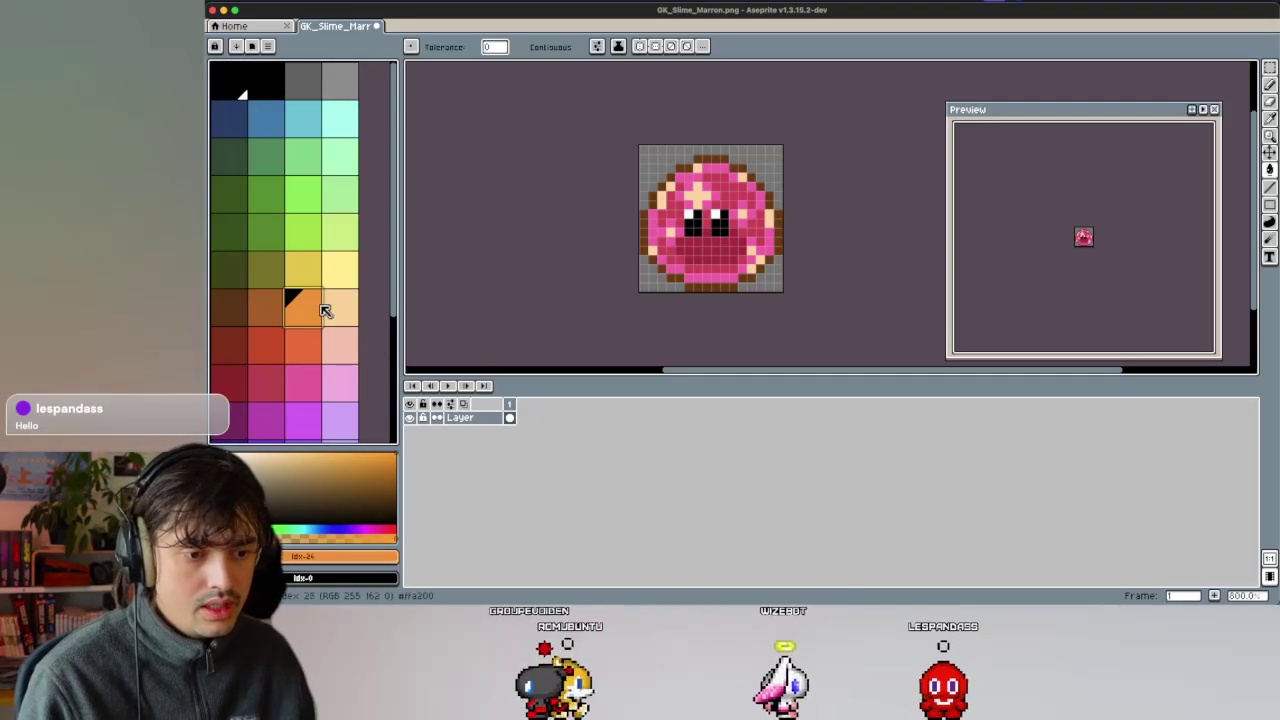
click(662, 230)
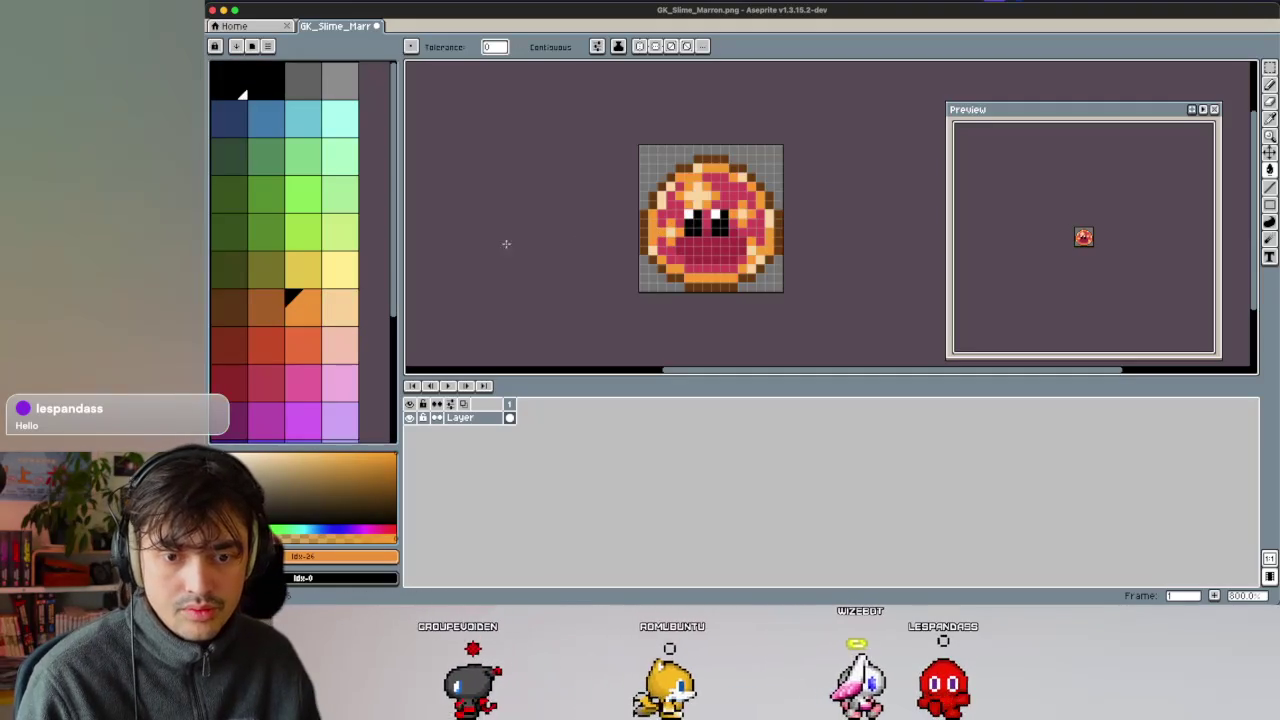
- Pick a darker brown and adjust it to a custom brown shade
click(251, 318)
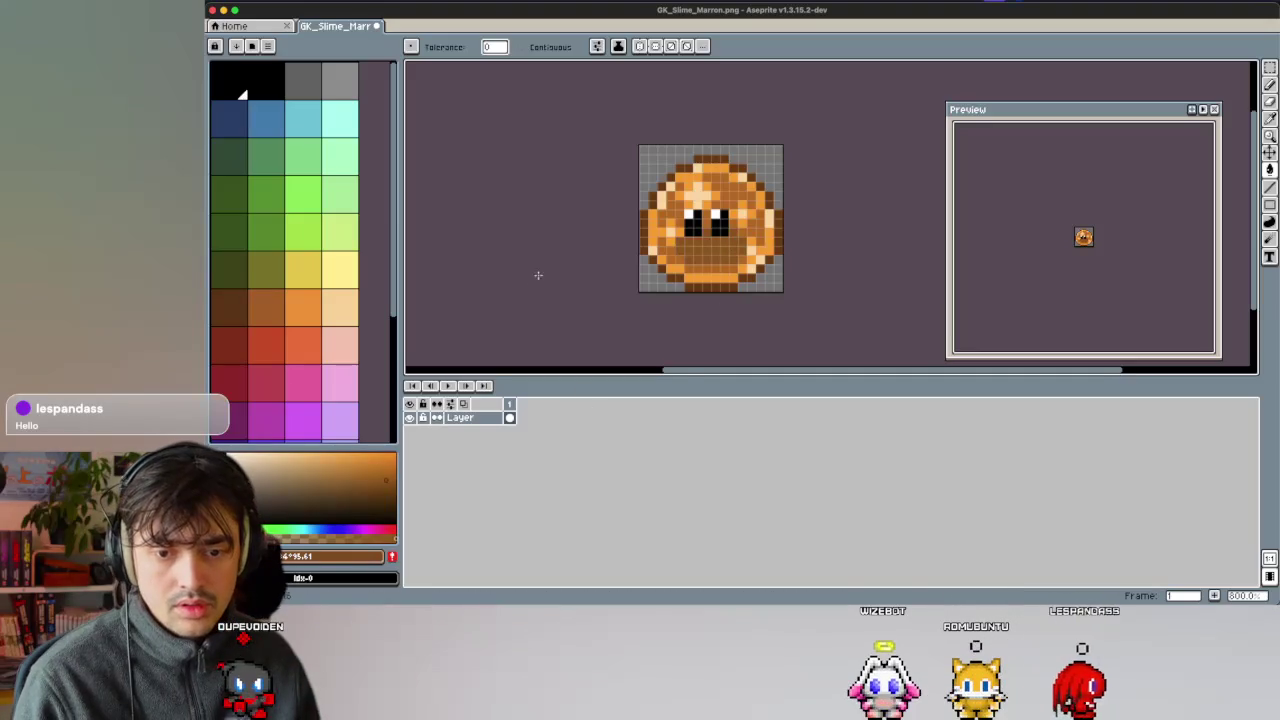
scroll(674, 209, down, 3)
scroll(675, 206, up, 1)
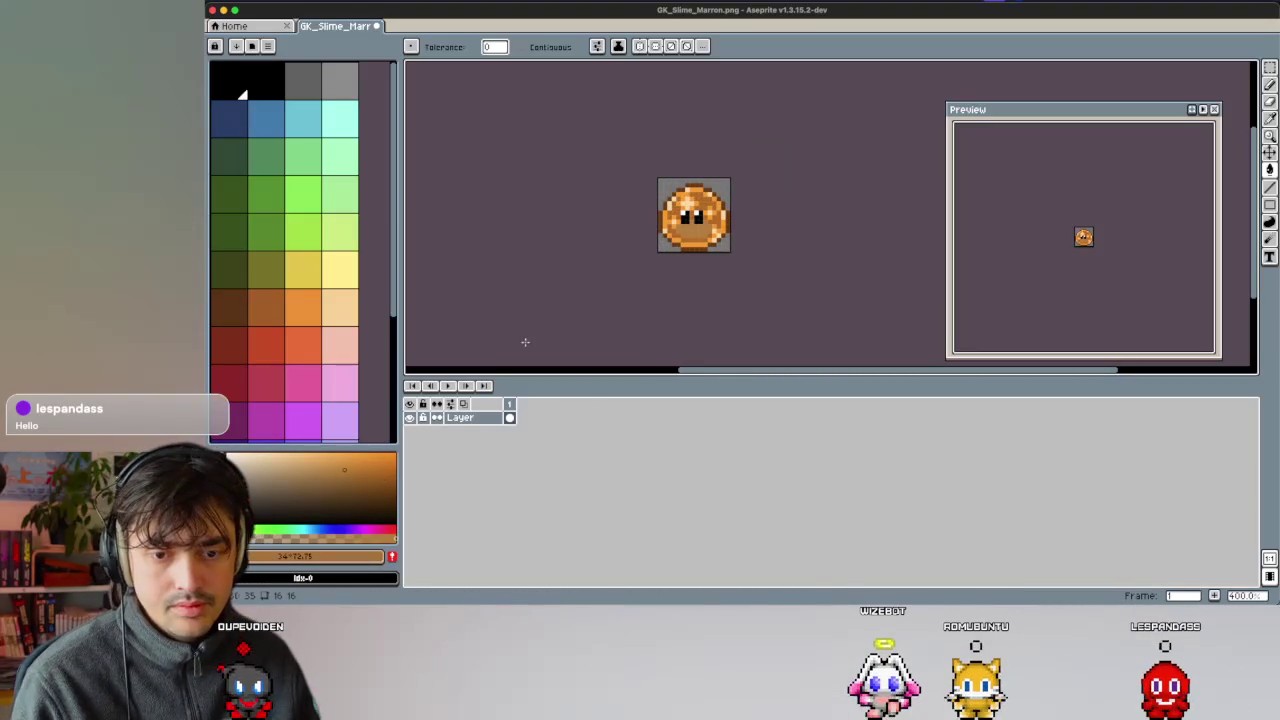
click(262, 300)
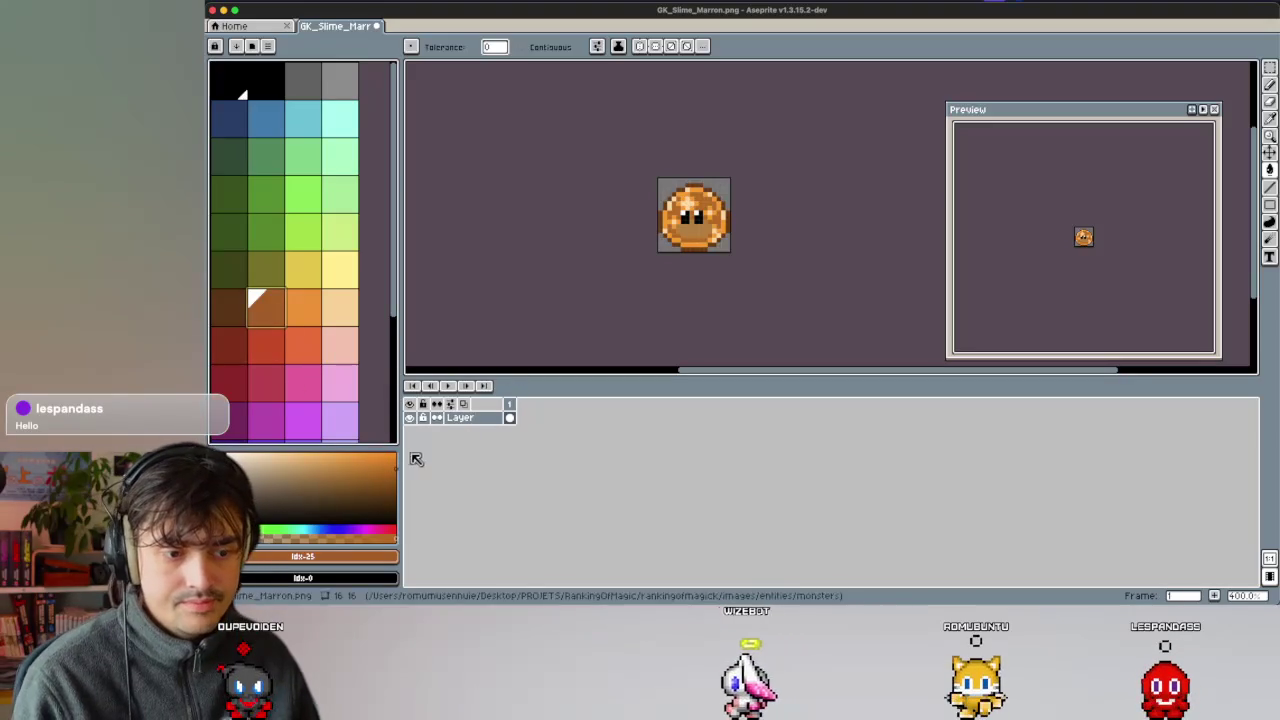
click(394, 470)
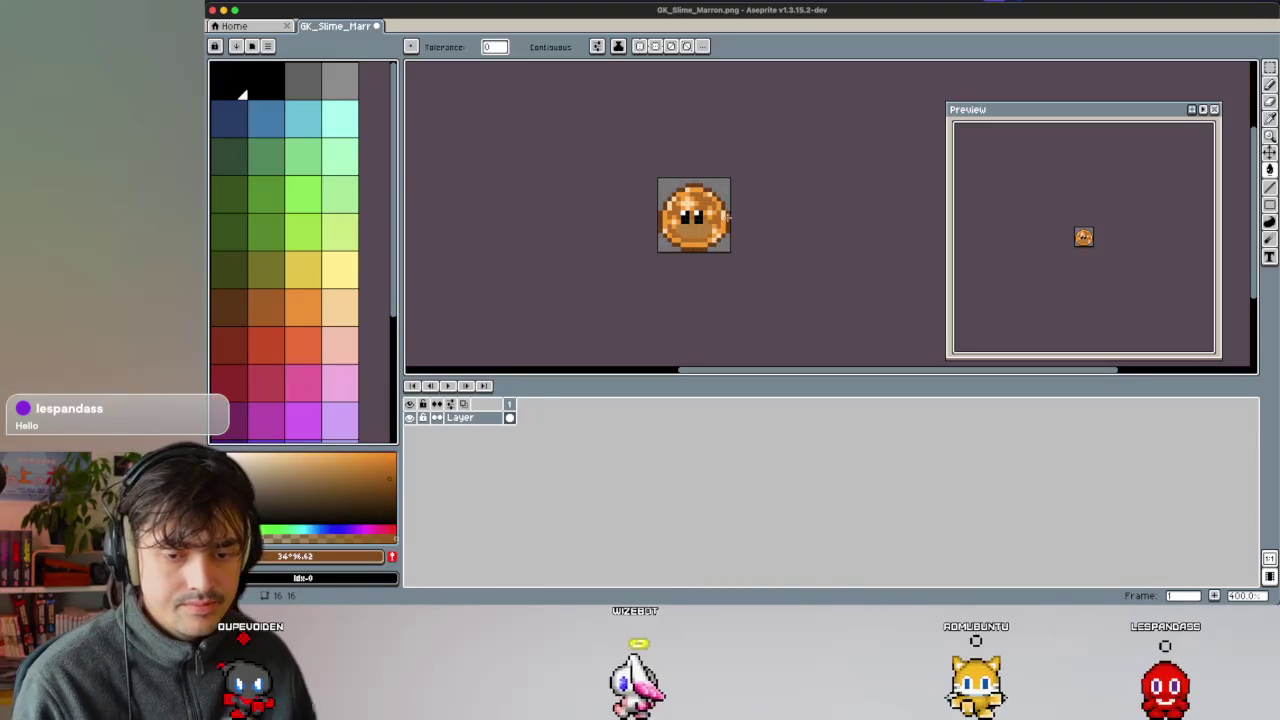
scroll(618, 251, up, 2)
scroll(650, 200, up, 4)
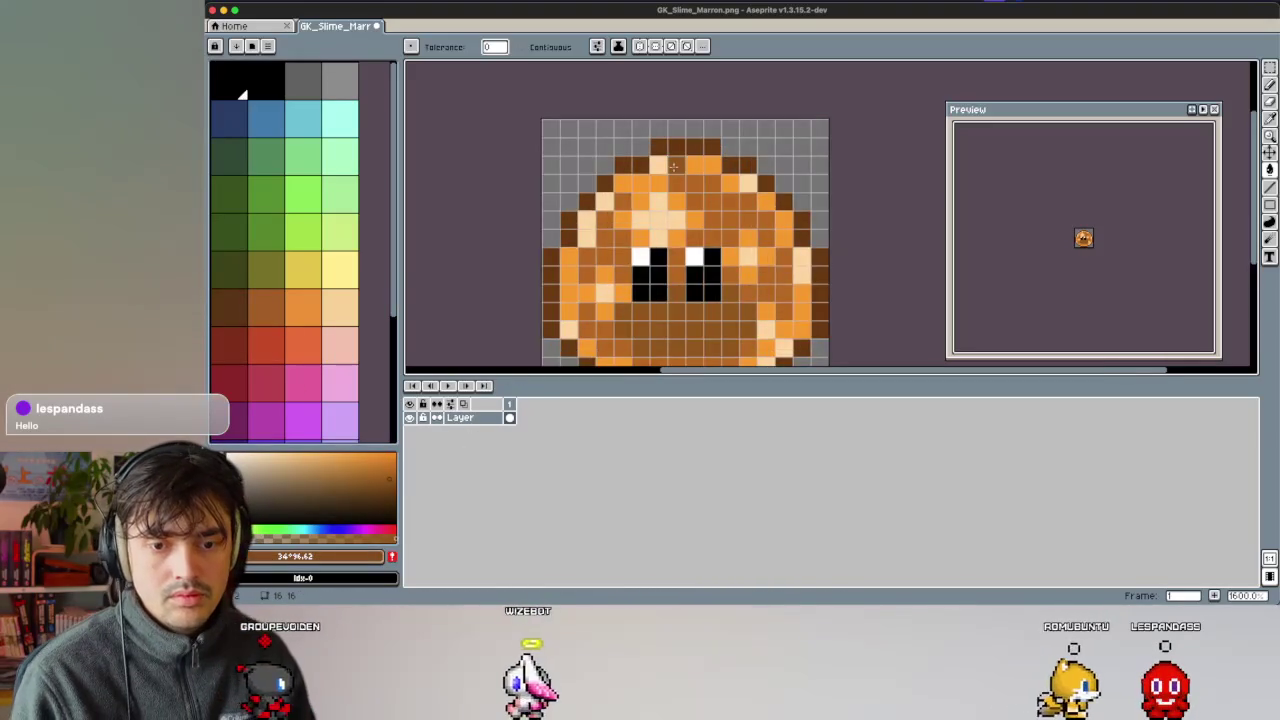
scroll(683, 158, down, 5)
scroll(683, 158, down, 1)
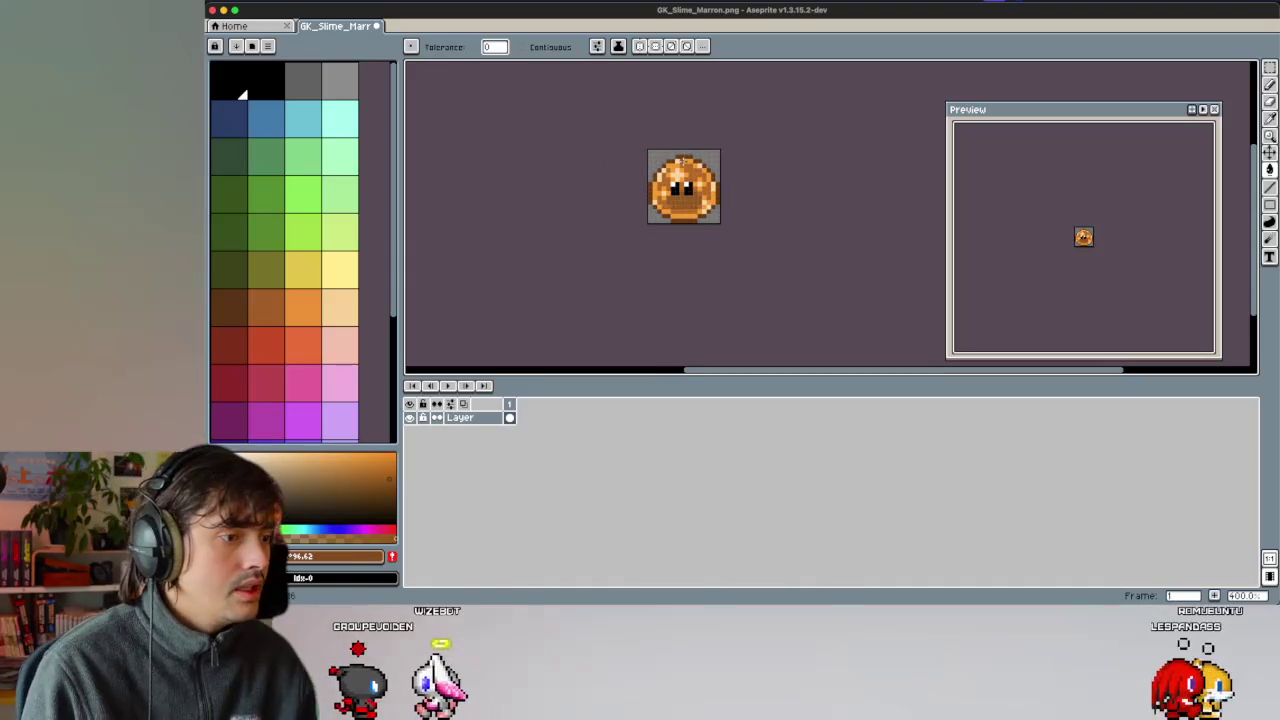
click(267, 46)
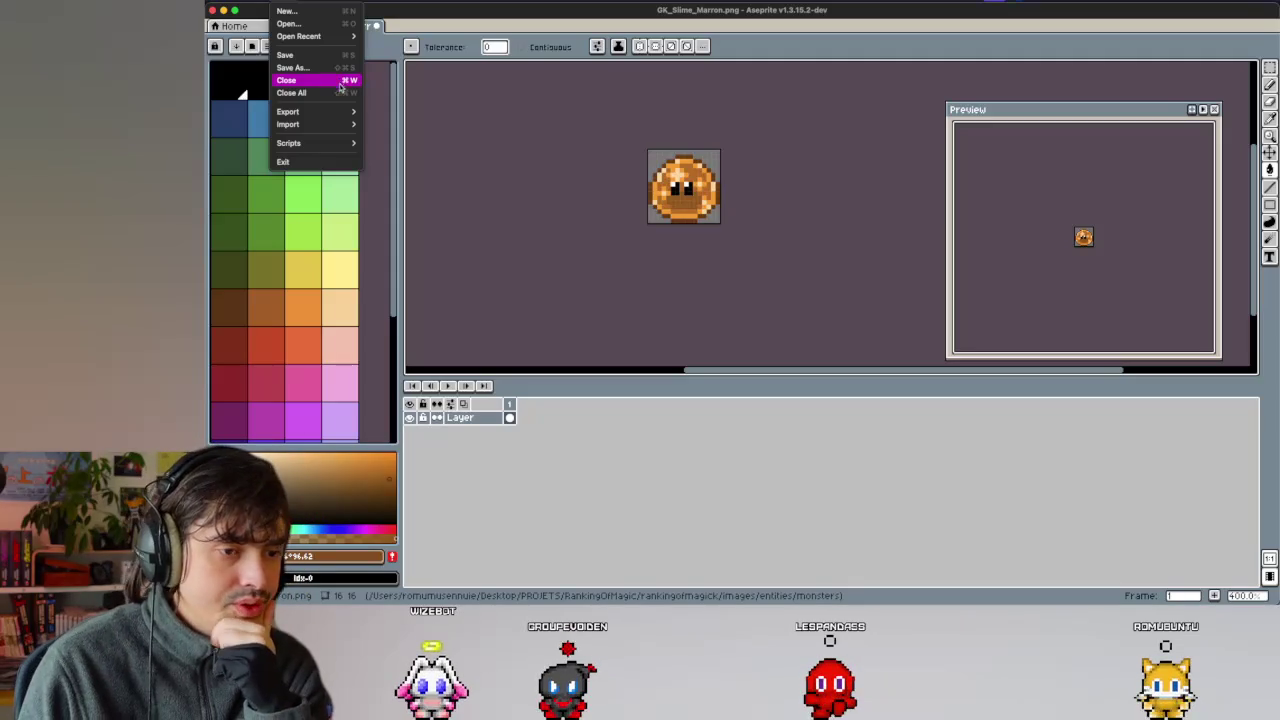
- Save the orange slime as GK_Slime_Marron.png and bring up the export settings
click(320, 67)
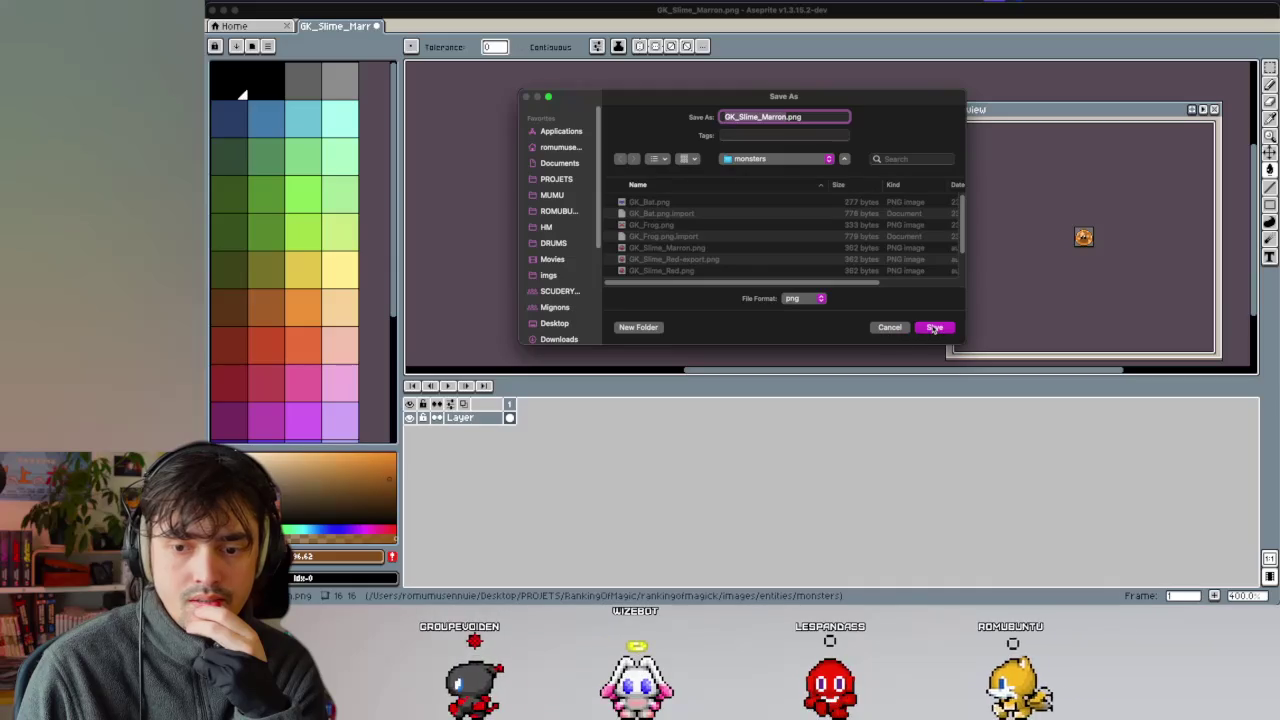
click(893, 328)
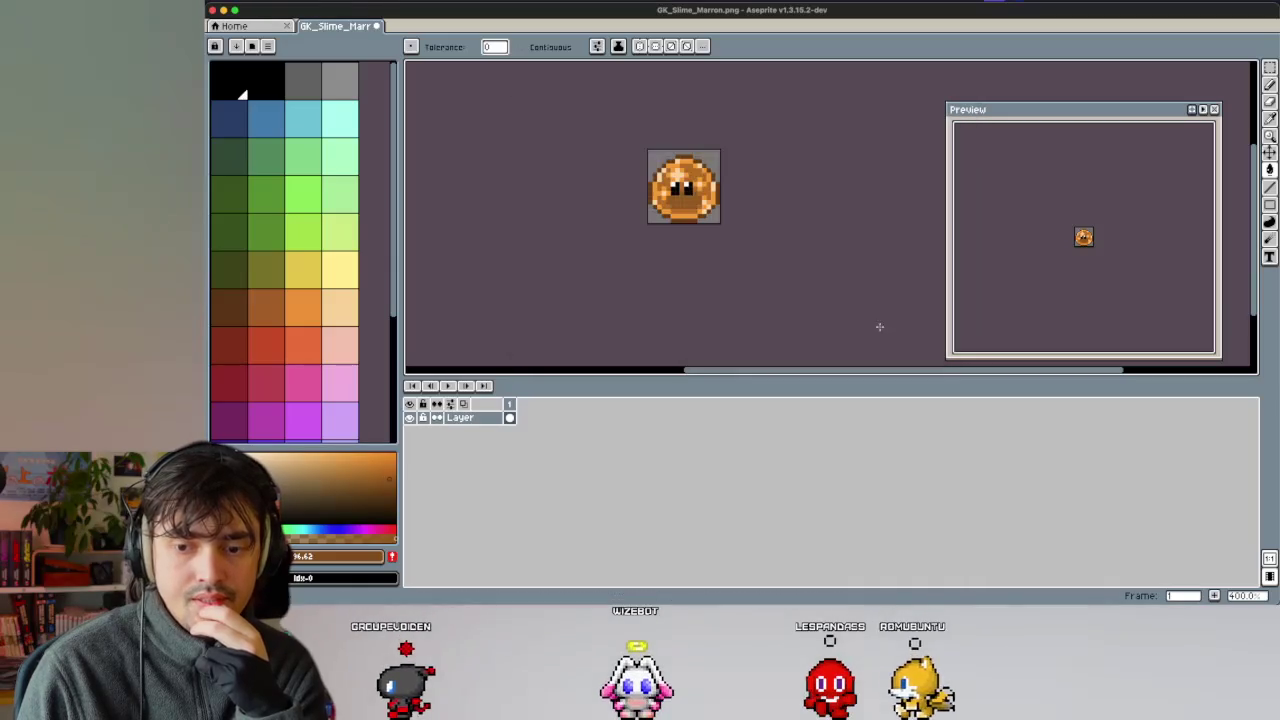
click(288, 2)
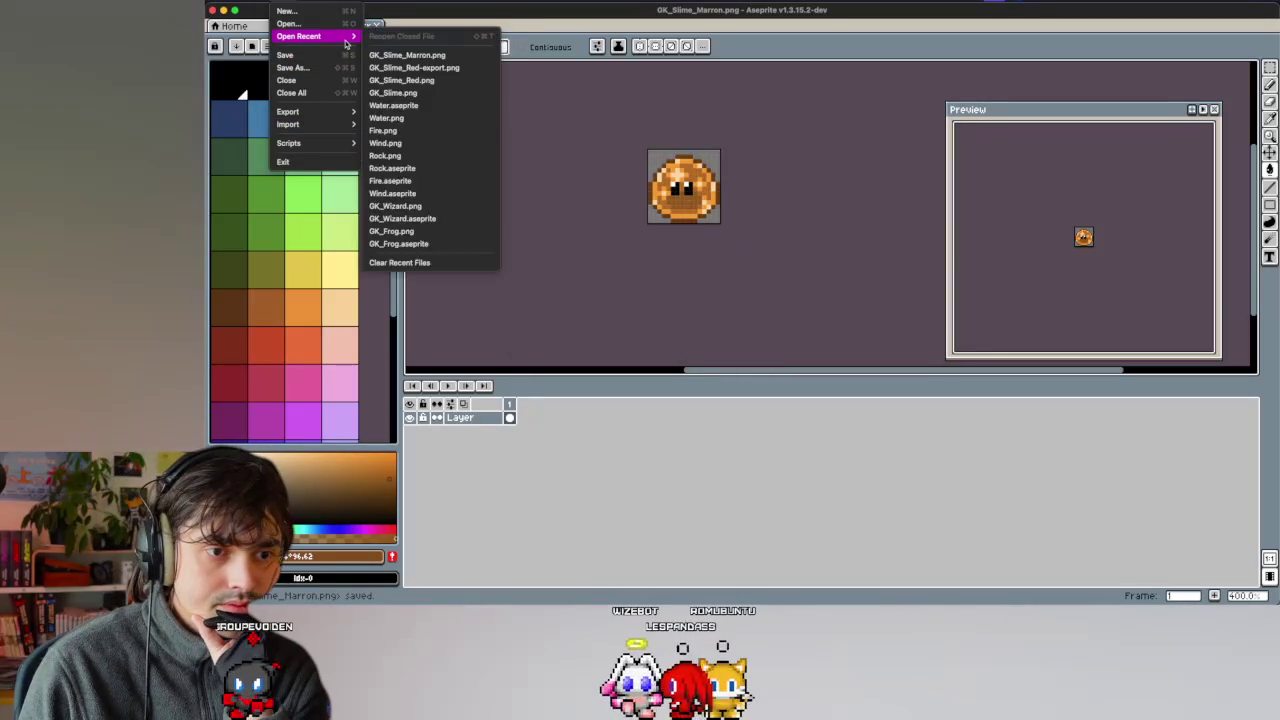
mouse_move(288, 111)
click(410, 111)
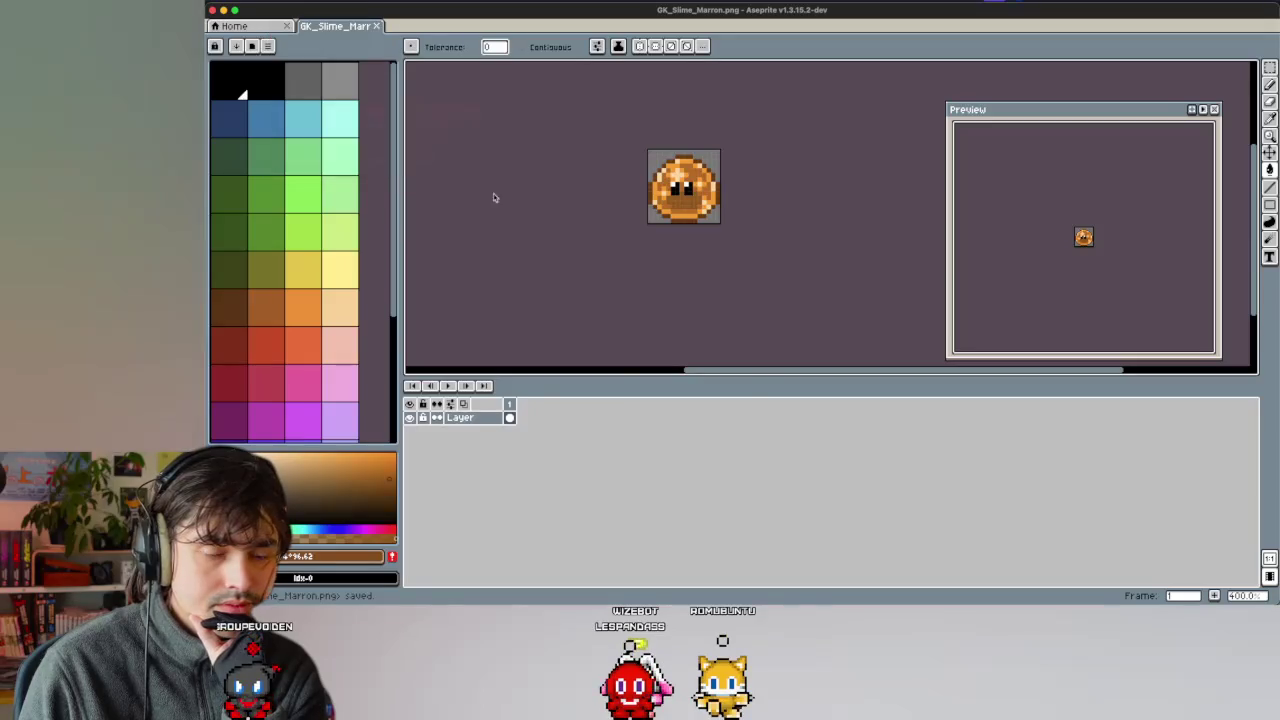
- Export GK_Slime_Marron-export.png, then save a copy renamed GK_Slime_Pink.png
click(505, 385)
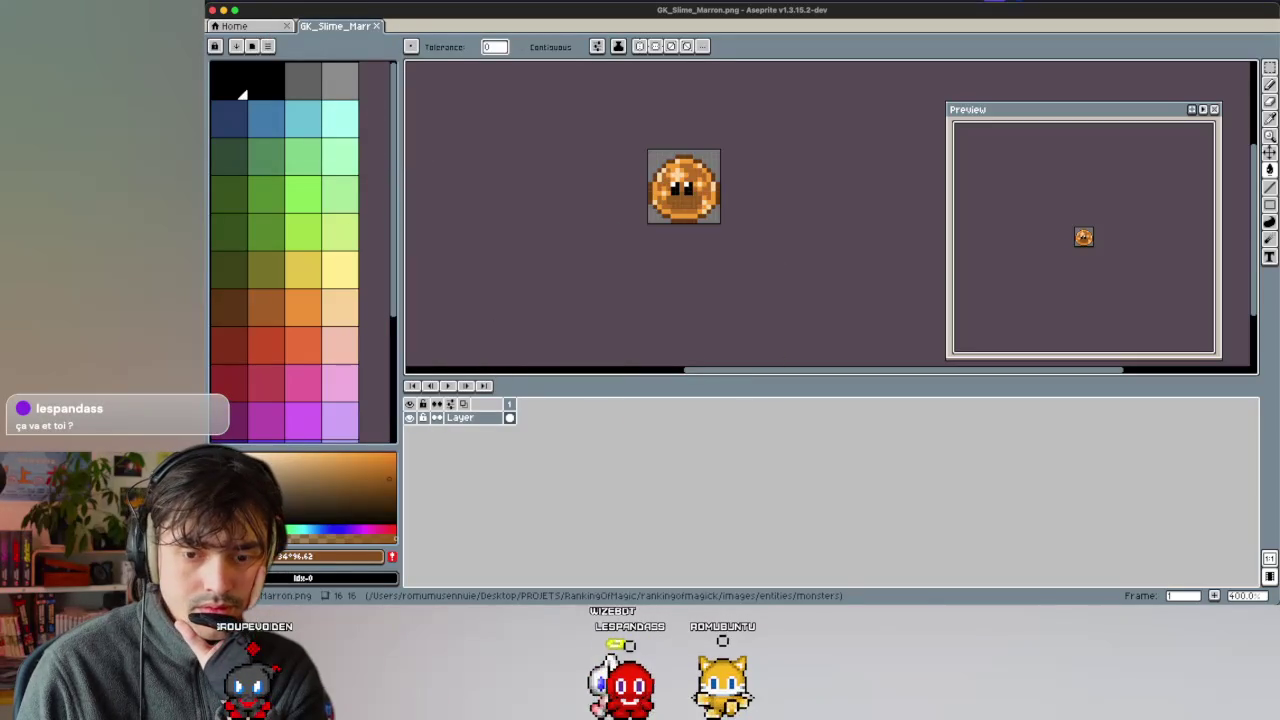
click(287, 2)
mouse_move(300, 36)
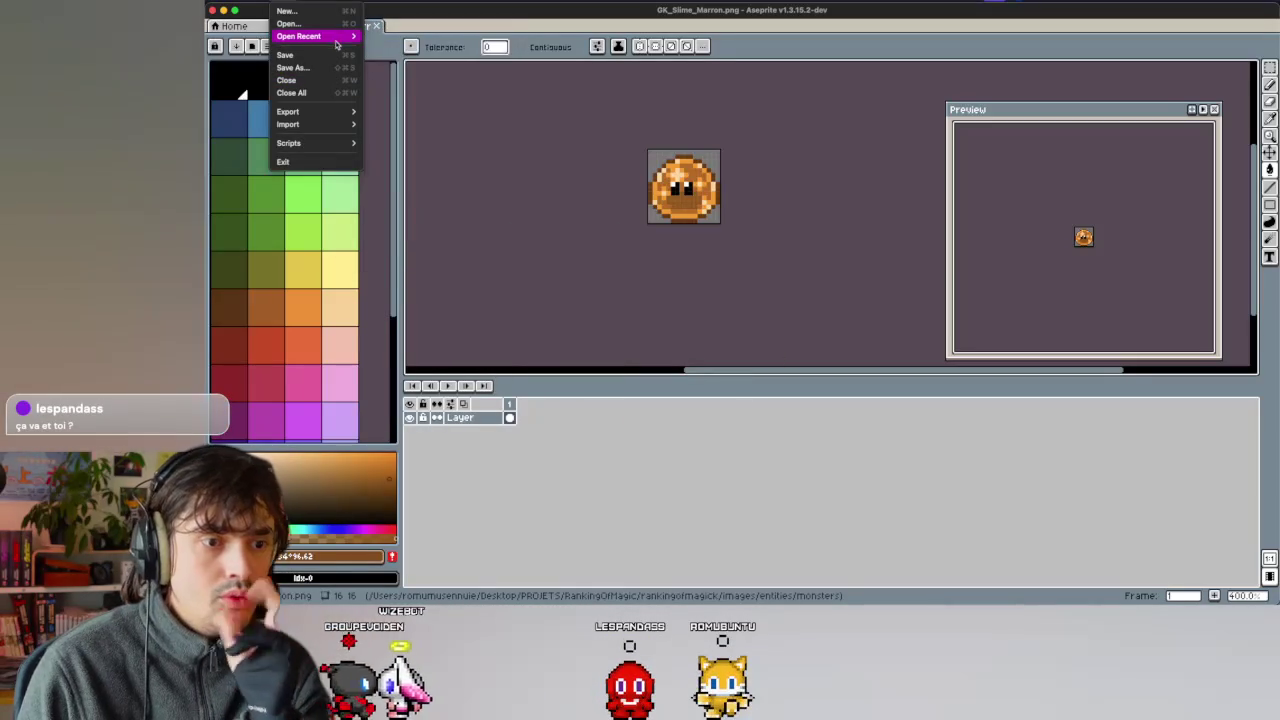
click(290, 67)
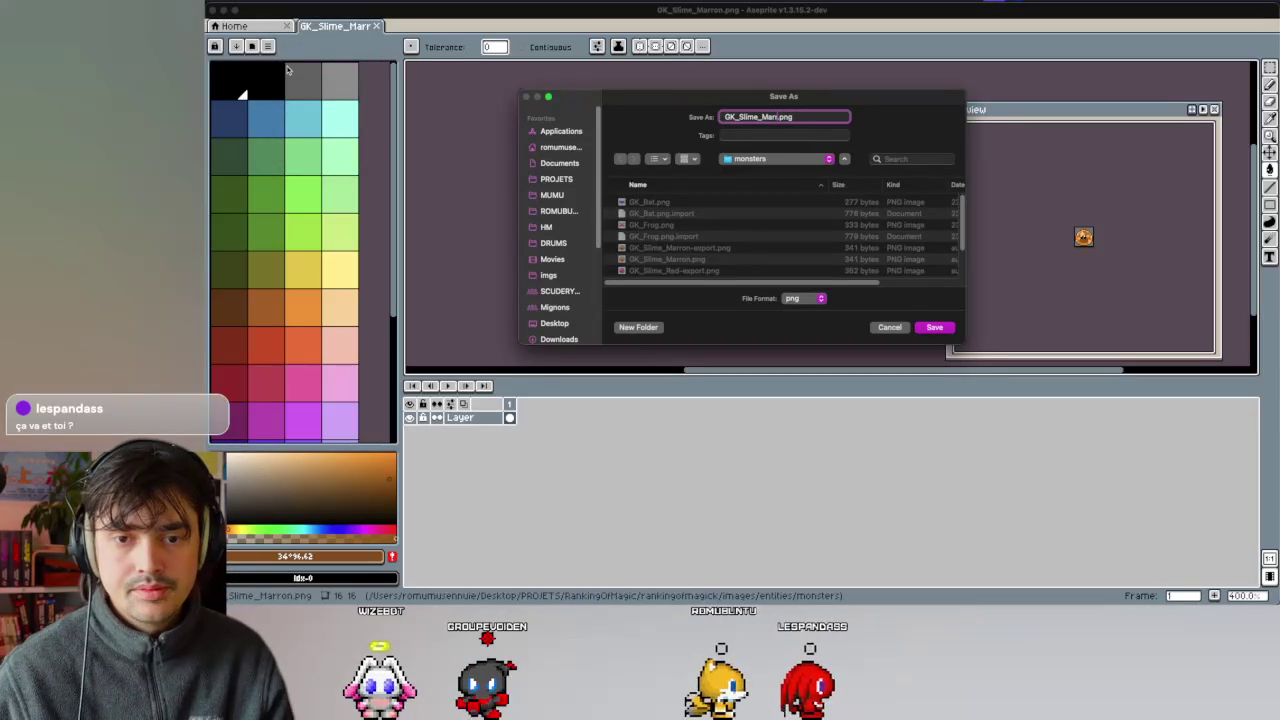
key(BackSpace)
key(BackSpace)
key(BackSpace)
text(Fink)
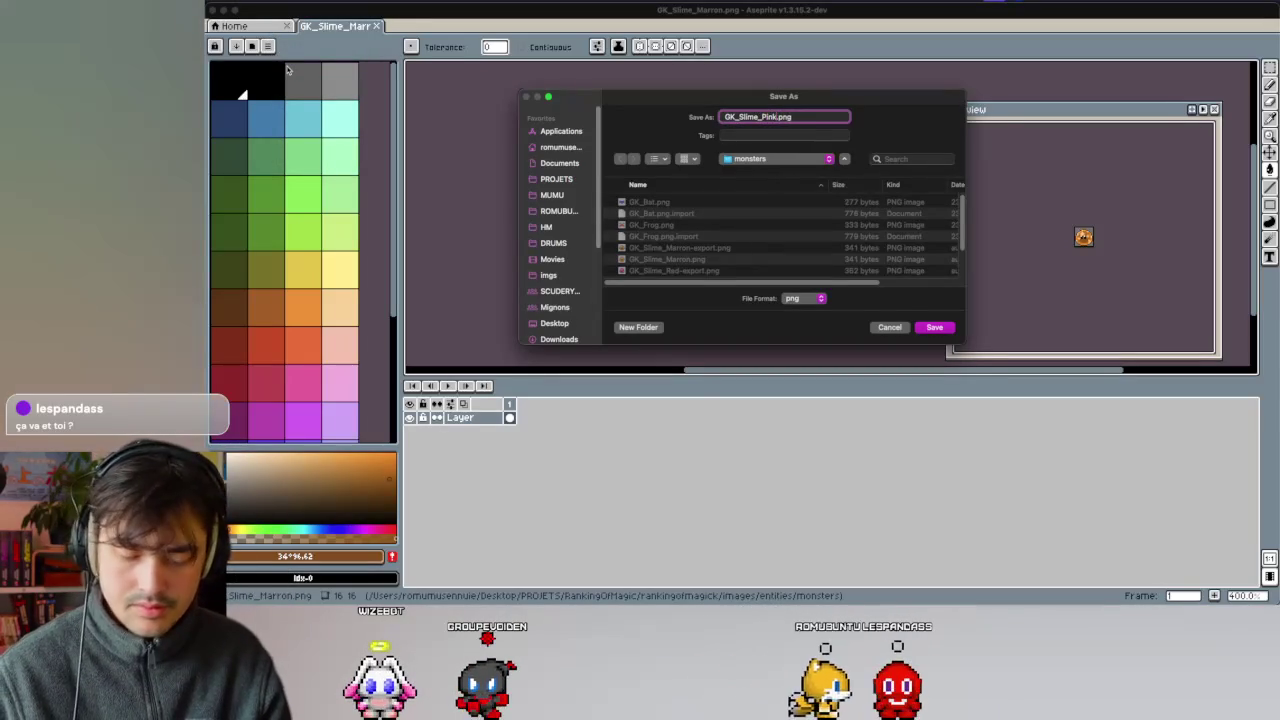
key(Return)
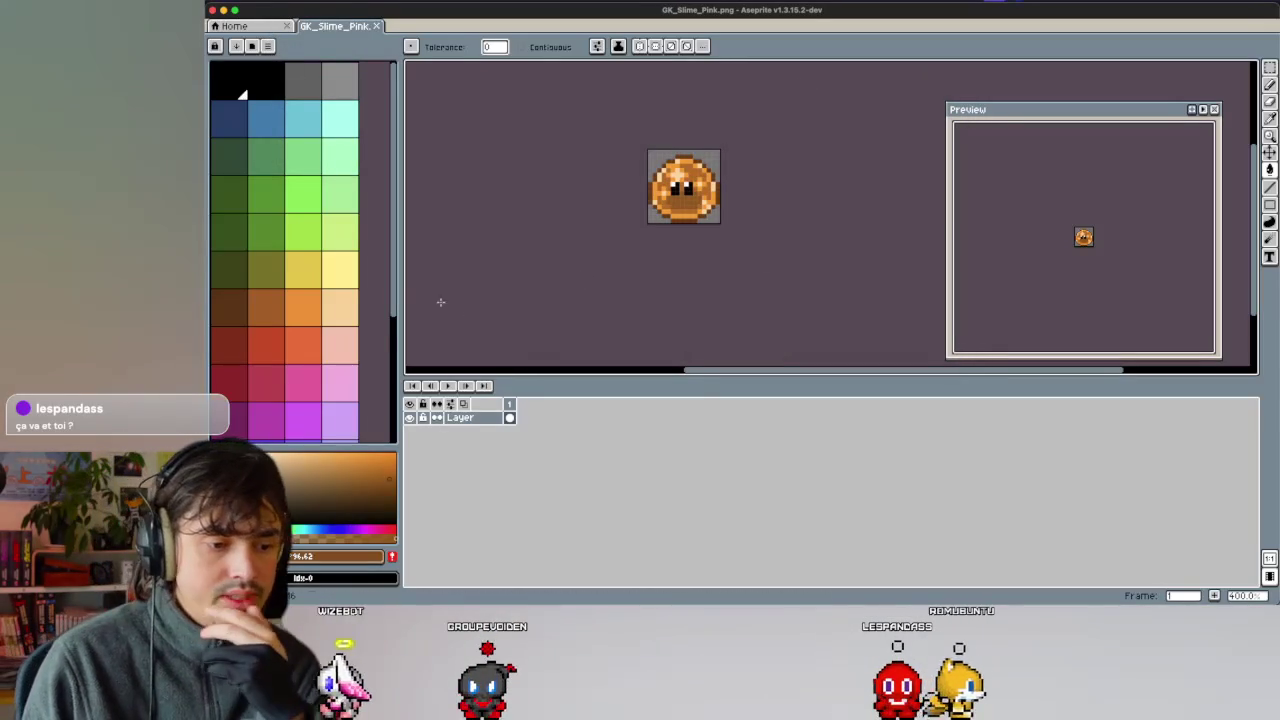
- Fill the slime's brown outline dark magenta and its highlights lavender
scroll(351, 311, down, 2)
scroll(351, 311, down, 2)
click(229, 318)
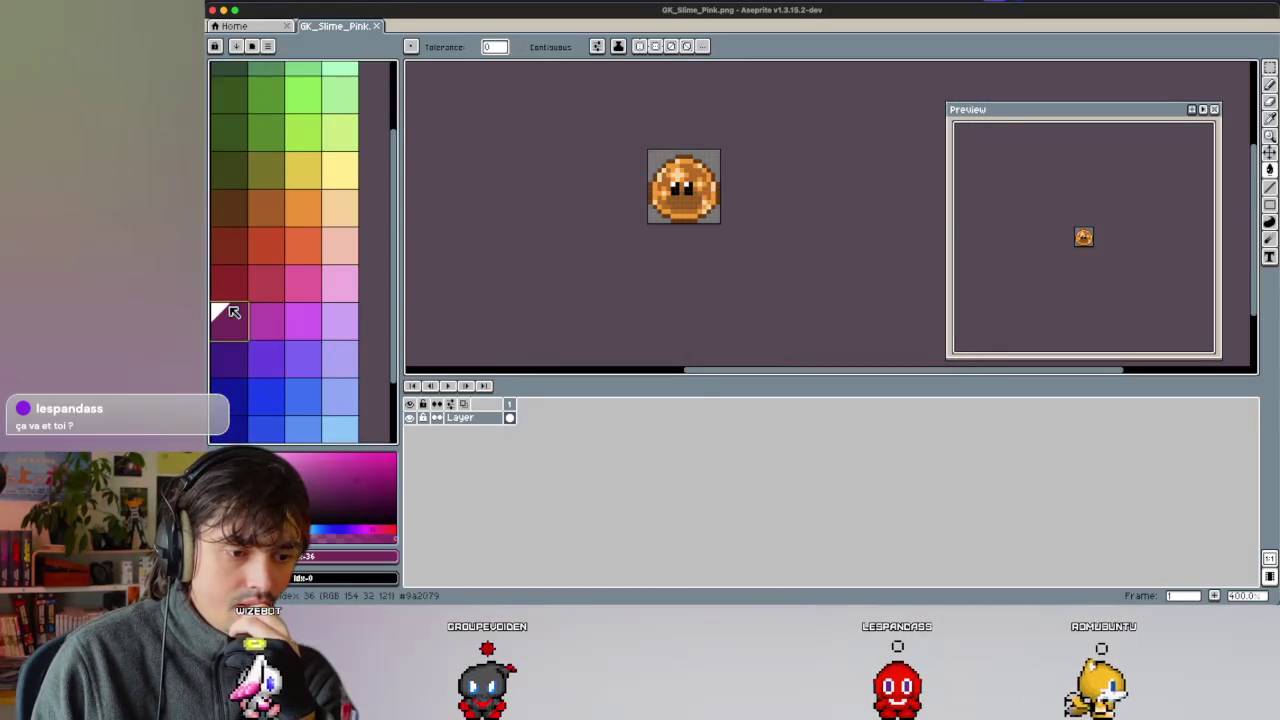
scroll(734, 106, up, 1)
scroll(668, 231, up, 1)
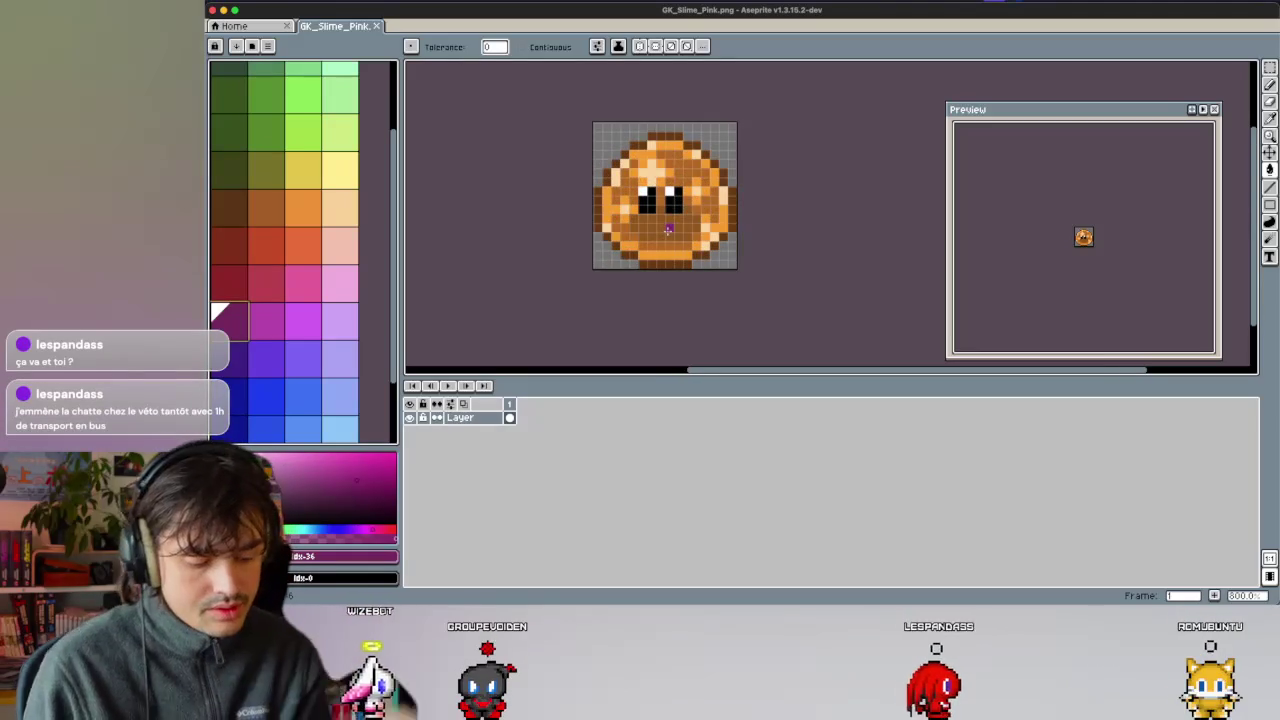
click(598, 215)
click(340, 320)
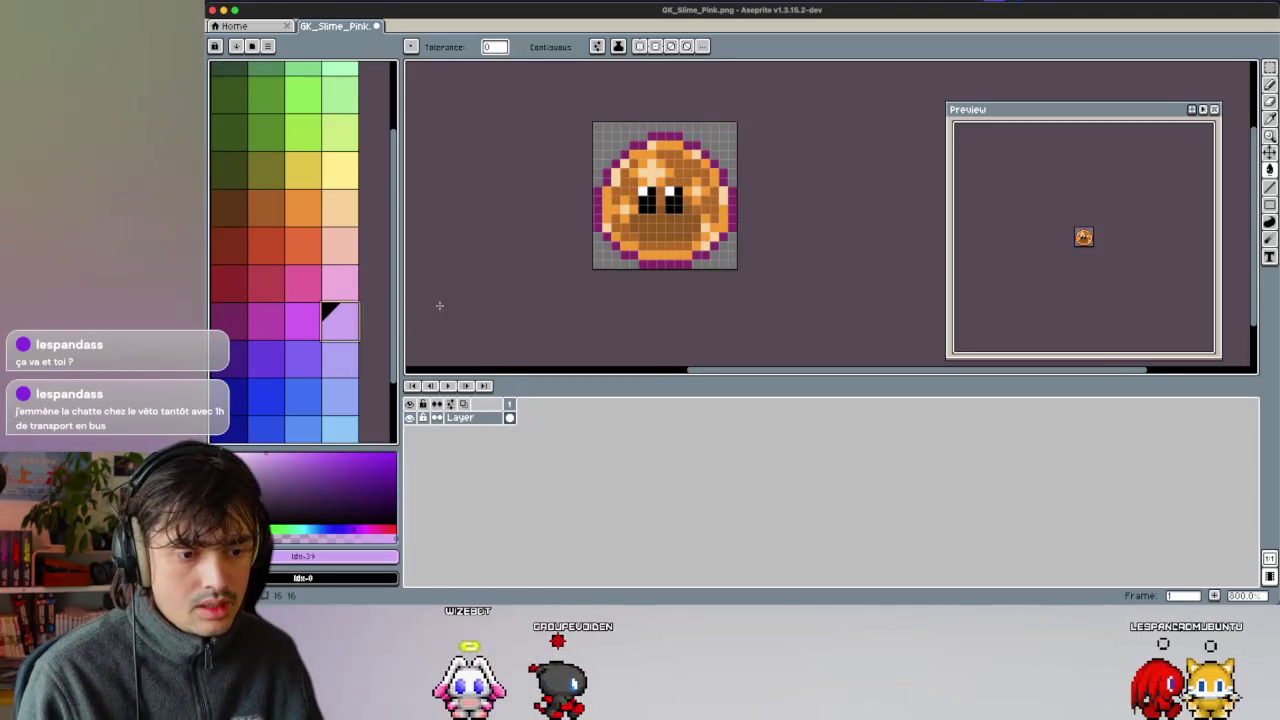
click(626, 211)
- Fill the orange body, including the upper part, with magenta
click(290, 326)
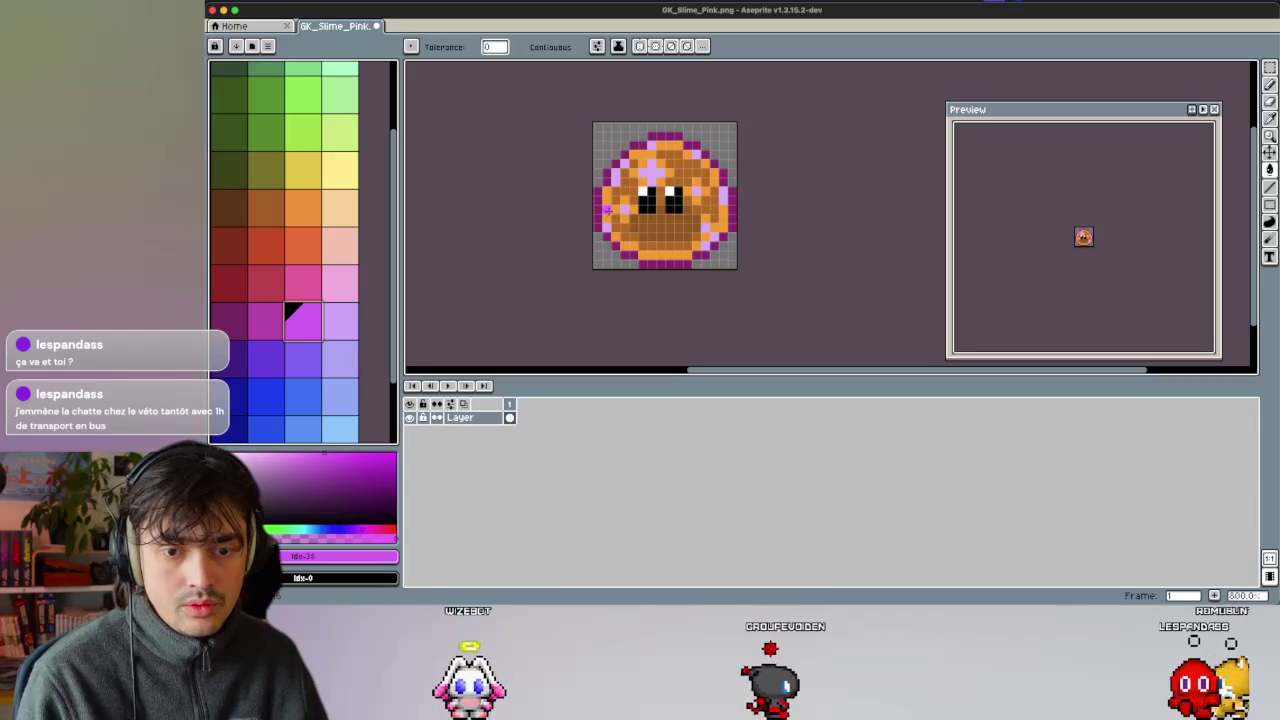
click(606, 210)
click(265, 320)
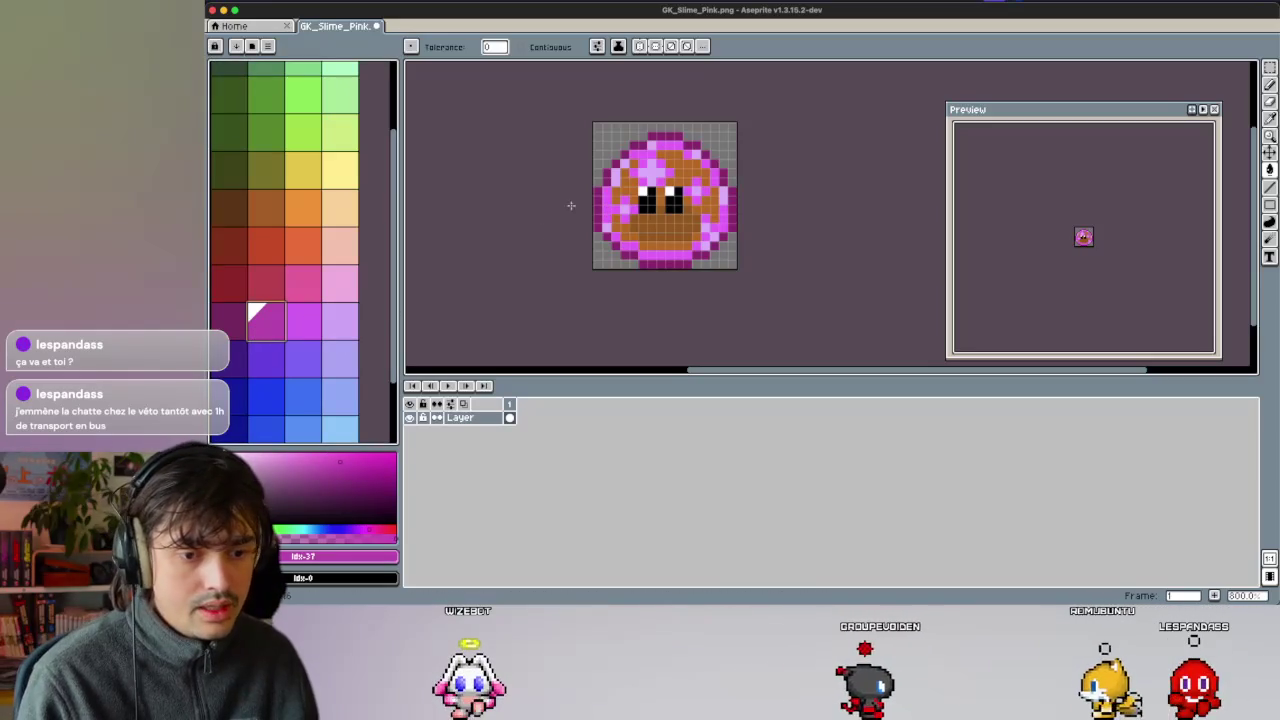
click(621, 193)
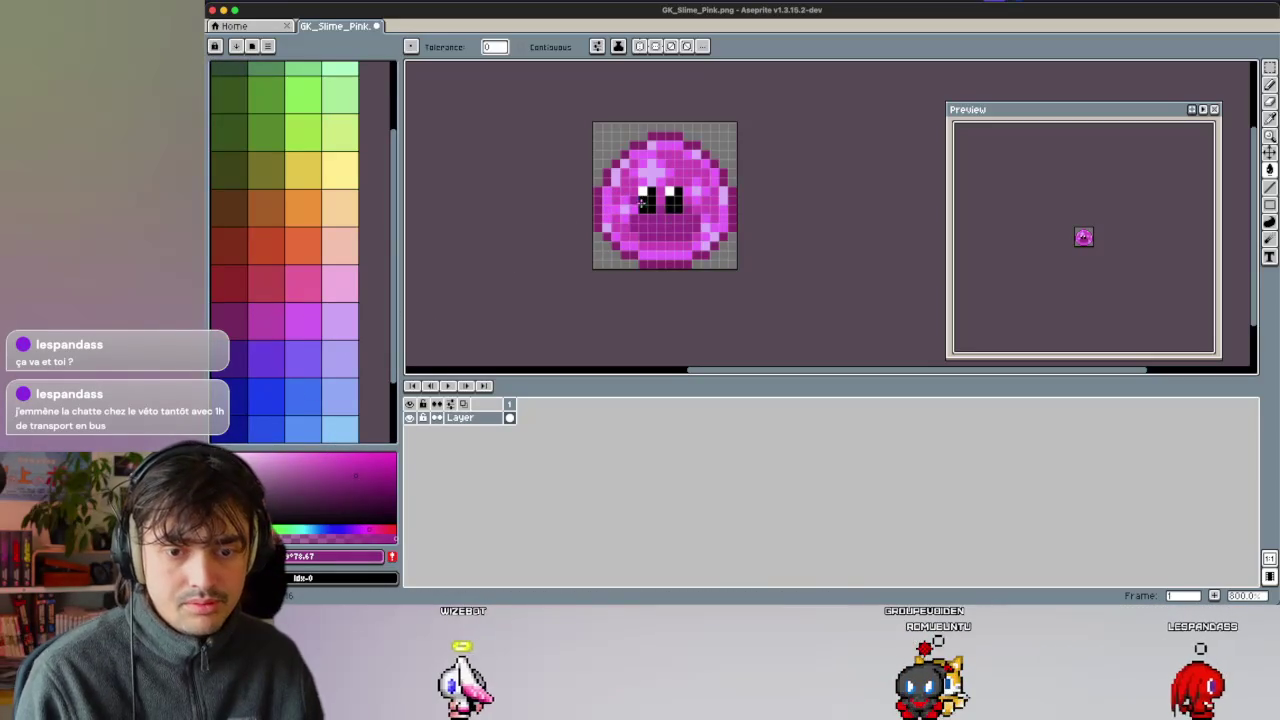
scroll(645, 201, down, 2)
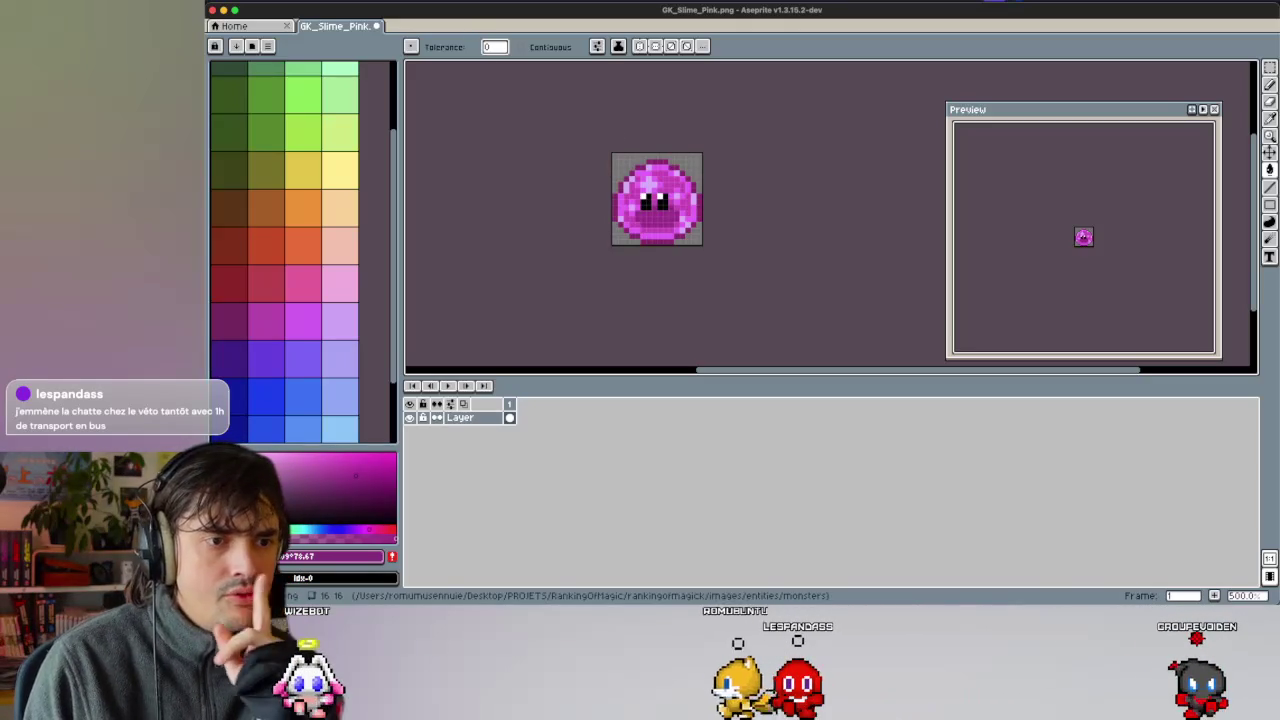
- Save GK_Slime_Pink.png with Cmd+S and close the File menu
key(super+s)
key(Return)
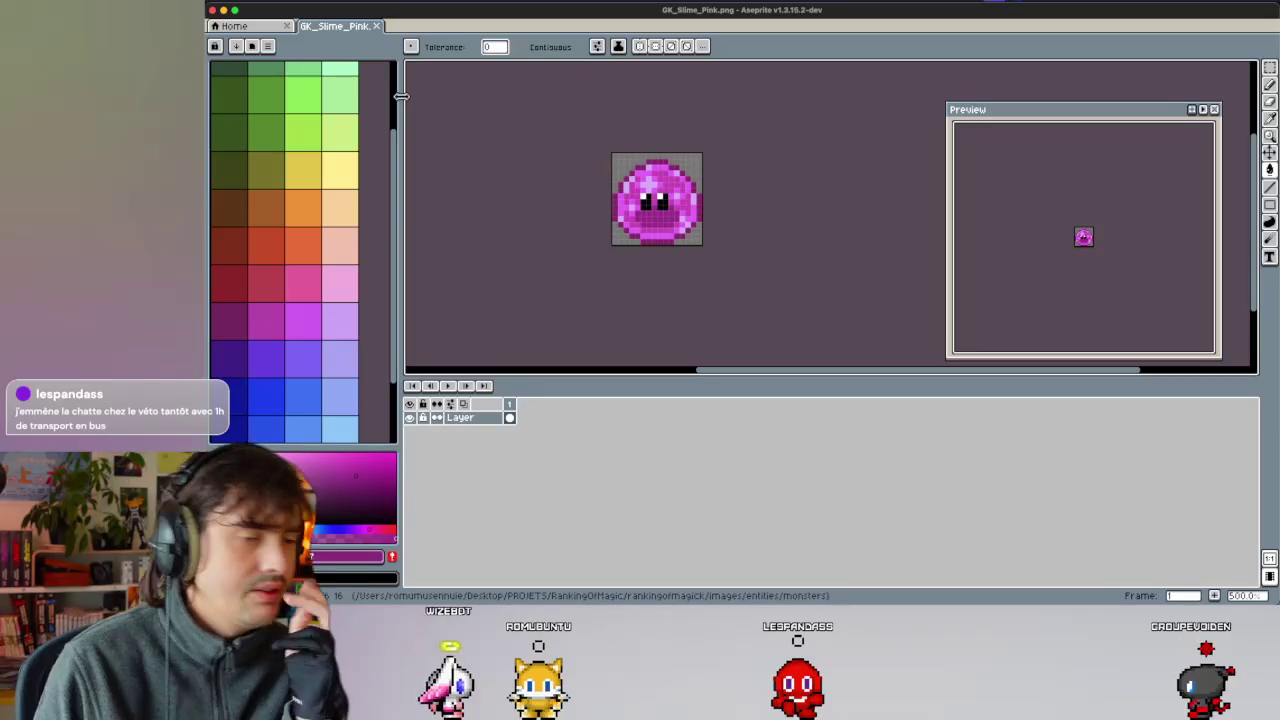
key(alt+f)
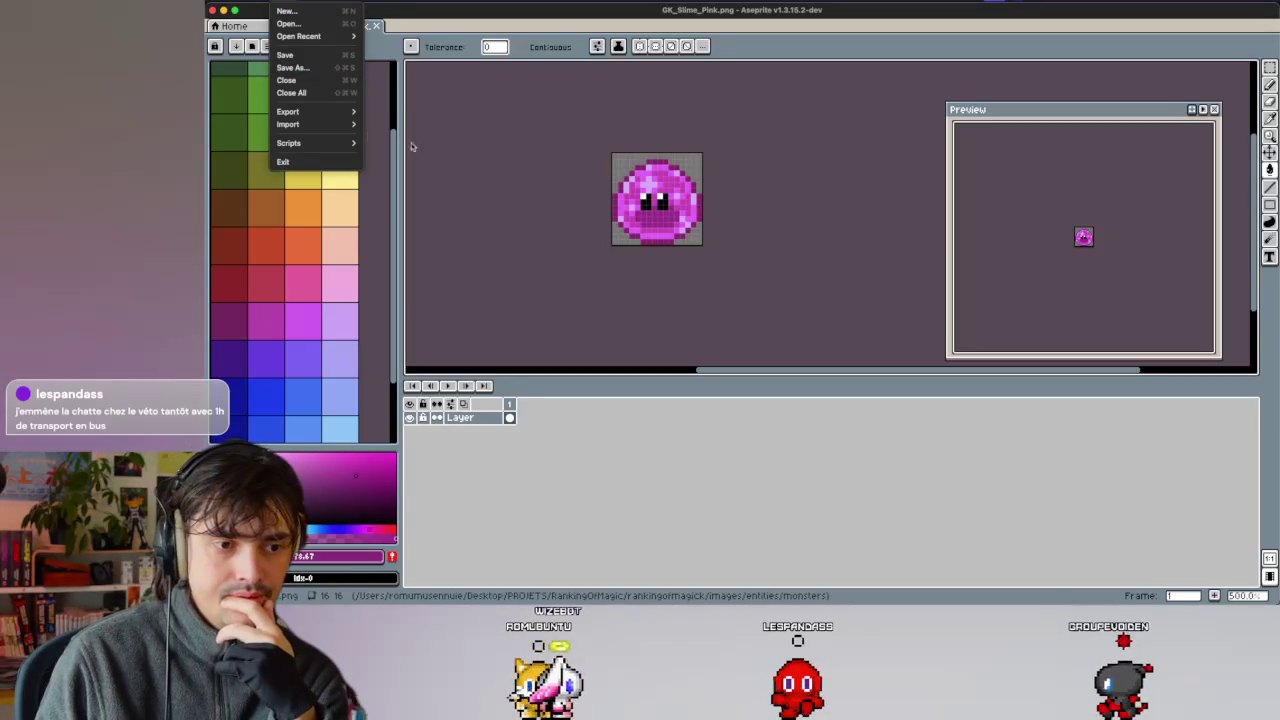
click(585, 276)
- Toggle Aseprite out of and back into full screen twice, then open the File menu
key(ctrl+super+f)
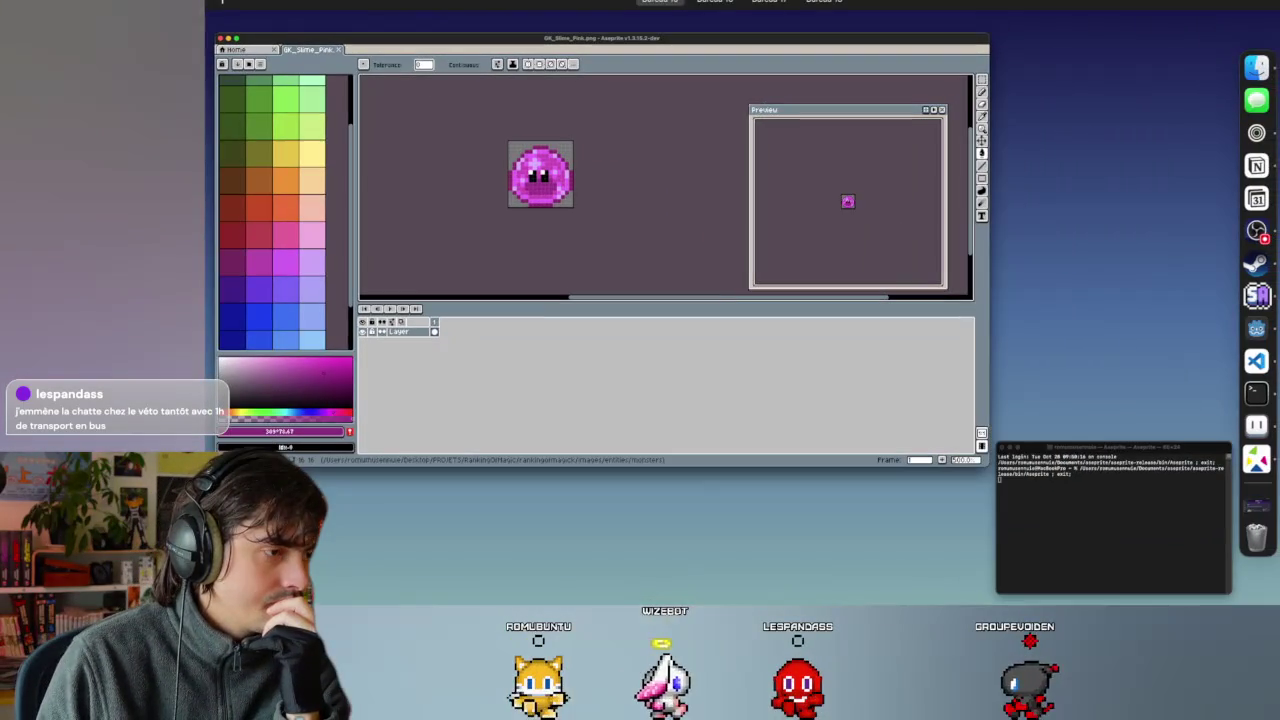
key(ctrl+super+f)
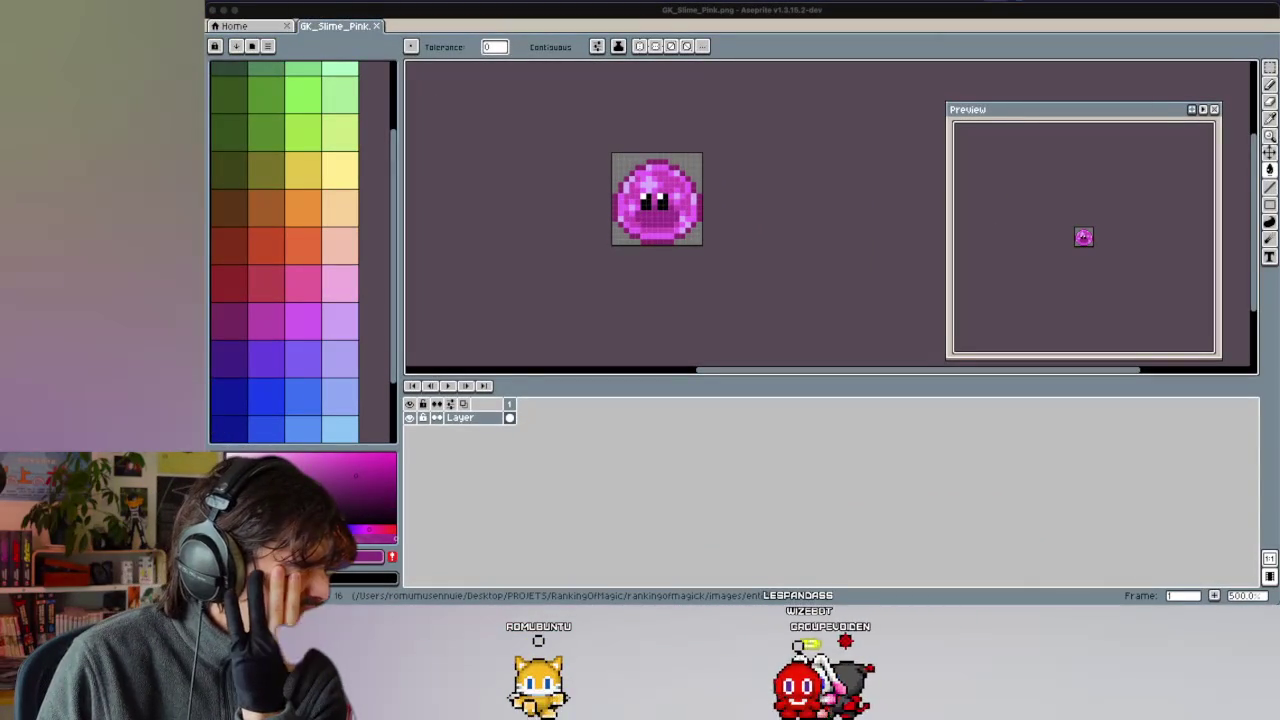
key(ctrl+super+f)
key(ctrl+super+f)
key(ctrl+super+f)
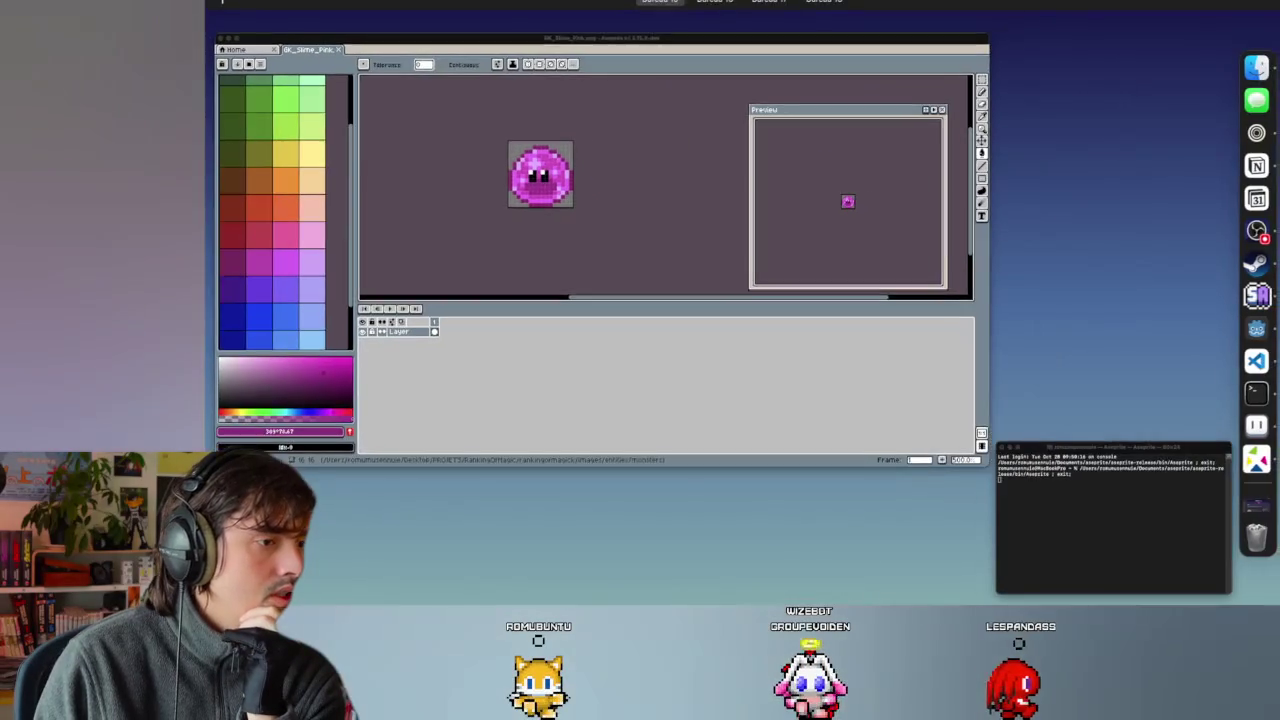
key(ctrl+super+f)
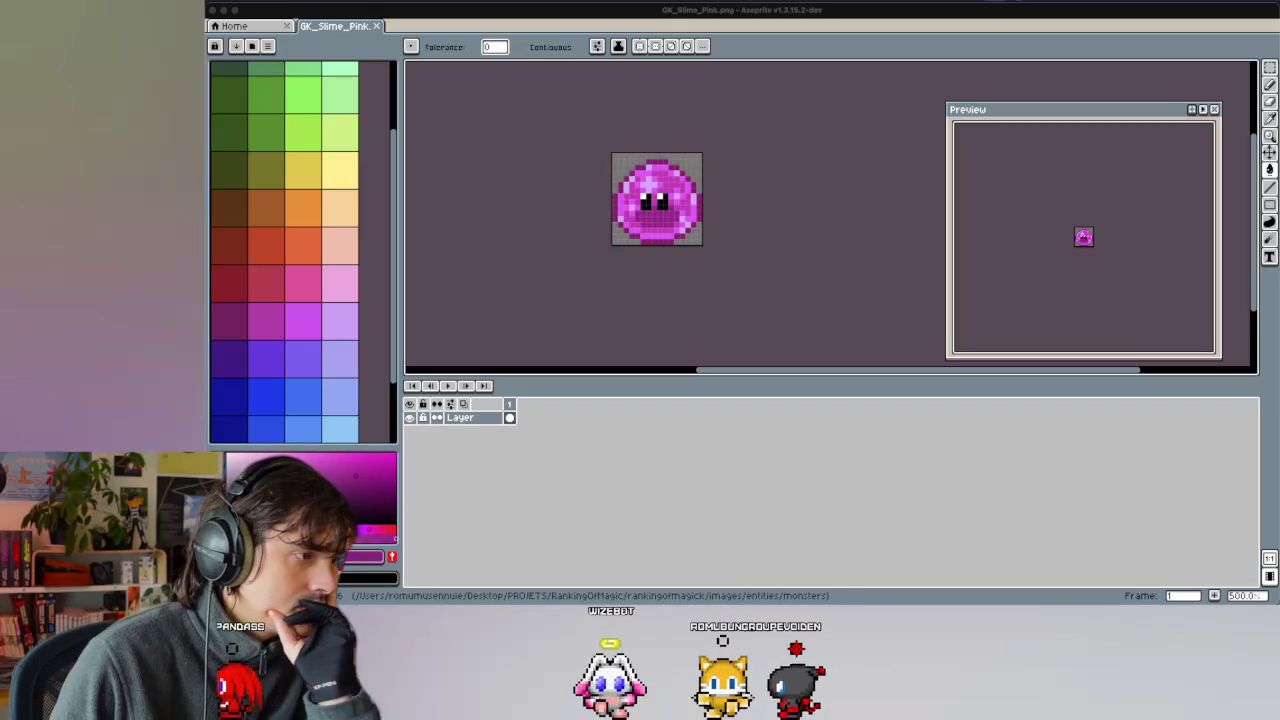
scroll(623, 263, up, 1)
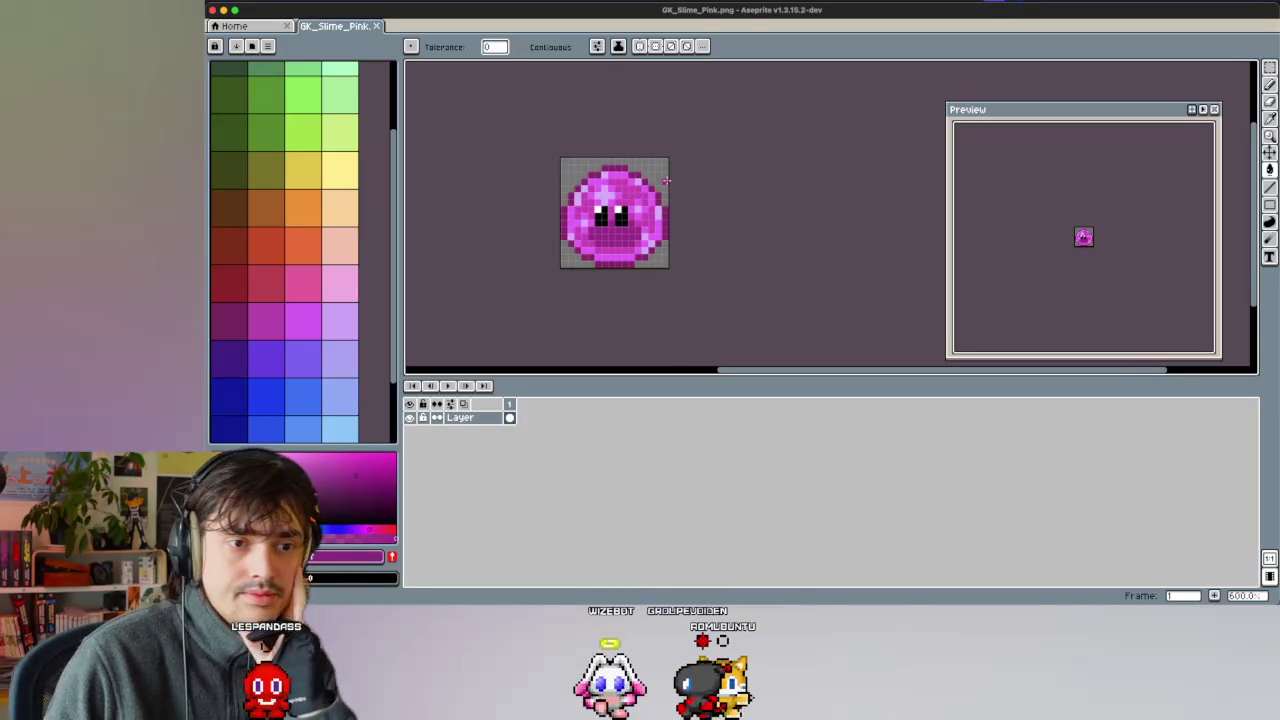
key(alt+f)
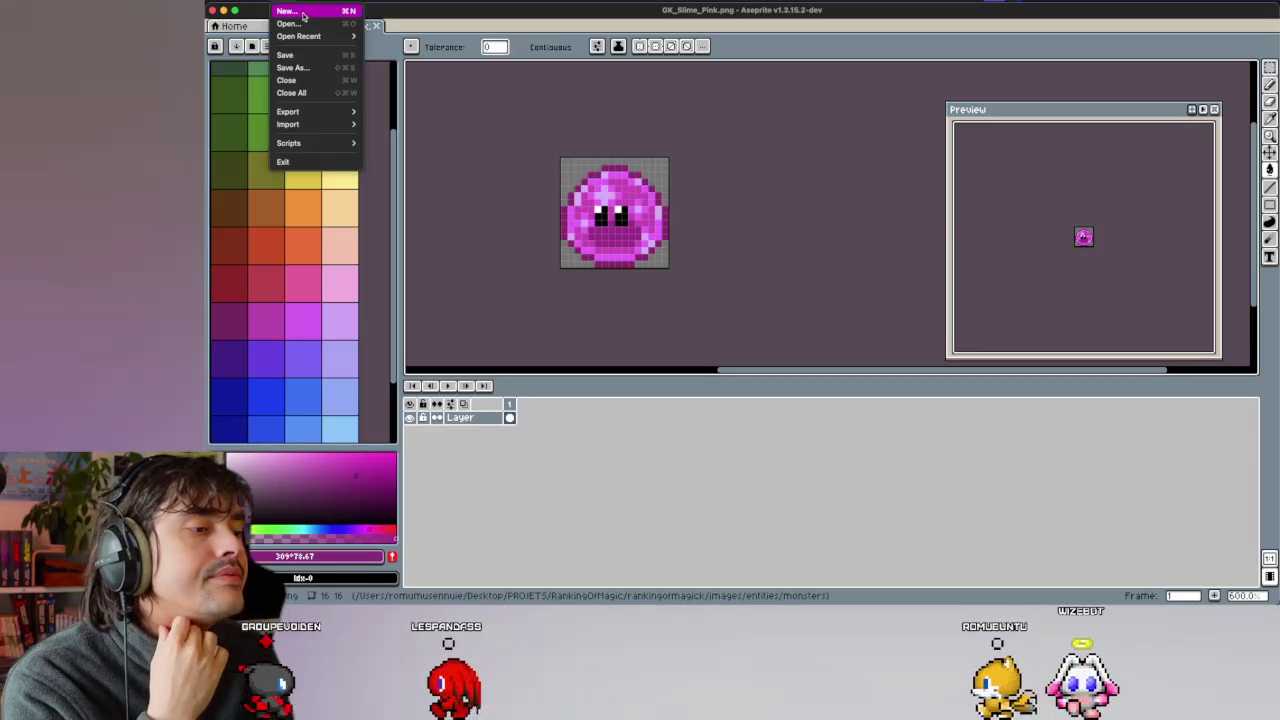
- Create a blank 16×16 sprite and load the NES palette preset
click(303, 12)
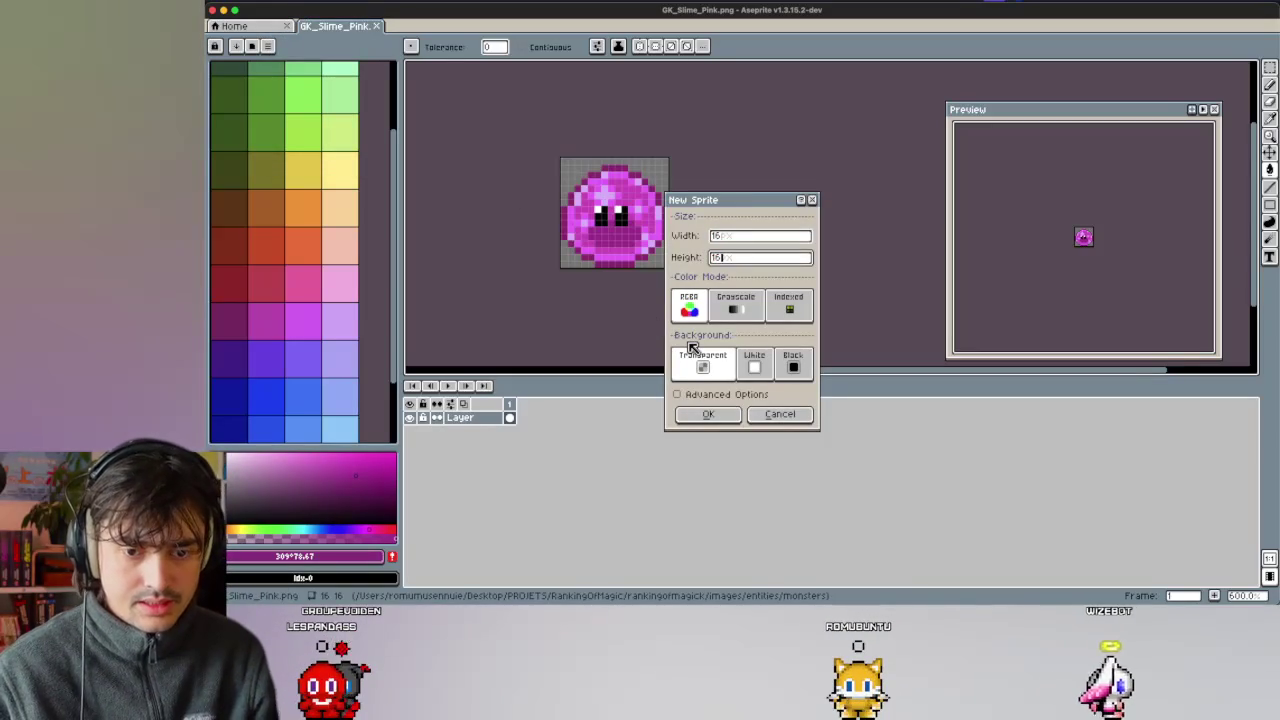
key(Return)
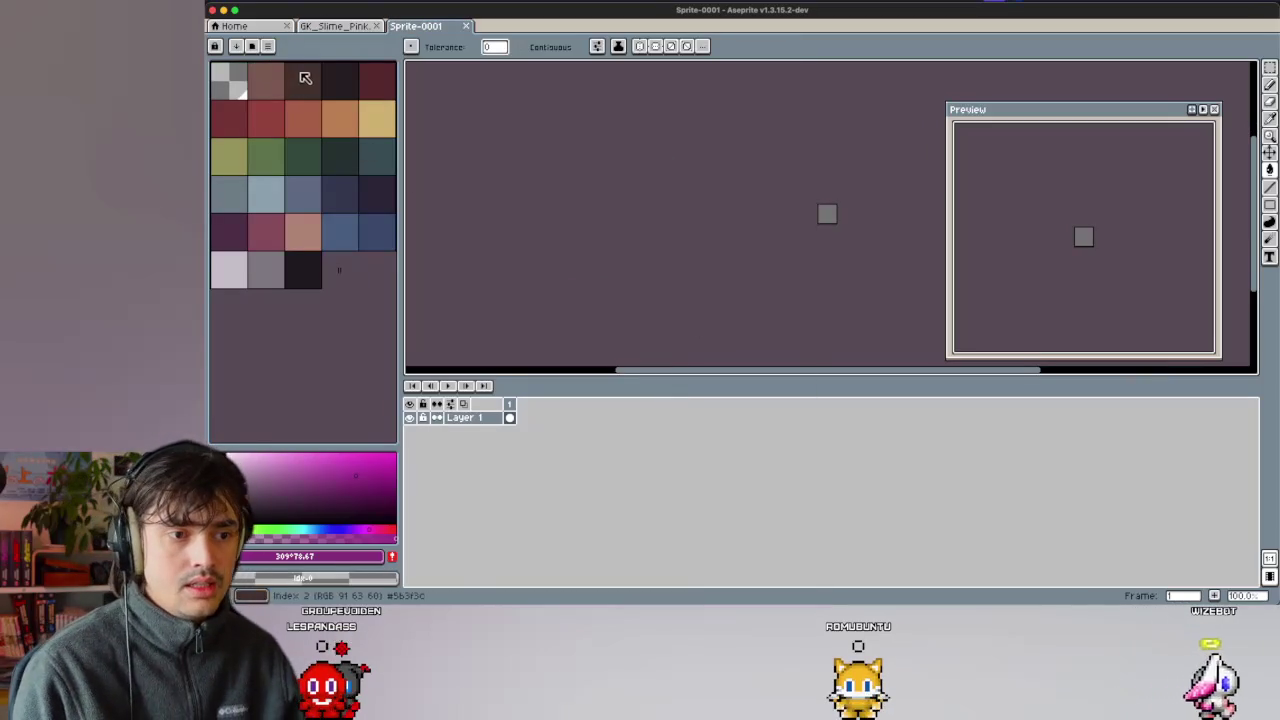
click(263, 48)
text(nes)
click(296, 106)
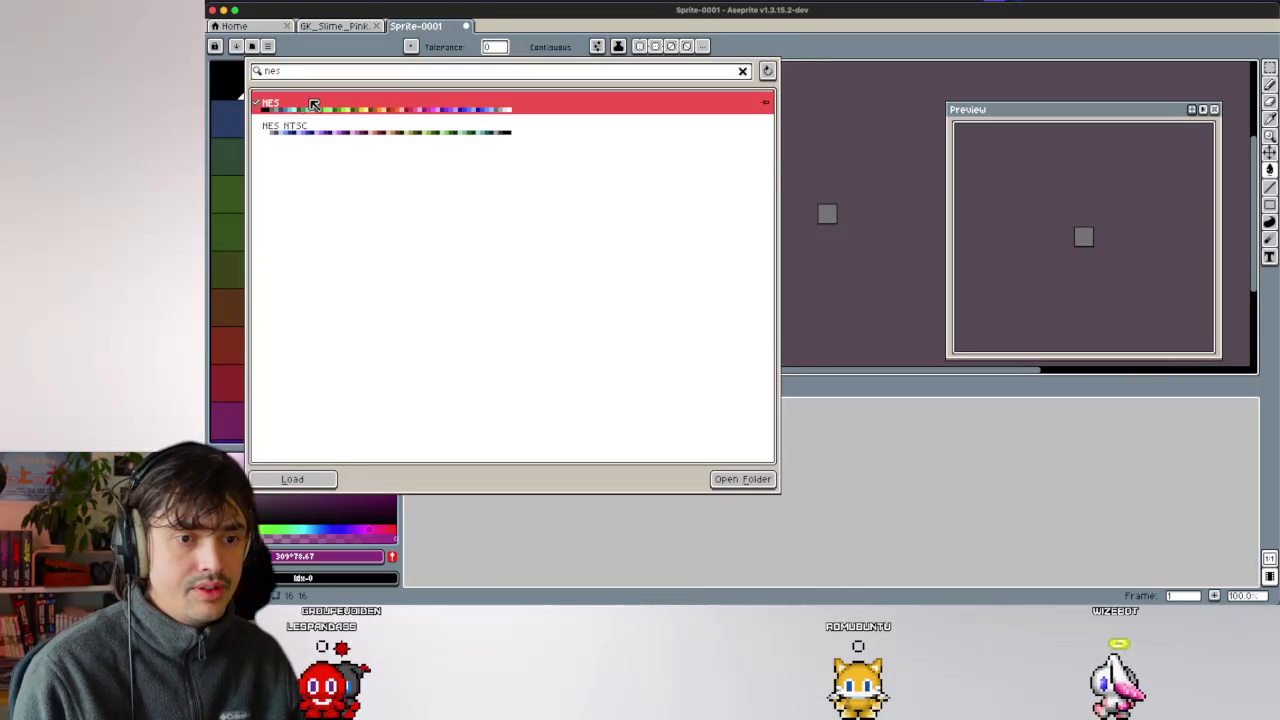
click(794, 146)
scroll(817, 209, up, 2)
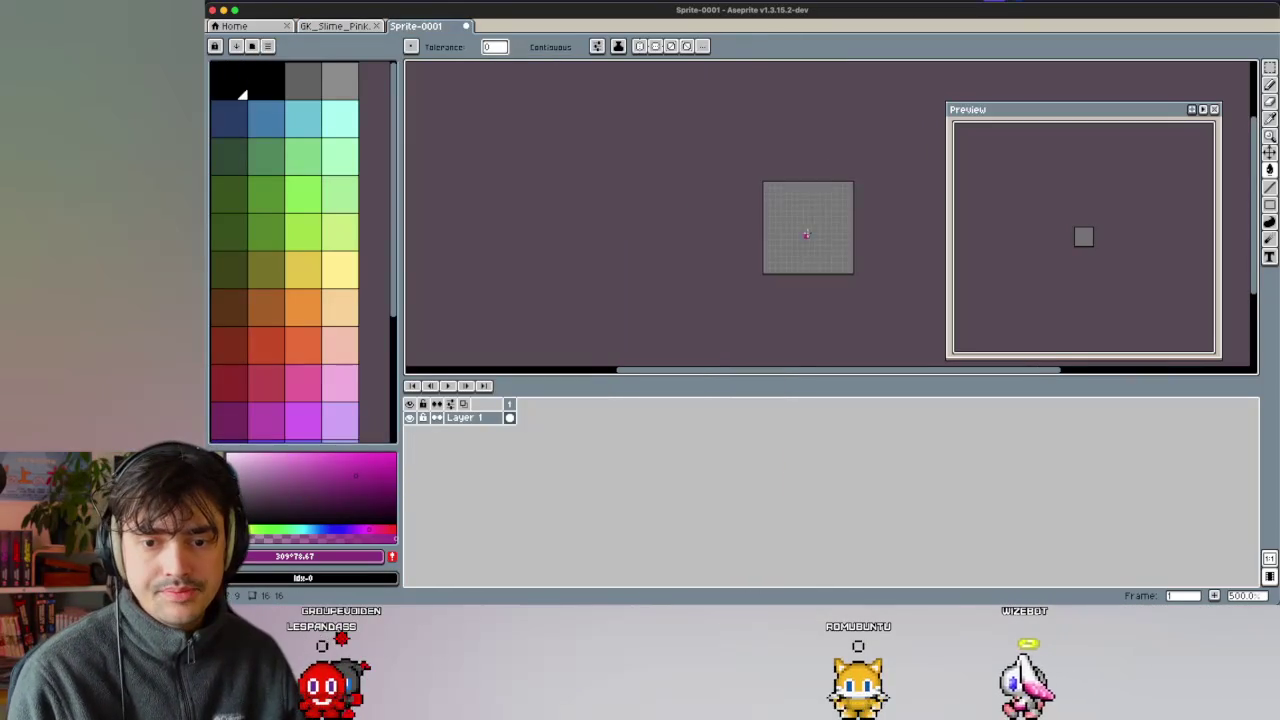
scroll(739, 233, up, 2)
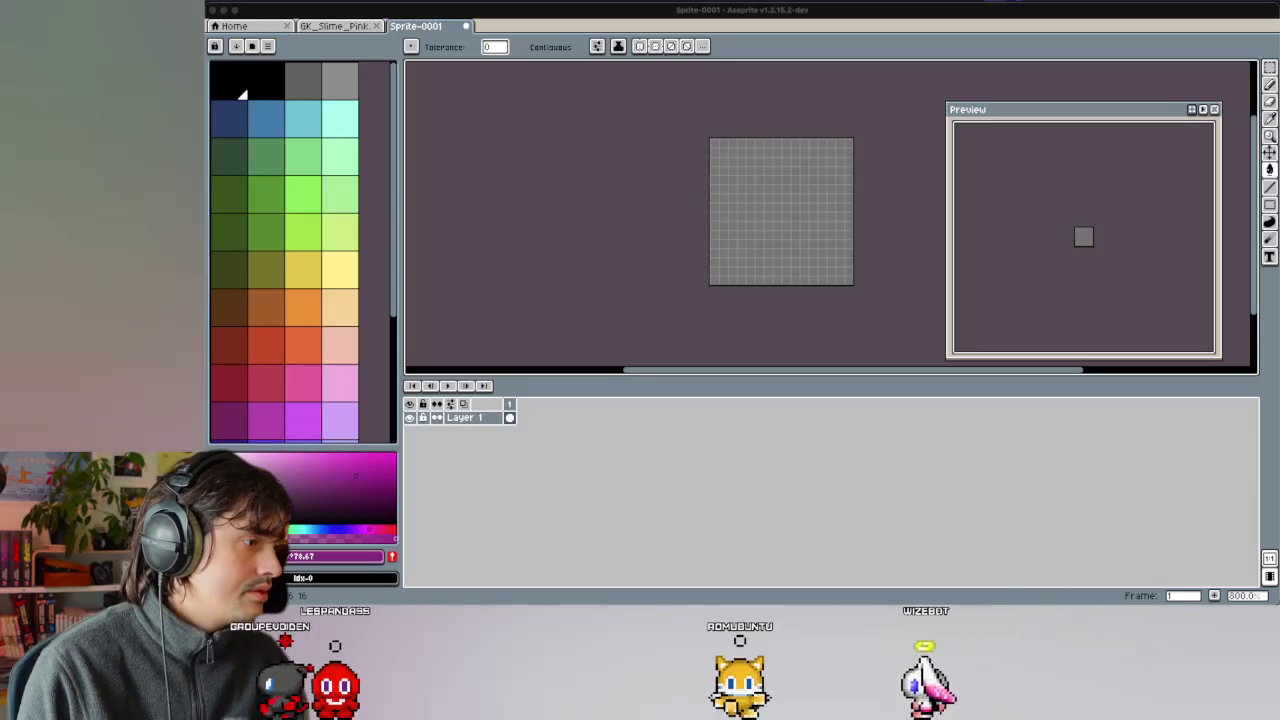
click(671, 181)
scroll(666, 176, right, 5)
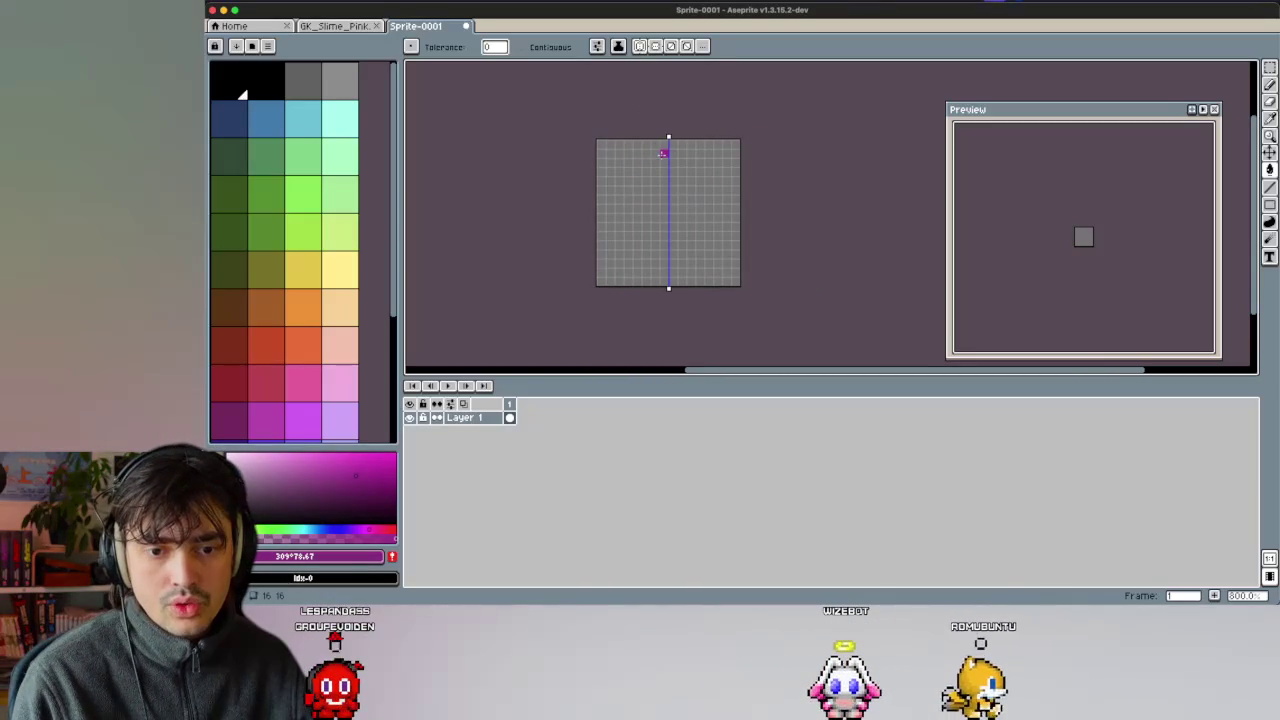
- Switch to the Pencil after undoing a stray magenta fill and top pixels
click(663, 152)
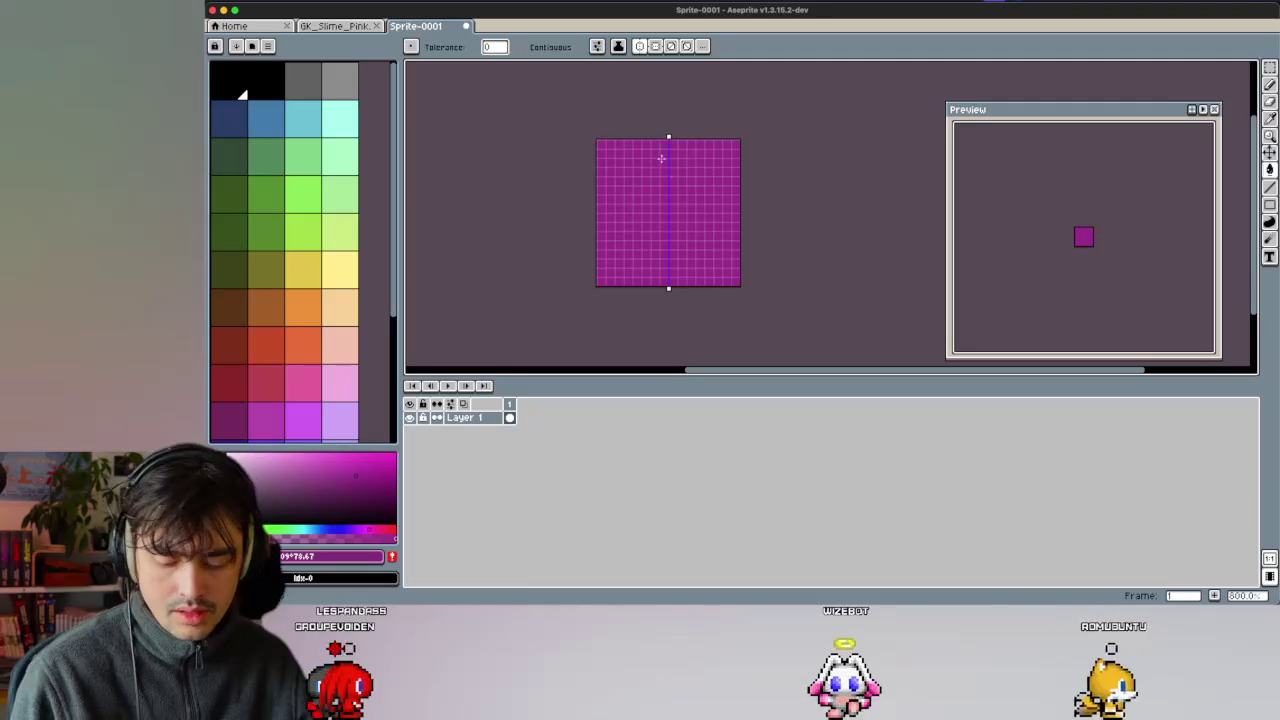
key(ctrl+z)
key(b)
click(664, 152)
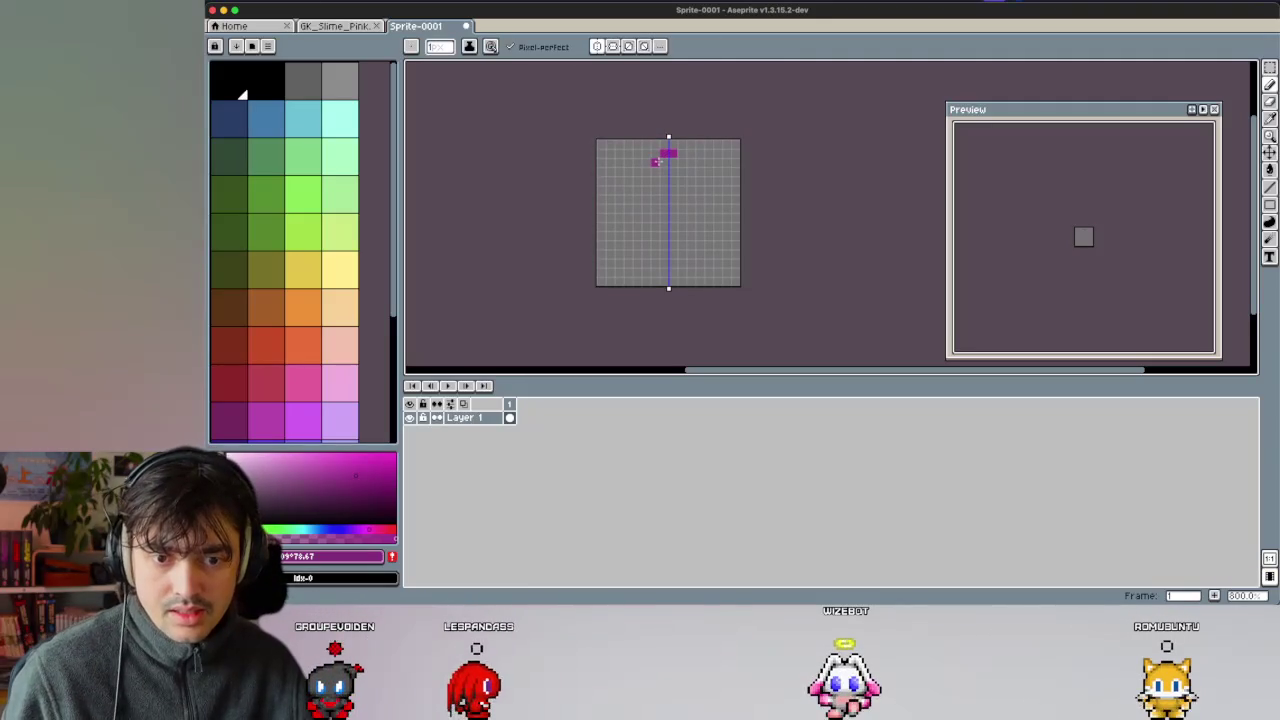
key(ctrl+z)
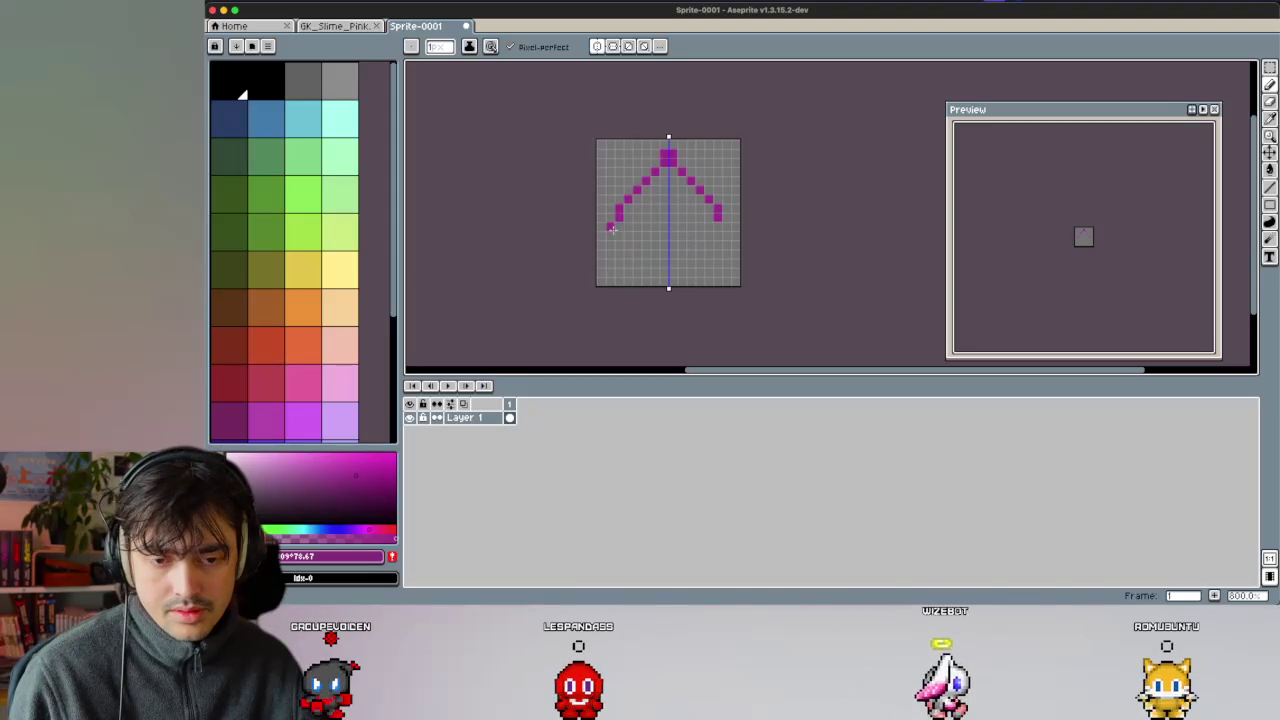
- Draw mirrored magenta diagonals down from the top pixel for the teardrop sides
click(610, 227)
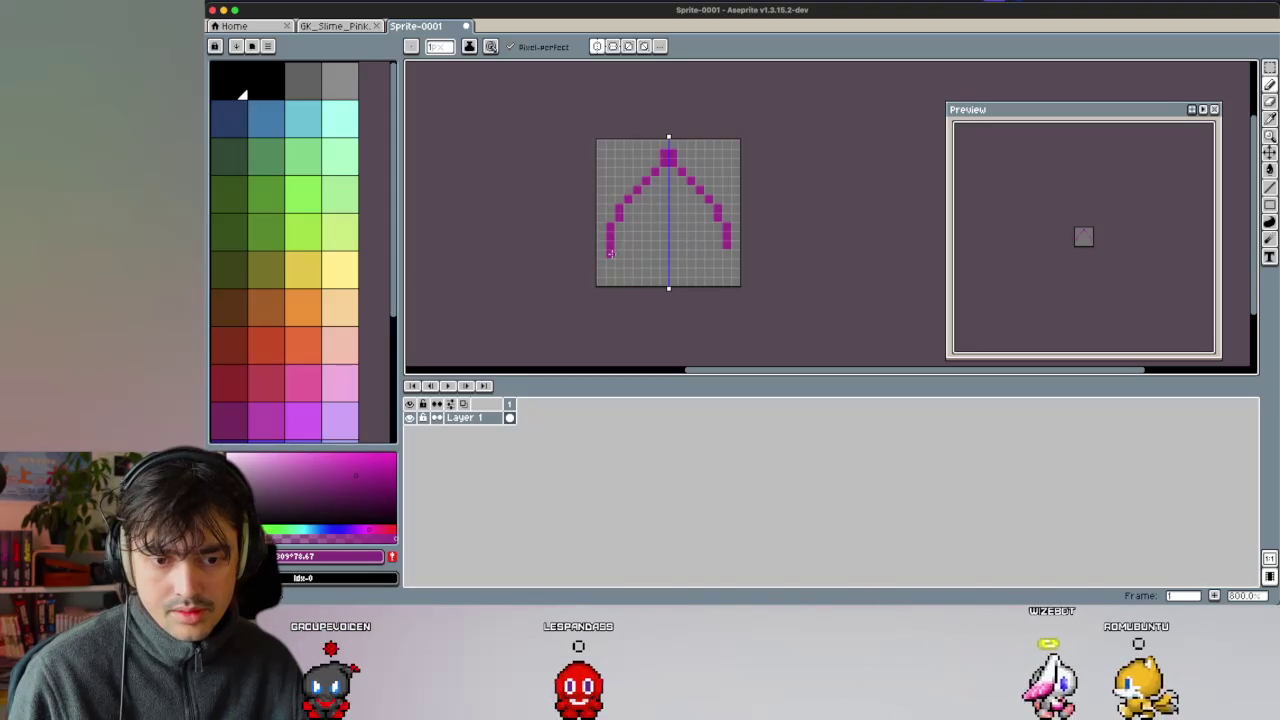
drag(610, 251, 628, 271)
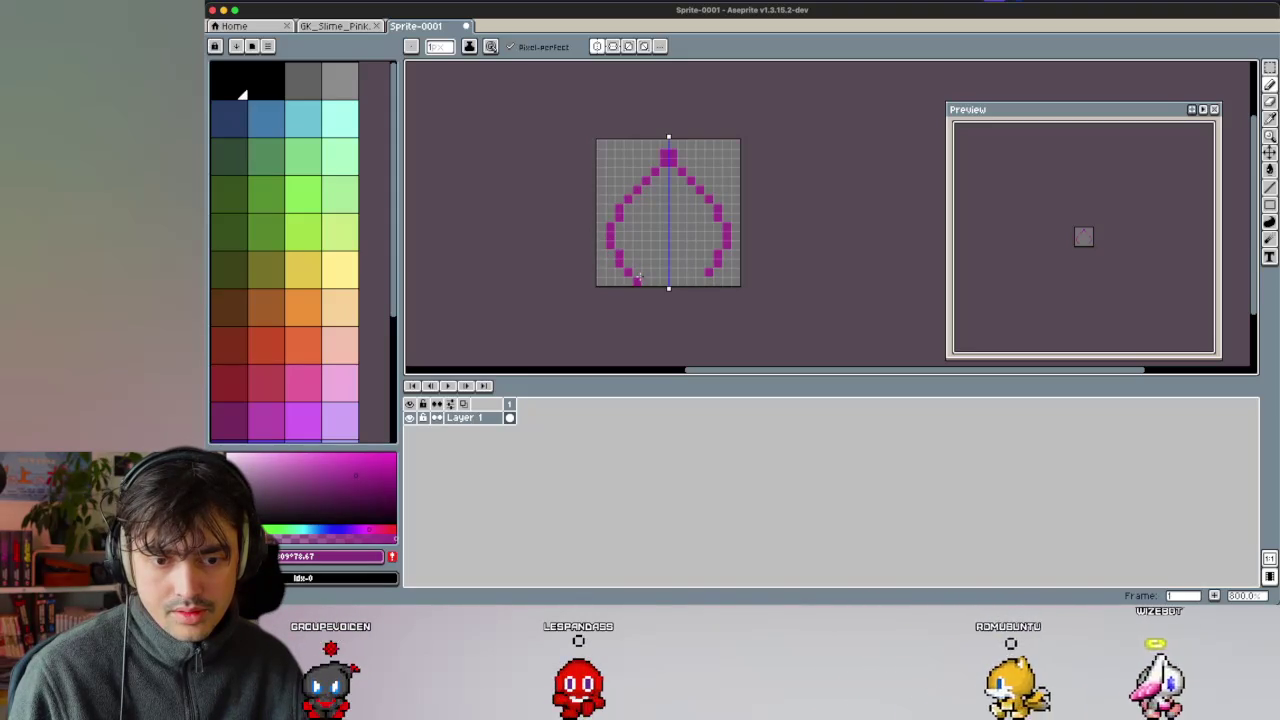
key(ctrl+z)
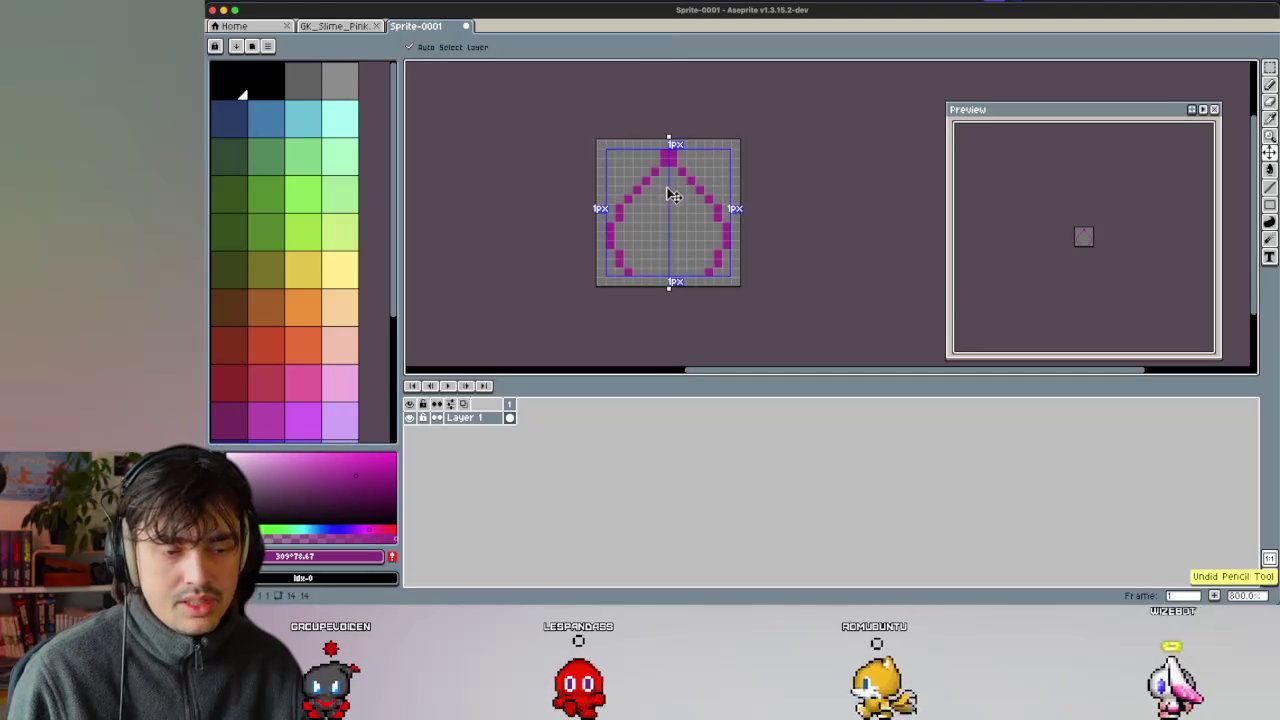
key(ctrl+z)
key(ctrl+z)
key(ctrl+z)
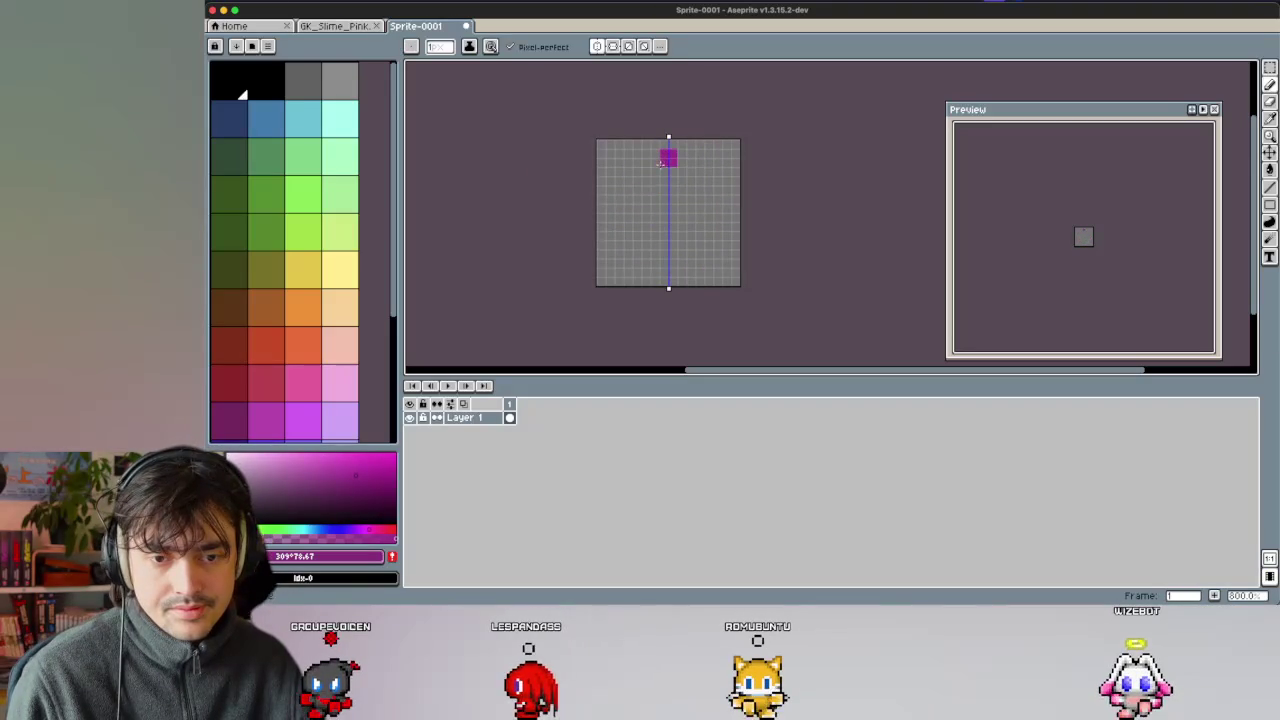
mouse_move(652, 171)
mouse_down()
mouse_move(618, 246)
mouse_move(634, 270)
mouse_up()
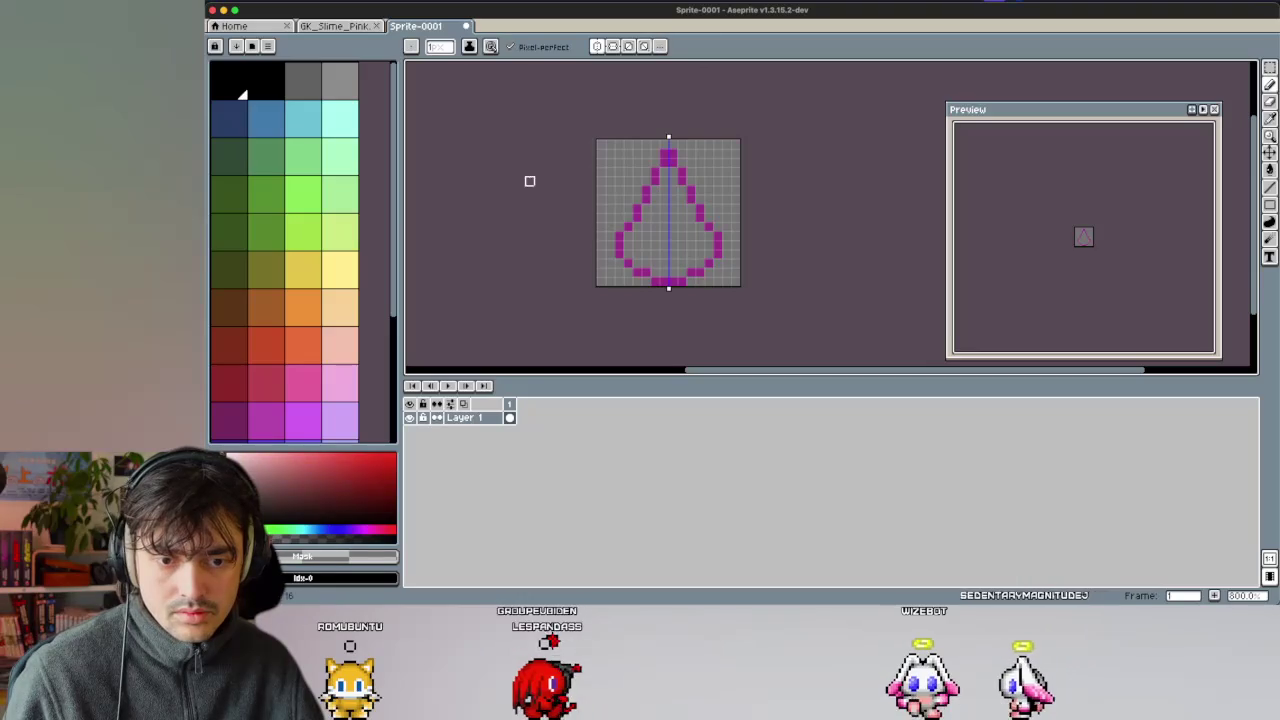
- Eyedrop magenta, purple and transparent from the drawing, then undo the last stroke
key(i)
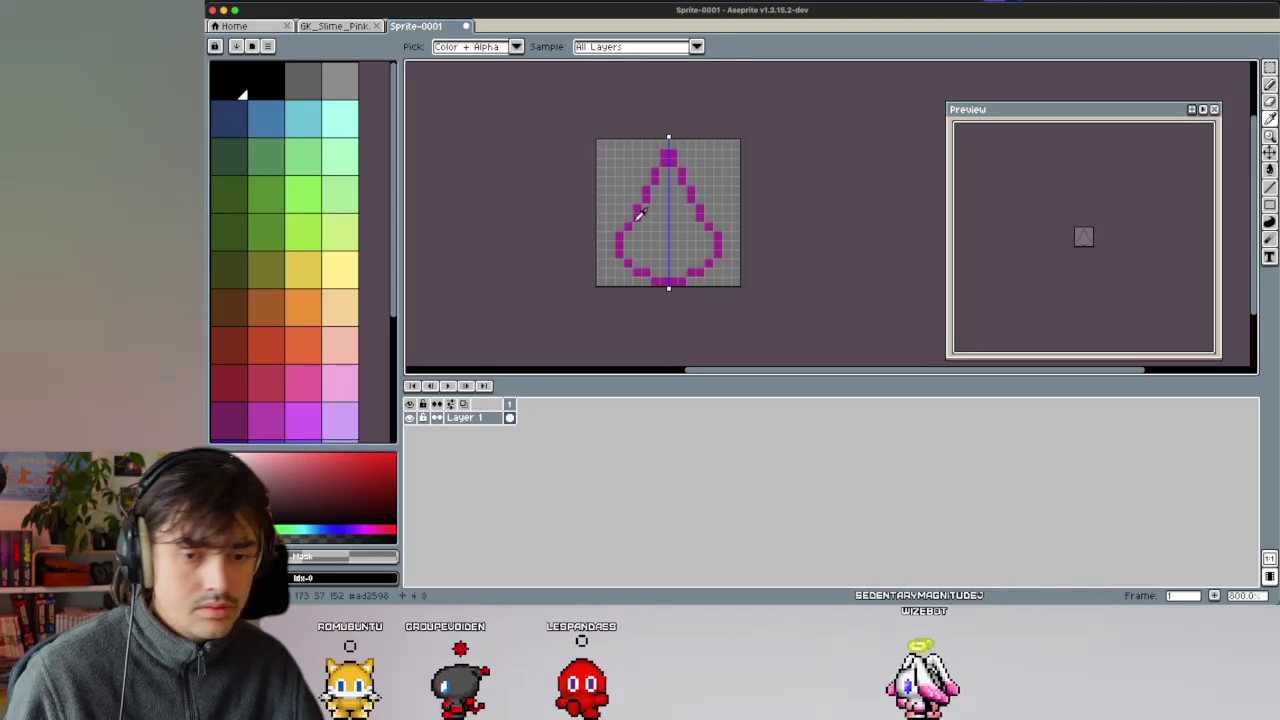
click(641, 217)
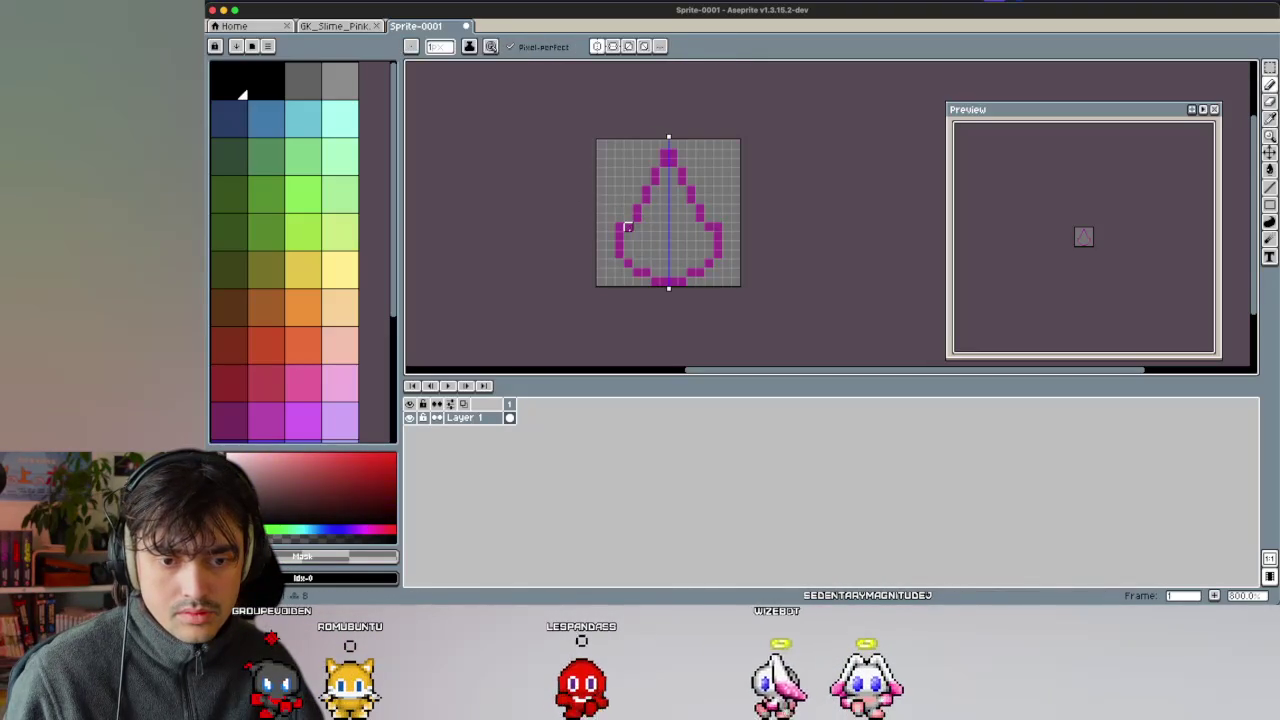
alt+click(636, 215)
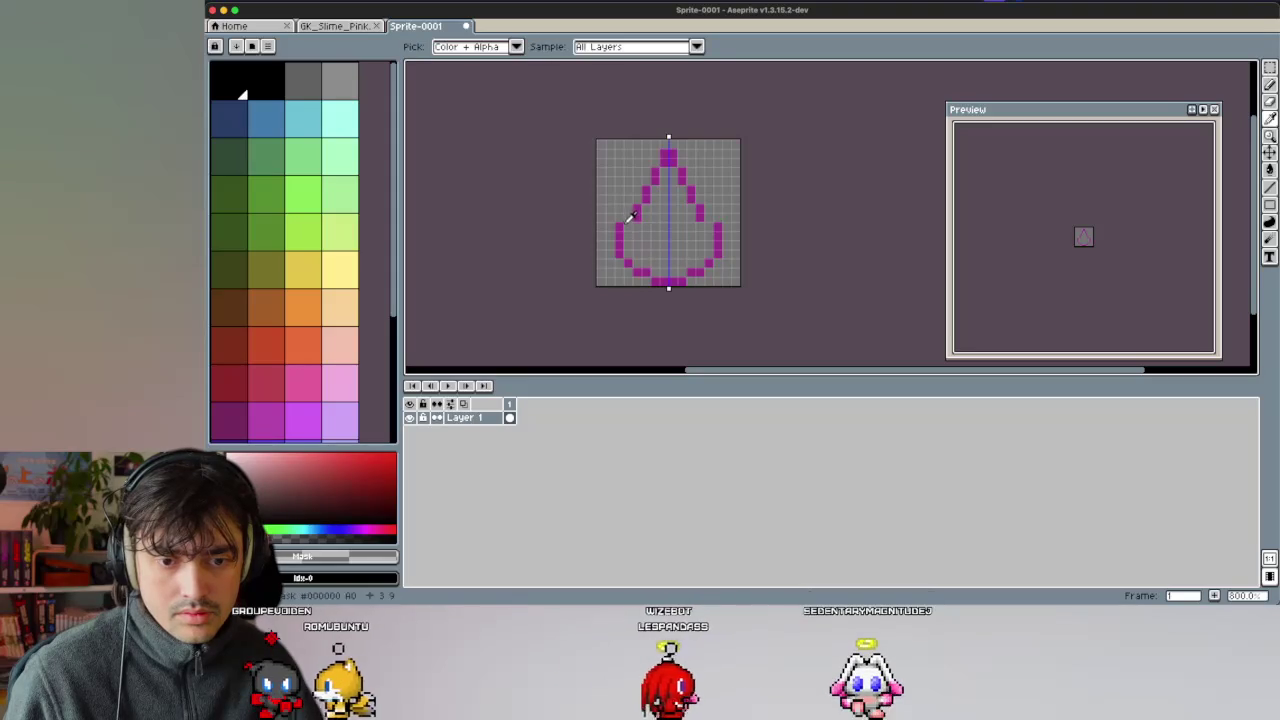
key(alt)
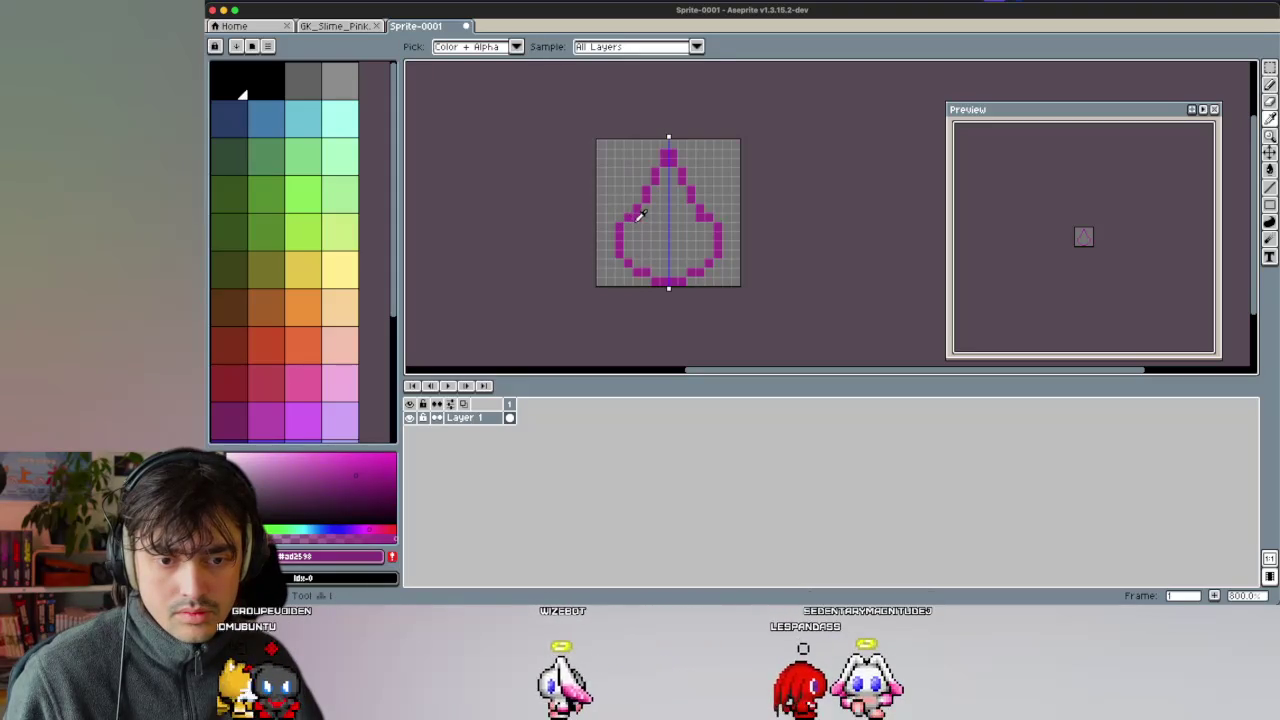
alt+click(653, 214)
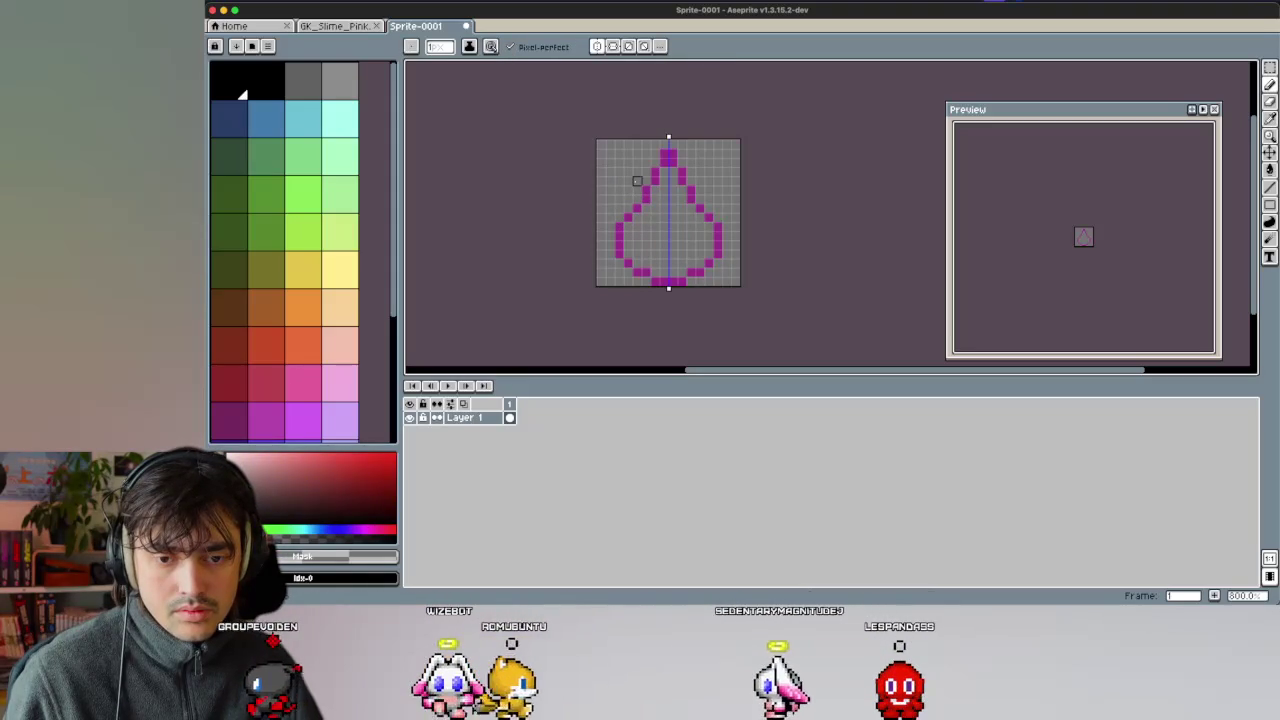
key(ctrl+z)
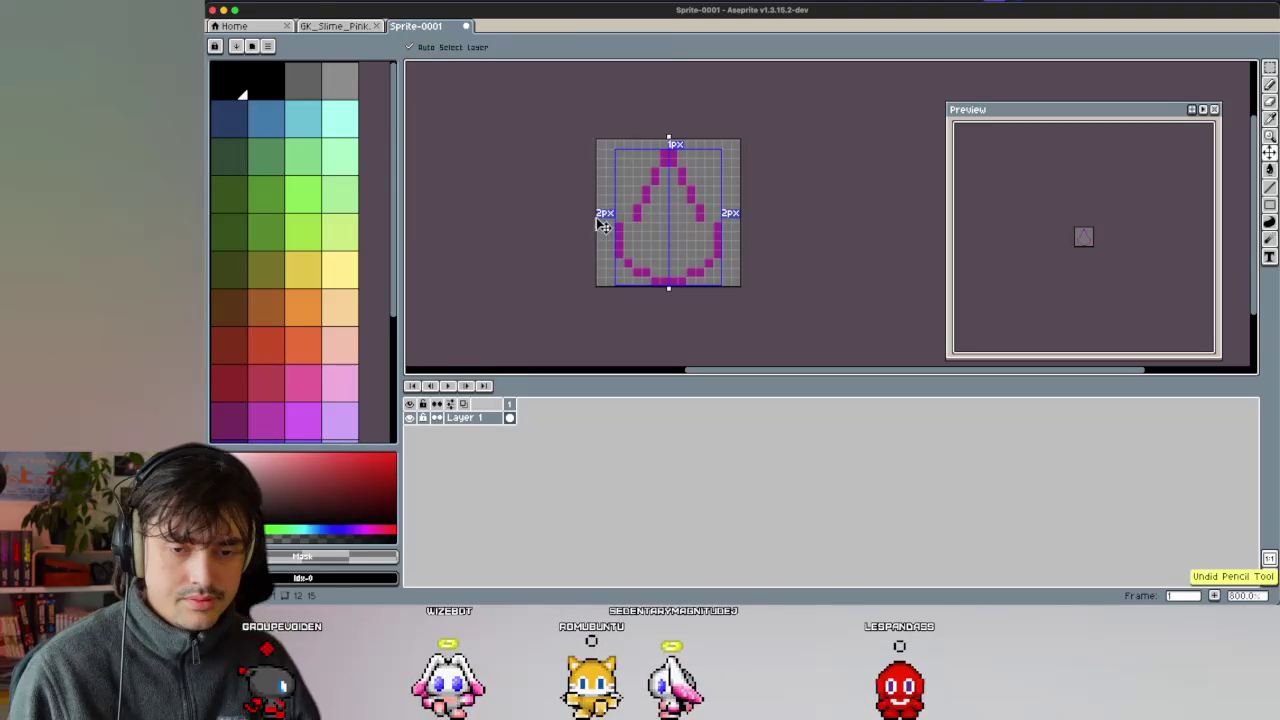
- Undo the remaining outline strokes and choose dark brown as the drawing colour
key(ctrl+z)
key(ctrl+z)
key(ctrl+z)
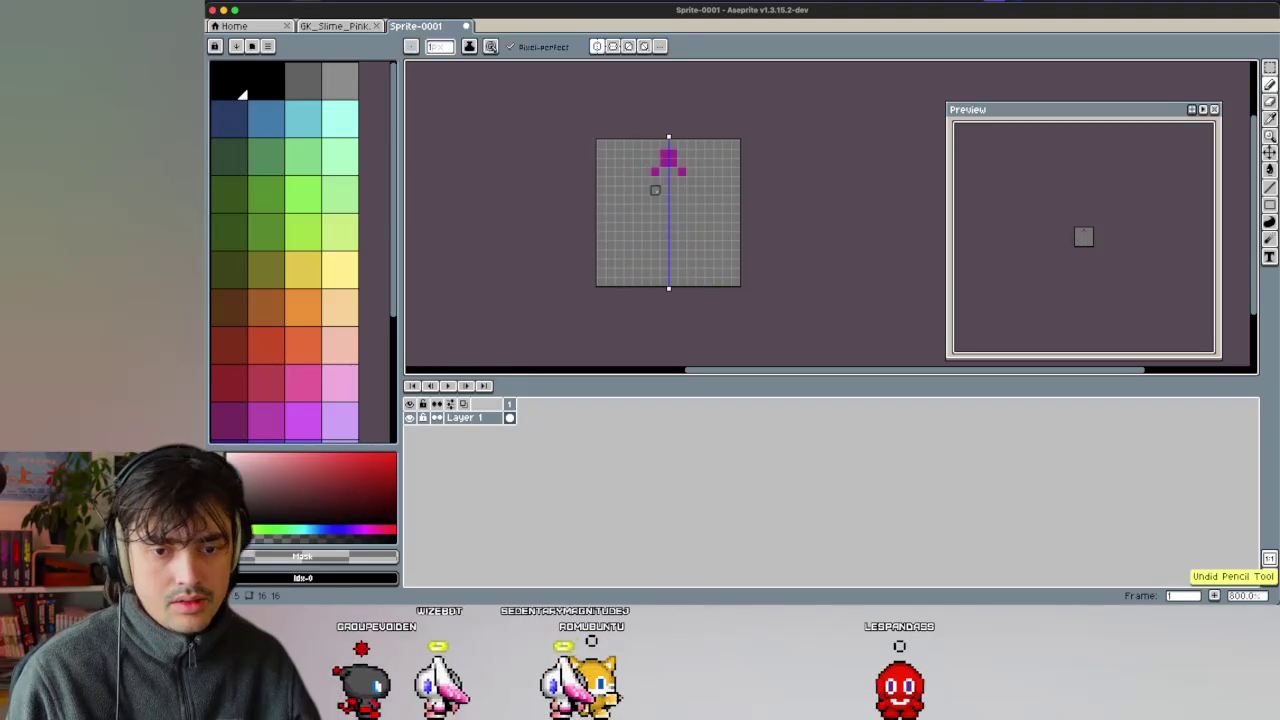
key(ctrl+z)
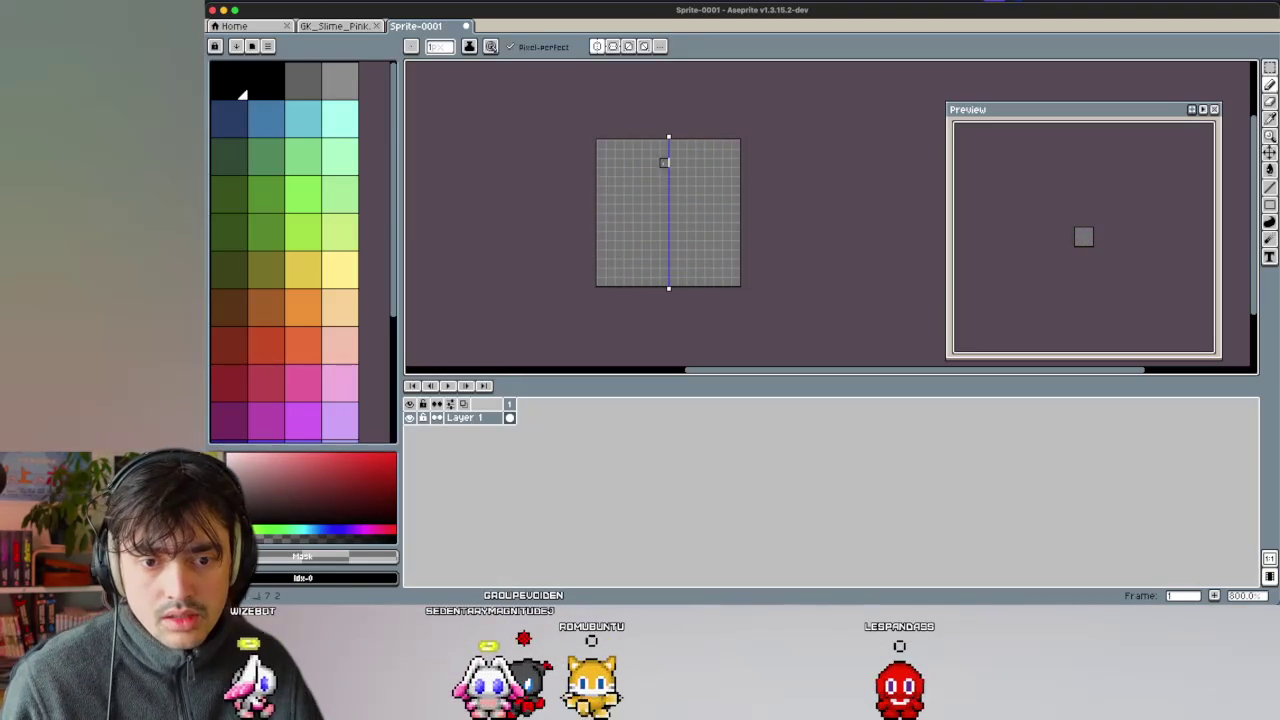
click(245, 415)
scroll(300, 280, down, 2)
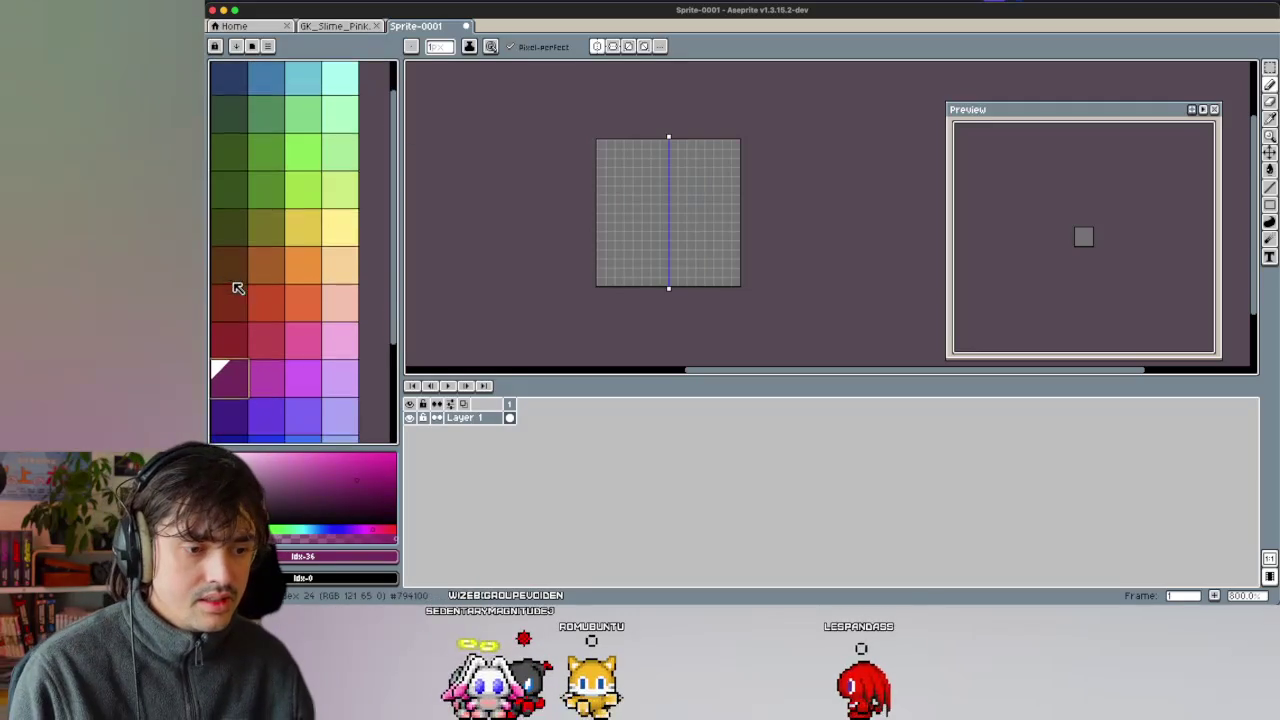
click(232, 242)
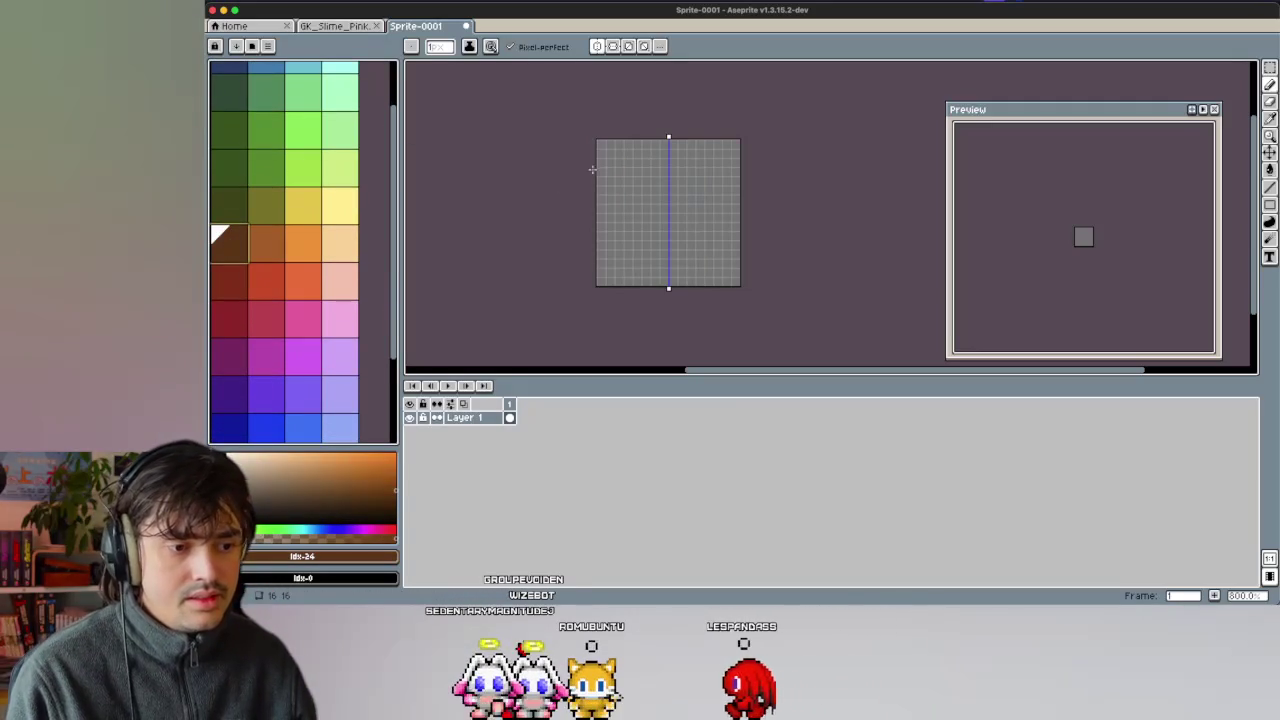
- Redraw a mirrored brown egg outline with a thickened bottom centre
click(663, 154)
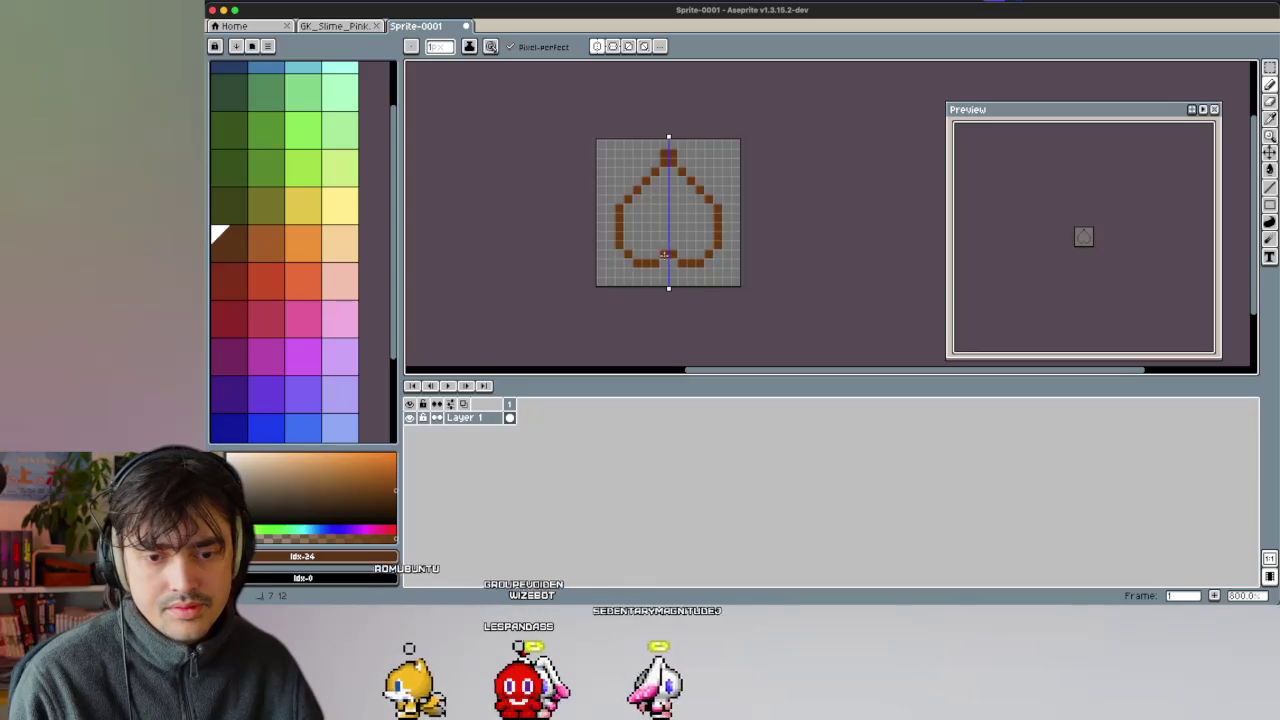
key(ctrl+z)
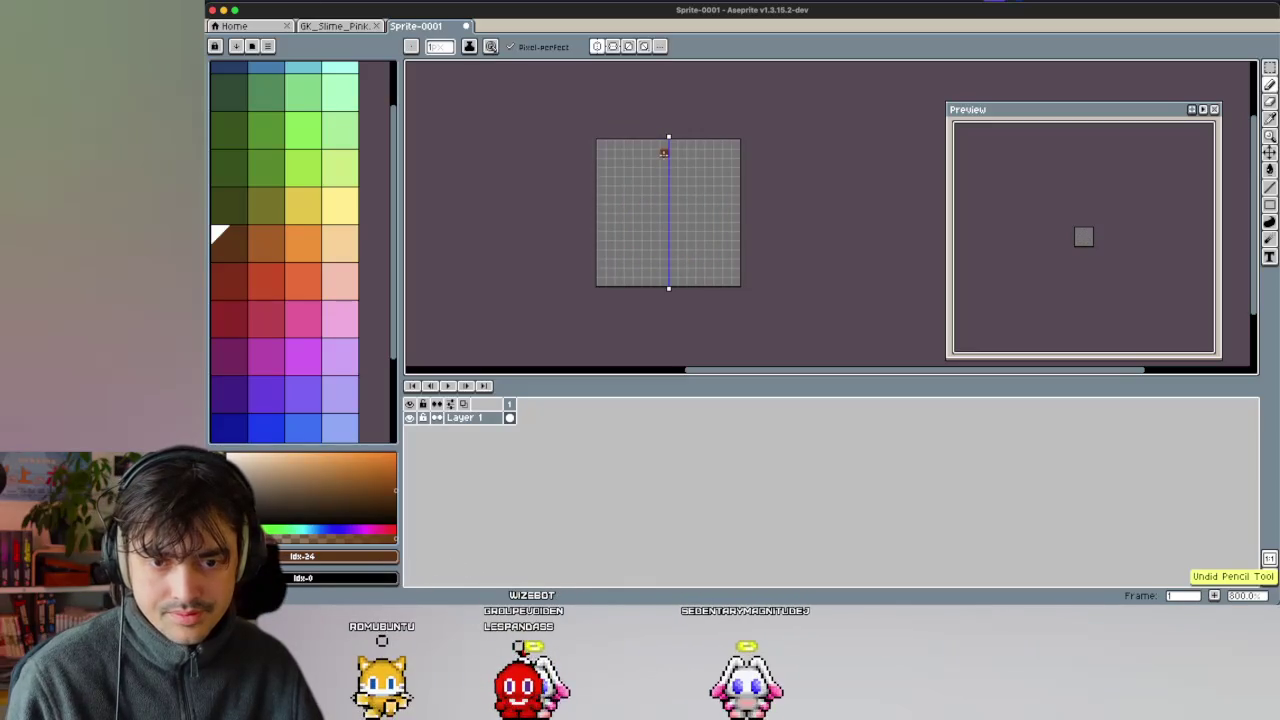
mouse_move(655, 168)
mouse_down()
mouse_move(637, 245)
mouse_move(655, 263)
mouse_up()
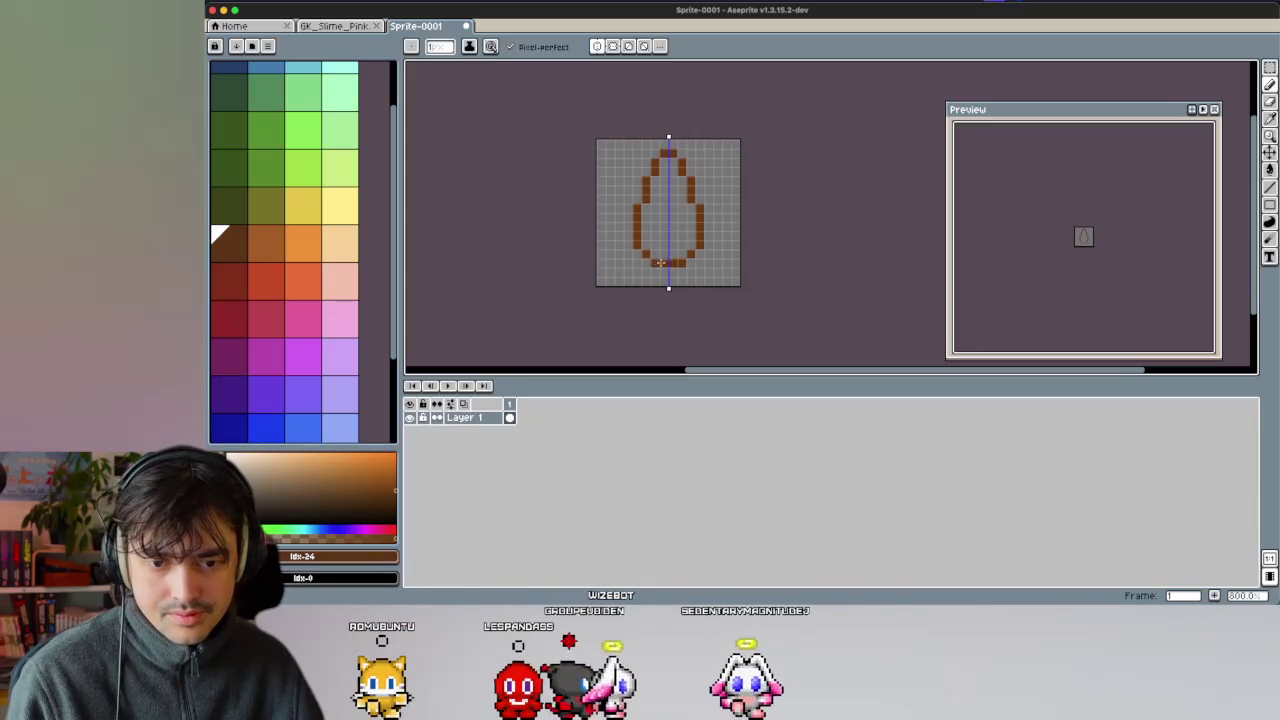
click(665, 253)
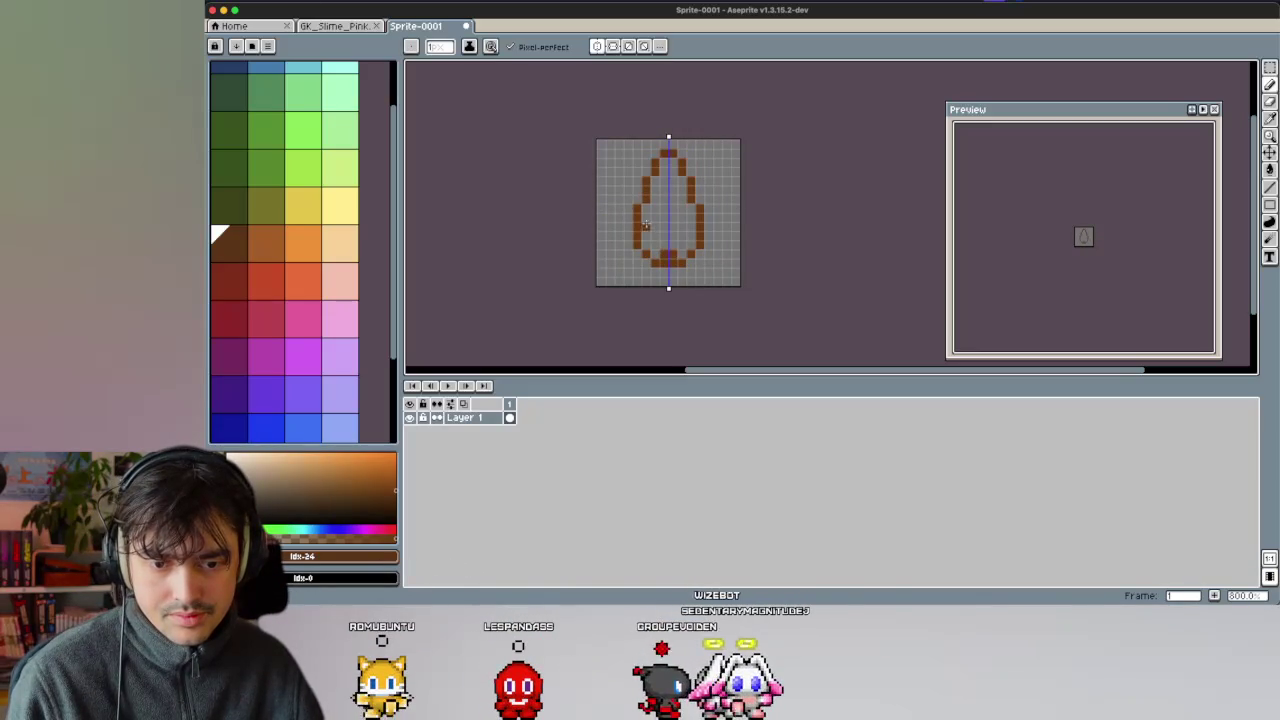
alt+click(664, 254)
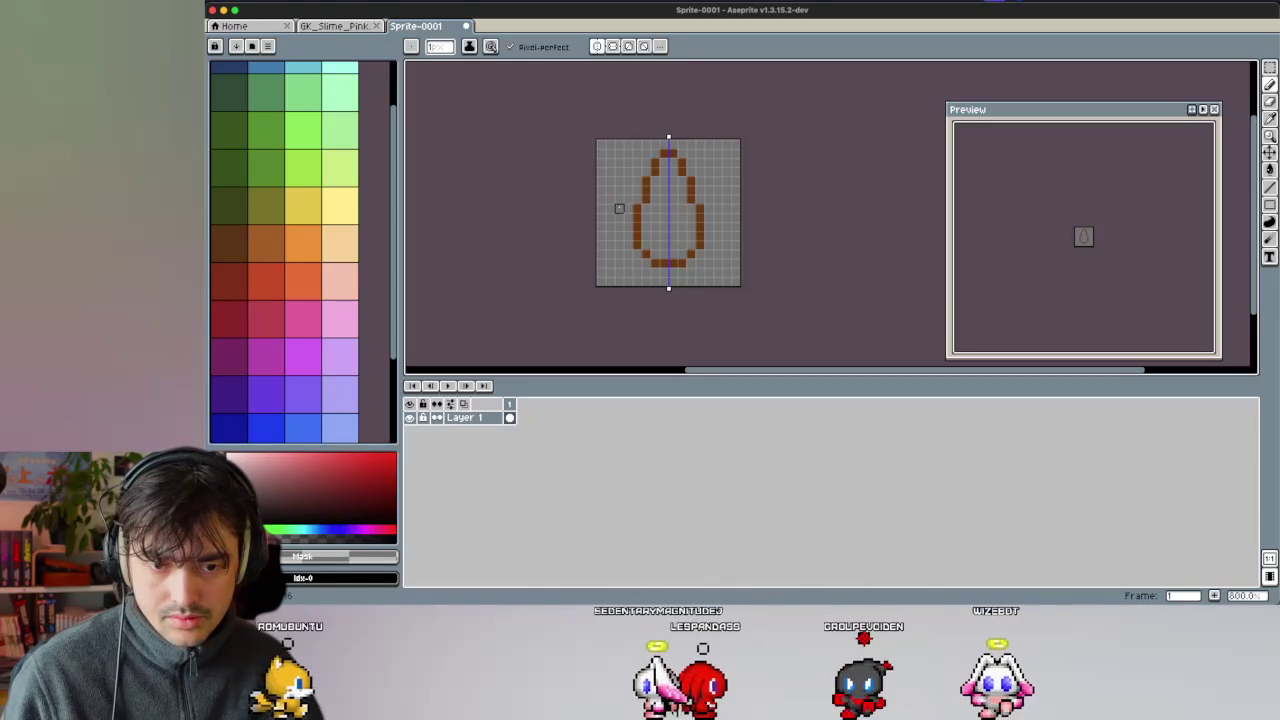
click(236, 356)
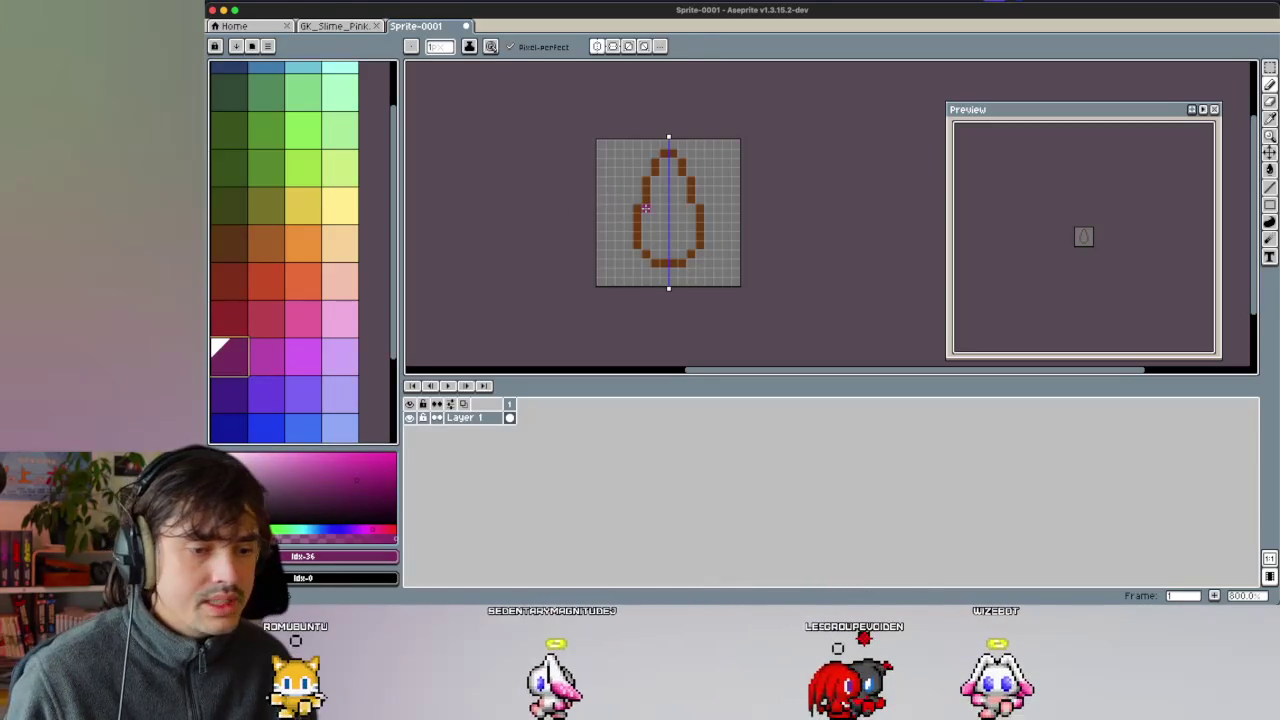
- Bucket-fill the drop's interior with darker magenta, undoing a stray background fill
key(g)
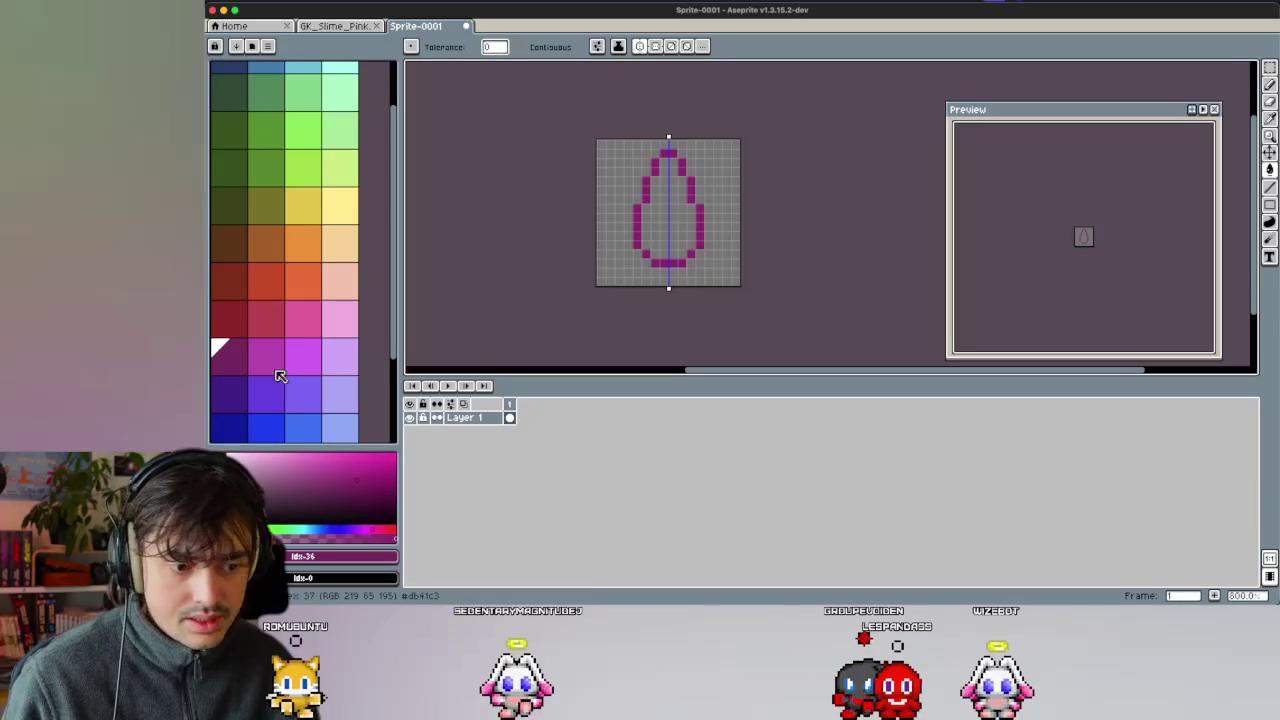
click(311, 364)
click(603, 262)
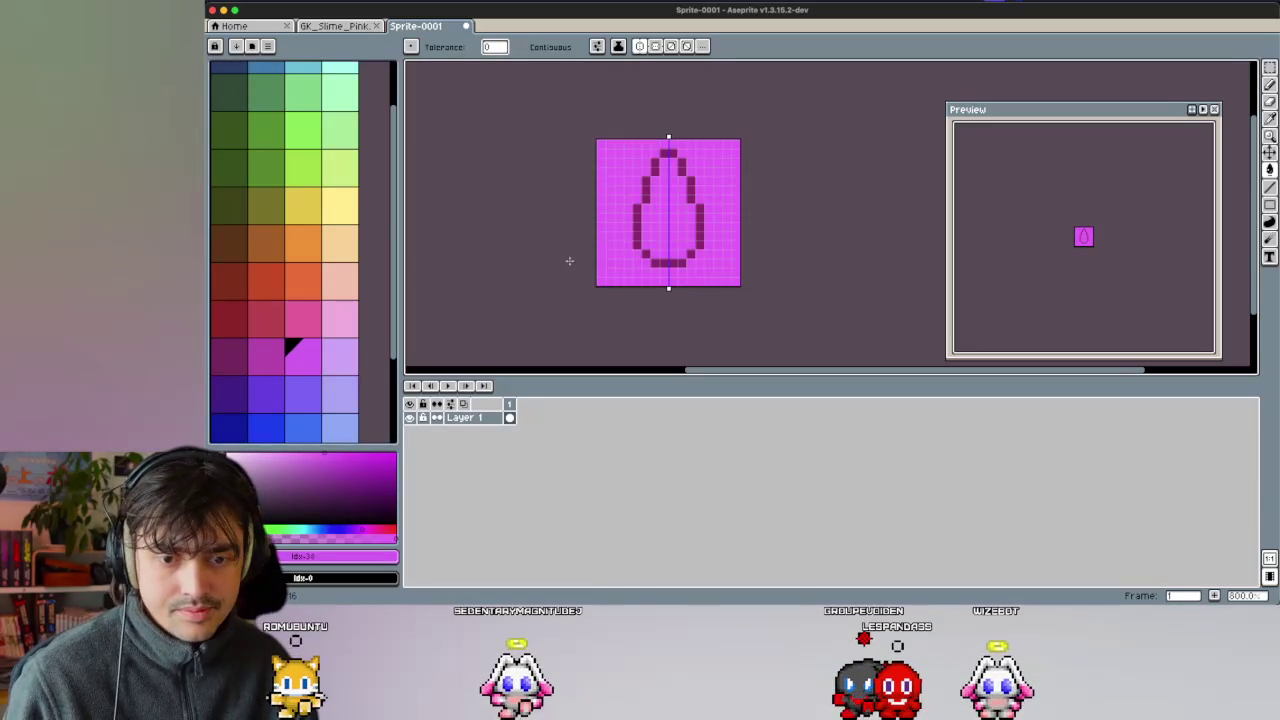
key(ctrl+z)
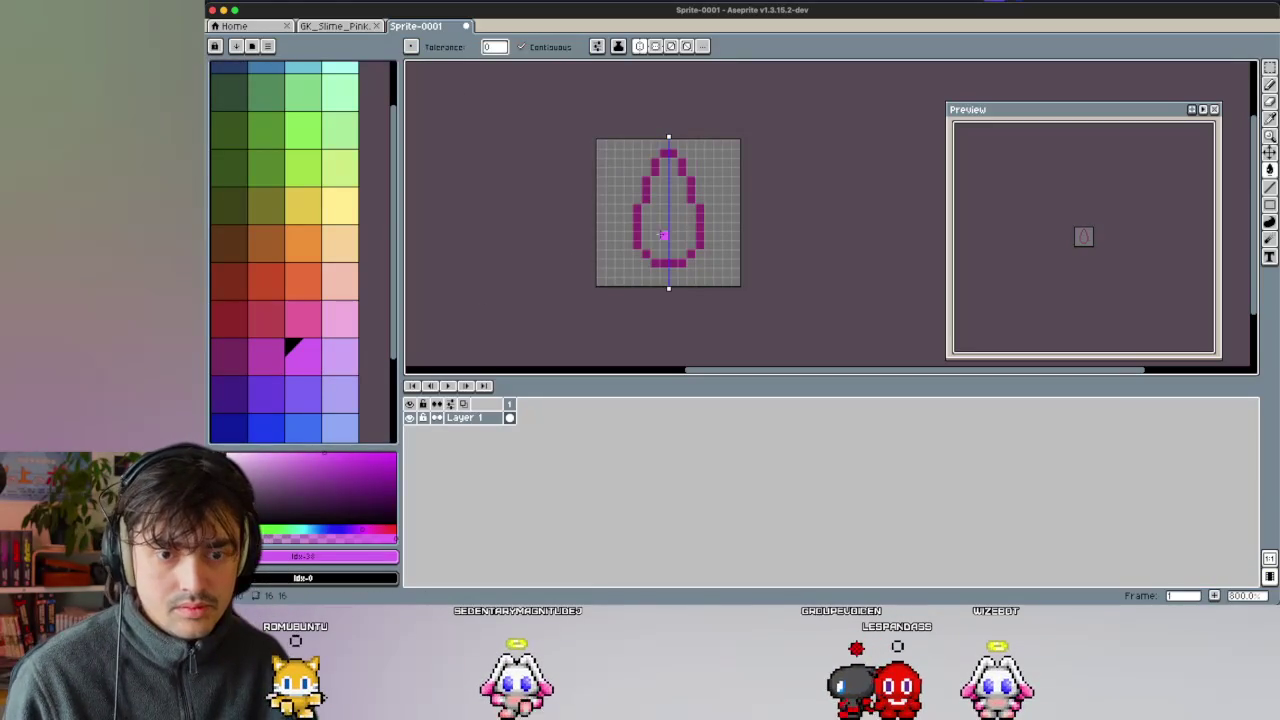
click(668, 210)
key(bracketleft)
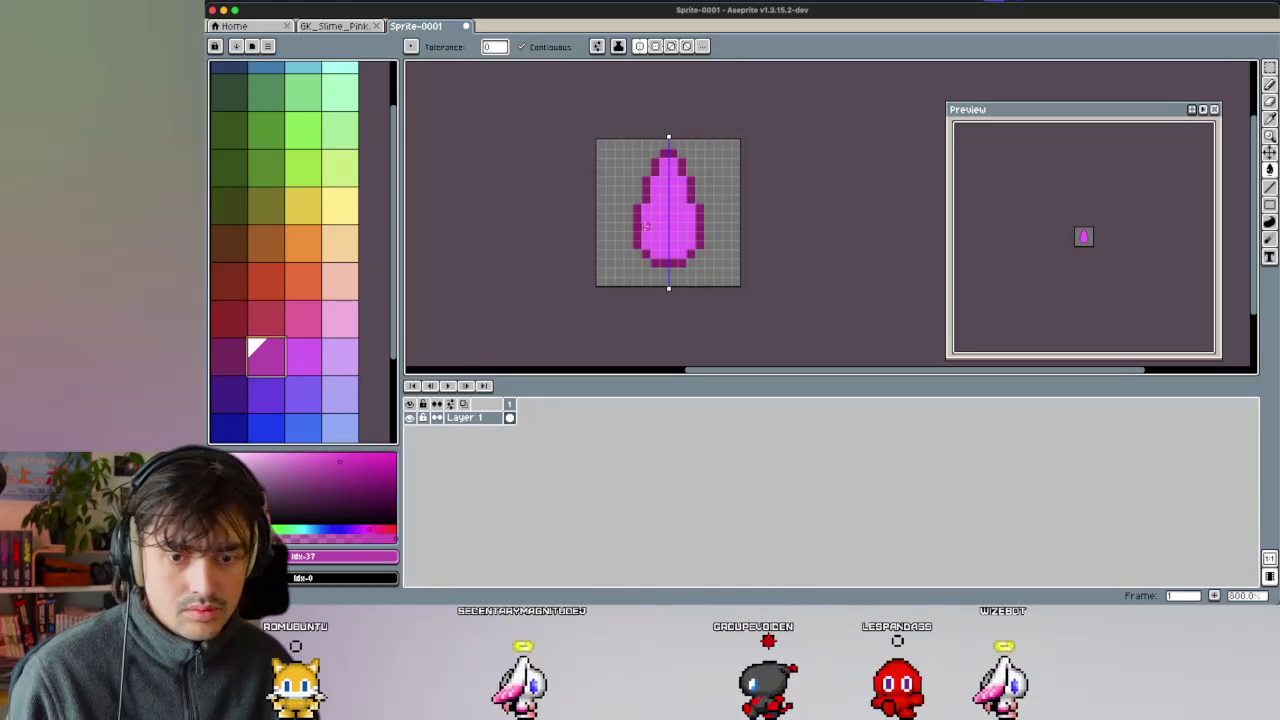
click(647, 227)
click(339, 357)
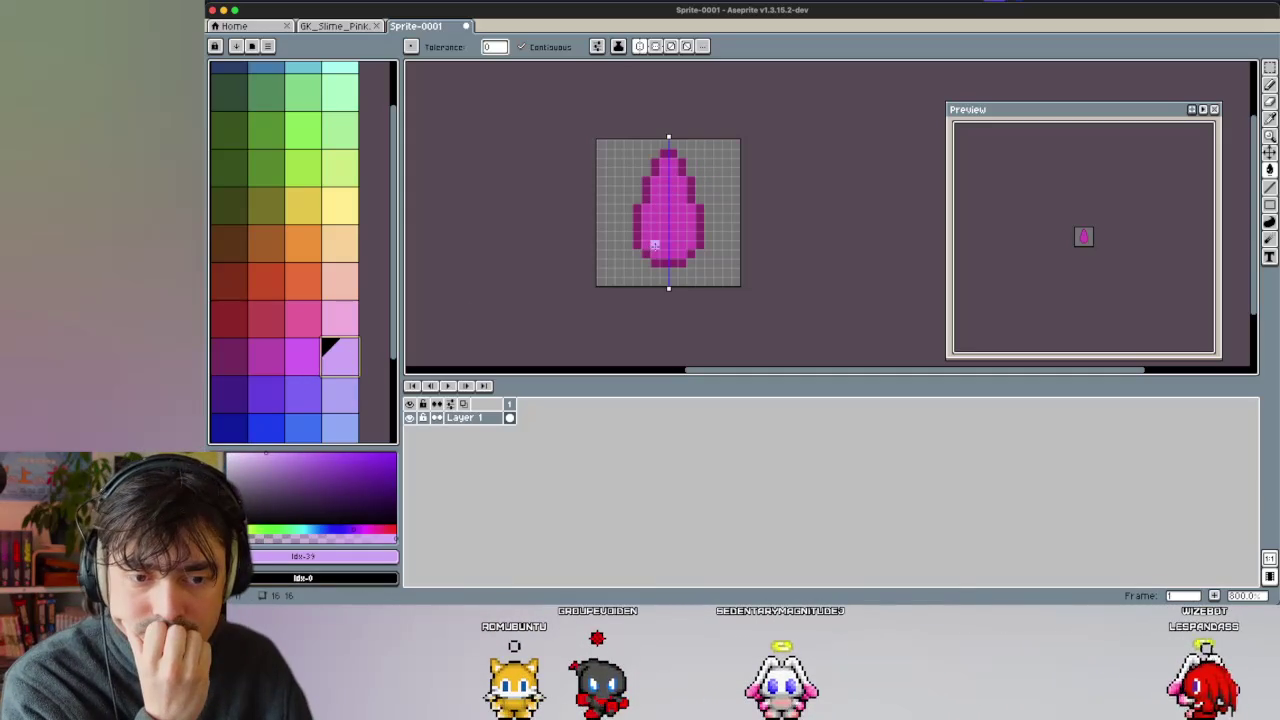
- Undo a light-purple fill and place light pixels on the drop with the Pencil
click(655, 243)
key(ctrl+z)
key(b)
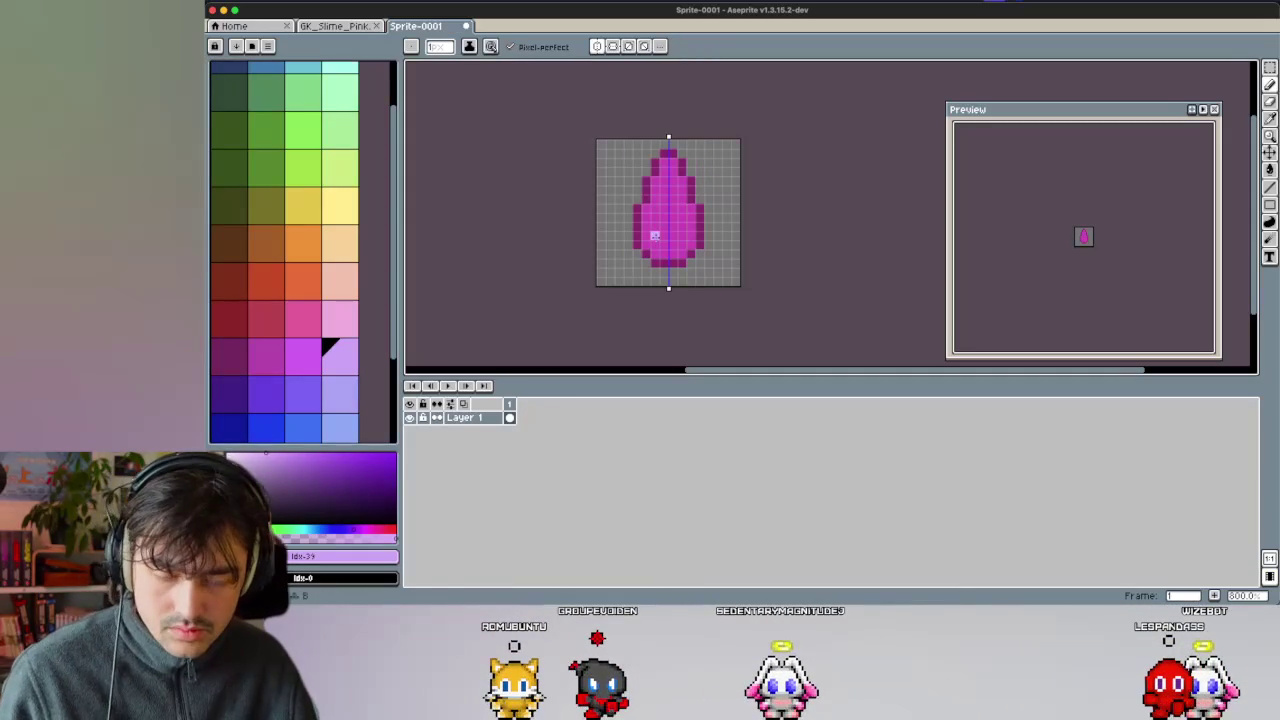
click(682, 236)
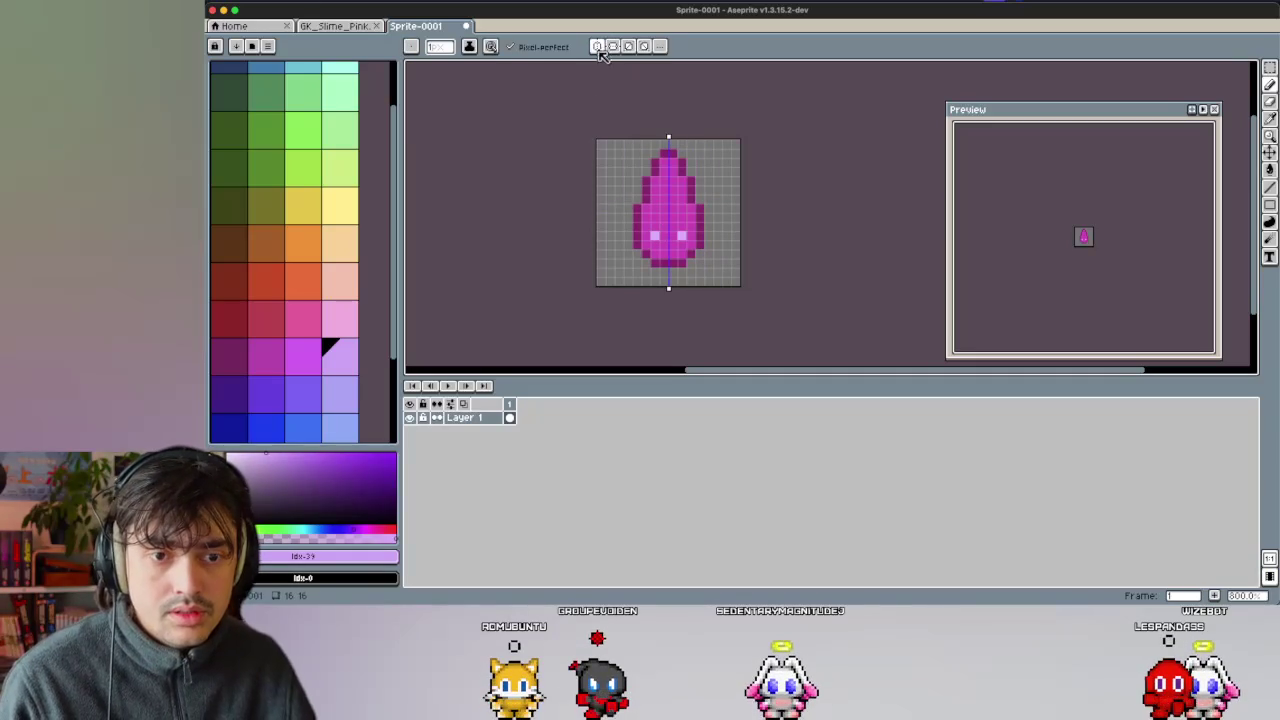
alt+click(656, 230)
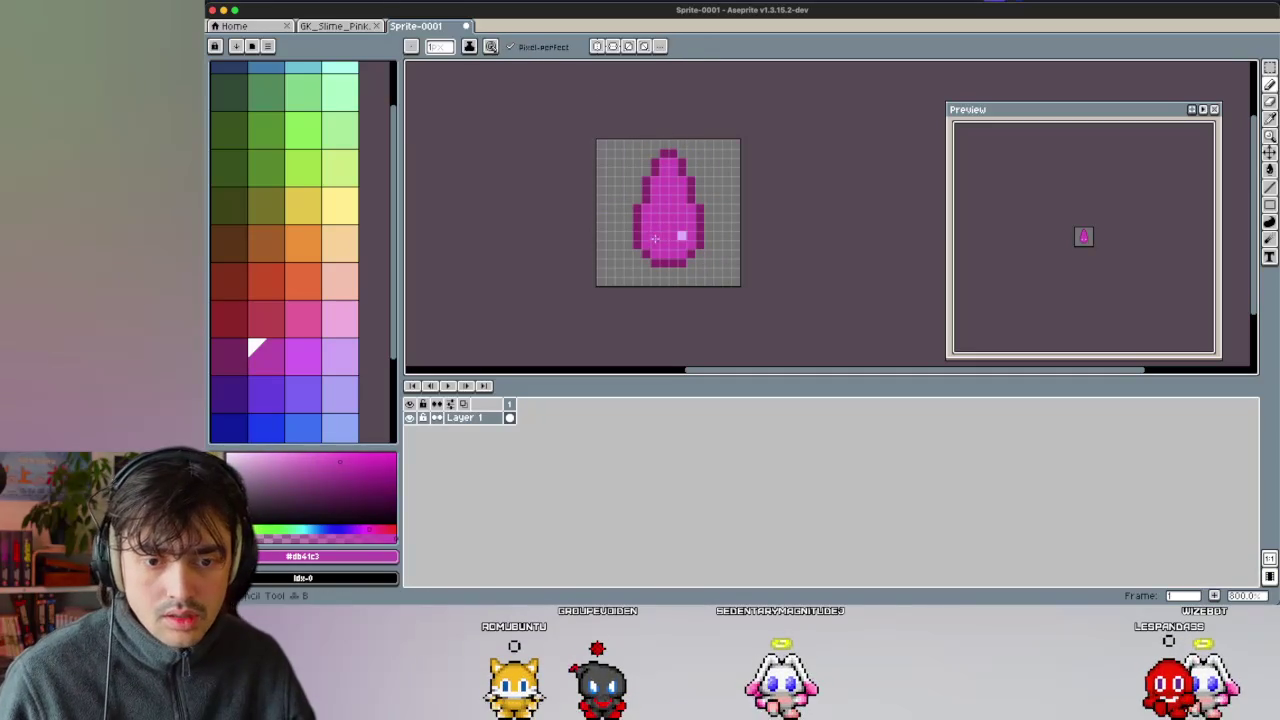
alt+click(682, 236)
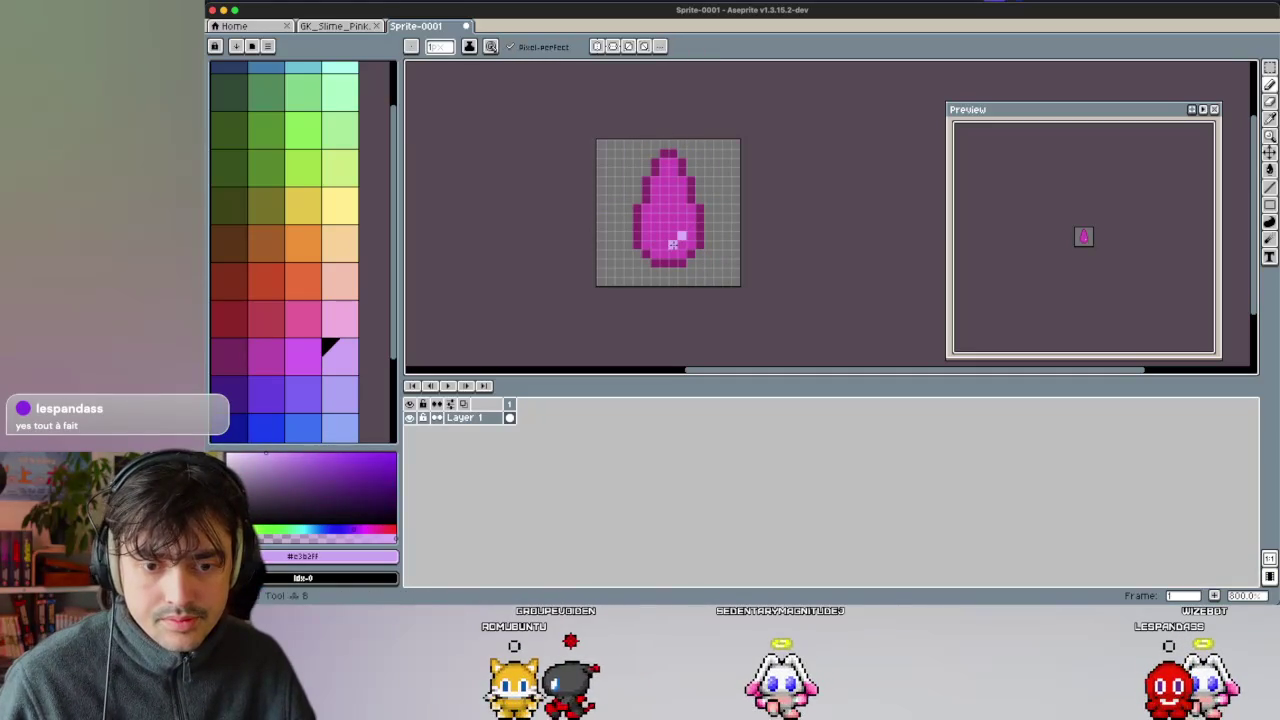
click(673, 244)
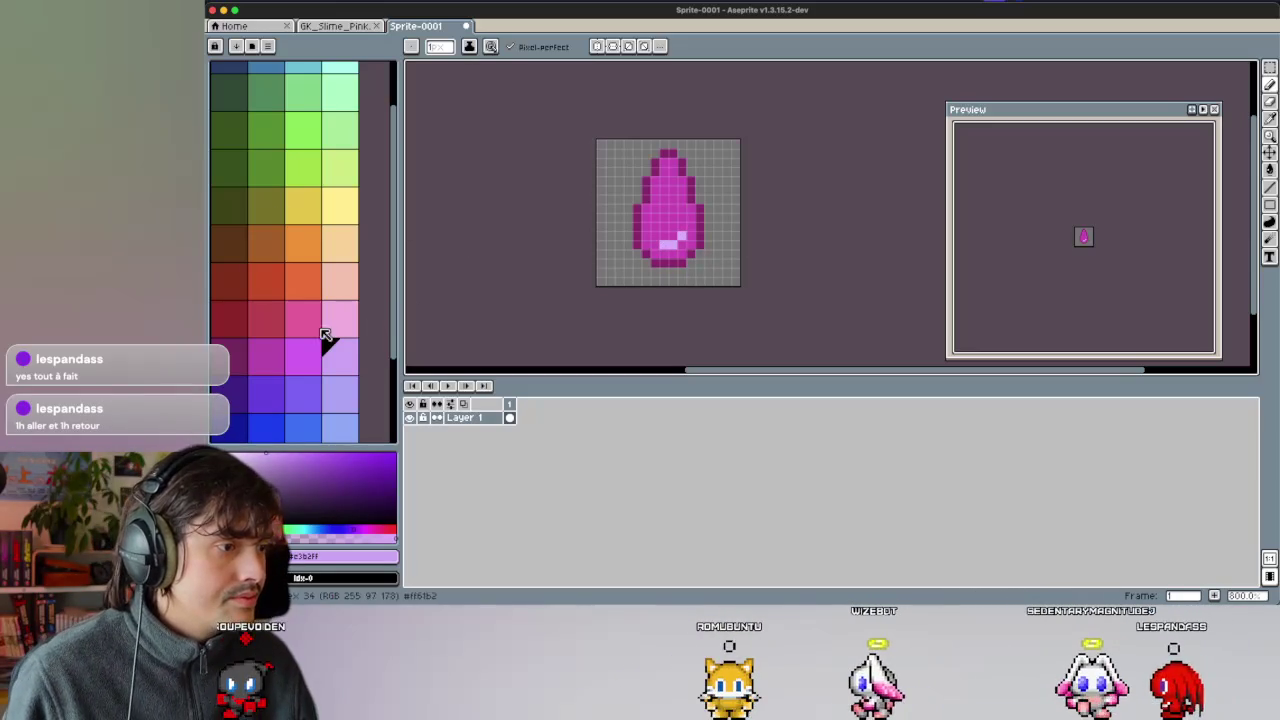
- Paint a diagonal light-purple highlight at the drop's lower right
click(270, 360)
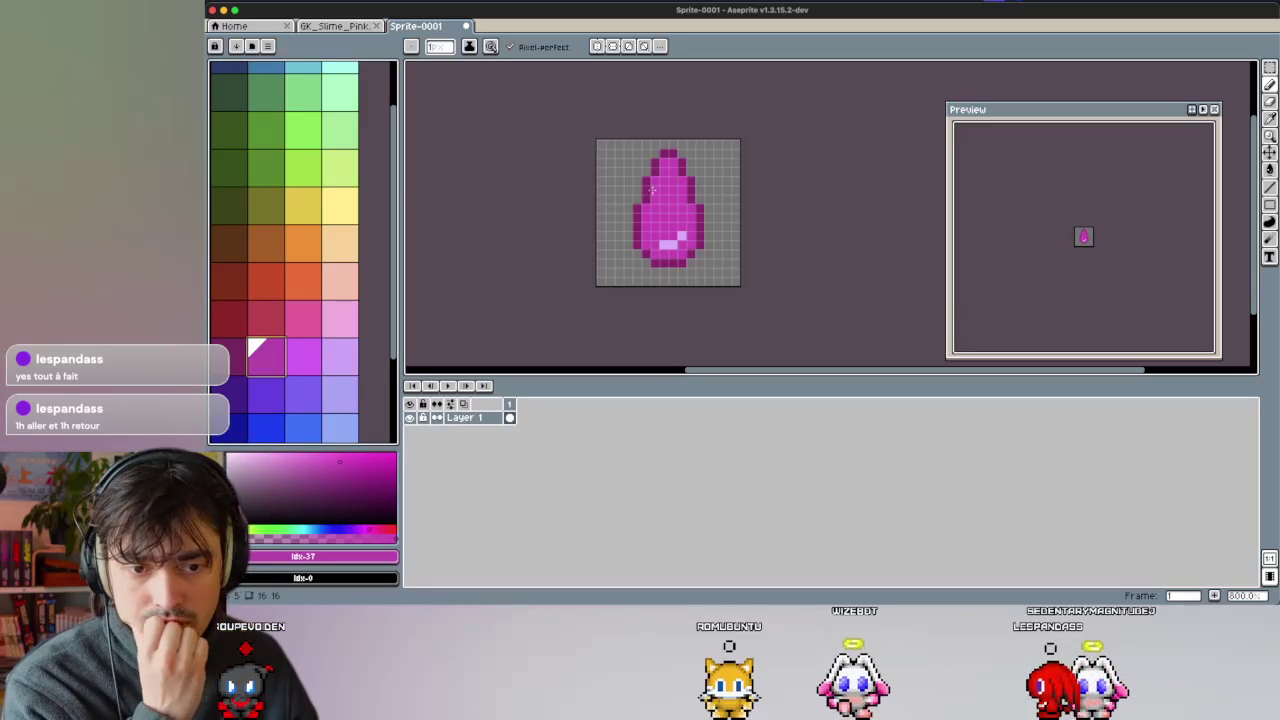
click(317, 349)
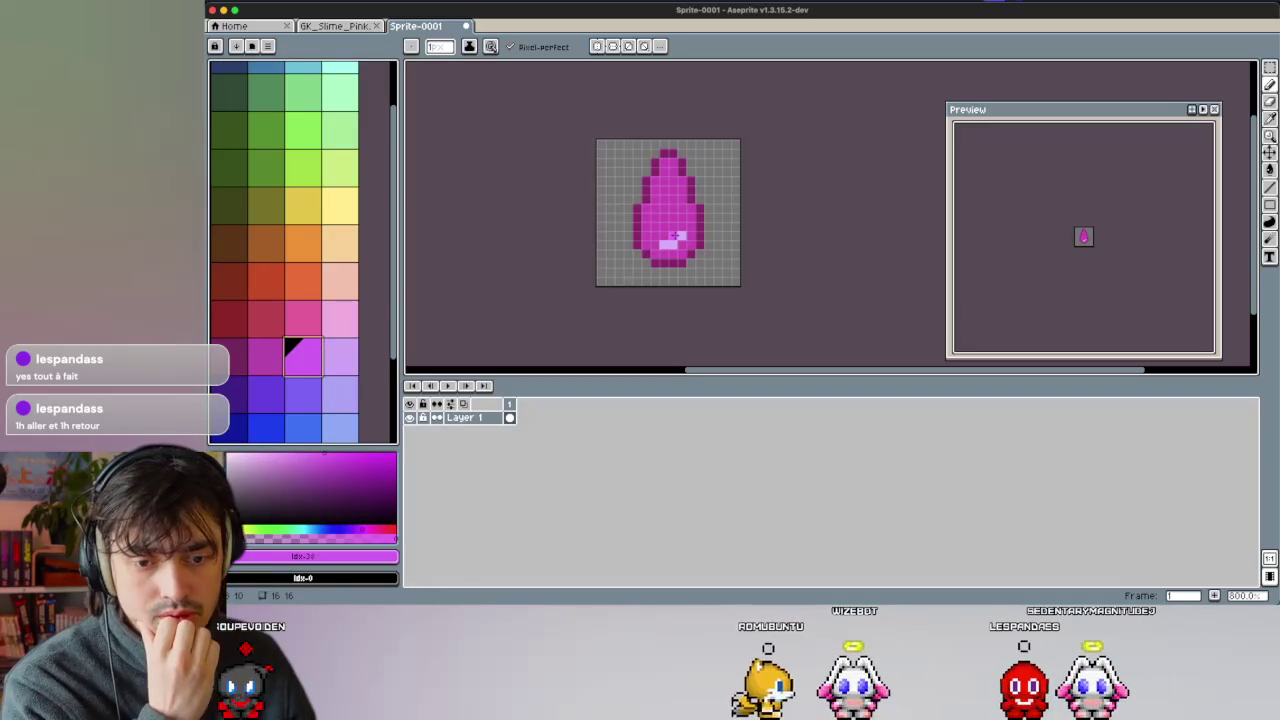
click(340, 360)
drag(673, 237, 682, 228)
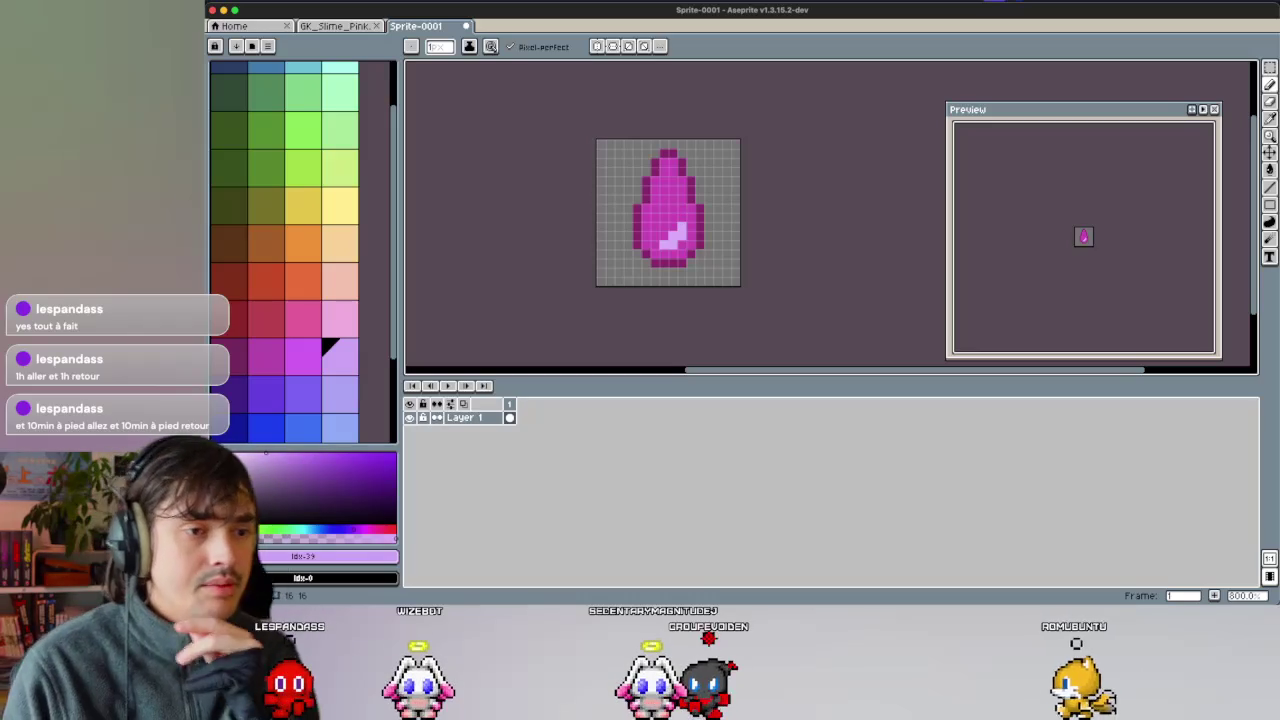
click(285, 3)
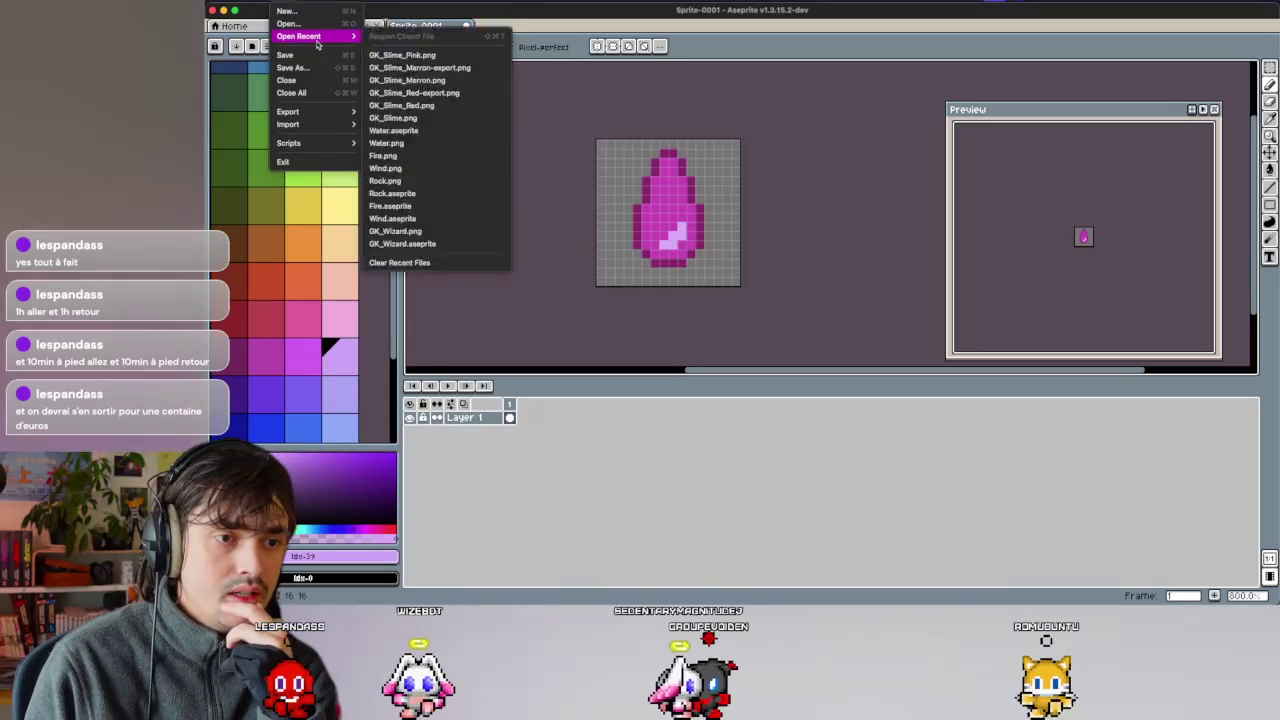
- Cancel a stray New Sprite dialog, then save as Slime_Pink_Jelly.aseprite in monsters
click(287, 11)
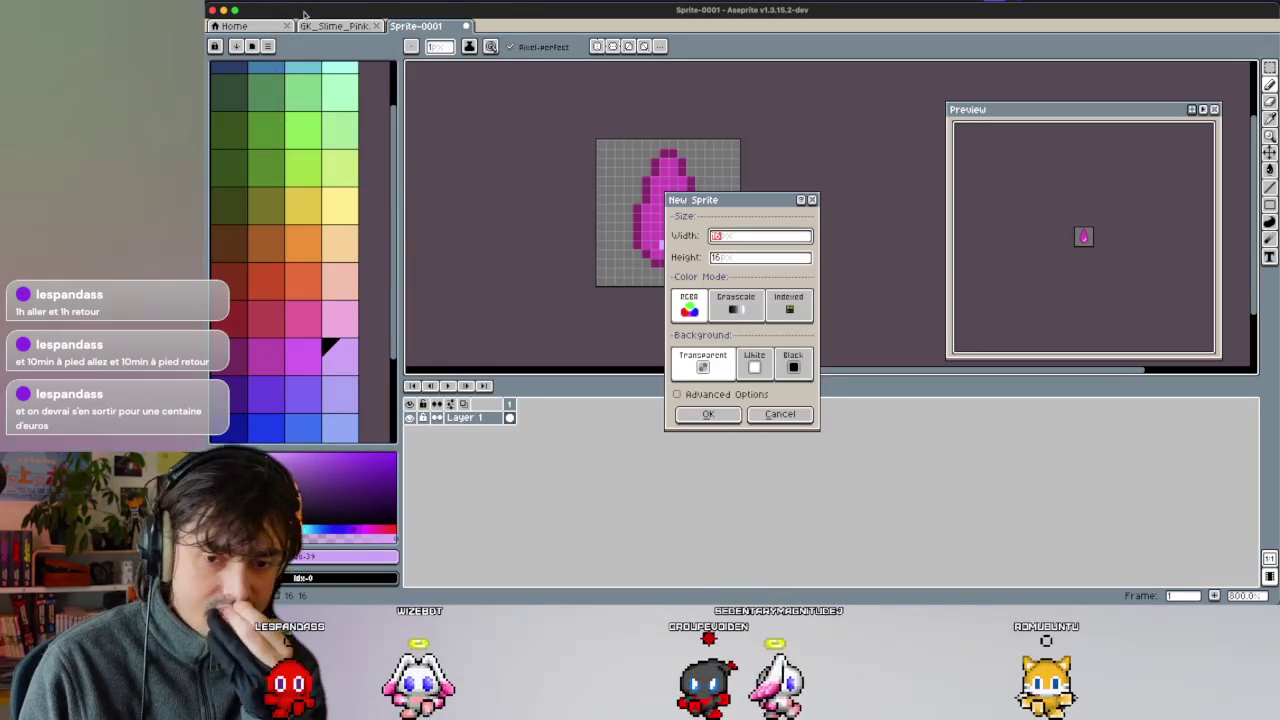
click(812, 201)
click(284, 3)
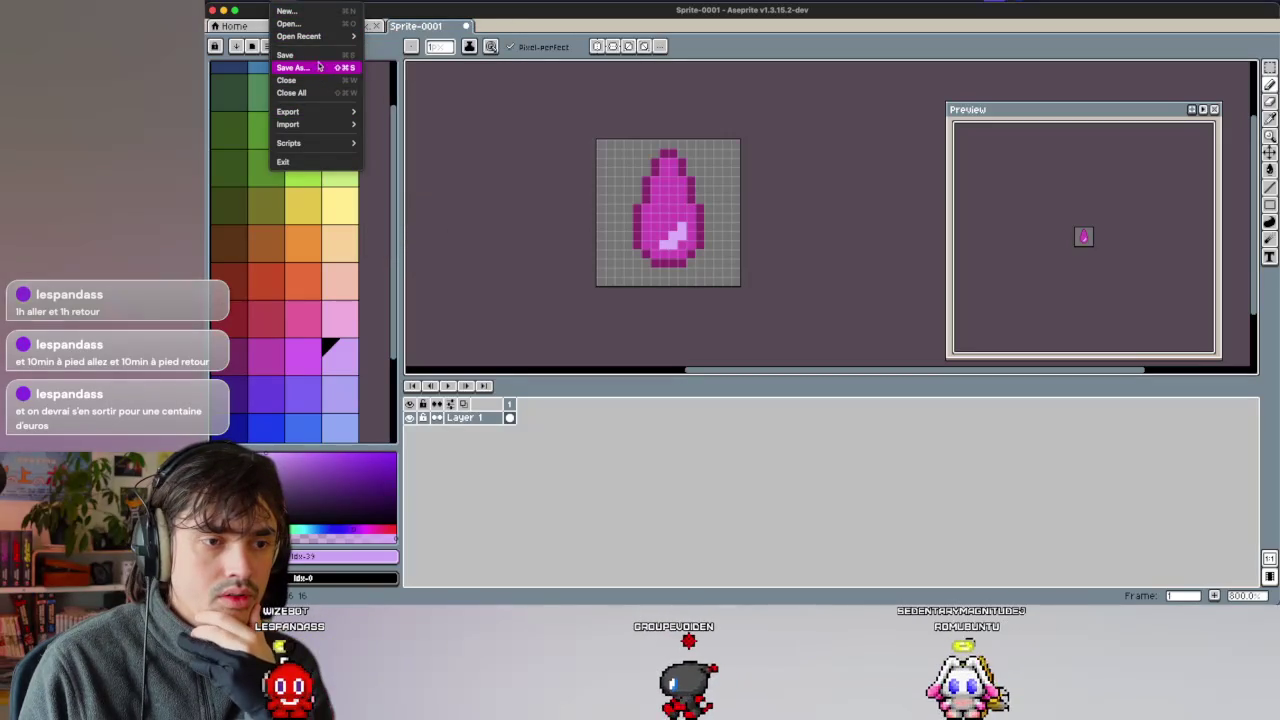
click(316, 65)
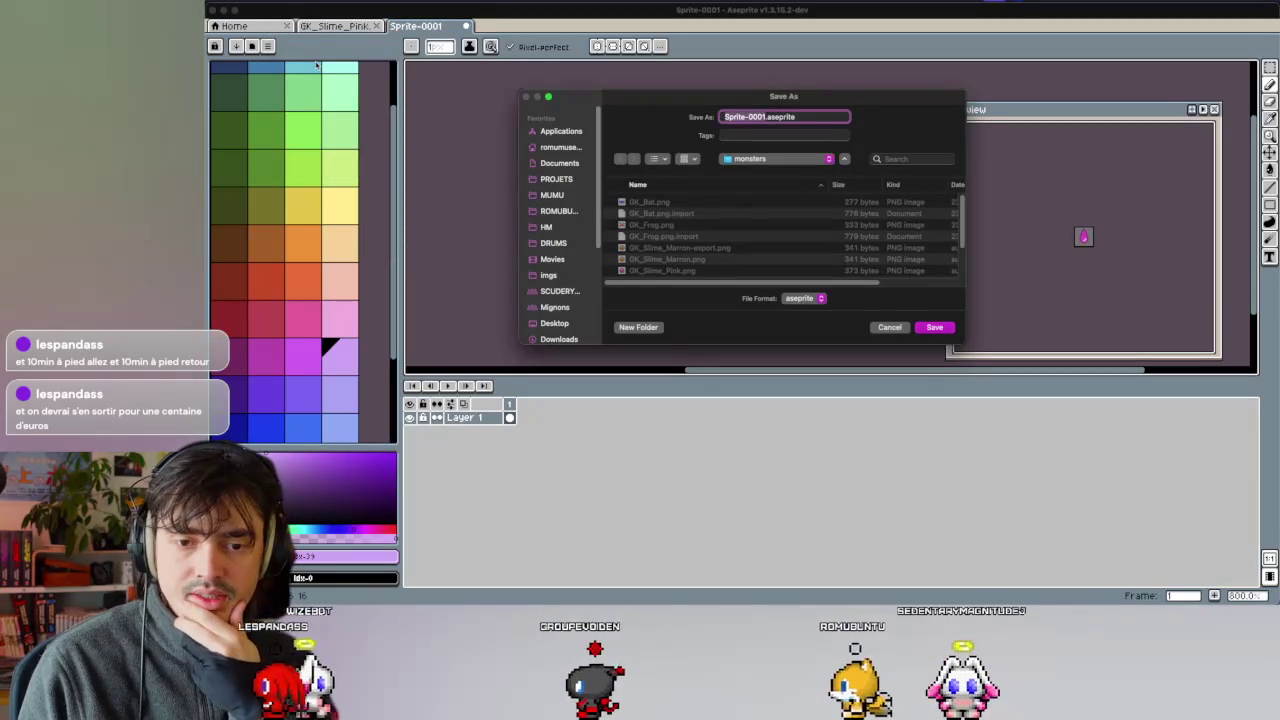
text(Slime)
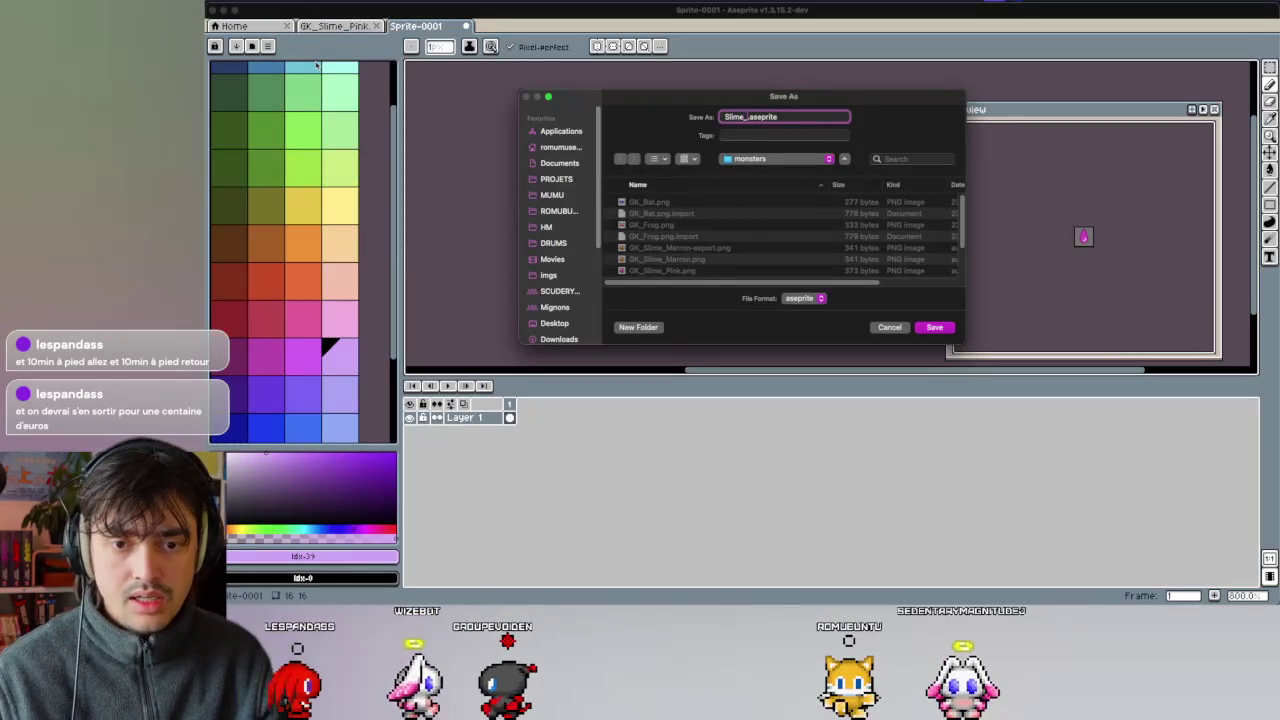
text(_)
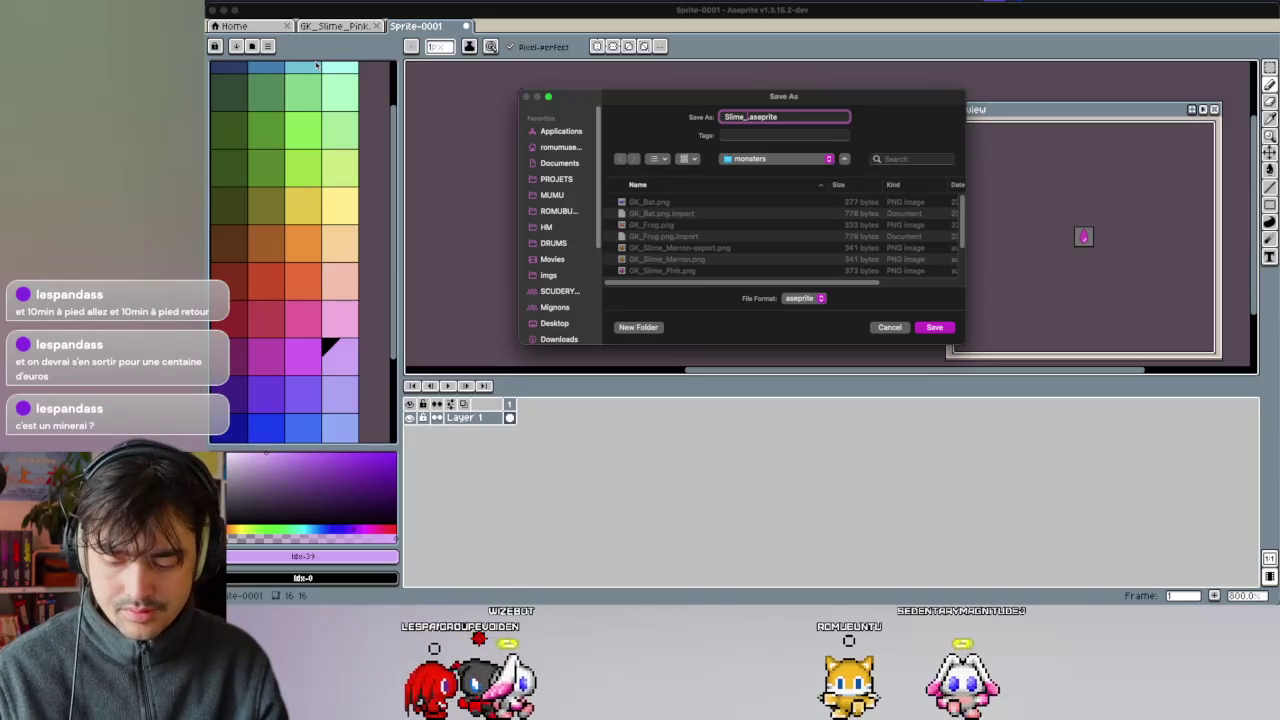
text(Pu)
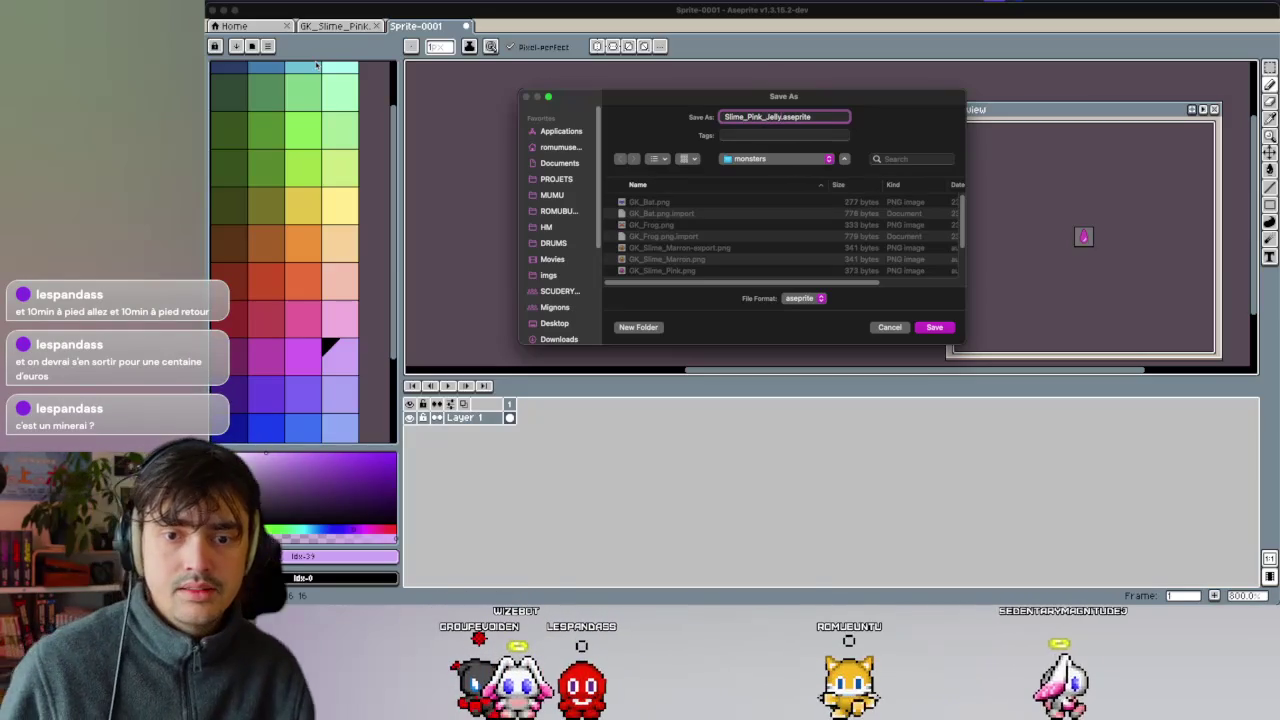
key(Return)
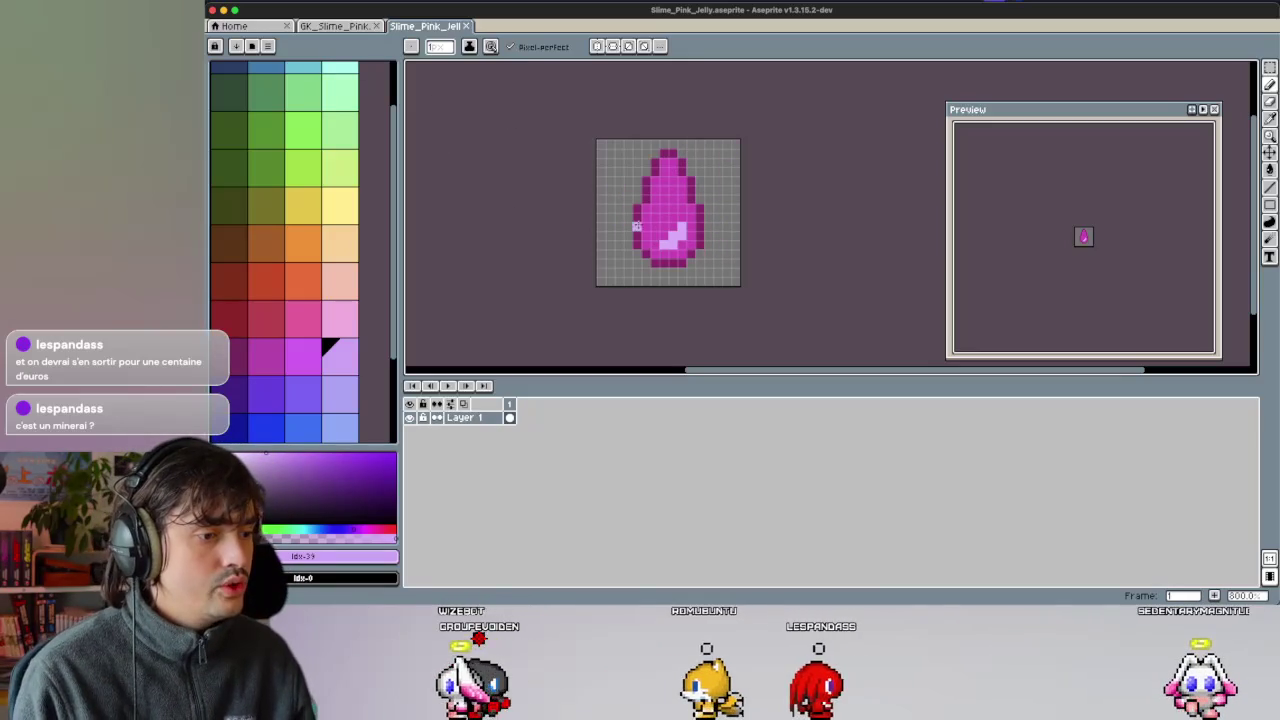
- Return to the Slime_Pink_Jelly tab and shift the Preview window left, then back right
key(ctrl+shift+Tab)
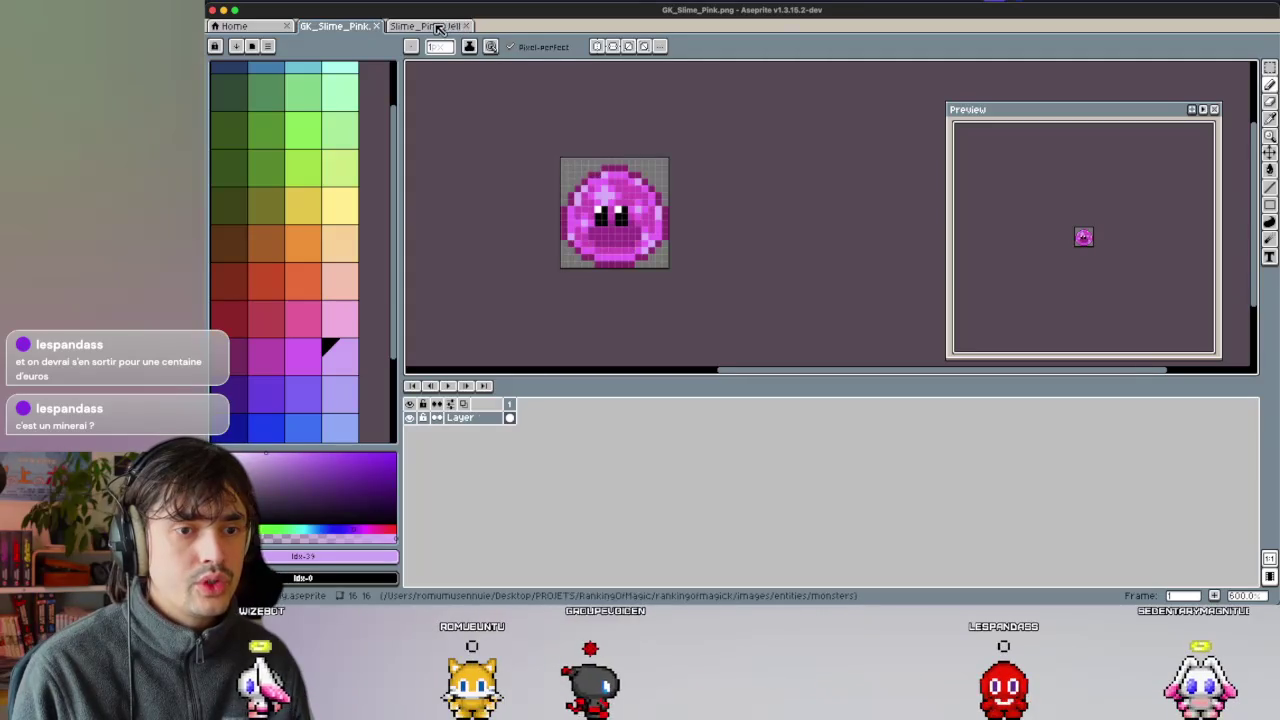
key(ctrl+Tab)
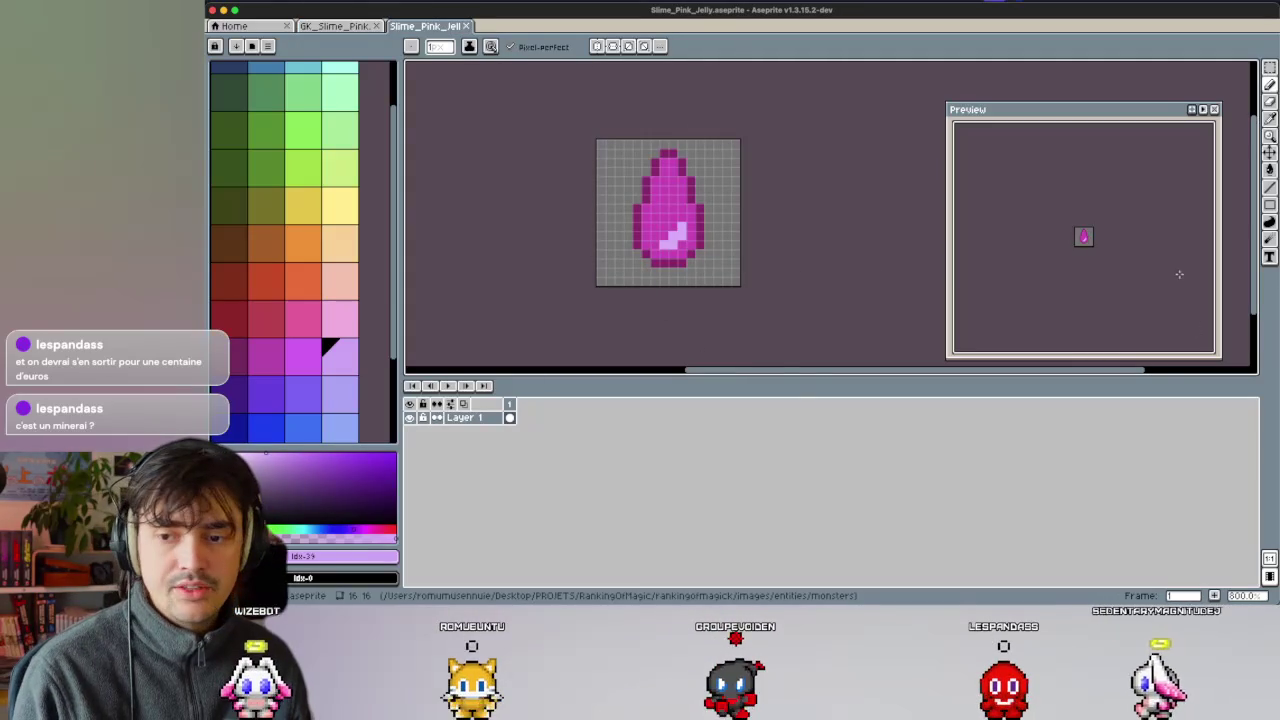
drag(1060, 110, 837, 106)
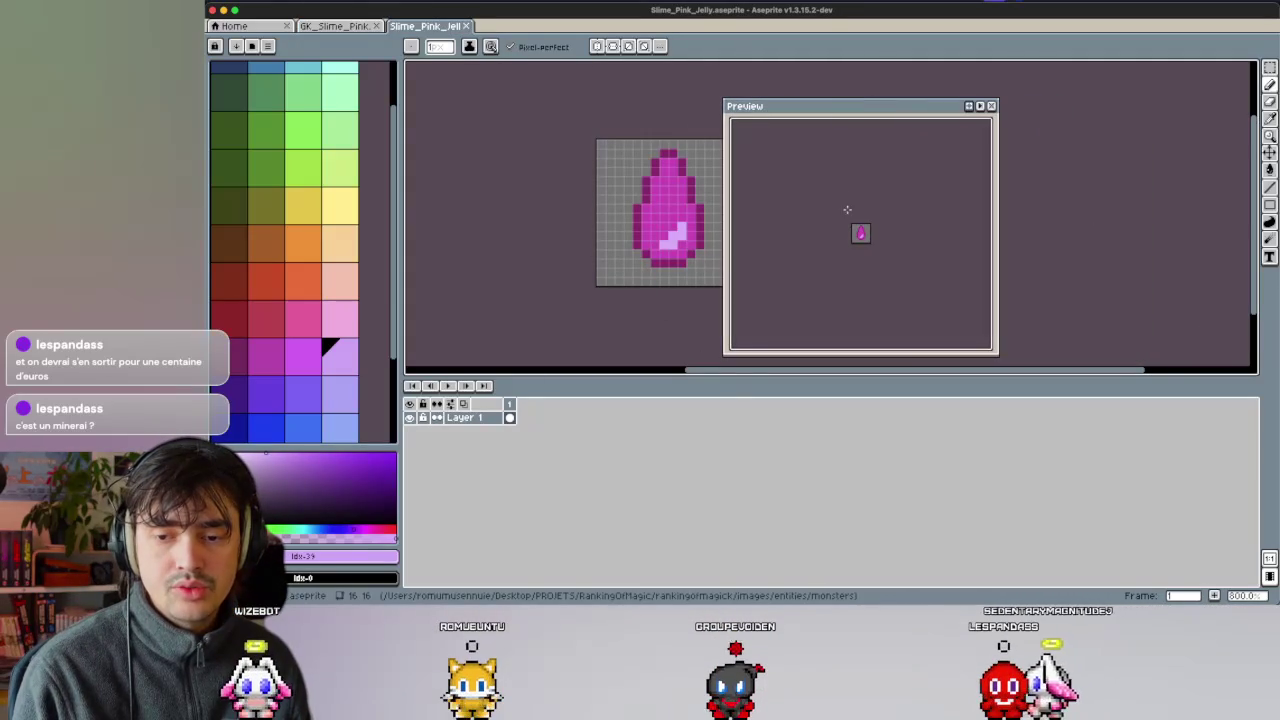
scroll(871, 231, up, 2)
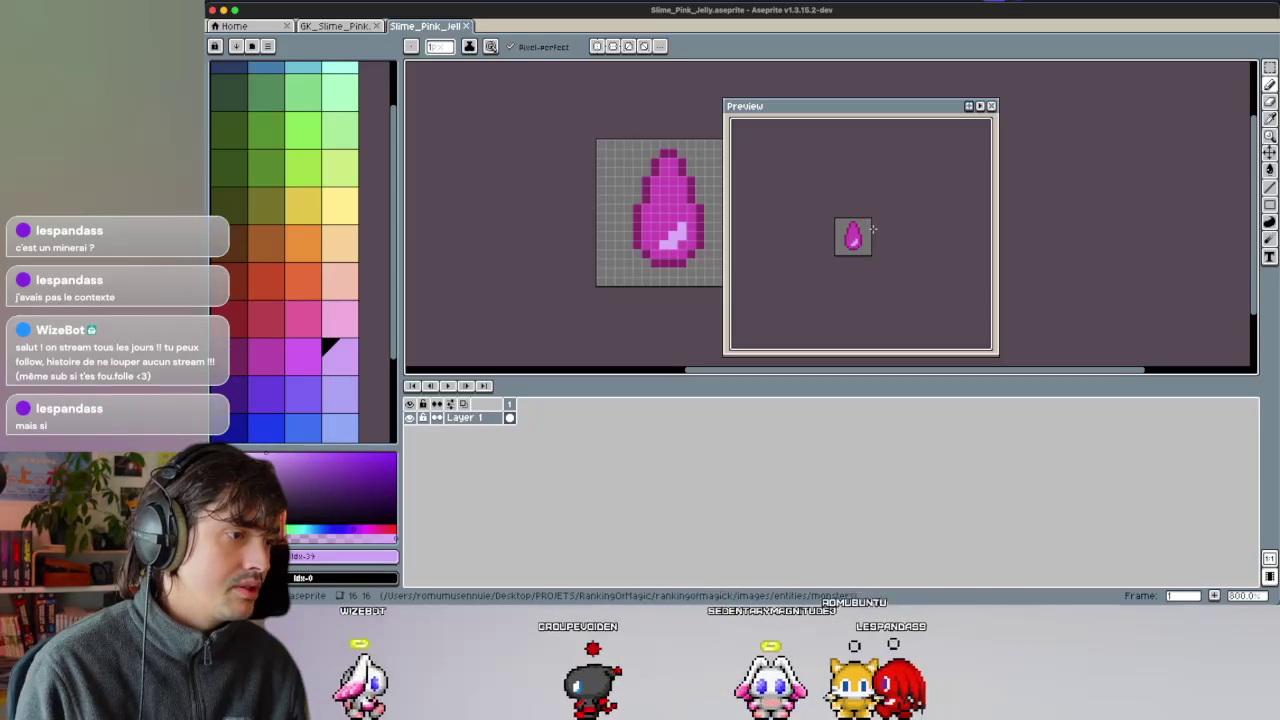
drag(866, 110, 1019, 104)
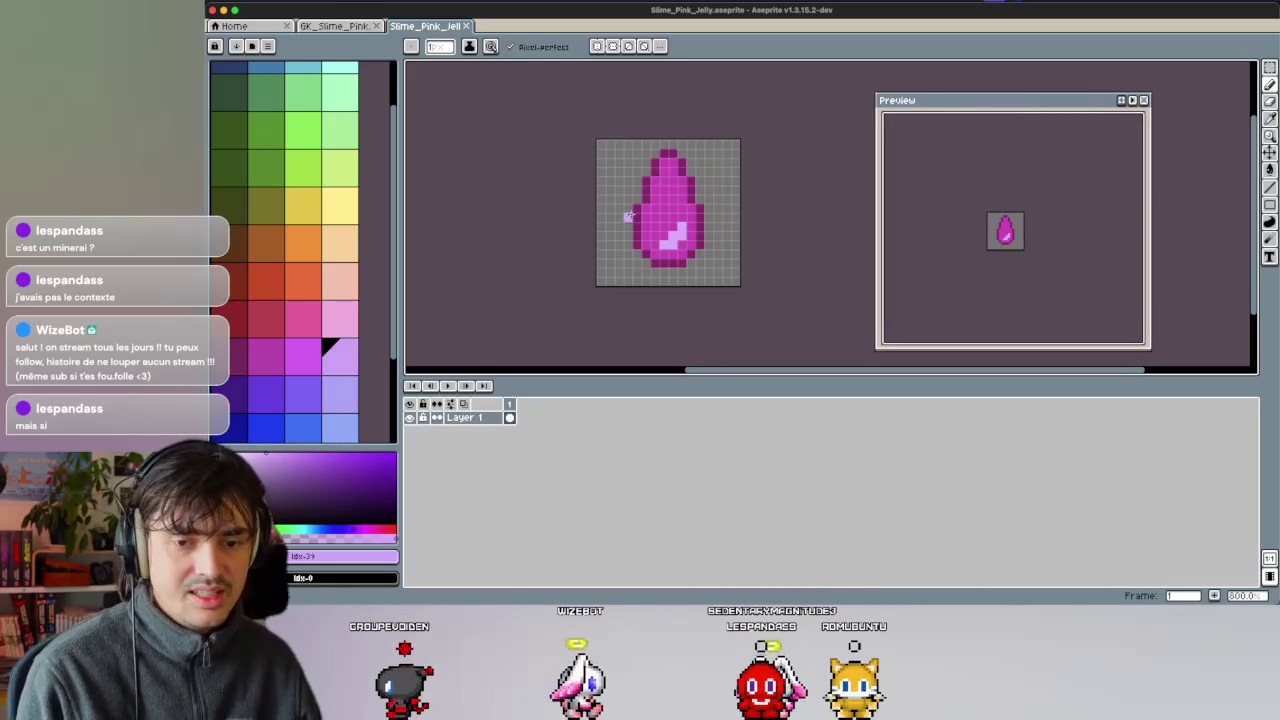
- Recolour the jelly body red with a non-contiguous Paint Bucket fill
click(234, 318)
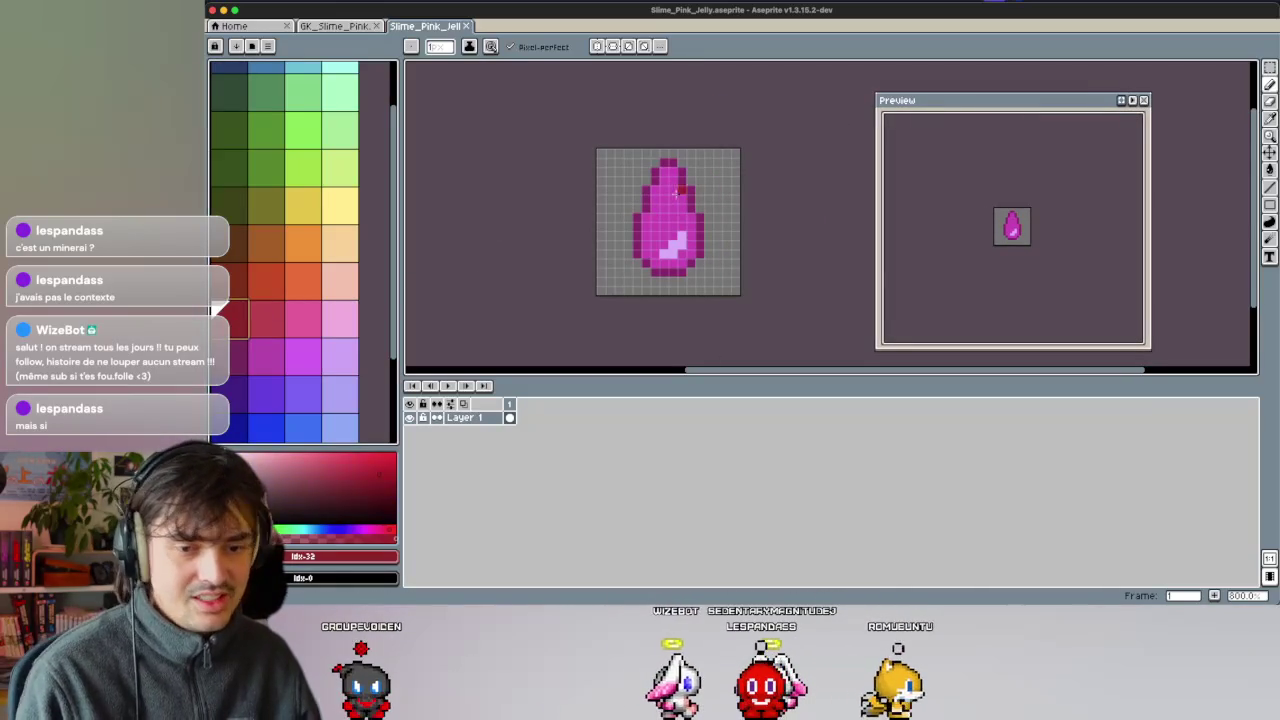
key(g)
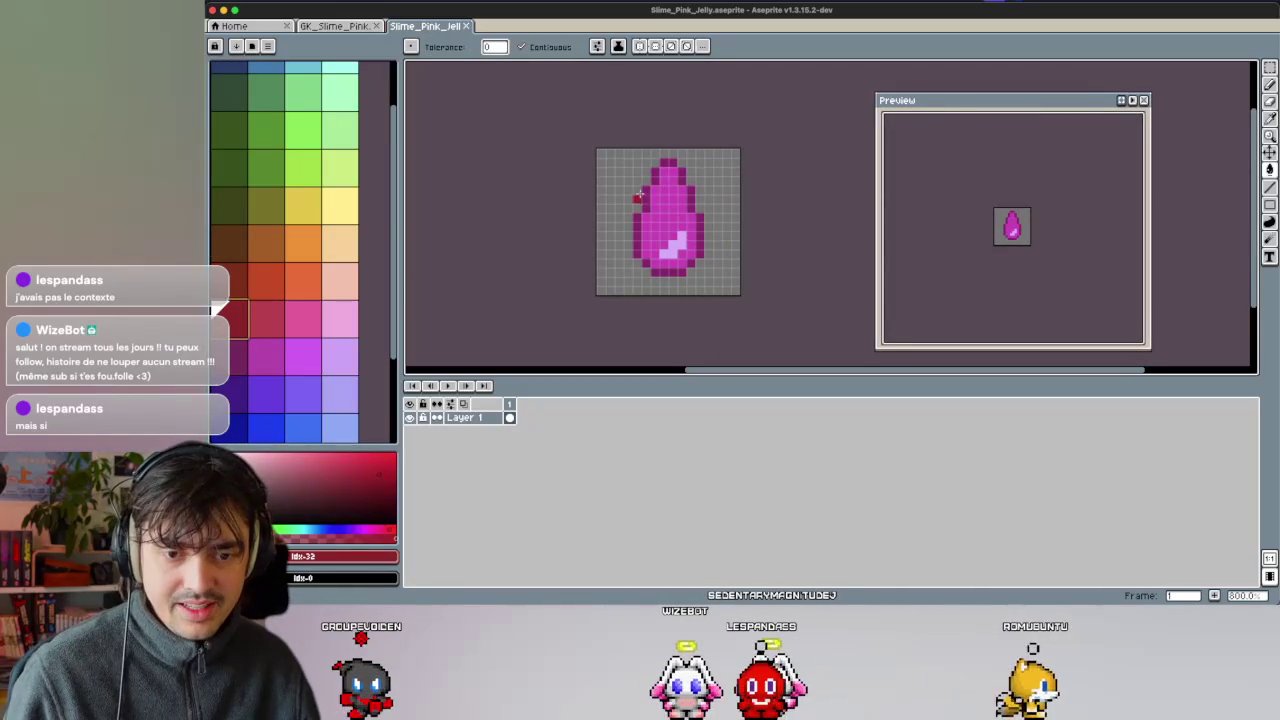
click(521, 47)
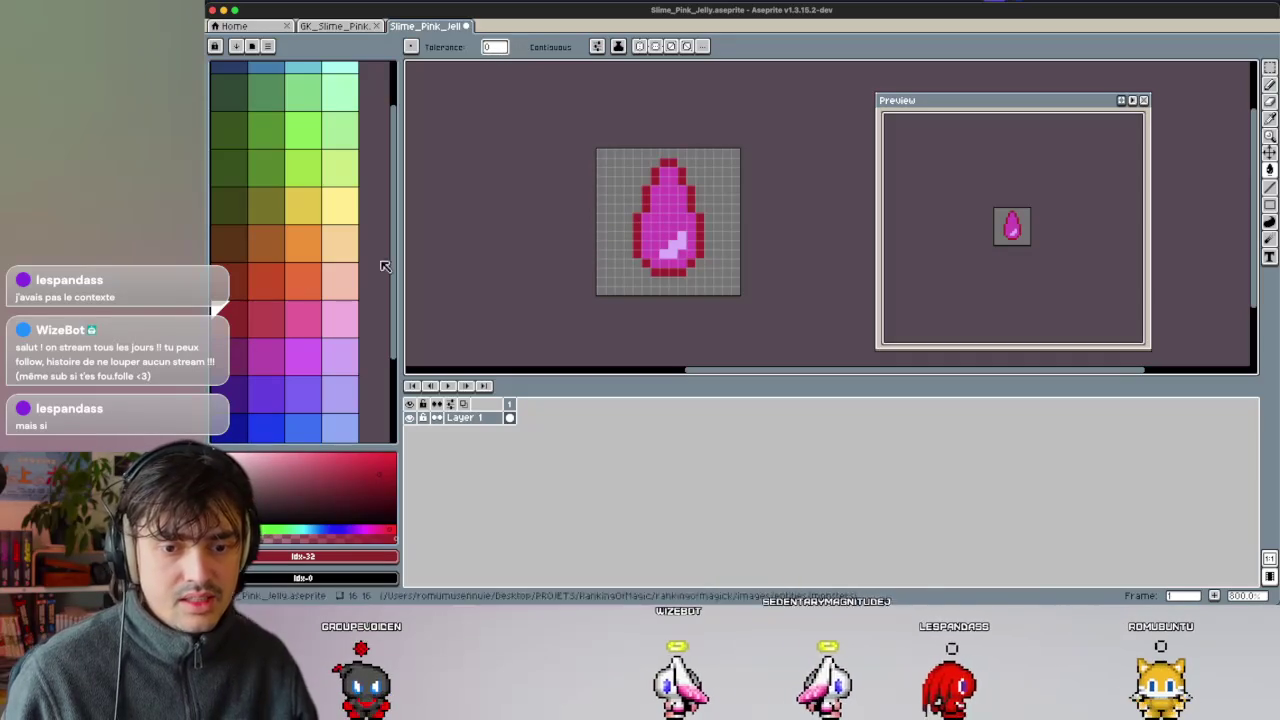
click(340, 320)
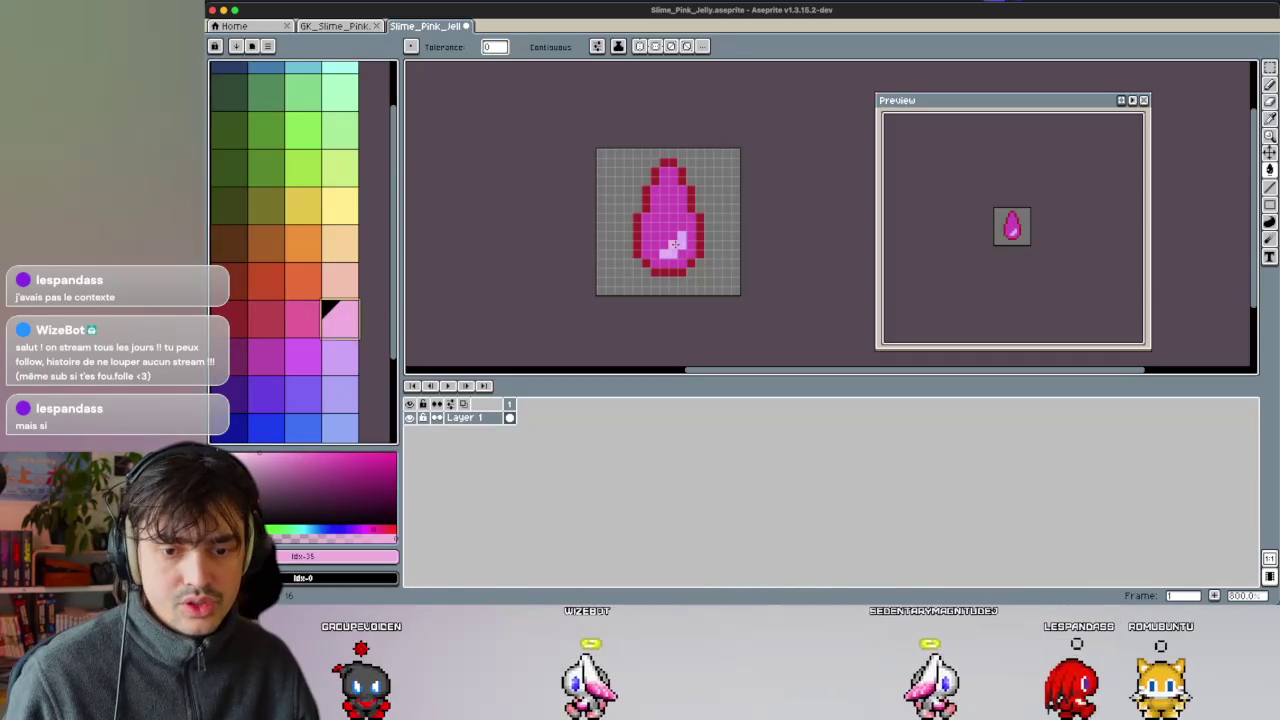
click(264, 322)
click(660, 210)
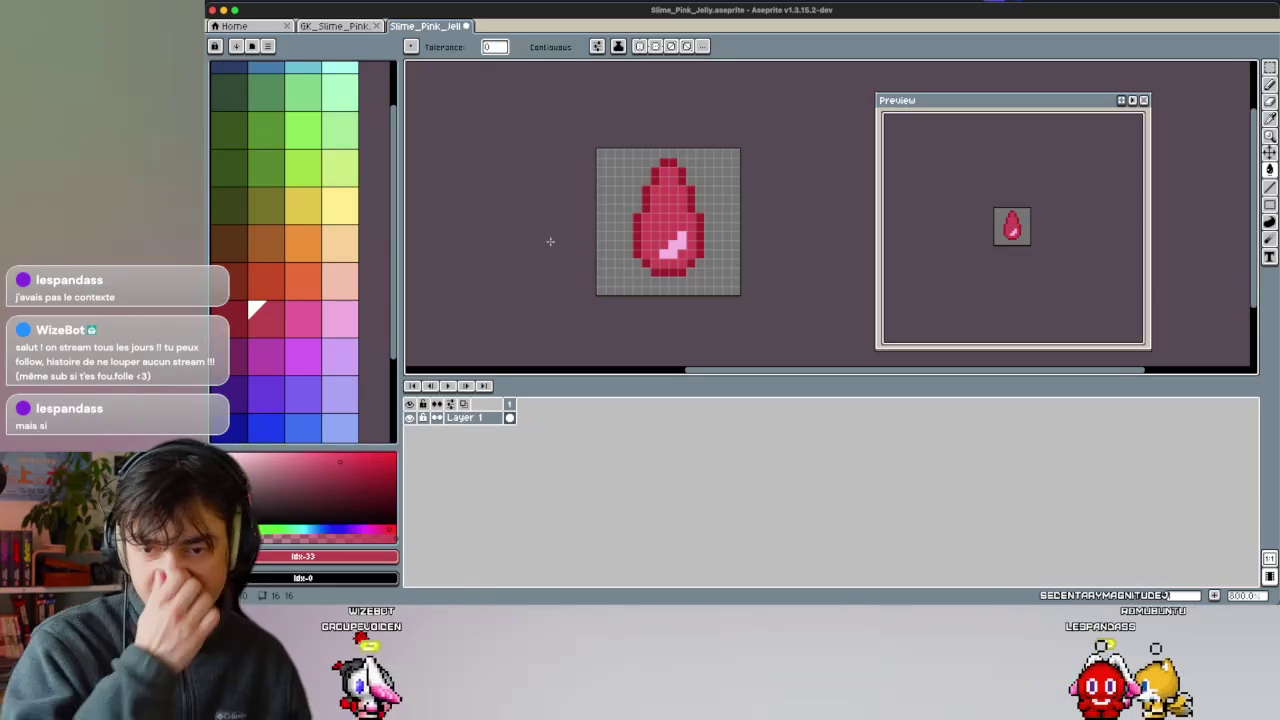
- Save a copy as Slime_Red_Jelly by replacing Pink in the file name
click(292, 2)
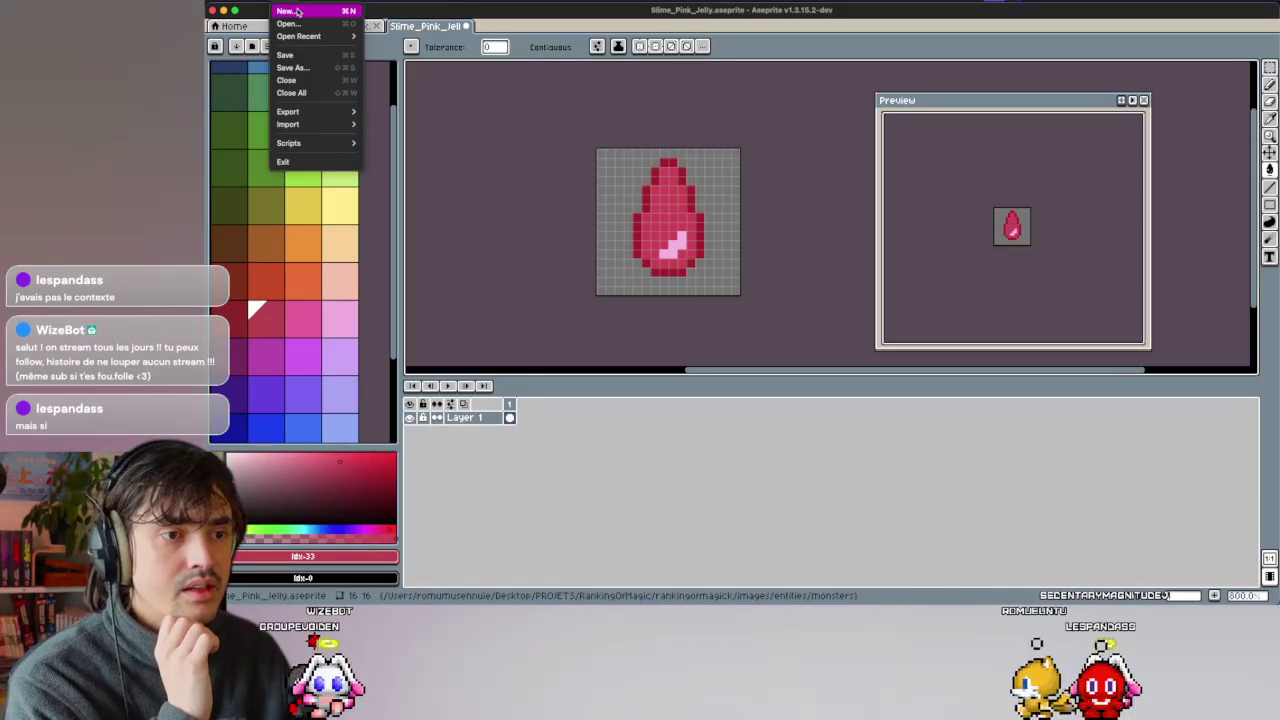
click(319, 70)
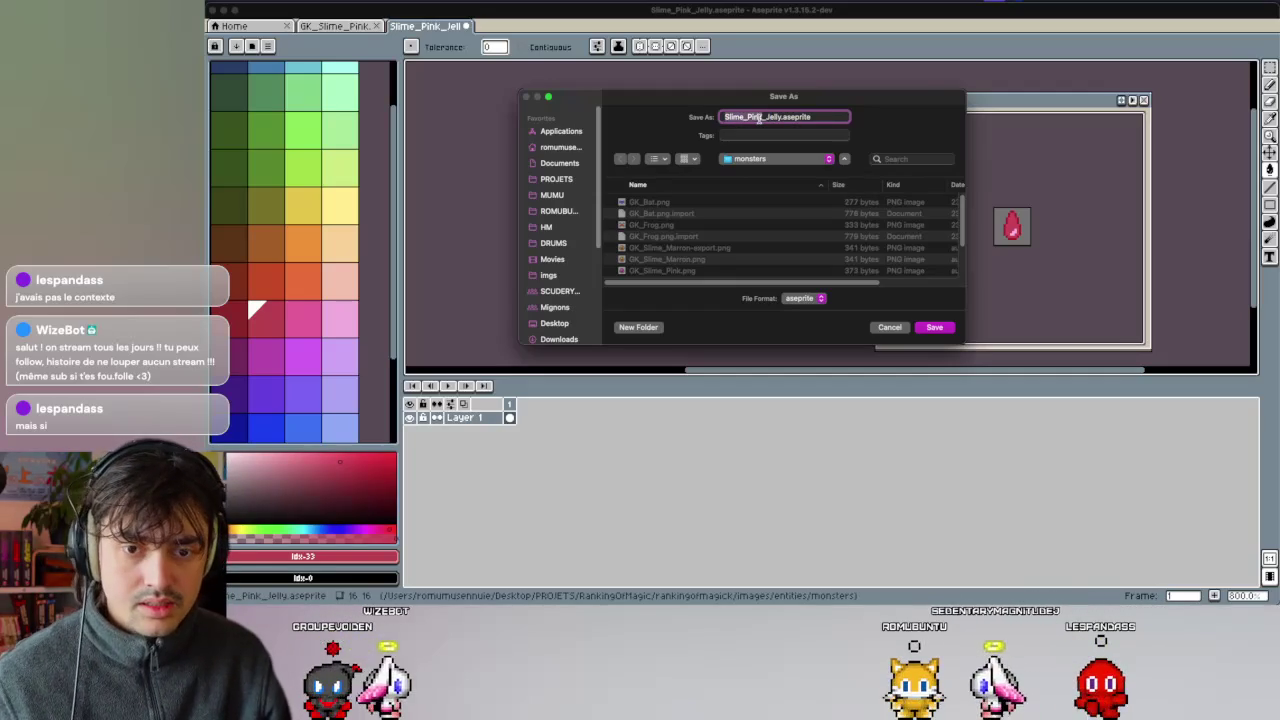
double_click(759, 117)
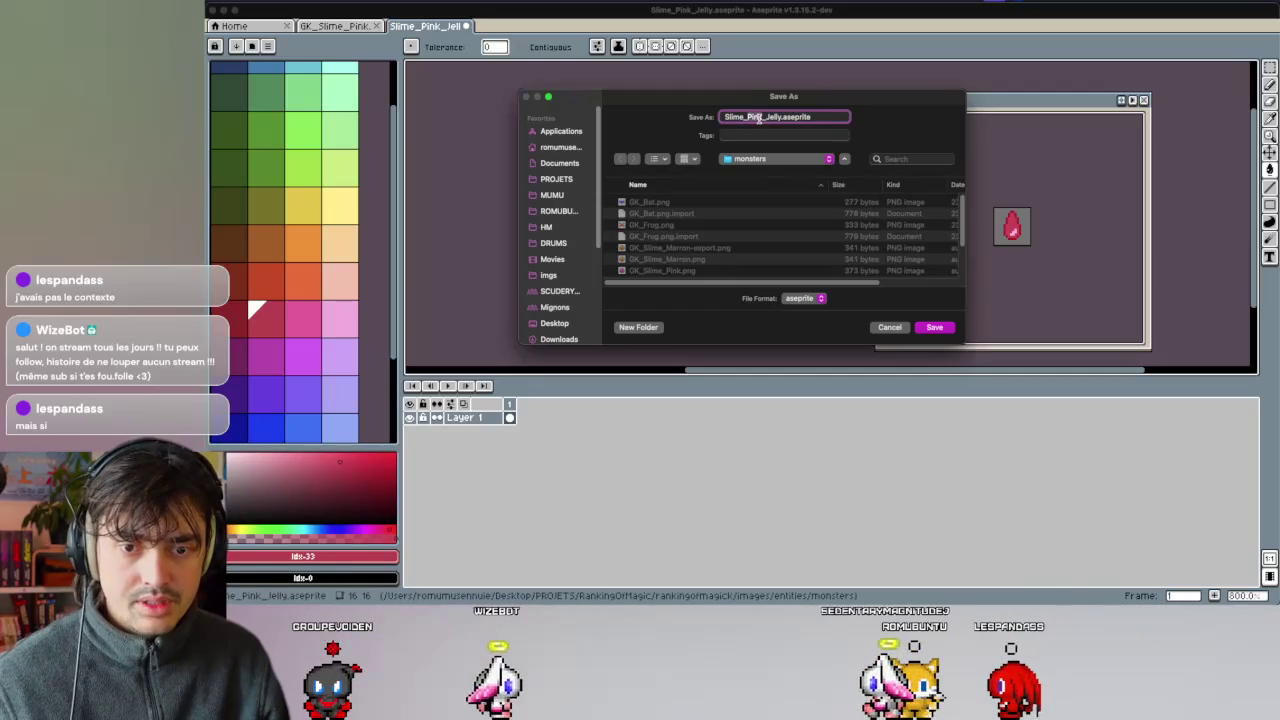
text(Red)
key(Return)
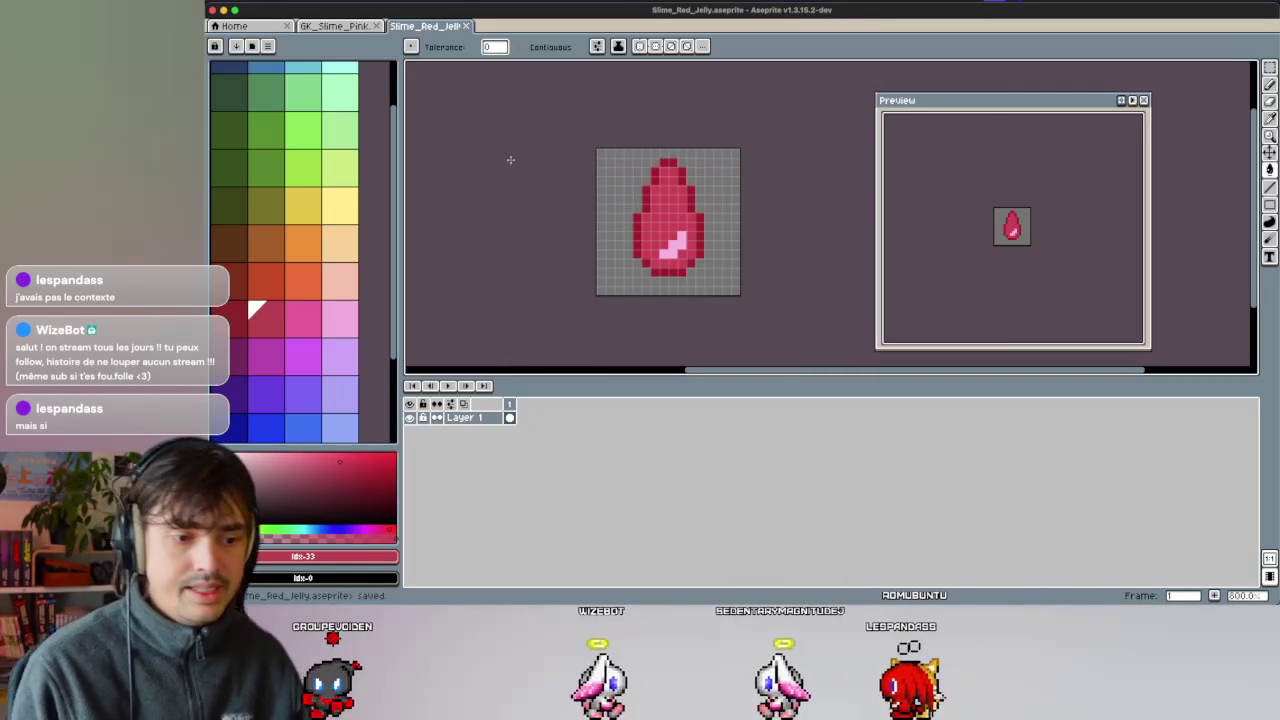
click(229, 244)
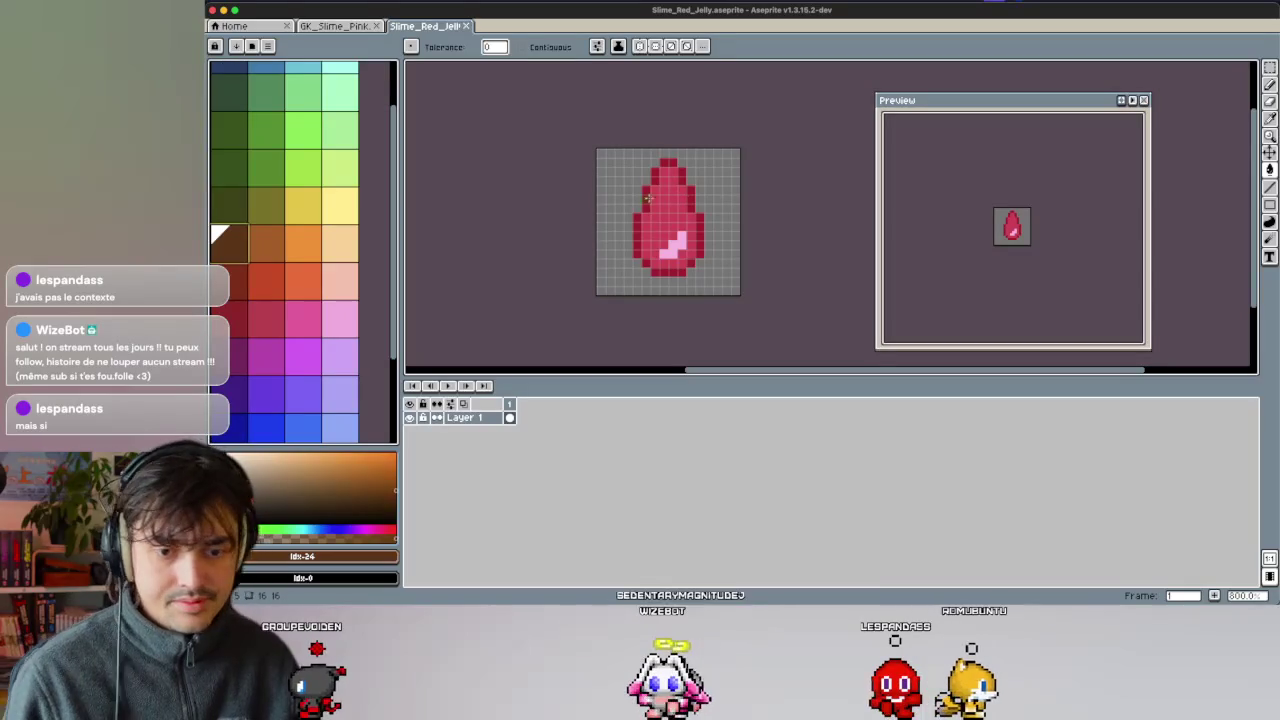
- Bucket-fill the red jelly body with an orange-brown colour
key(g)
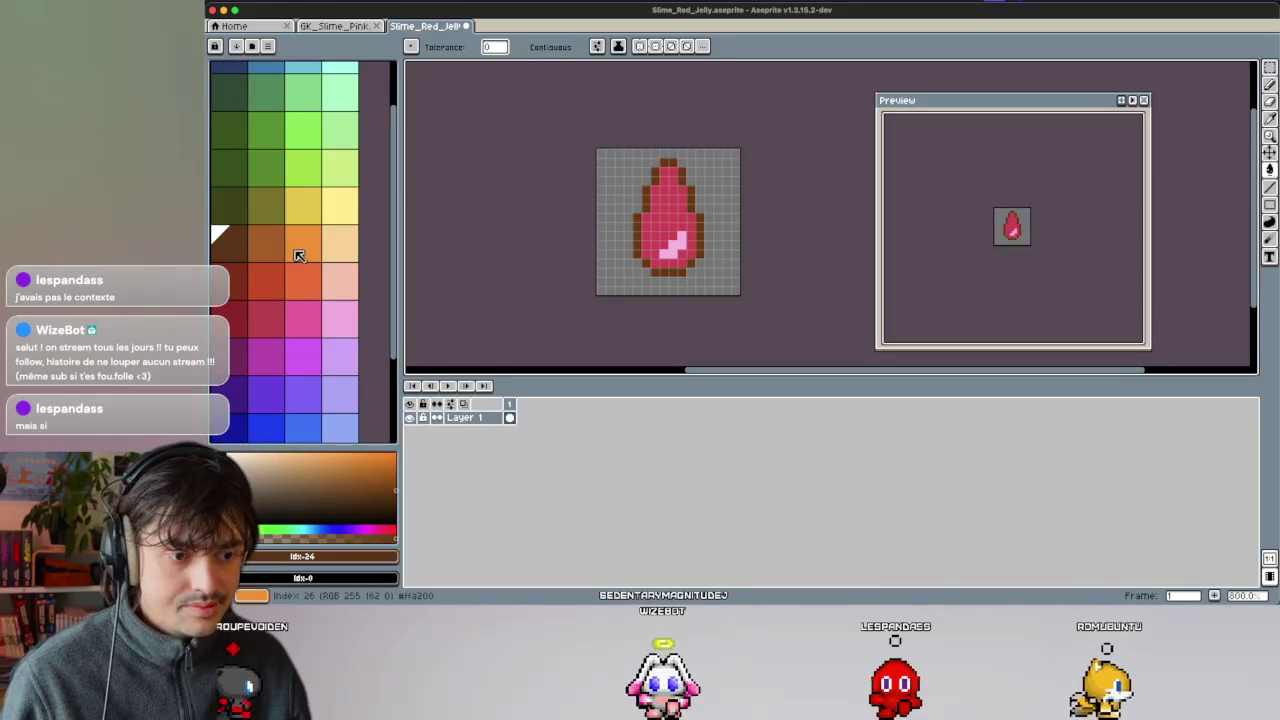
click(340, 243)
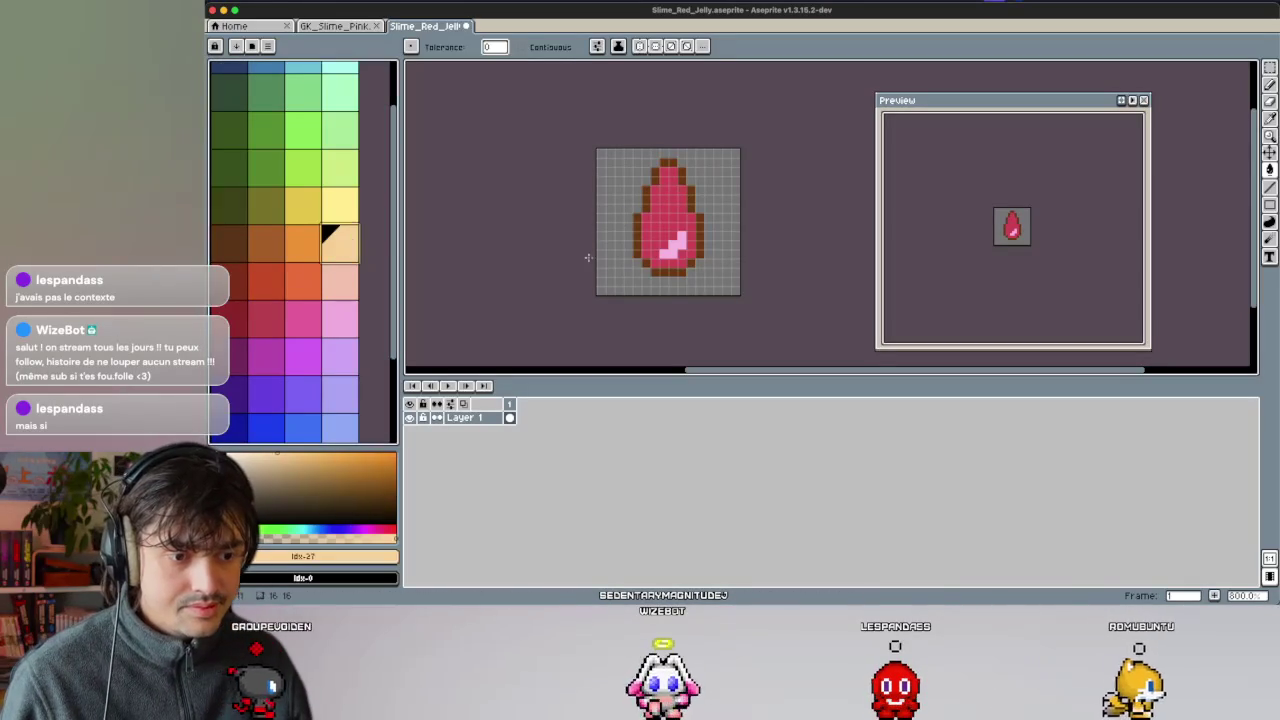
click(266, 243)
click(668, 220)
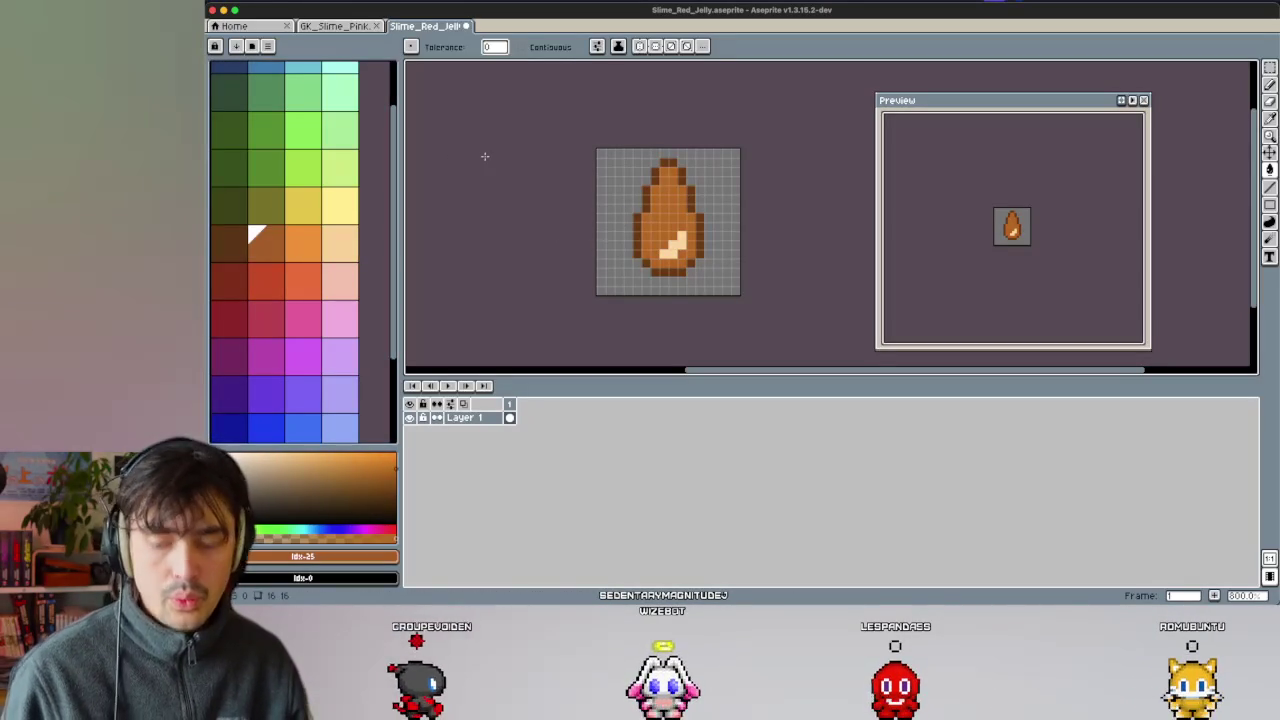
- Save a new copy named Slime_Marron_Jelly.aseprite
key(alt+f)
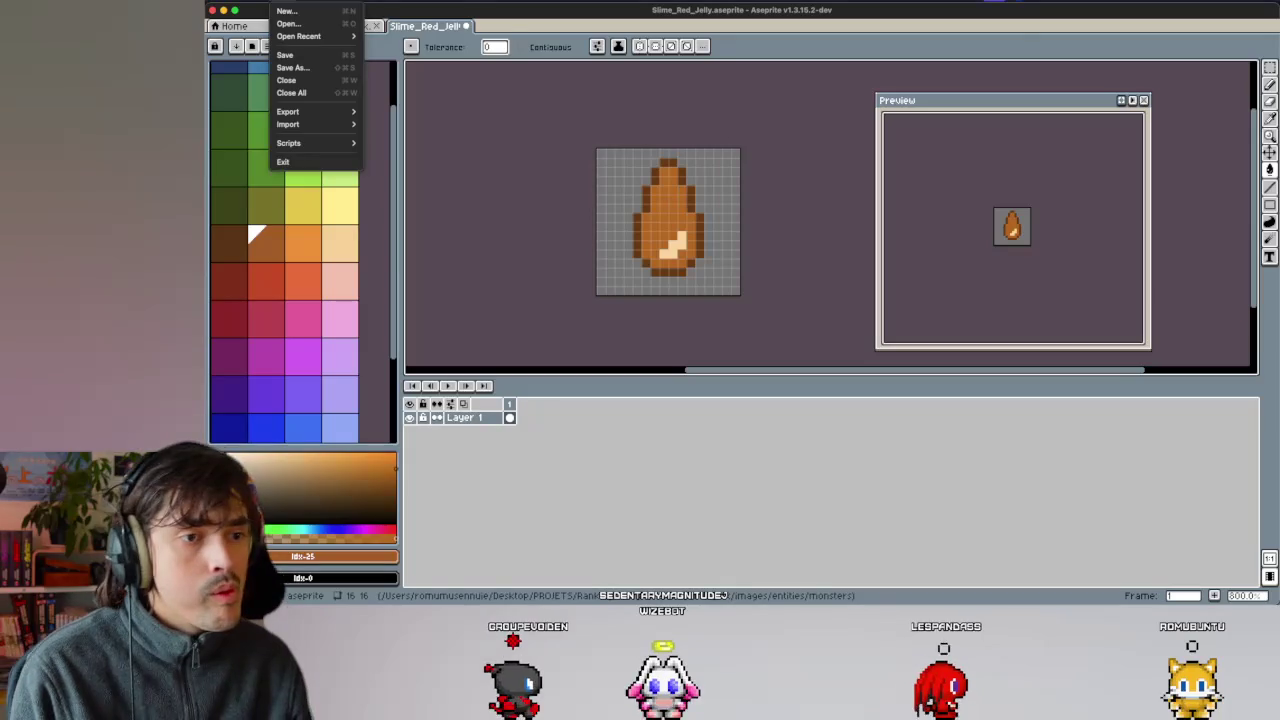
click(303, 68)
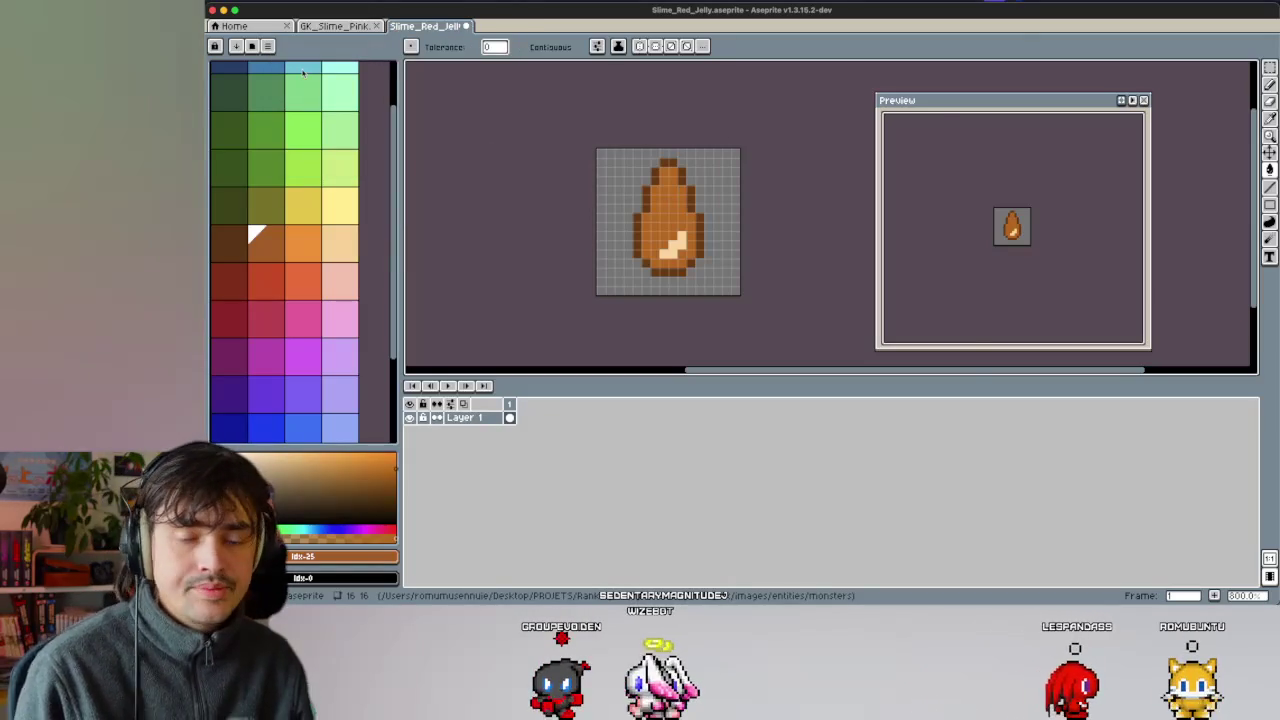
key(BackSpace)
key(BackSpace)
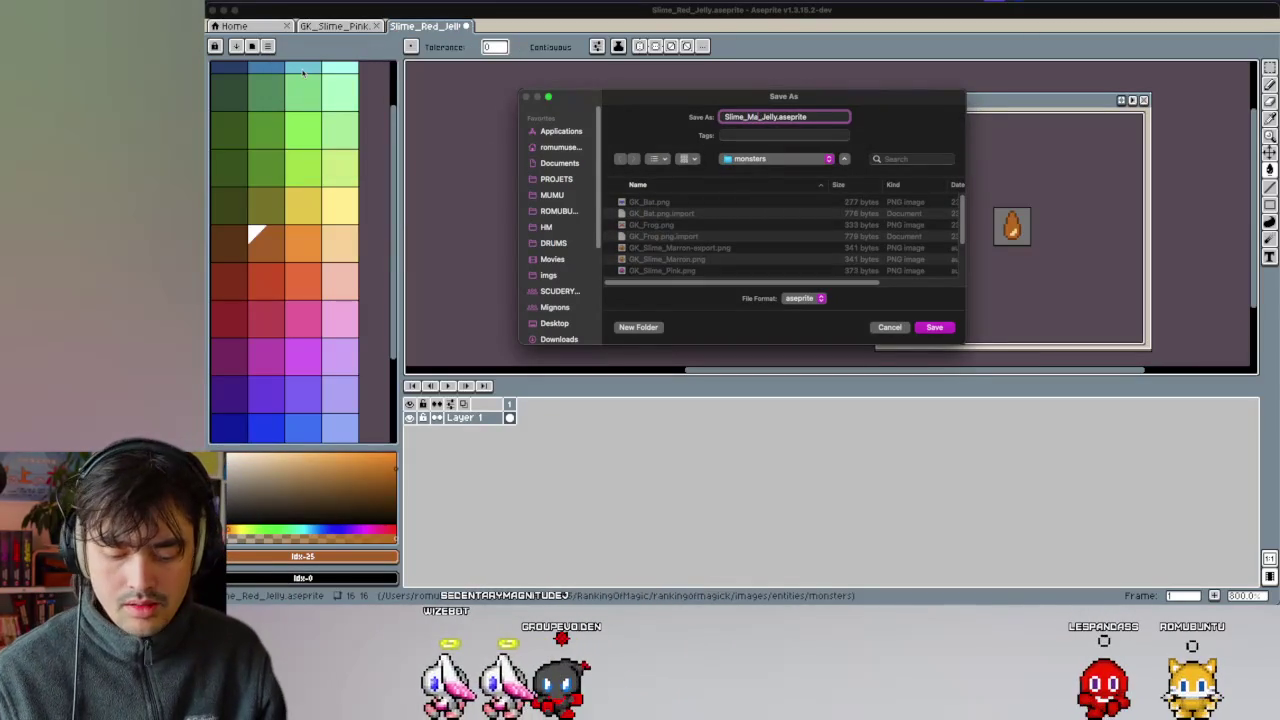
text(Marron)
key(Return)
- Reopen GK_Slime.png from the File menu's recent files
key(ctrl+shift+Tab)
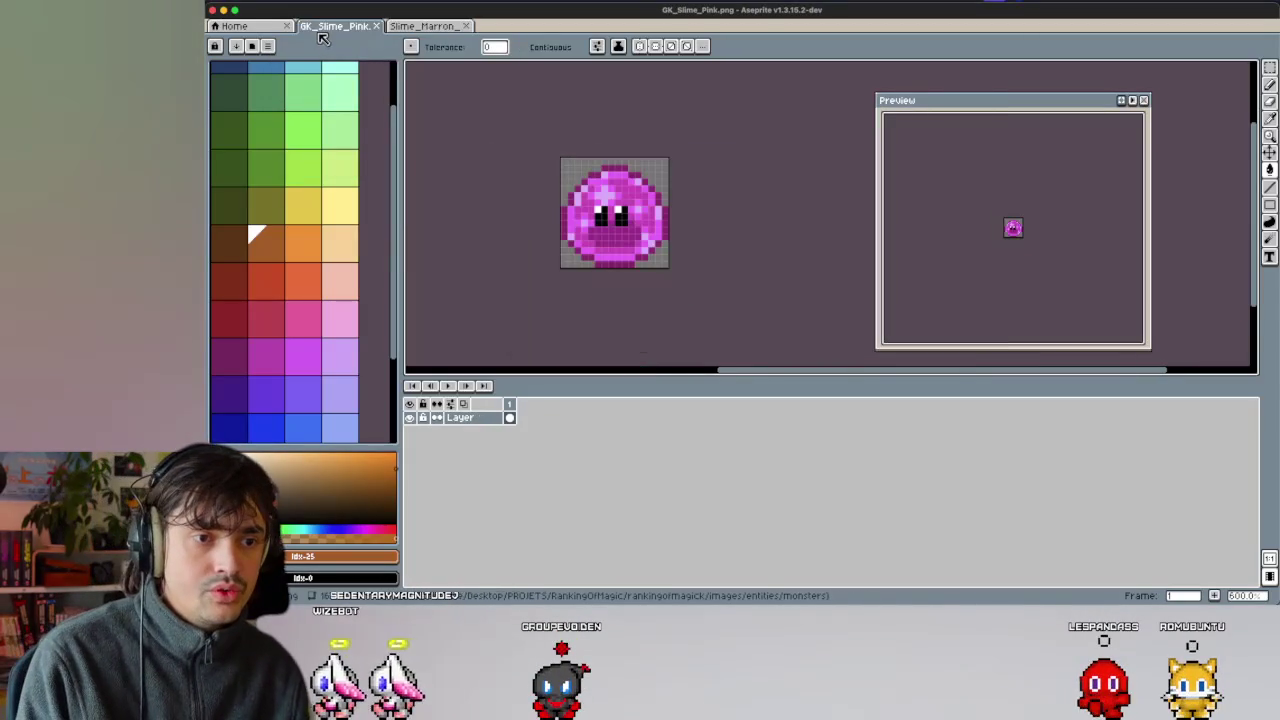
key(alt+f)
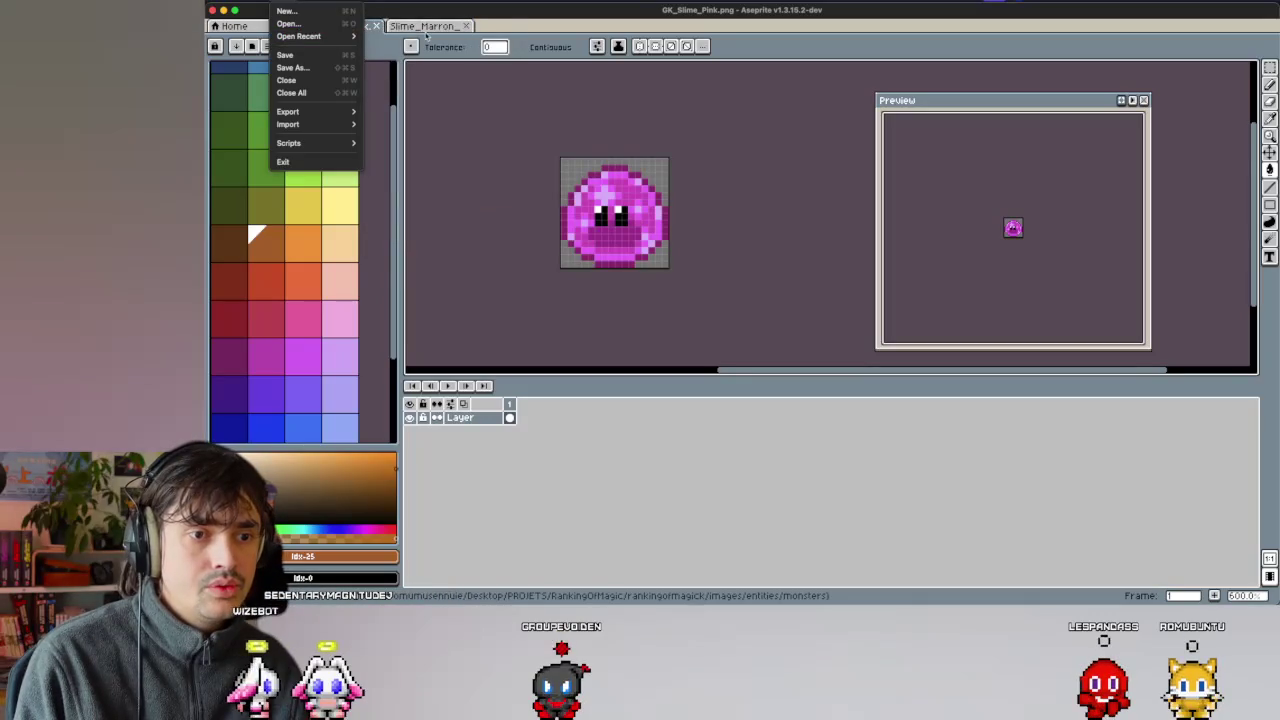
mouse_move(300, 36)
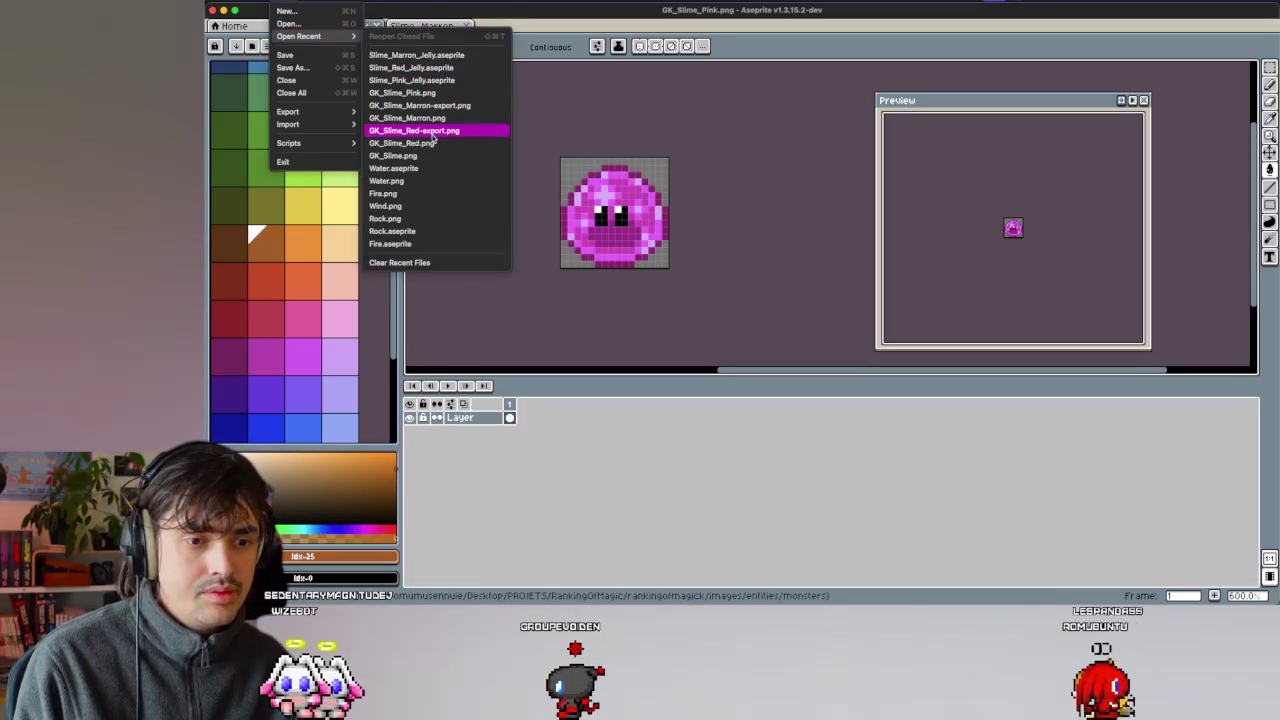
click(393, 155)
scroll(849, 249, up, 1)
scroll(849, 249, up, 2)
scroll(770, 181, up, 1)
- Go back to the Slime_Marron_Jelly tab and undo, leaving the drop blue
scroll(766, 181, right, 2)
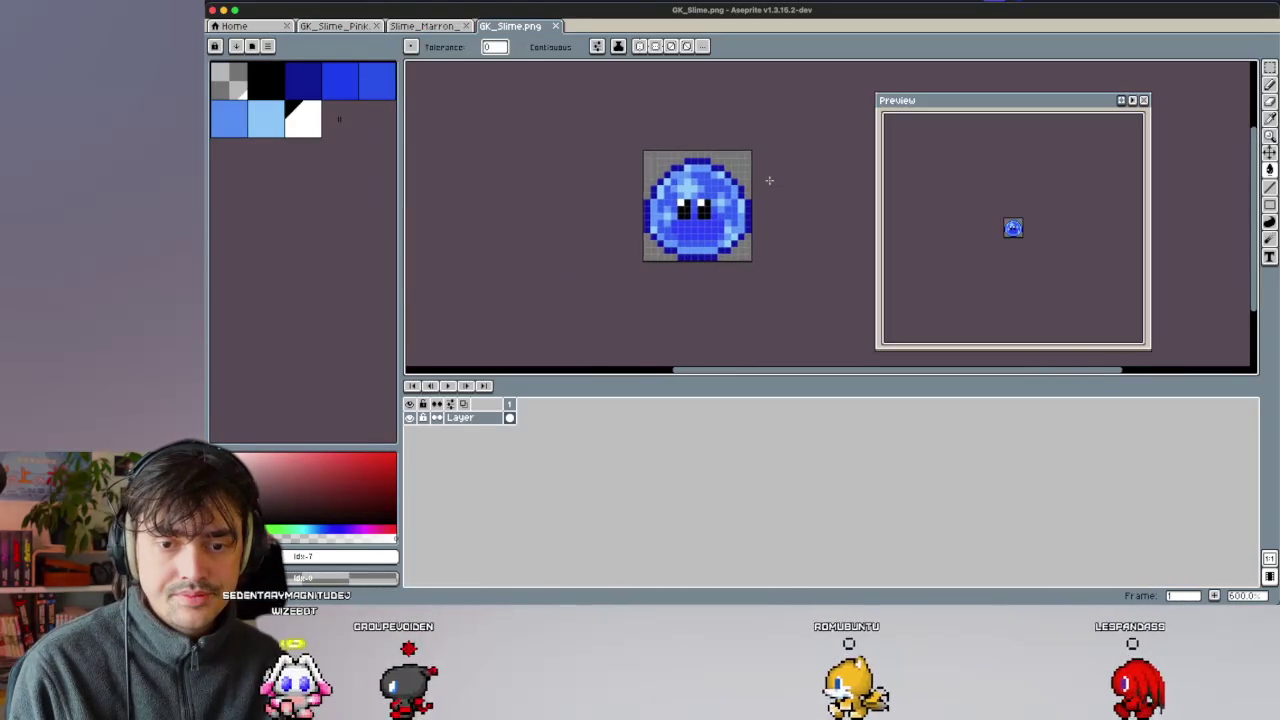
click(425, 27)
key(ctrl+z)
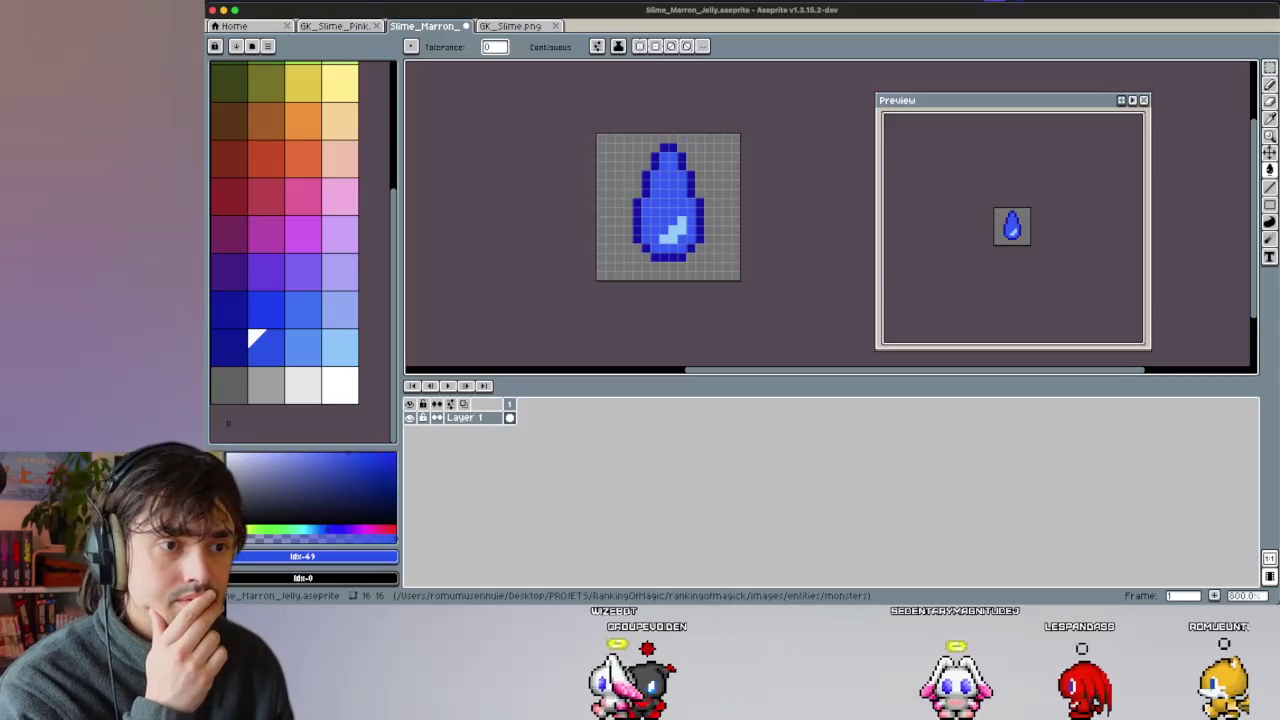
- Save the blue droplet as a separate file, renaming Marron to Blue: Slime_Blue_Jelly
click(290, 4)
click(290, 67)
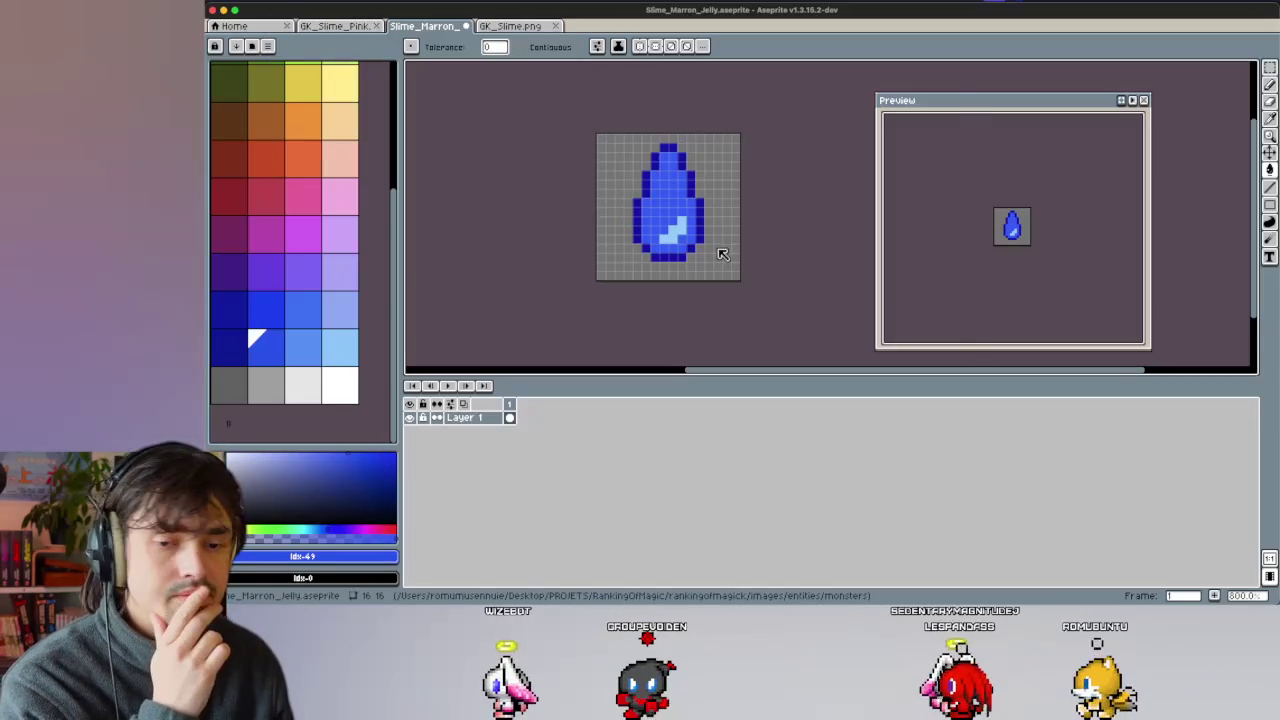
click(766, 117)
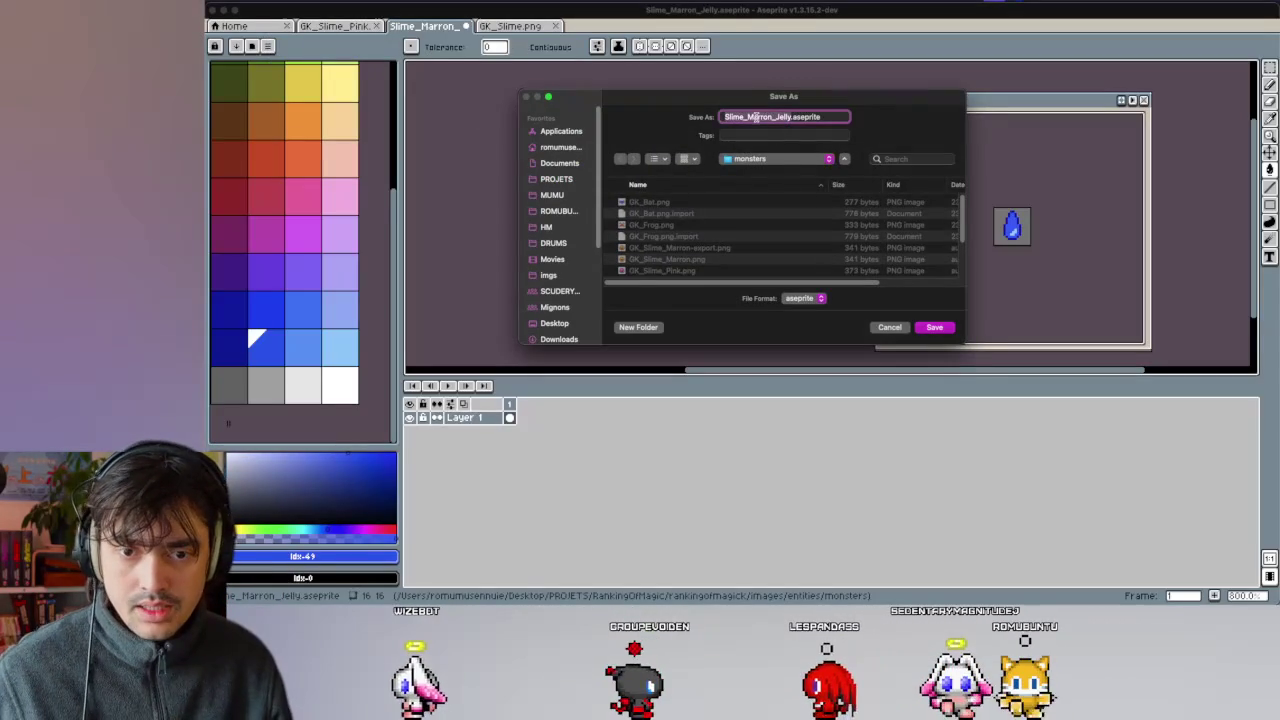
key(BackSpace)
key(BackSpace)
key(BackSpace)
key(BackSpace)
key(BackSpace)
key(BackSpace)
text(Blue)
key(Return)
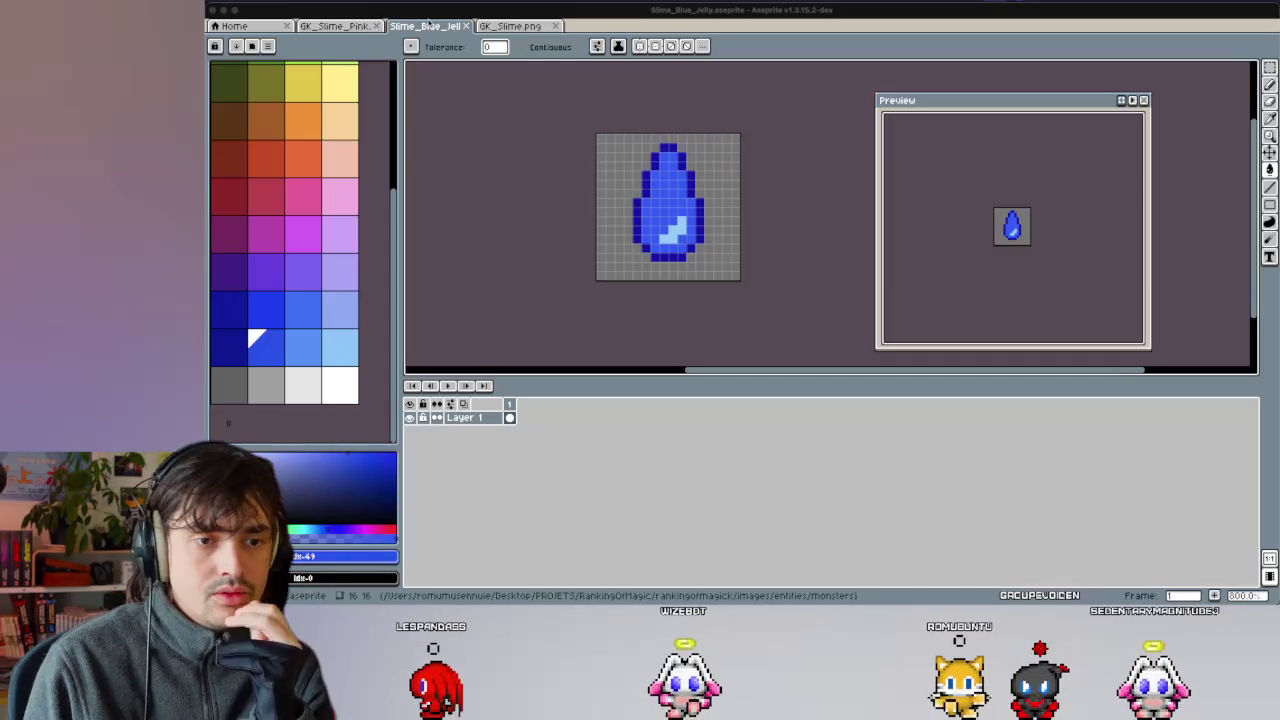
click(286, 2)
- Create a new blank 16×16 sprite, Sprite-0002
click(304, 12)
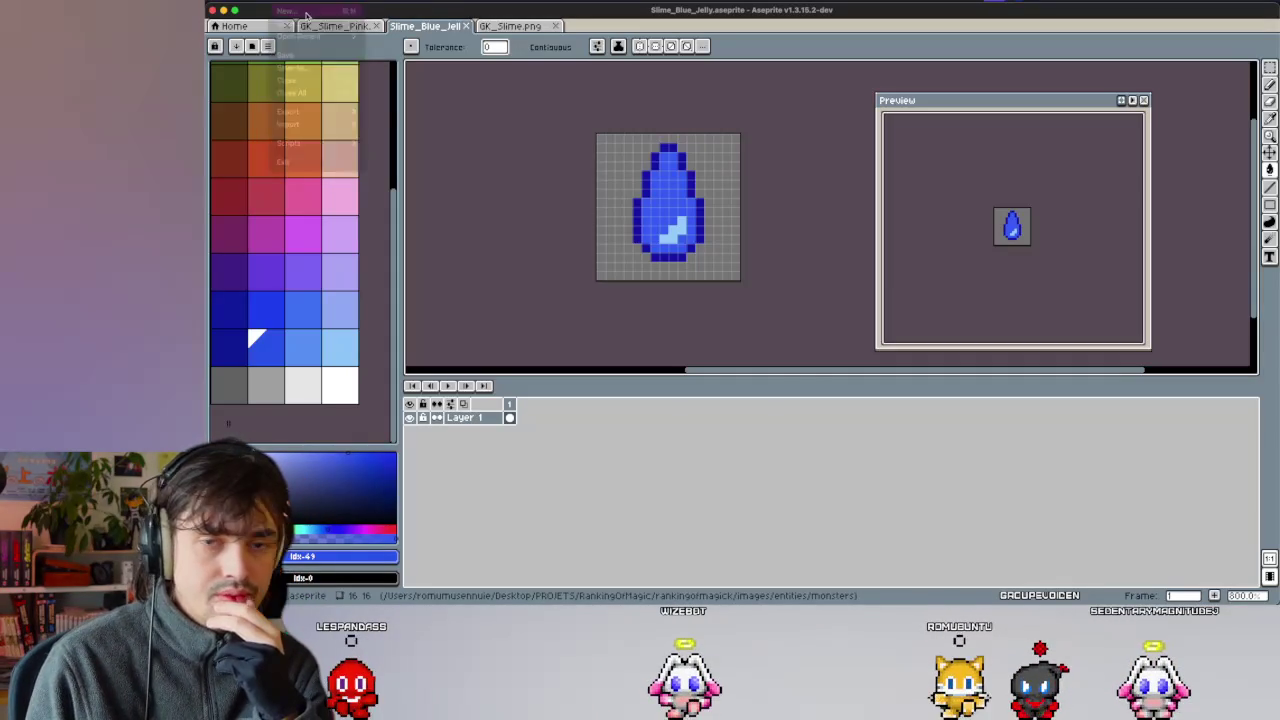
click(707, 416)
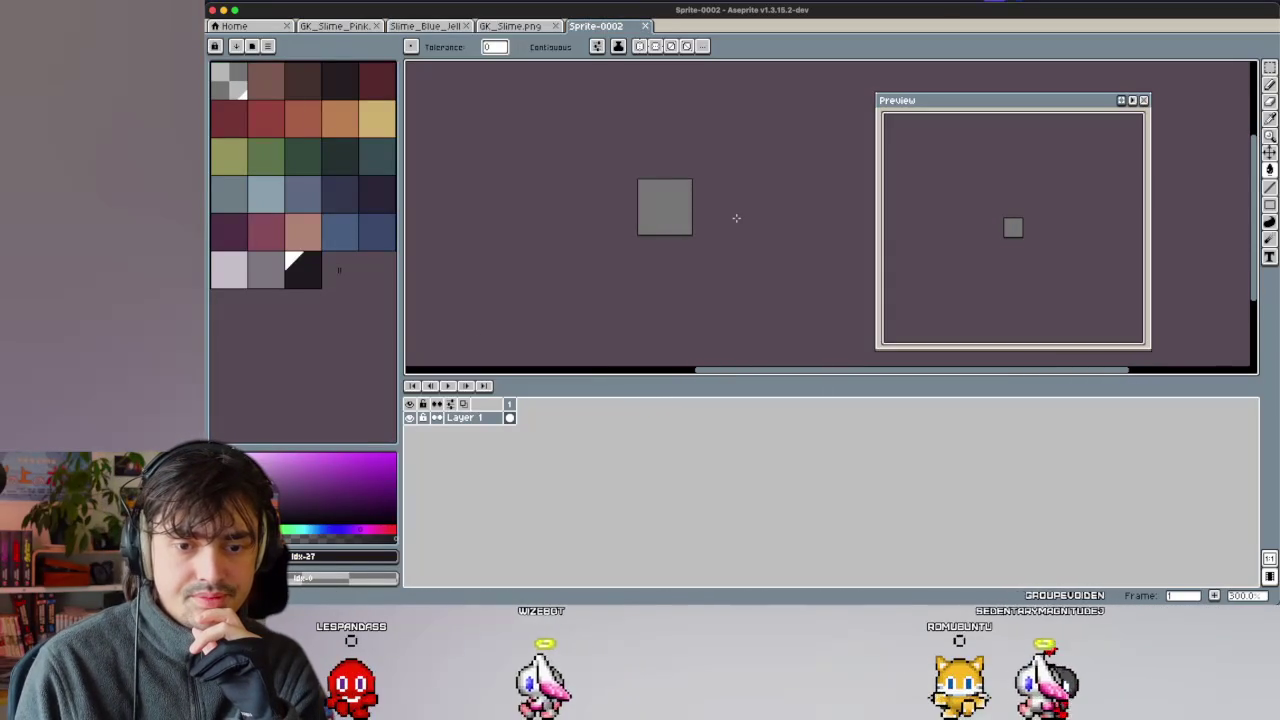
scroll(736, 218, up, 1)
scroll(736, 218, up, 1)
scroll(736, 220, up, 1)
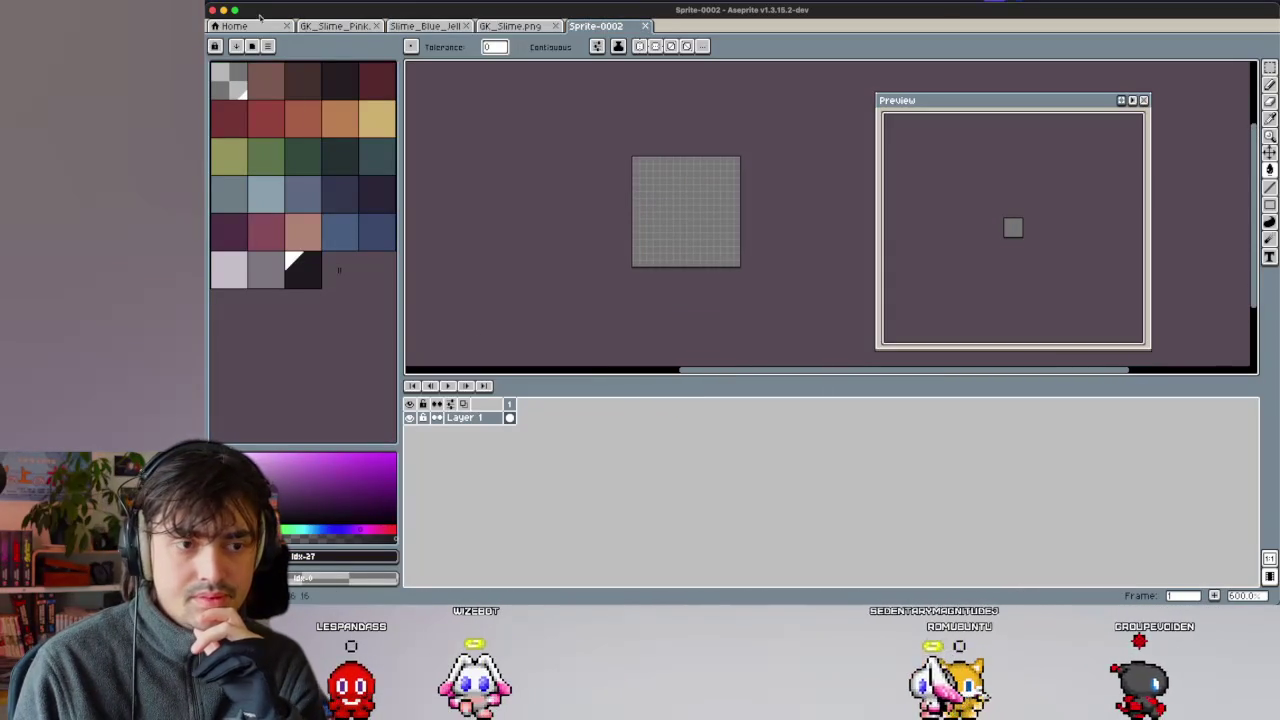
- Reopen the recent file Wind.png, then close its tab
click(267, 46)
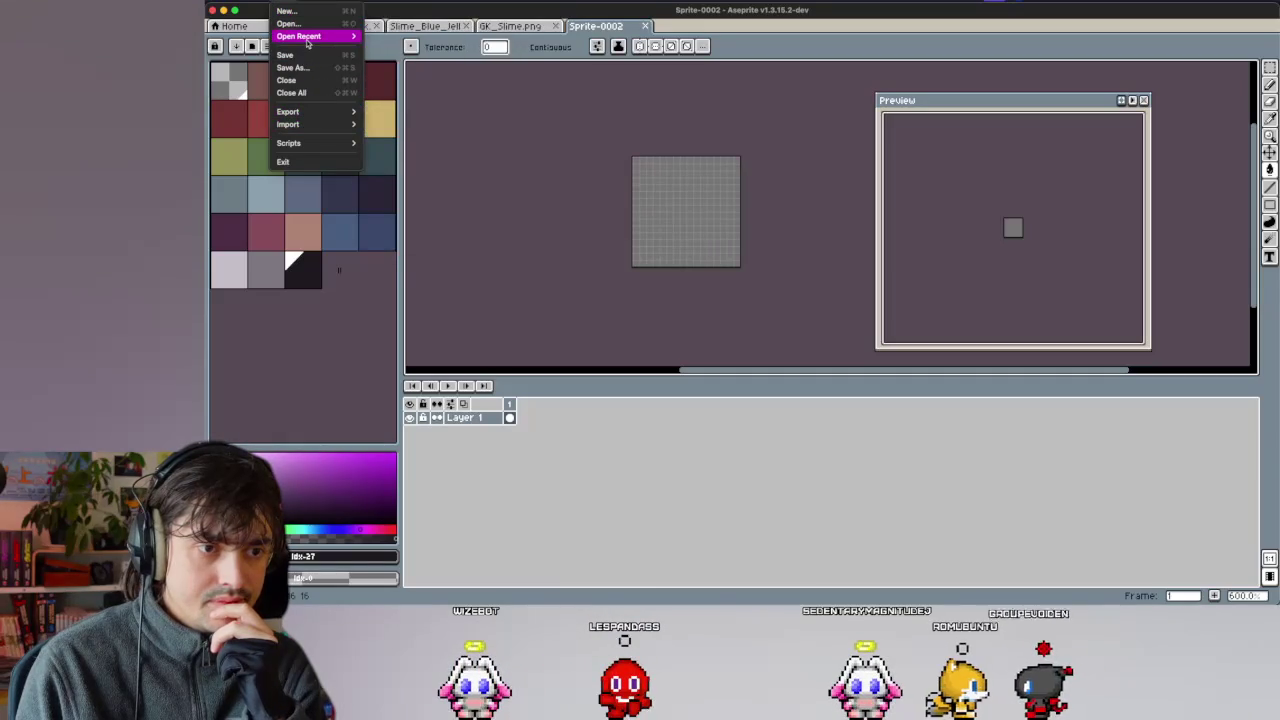
click(378, 183)
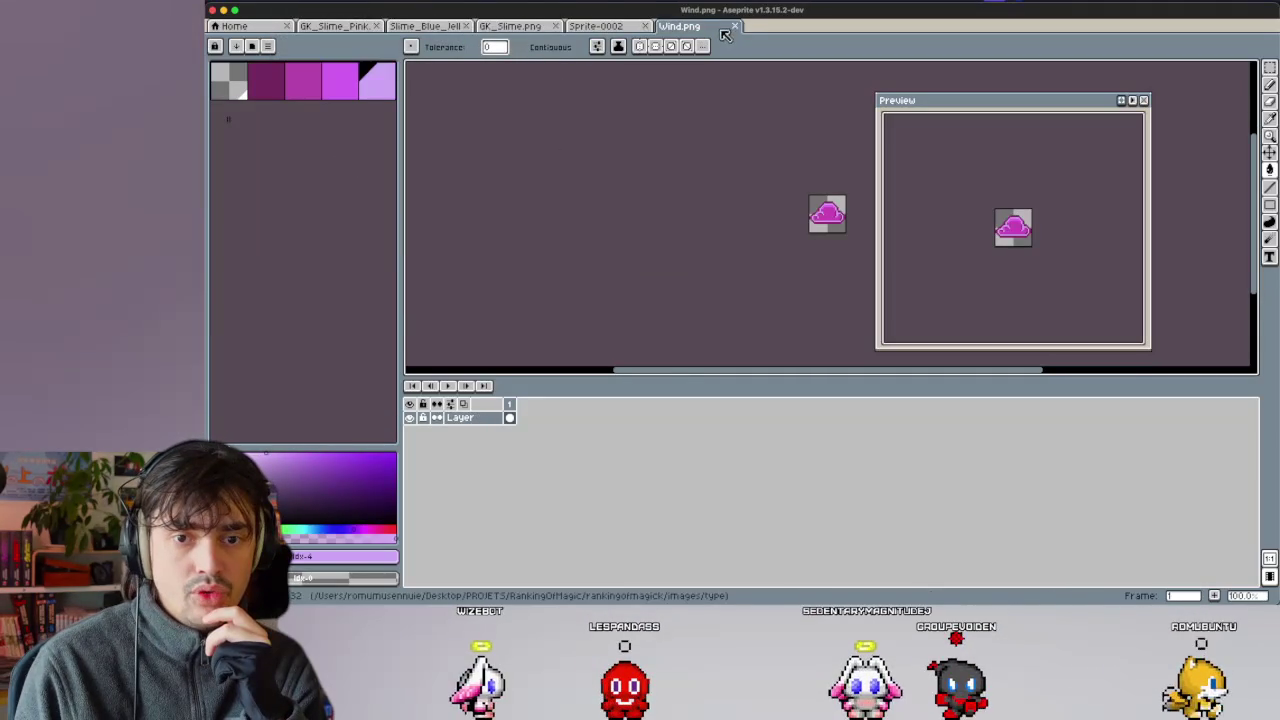
click(734, 26)
- Load the NES preset palette into Sprite-0002
click(255, 46)
click(370, 106)
click(721, 228)
scroll(721, 228, up, 3)
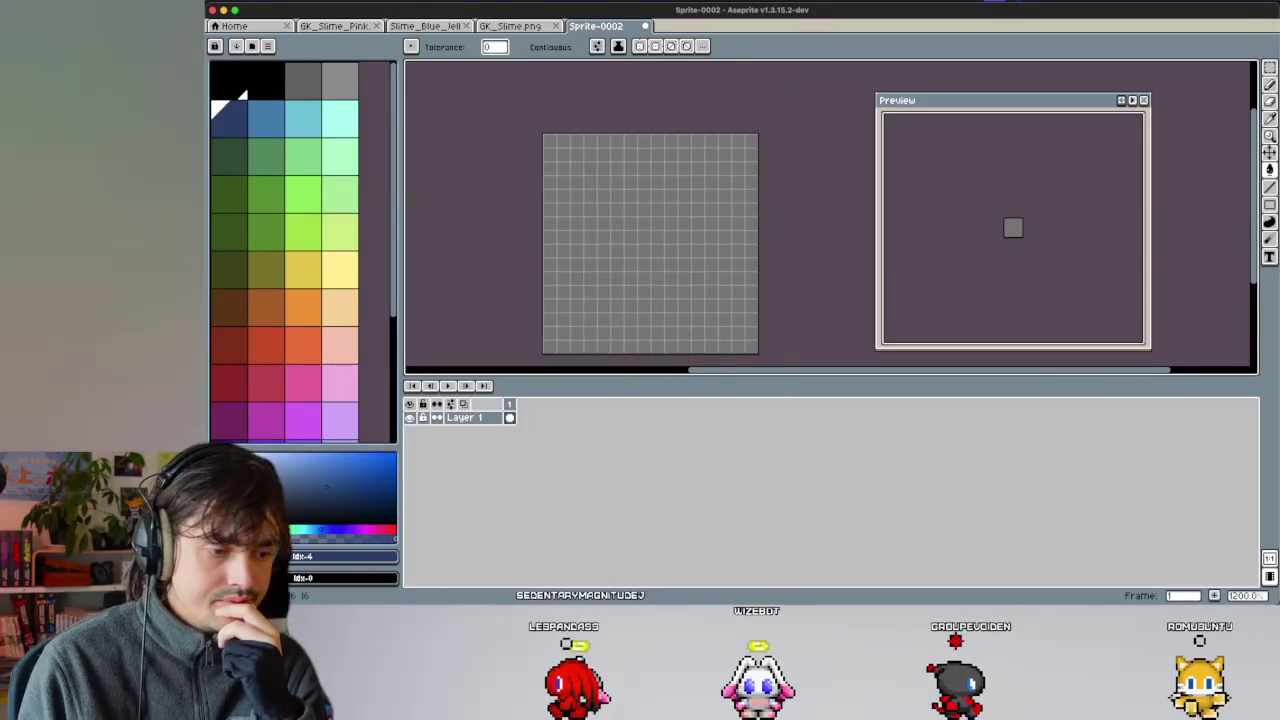
- Exit fullscreen and close the GK_Slime tabs, leaving only Sprite-0002 open
click(235, 9)
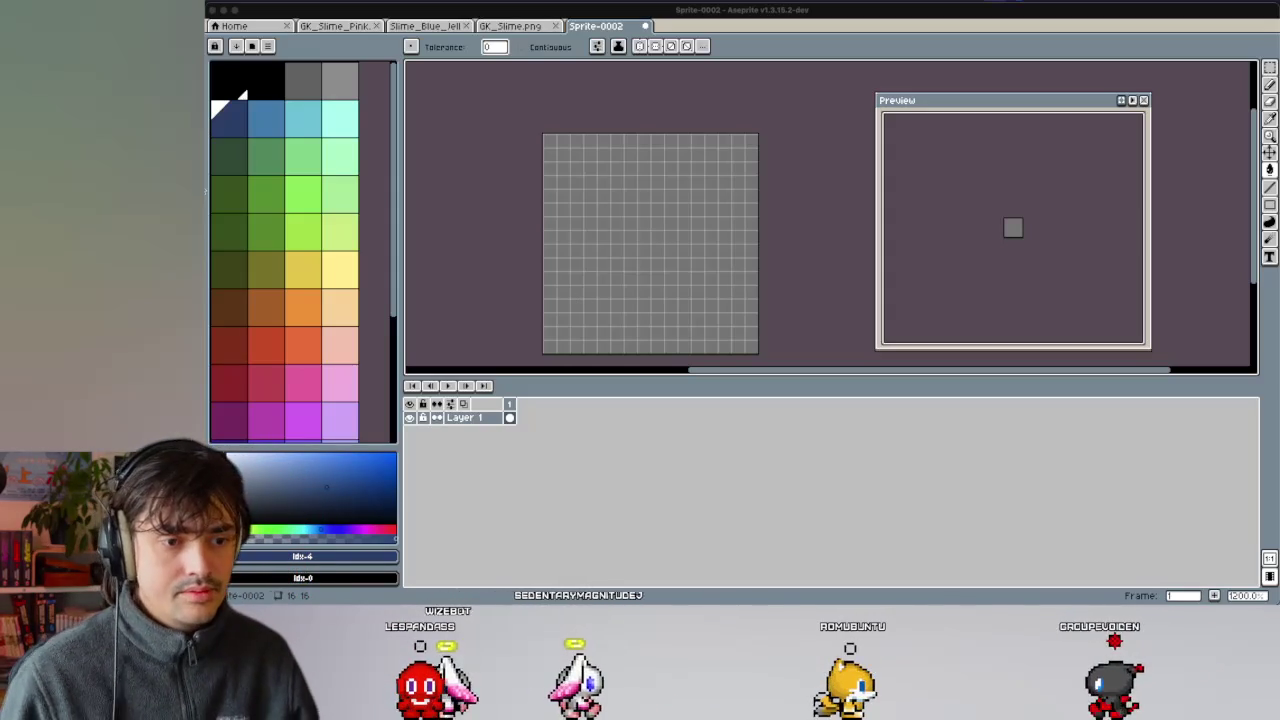
click(646, 252)
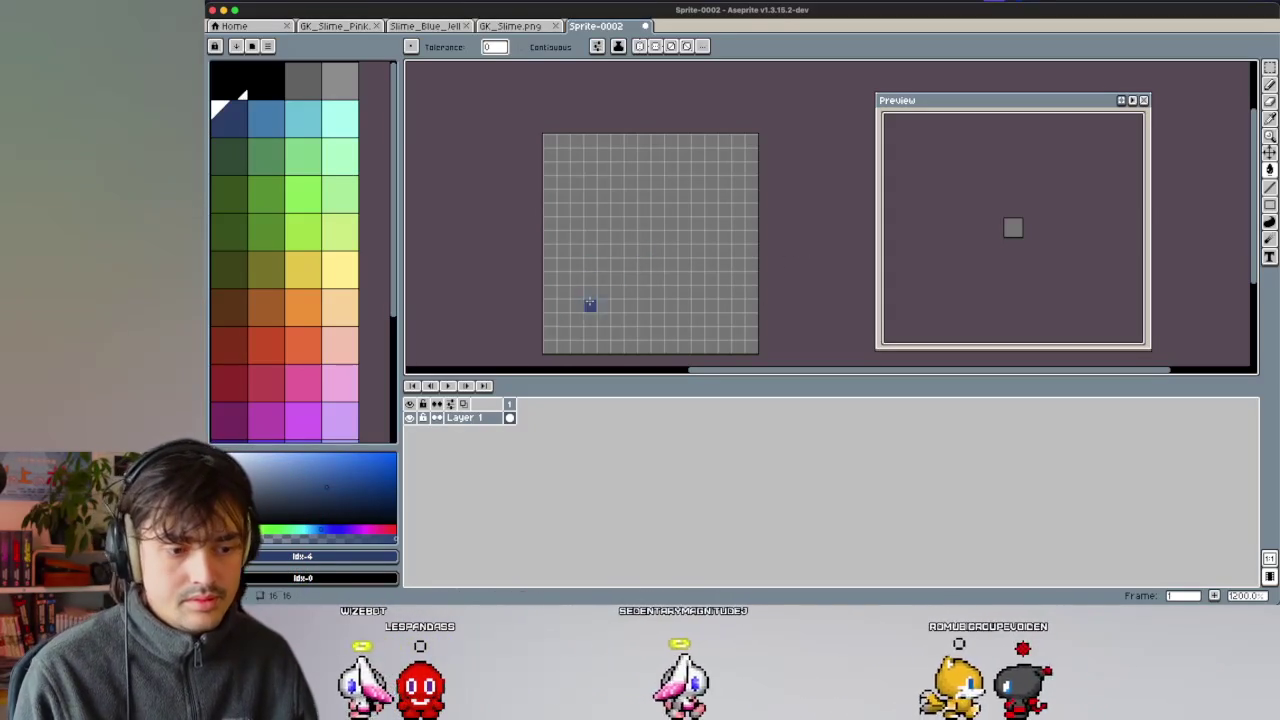
click(375, 26)
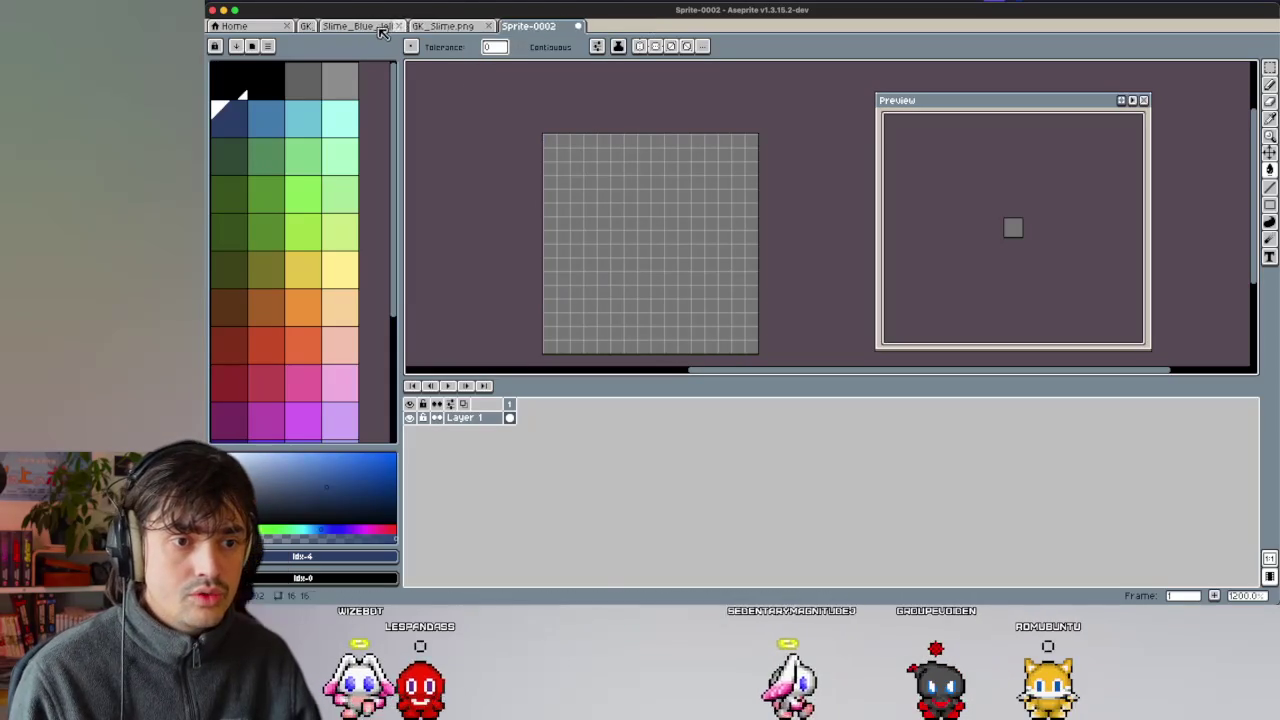
click(375, 26)
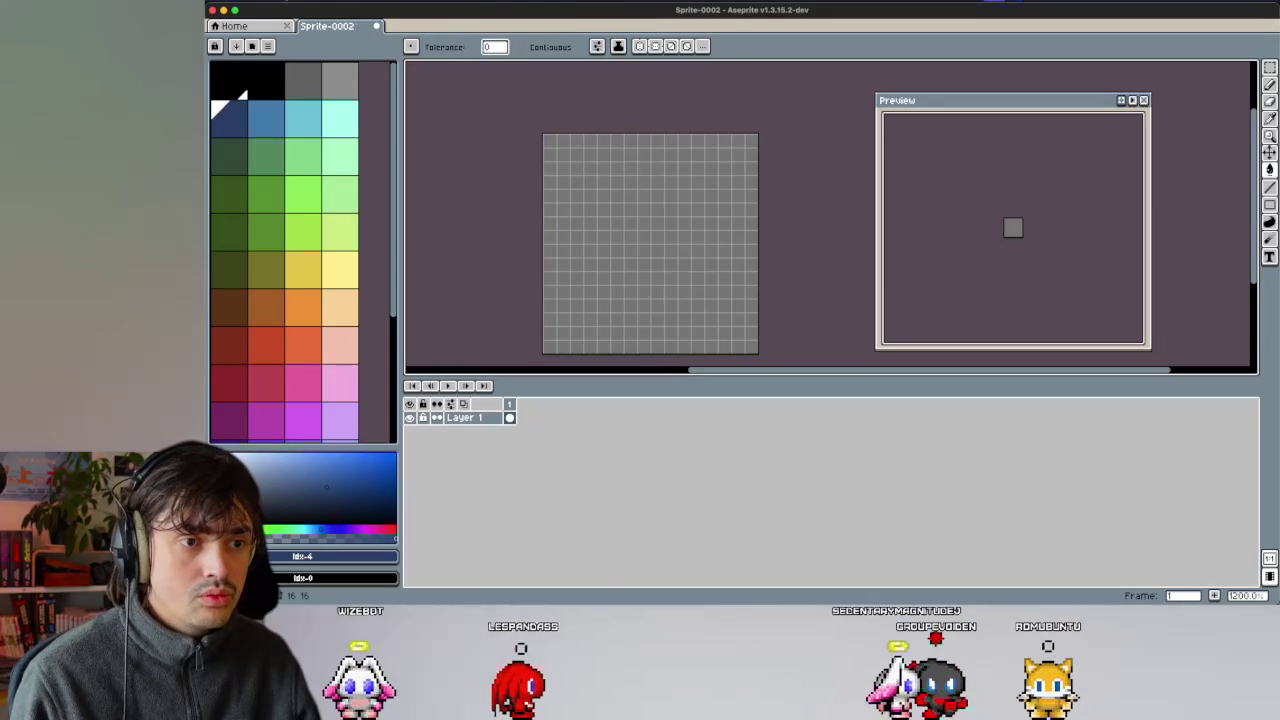
click(272, 3)
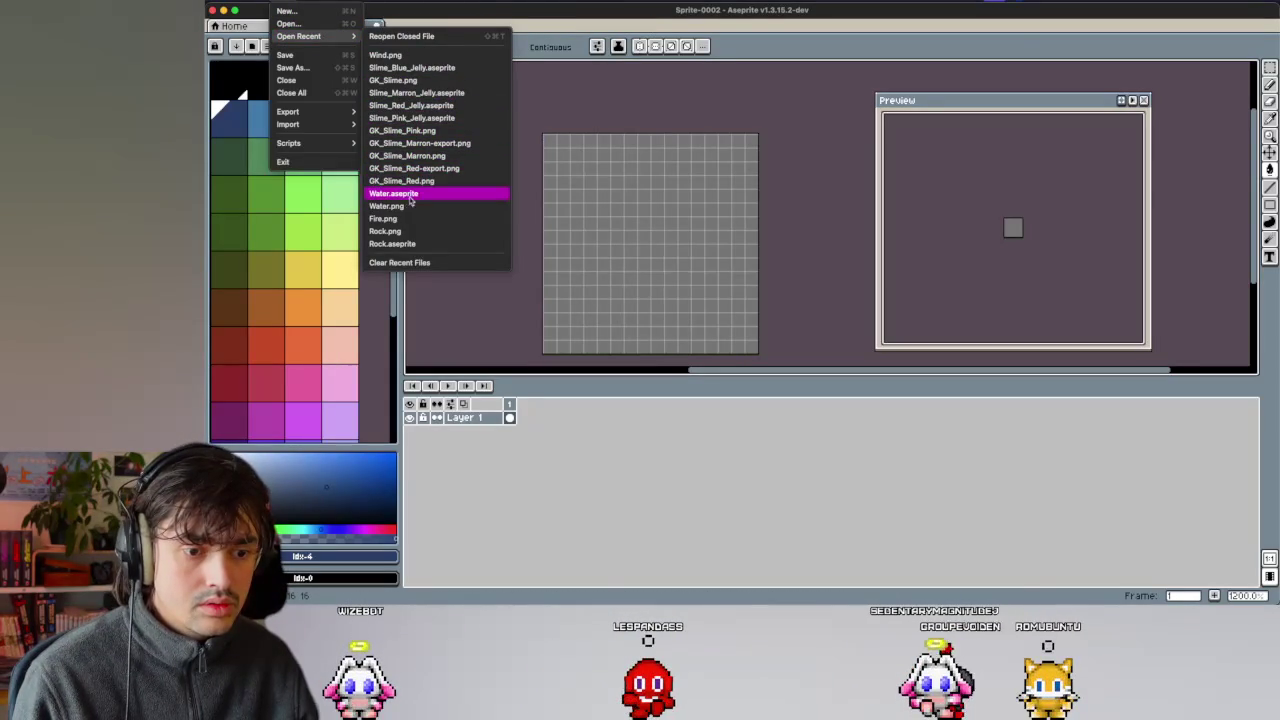
- Open GK_Bat.png from the monsters folder
click(288, 23)
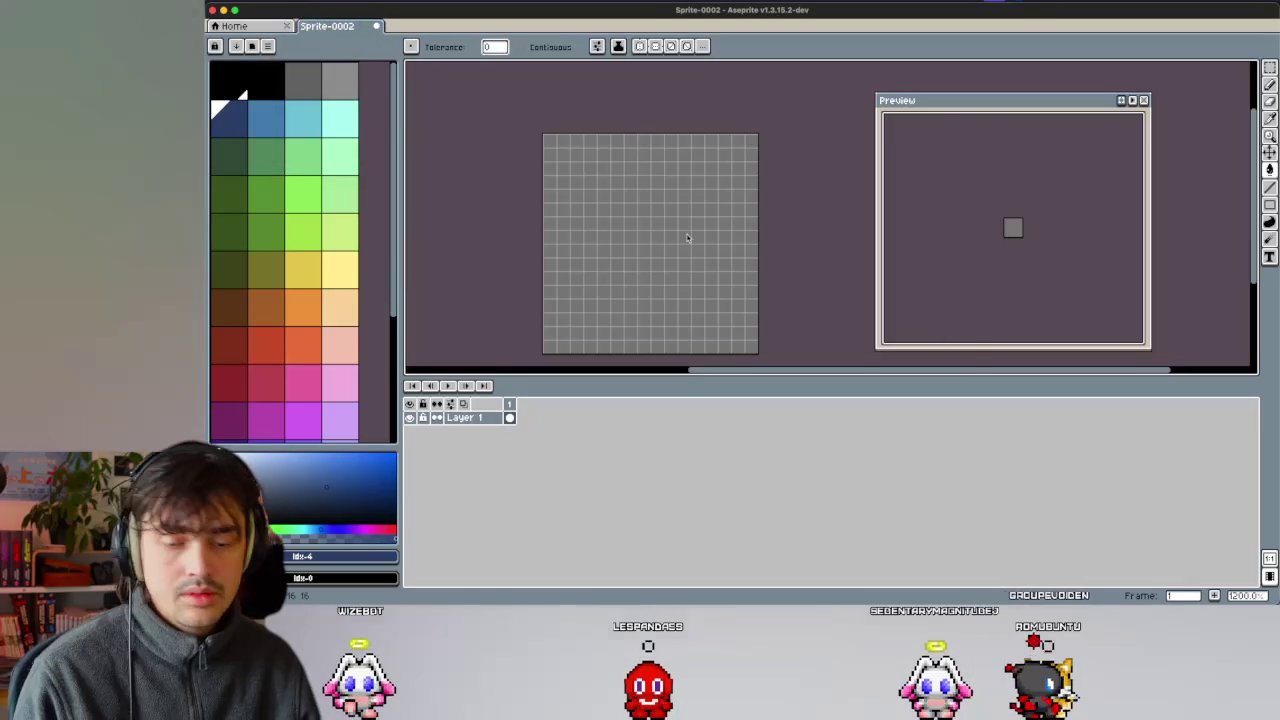
scroll(710, 242, down, 2)
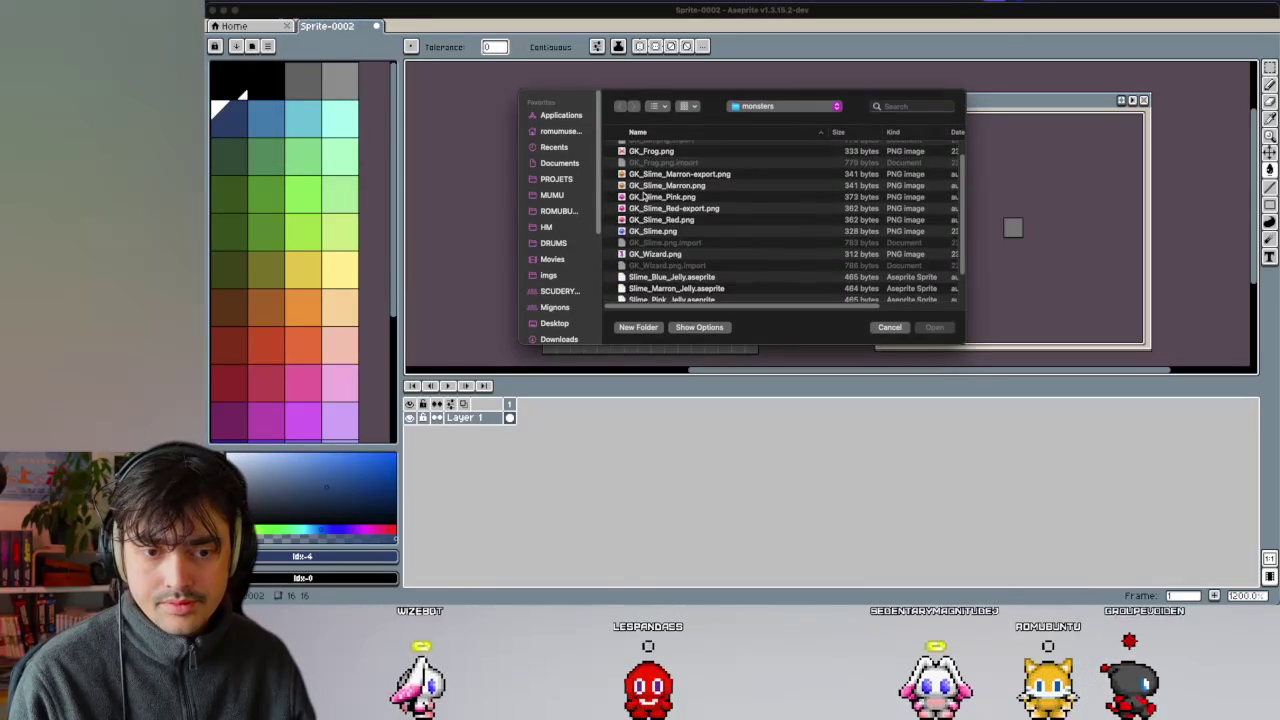
scroll(640, 192, up, 2)
click(660, 146)
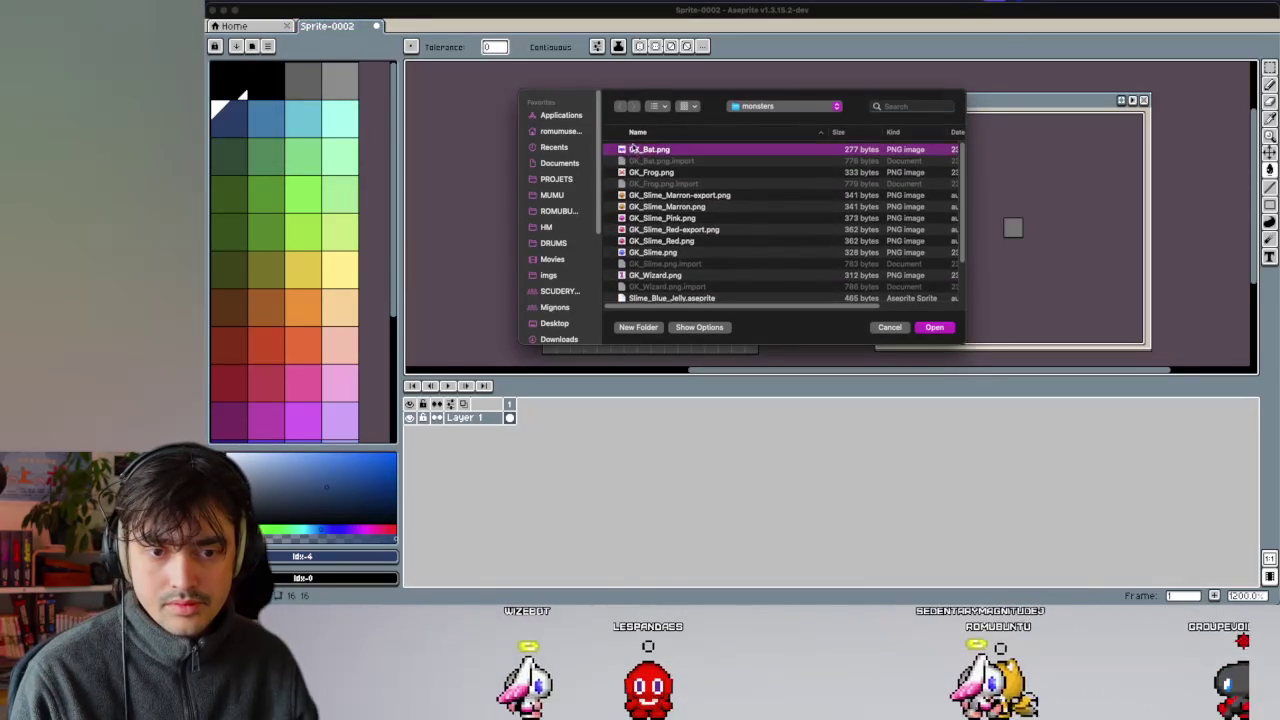
key(Return)
- Zoom in on the bat reference, then switch back to the blank Sprite-0002
scroll(818, 212, up, 1)
scroll(818, 212, up, 1)
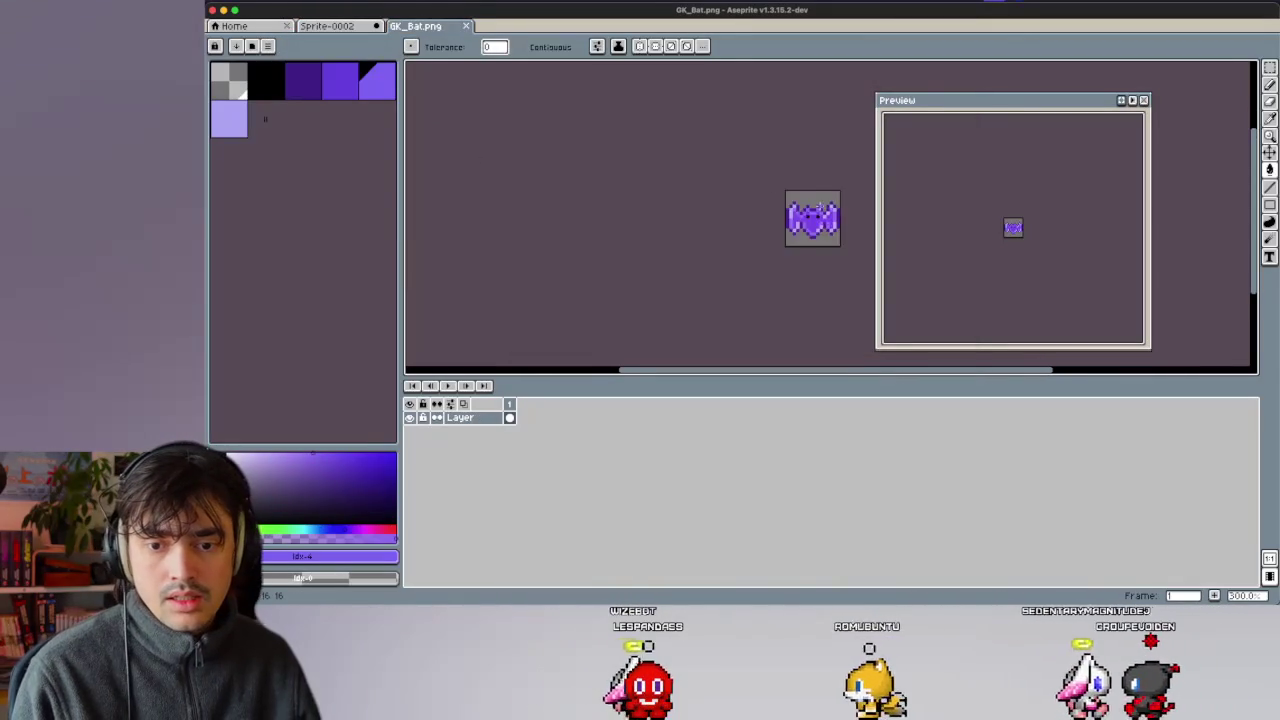
scroll(818, 213, up, 2)
scroll(822, 214, up, 4)
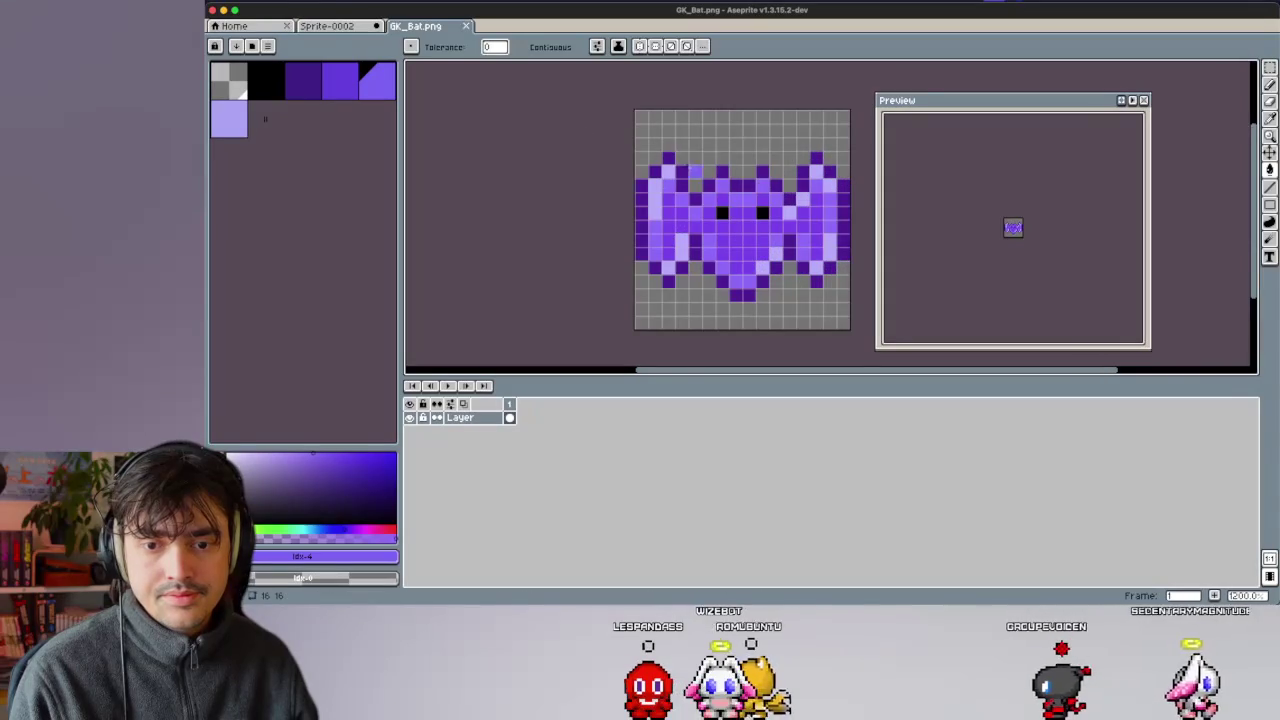
click(318, 27)
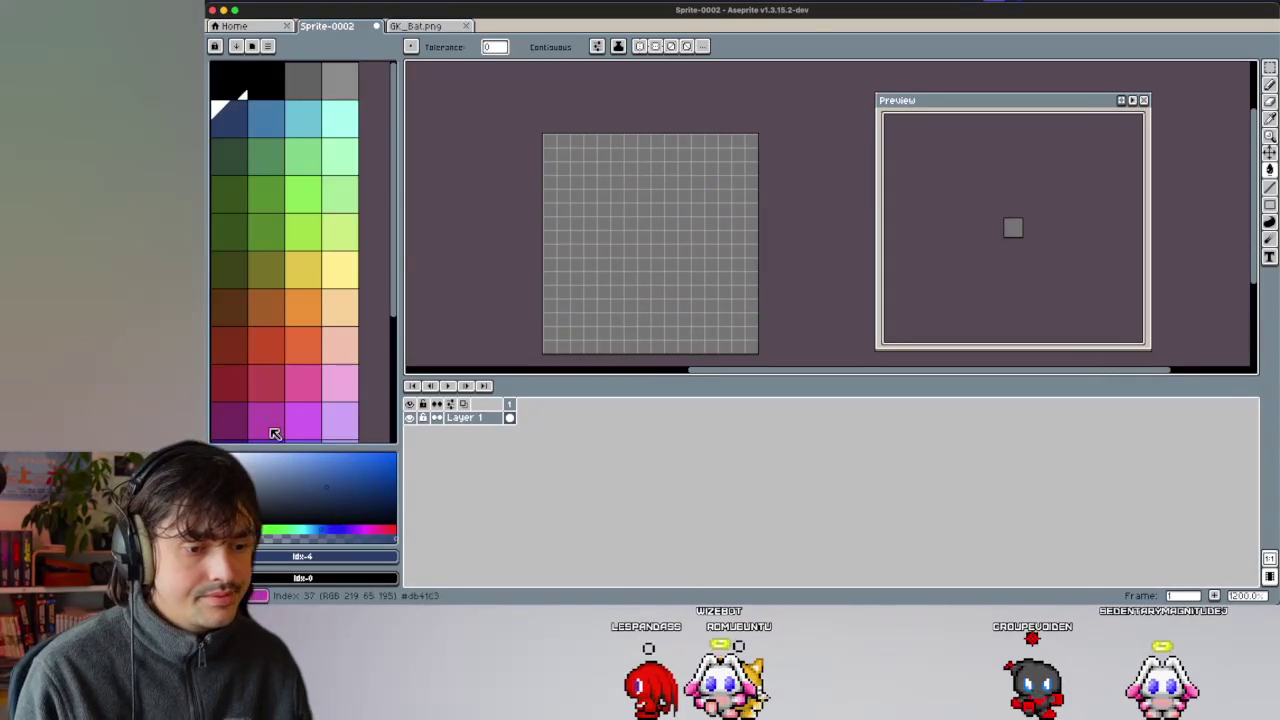
- Choose a dark purple swatch, undoing an accidental fill of the whole canvas
scroll(240, 400, down, 2)
scroll(228, 350, down, 1)
click(233, 304)
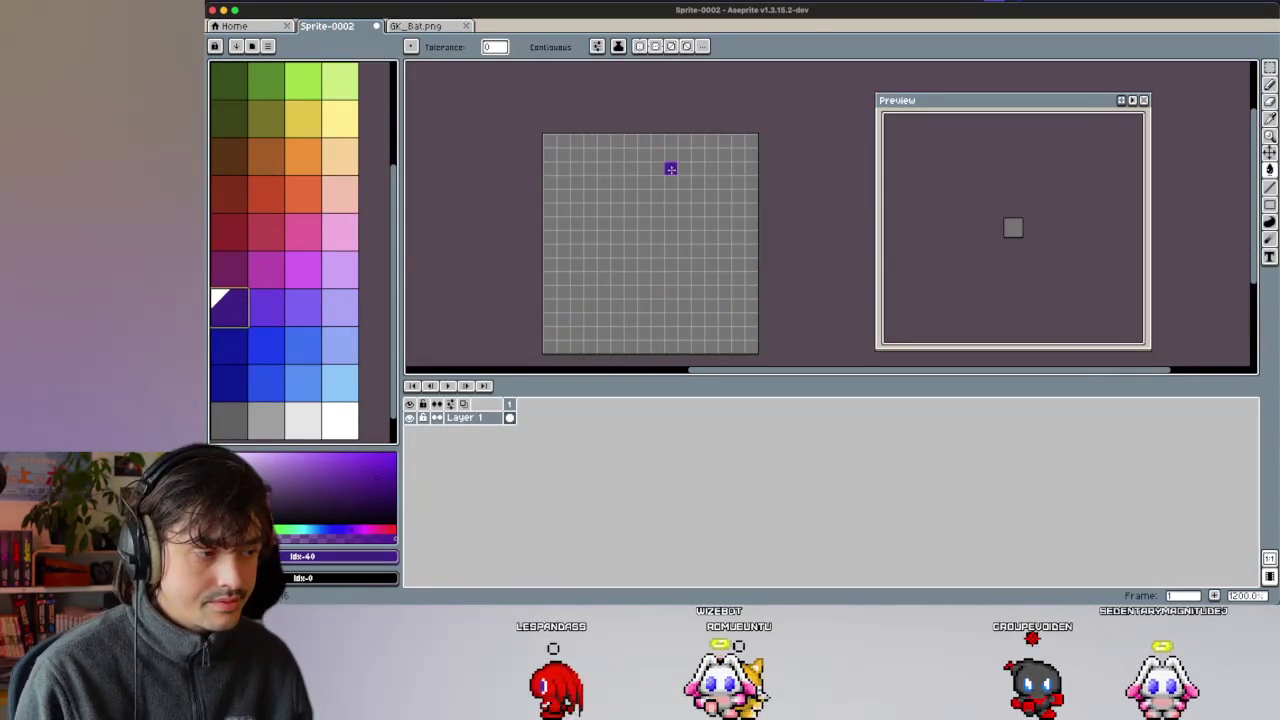
click(563, 292)
key(ctrl+z)
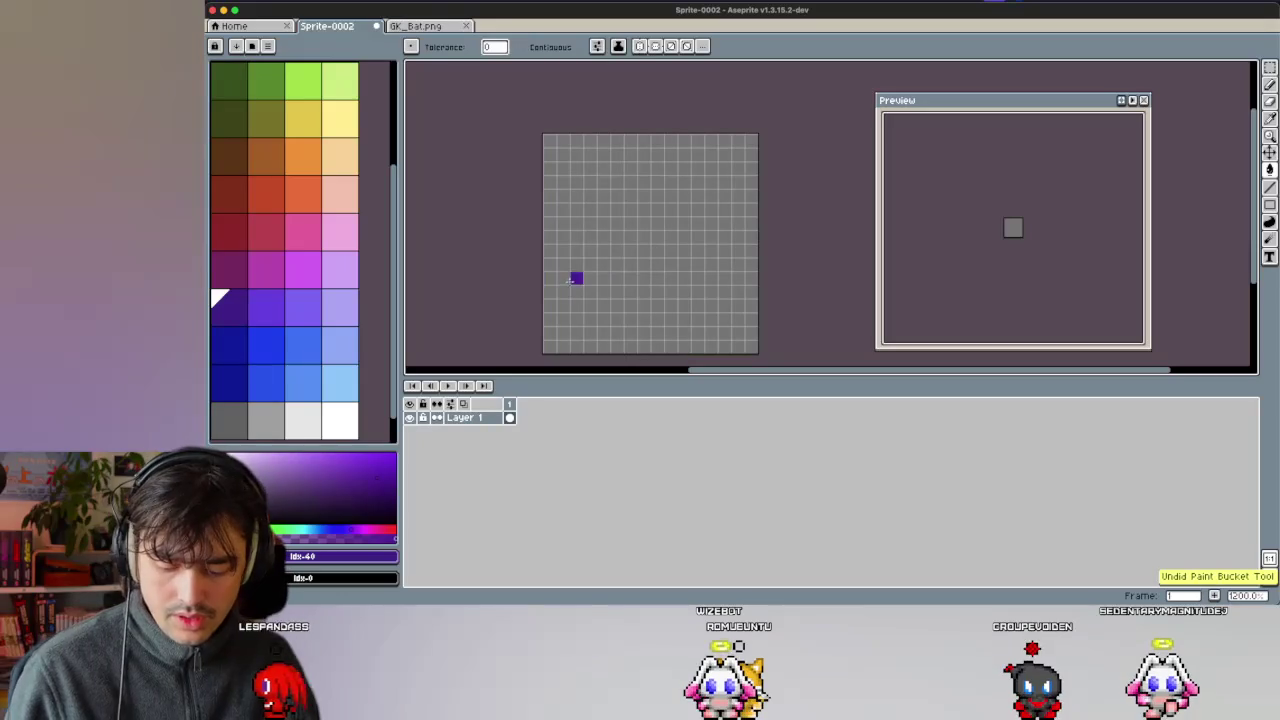
- Pencil the dark purple wing outline, undoing misplaced strokes along the way
key(b)
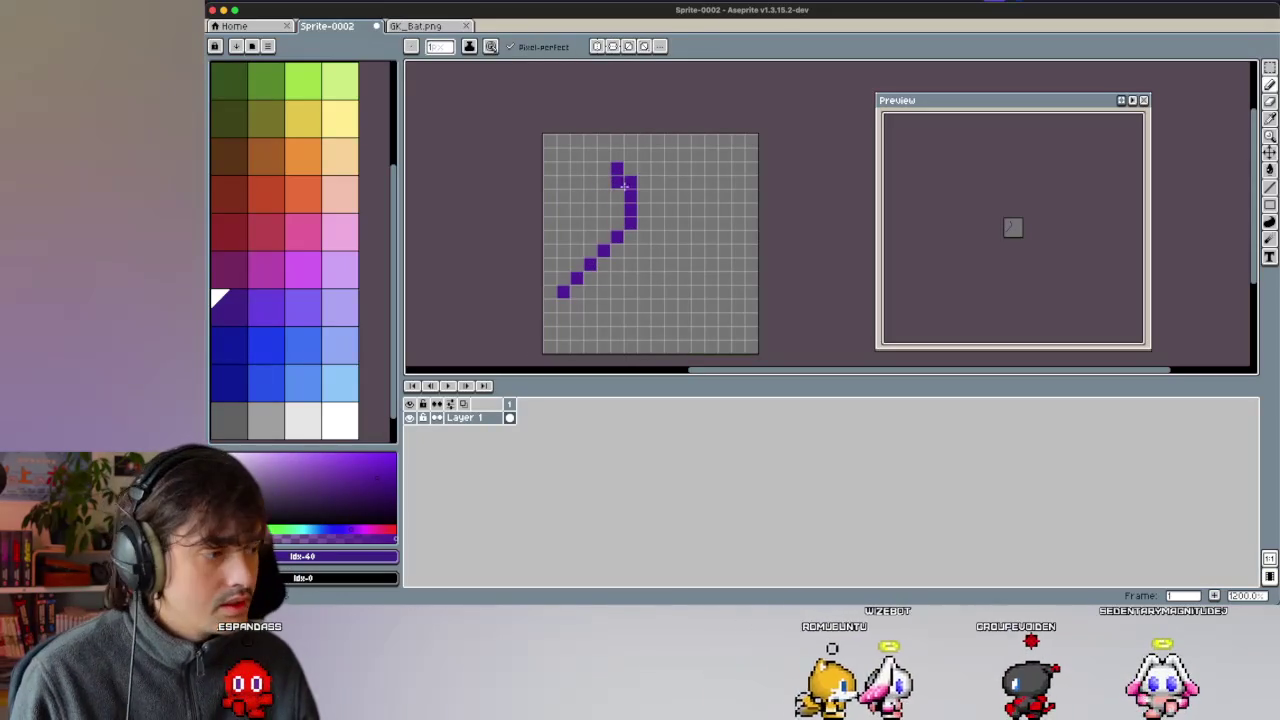
key(ctrl+z)
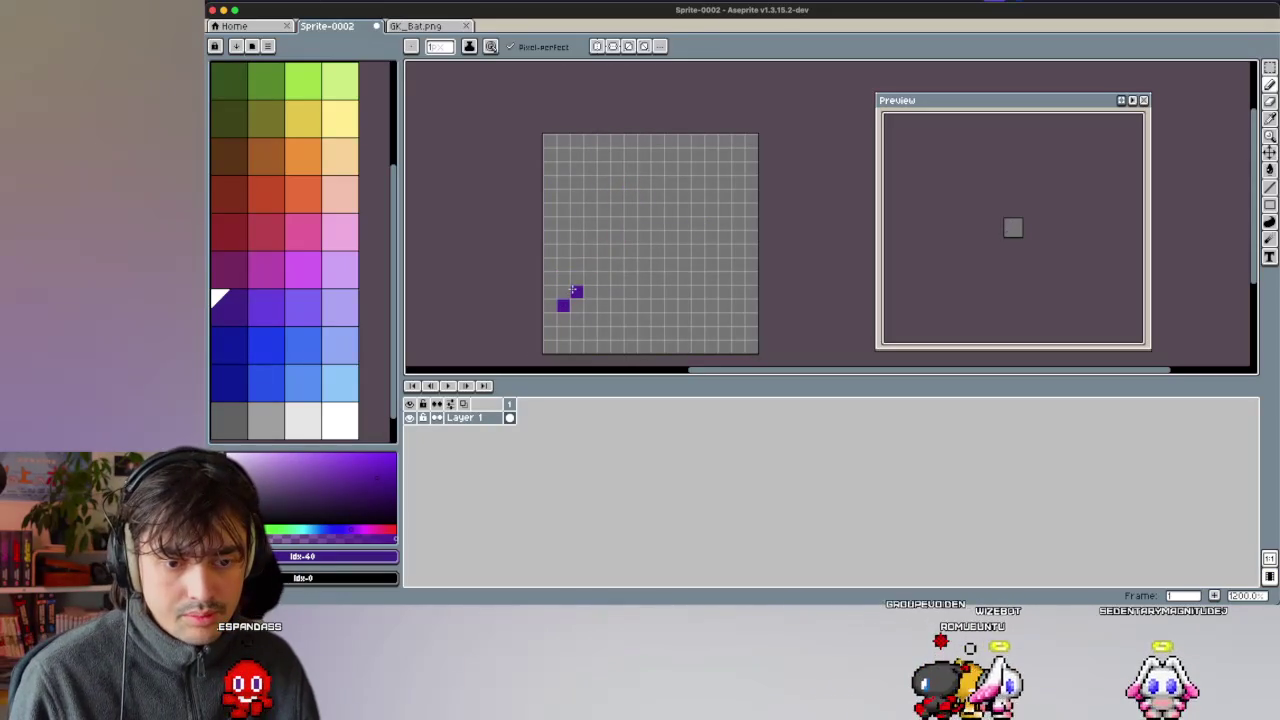
mouse_move(591, 225)
mouse_down()
mouse_move(590, 170)
mouse_move(695, 182)
mouse_move(737, 222)
mouse_move(735, 320)
mouse_up()
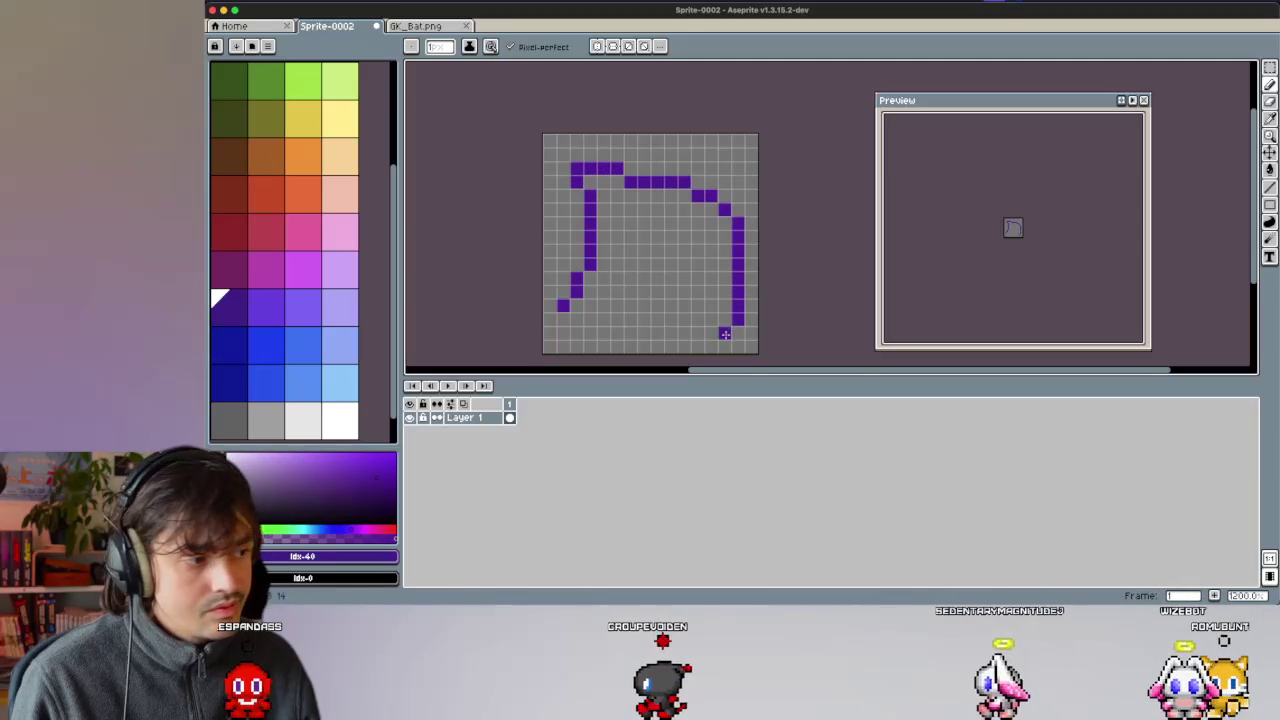
key(ctrl+z)
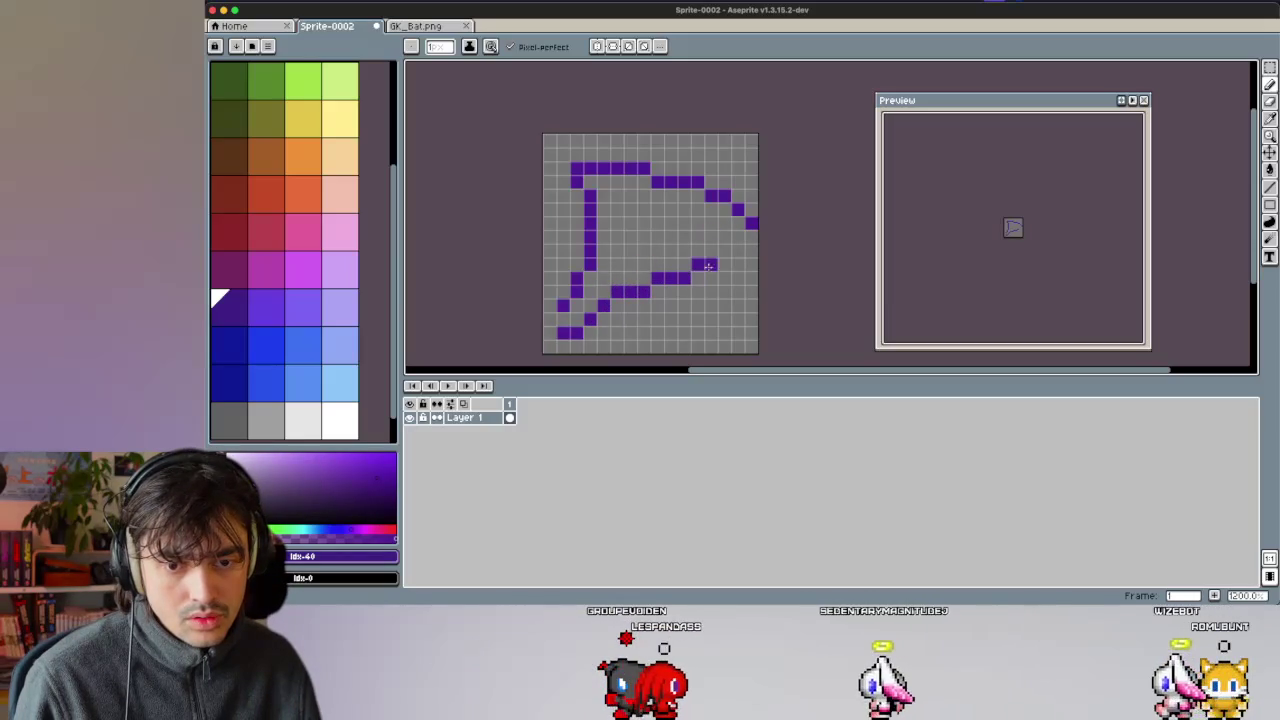
key(ctrl+z)
drag(566, 333, 635, 287)
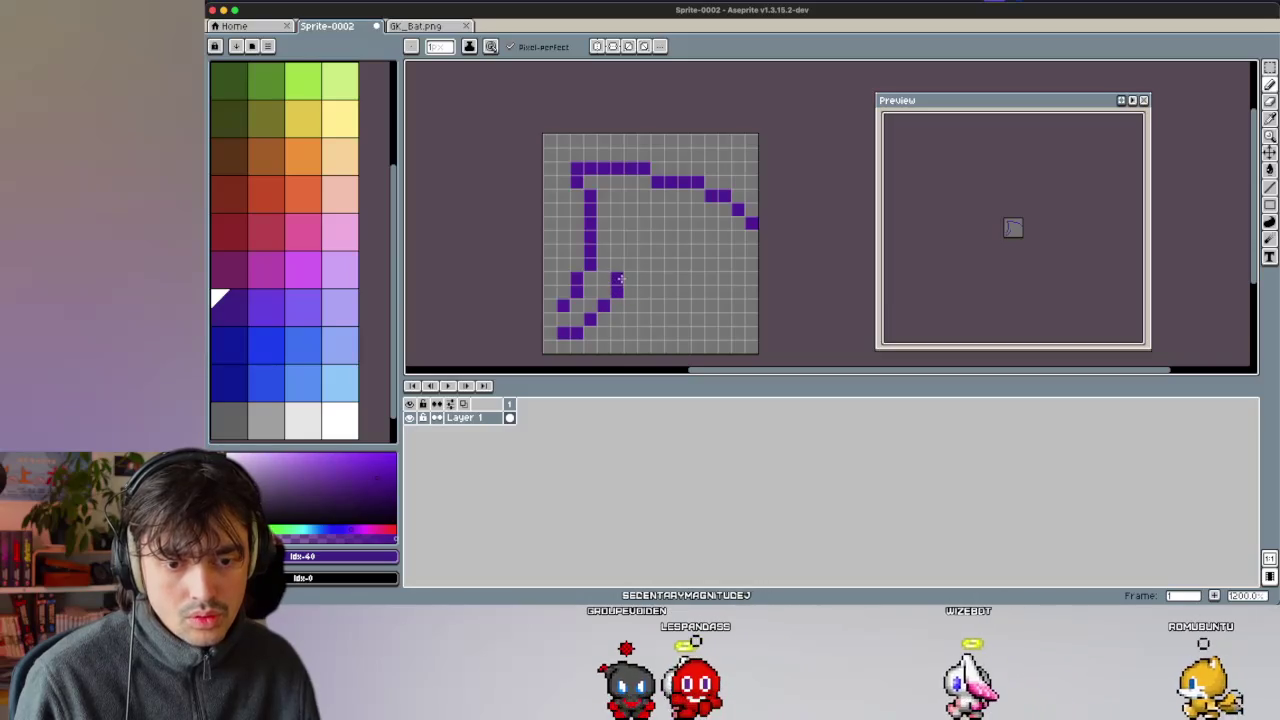
drag(724, 277, 742, 236)
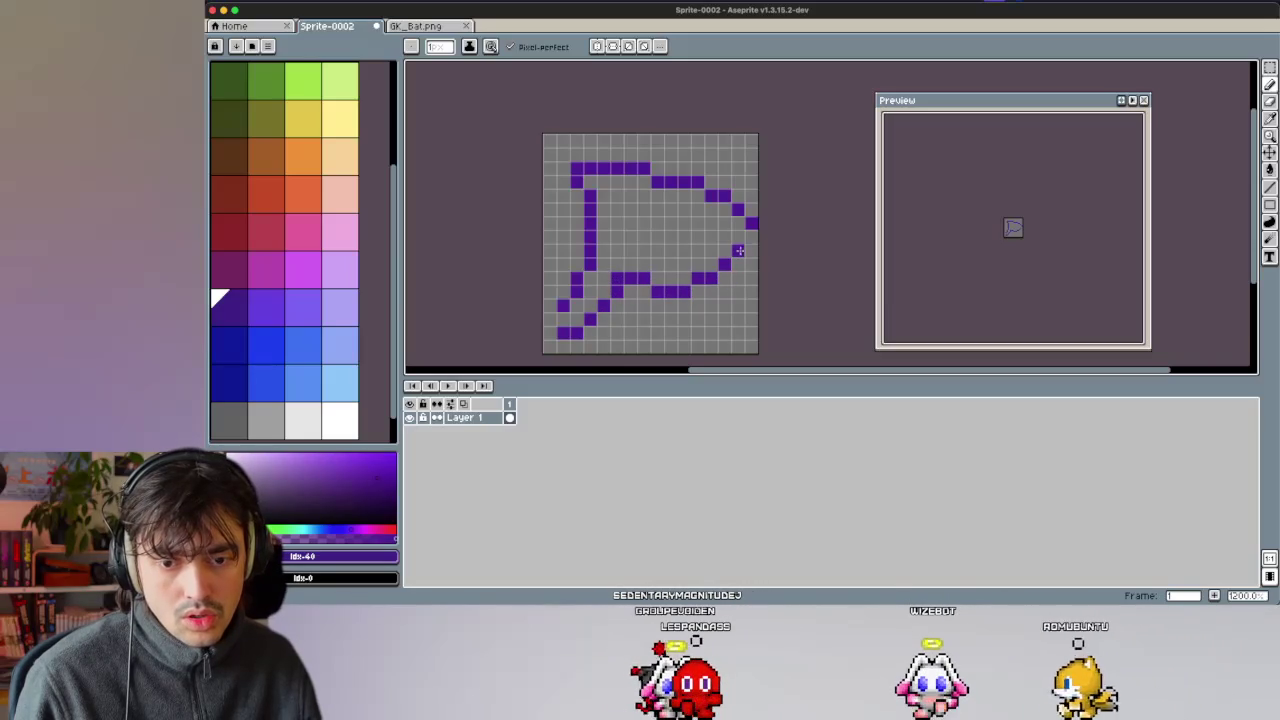
alt+click(738, 292)
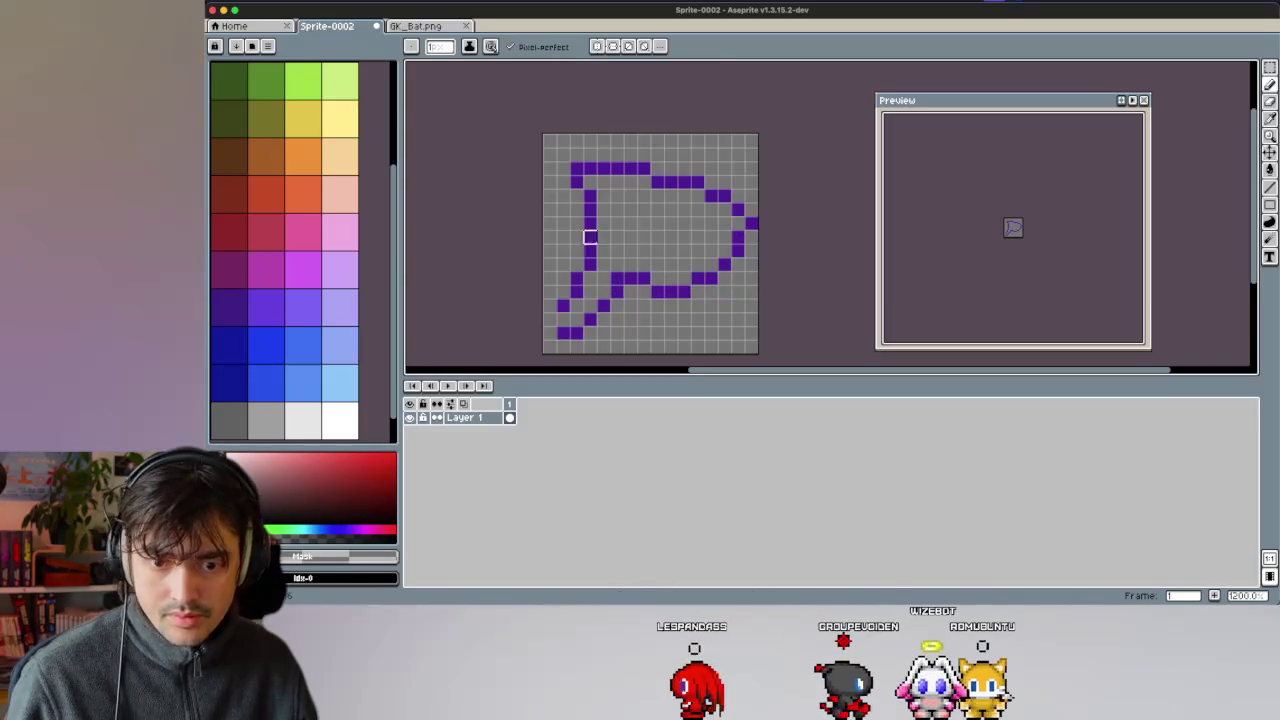
- Check the GK_Bat reference, then choose a lighter purple for the pencil
key(i)
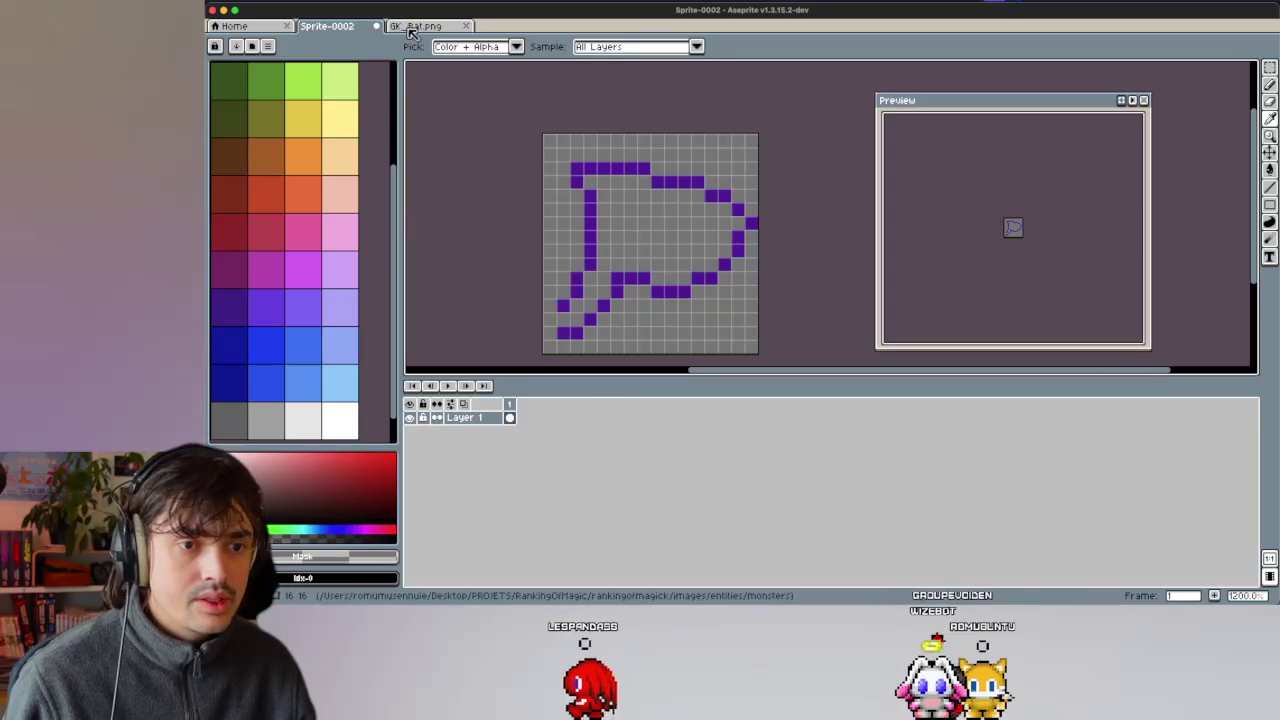
click(412, 27)
click(353, 28)
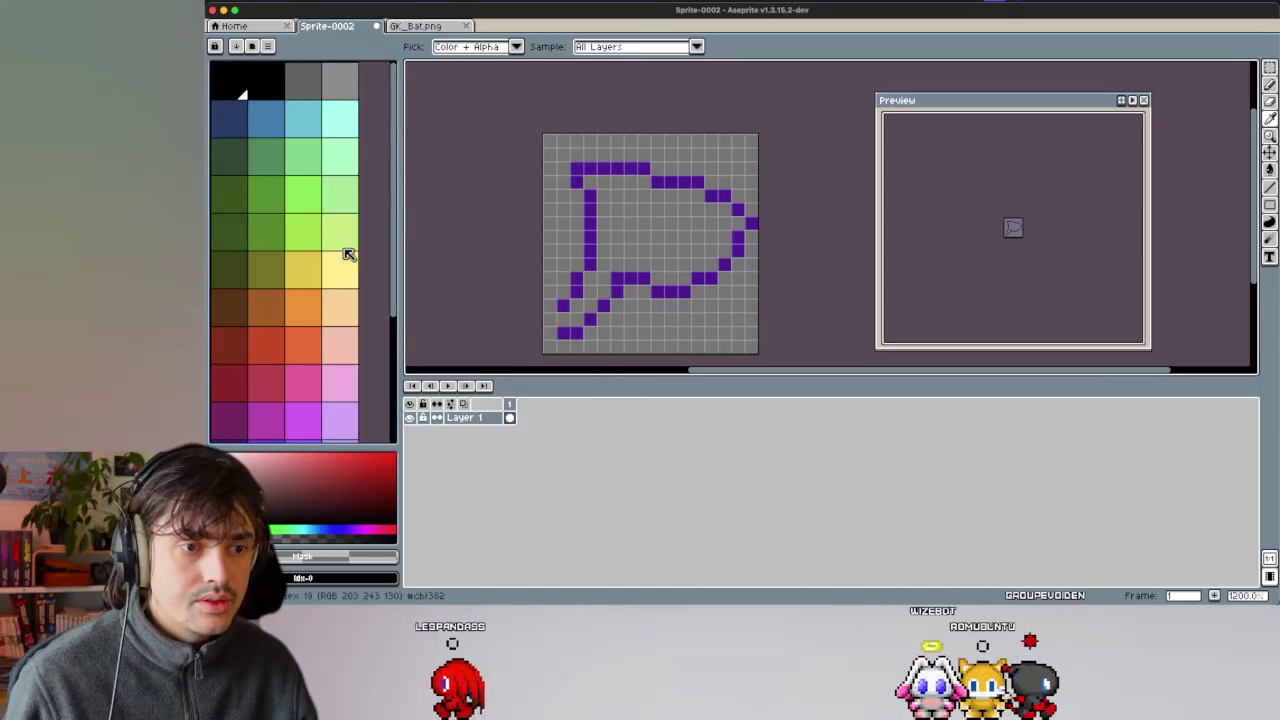
scroll(329, 277, down, 1)
scroll(350, 282, down, 4)
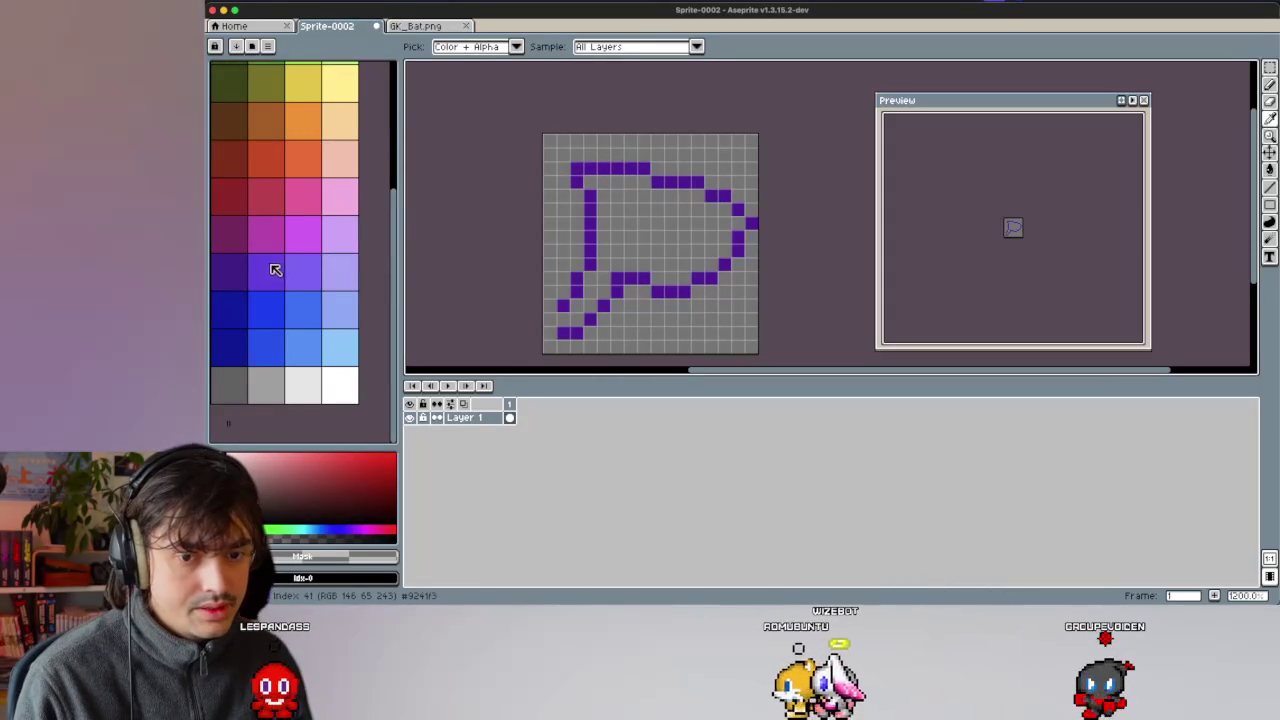
click(281, 278)
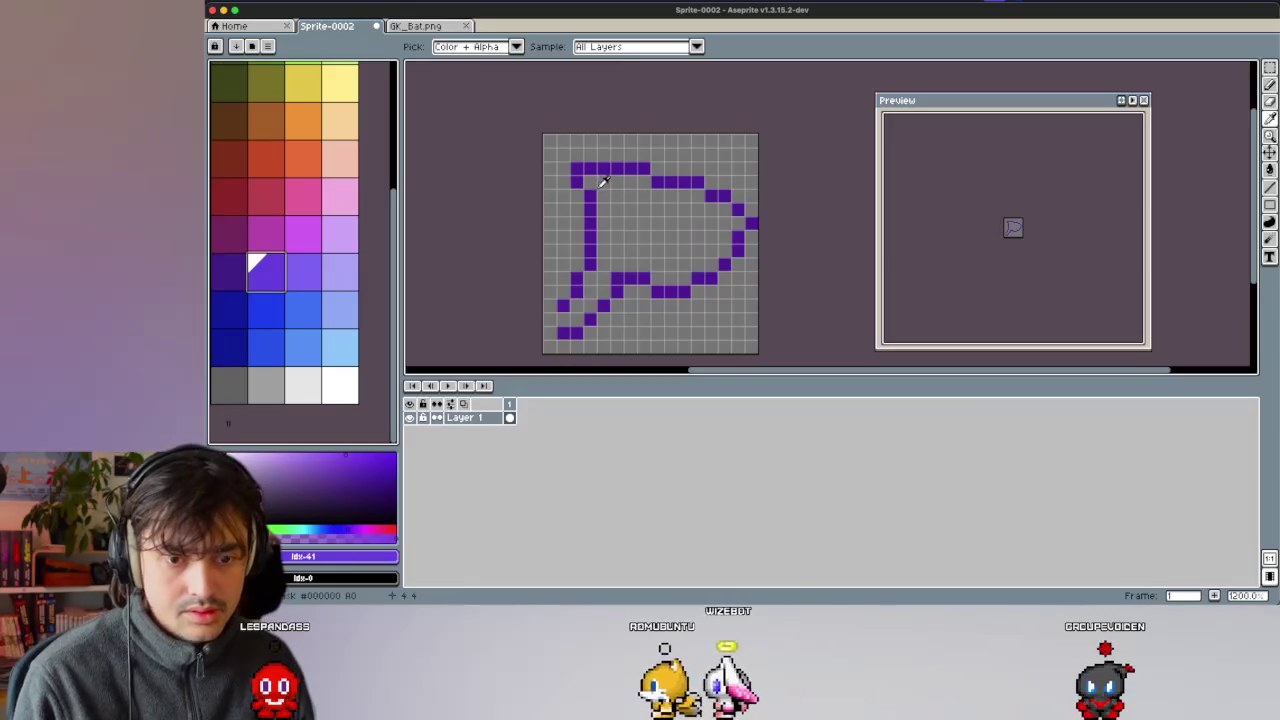
key(b)
- Draw the lighter purple edge along the top, left arm and lower-left diagonal
drag(591, 182, 647, 182)
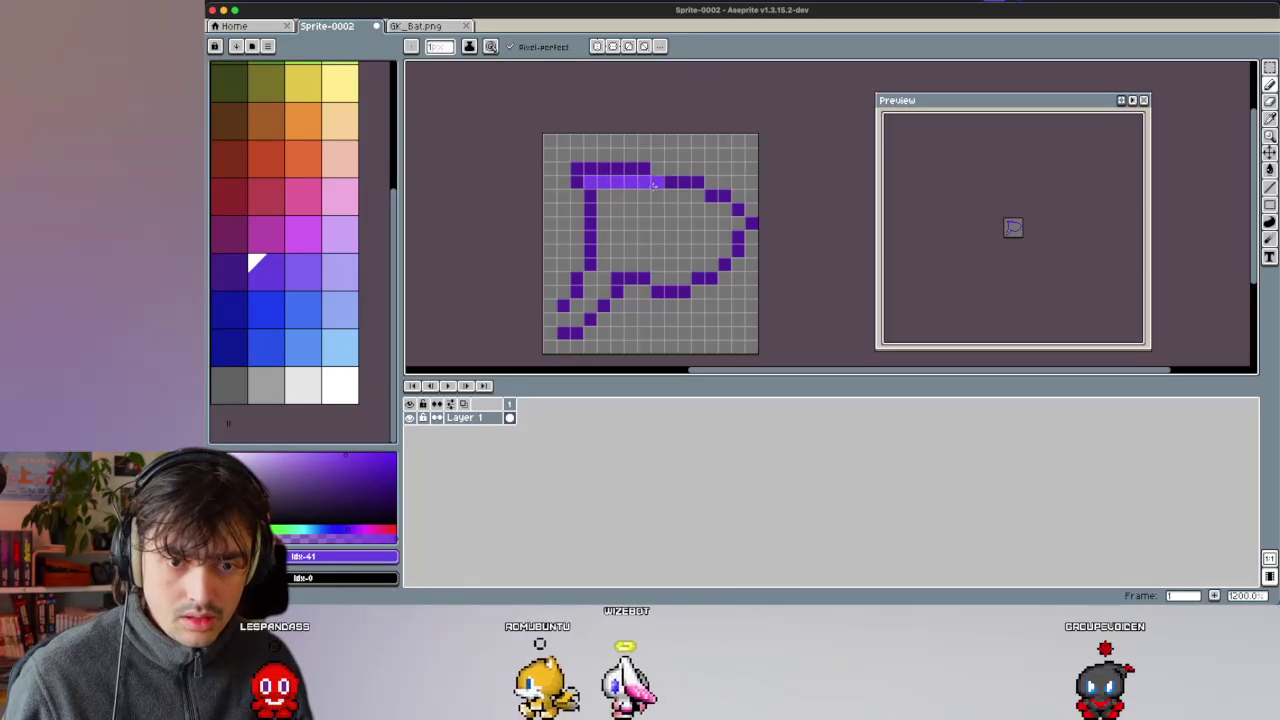
mouse_move(656, 195)
mouse_down()
mouse_move(701, 197)
mouse_move(730, 222)
mouse_up()
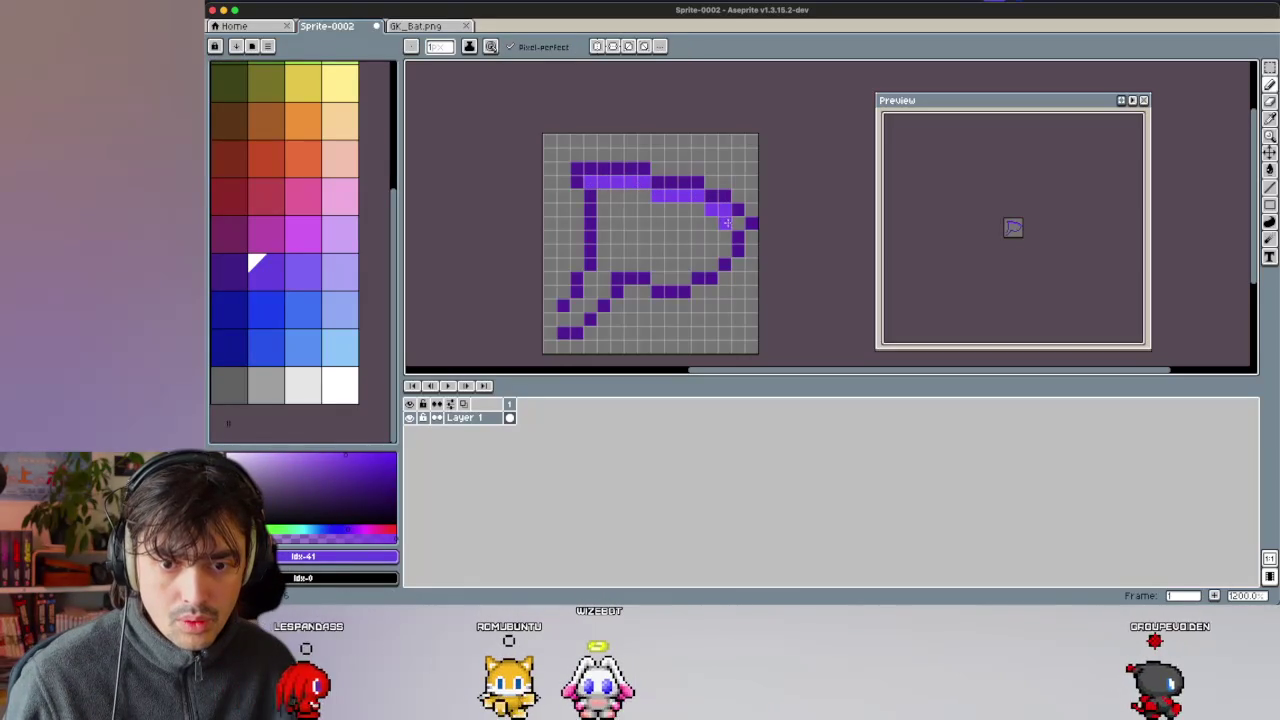
mouse_move(666, 197)
mouse_down()
mouse_move(640, 196)
mouse_move(596, 262)
mouse_up()
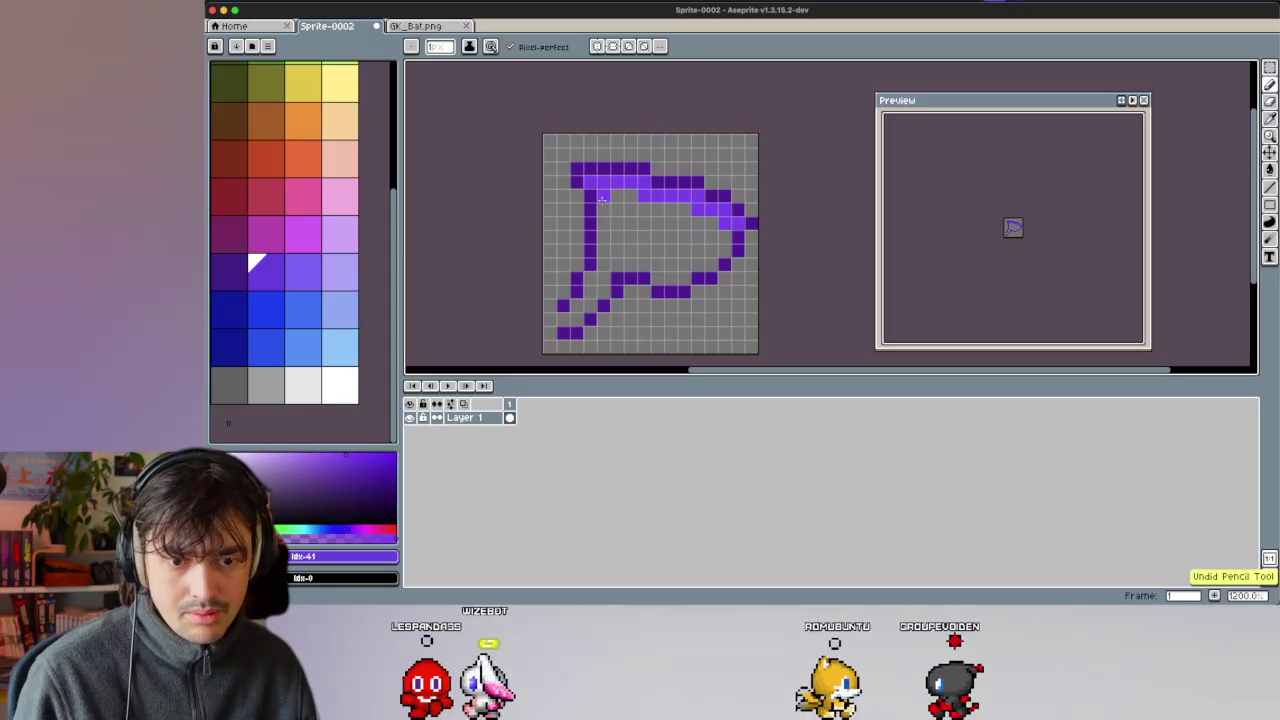
drag(604, 238, 597, 276)
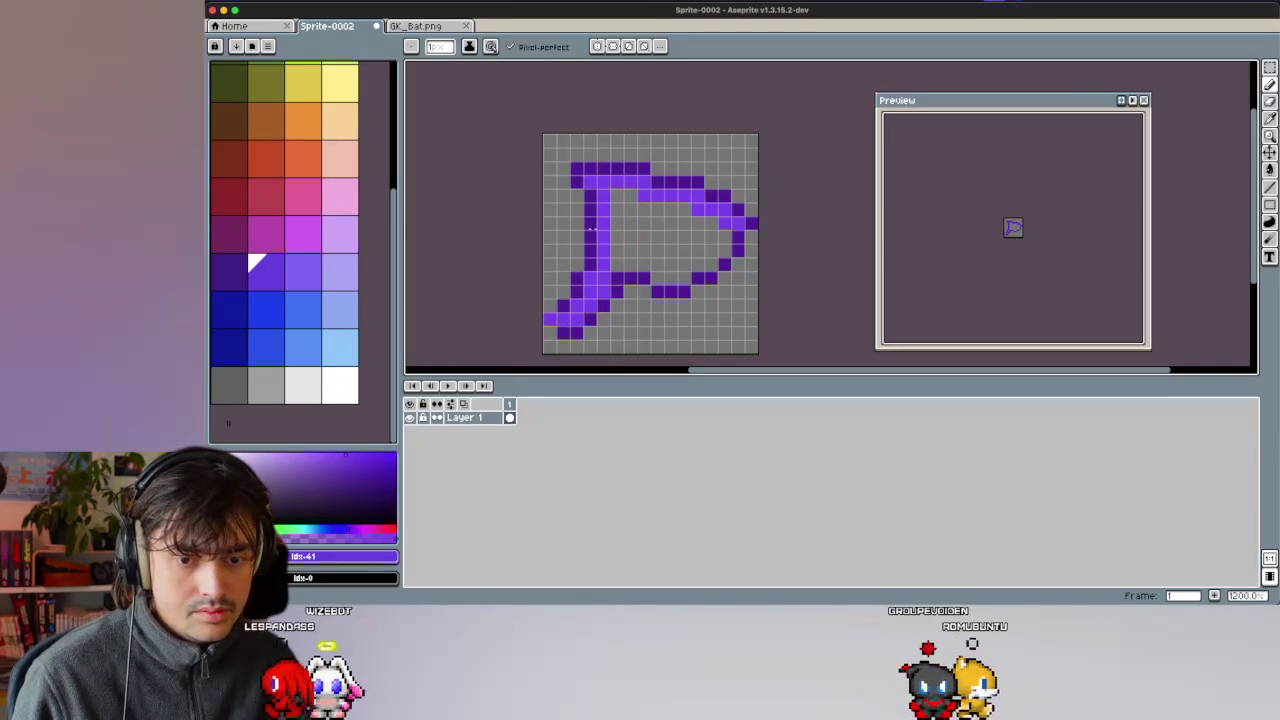
click(347, 282)
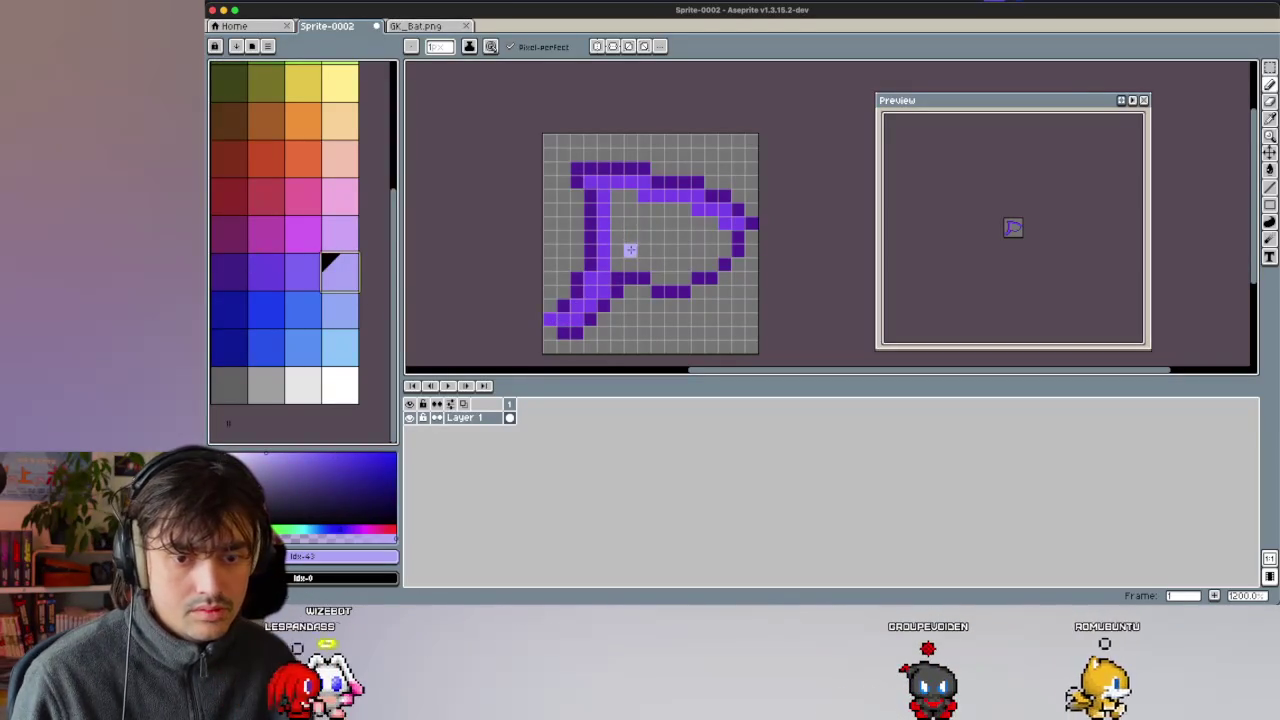
- Bucket-fill the wing interior with pale lilac, undoing a fill that spilled into the background
drag(643, 235, 638, 243)
key(g)
click(643, 245)
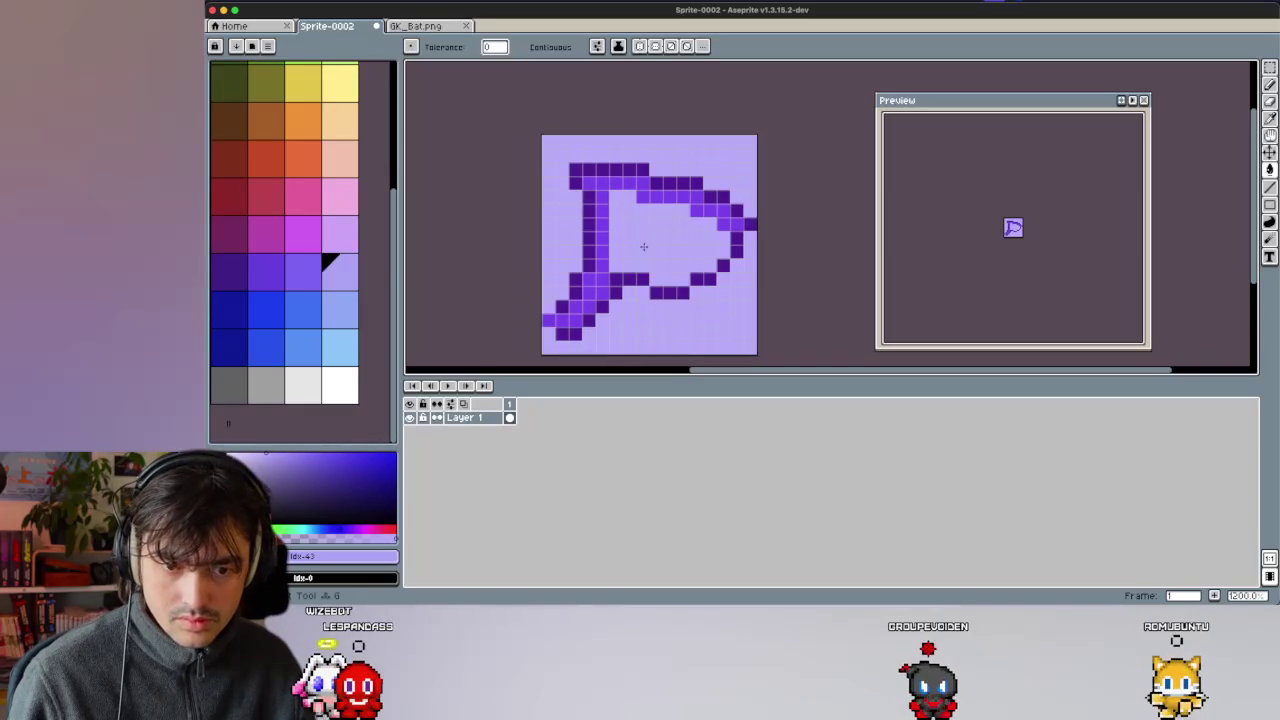
key(ctrl+z)
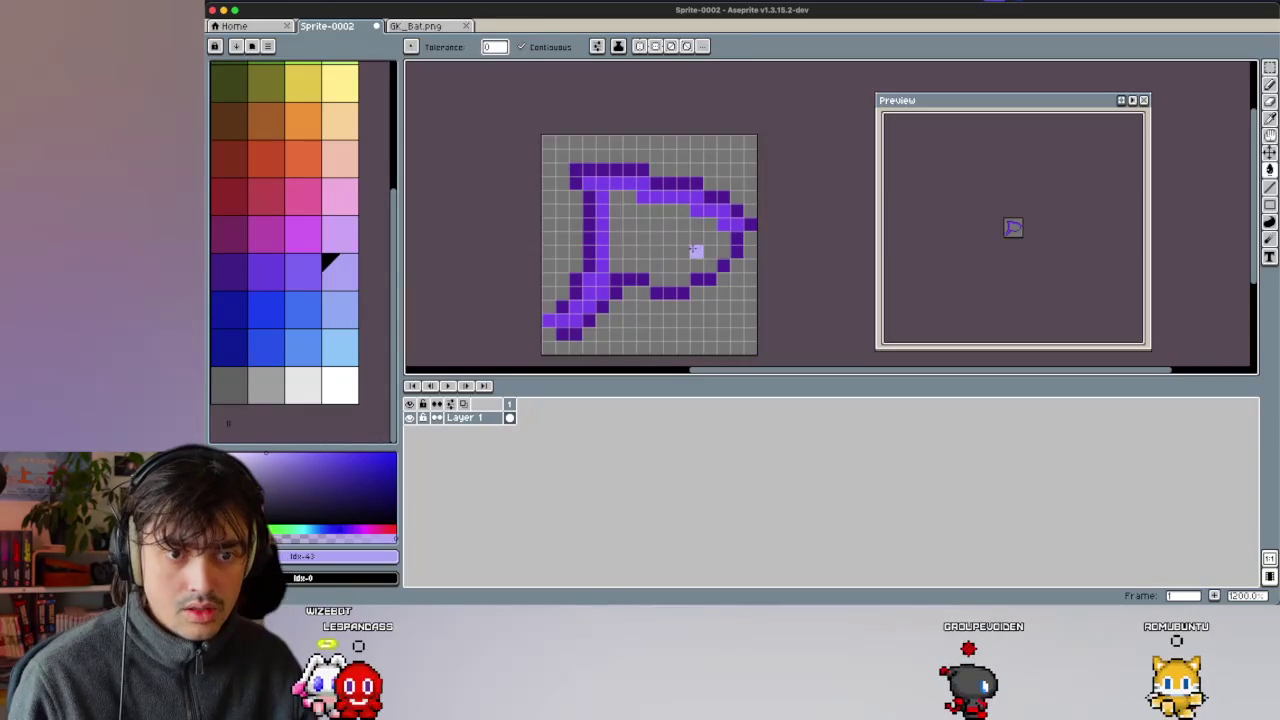
click(696, 251)
- Draw a diagonal mid-purple shading line inside the wing
click(268, 274)
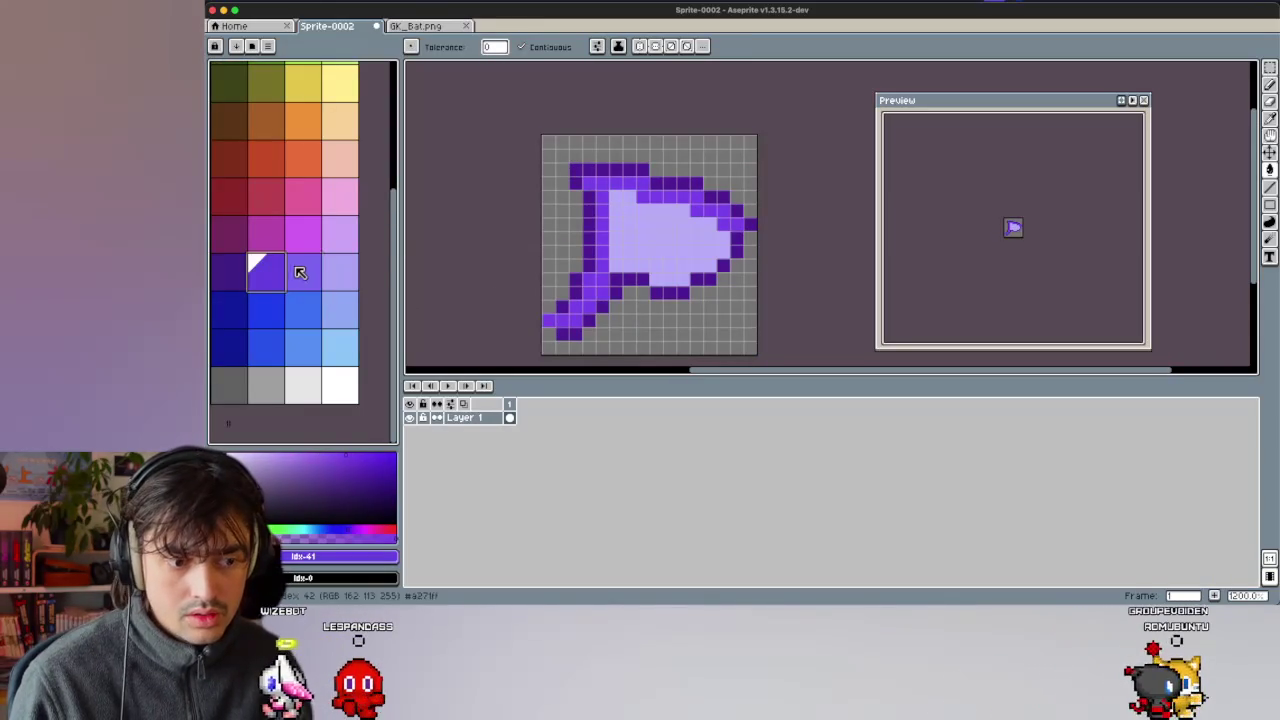
click(300, 273)
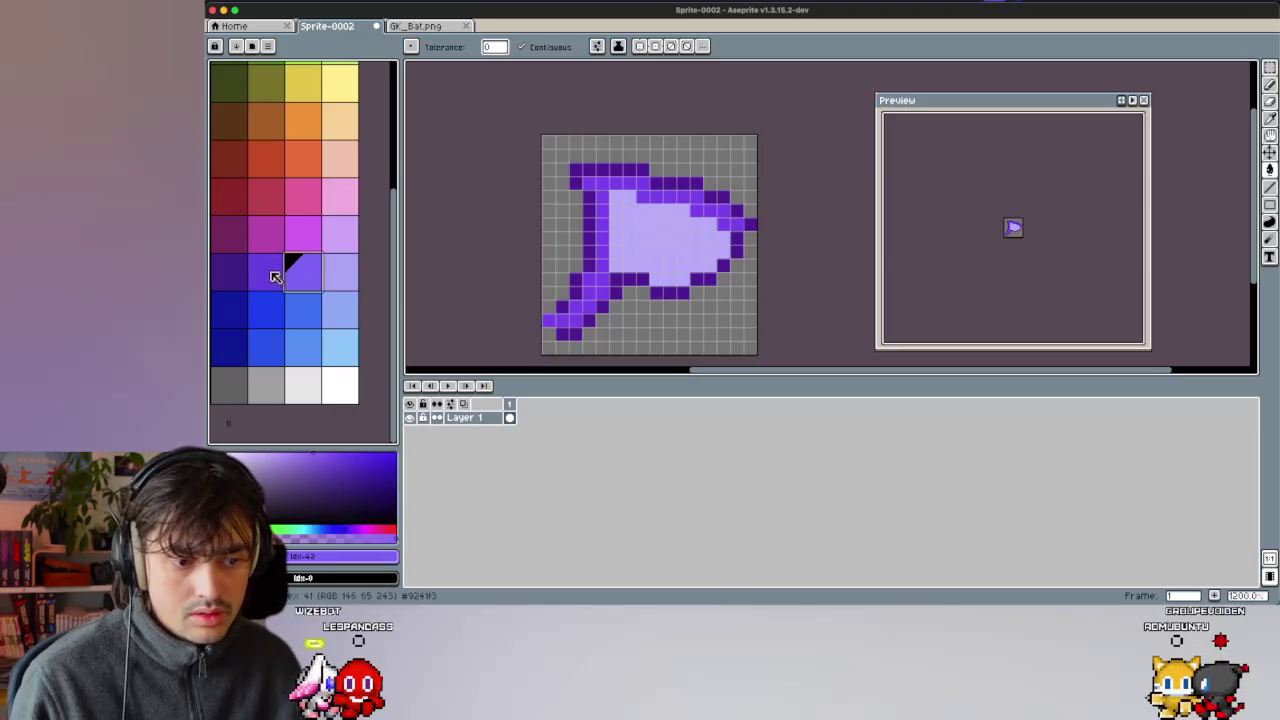
click(629, 236)
key(ctrl+z)
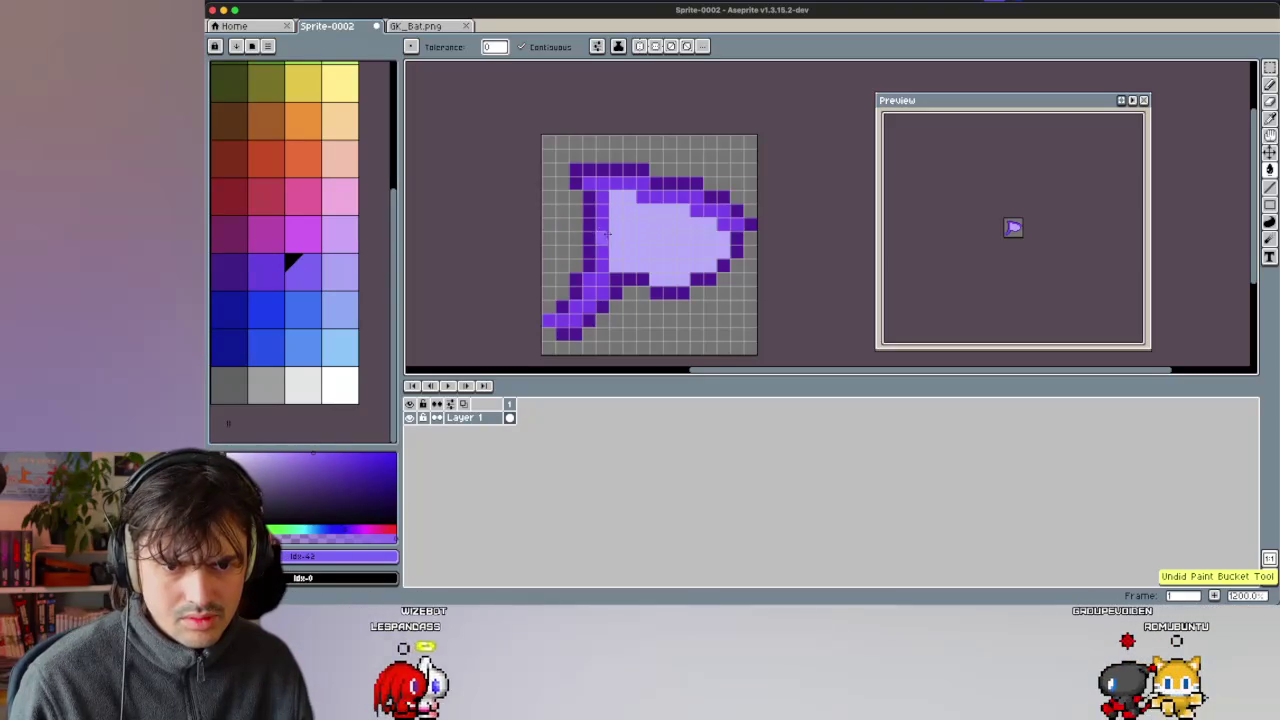
key(b)
drag(615, 225, 656, 265)
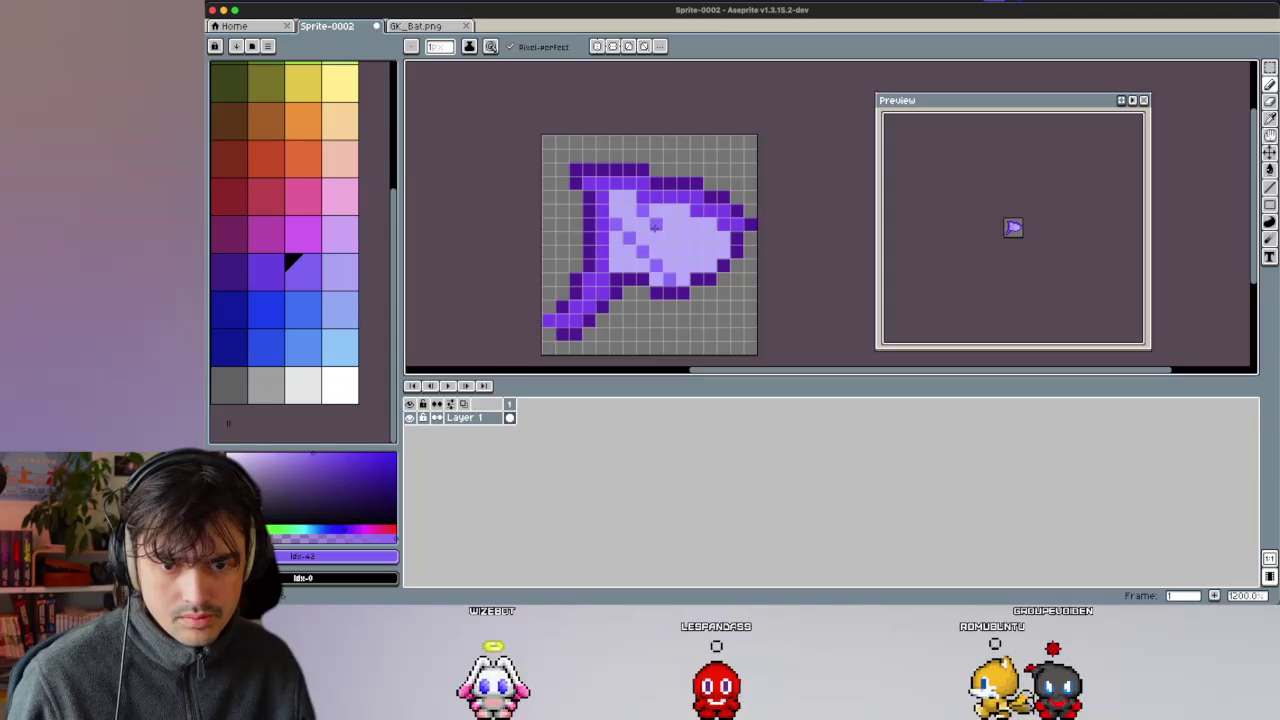
- Add a second diagonal mid-purple line, then fix strays to pale lilac with Contiguous off
drag(645, 212, 688, 255)
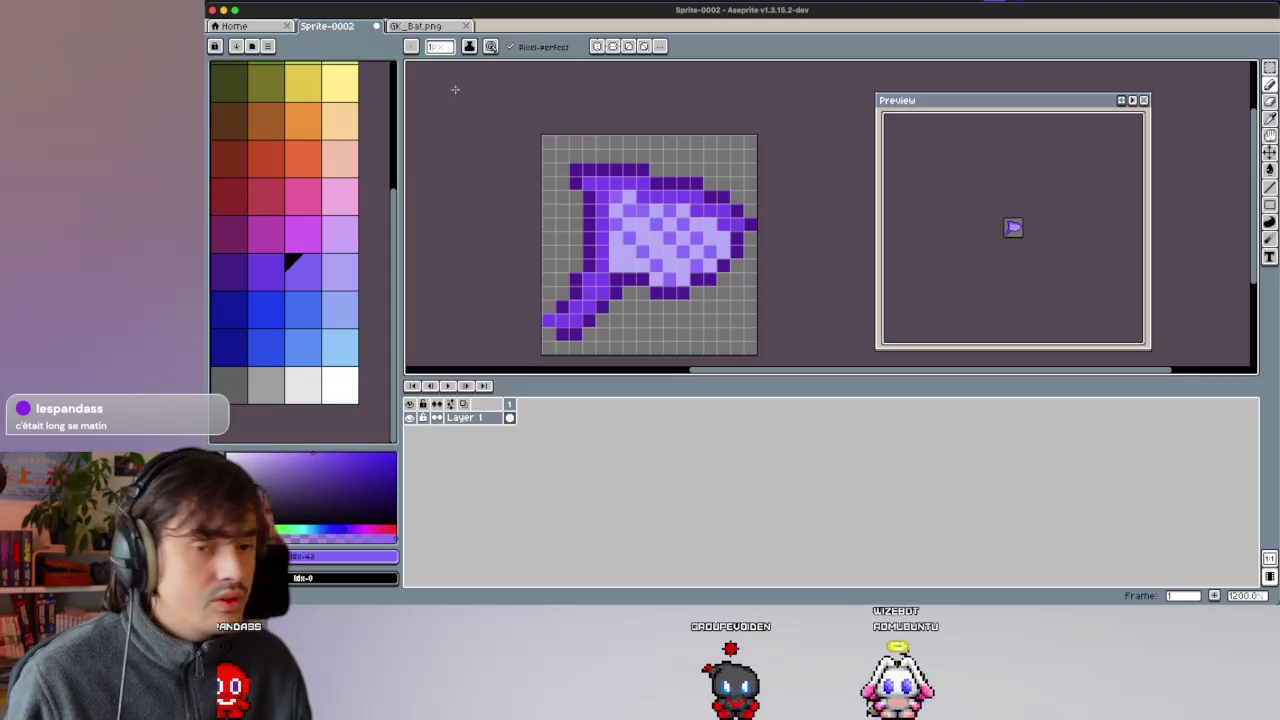
key(g)
alt+click(625, 238)
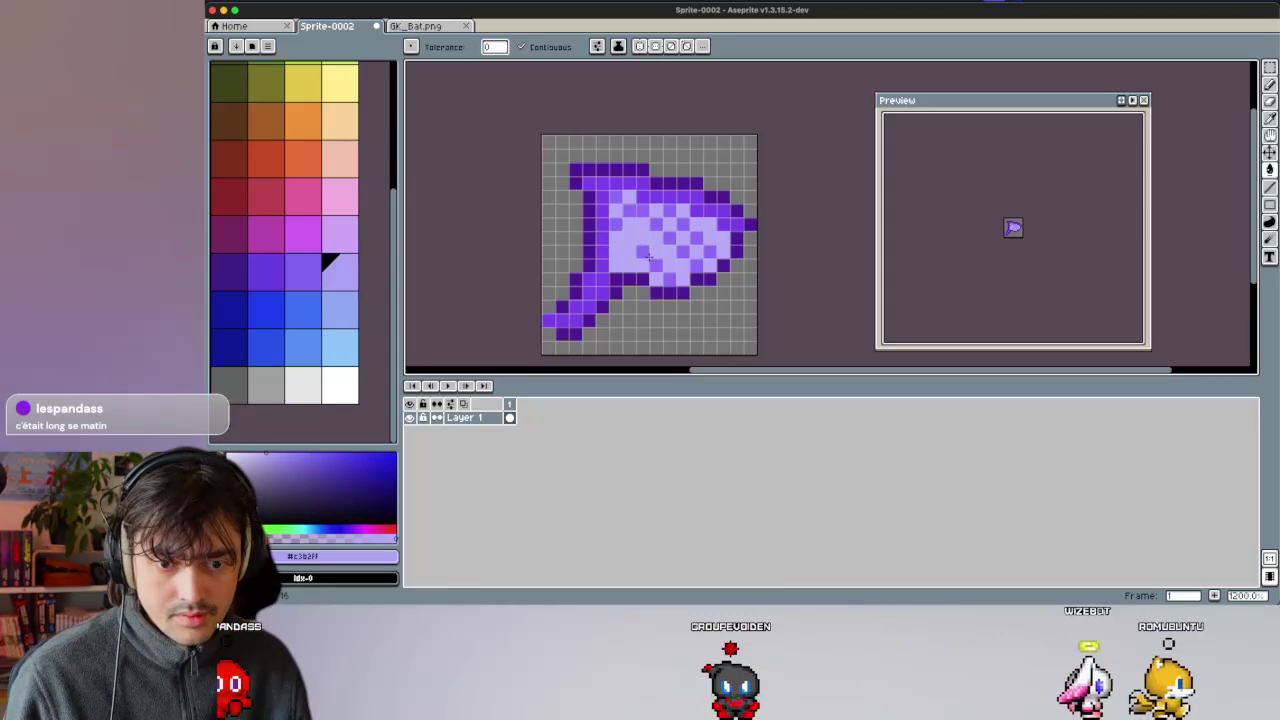
click(550, 47)
click(617, 171)
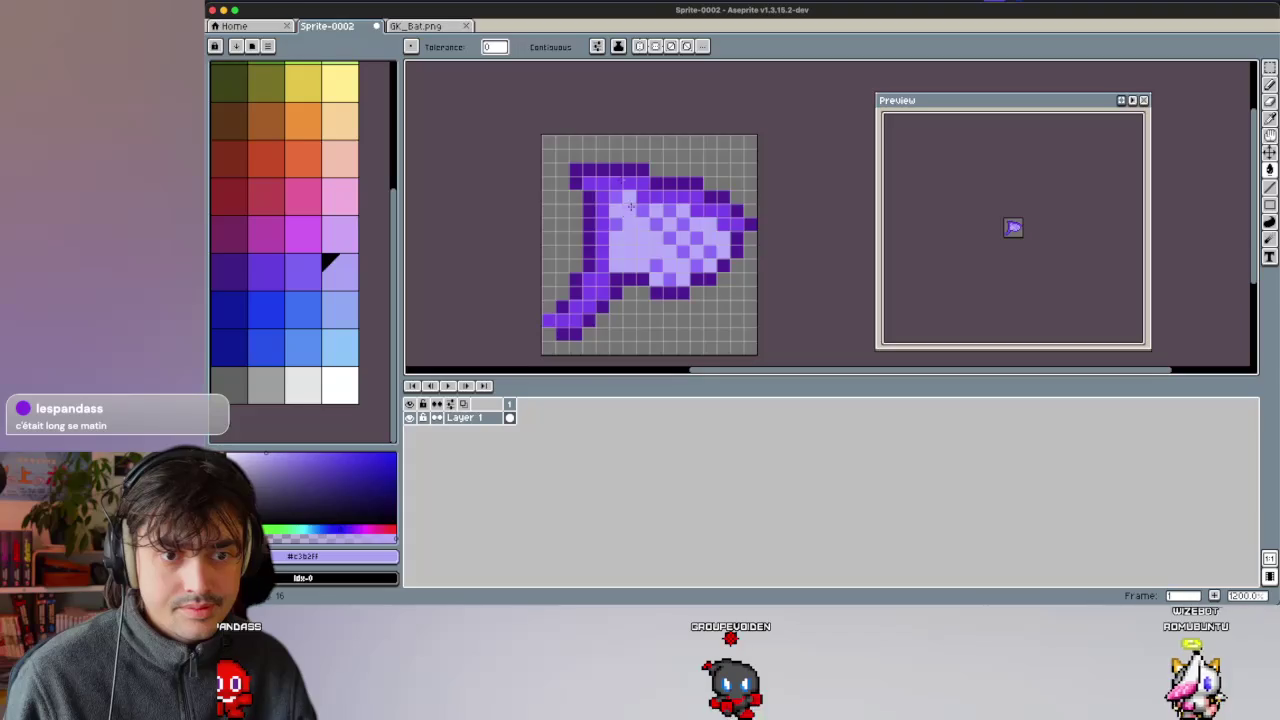
click(633, 213)
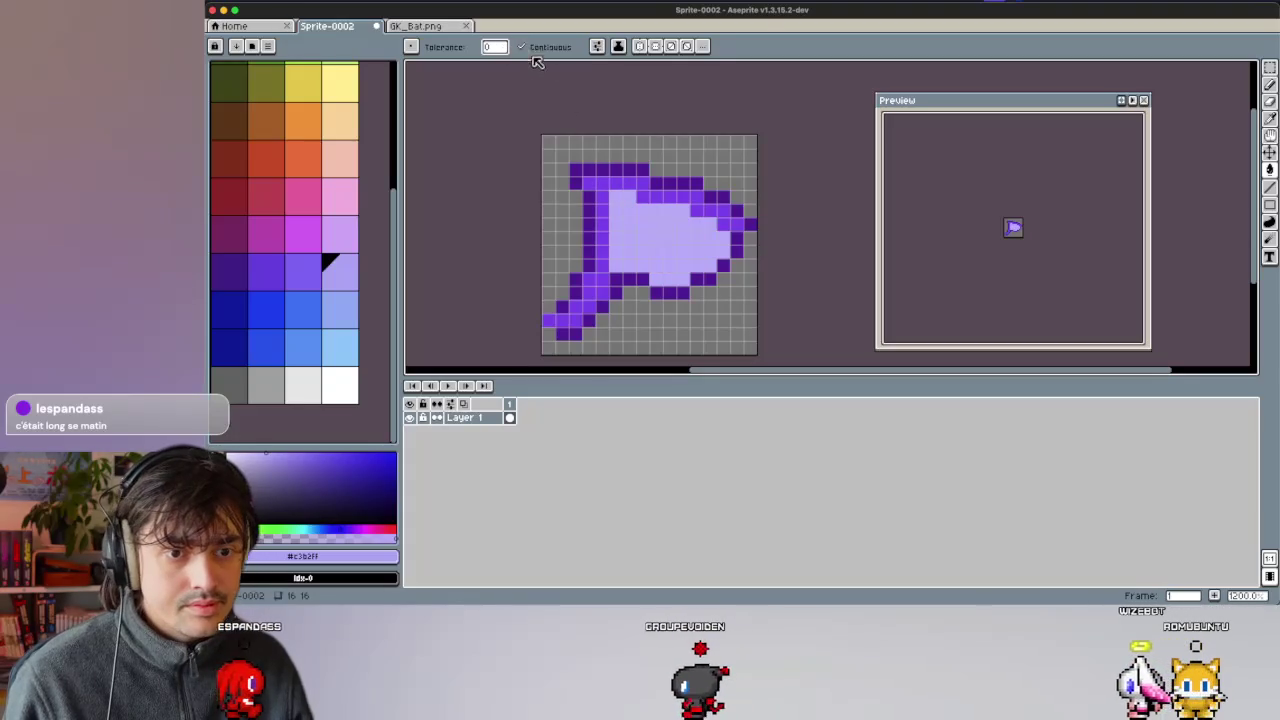
click(521, 47)
- Pencil alternating mid-purple dither pixels across the wing, undoing and redoing as needed
click(305, 272)
key(v)
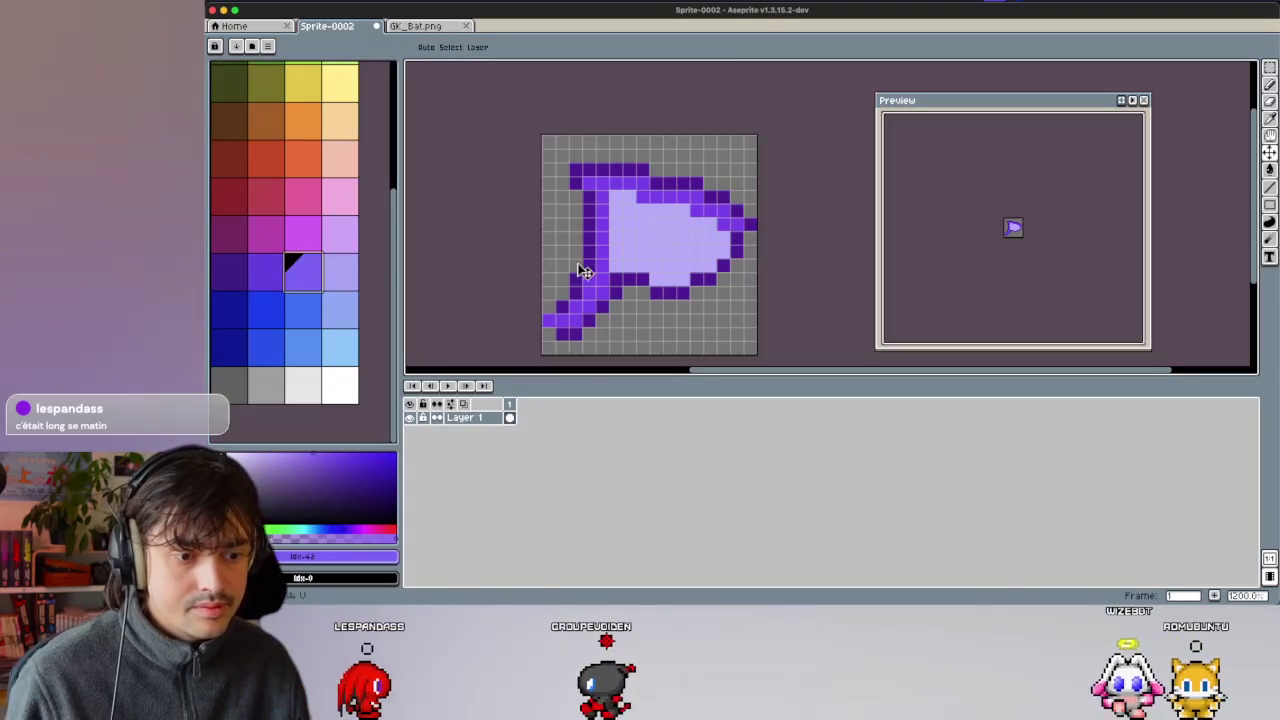
key(b)
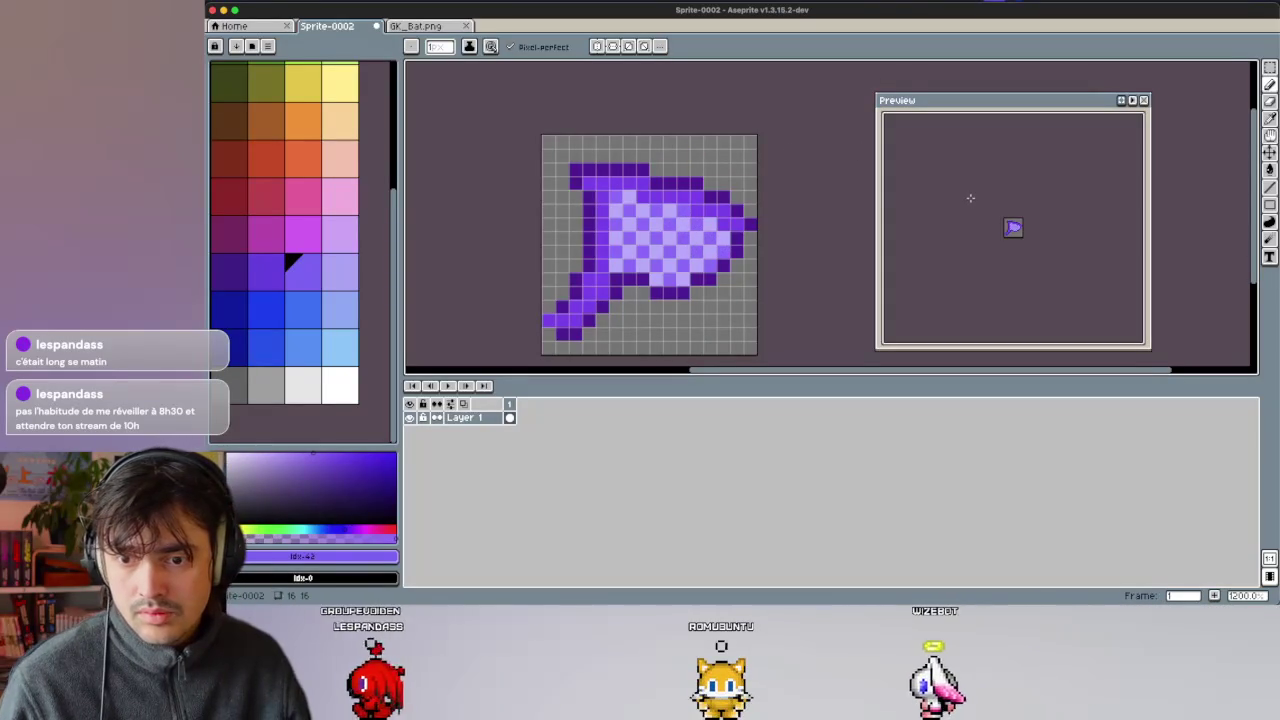
key(ctrl+z)
key(v)
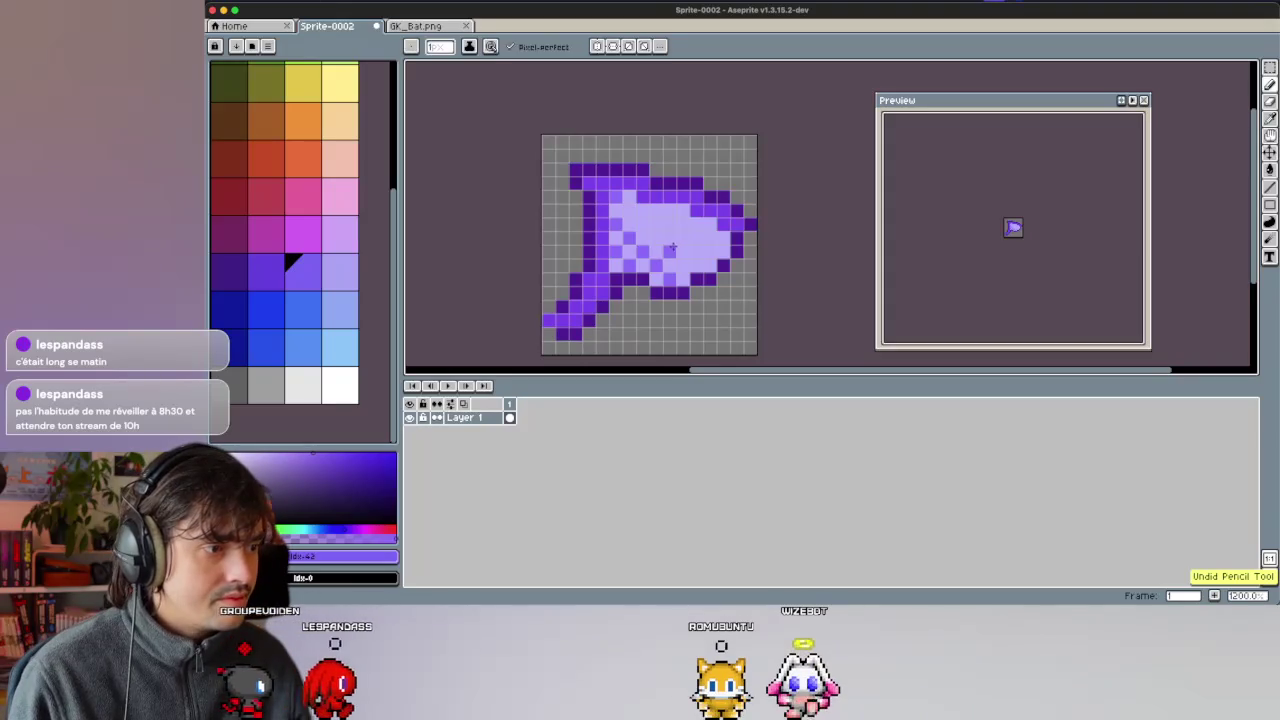
key(ctrl+z)
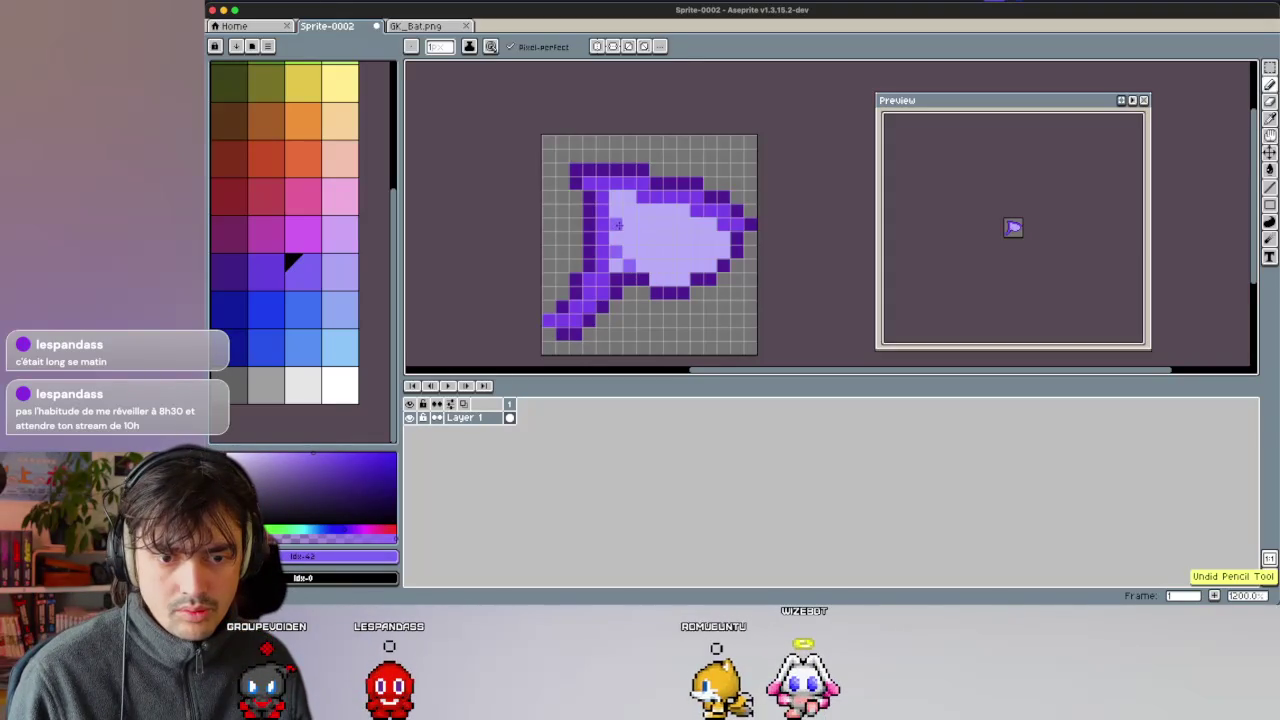
key(ctrl+y)
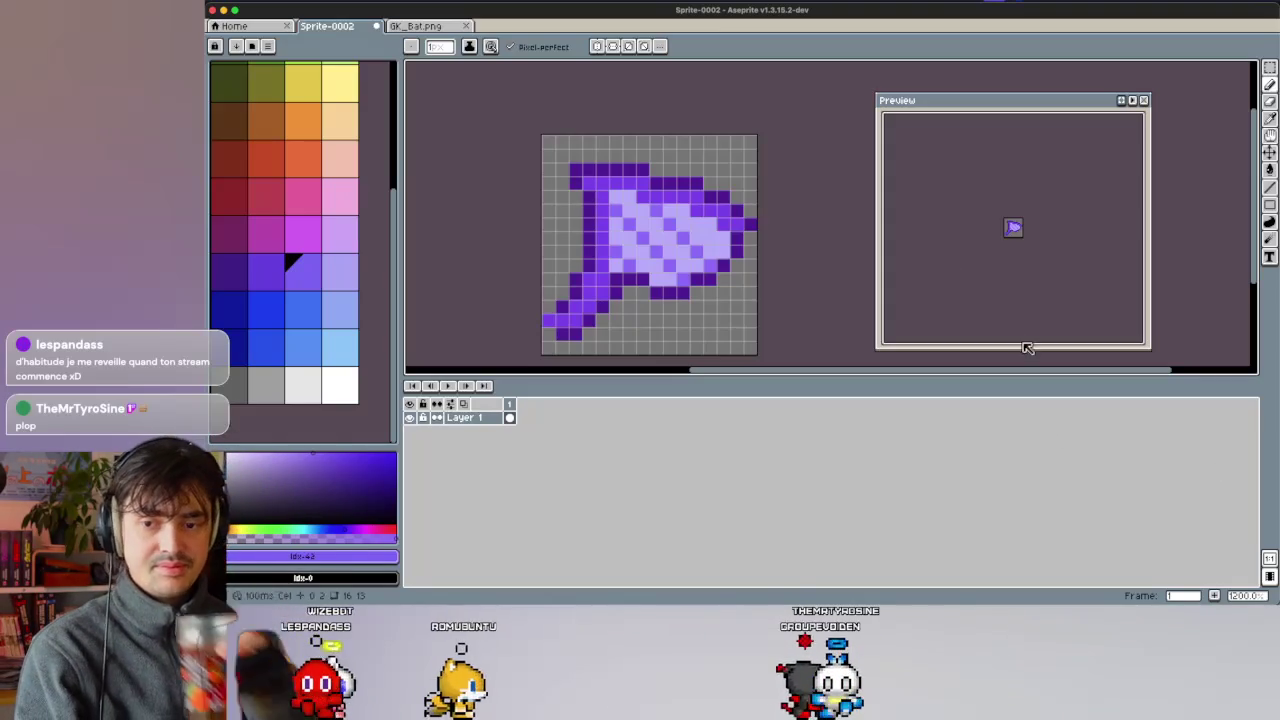
- Sample a sprite pixel's colour and zoom out to view the finished wing
scroll(1011, 315, up, 1)
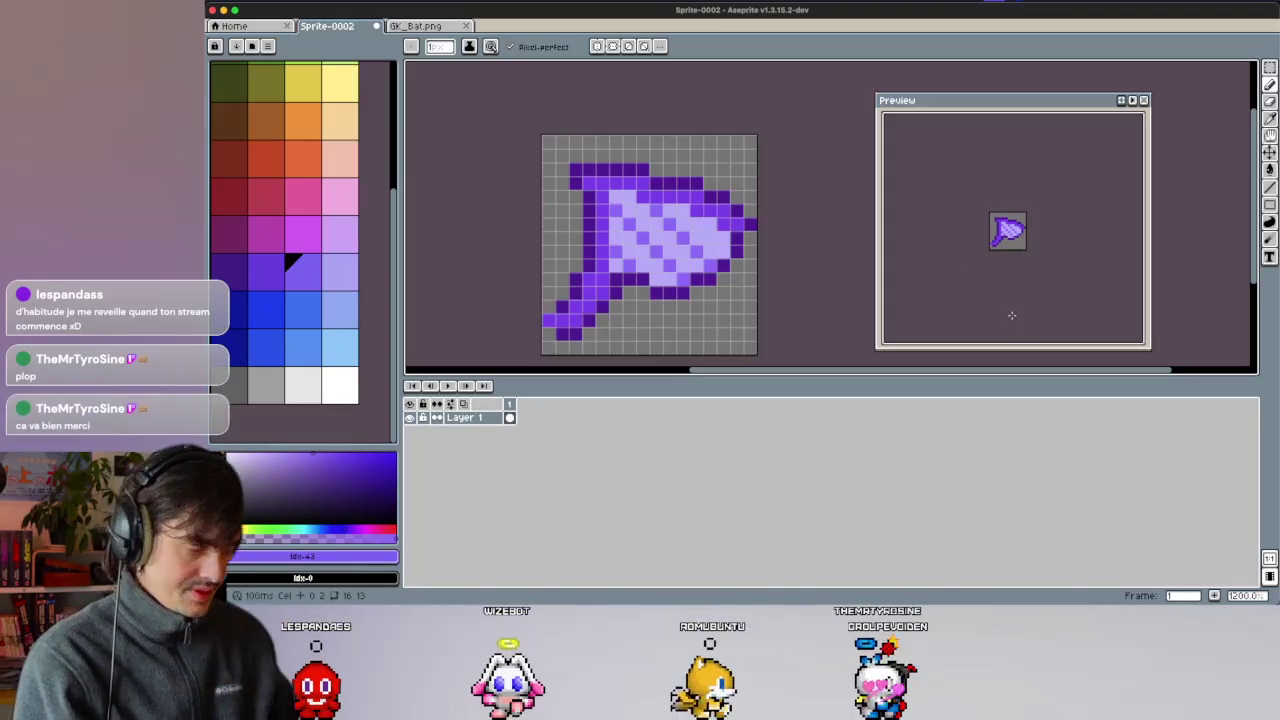
key(i)
click(553, 320)
key(b)
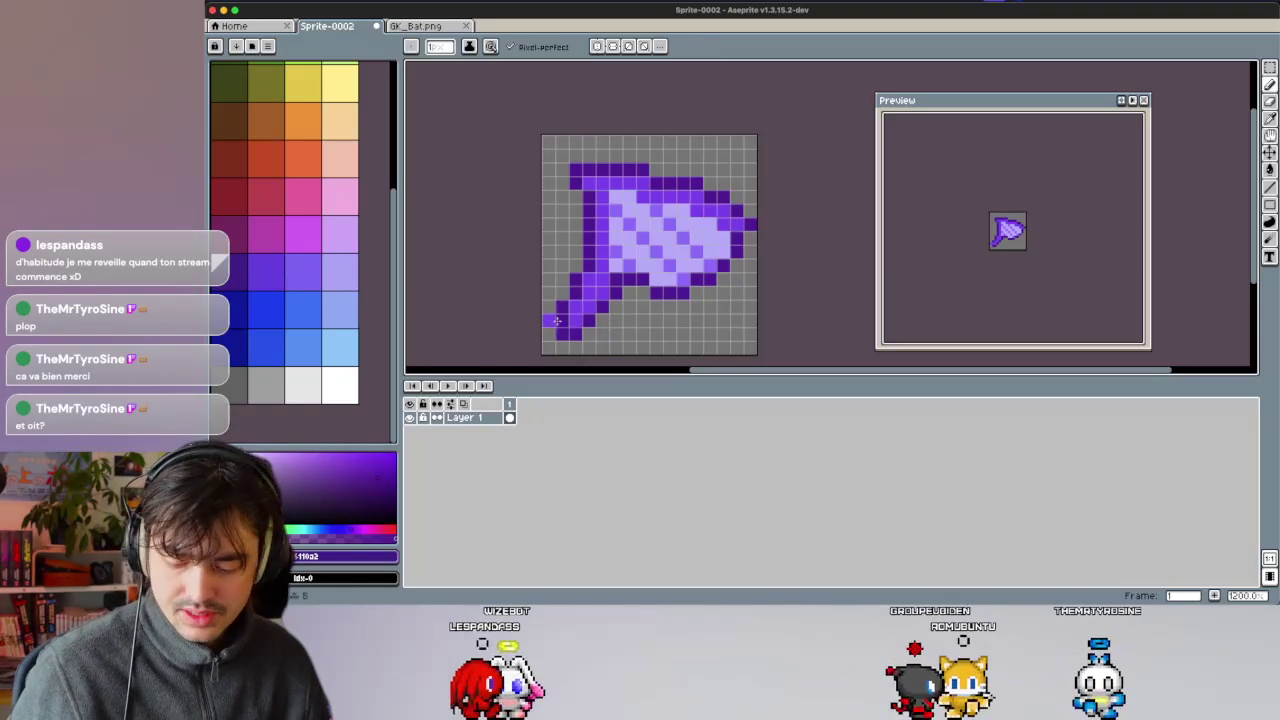
scroll(610, 235, down, 3)
scroll(585, 230, down, 1)
click(285, 0)
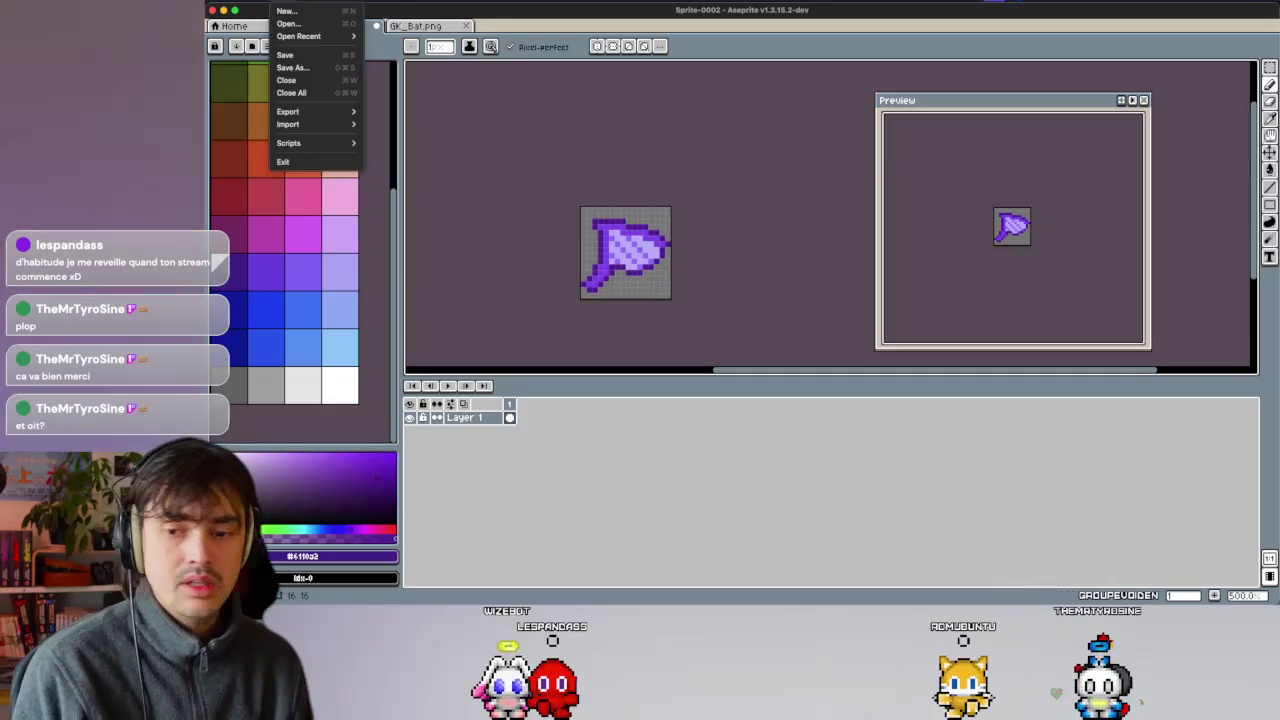
- Save the dithered wing as Bat_Wings.aseprite, correcting the mistyped name
click(297, 67)
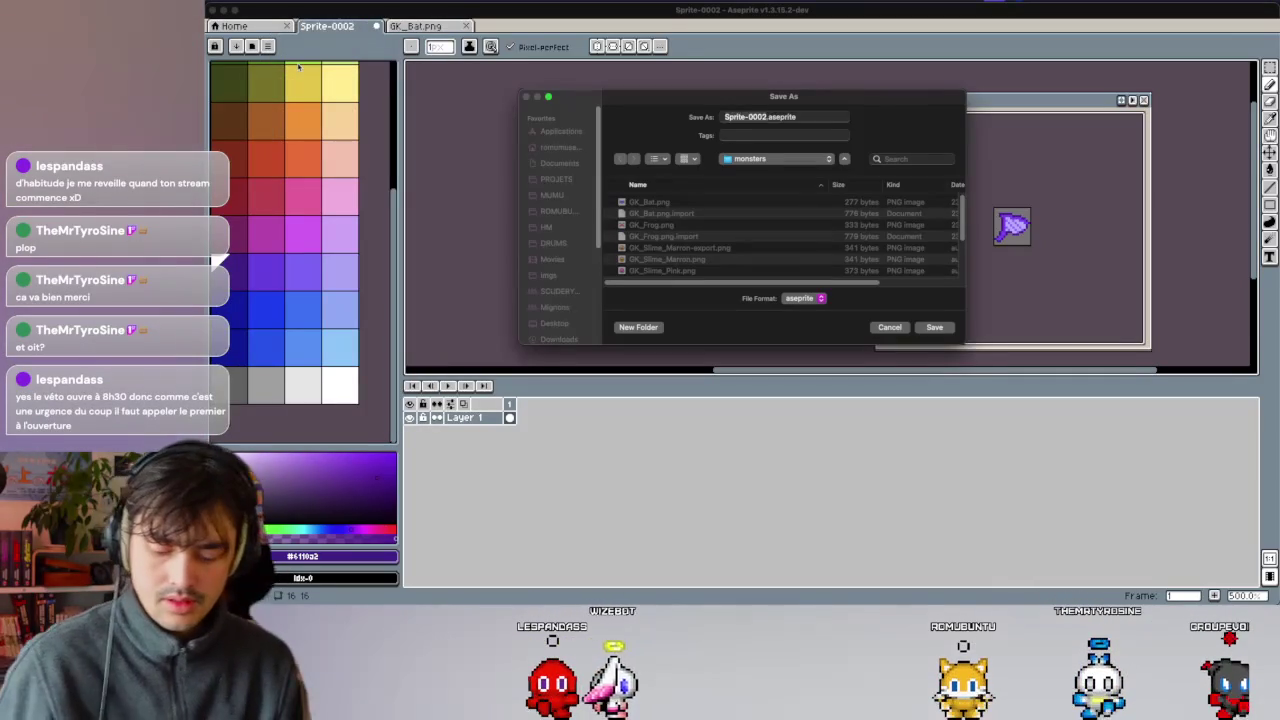
text(Bart)
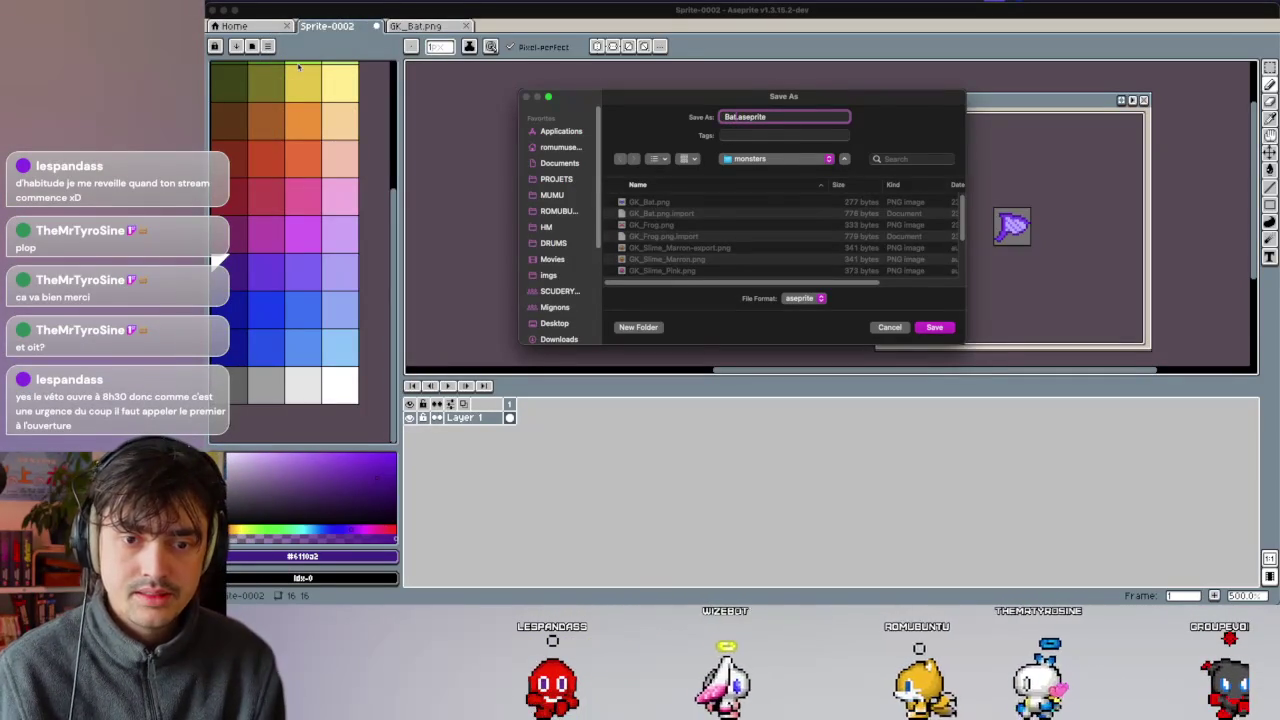
key(BackSpace)
key(BackSpace)
text(t_Wings)
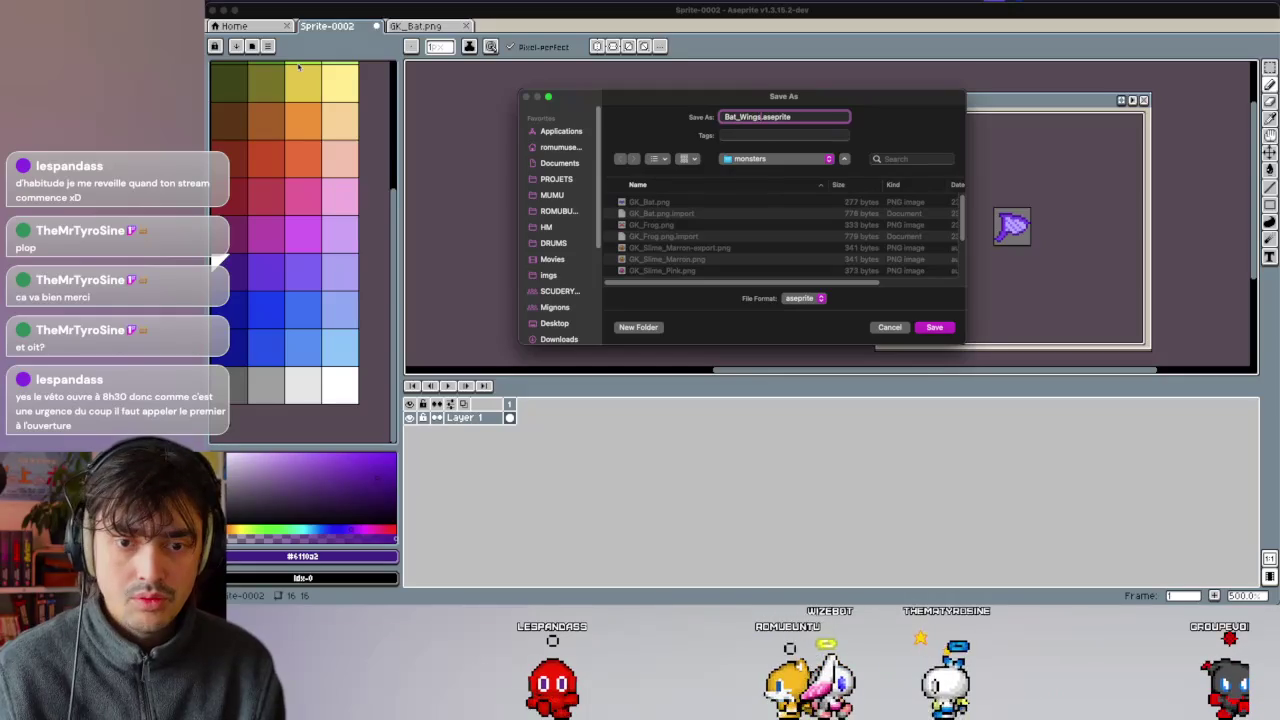
key(Return)
key(ctrl+s)
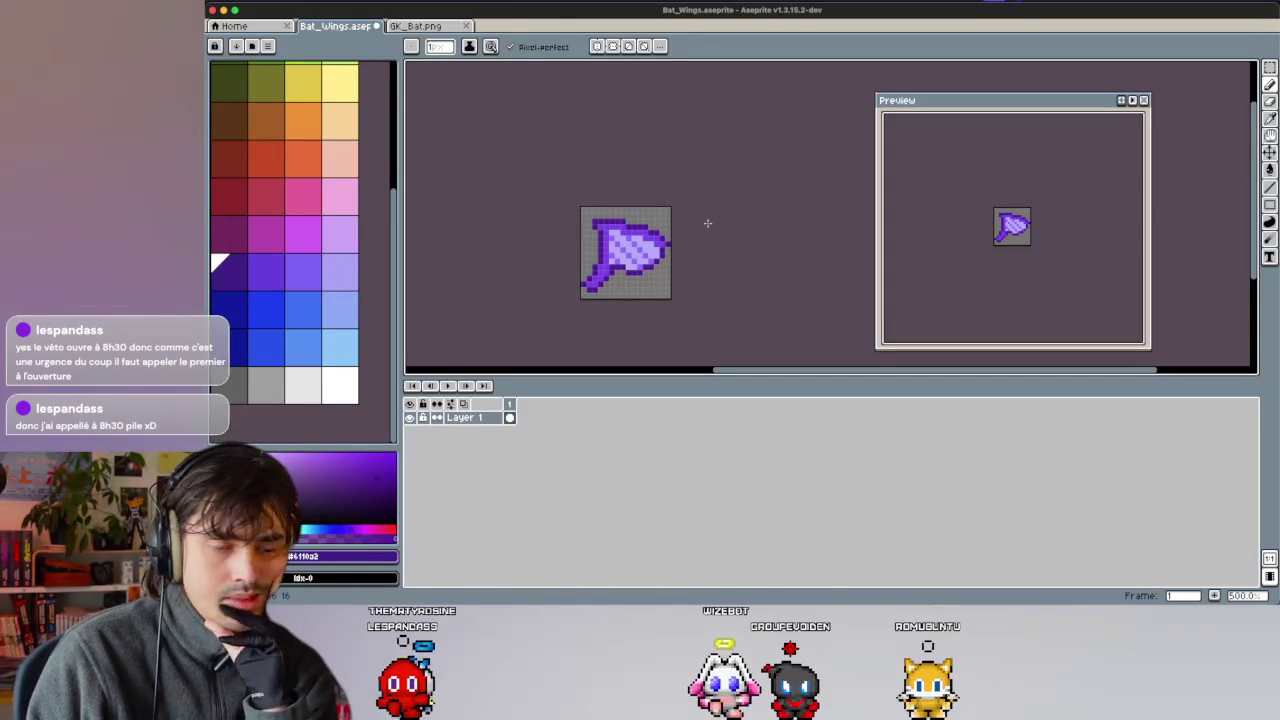
scroll(707, 223, down, 1)
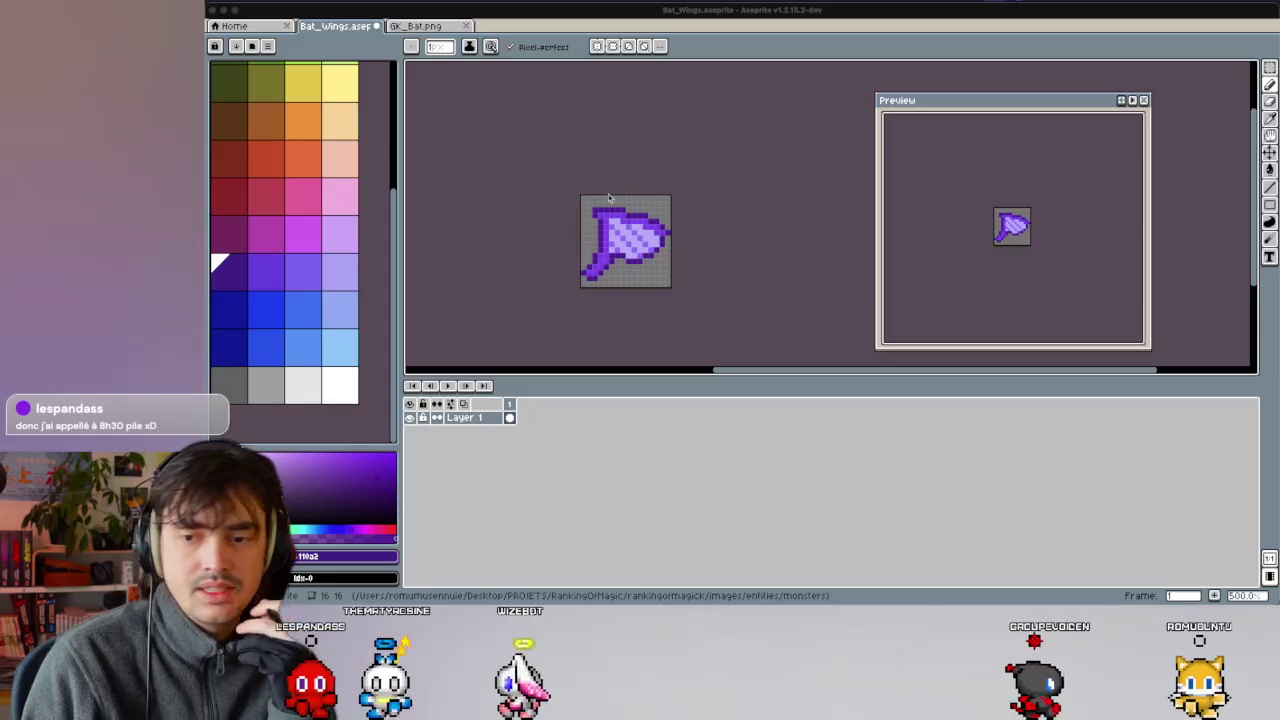
scroll(686, 317, up, 1)
scroll(686, 317, up, 1)
scroll(686, 320, down, 1)
key(super+s)
key(ctrl+super+f)
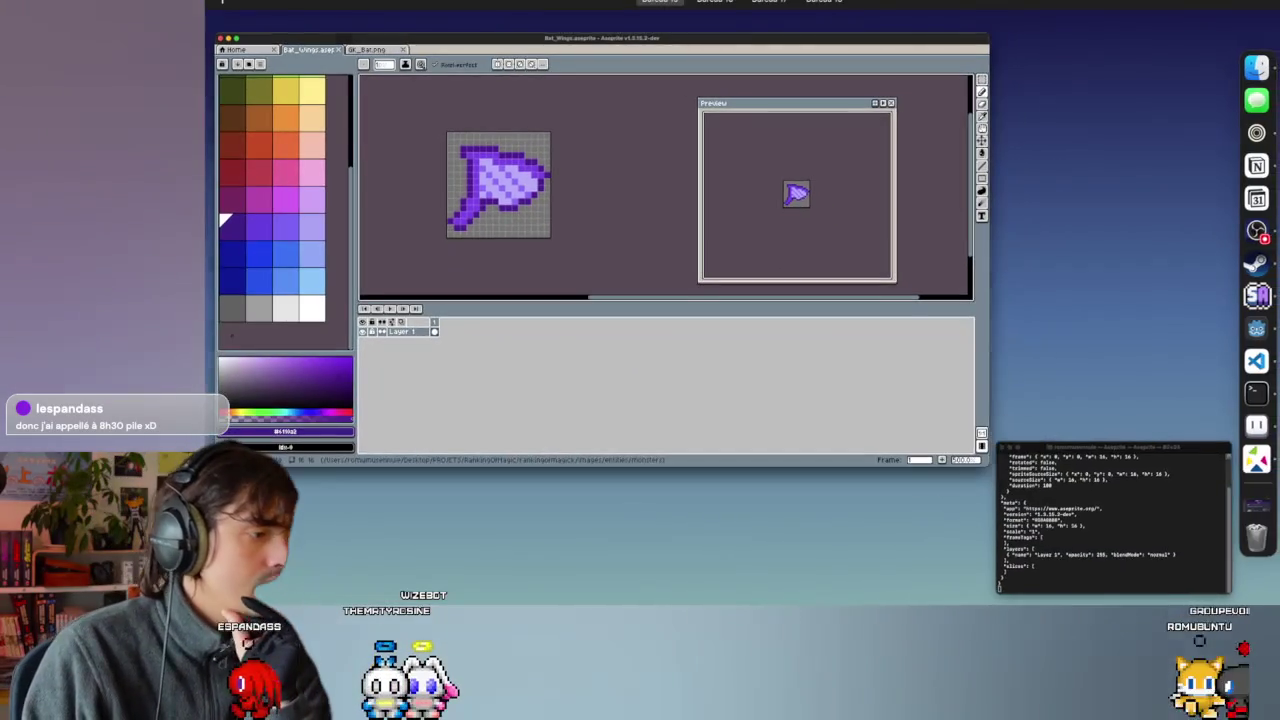
key(ctrl+super+f)
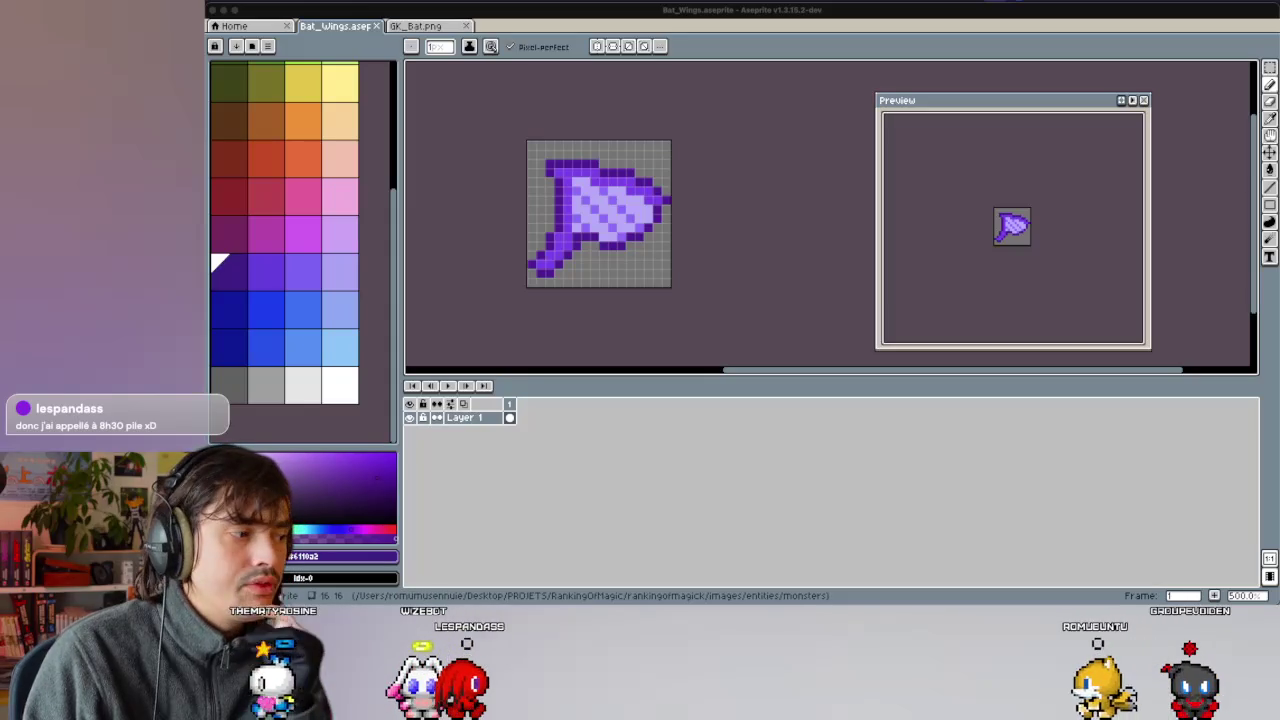
key(ctrl+super+f)
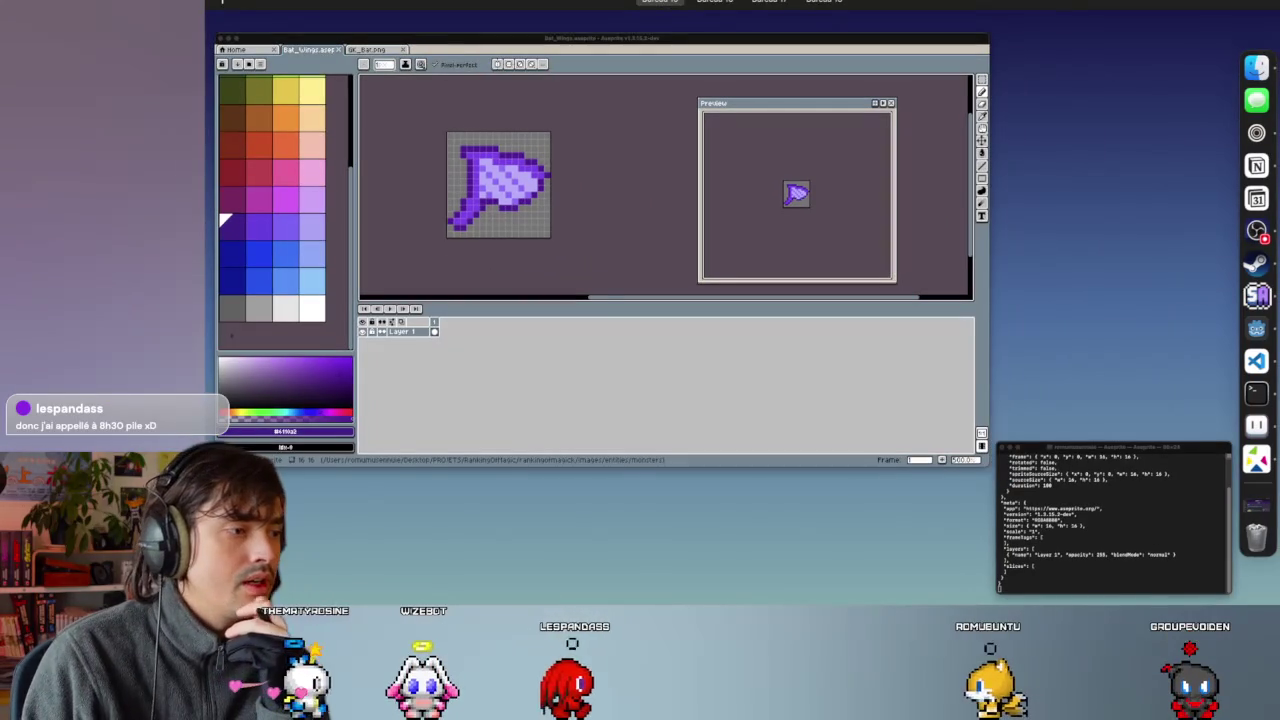
key(ctrl+super+f)
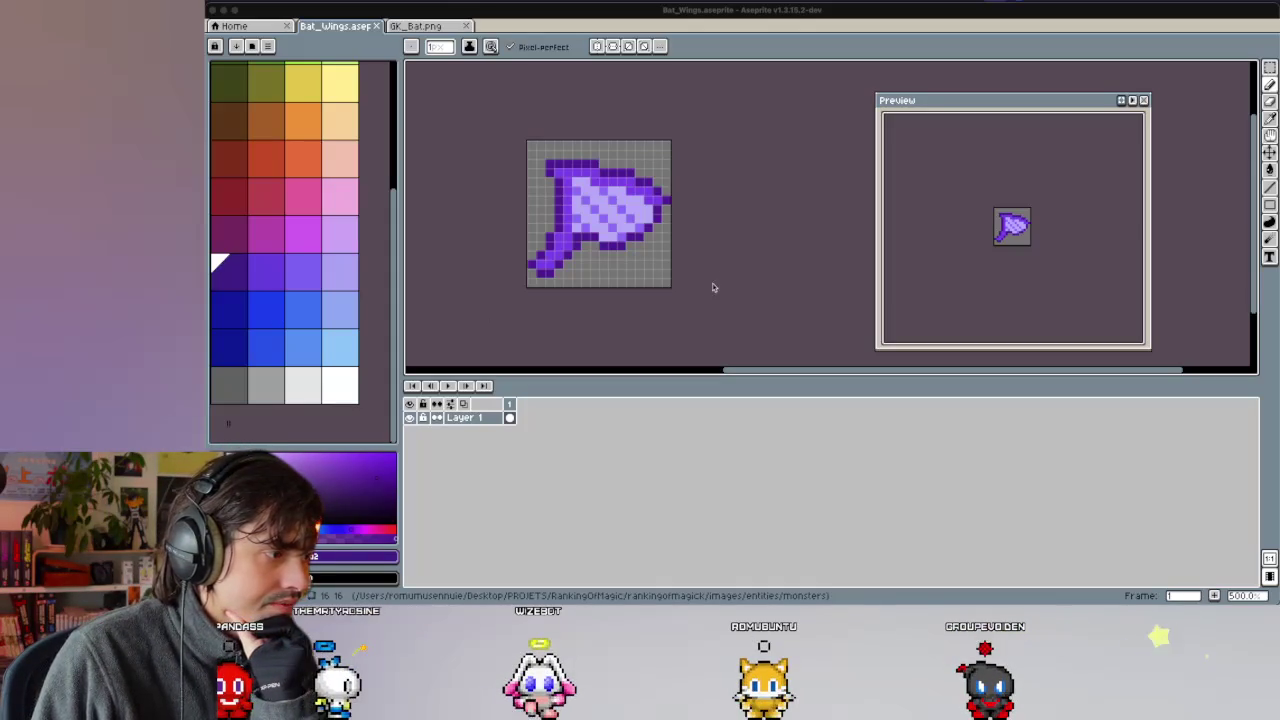
click(714, 251)
- Create the new blank 16×16 sprite Sprite-0003
click(300, 25)
click(708, 414)
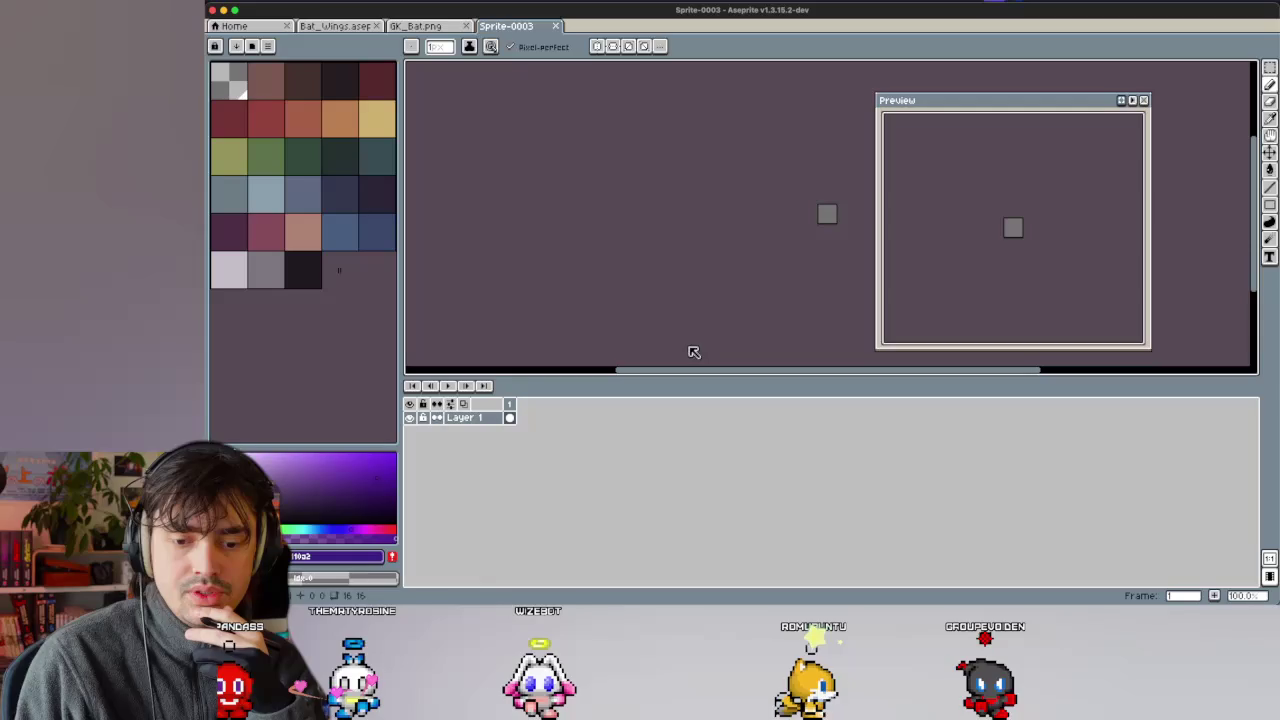
click(300, 8)
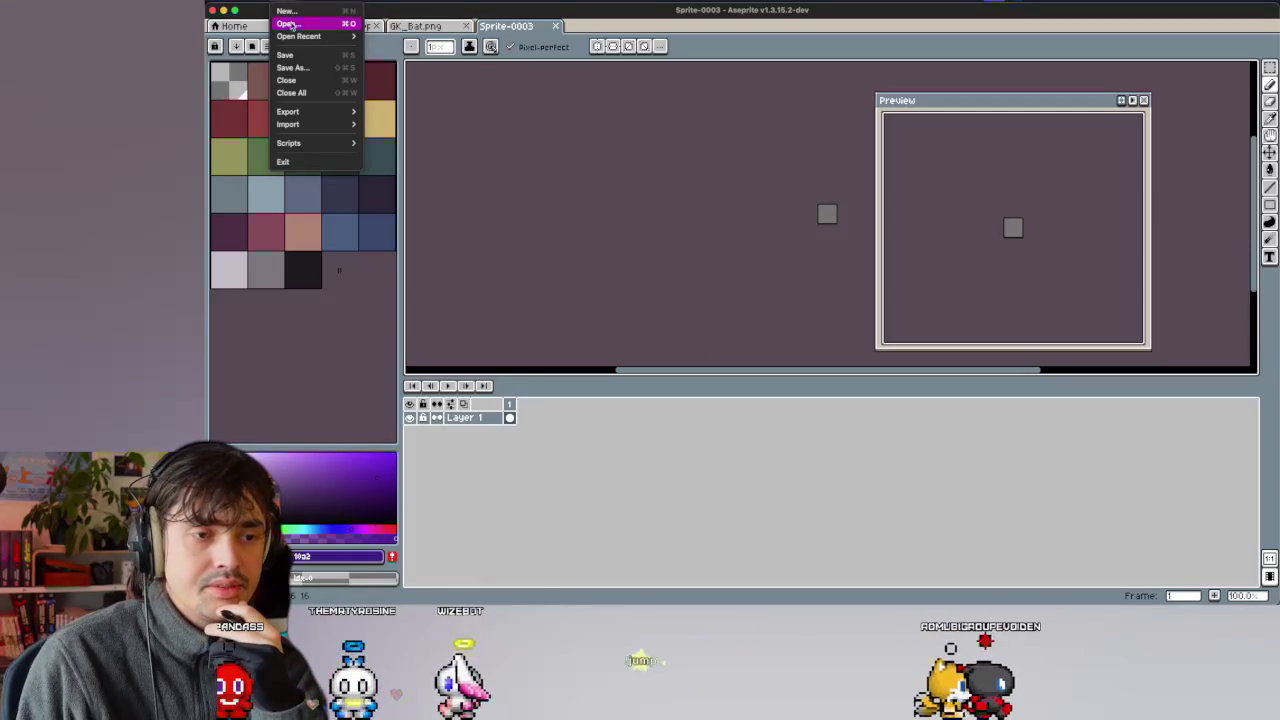
key(Escape)
- Browse the monsters folder in the Open dialog, then cancel without opening anything
key(super+o)
scroll(663, 226, down, 3)
scroll(663, 226, up, 2)
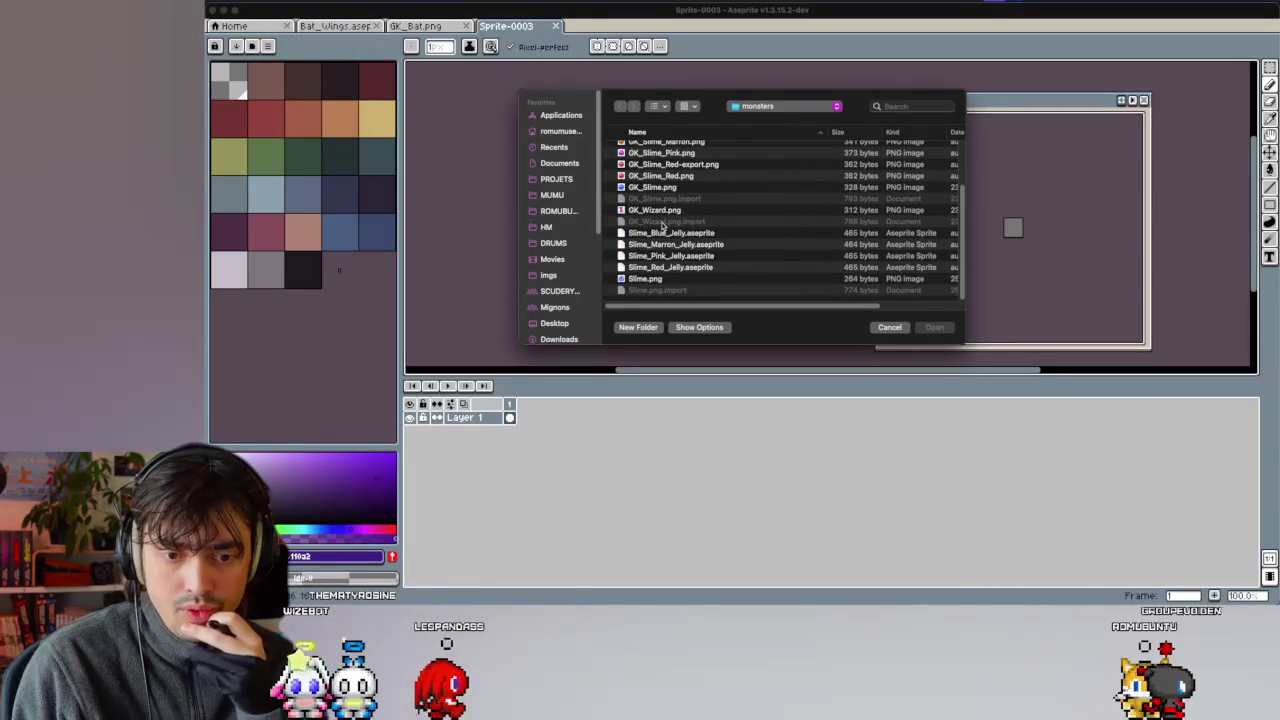
scroll(663, 226, up, 3)
scroll(663, 228, up, 2)
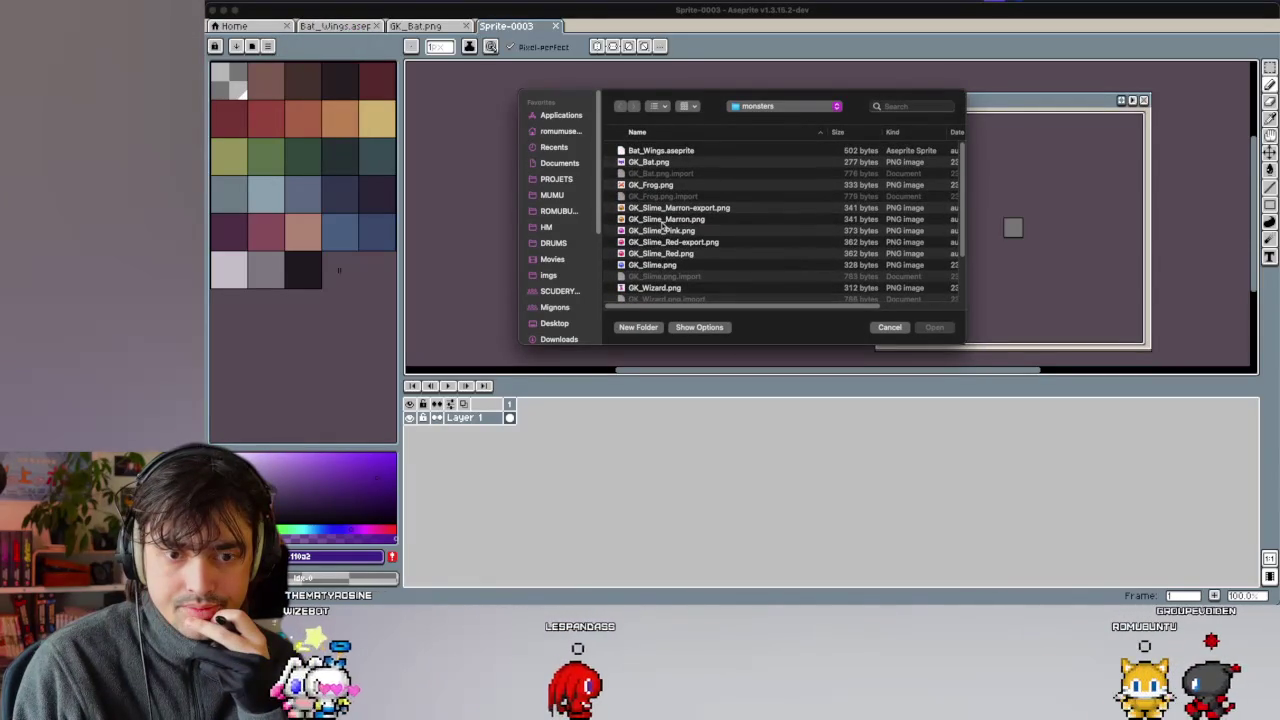
scroll(663, 228, down, 3)
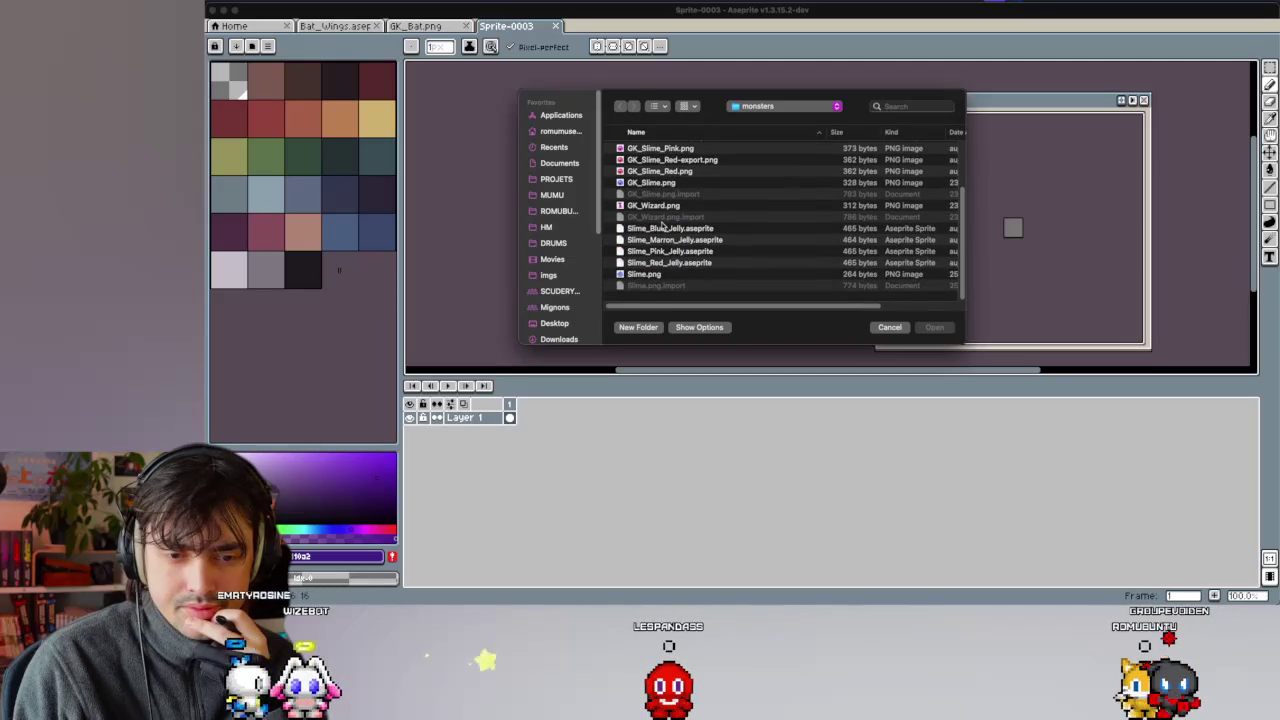
scroll(662, 226, down, 1)
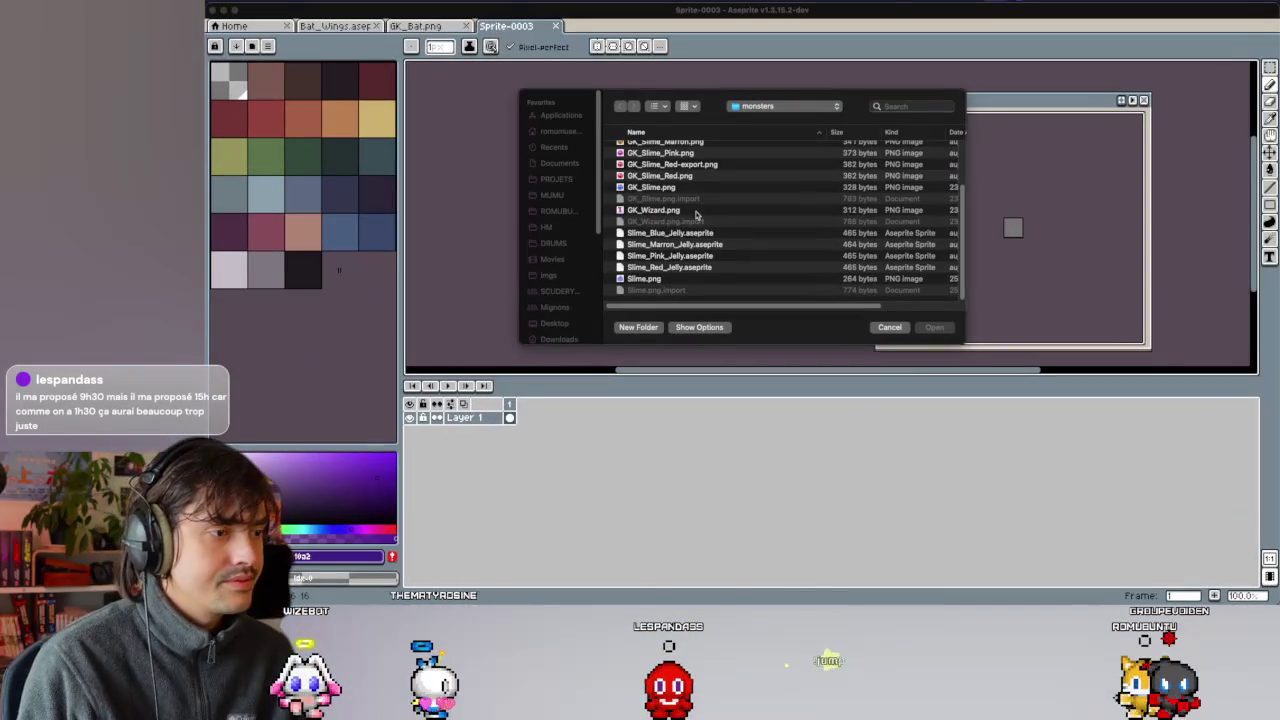
click(880, 327)
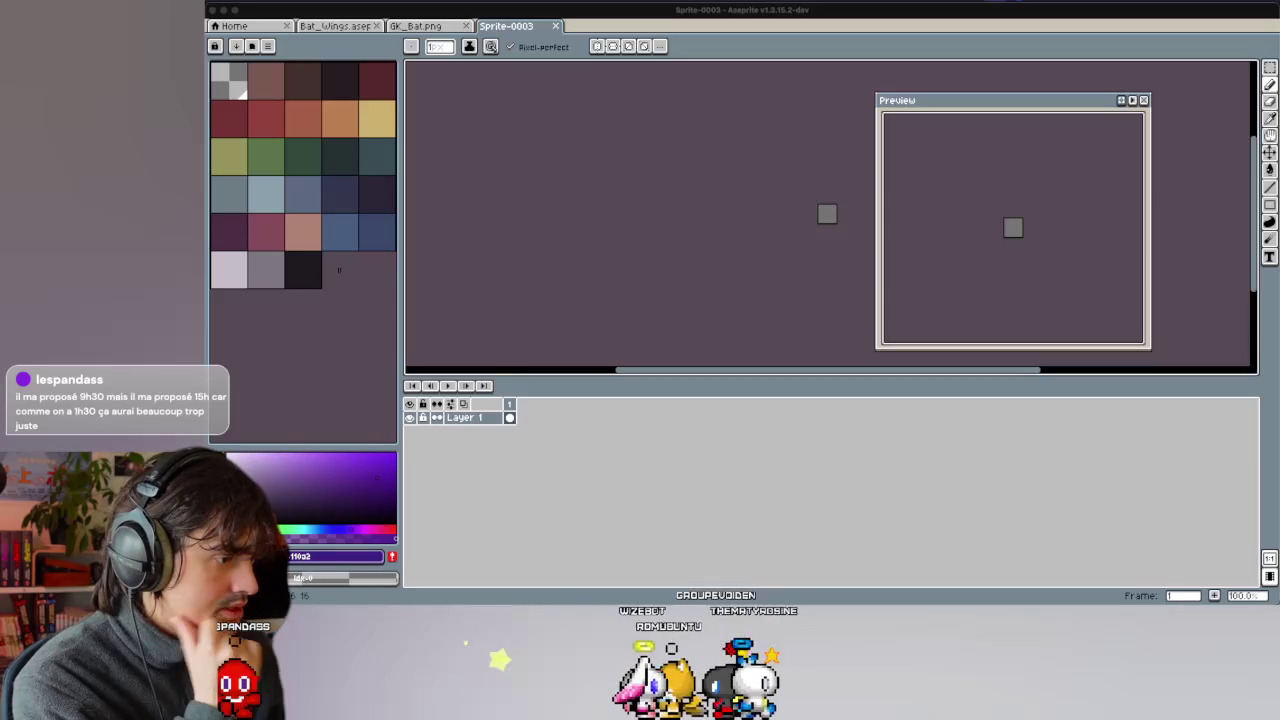
key(alt+f)
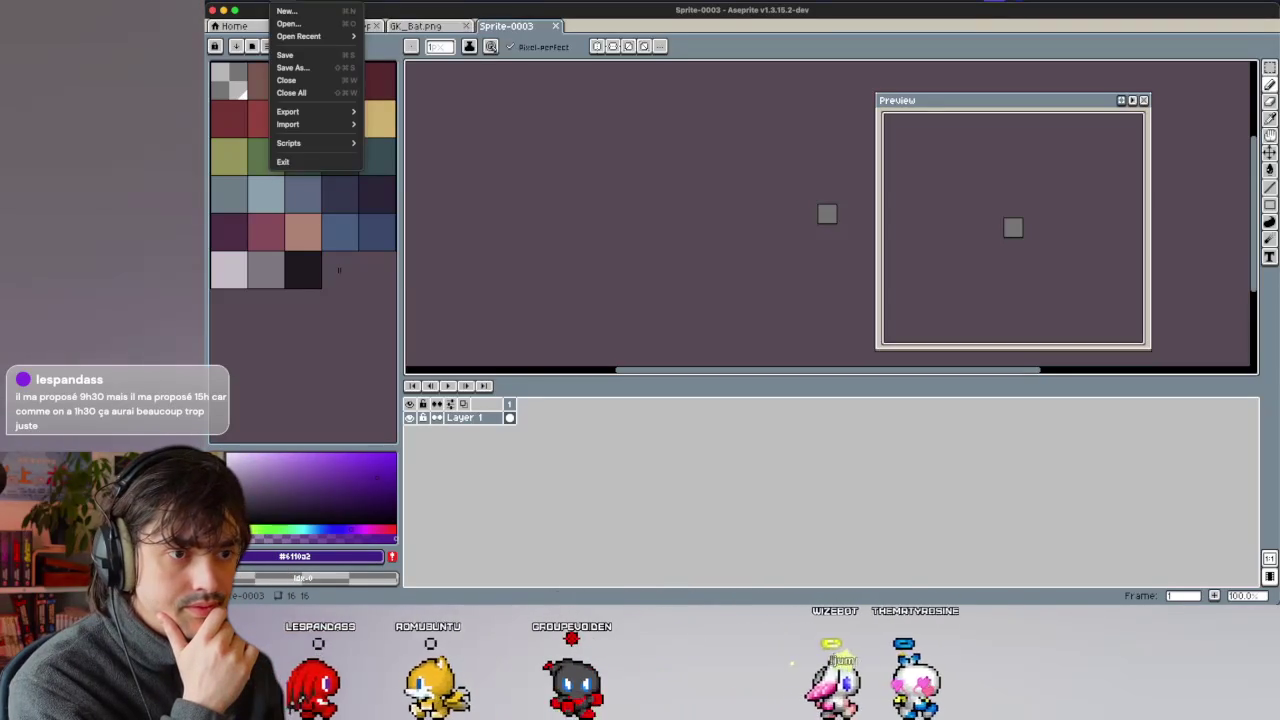
click(290, 22)
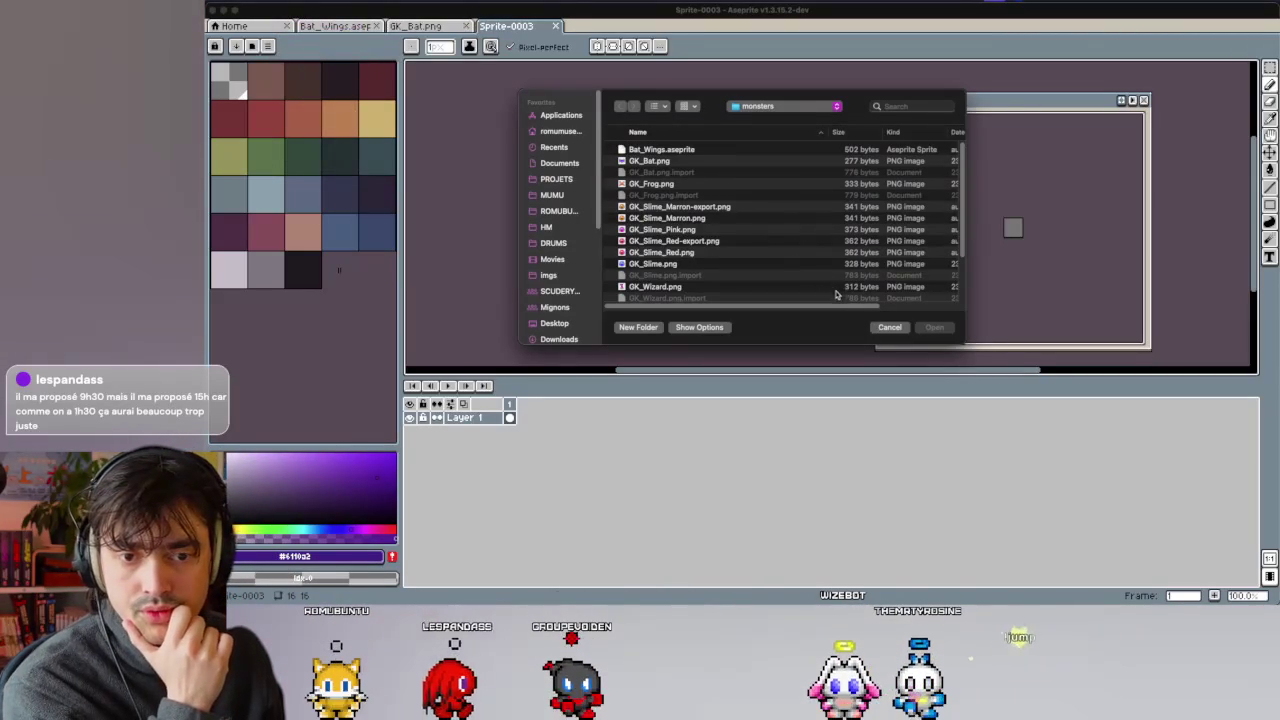
key(super+Up)
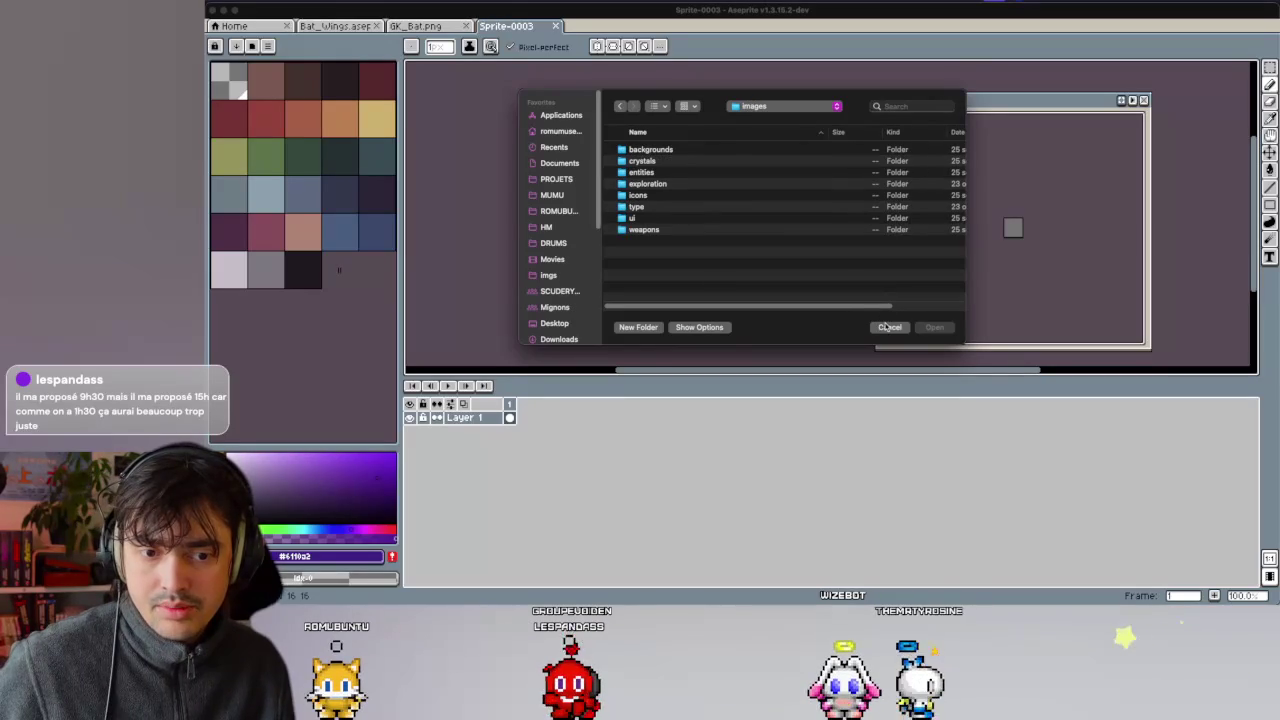
click(887, 327)
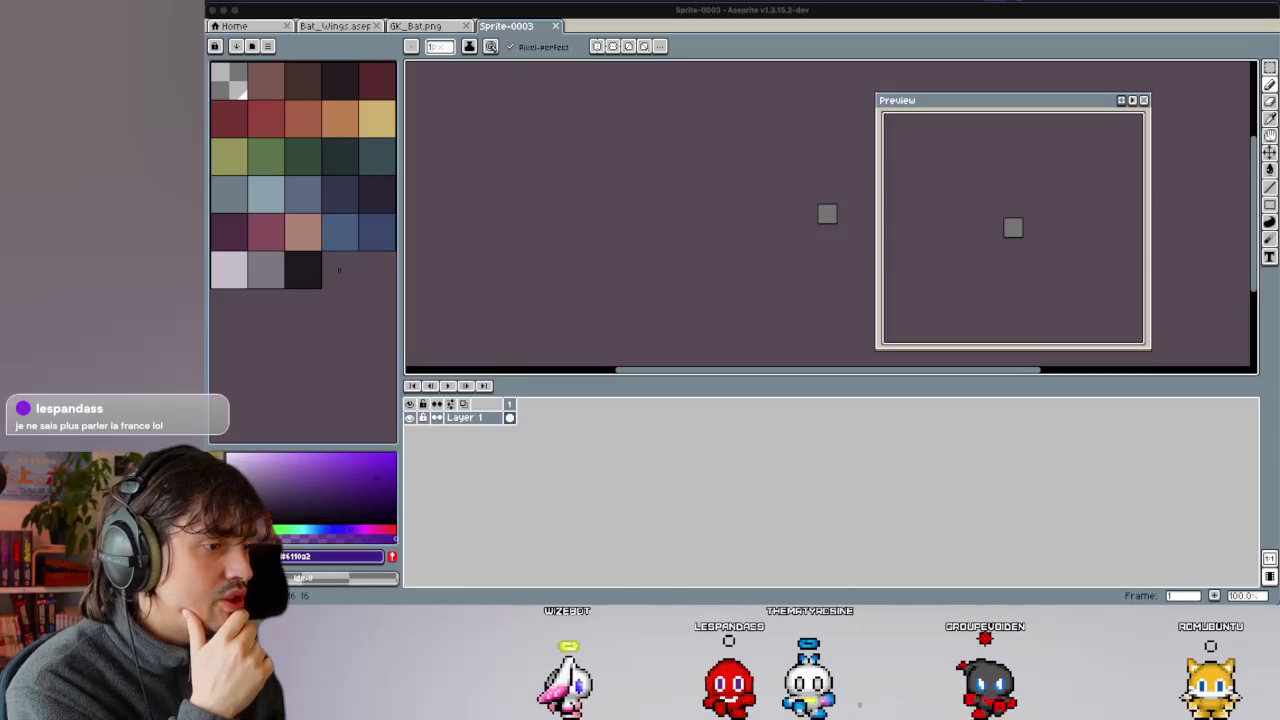
- Refocus Aseprite and load the NES palette preset into Sprite-0003
click(802, 213)
click(256, 46)
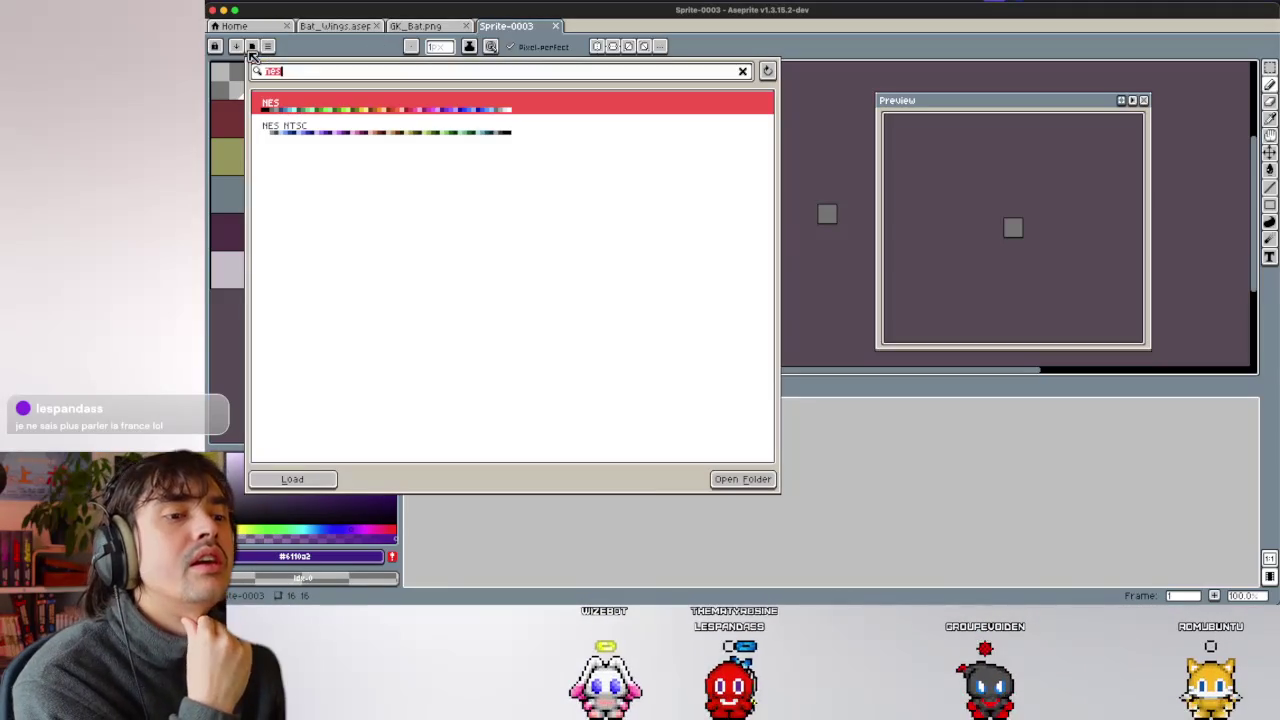
double_click(417, 128)
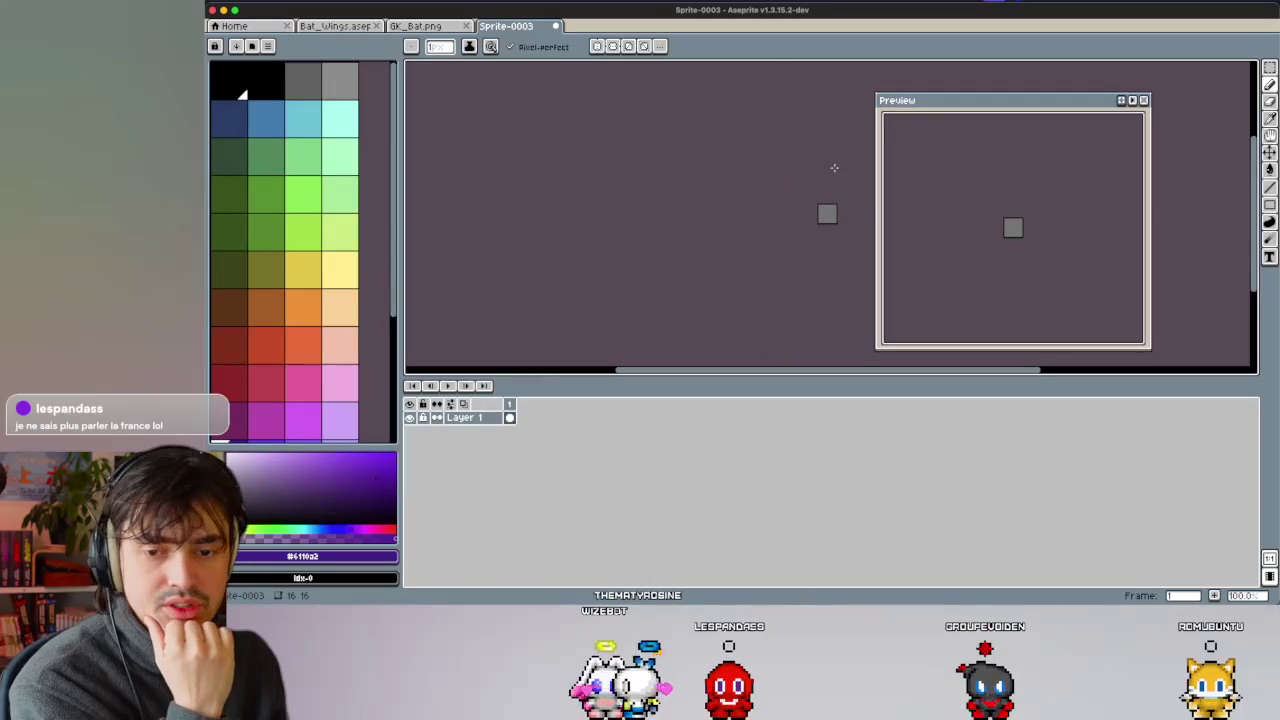
- Start a new sprite from the File menu, then cancel it without creating one
click(300, 3)
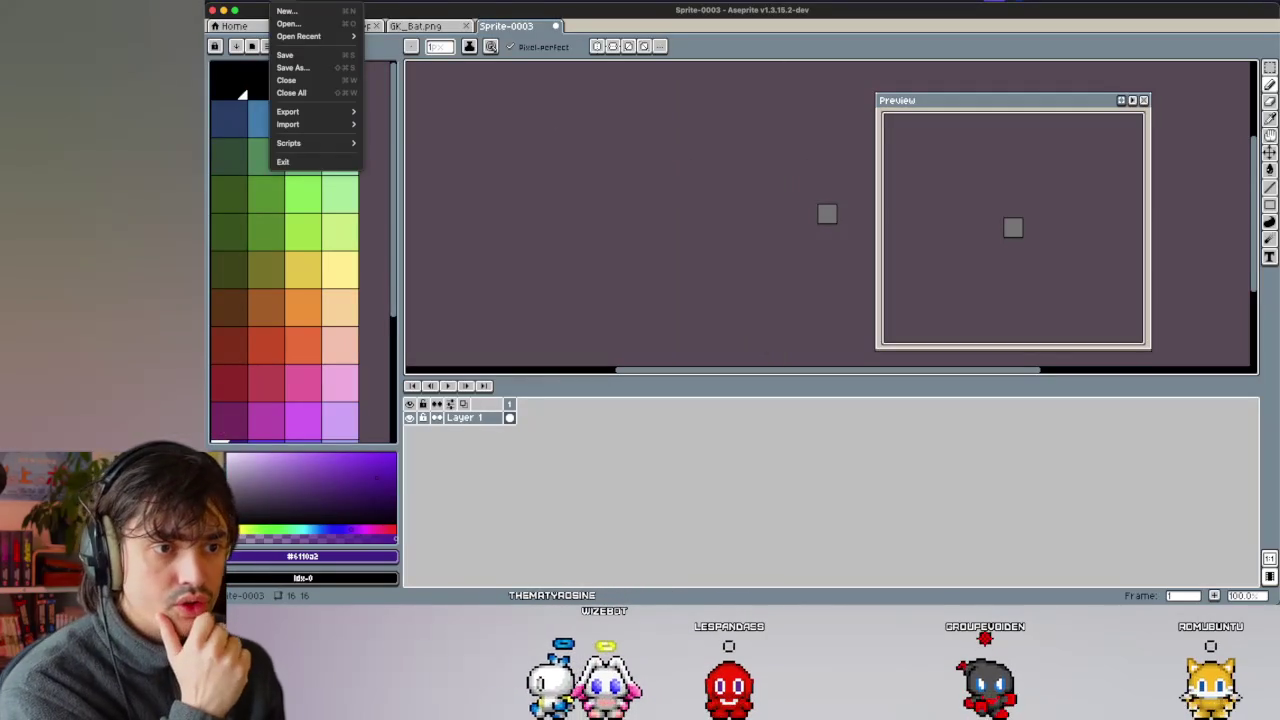
click(307, 14)
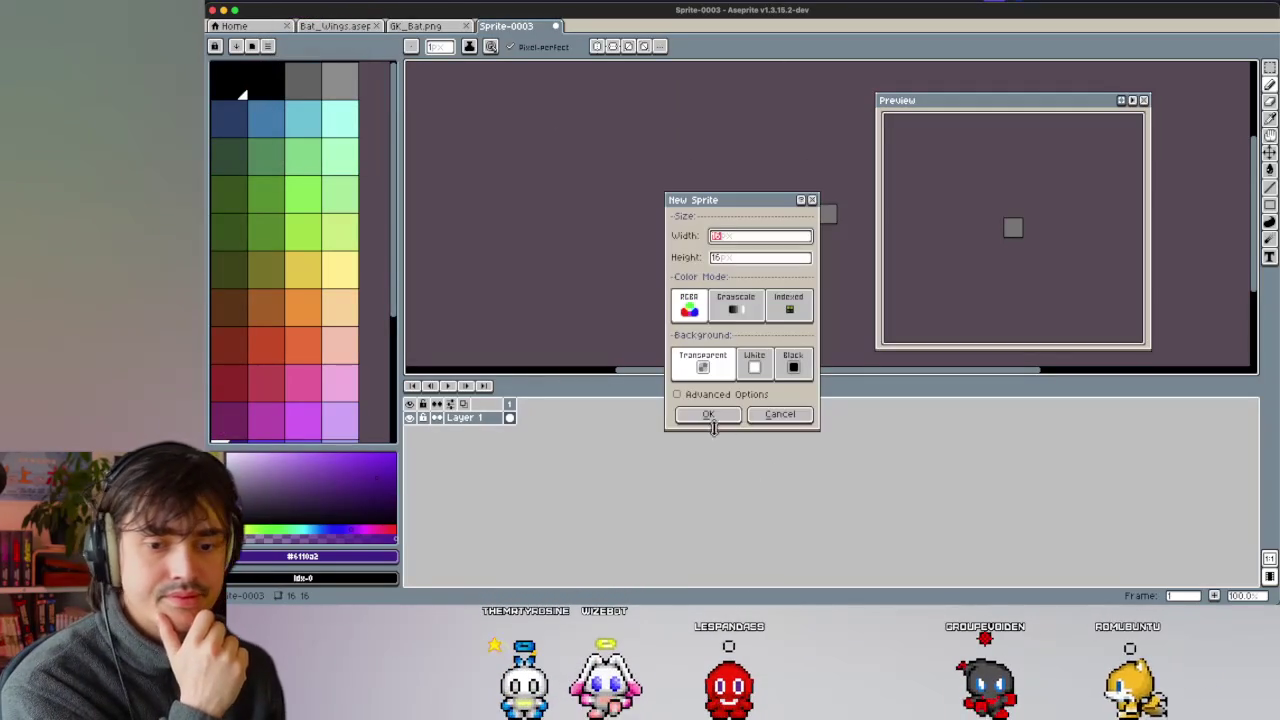
click(777, 416)
click(300, 3)
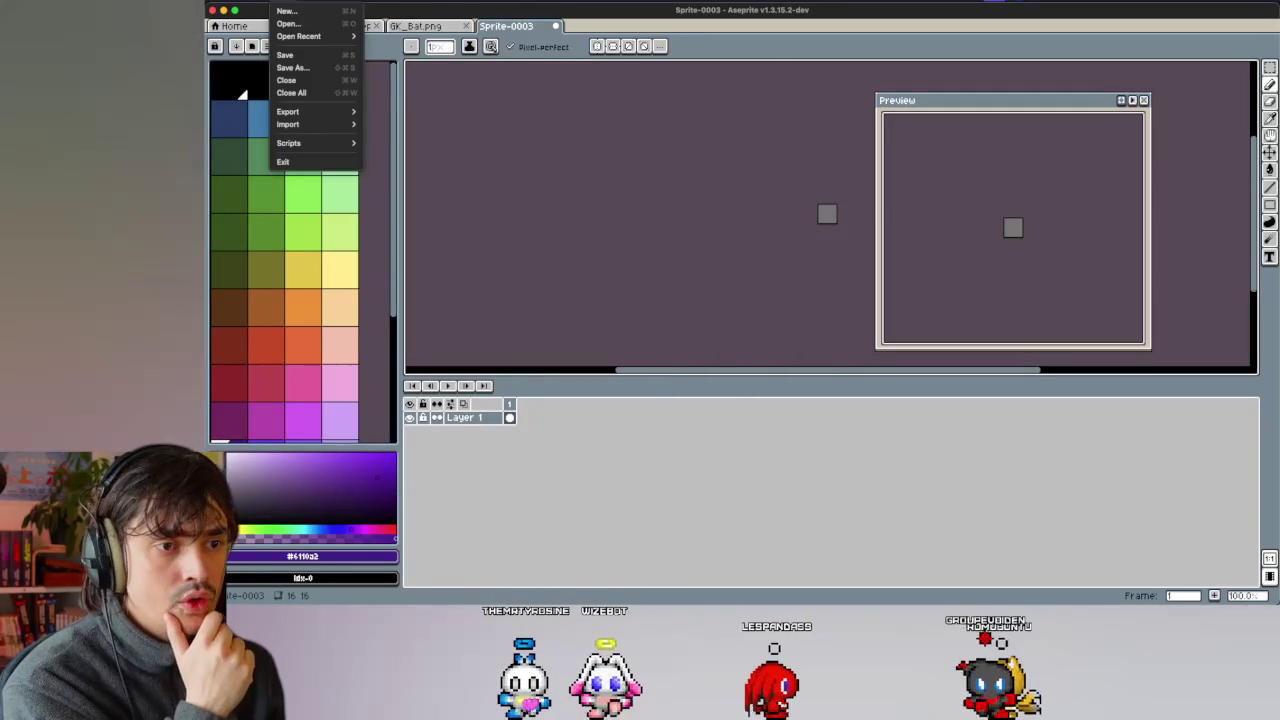
key(Escape)
- Bring up the open-file window and browse into entities, then monsters
key(super+o)
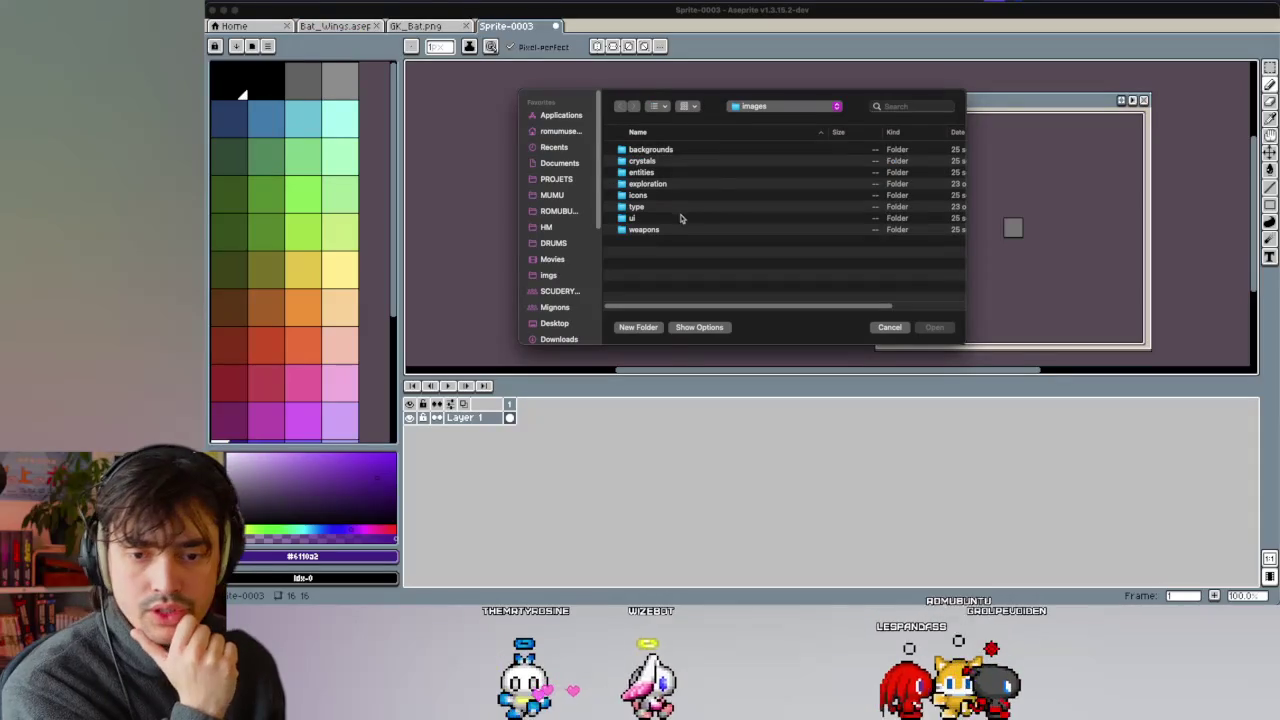
double_click(652, 173)
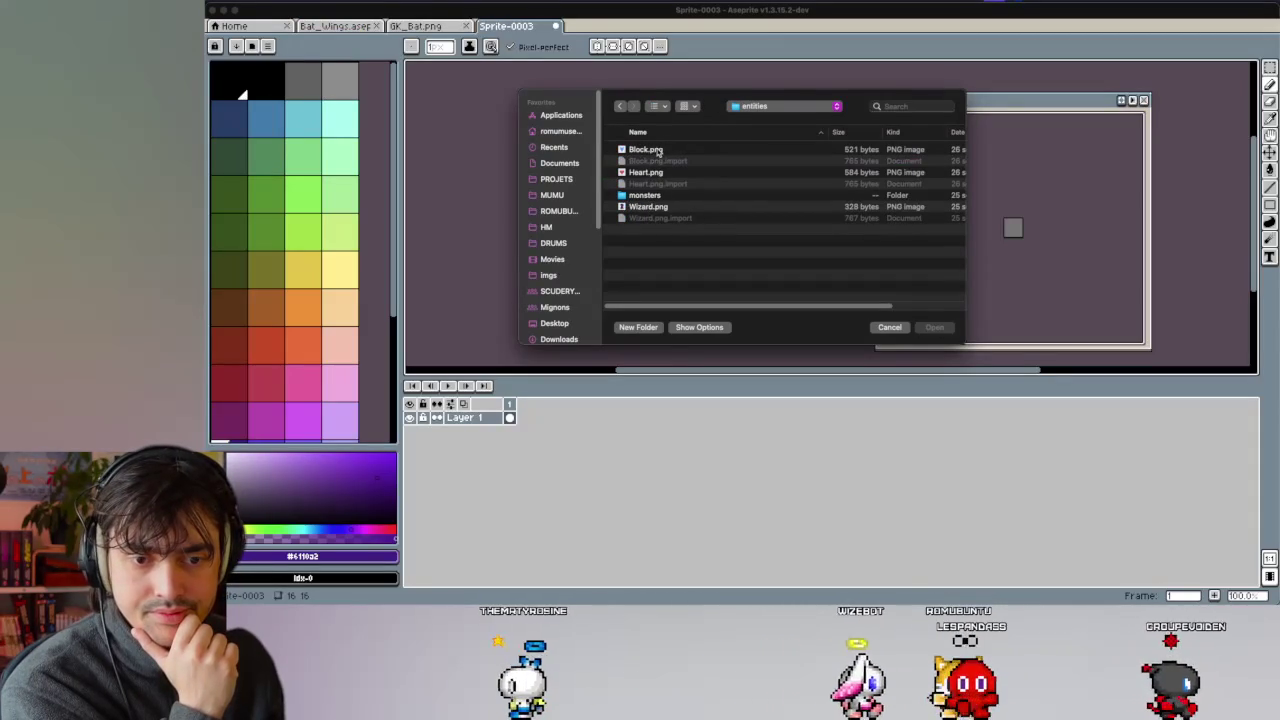
click(646, 196)
double_click(646, 196)
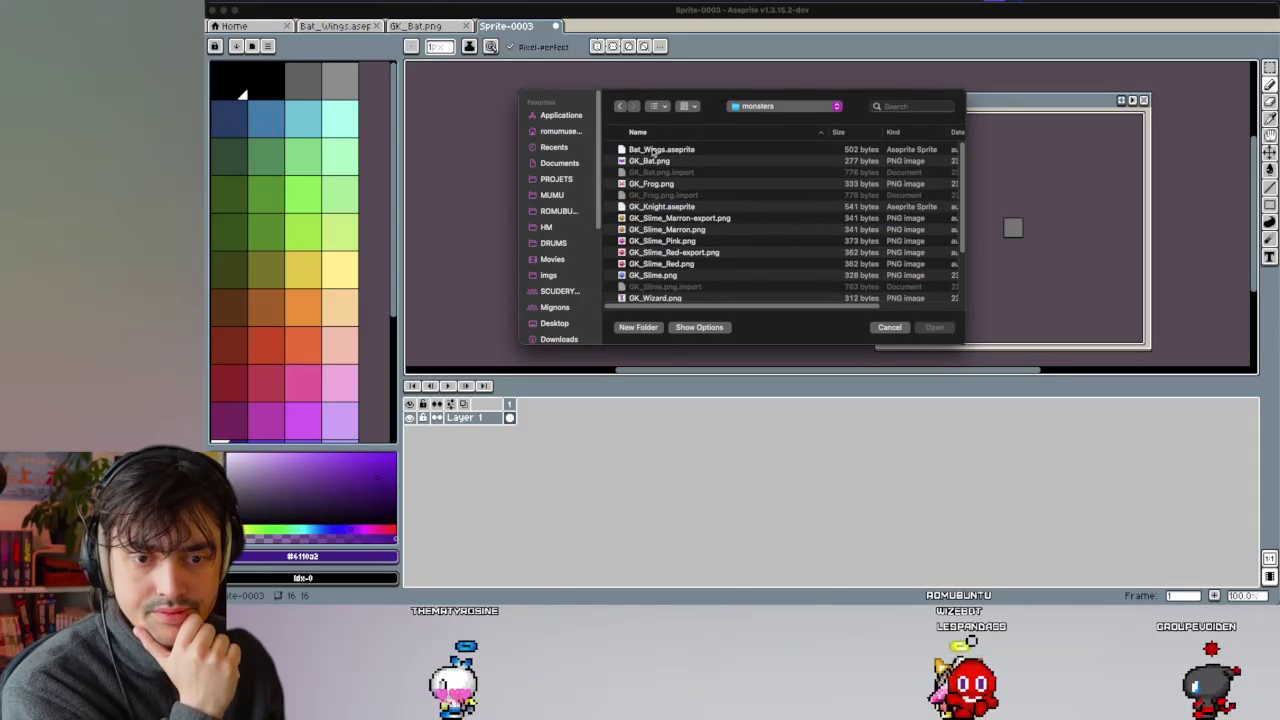
- Find the slime jelly files in the monsters folder and select Slime_Blue_Jelly.aseprite
scroll(649, 219, down, 2)
scroll(649, 220, down, 2)
scroll(650, 221, down, 2)
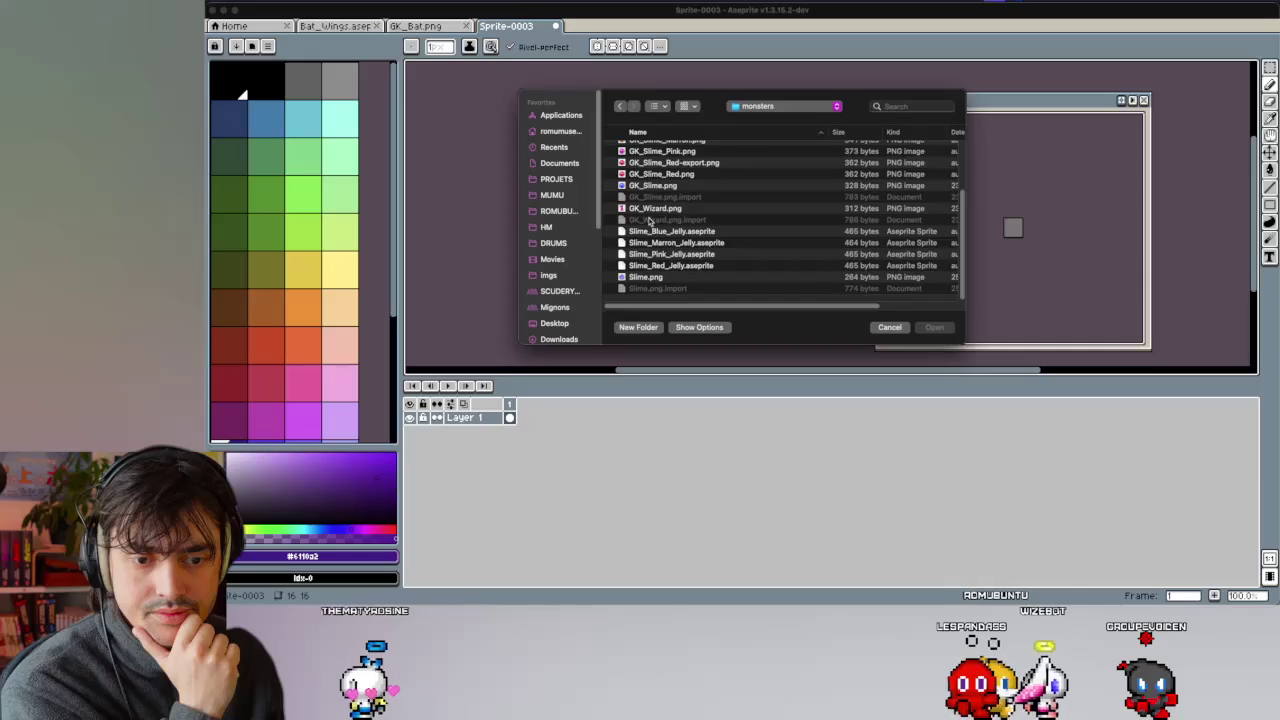
scroll(650, 222, down, 2)
scroll(649, 221, up, 4)
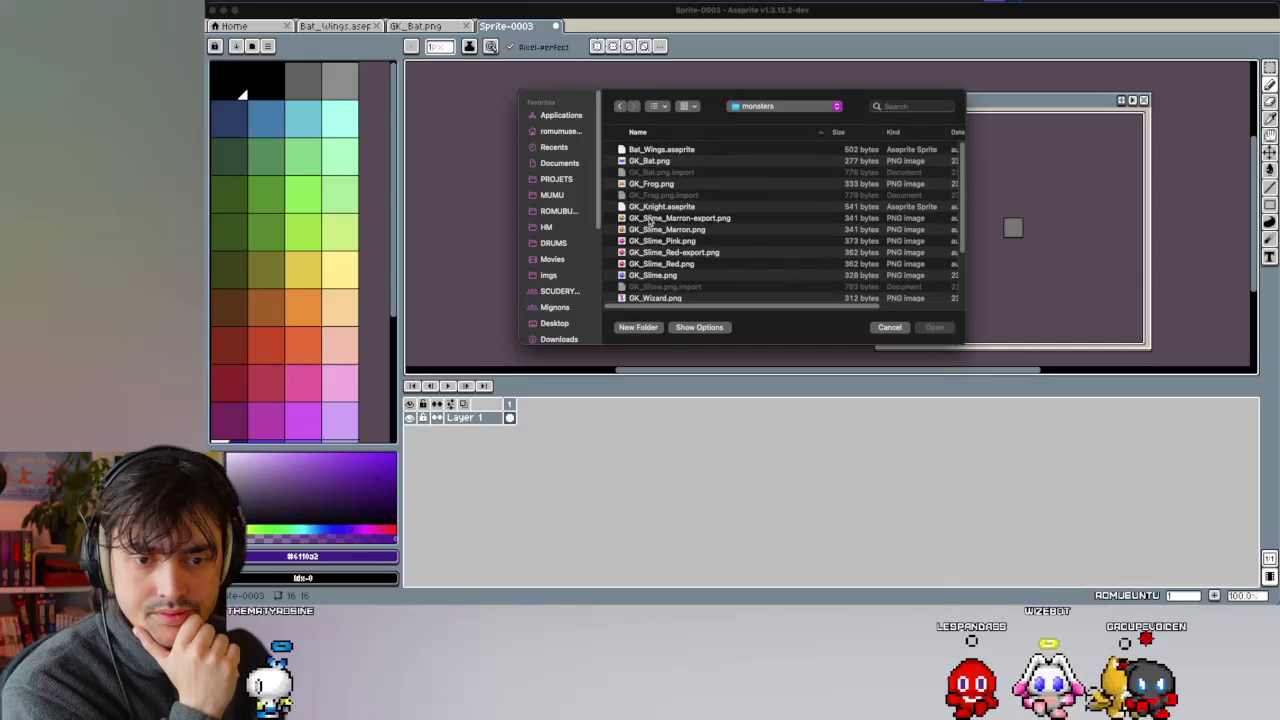
scroll(648, 220, down, 4)
click(648, 244)
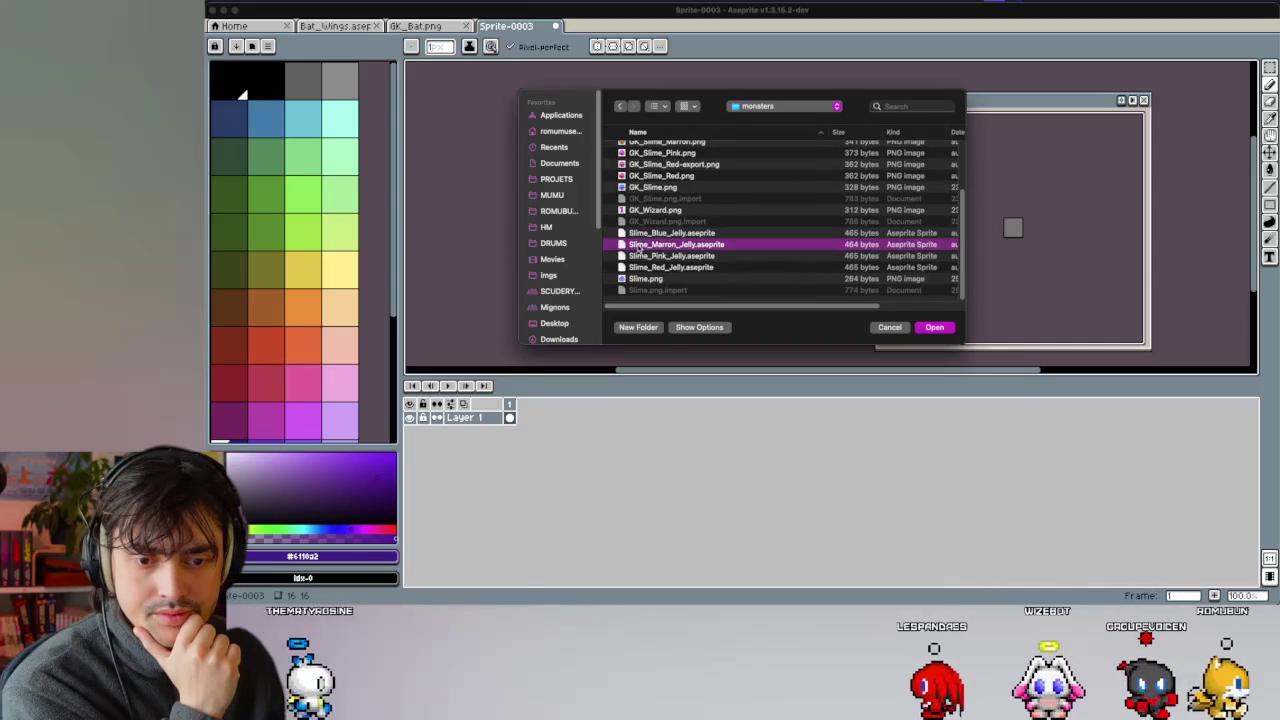
click(643, 268)
click(649, 256)
click(656, 232)
scroll(660, 228, up, 2)
scroll(660, 228, down, 2)
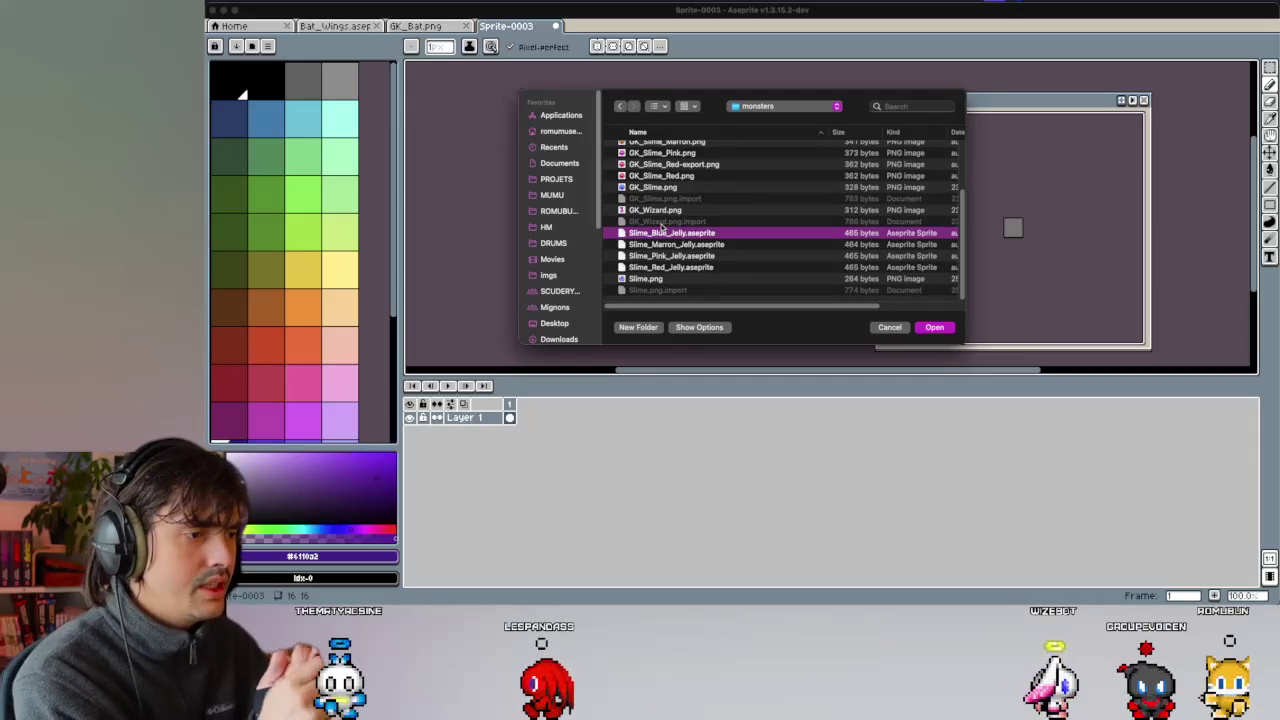
- Show all open windows and switch back to the Aseprite window
key(ctrl+Up)
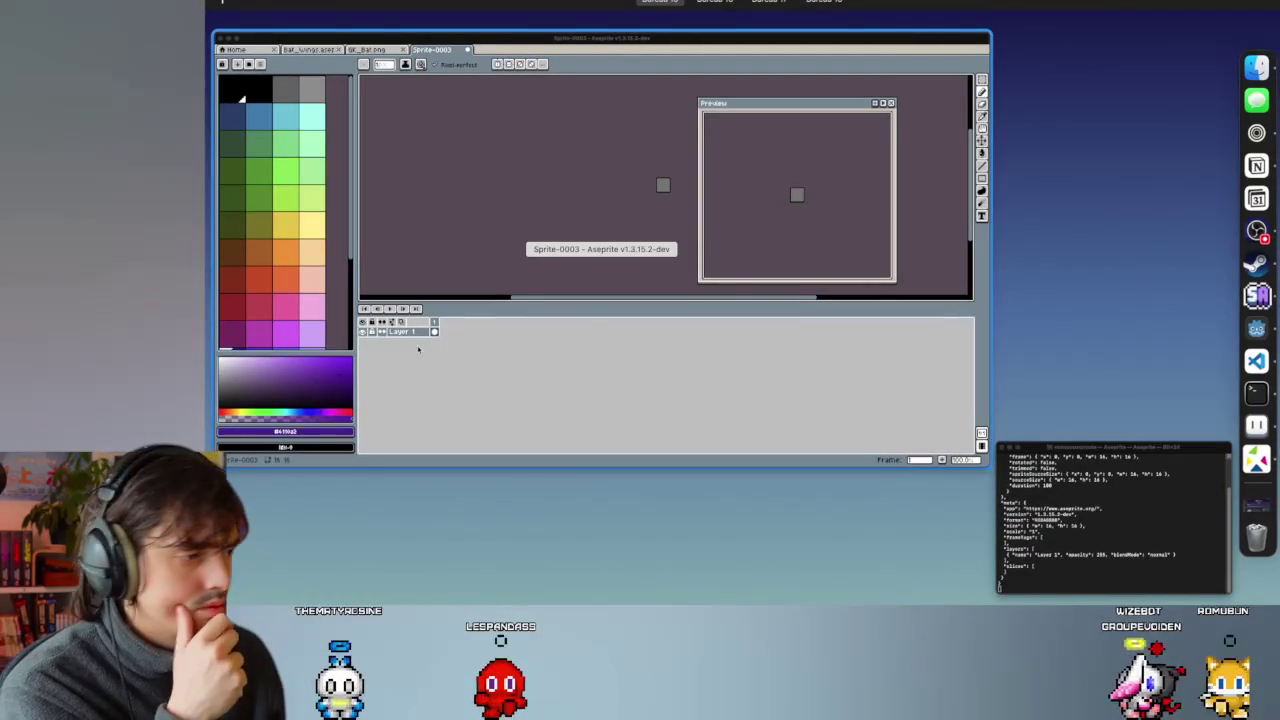
click(735, 288)
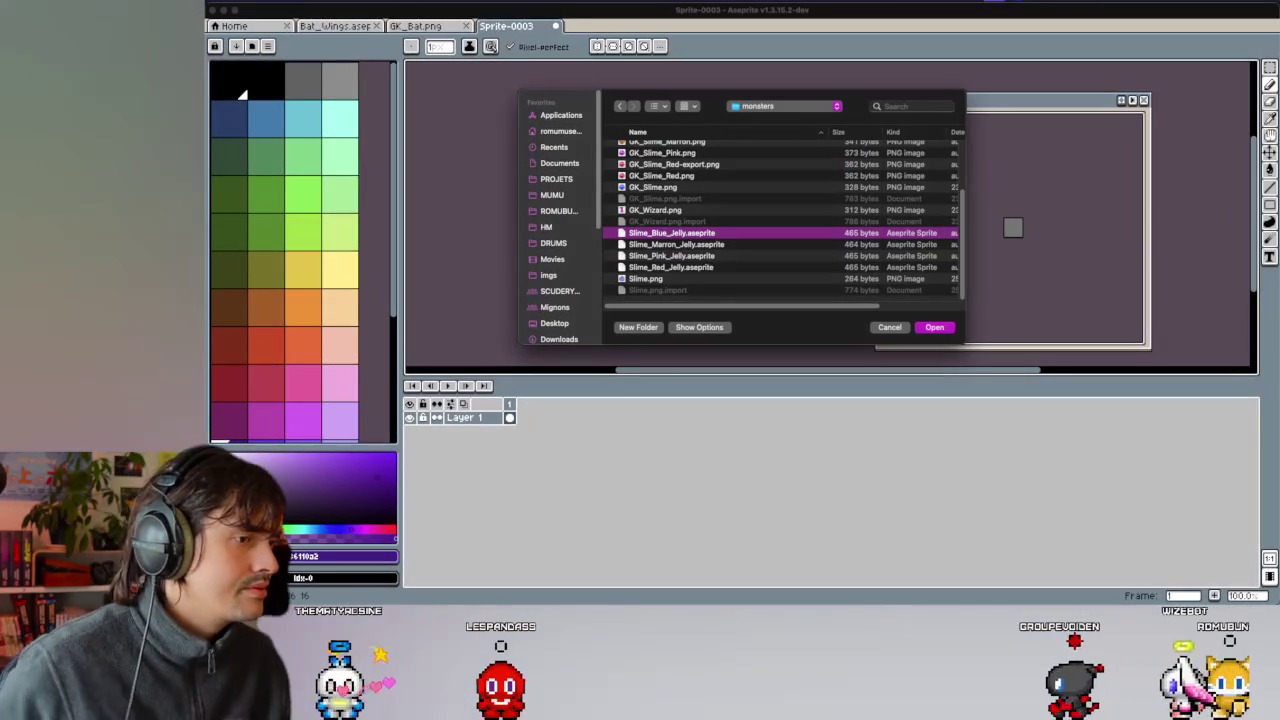
key(super+Tab)
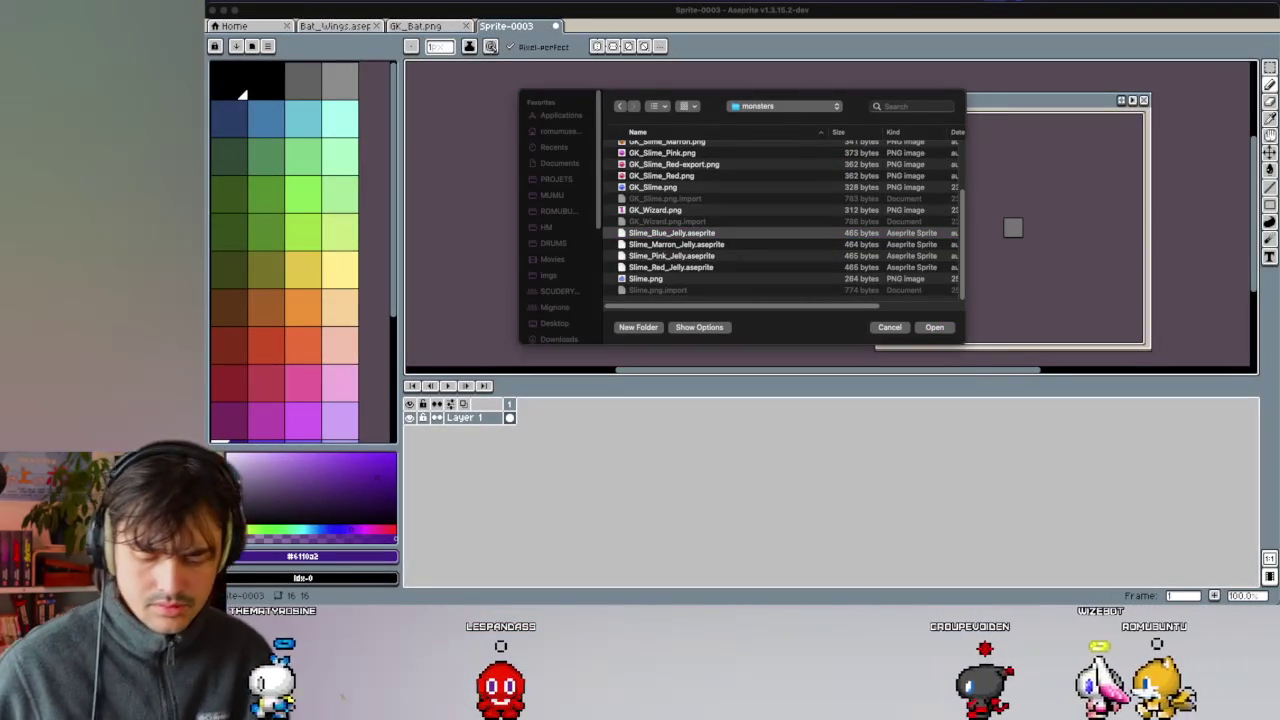
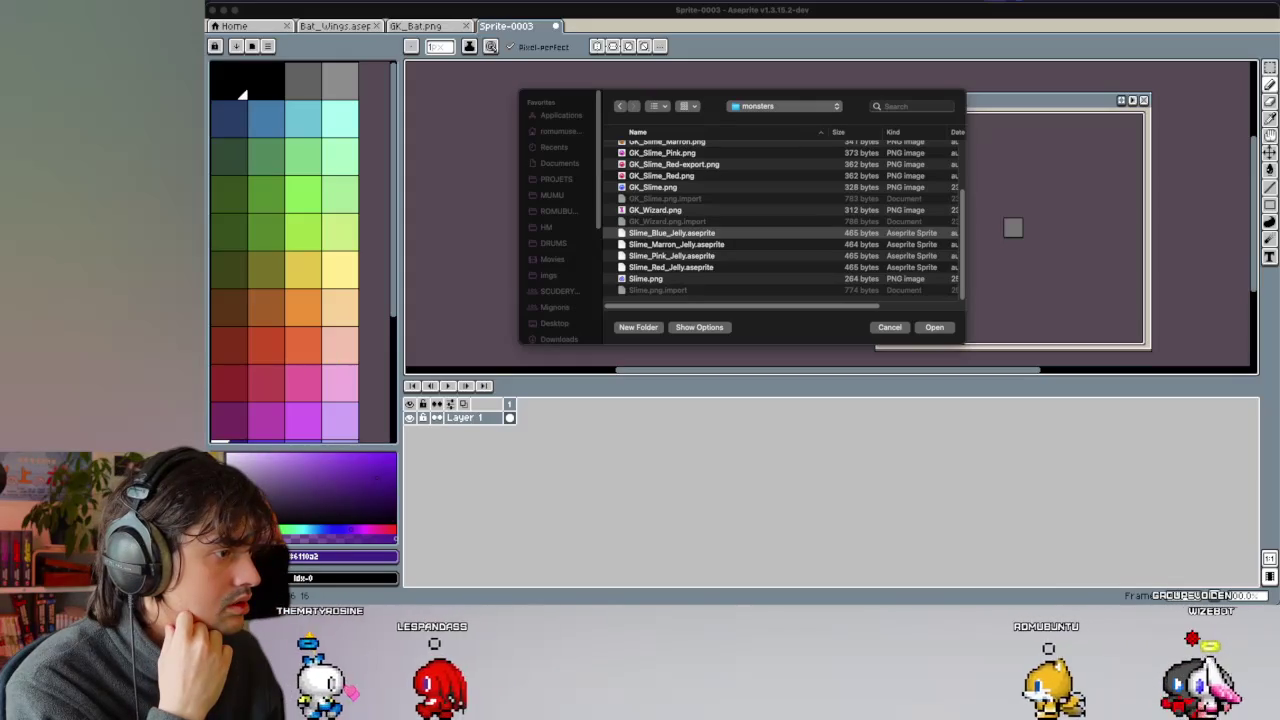
- Dismiss the Open and Save File dialogs without opening or saving anything
scroll(720, 260, up, 5)
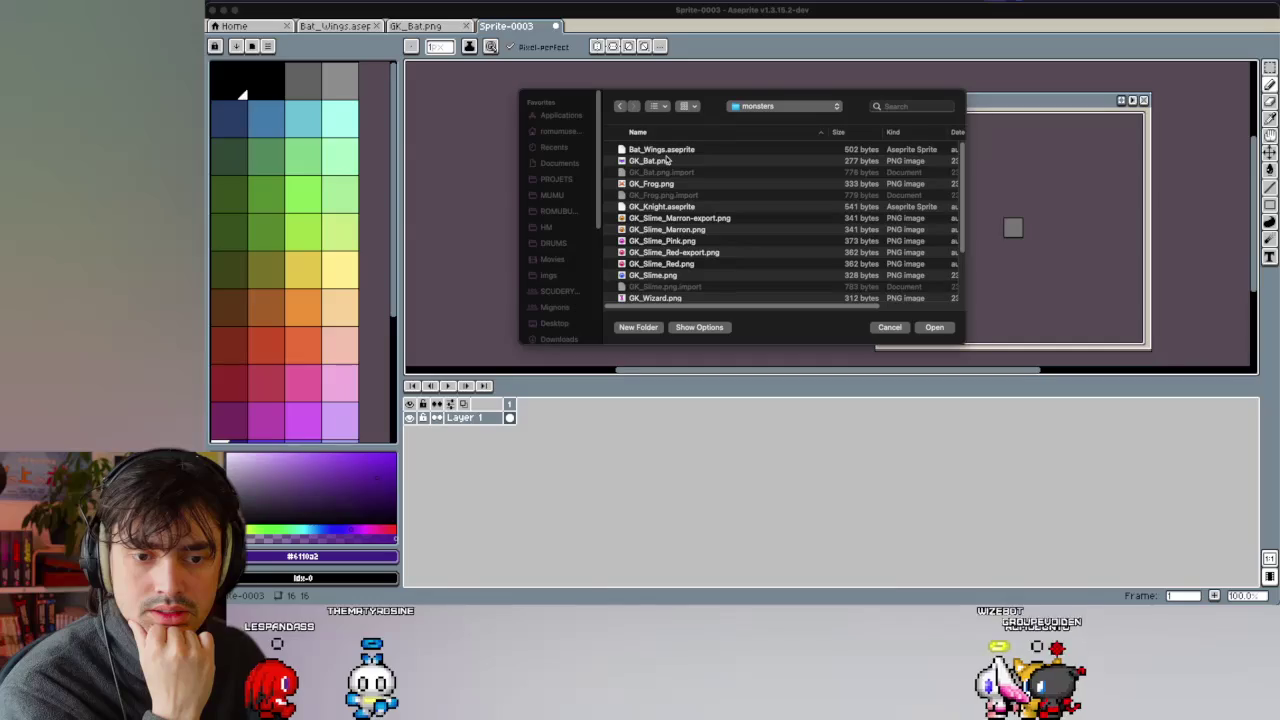
click(889, 327)
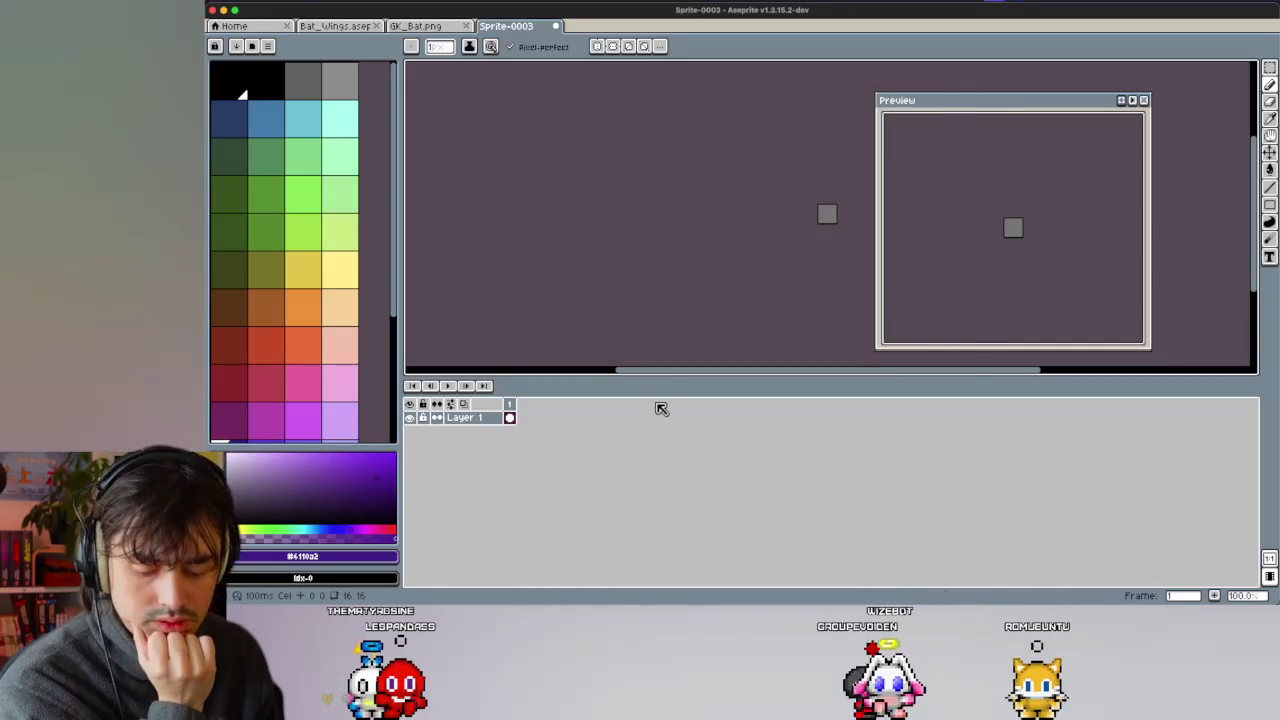
key(ctrl+s)
scroll(760, 246, down, 2)
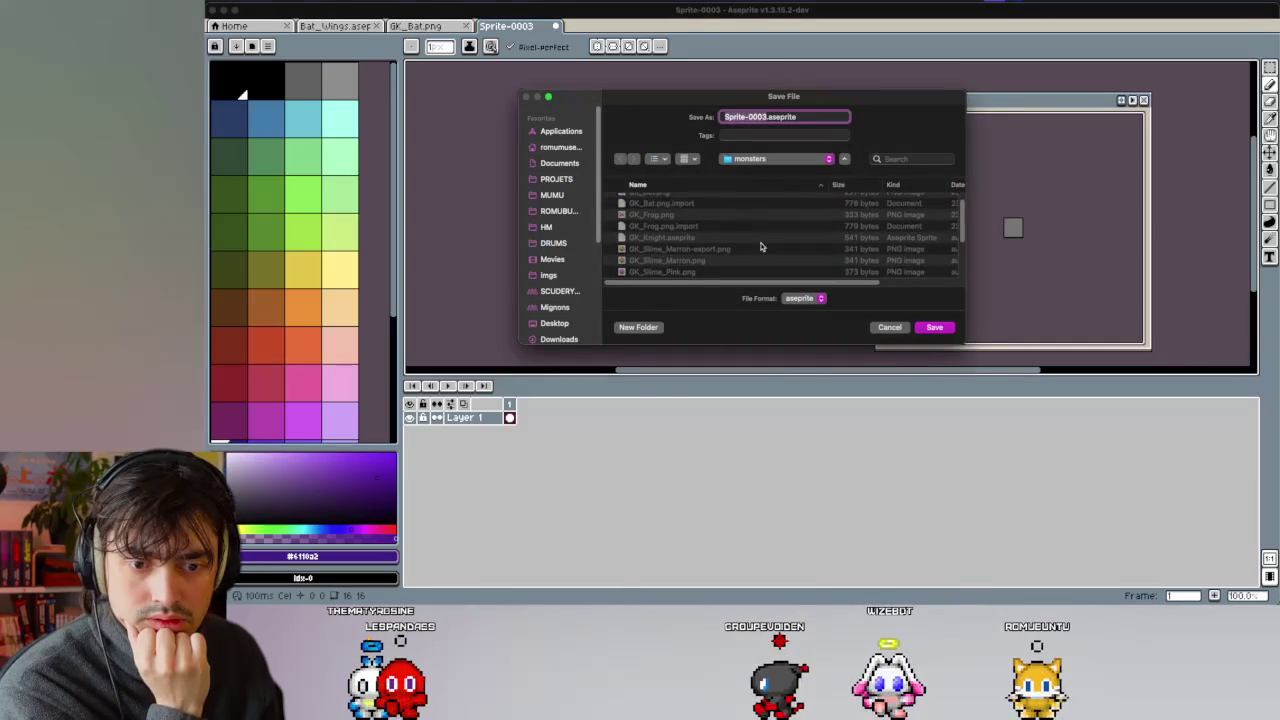
scroll(760, 246, down, 2)
scroll(760, 246, down, 1)
click(875, 327)
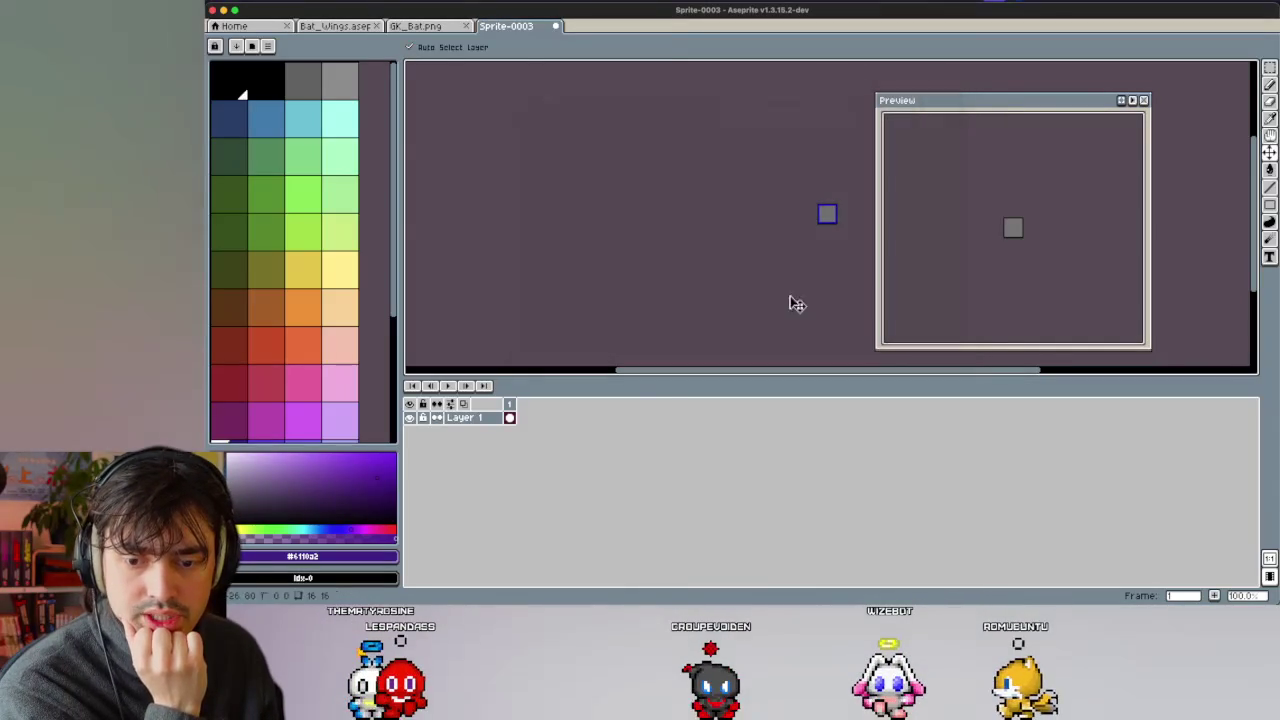
- Open GK_Knight.aseprite from the monsters folder
click(290, 3)
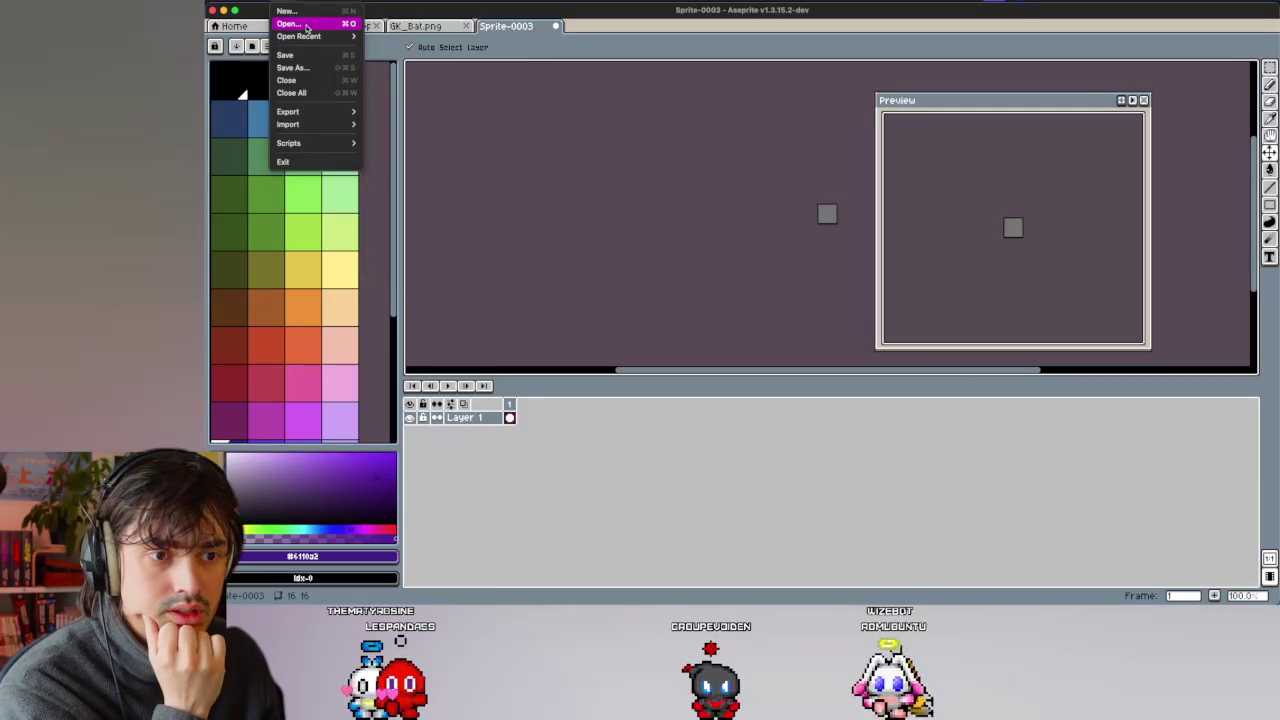
click(306, 24)
scroll(660, 200, down, 2)
scroll(660, 200, down, 2)
click(662, 197)
click(934, 327)
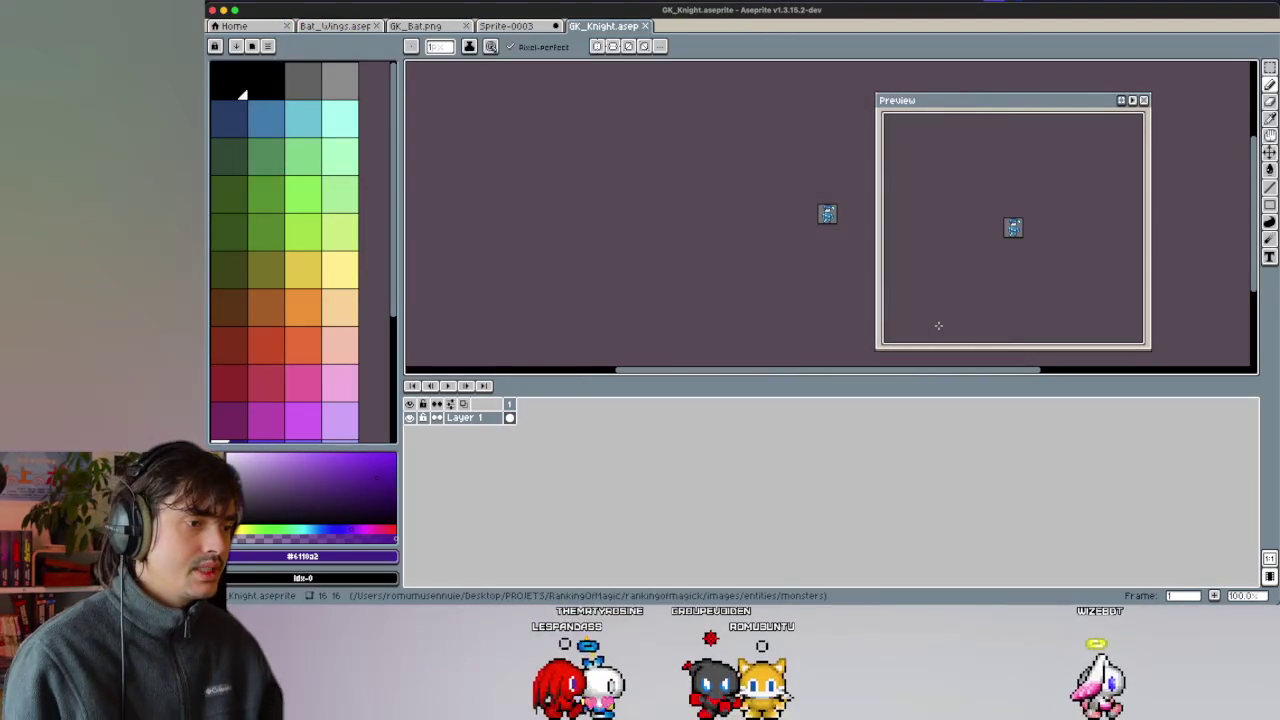
- Zoom in to inspect the 16×16 blue knight sprite
key(v)
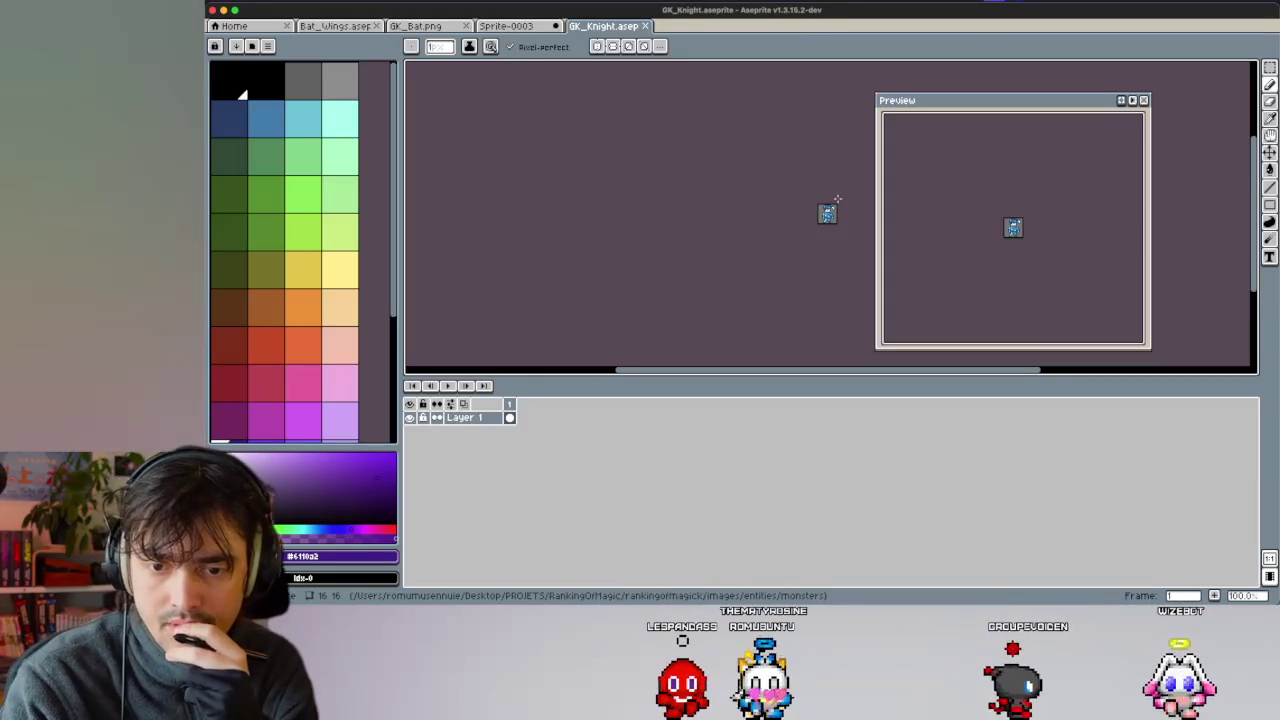
scroll(838, 204, up, 1)
scroll(830, 200, up, 1)
scroll(810, 195, up, 1)
scroll(783, 195, up, 3)
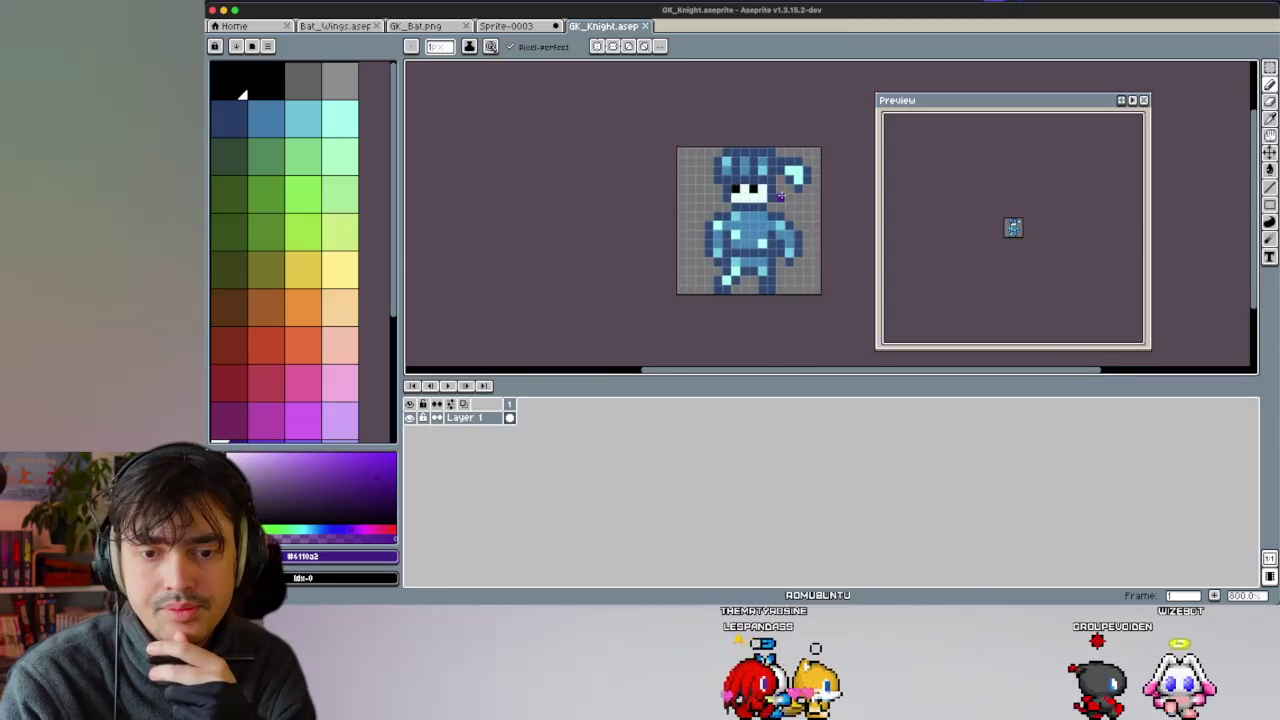
click(505, 27)
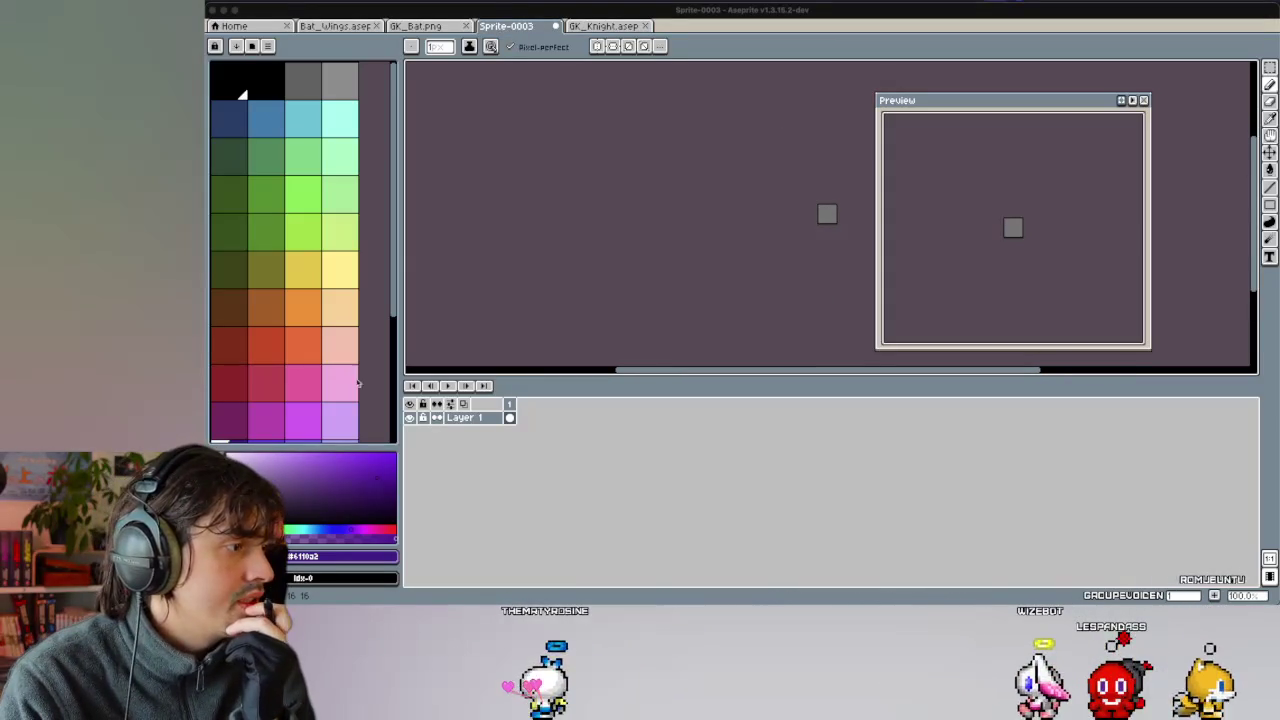
- Pick the dark blue swatch (idx-4) and draw a short vertical stroke near the left edge
click(811, 196)
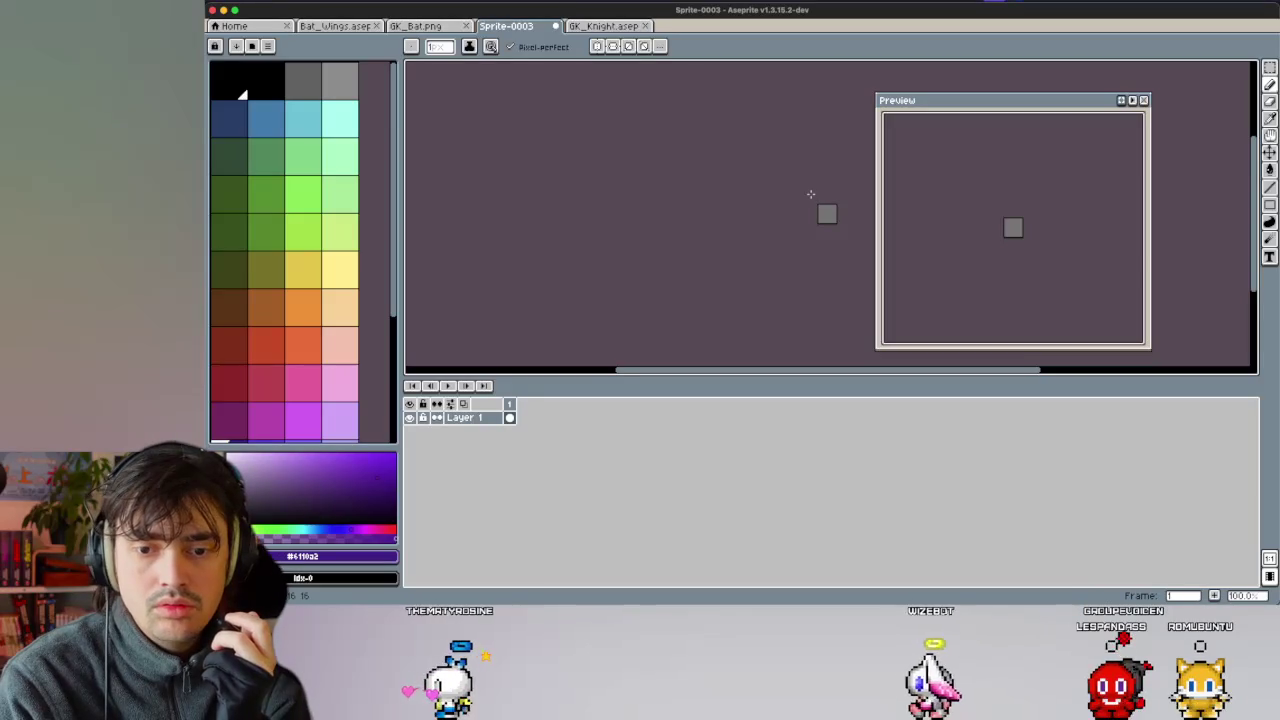
scroll(811, 196, up, 1)
scroll(808, 194, up, 3)
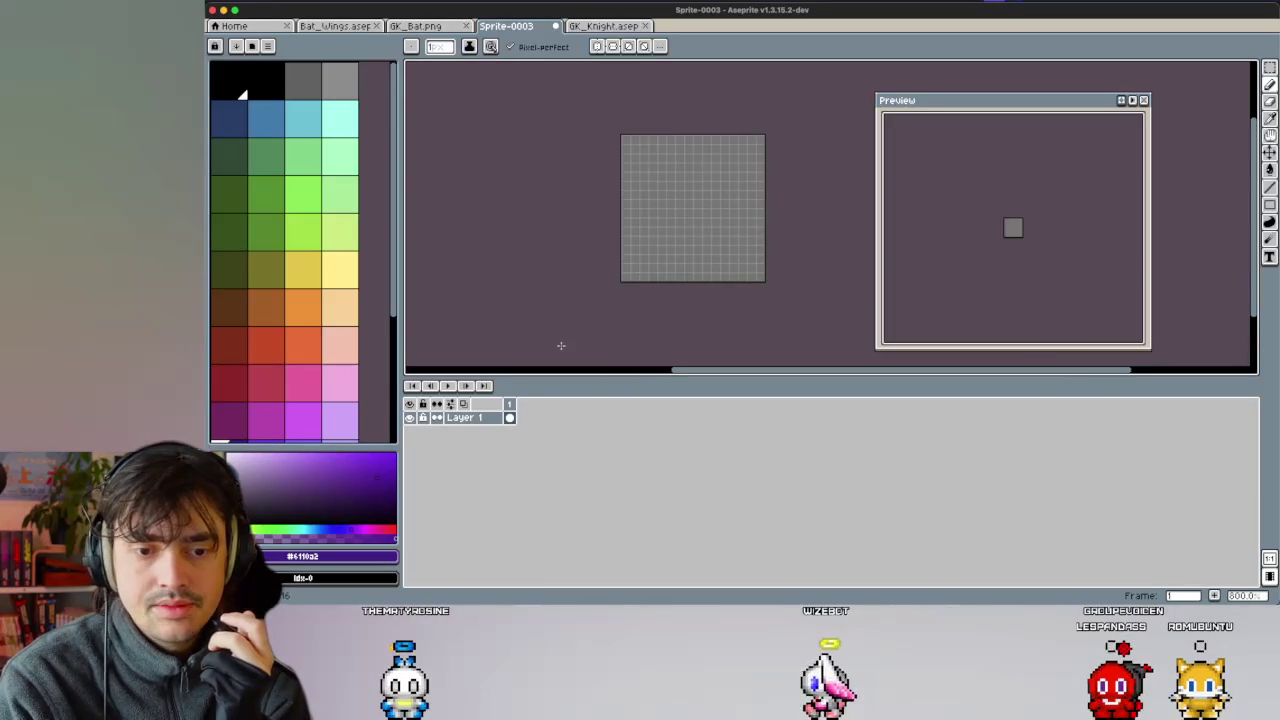
scroll(339, 335, down, 3)
scroll(308, 240, up, 3)
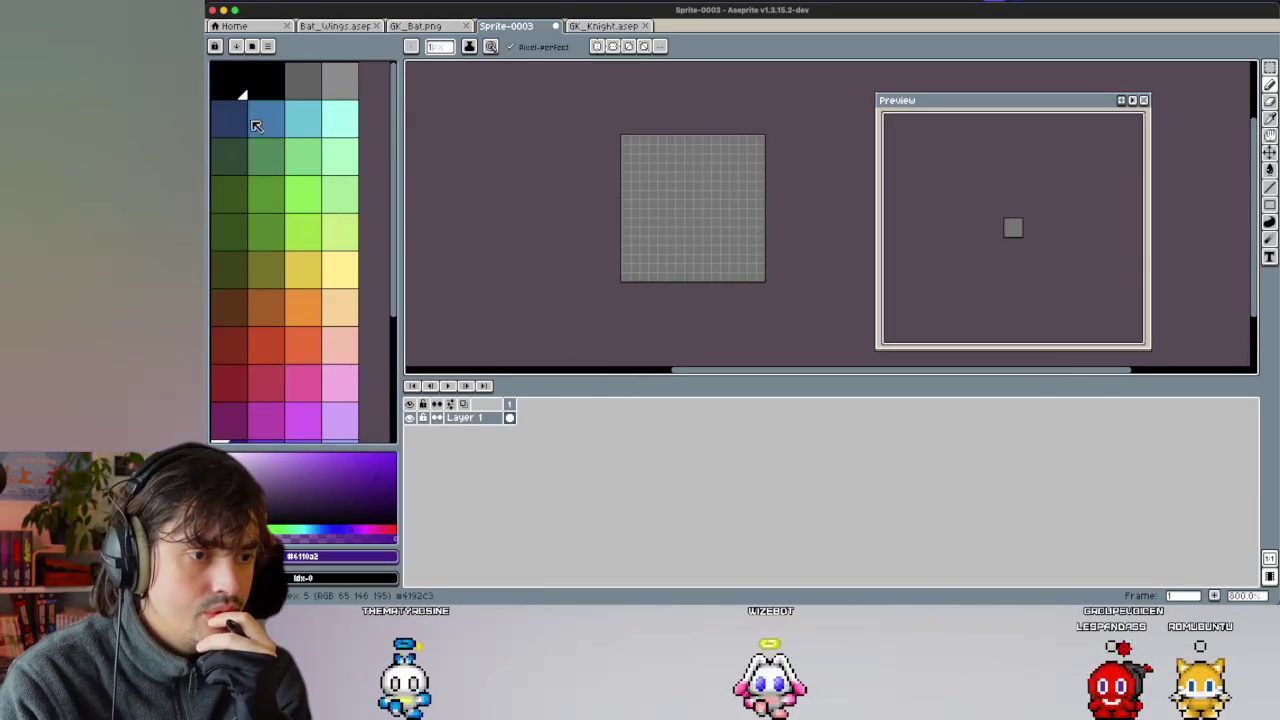
click(242, 133)
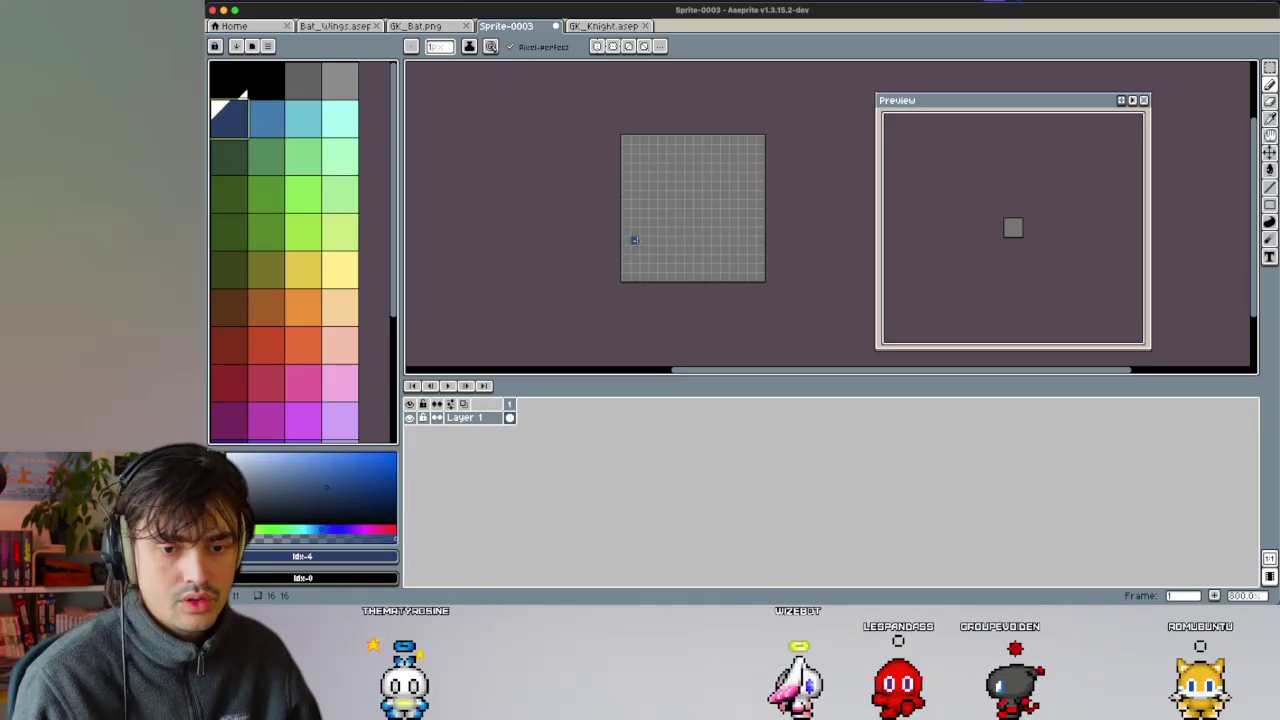
drag(634, 238, 634, 221)
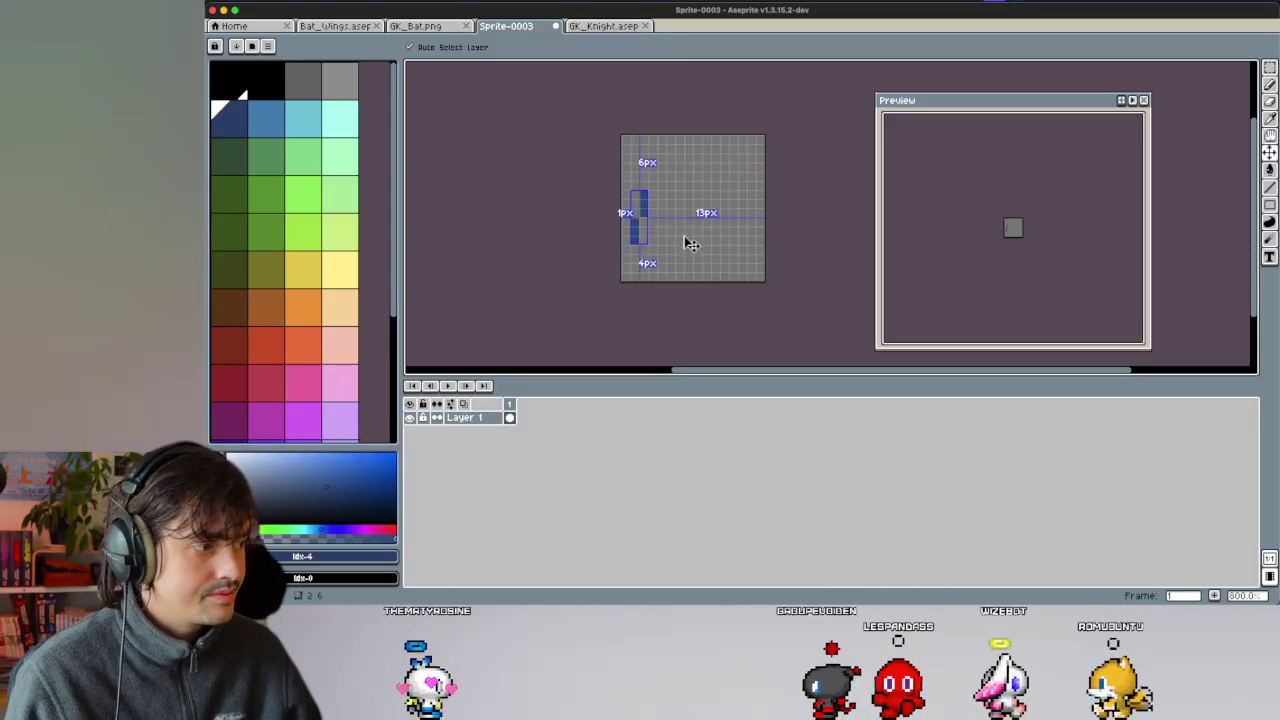
- Draw the dark blue bottom curve and right side of the blob outline, undoing stray strokes
key(ctrl+z)
key(ctrl+z)
drag(631, 249, 737, 260)
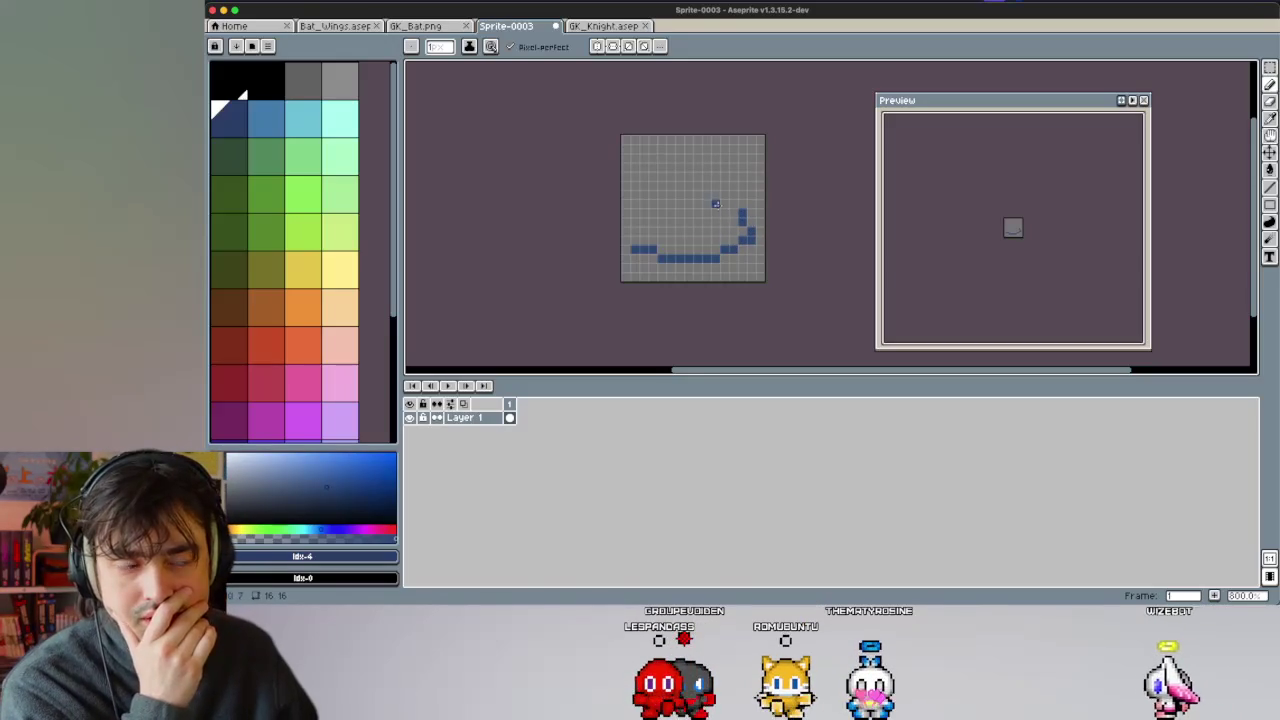
mouse_move(743, 203)
mouse_down()
mouse_move(688, 189)
mouse_move(637, 216)
mouse_up()
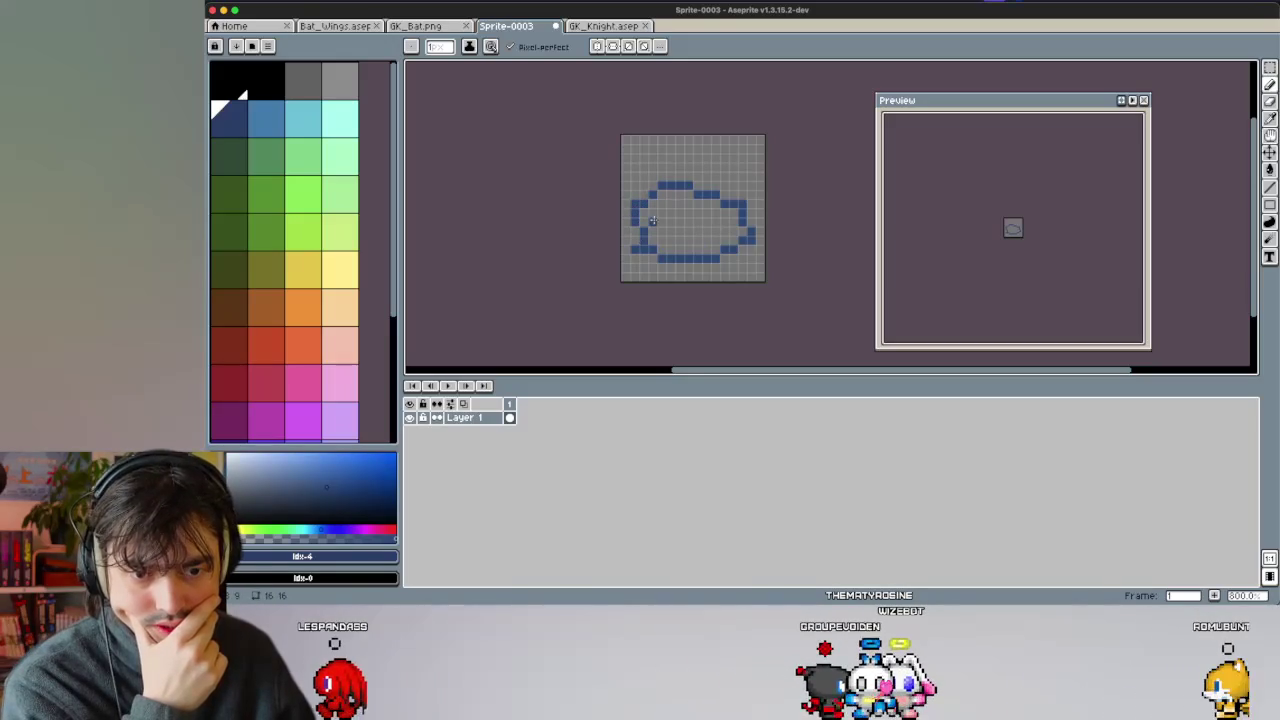
key(ctrl+z)
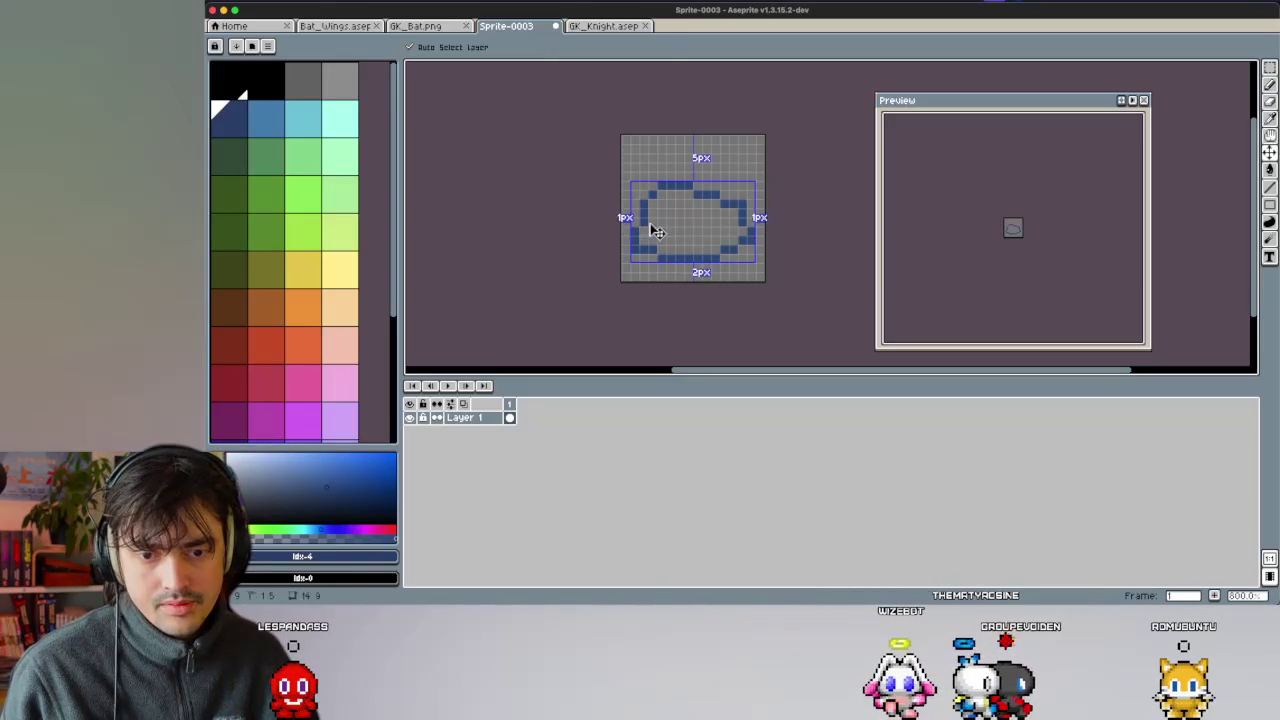
- Undo a stroke and load a different palette preset
key(ctrl+z)
key(ctrl+z)
key(ctrl+z)
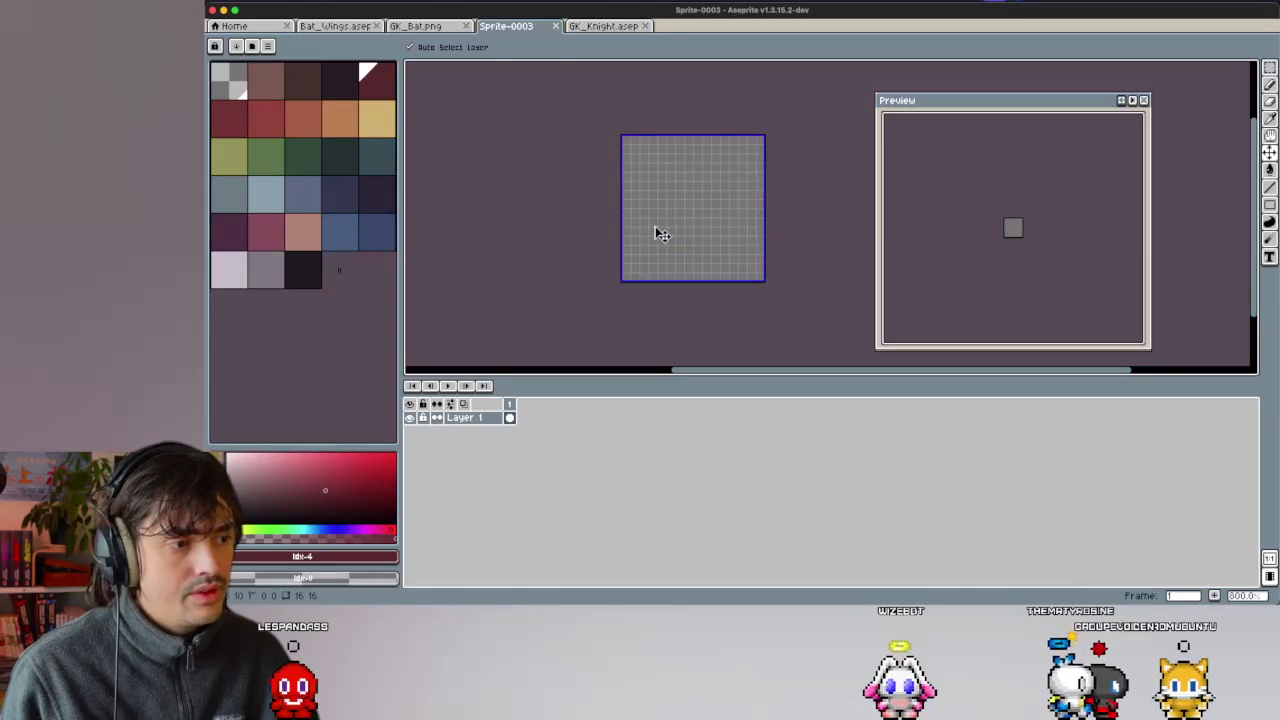
click(252, 46)
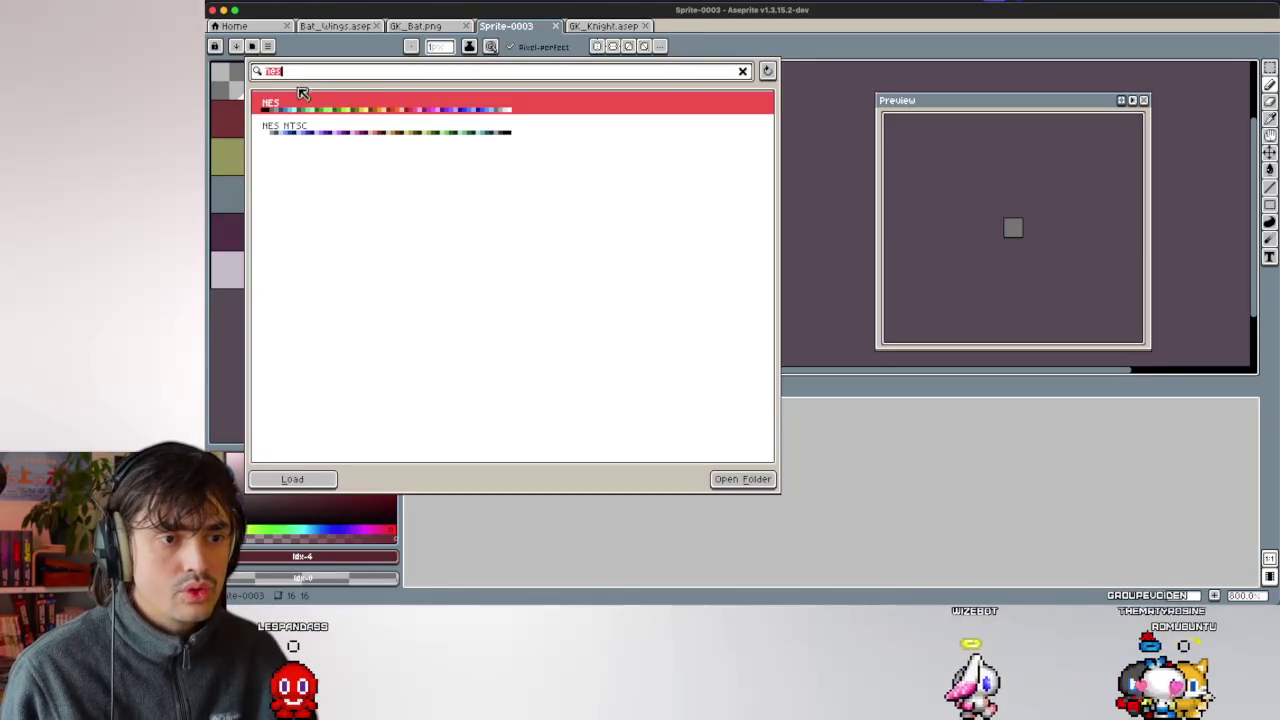
click(743, 132)
click(807, 146)
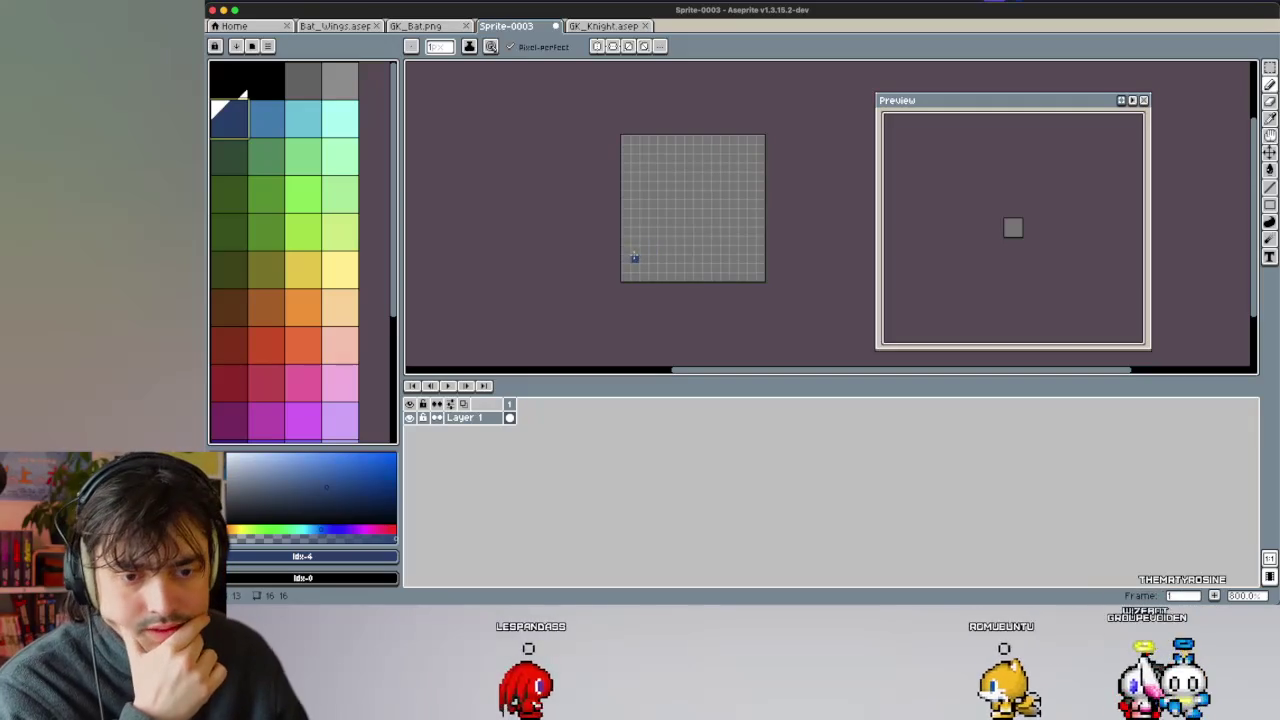
- Redraw the navy arc up the left, across the top and down the right side
drag(634, 252, 632, 236)
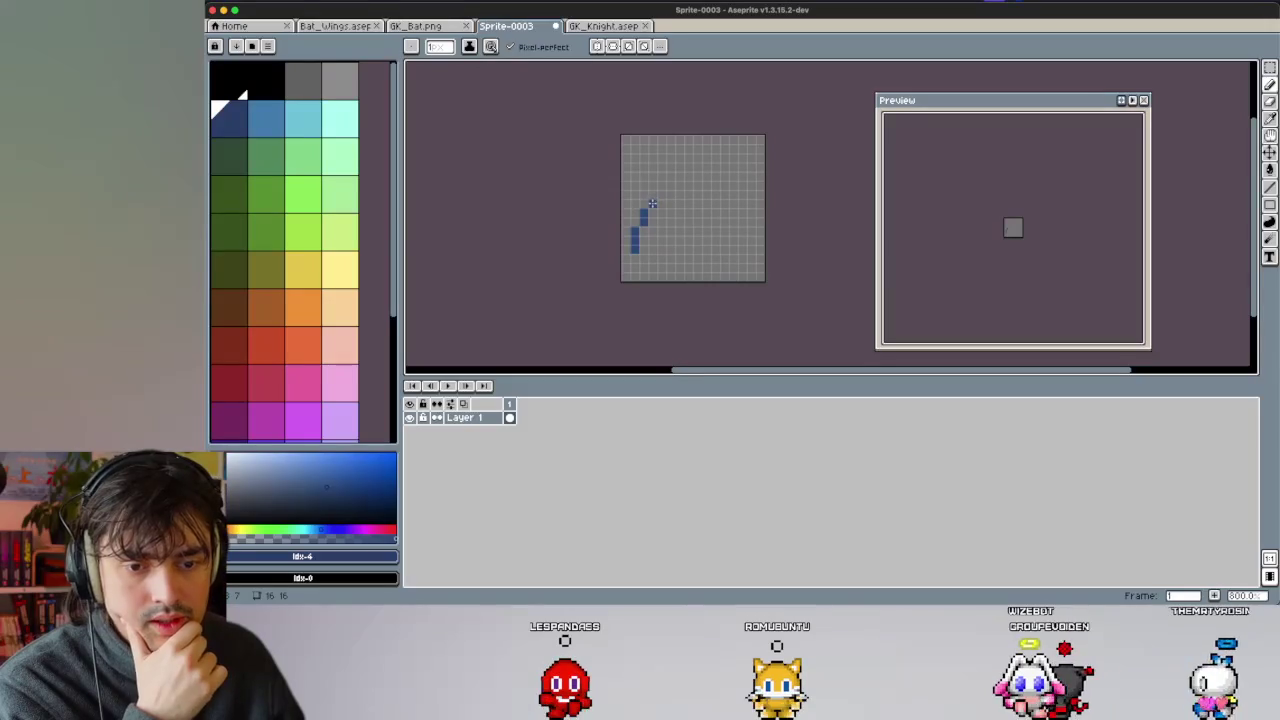
drag(660, 195, 706, 185)
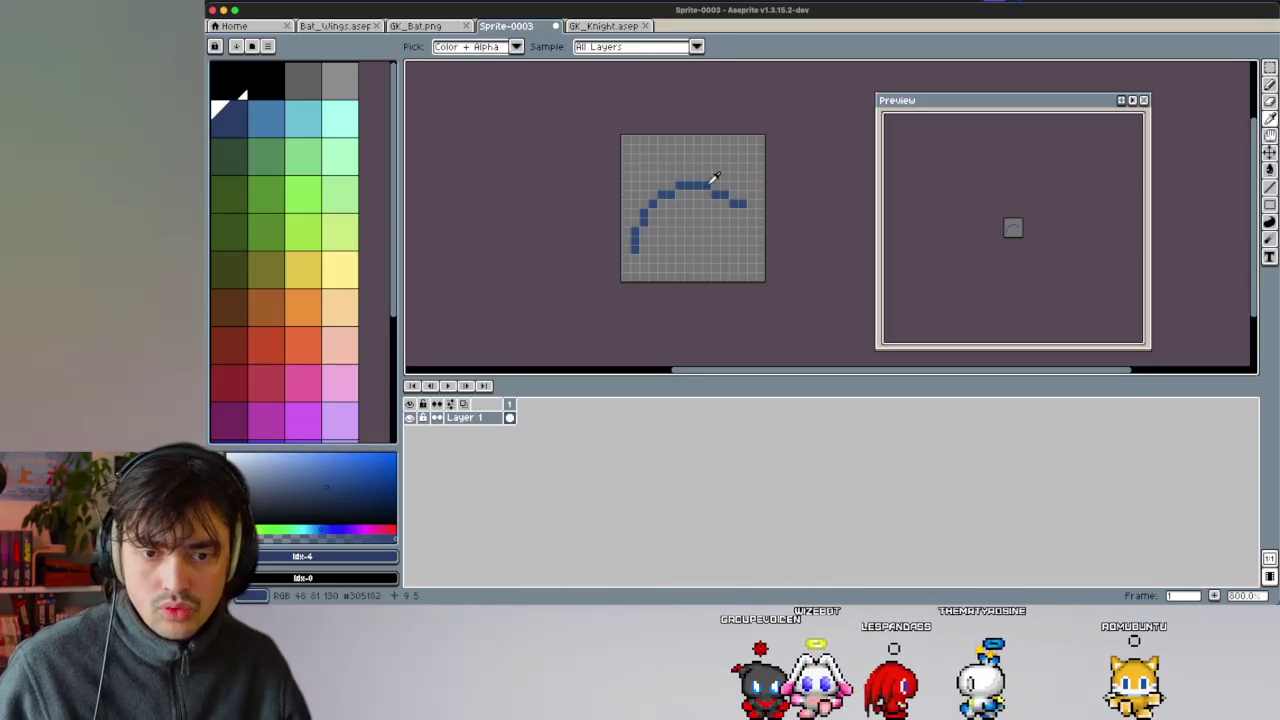
alt+click(714, 174)
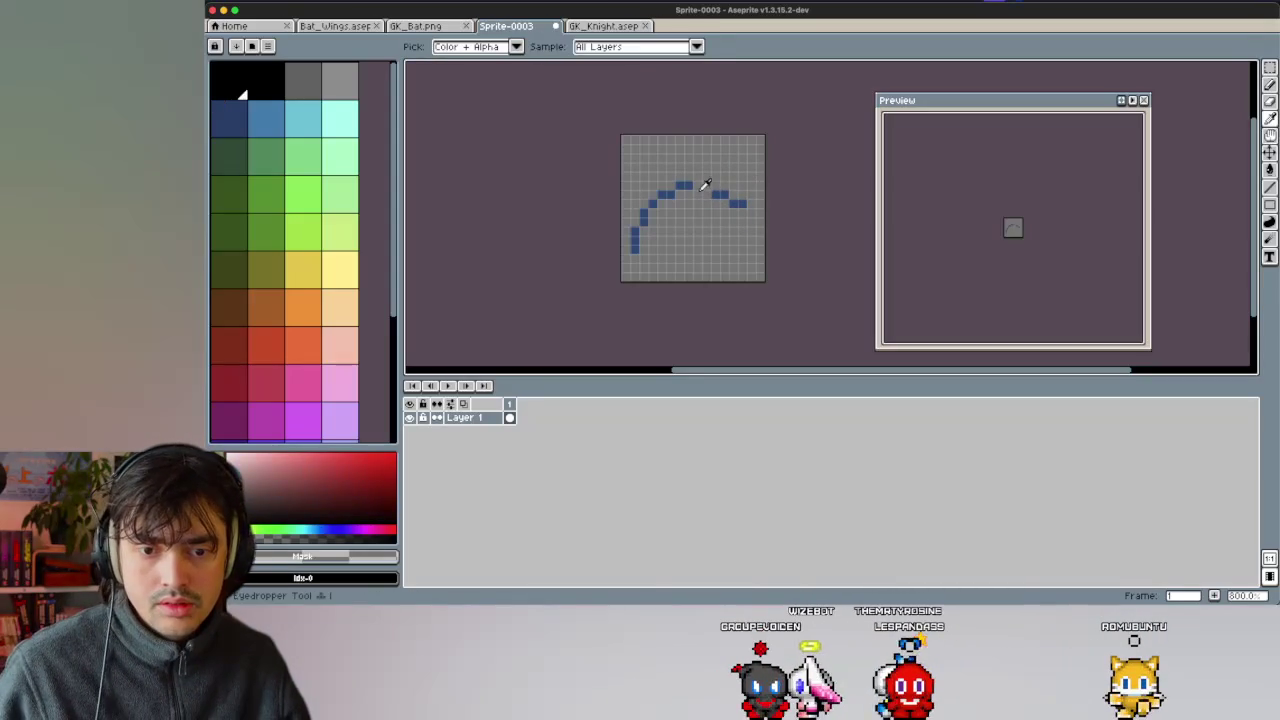
alt+click(714, 188)
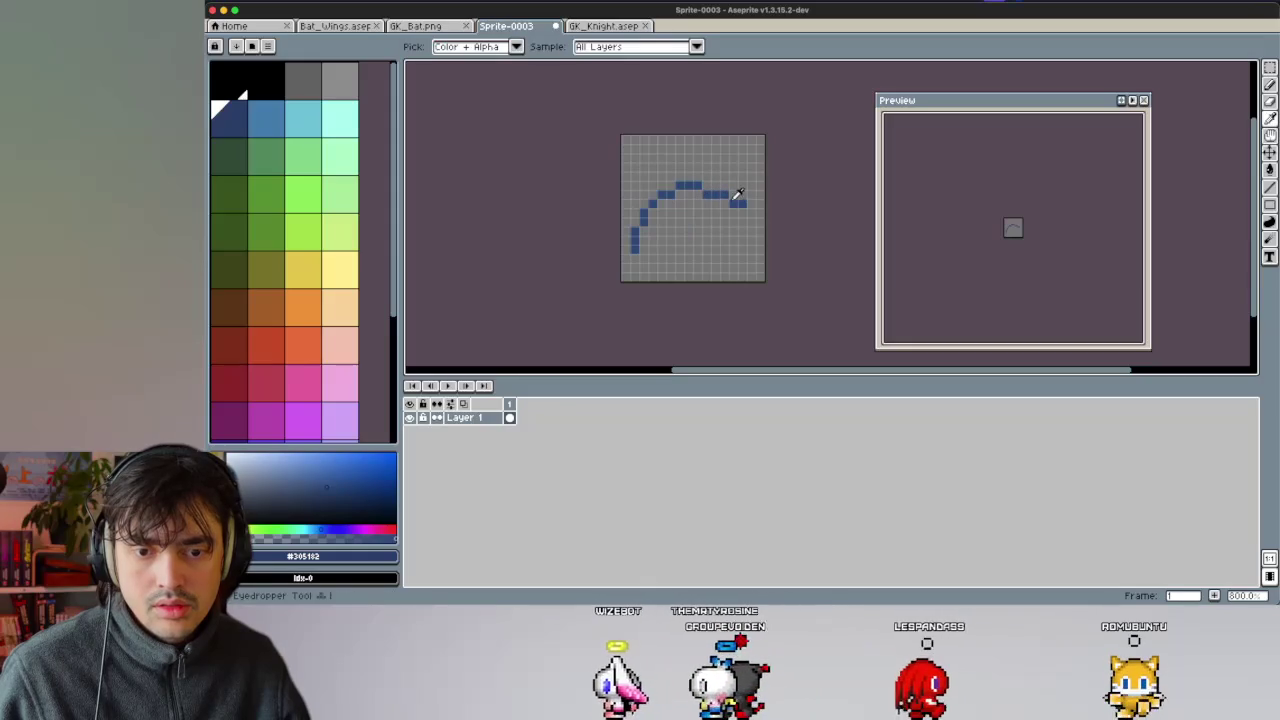
click(725, 203)
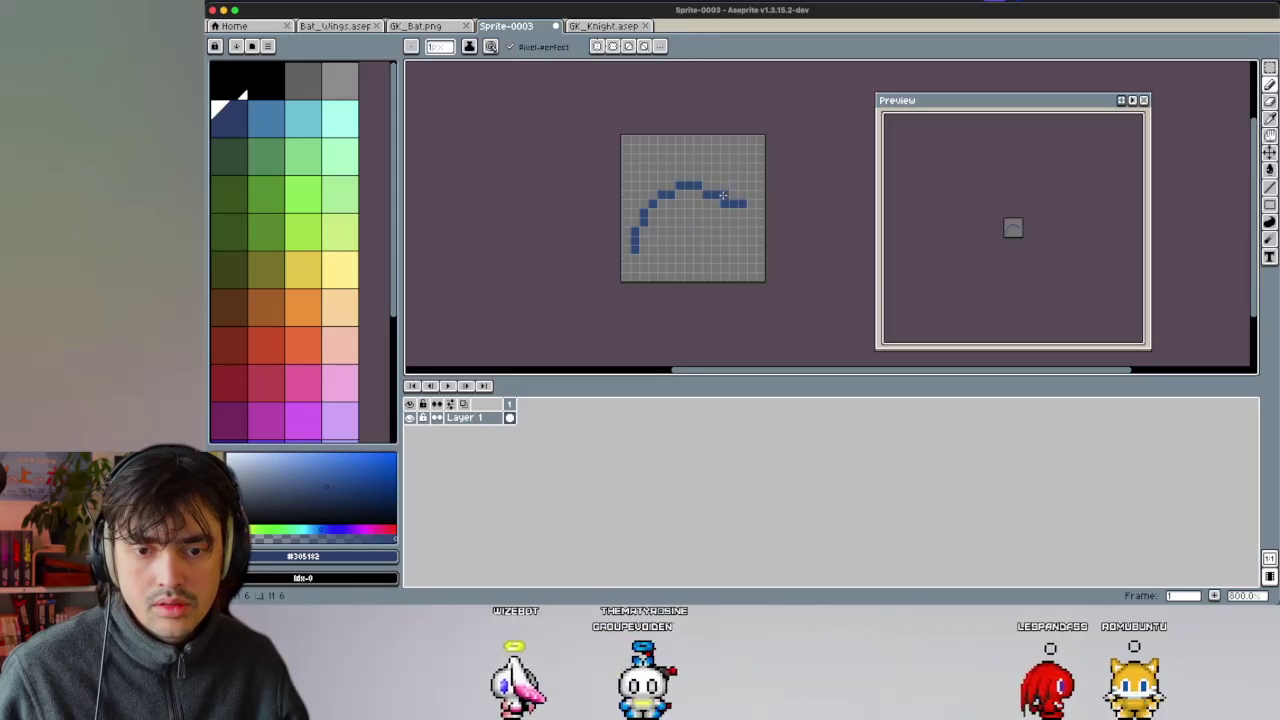
key(alt)
alt+click(734, 181)
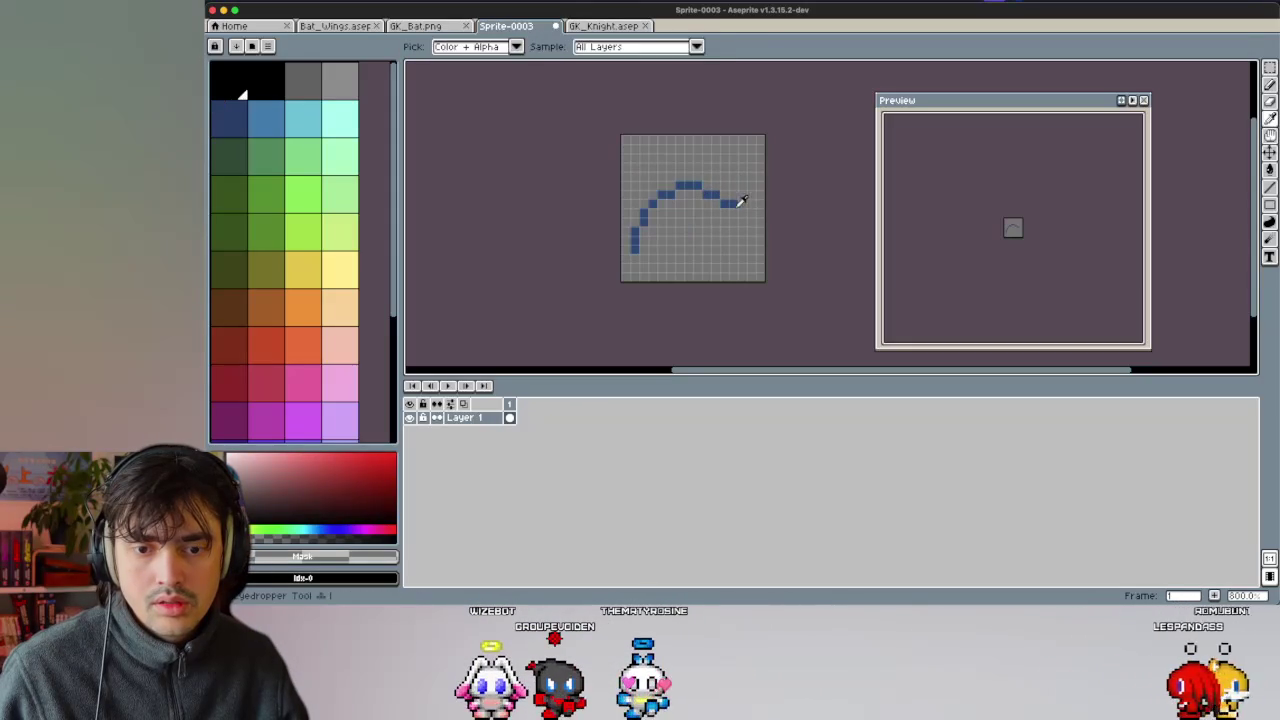
alt+click(738, 203)
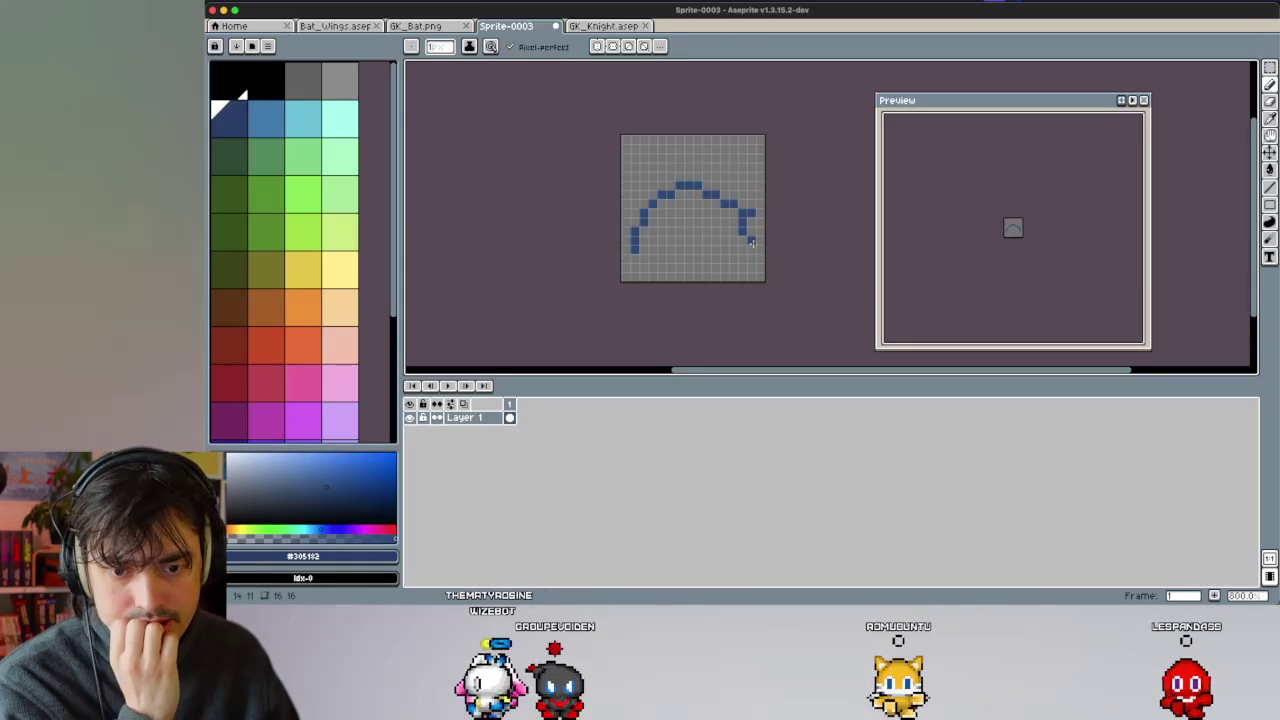
drag(751, 247, 706, 259)
- Undo all the navy arc strokes until the canvas is blank
key(ctrl+z)
key(v)
key(ctrl+z)
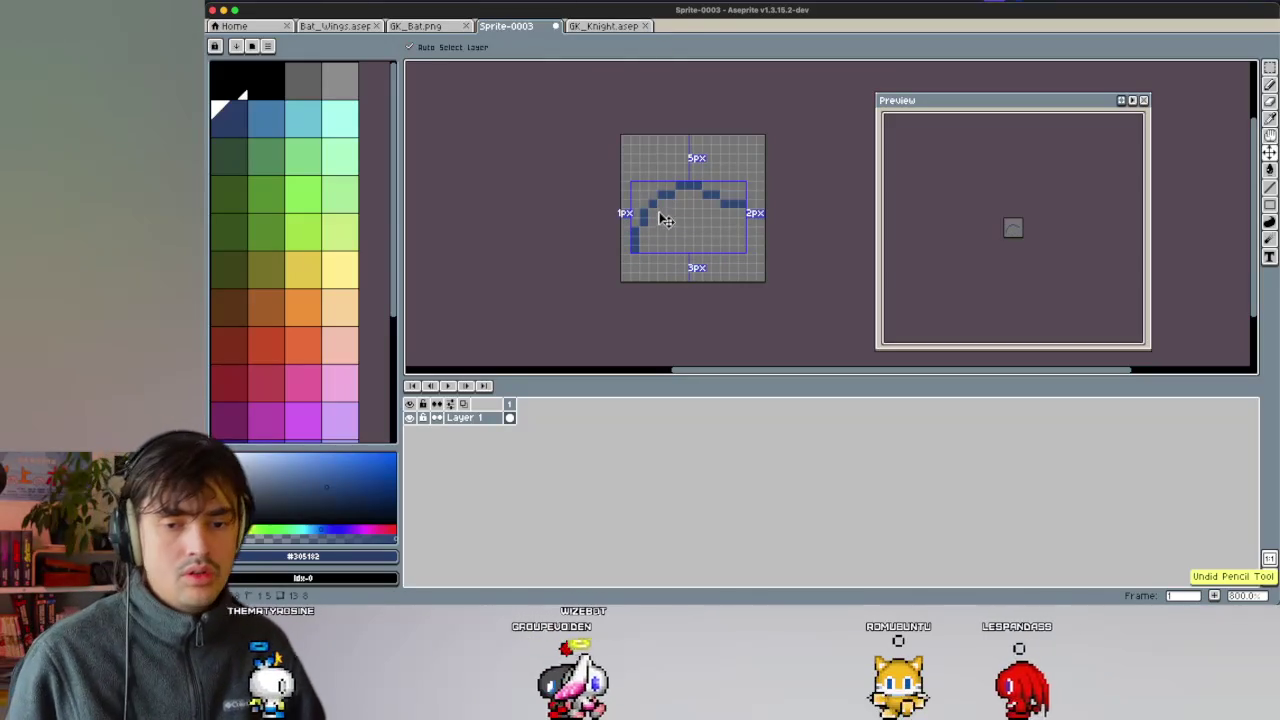
key(ctrl+z)
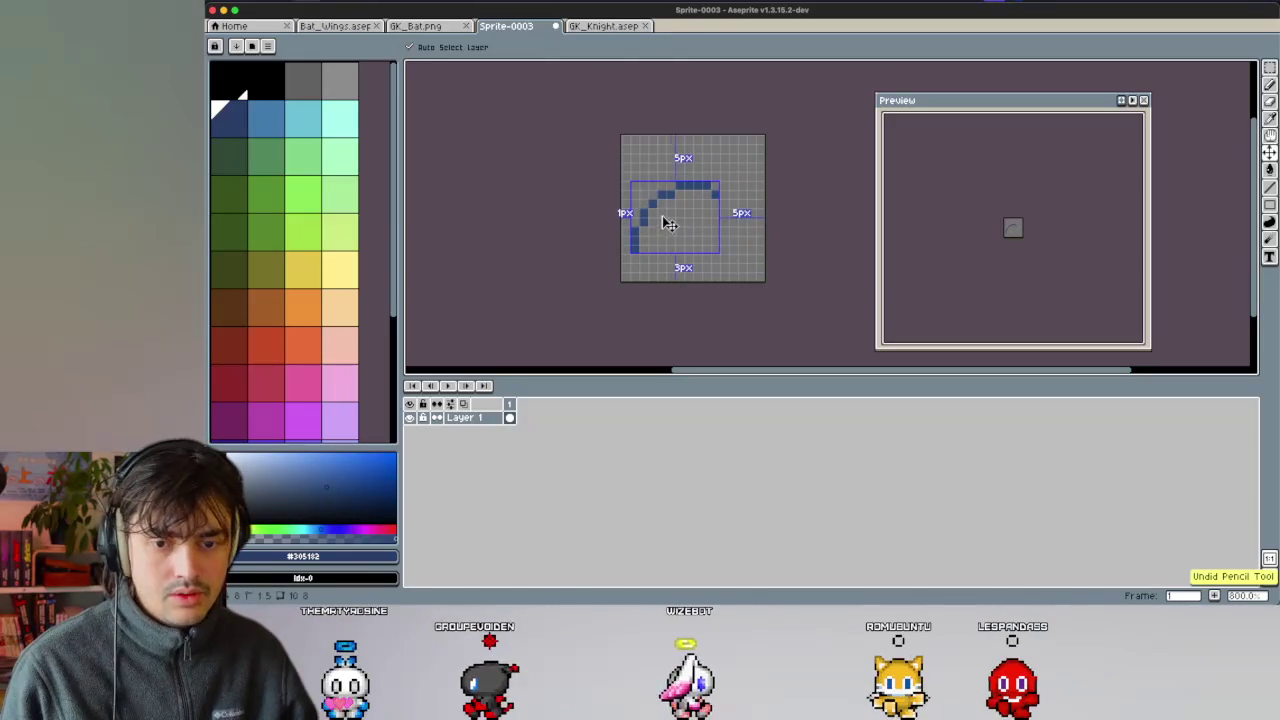
key(ctrl+z)
key(ctrl+z)
key(ctrl+z)
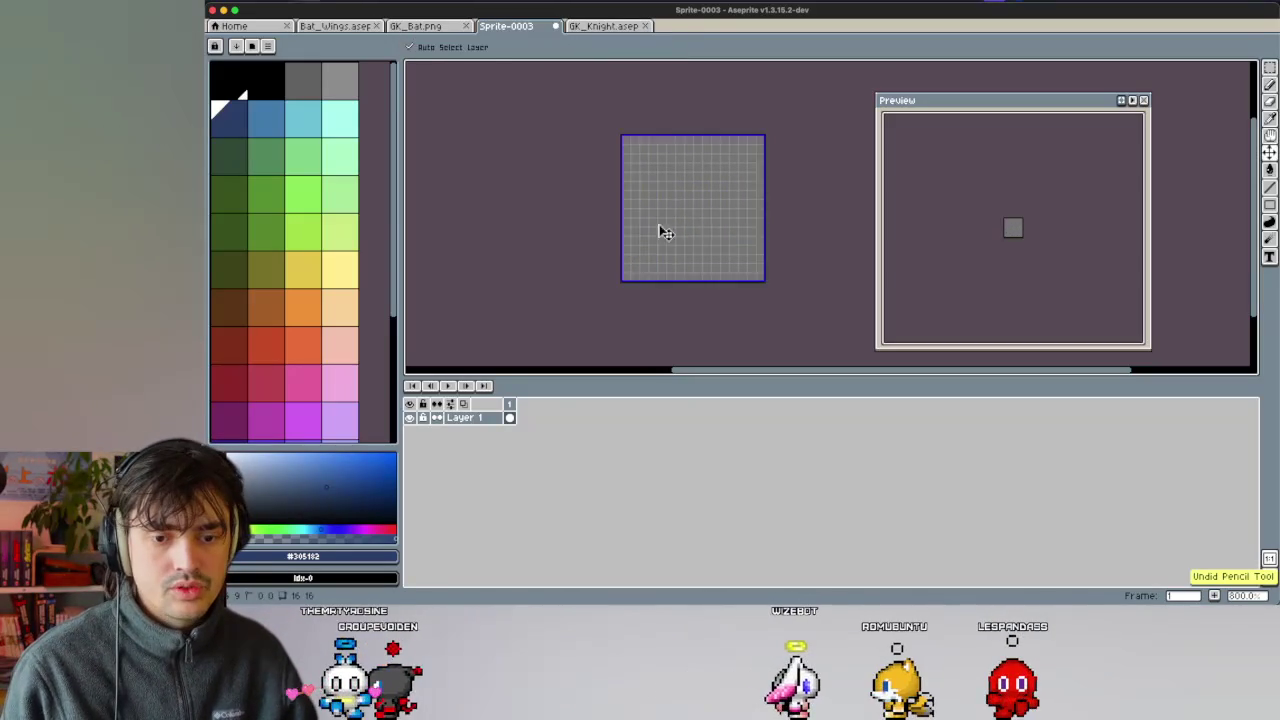
key(ctrl+z)
- Draw a dark blue outline stroke and shift it two pixels left
key(b)
mouse_move(643, 234)
mouse_down()
mouse_move(672, 200)
mouse_move(731, 205)
mouse_up()
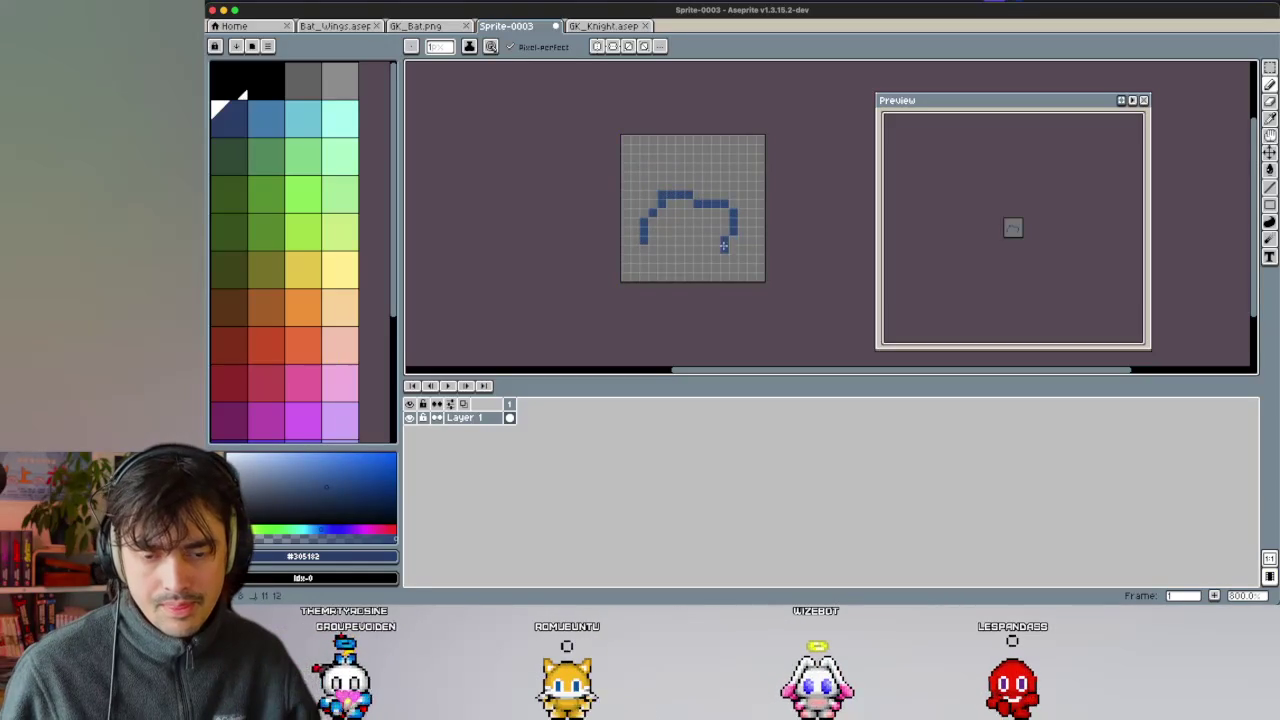
key(m)
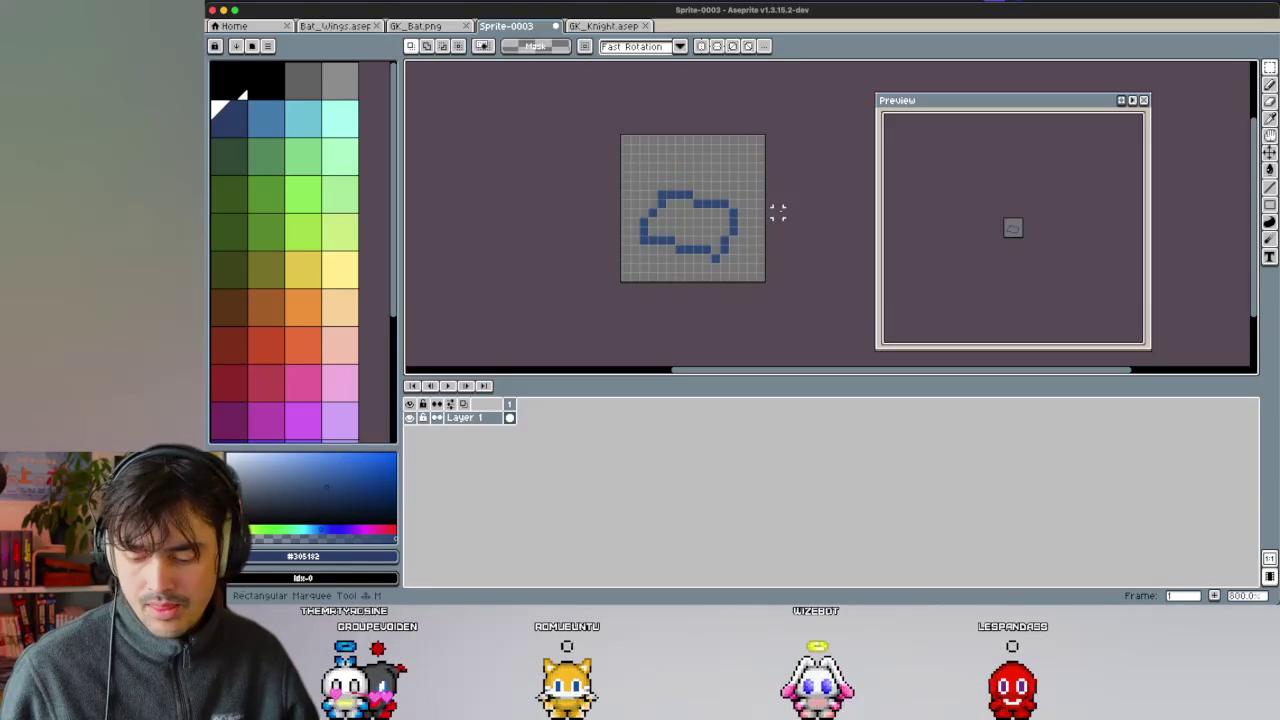
drag(760, 193, 620, 272)
drag(676, 235, 658, 235)
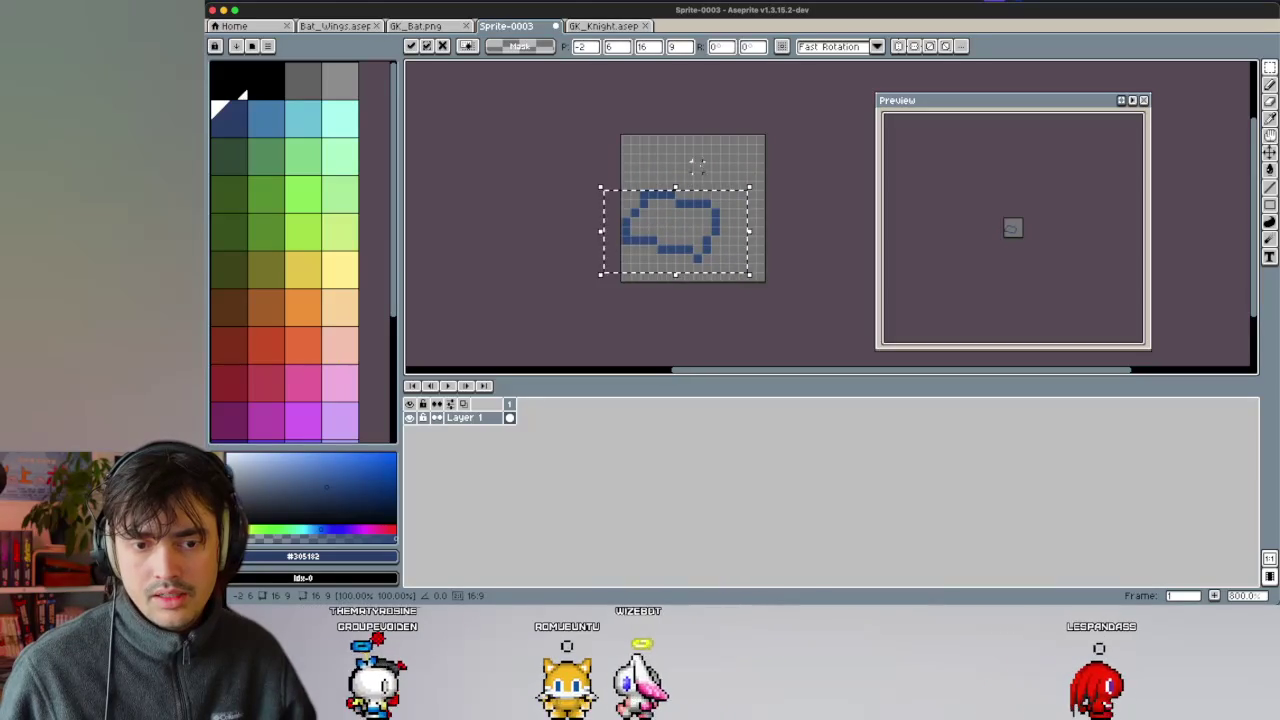
key(ctrl+d)
- Extend the outline toward the bottom right and paint a short light cyan stroke inside
key(b)
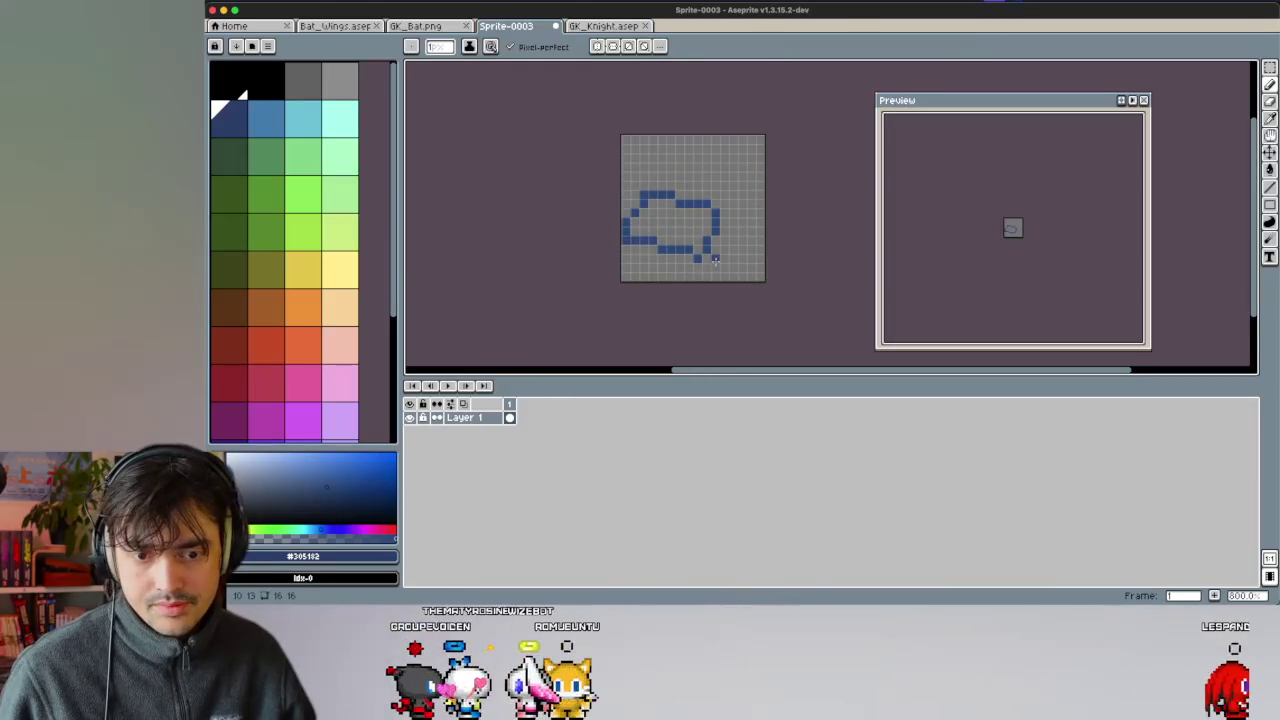
mouse_move(715, 257)
mouse_down()
mouse_move(750, 231)
mouse_move(743, 195)
mouse_up()
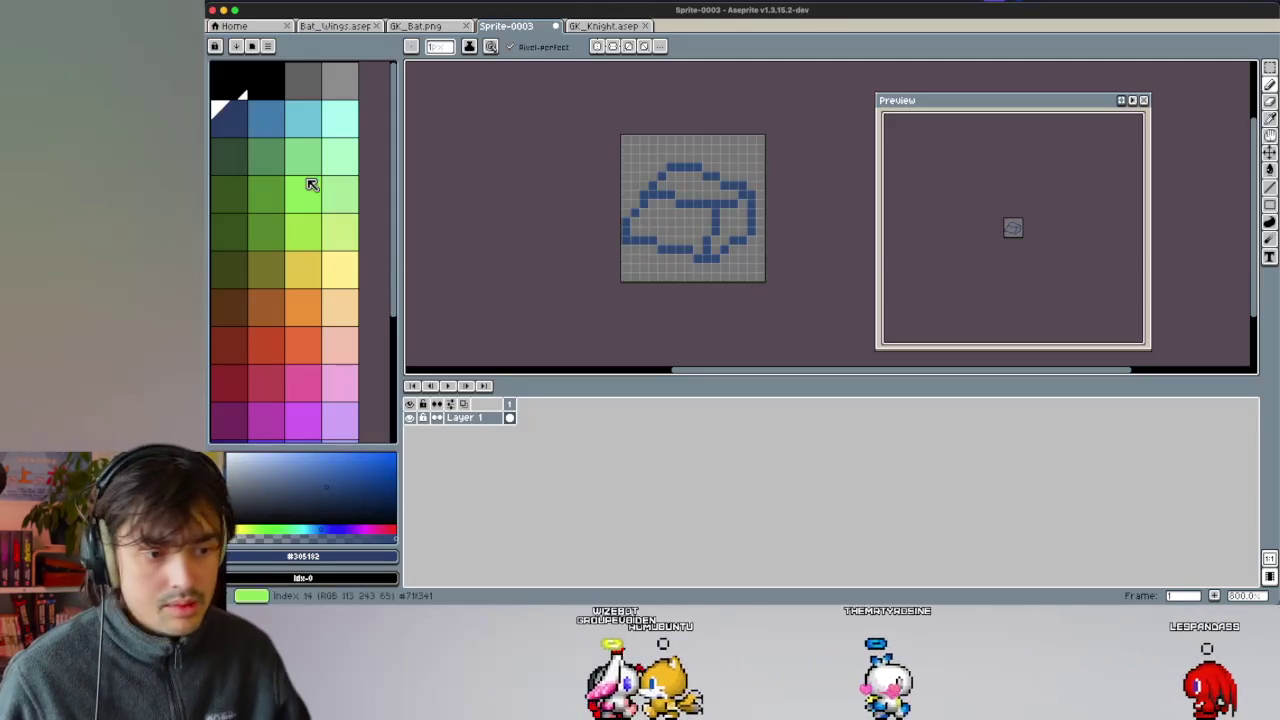
click(338, 120)
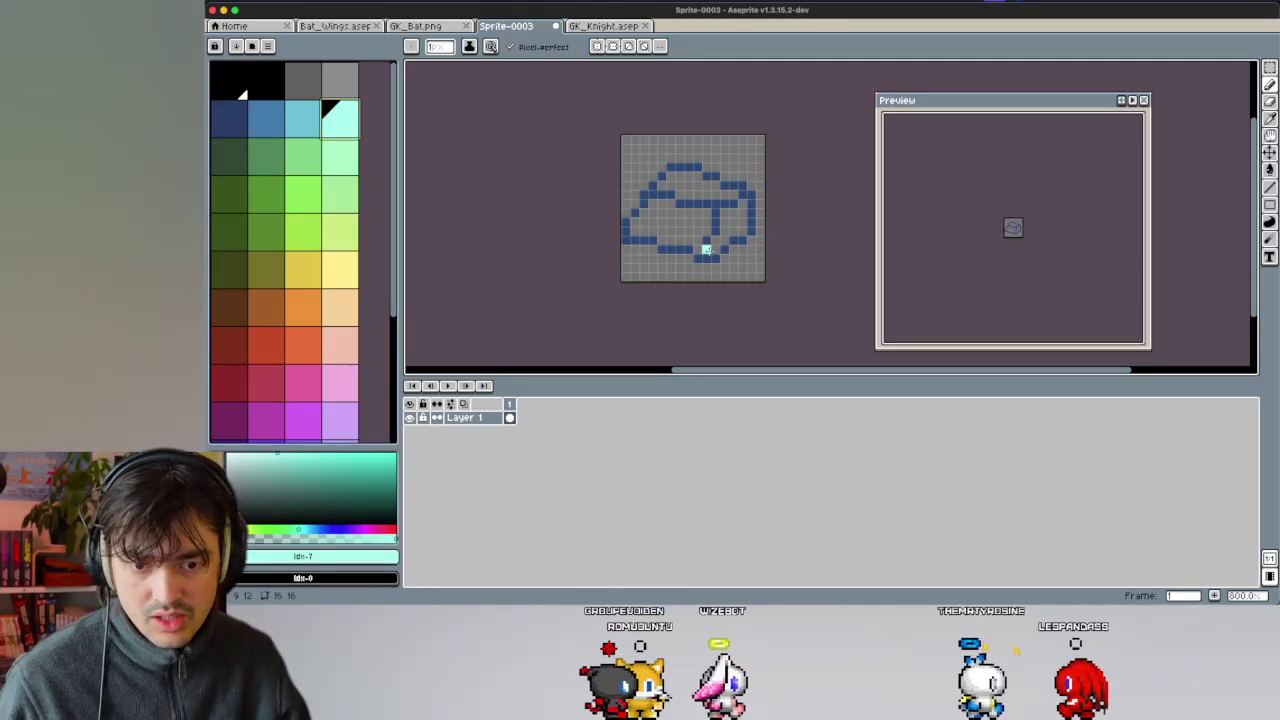
drag(707, 255, 707, 235)
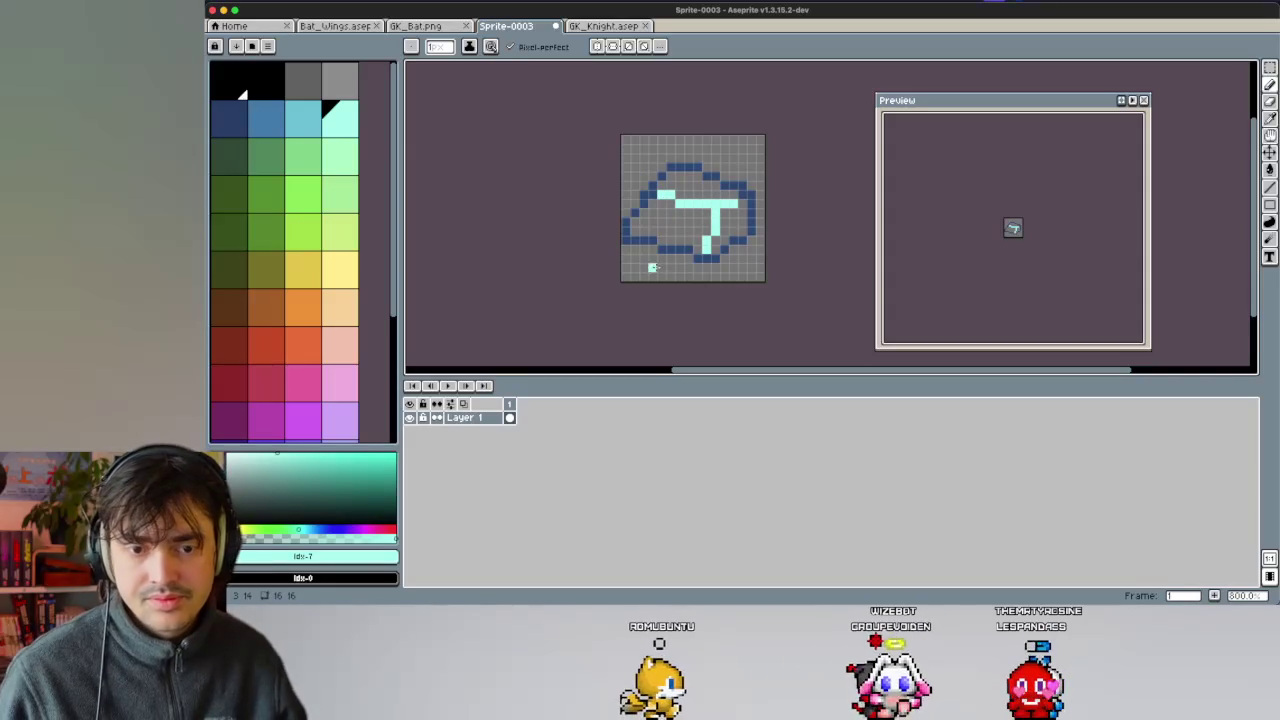
key(m)
drag(751, 163, 597, 277)
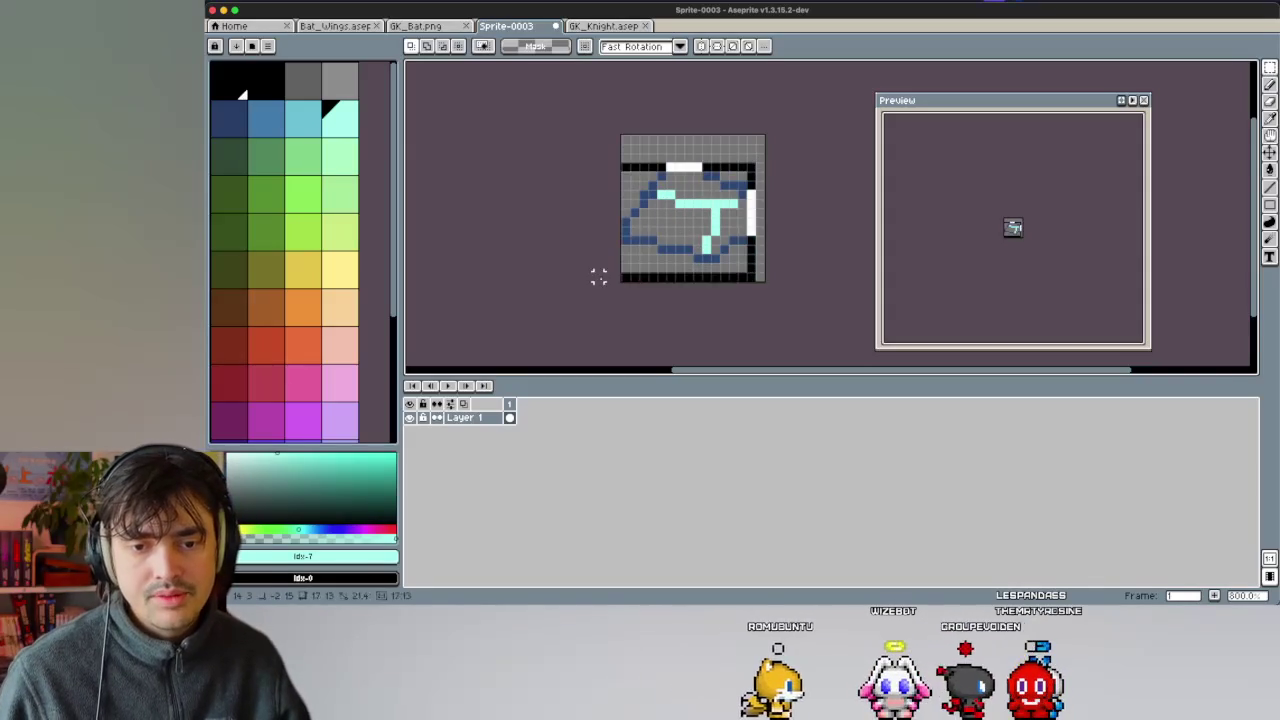
- Delete the selected drawing and pick dark blue for redrawing
key(Delete)
click(250, 124)
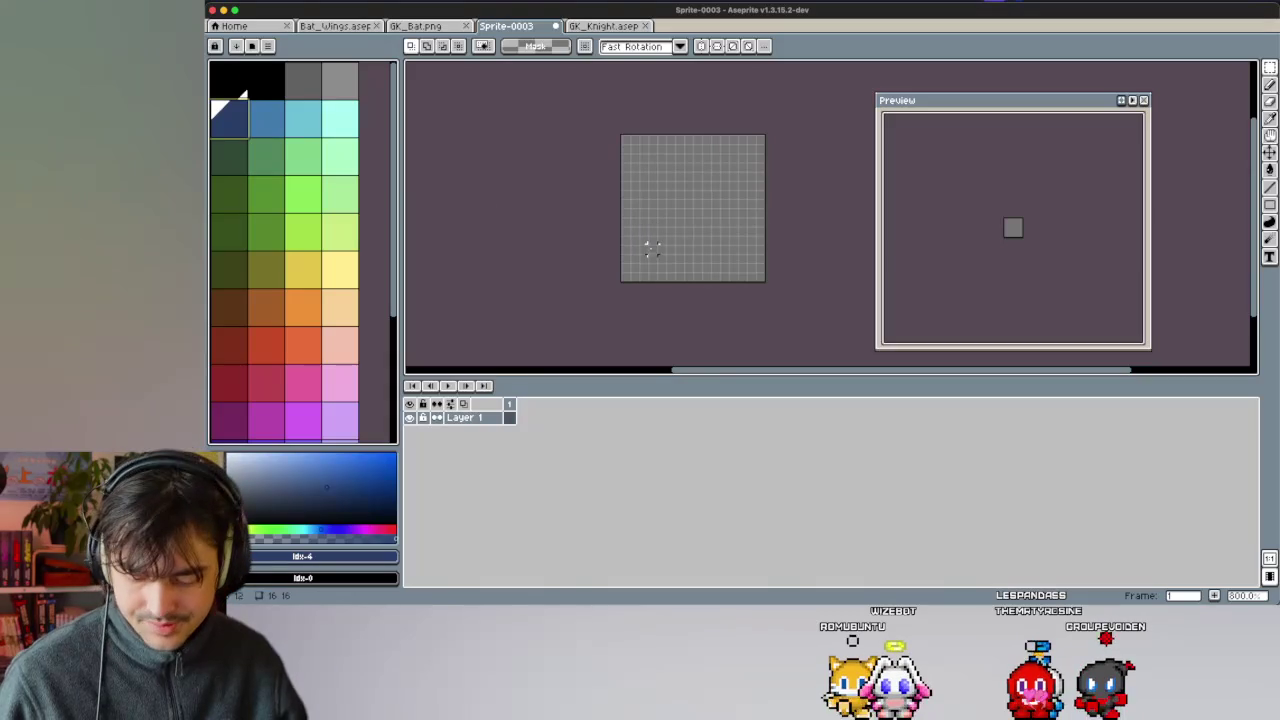
key(b)
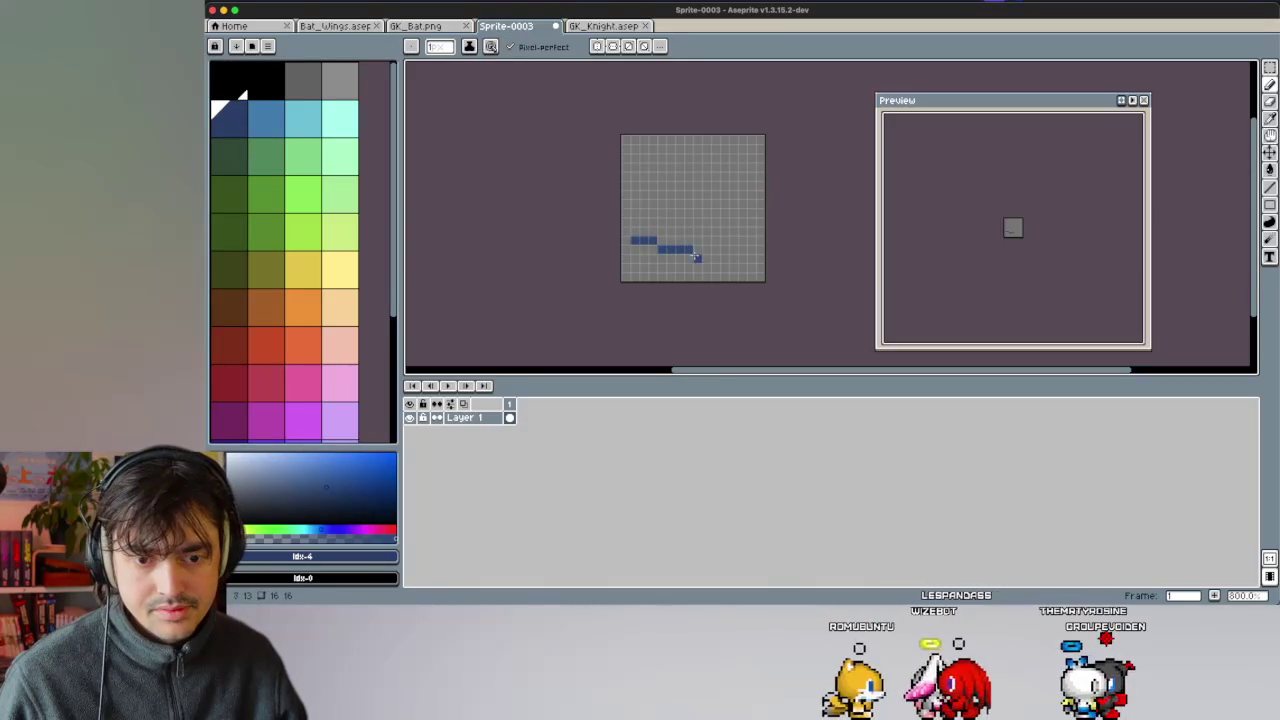
key(super+z)
key(super+z)
key(v)
key(b)
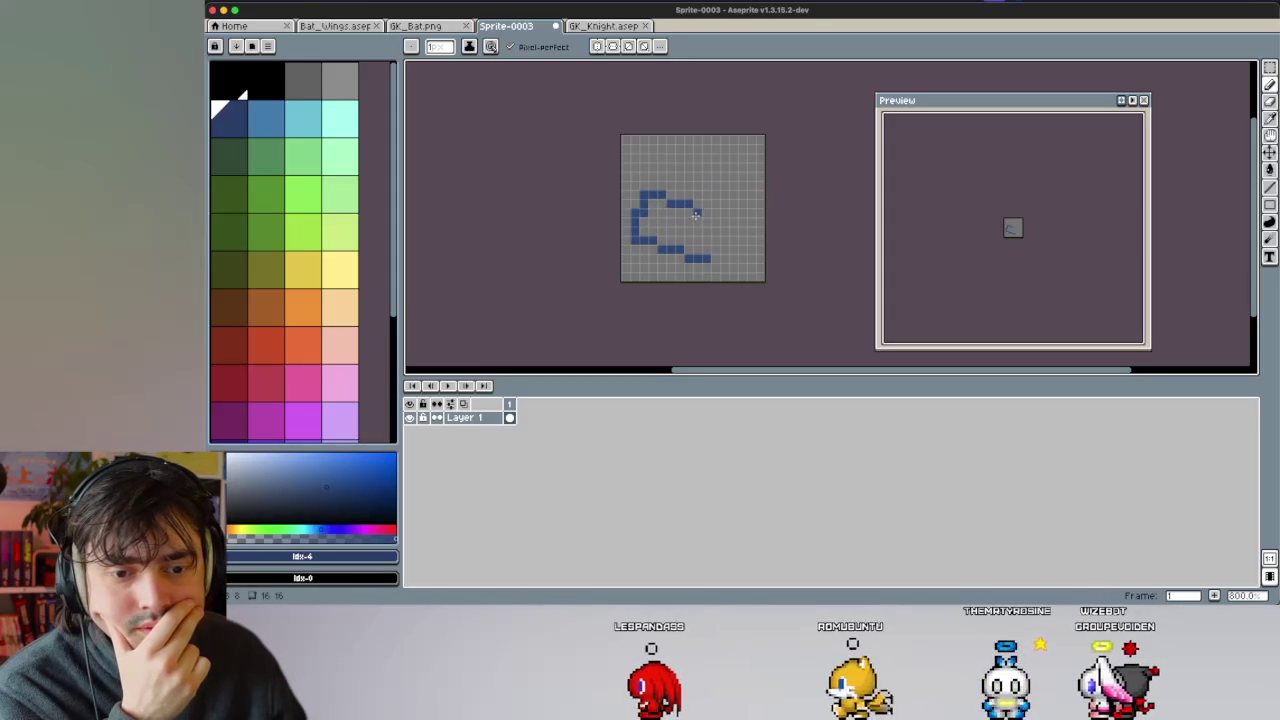
- Redraw the outline's top-right and right side, extending it to the canvas edge
drag(668, 204, 710, 214)
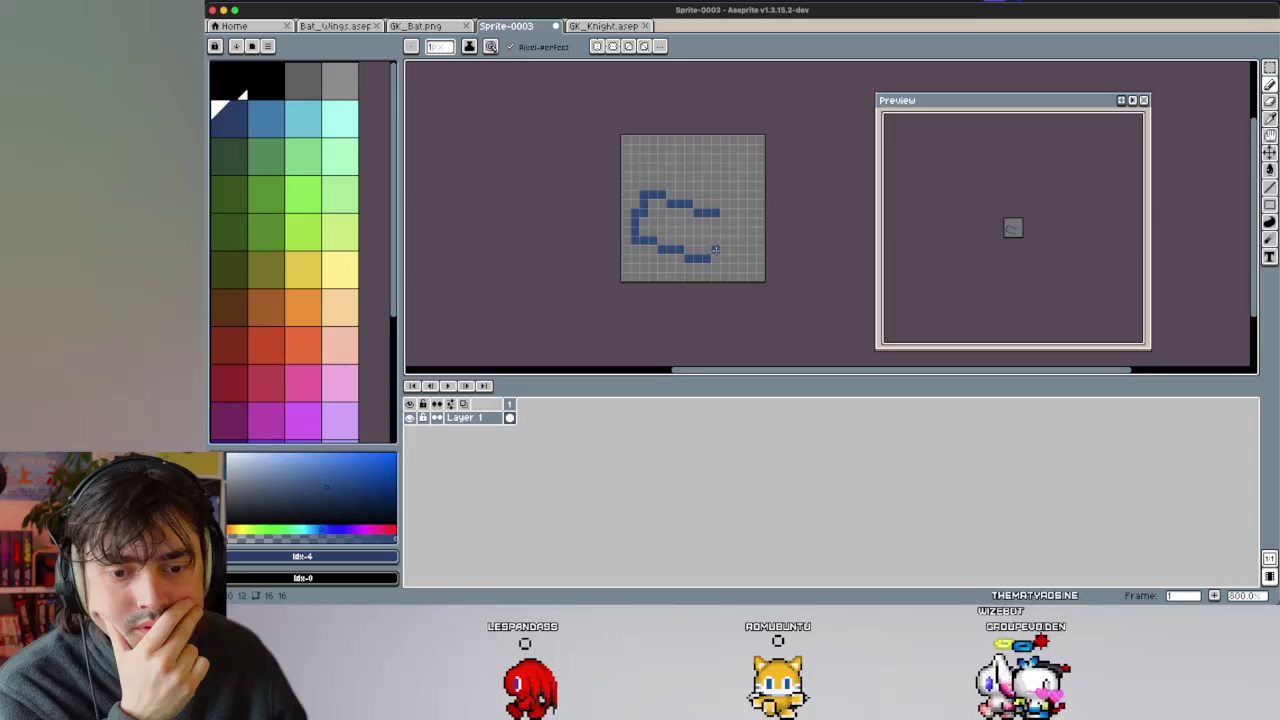
drag(716, 256, 723, 222)
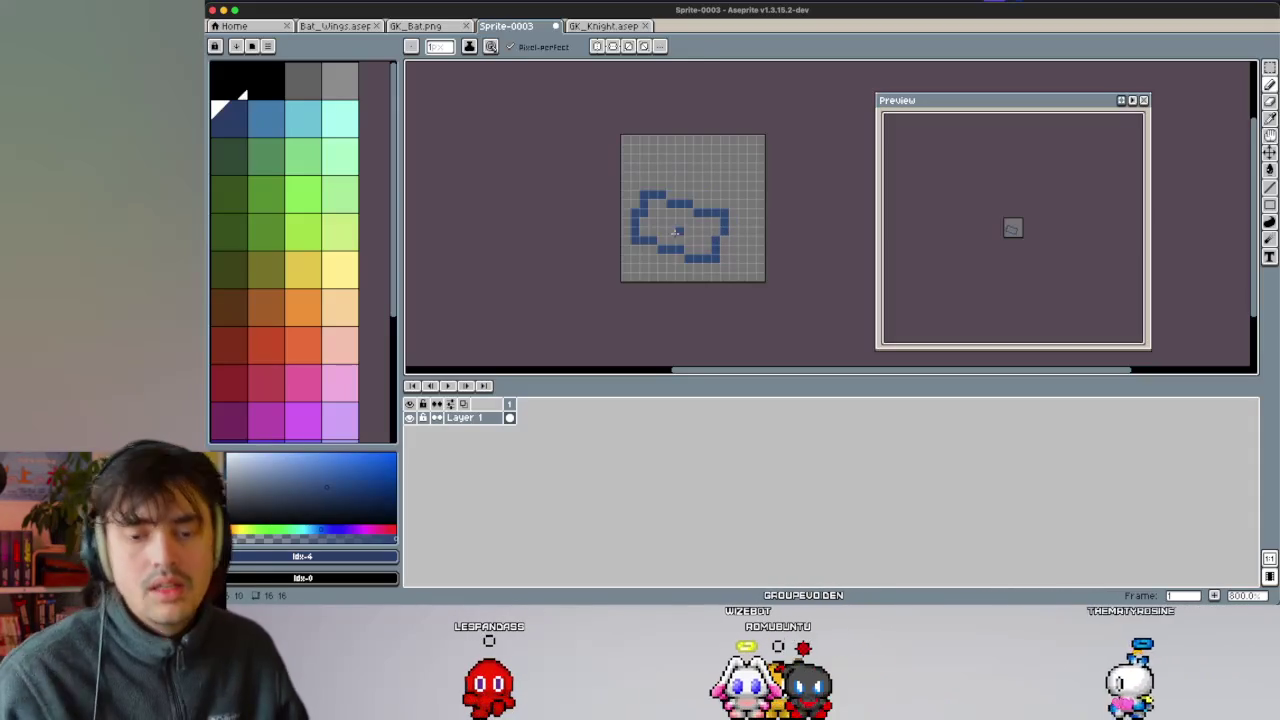
alt+click(629, 192)
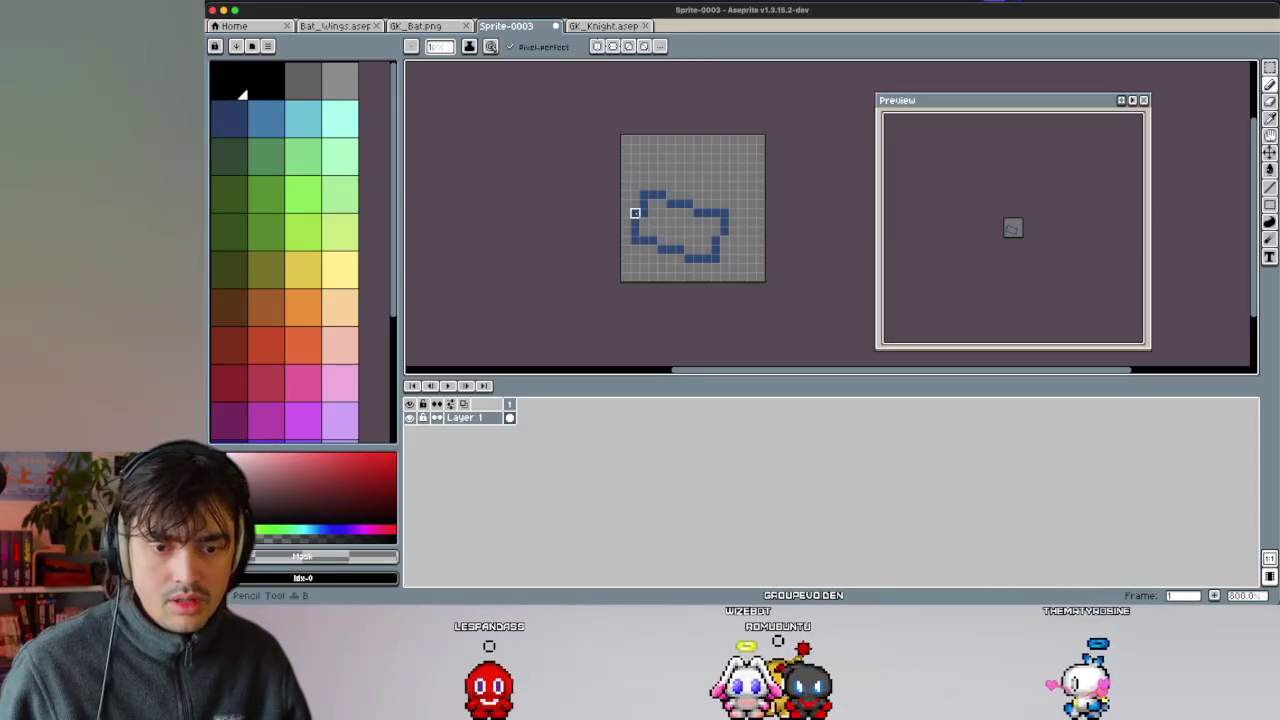
alt+click(706, 206)
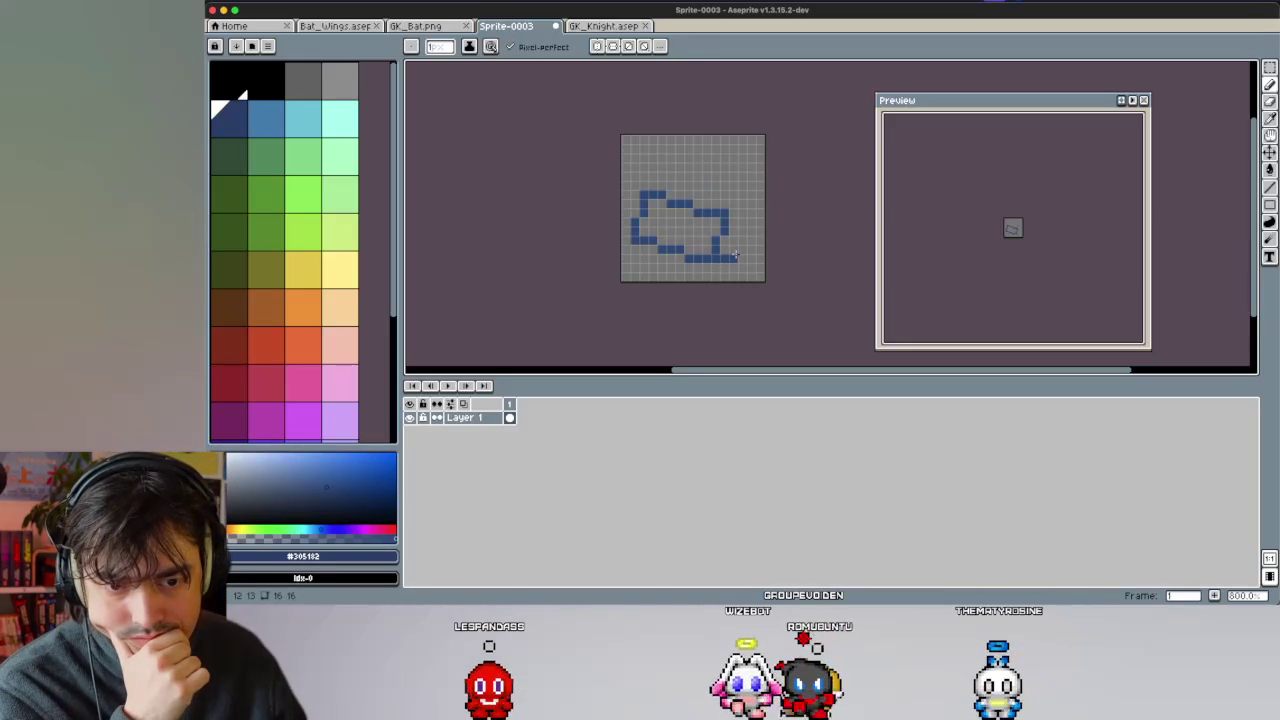
drag(741, 249, 752, 248)
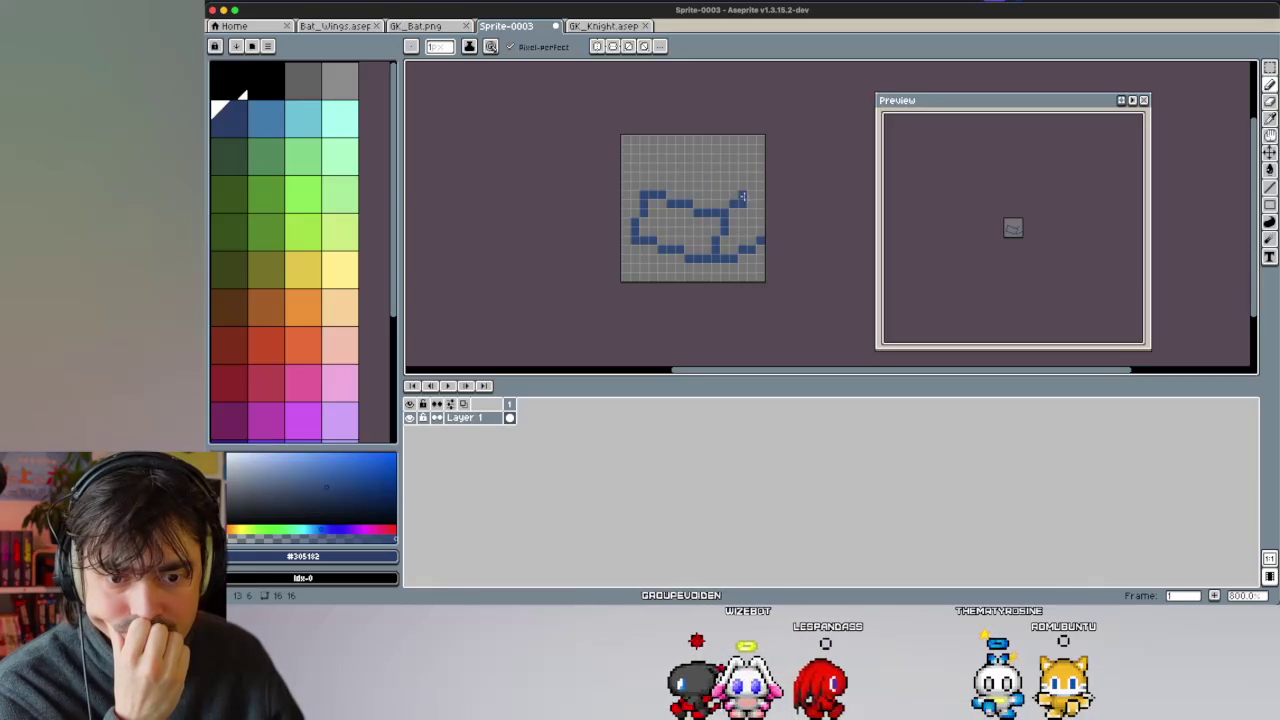
drag(741, 195, 759, 202)
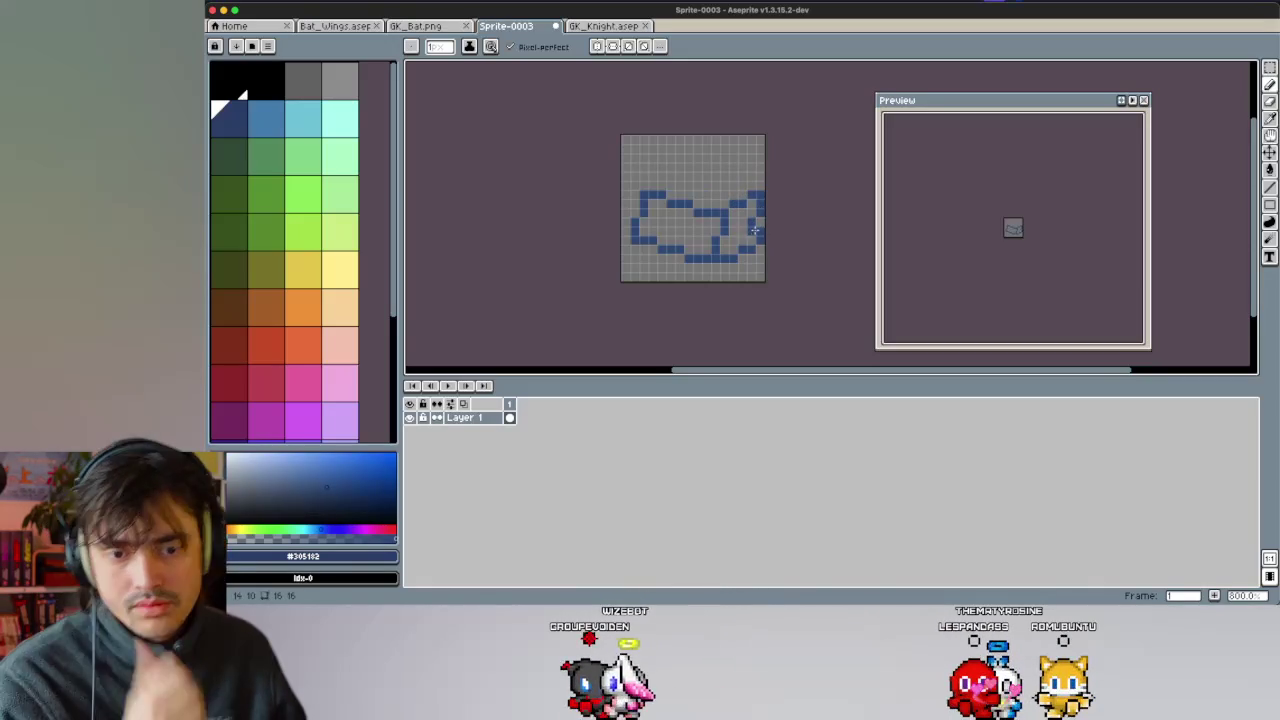
key(ctrl+z)
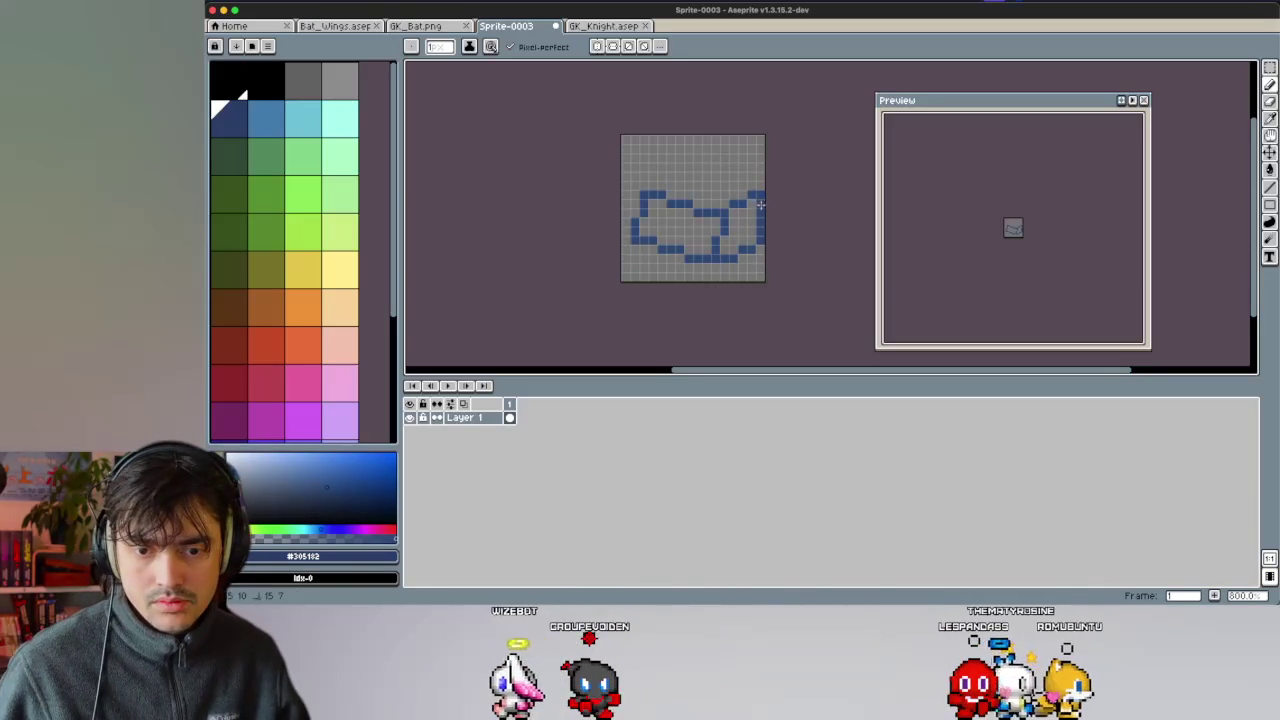
key(m)
drag(767, 279, 600, 160)
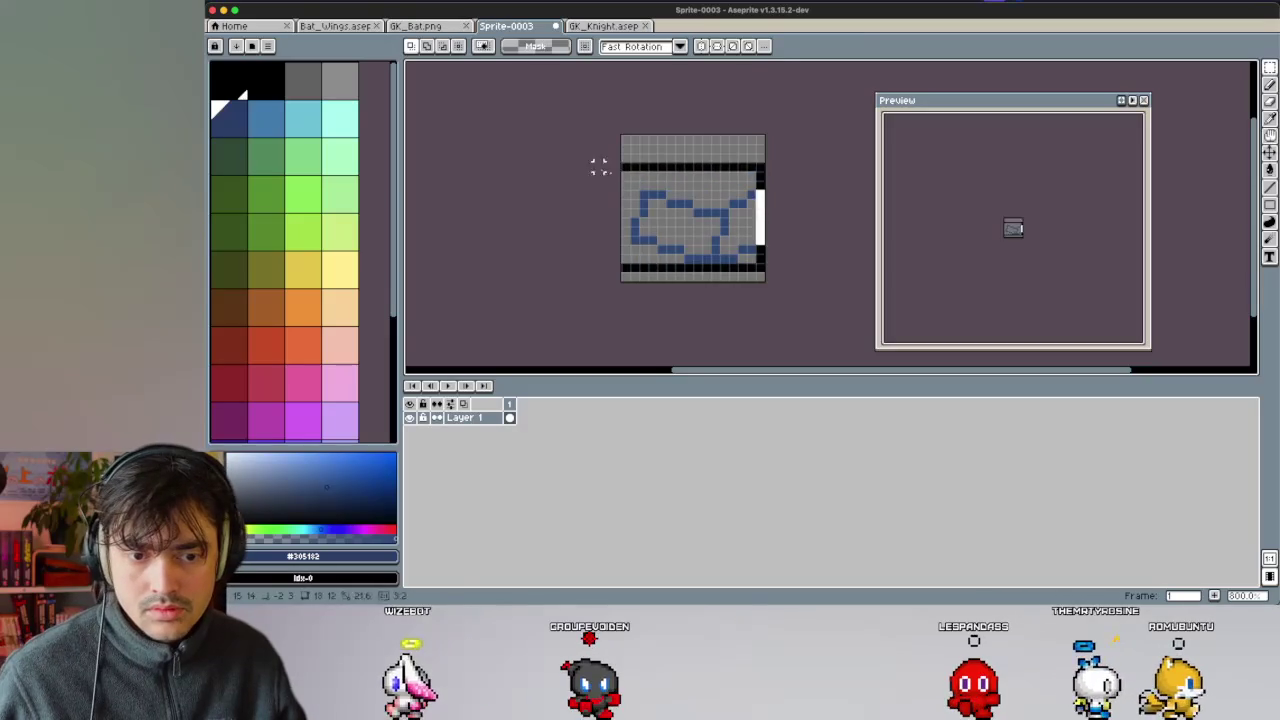
- Nudge the outline one pixel left, re-sample dark blue, and draw the rounded top arc
drag(693, 250, 684, 250)
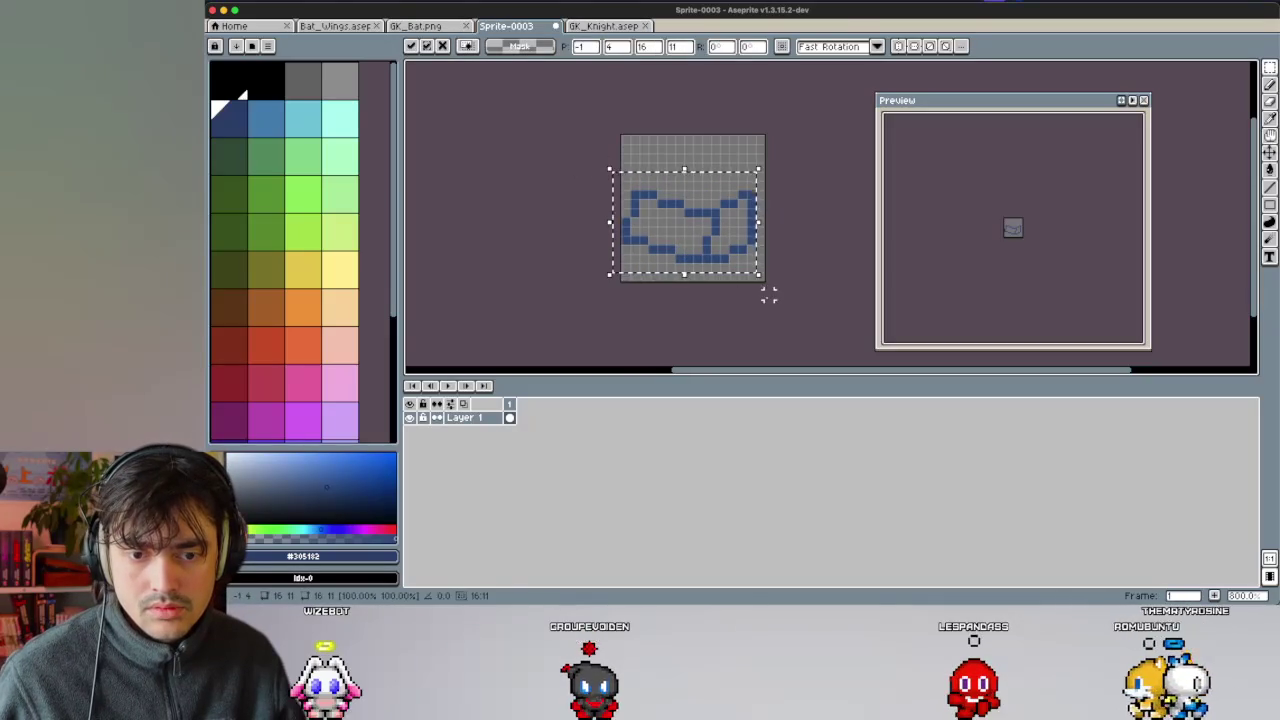
key(ctrl+d)
key(b)
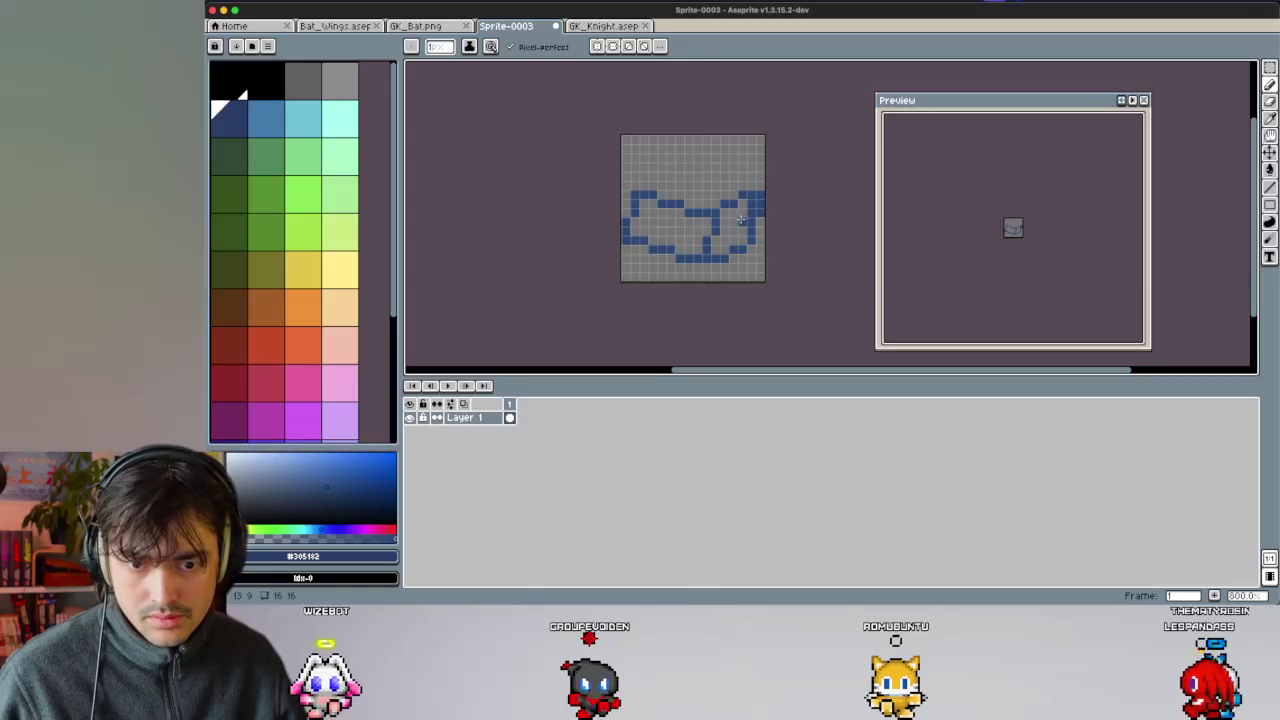
key(x)
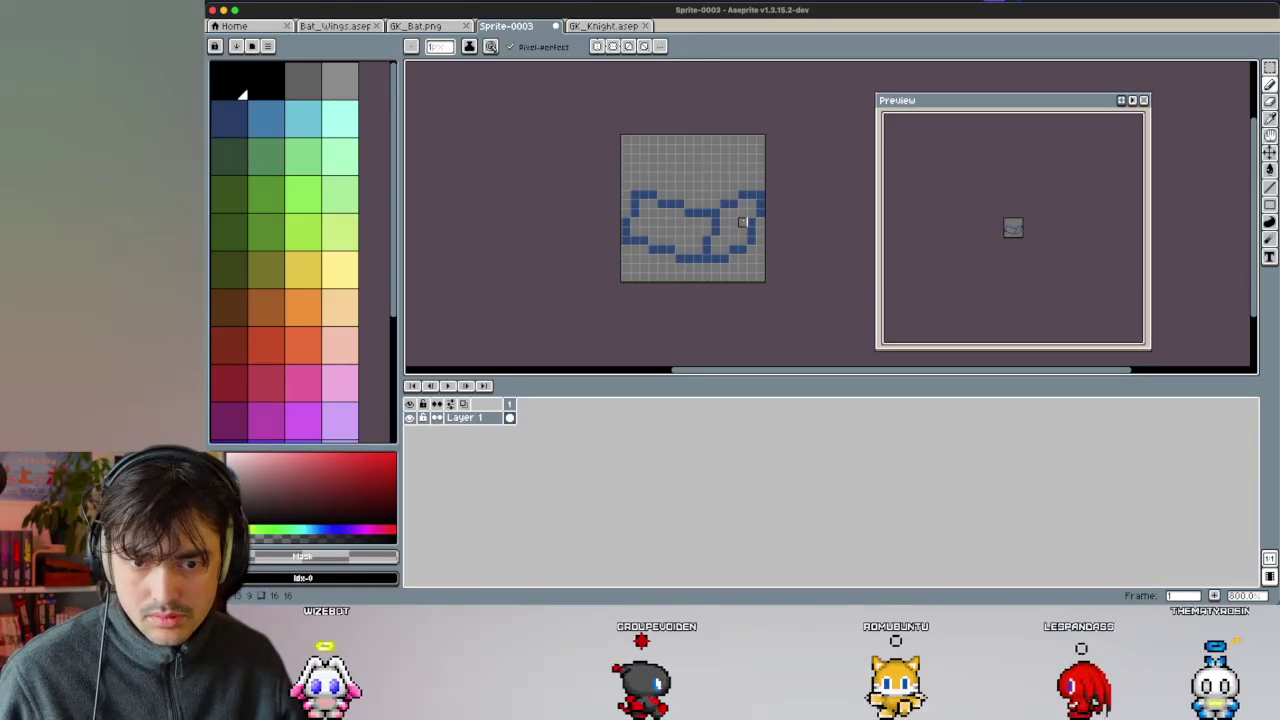
key(i)
click(768, 205)
key(b)
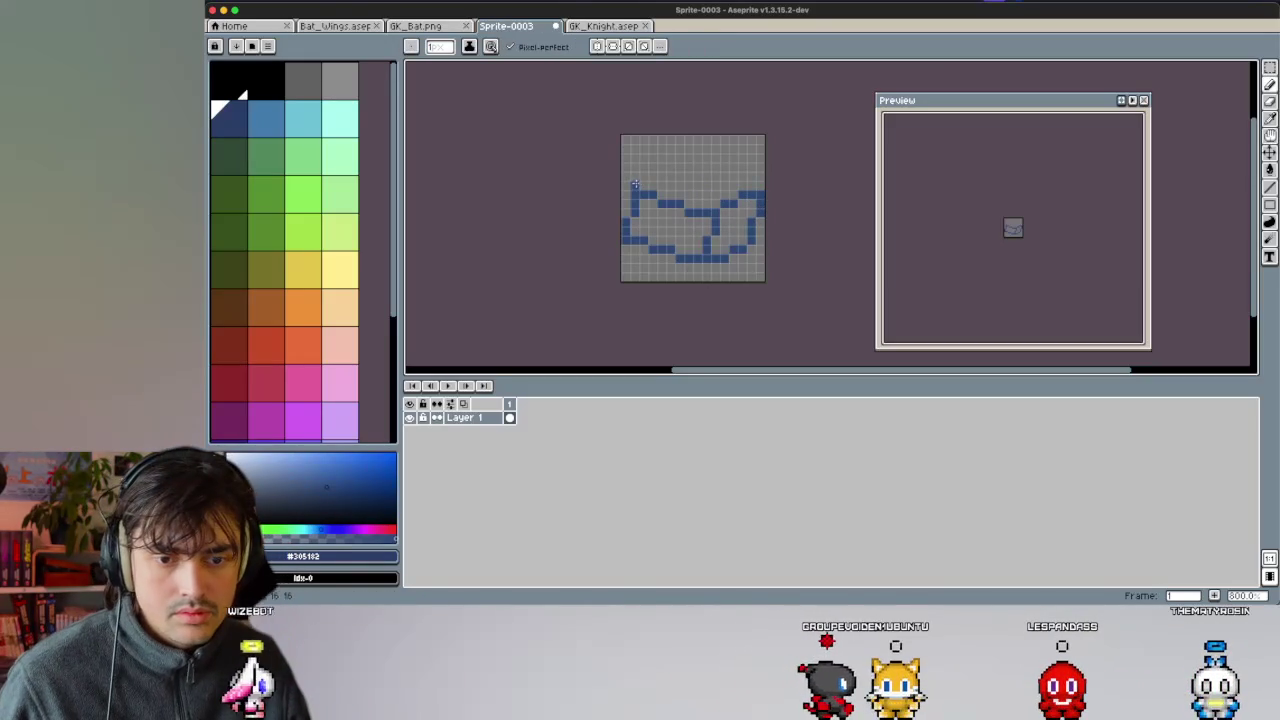
mouse_move(648, 174)
mouse_down()
mouse_move(688, 157)
mouse_move(752, 181)
mouse_up()
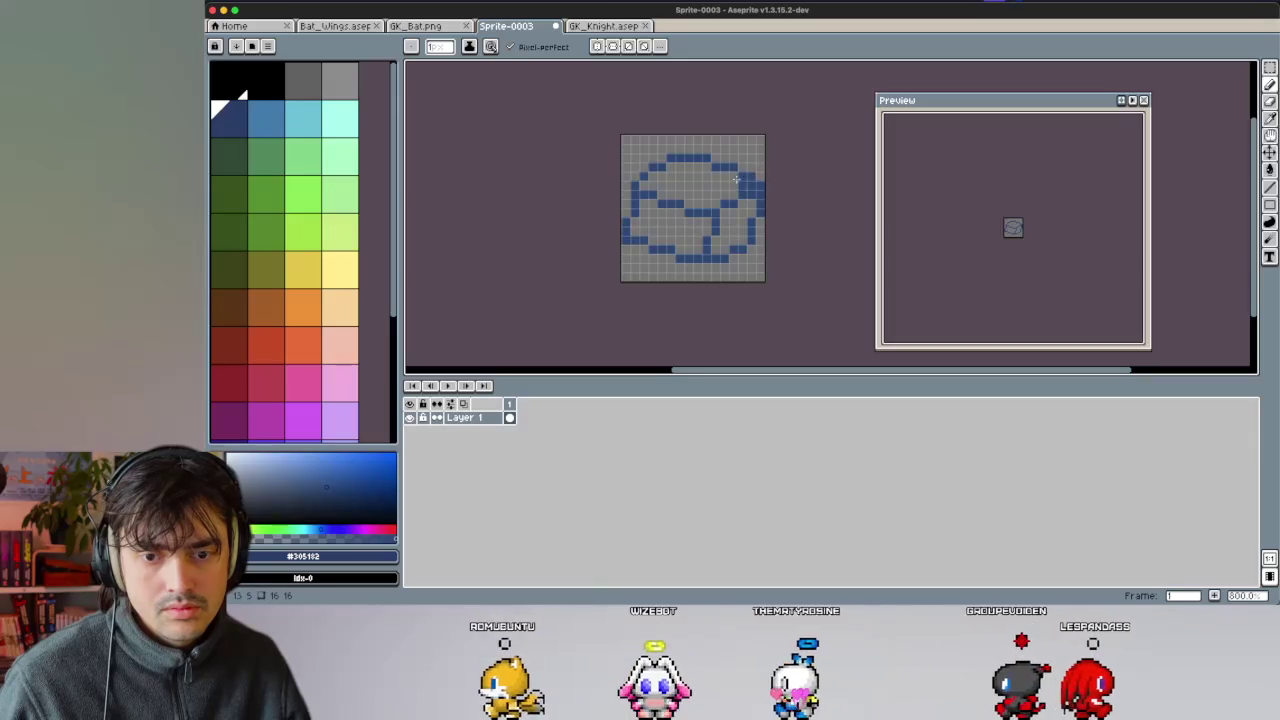
- Paint a light cyan diagonal line inside the shape and begin fixing top-right pixels
click(329, 133)
mouse_move(706, 243)
mouse_down()
mouse_move(688, 212)
mouse_move(645, 195)
mouse_up()
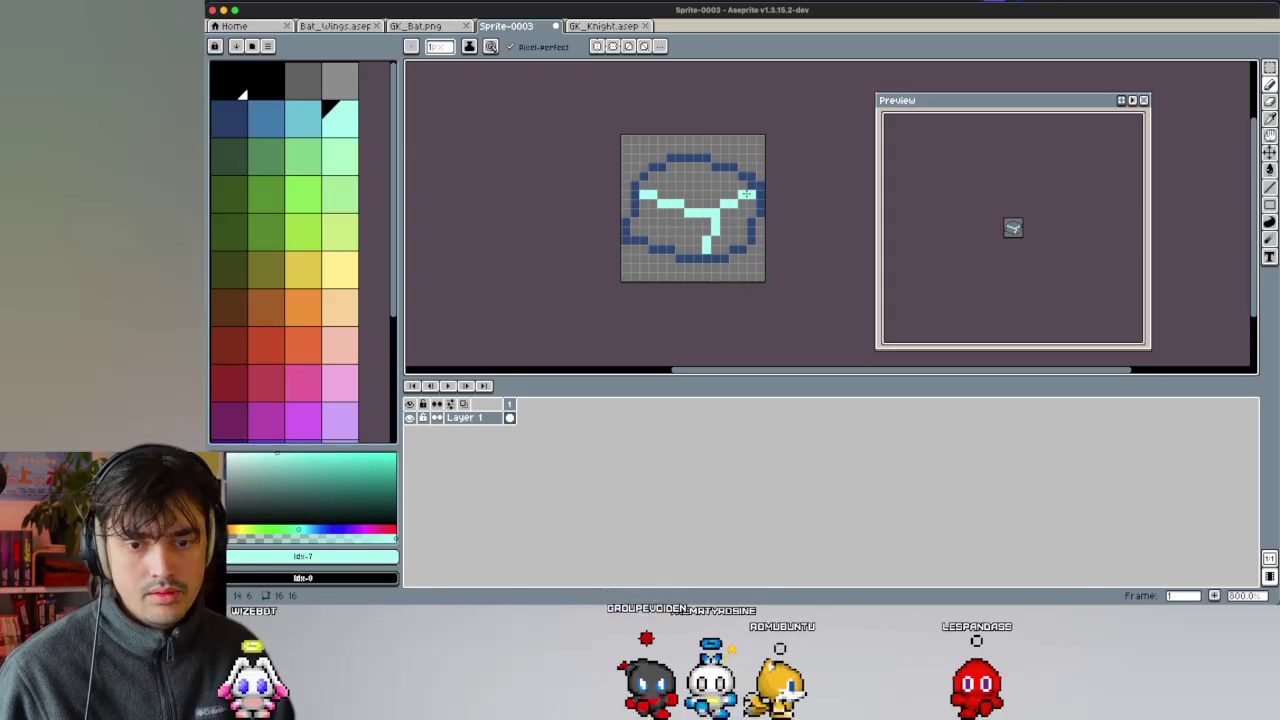
alt+click(752, 184)
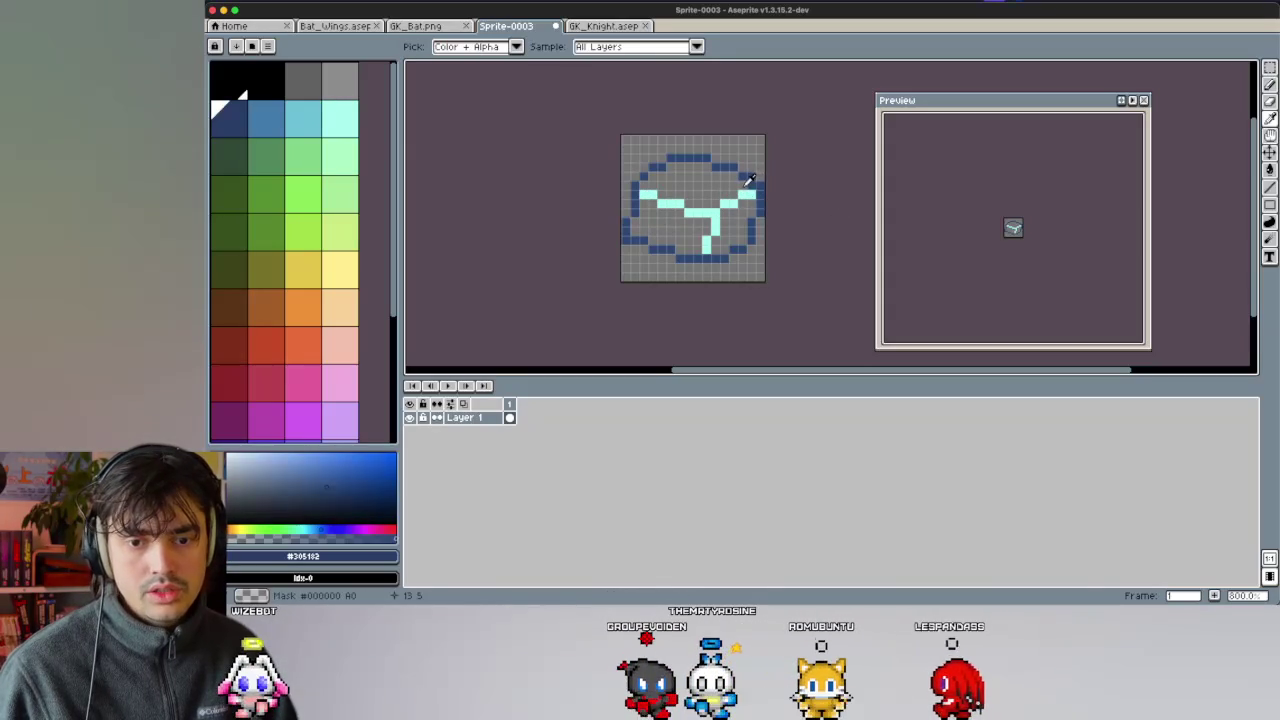
alt+click(751, 186)
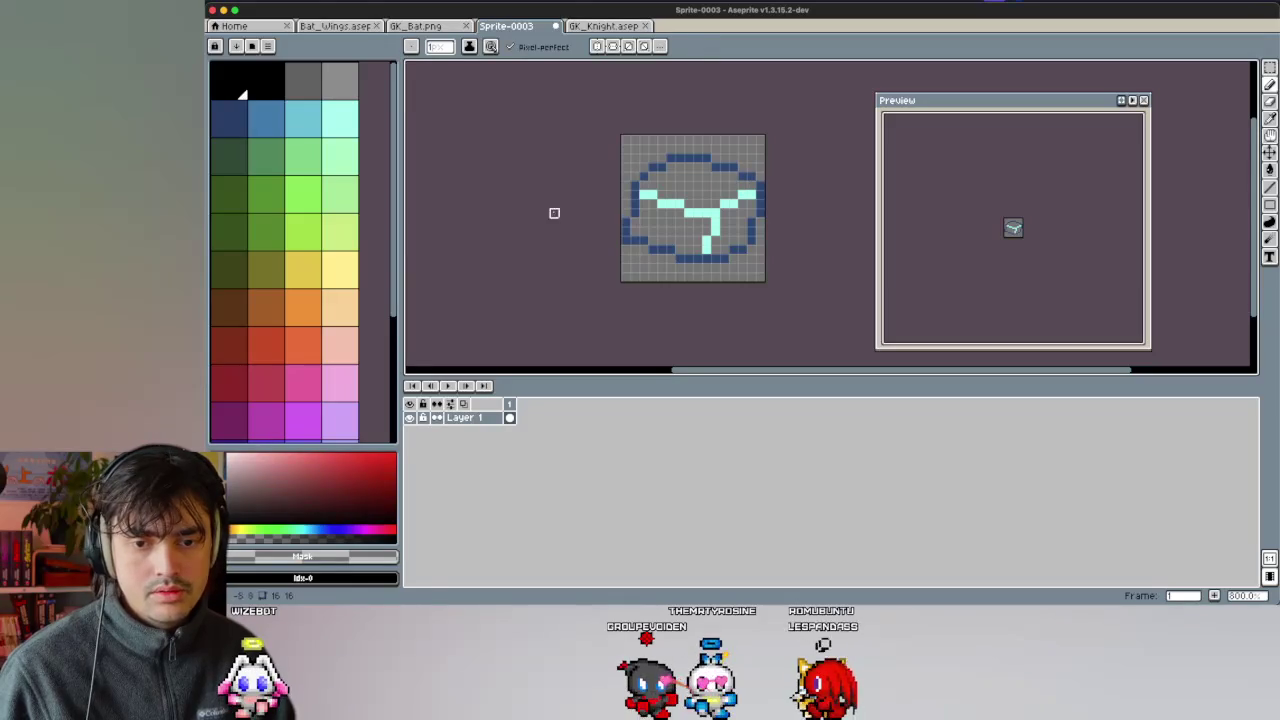
alt+click(753, 168)
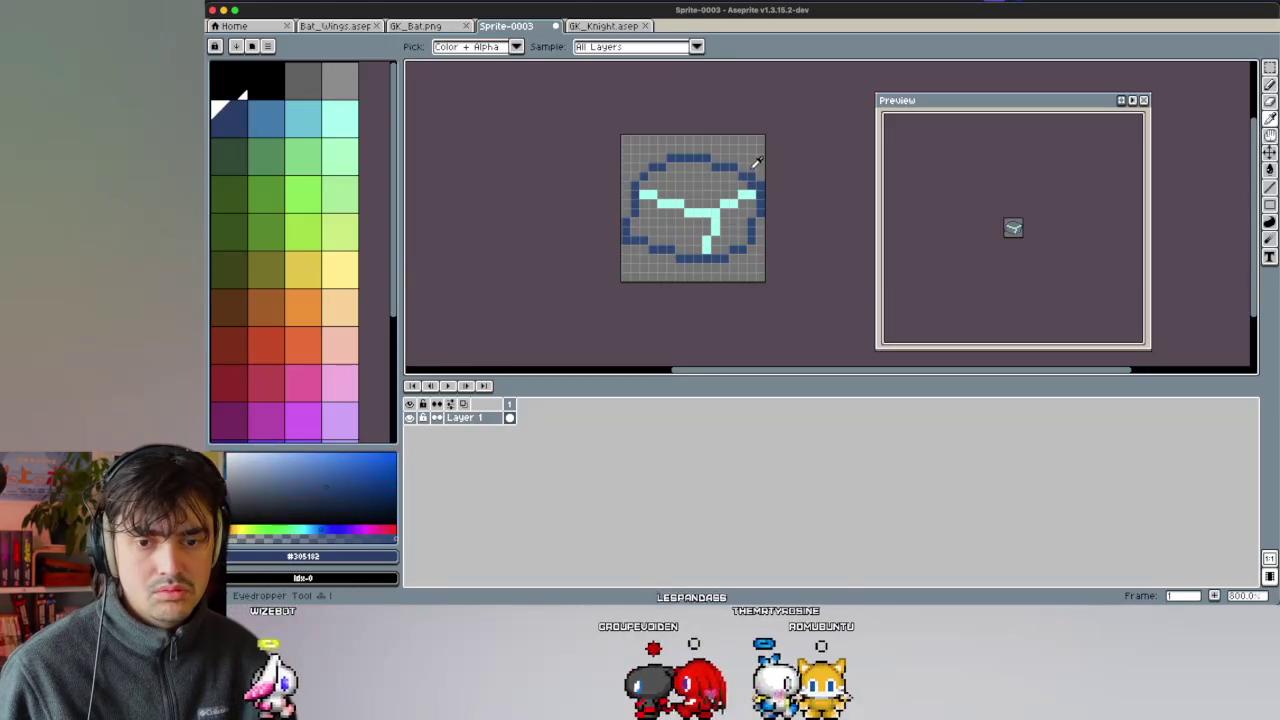
alt+click(757, 162)
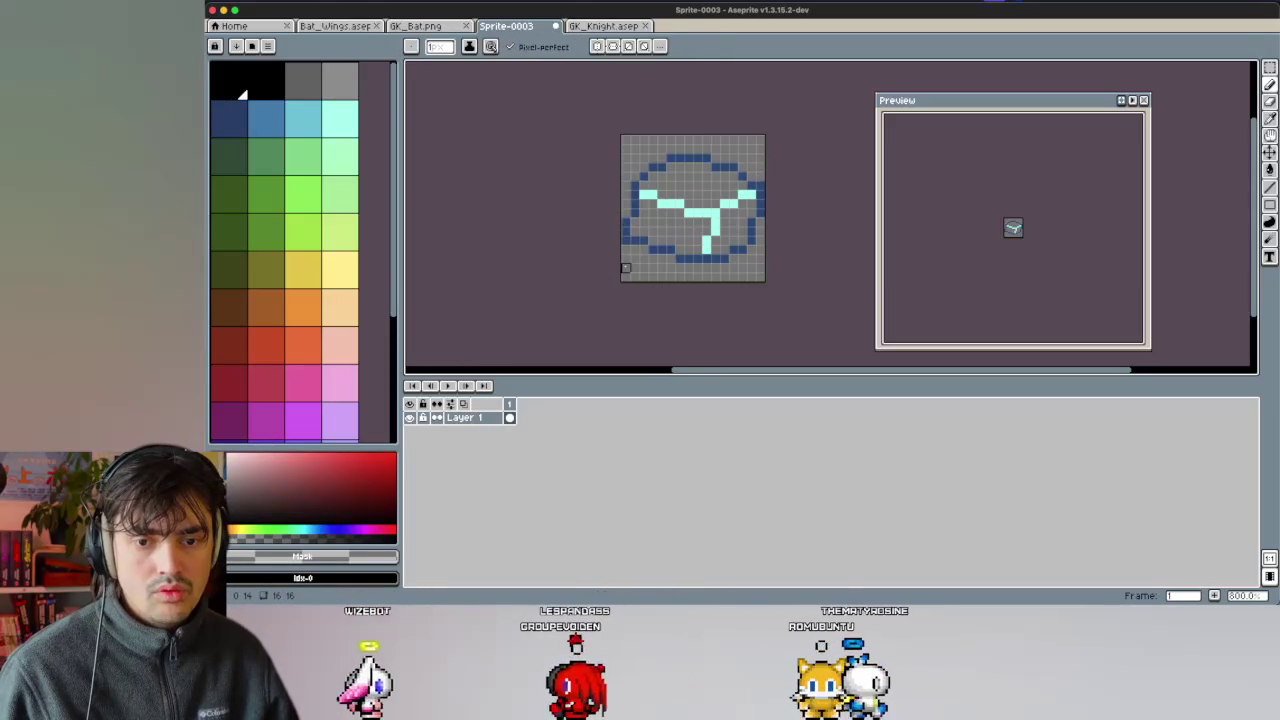
- Touch up the outline's top-right pixels with sampled dark blue and transparent
key(alt)
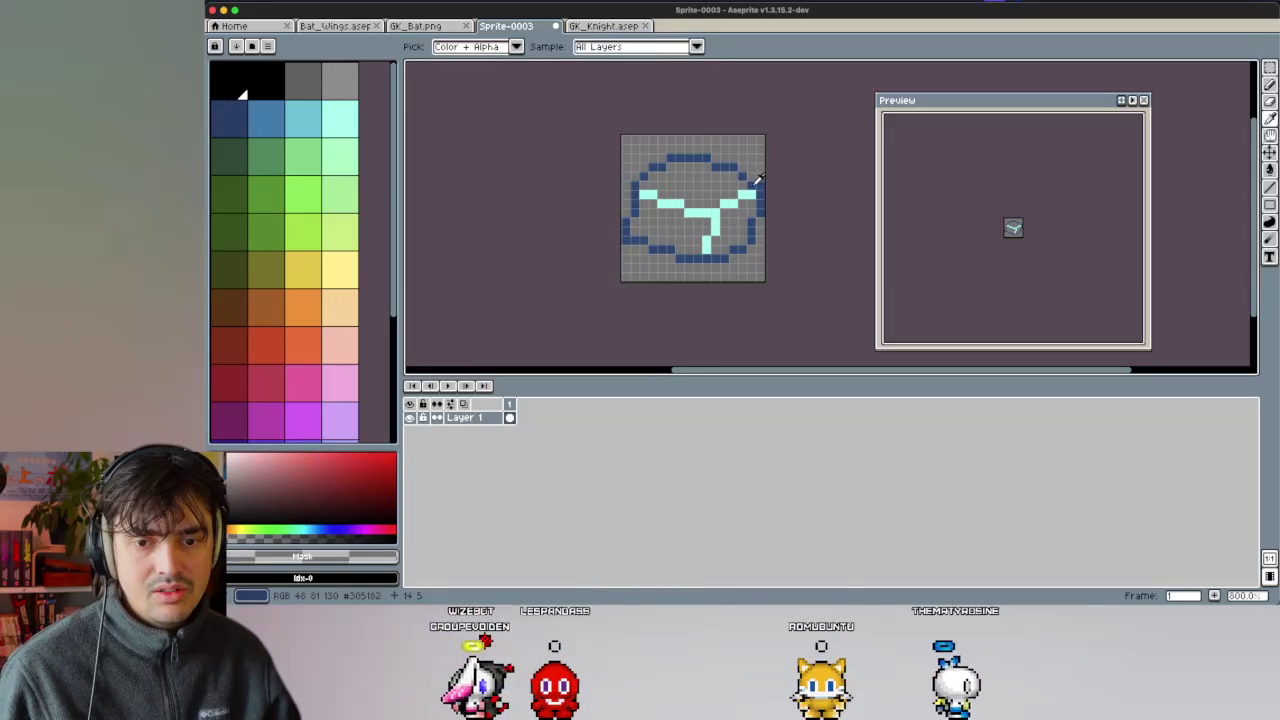
alt+click(758, 178)
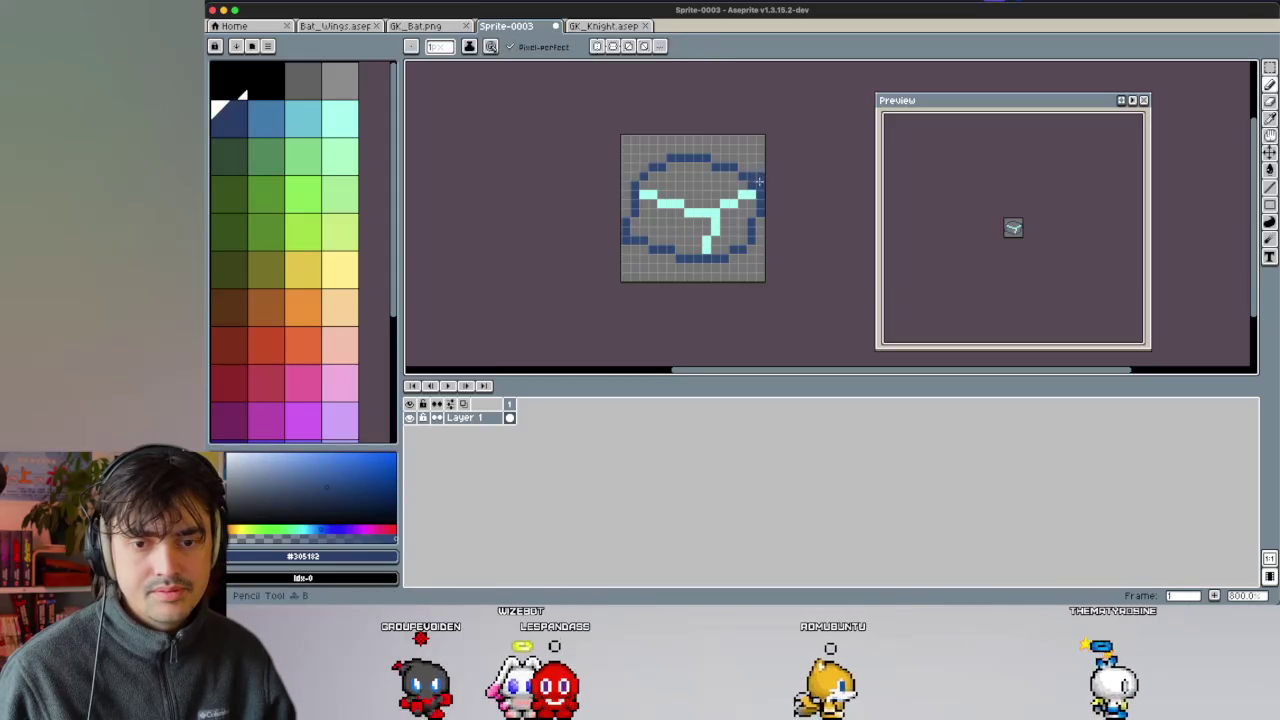
alt+click(760, 204)
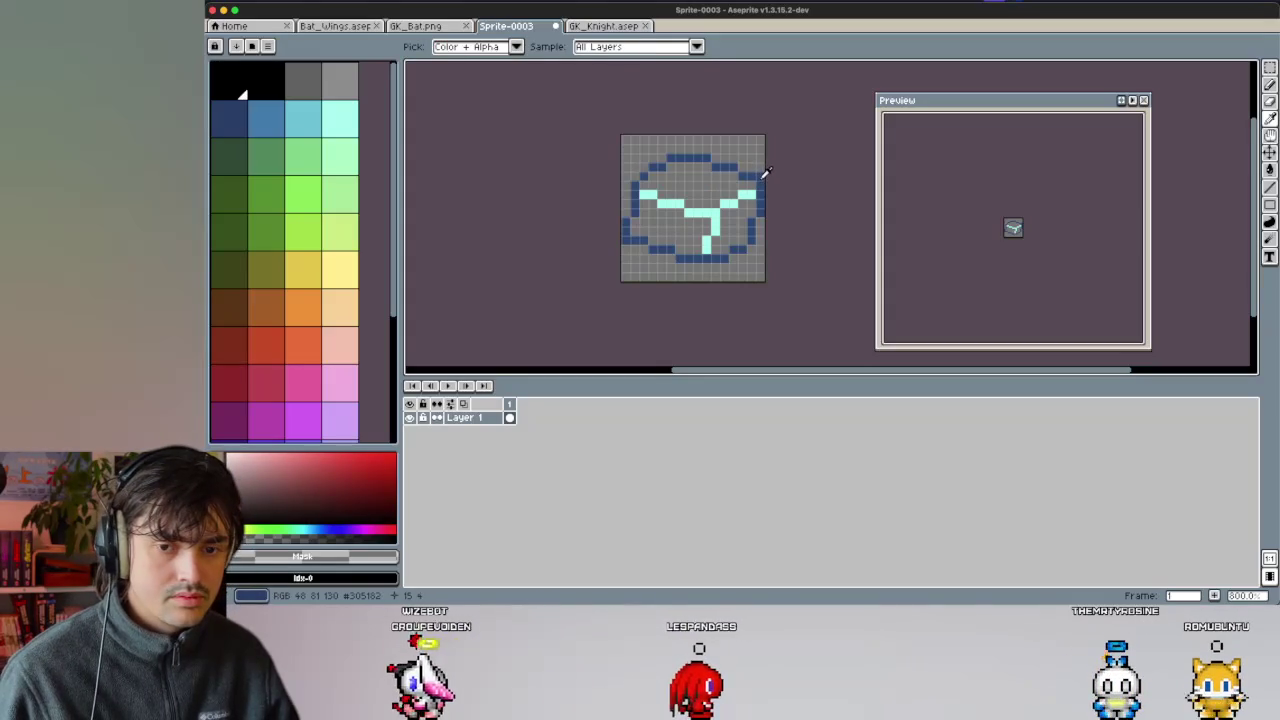
click(764, 170)
click(760, 161)
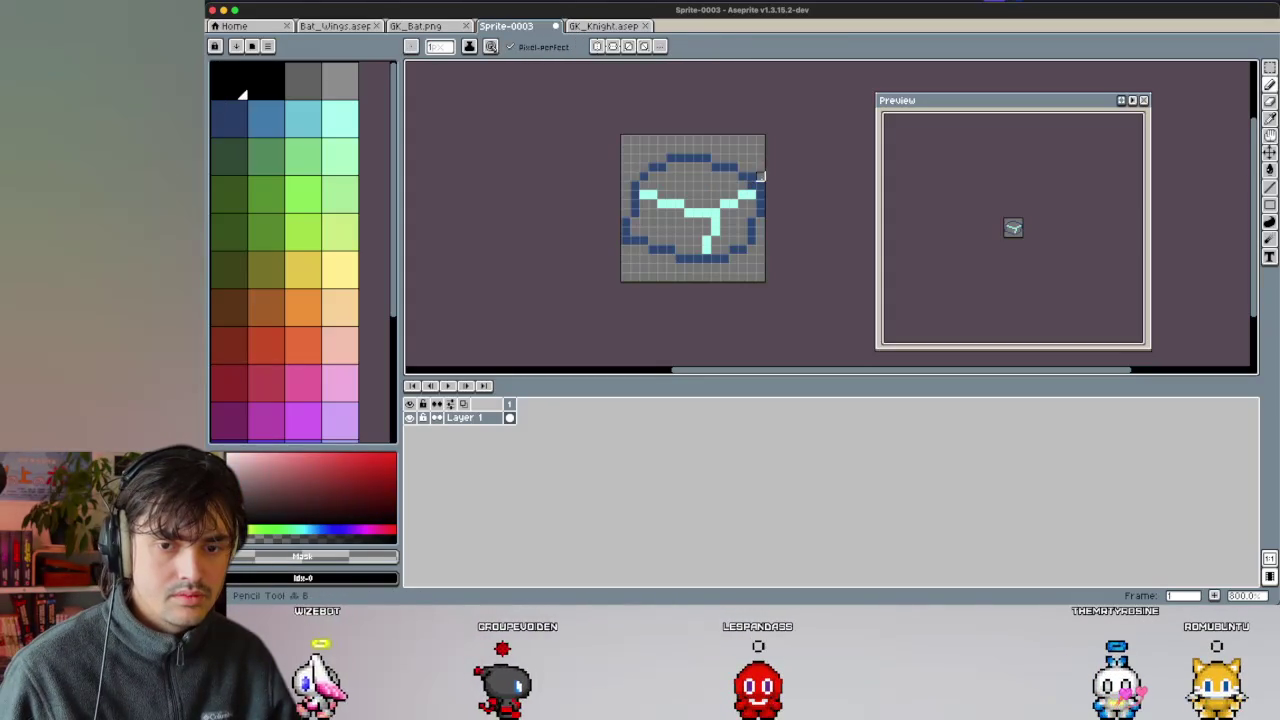
key(b)
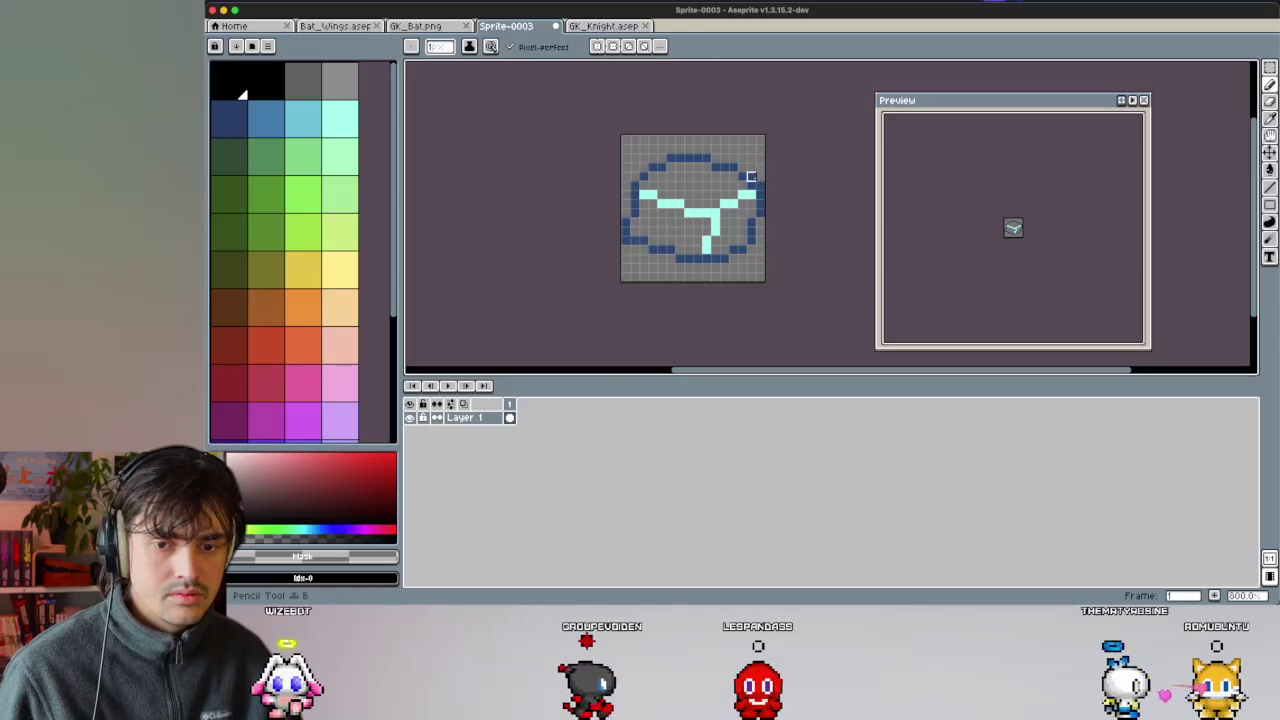
- Finish correcting the remaining stray pixels along the outline's top edge
key(i)
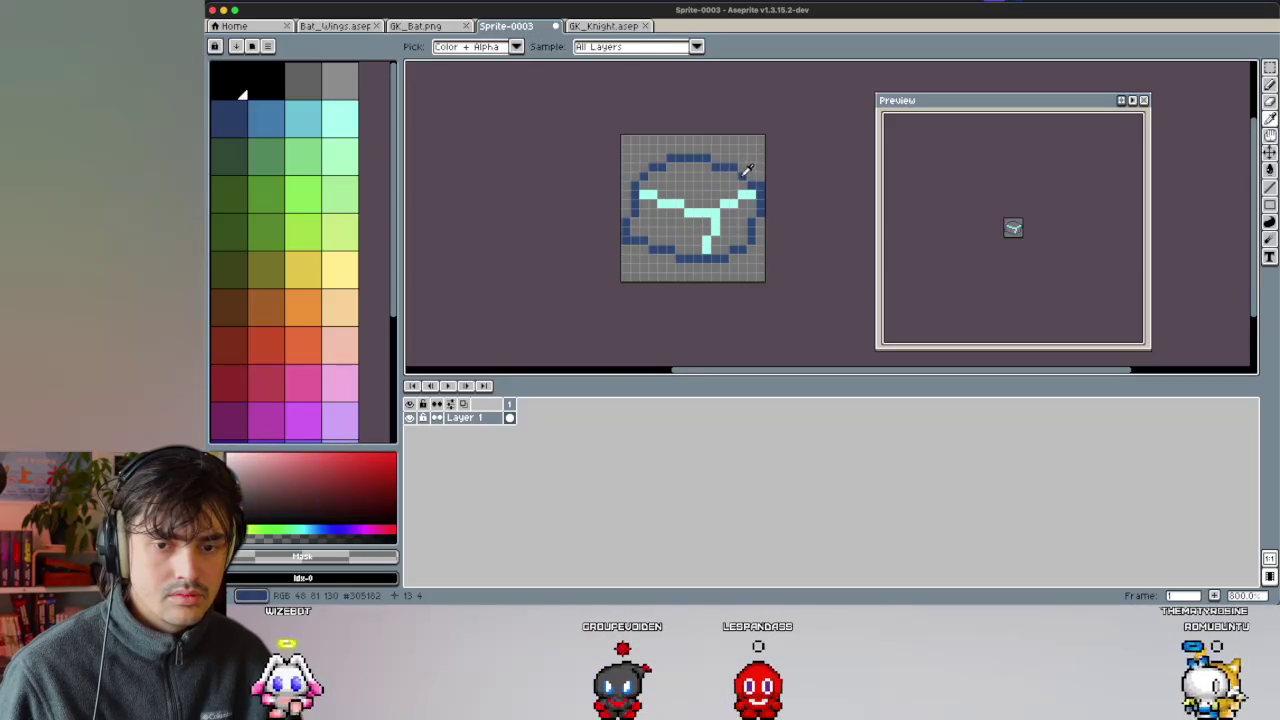
click(747, 172)
key(b)
key(i)
click(746, 157)
key(b)
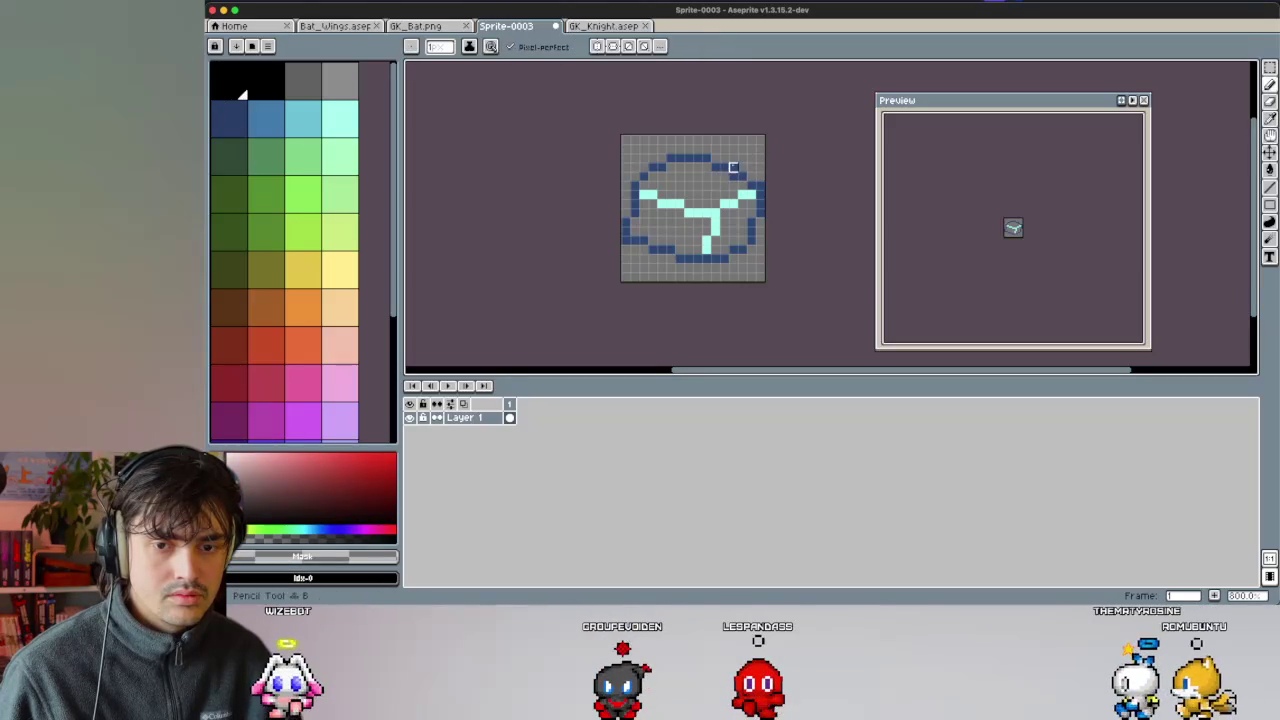
click(299, 126)
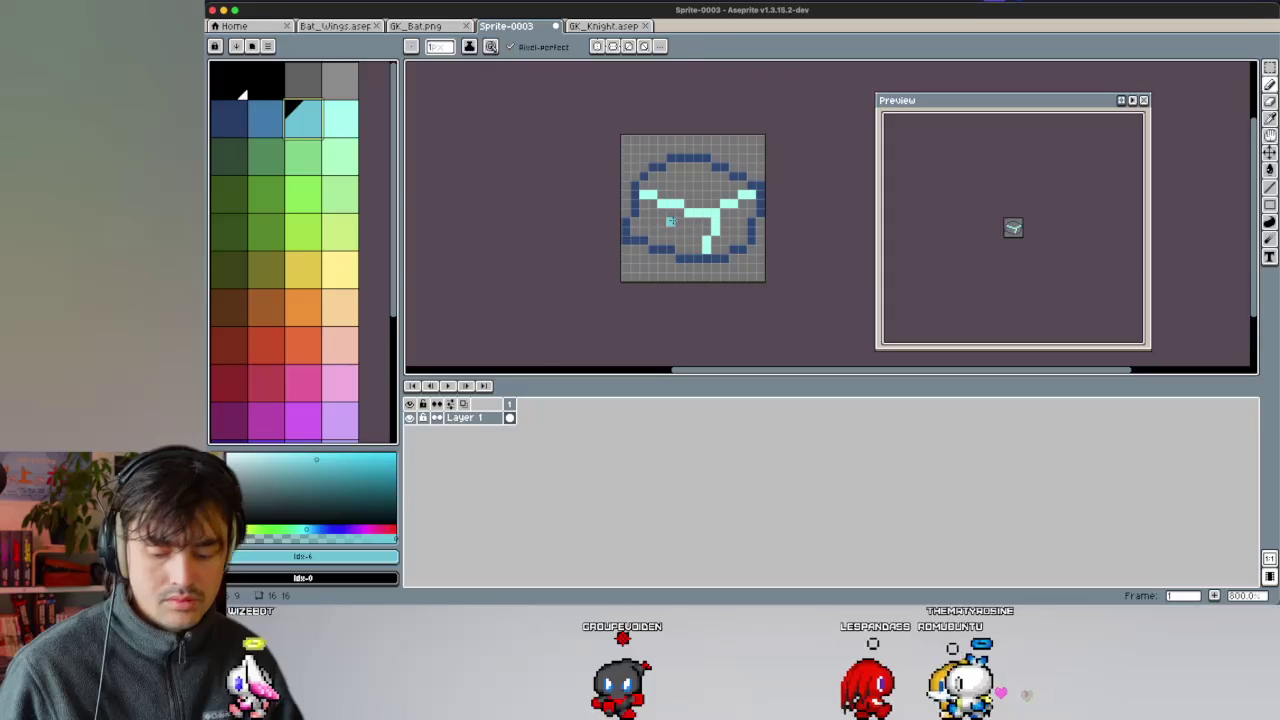
- Bucket-fill the slime's interior light blue and its lower-left medium blue
key(g)
click(733, 229)
click(262, 114)
click(670, 202)
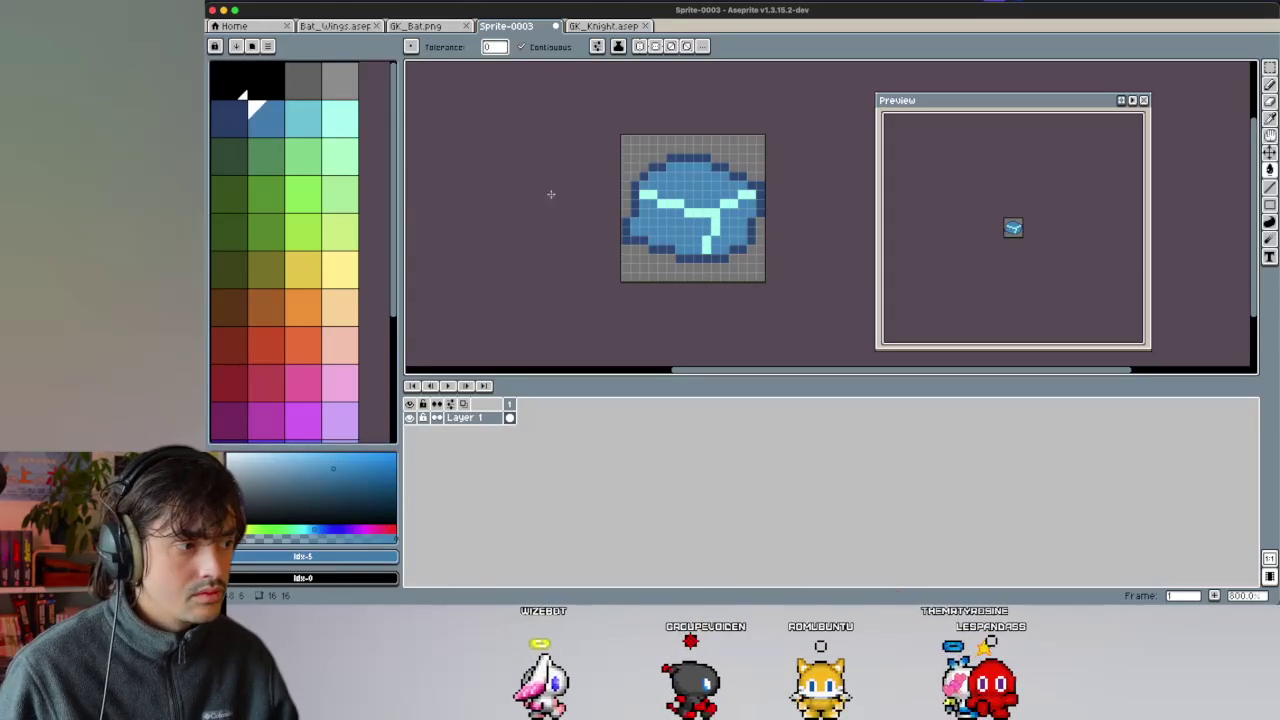
- Refill the lower-left and top light cyan, then make the top a paler cyan
click(292, 132)
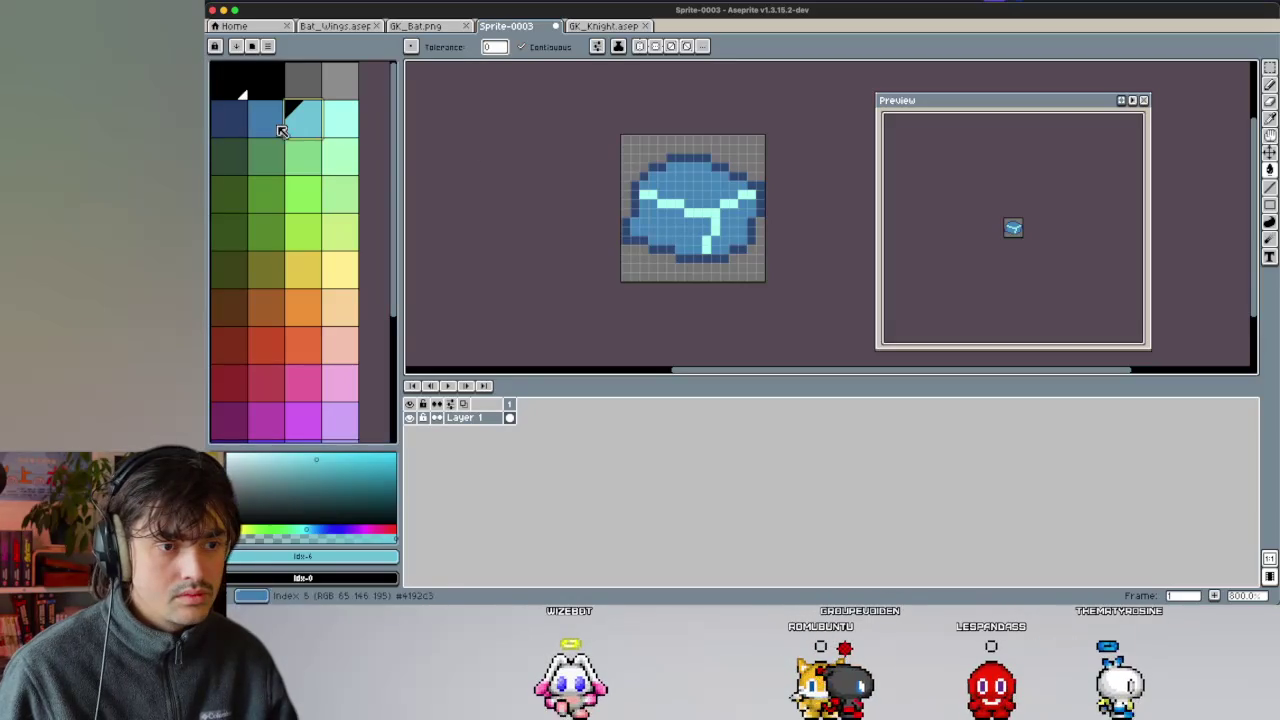
click(668, 220)
click(690, 178)
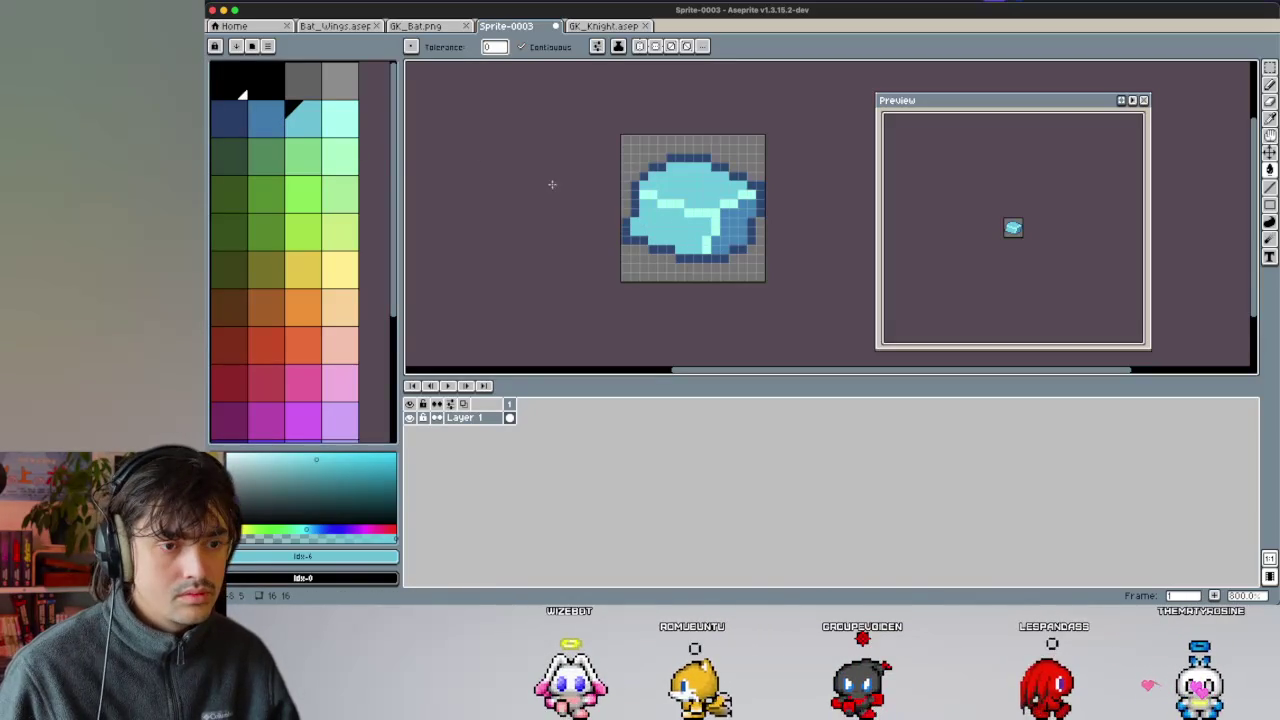
click(330, 471)
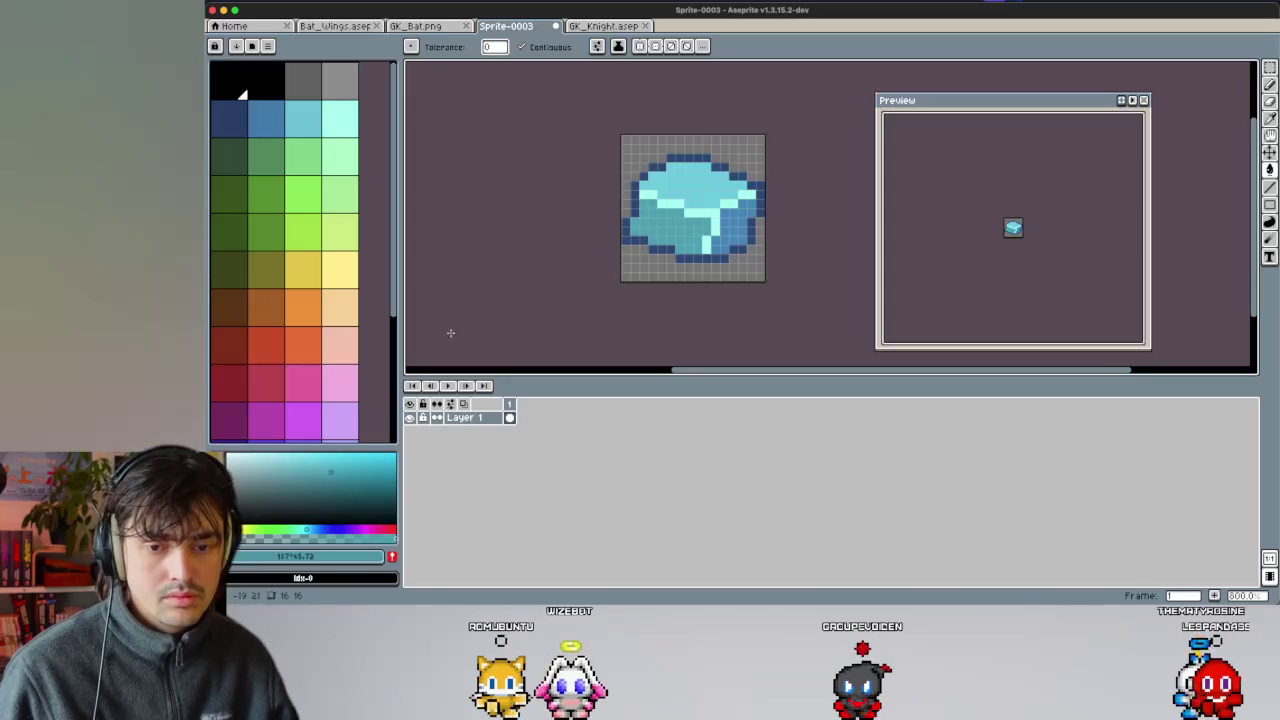
click(277, 113)
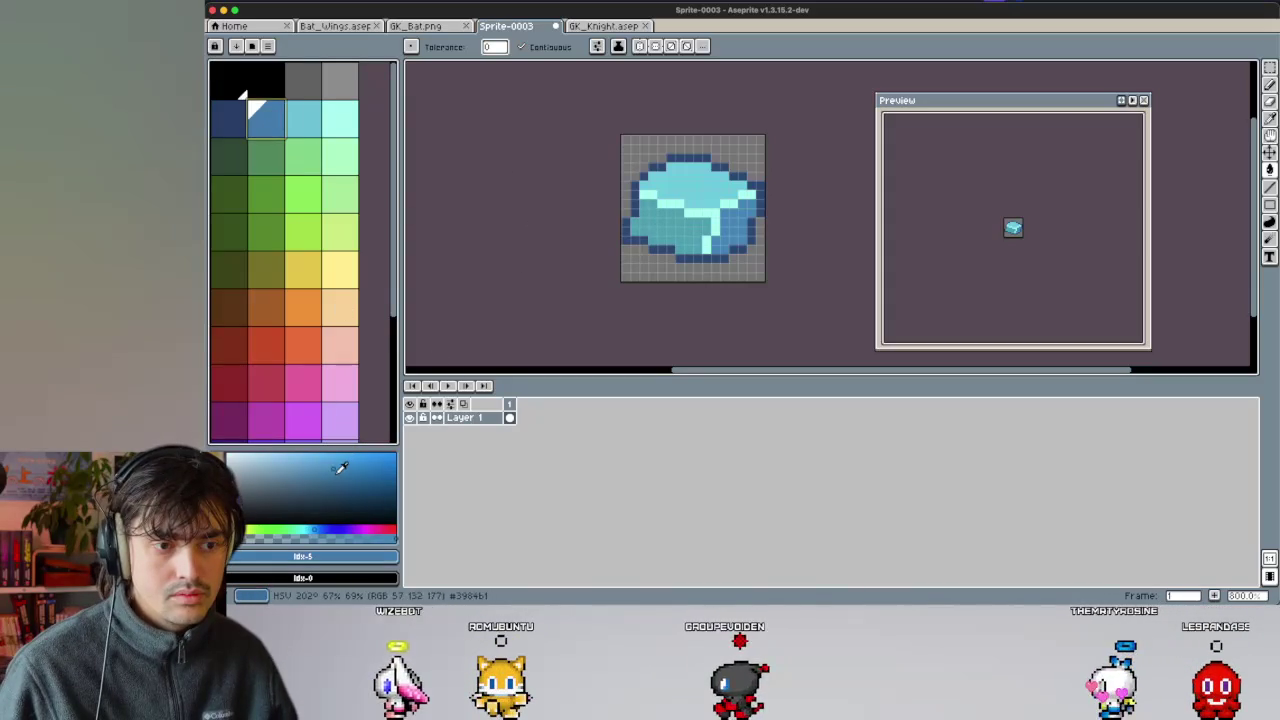
click(340, 120)
click(690, 188)
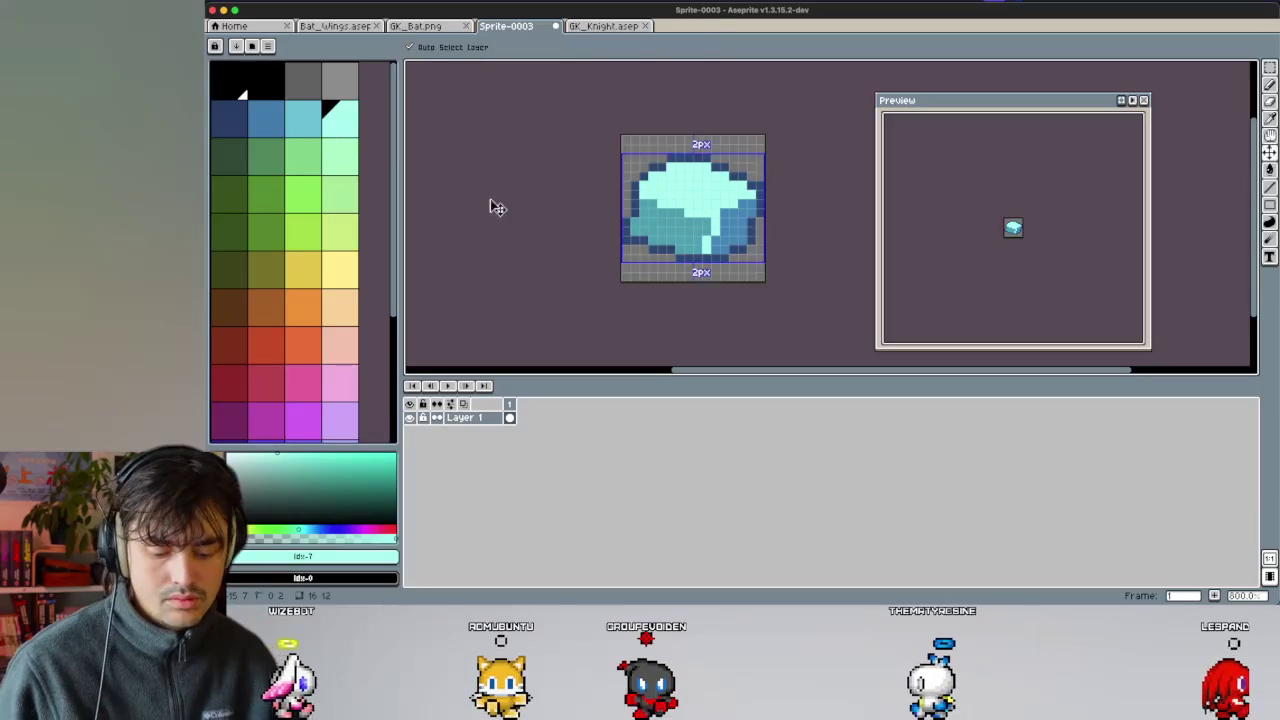
- Undo the bright cyan fill and fill the slime's highlight streaks with sampled dark blue
key(ctrl+z)
key(i)
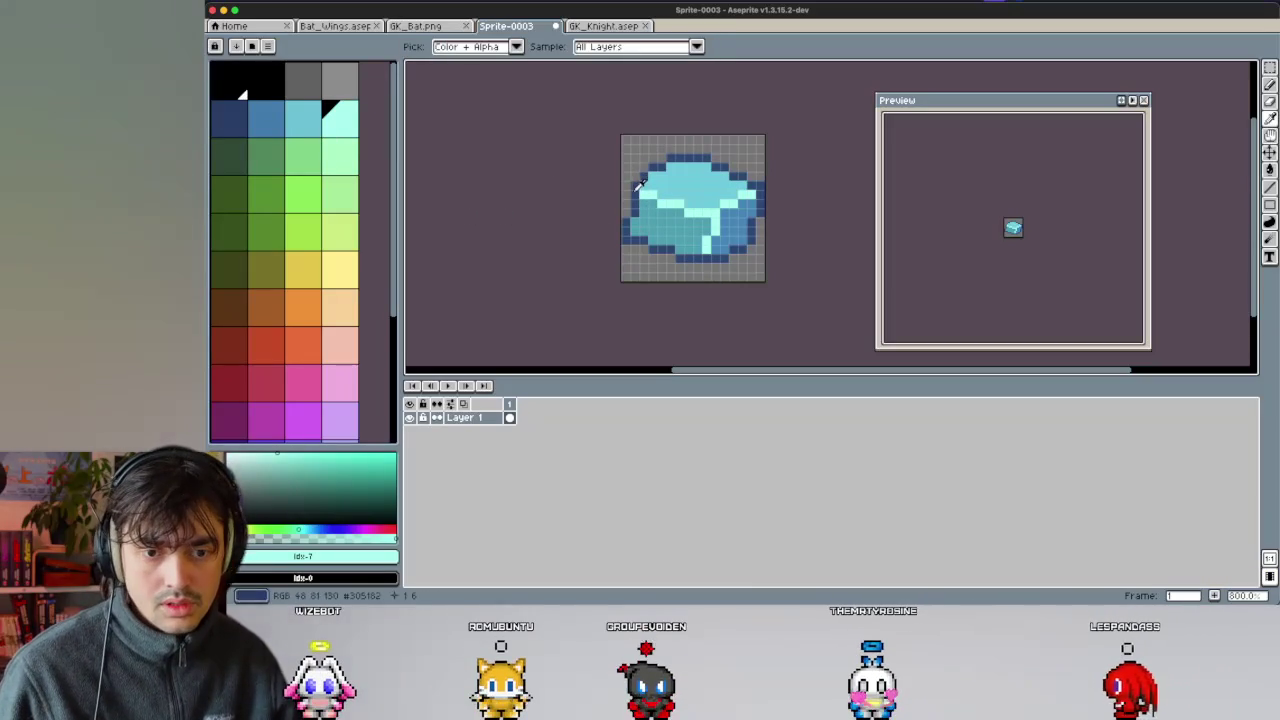
click(636, 185)
key(g)
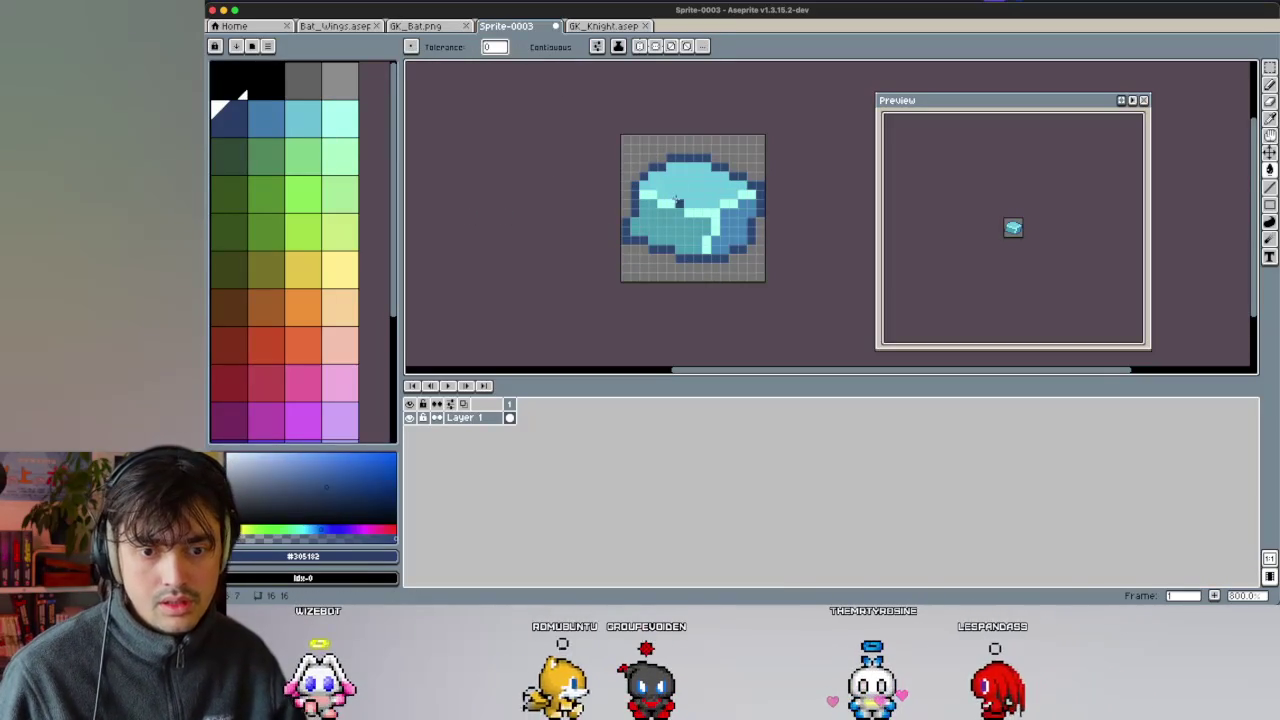
click(678, 203)
- Fill the slime's top and lower-left areas with the lighter cyan
key(i)
click(340, 120)
key(g)
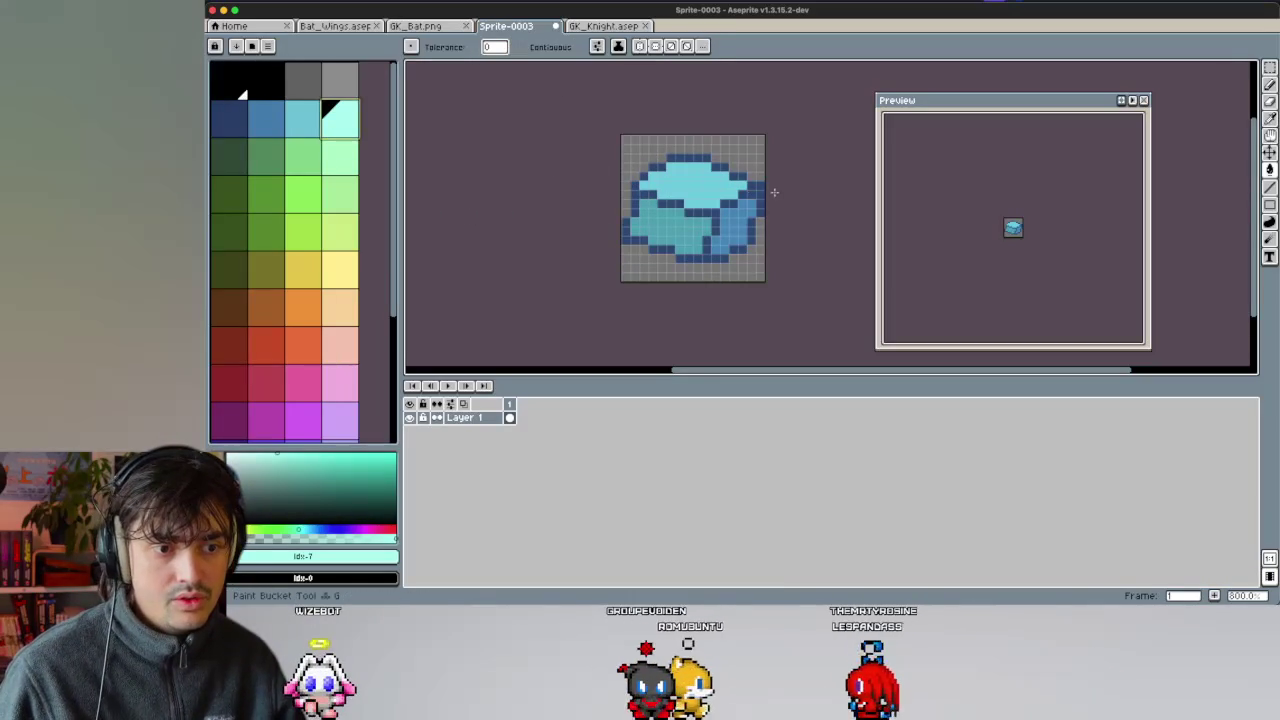
click(740, 187)
click(303, 120)
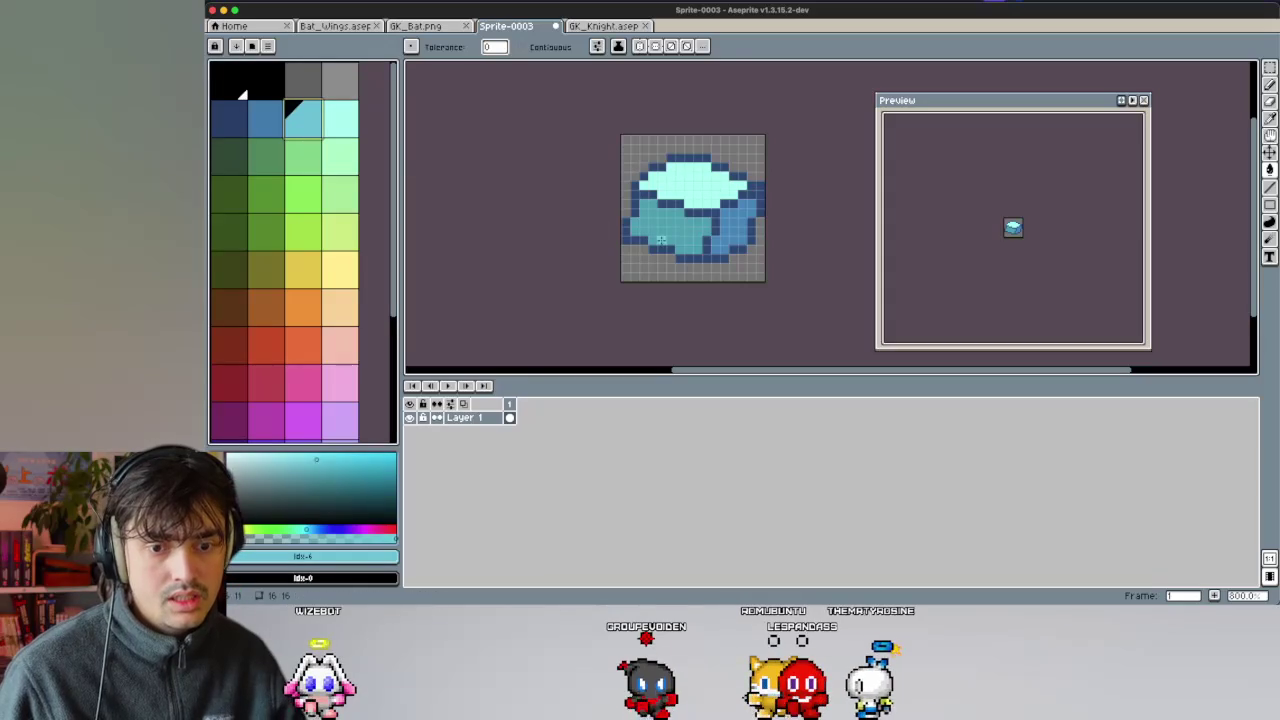
click(700, 226)
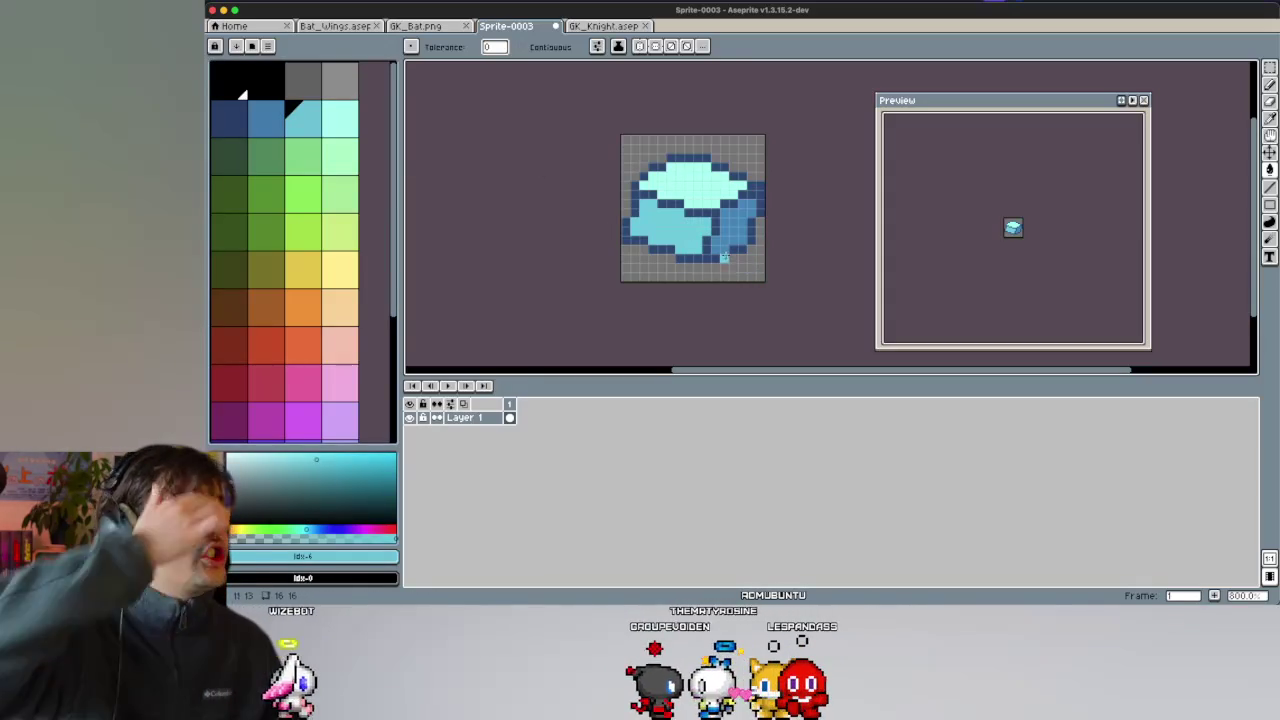
- Try a custom cyan shade, then fill the slime's top region with pale cyan
click(341, 130)
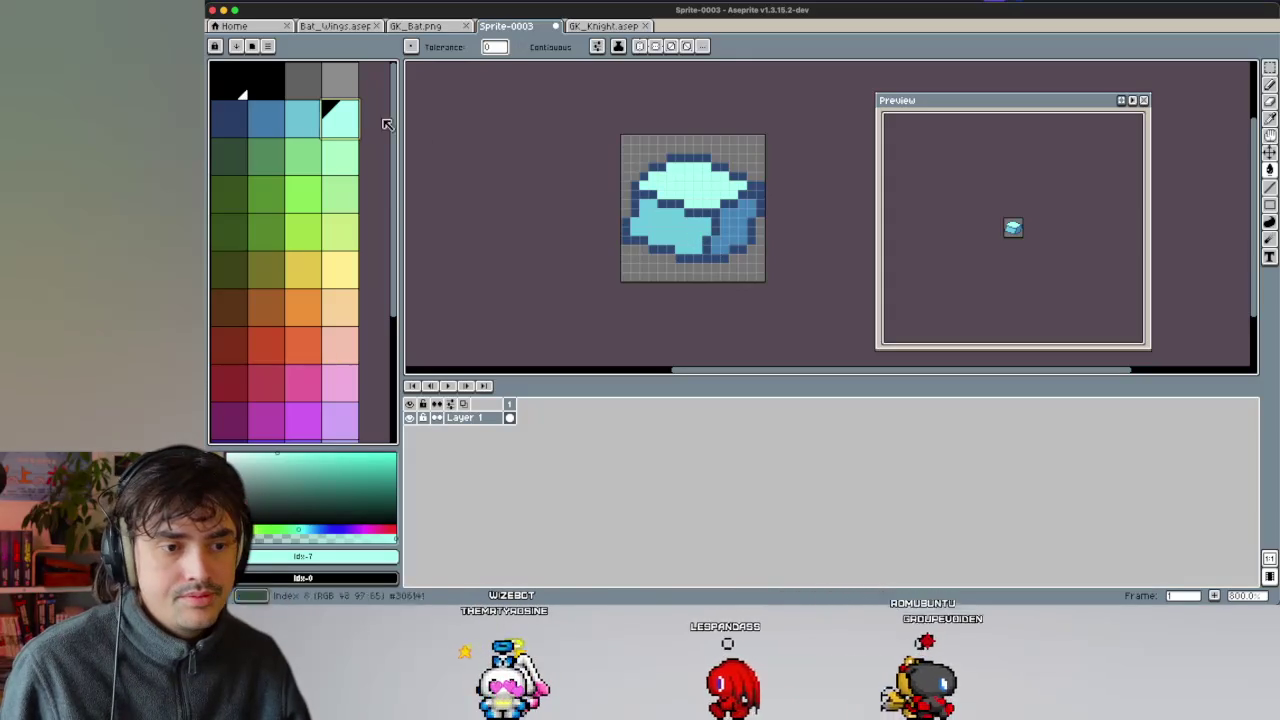
click(303, 118)
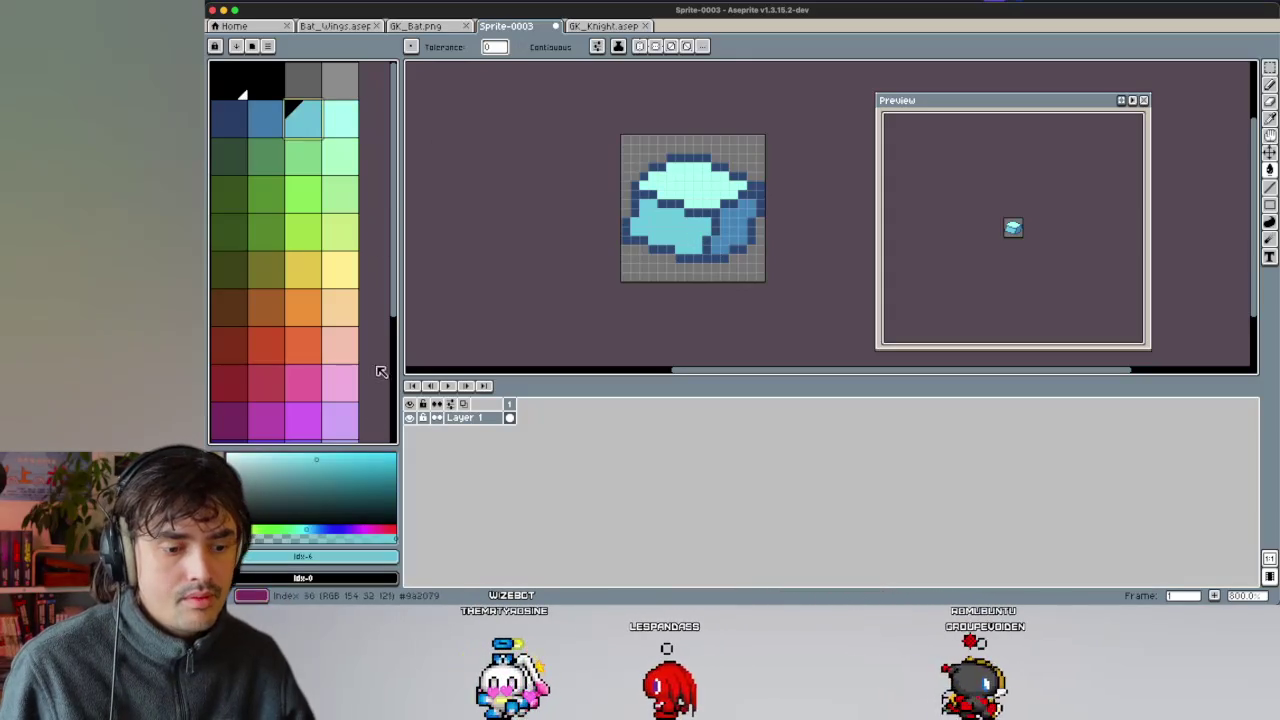
click(294, 454)
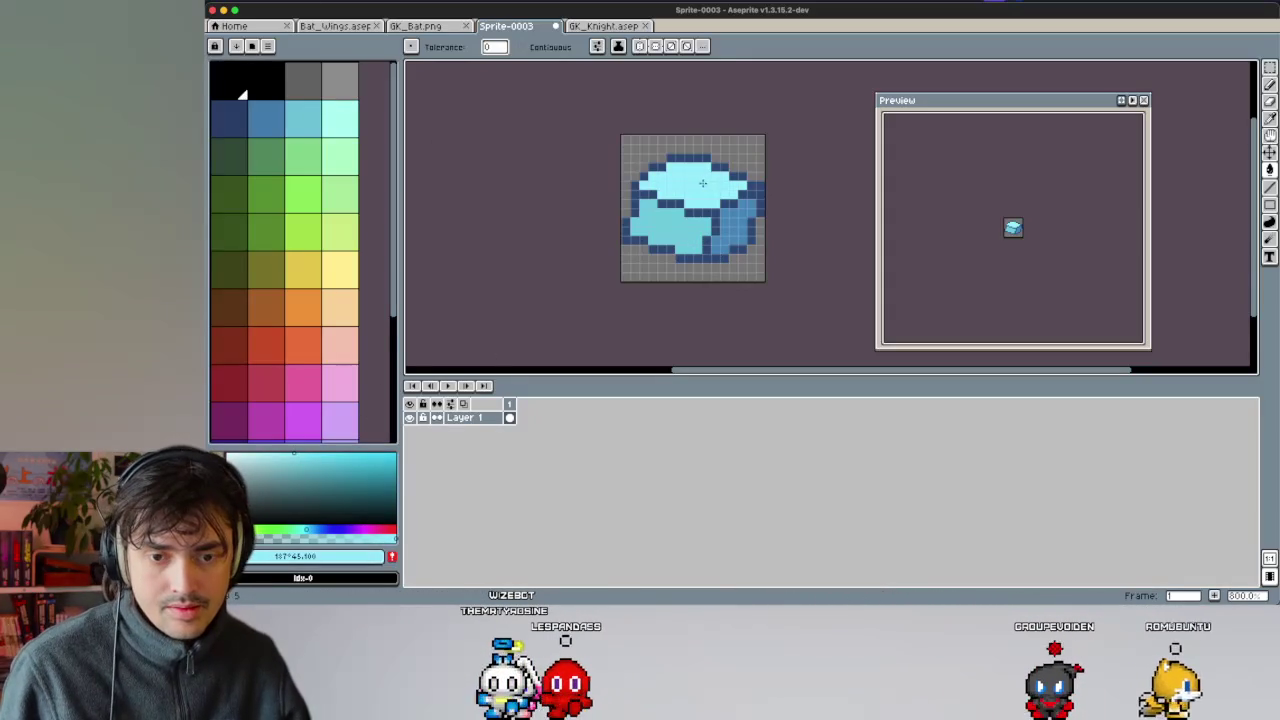
click(338, 127)
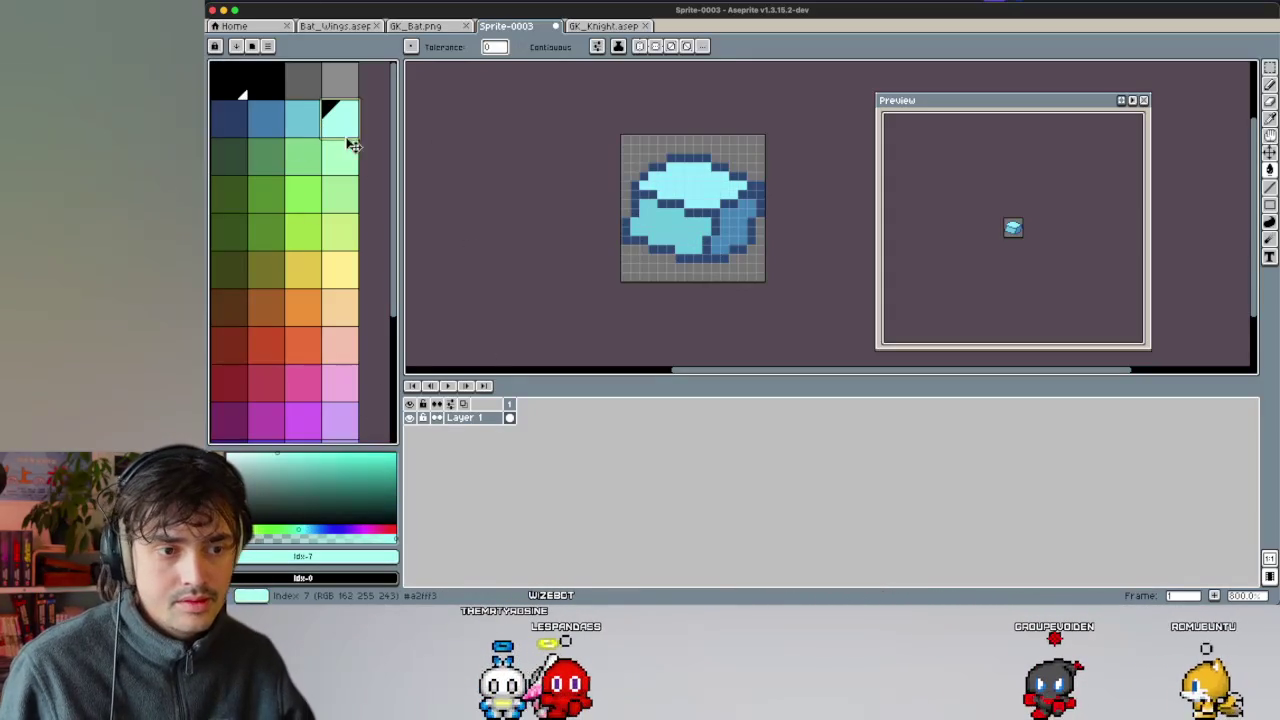
click(655, 190)
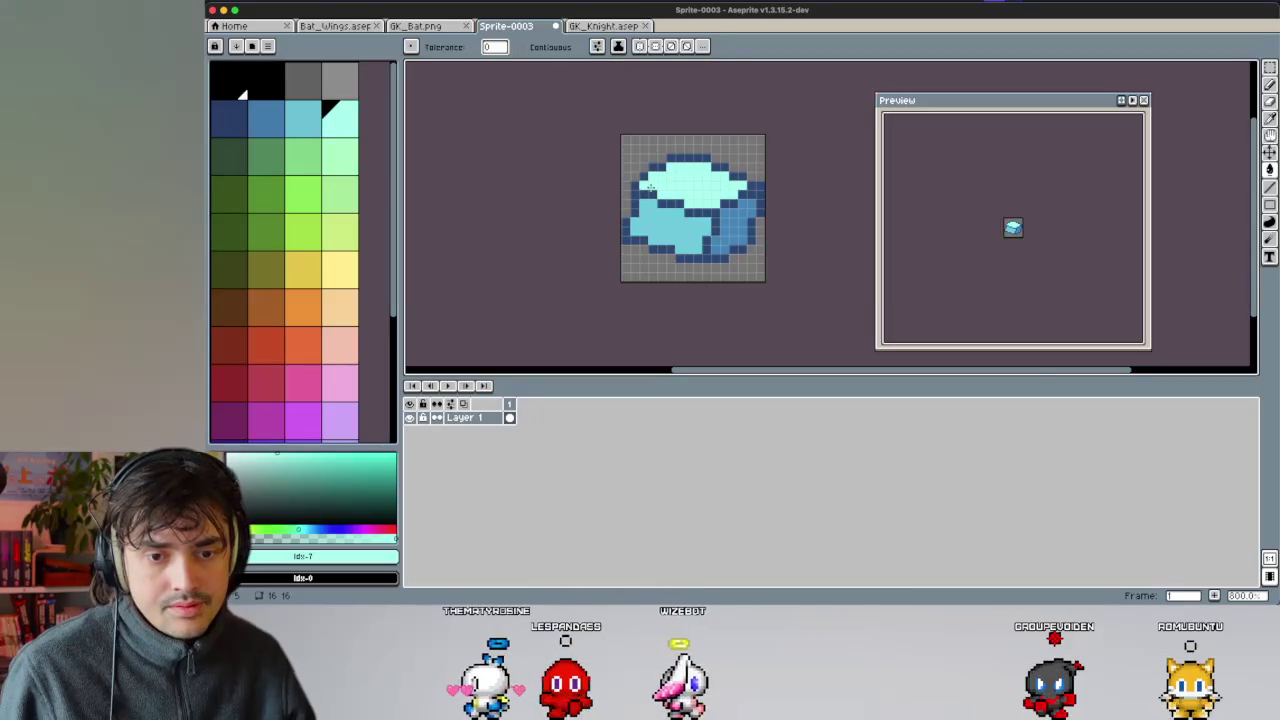
- Draw a short pale highlight of single pixels across the slime's top
key(b)
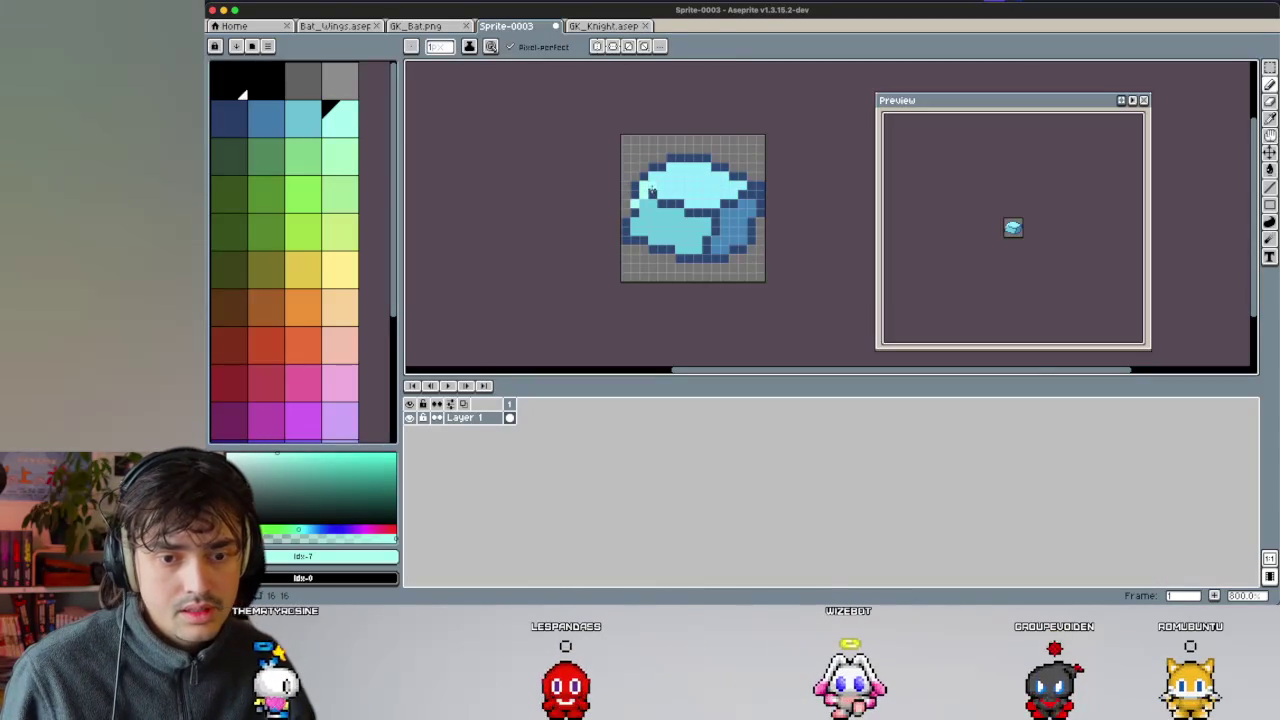
click(652, 193)
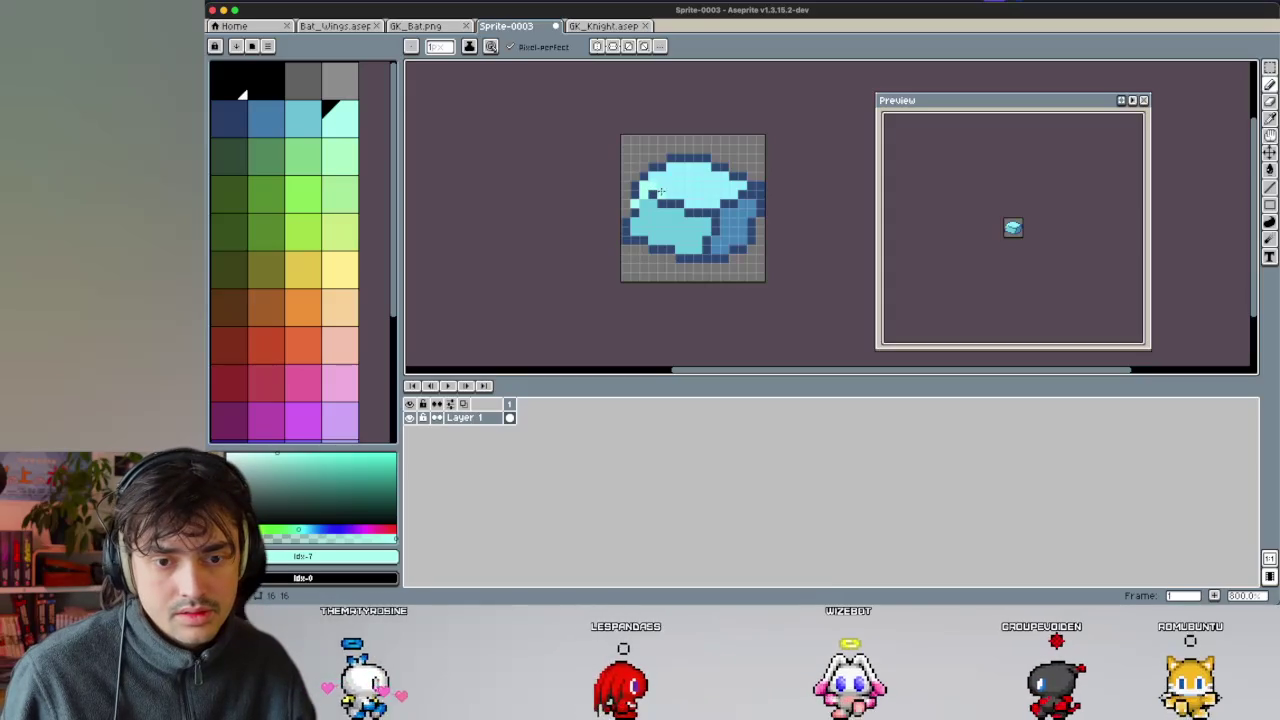
mouse_move(661, 193)
mouse_down()
mouse_move(685, 197)
mouse_move(674, 187)
mouse_up()
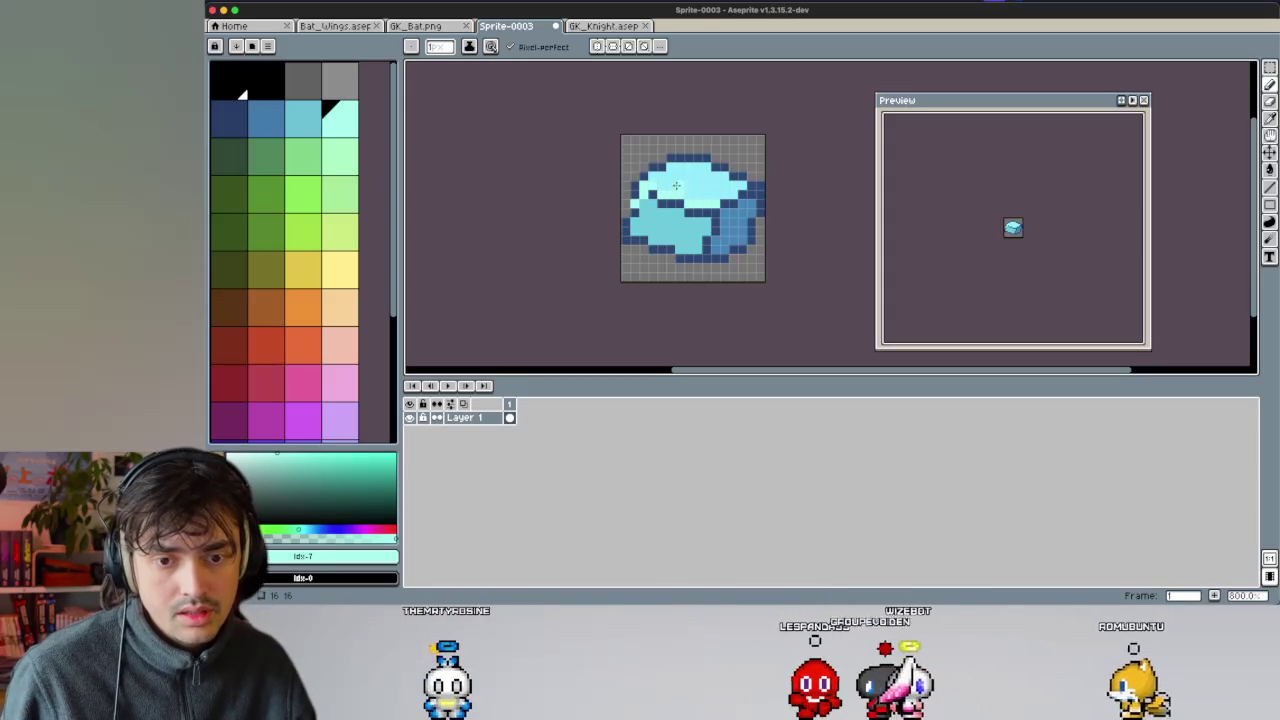
click(665, 192)
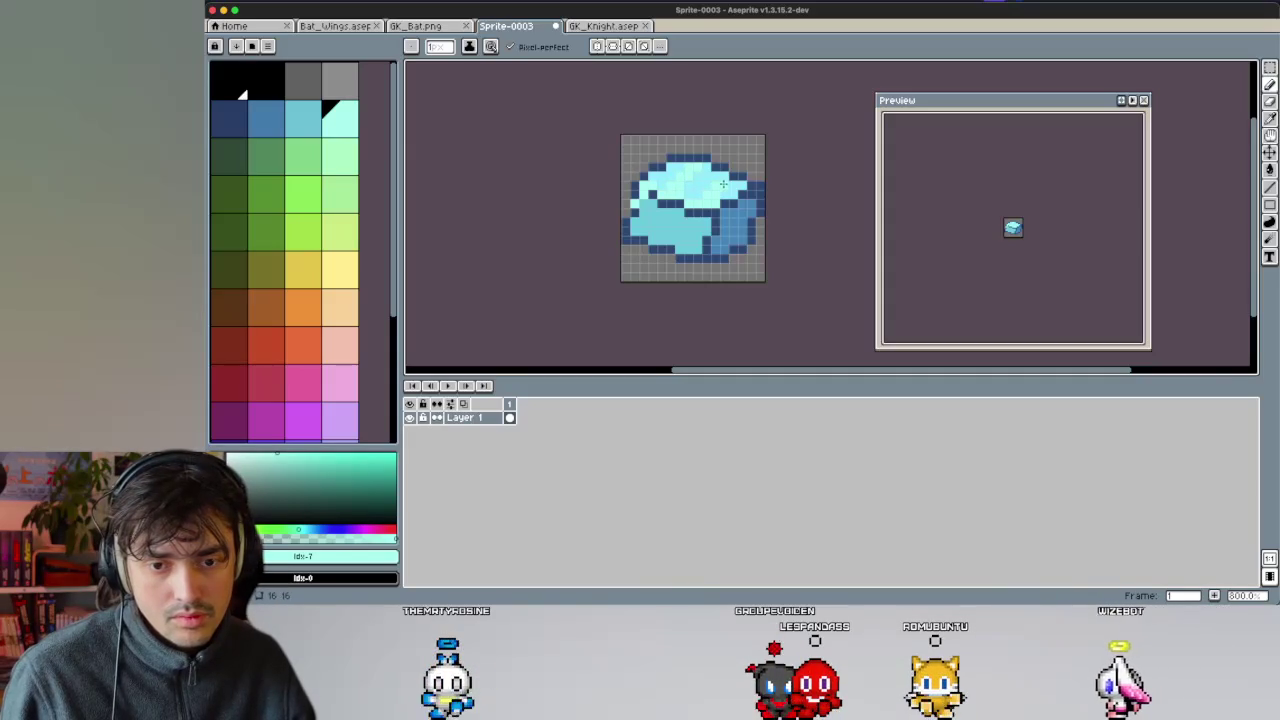
- Mix a custom mint-green fill colour by adjusting the picker's shade and hue
click(307, 125)
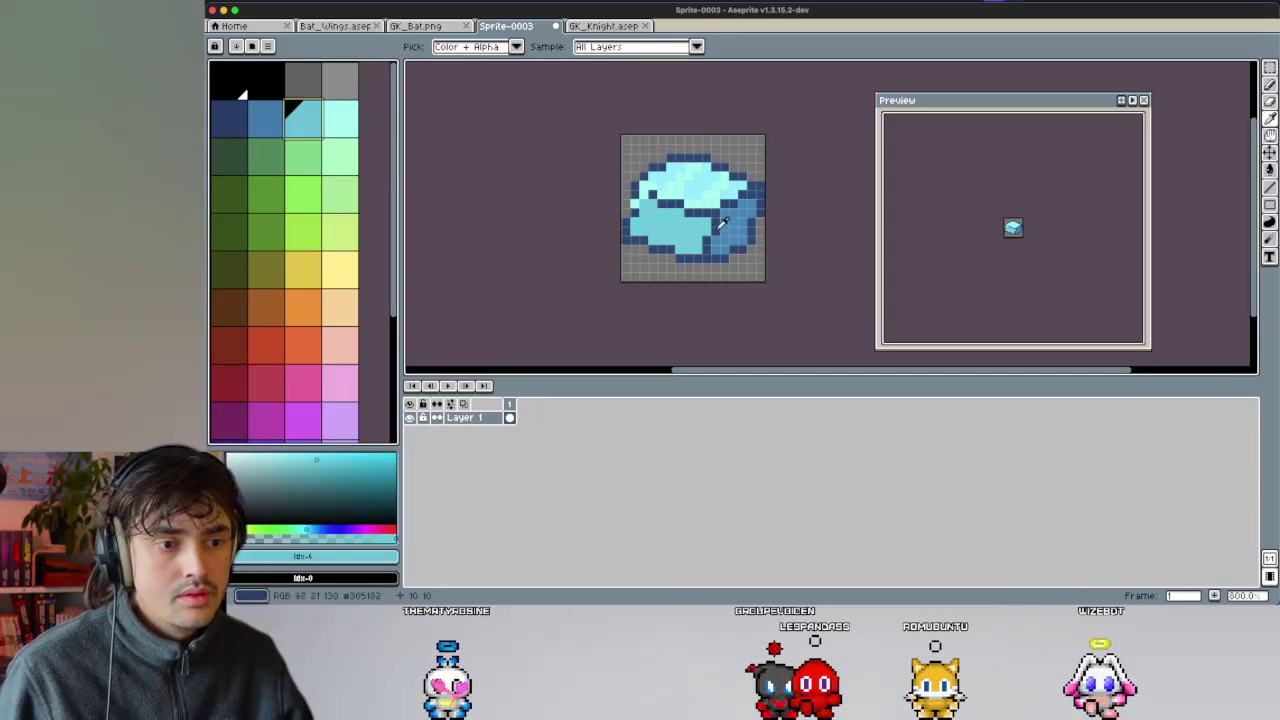
click(730, 228)
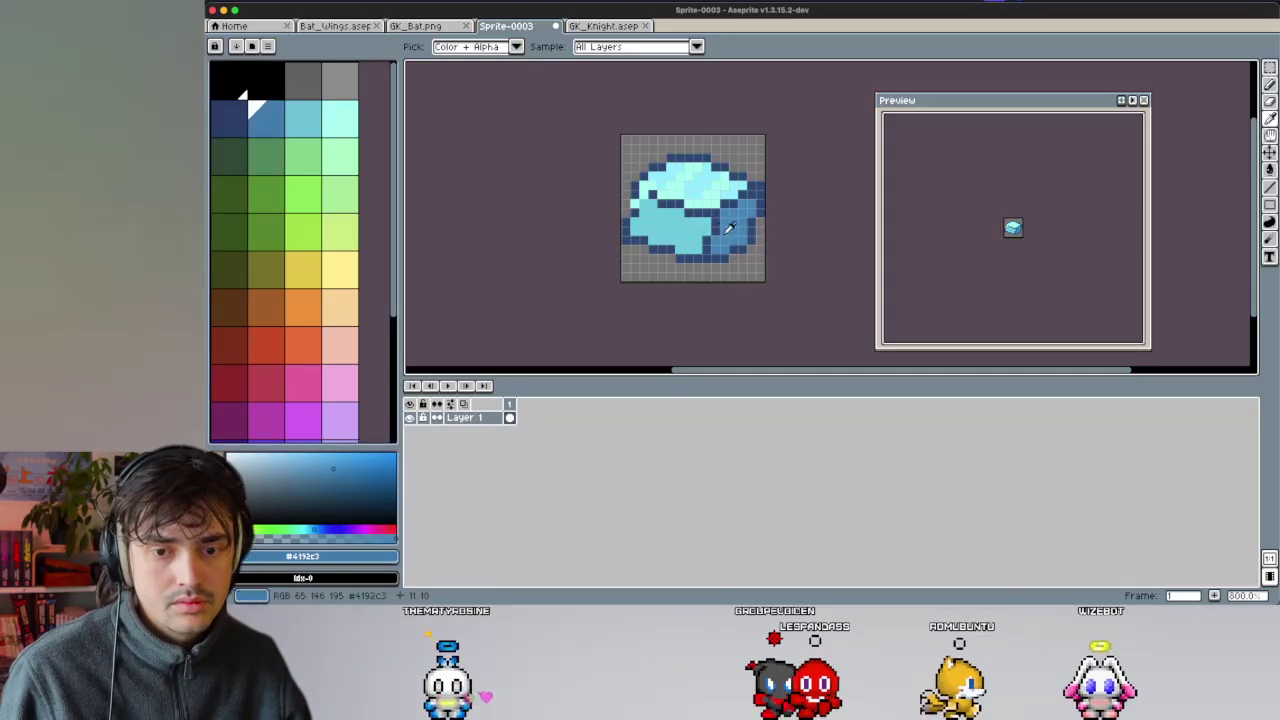
drag(337, 480, 326, 462)
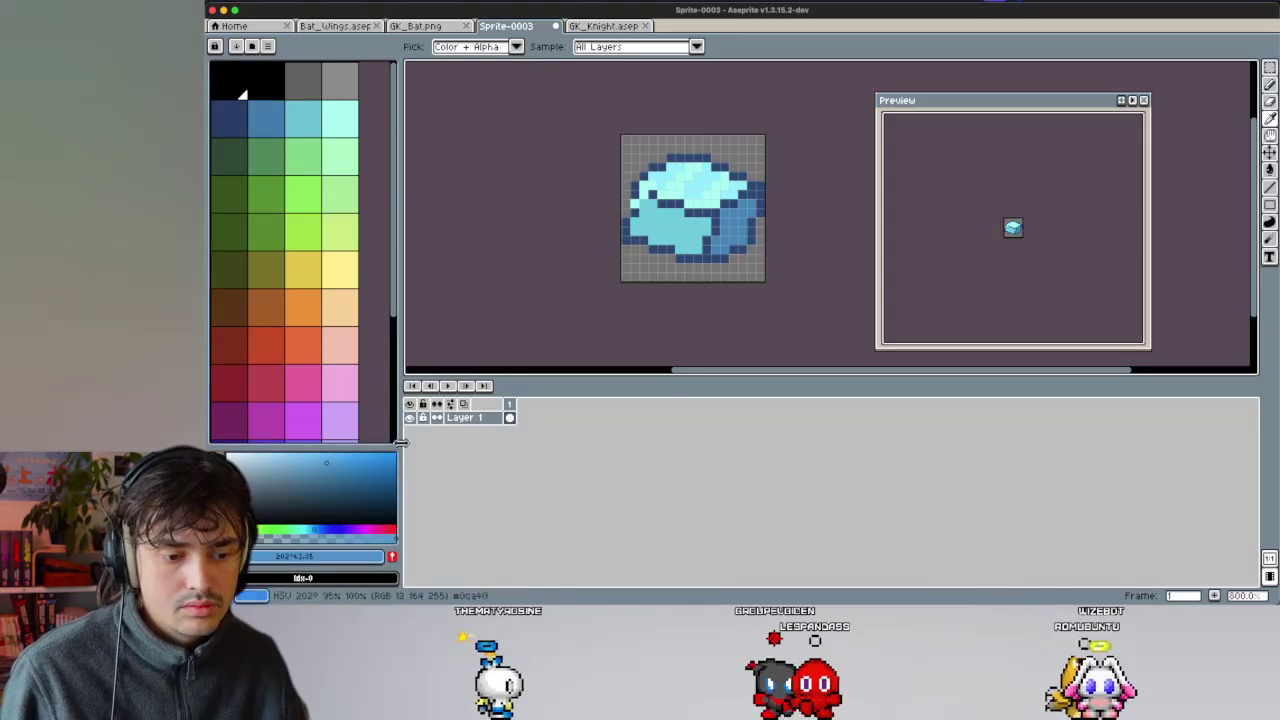
click(305, 529)
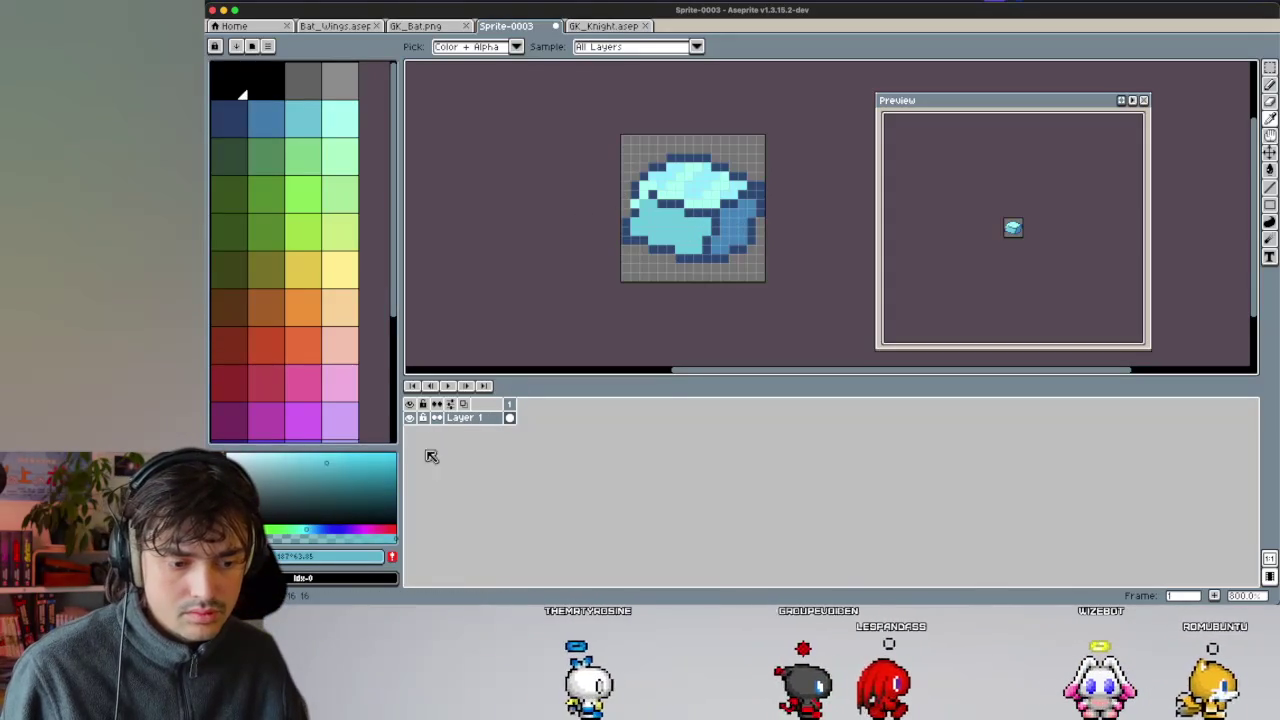
key(g)
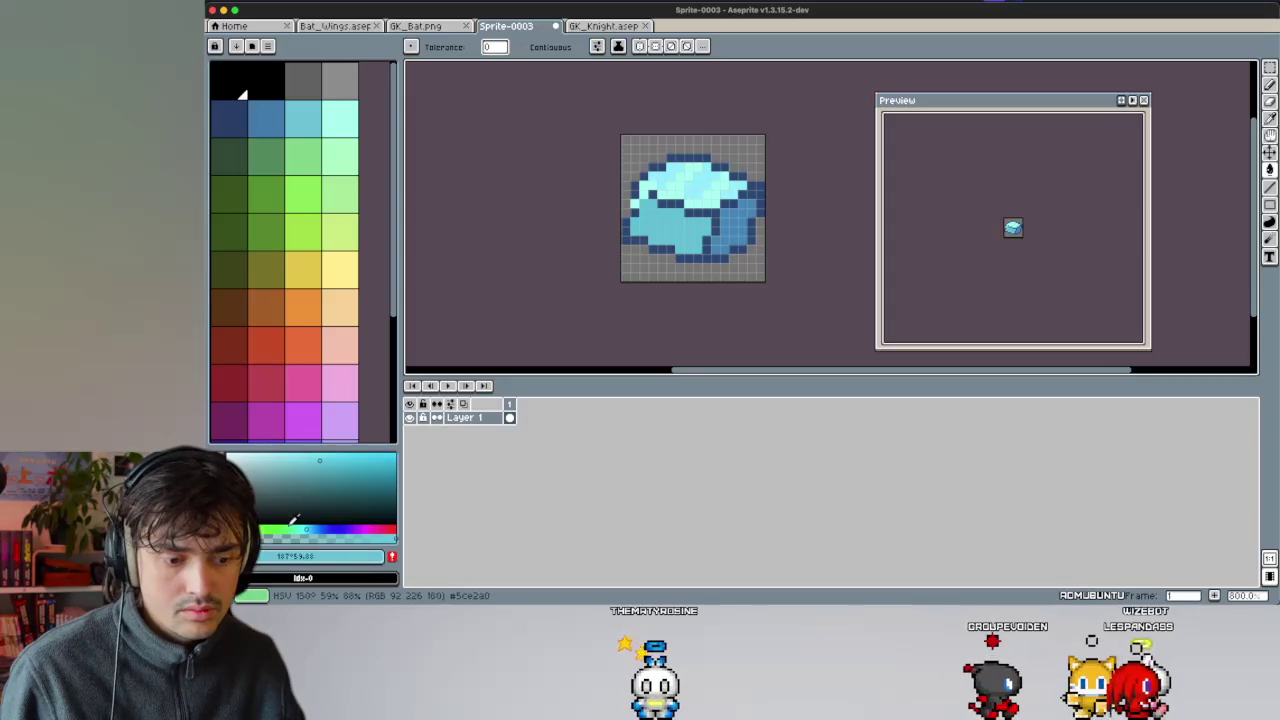
drag(305, 527, 310, 527)
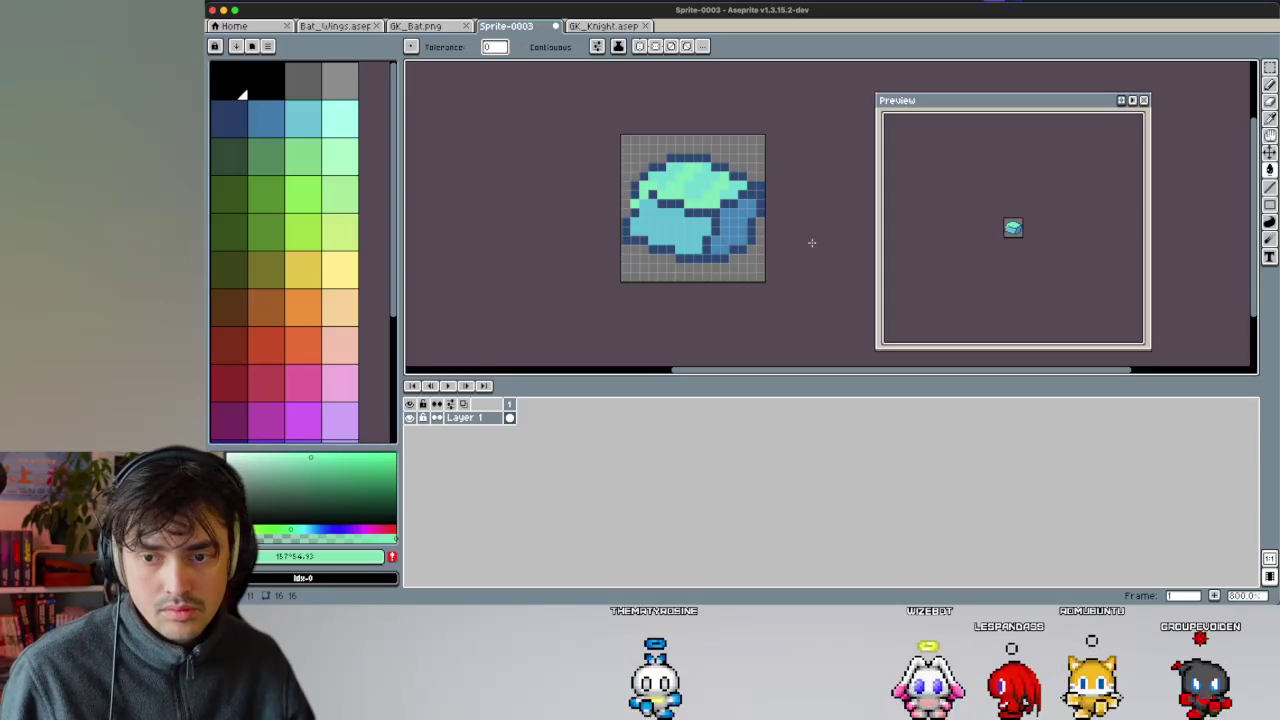
- Try a dark blue fill on the ingot's top, then undo it to keep the mint cap
scroll(1013, 220, up, 1)
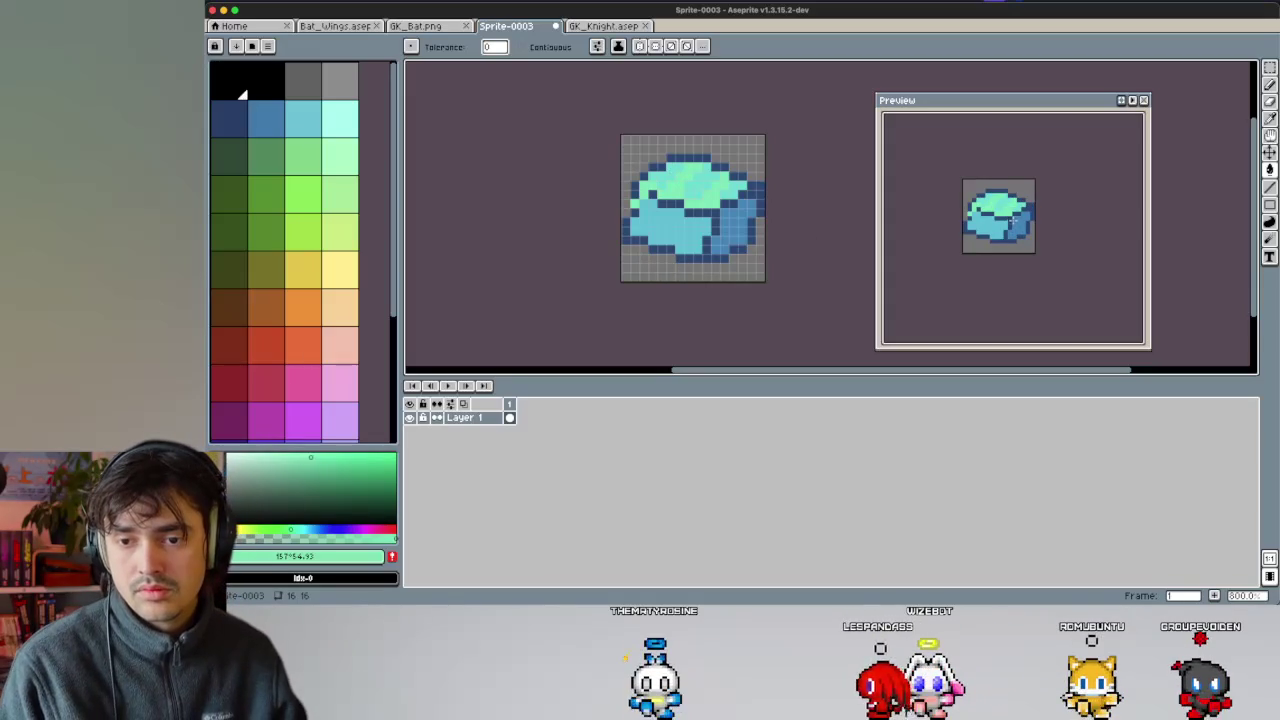
scroll(652, 213, up, 1)
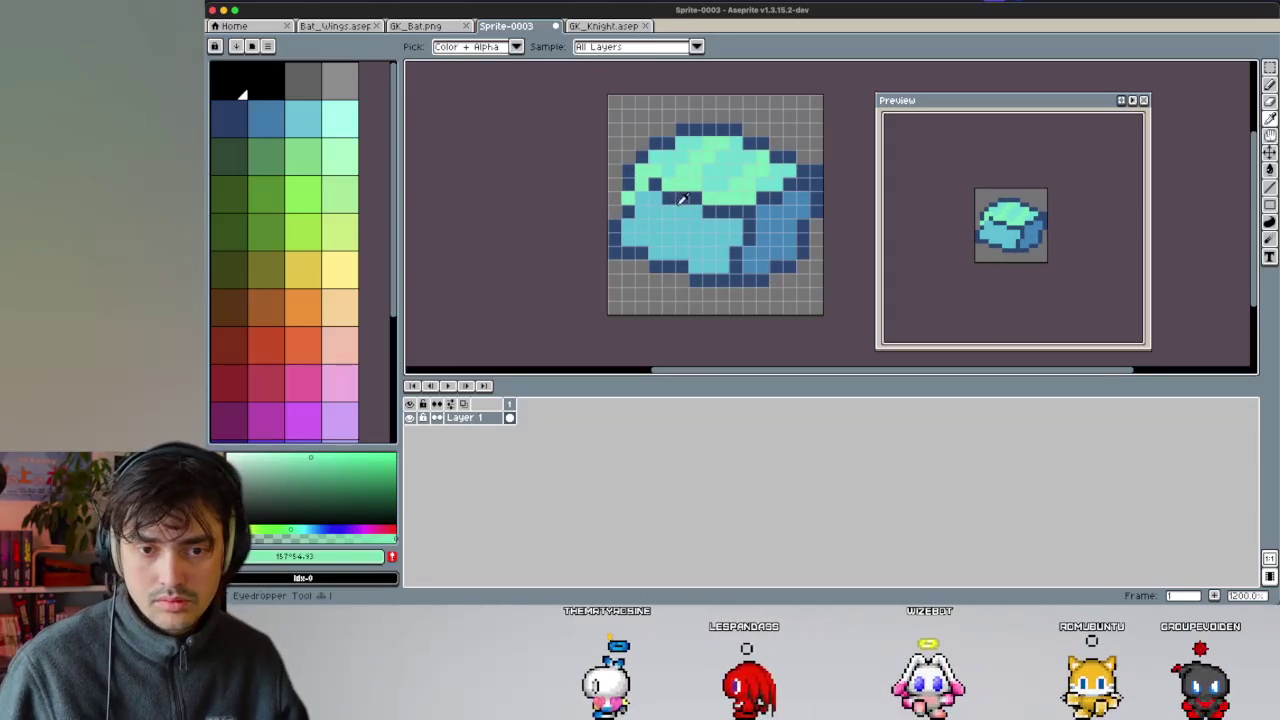
alt+click(631, 195)
click(637, 186)
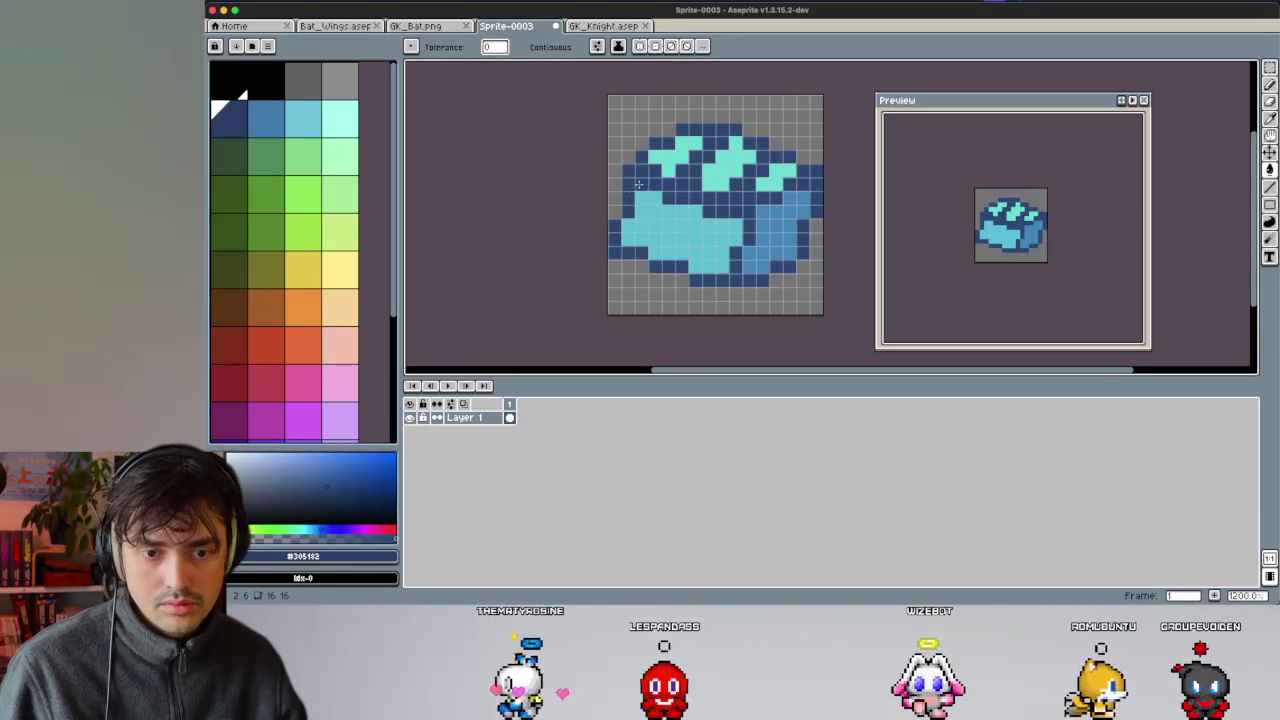
key(ctrl+z)
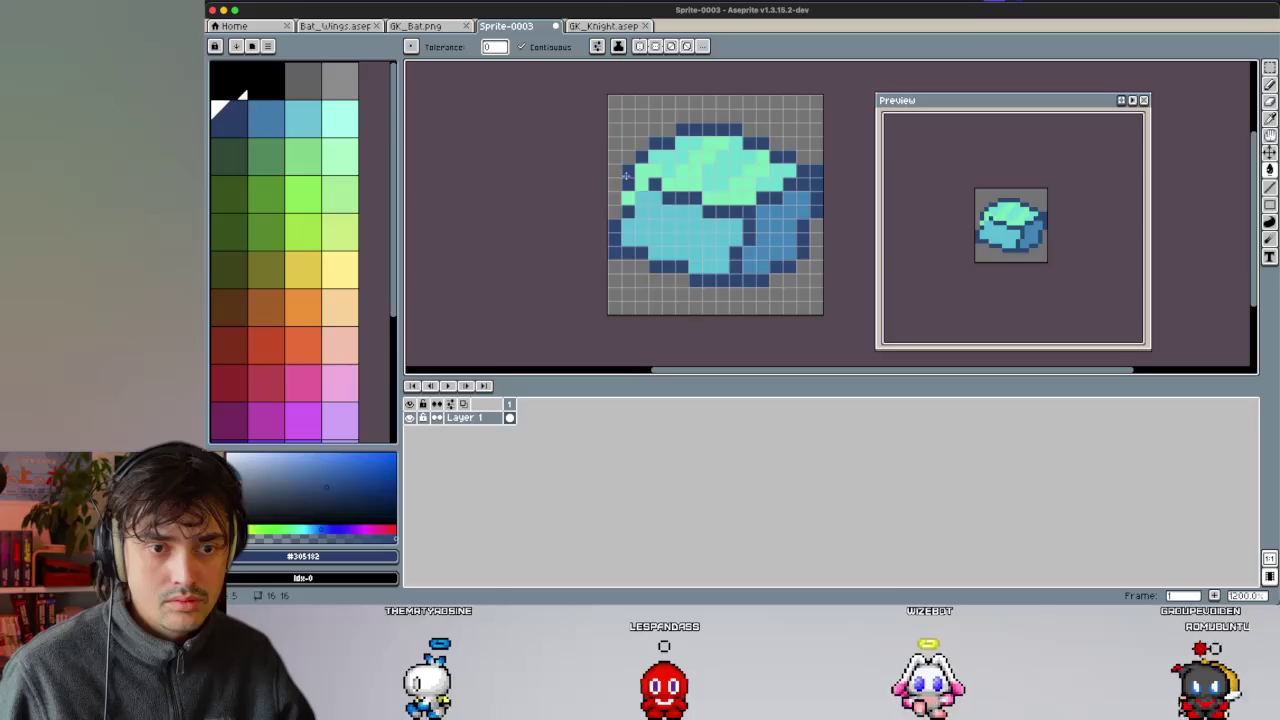
key(b)
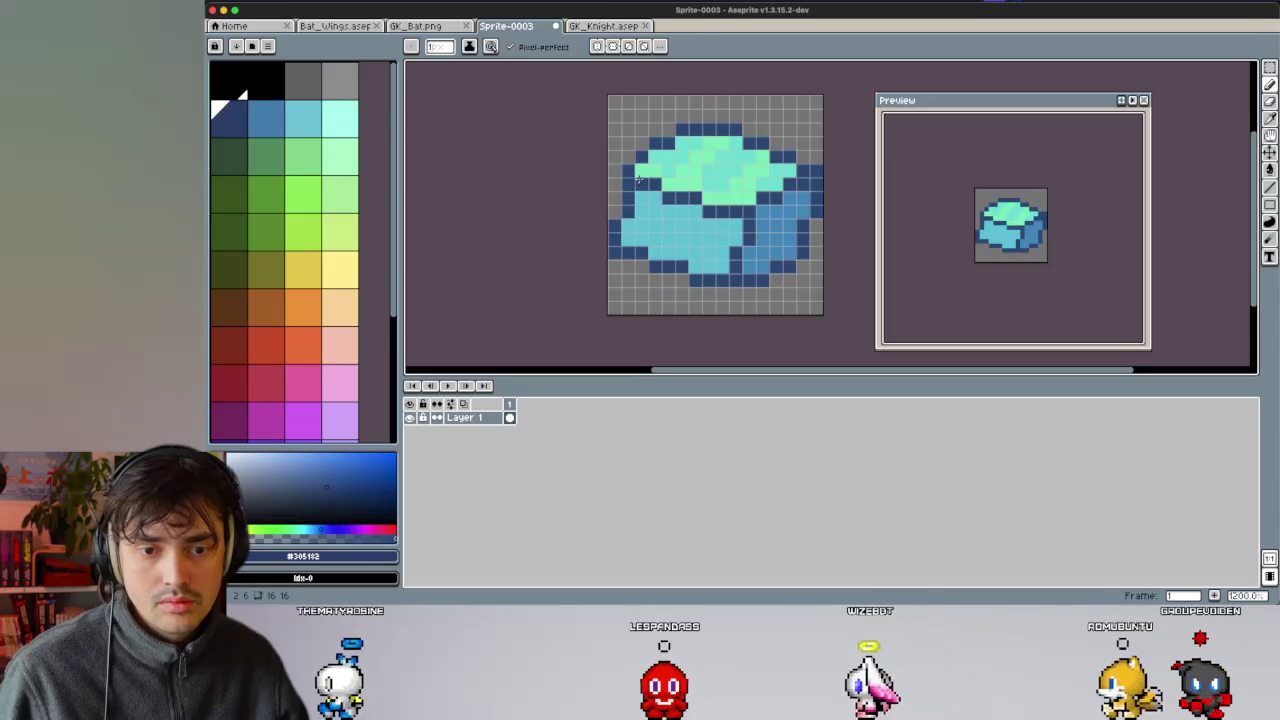
scroll(694, 180, down, 4)
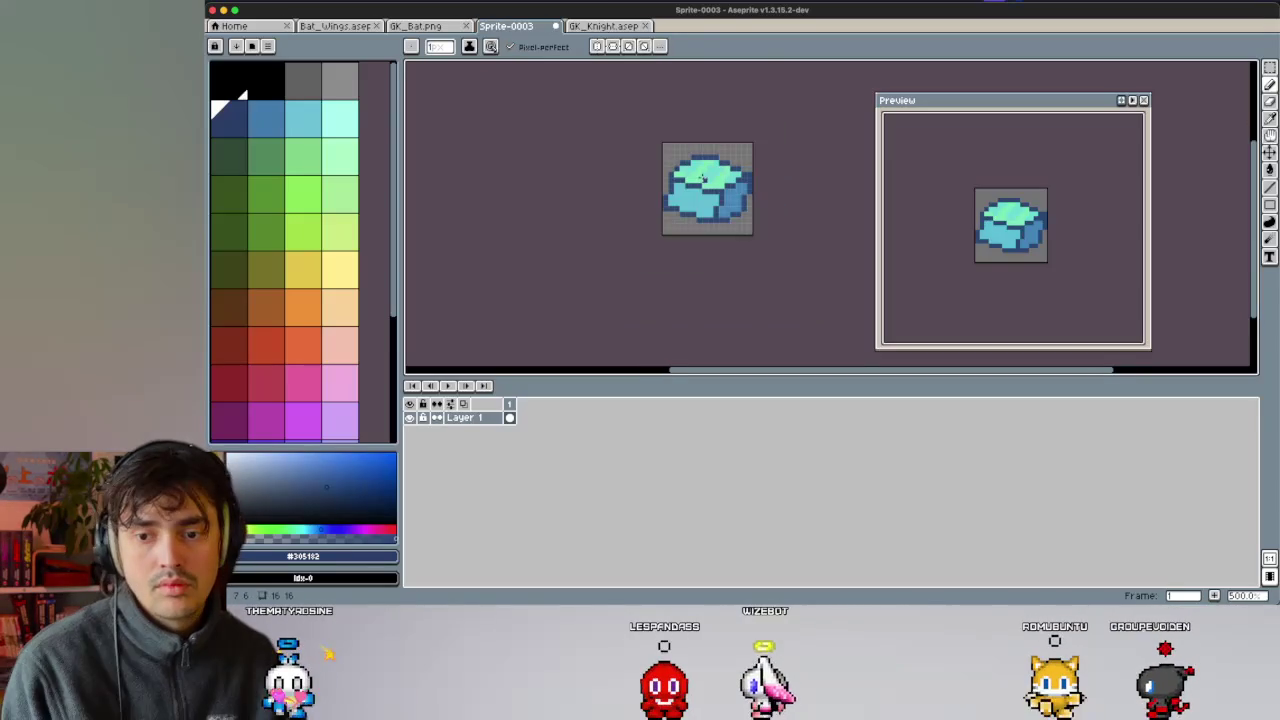
scroll(676, 157, up, 2)
scroll(690, 150, right, 2)
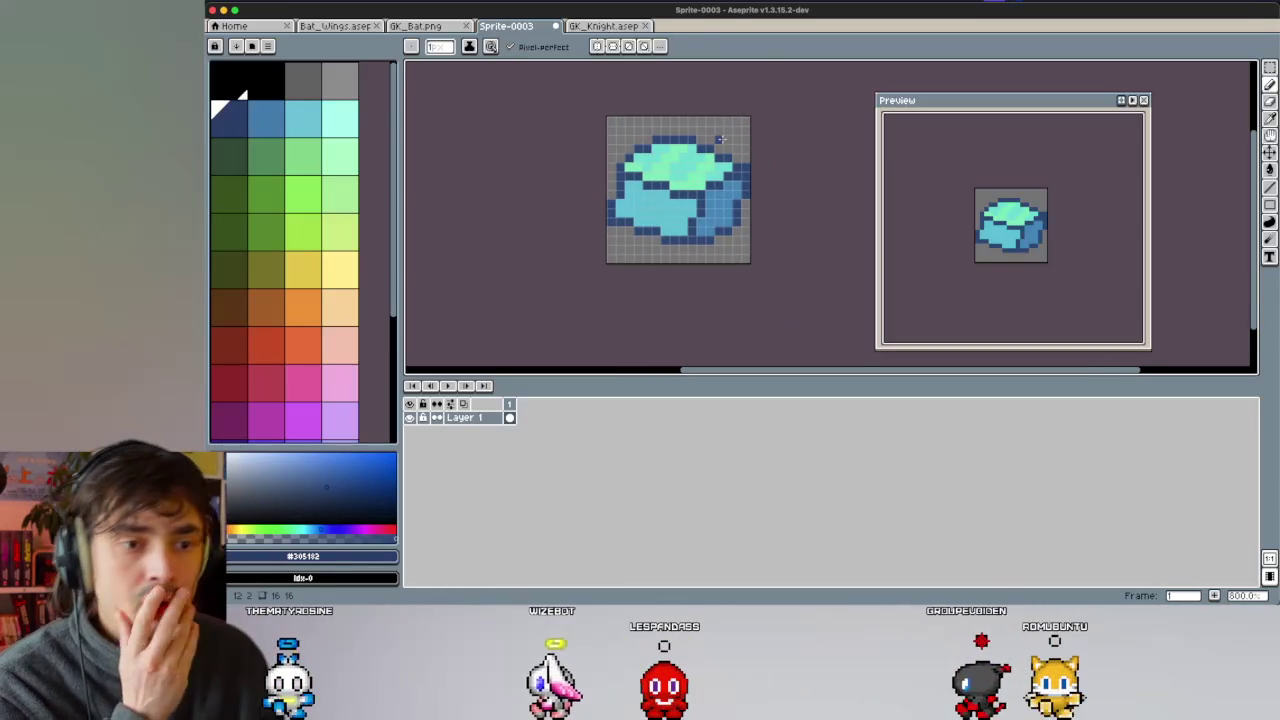
key(alt+f)
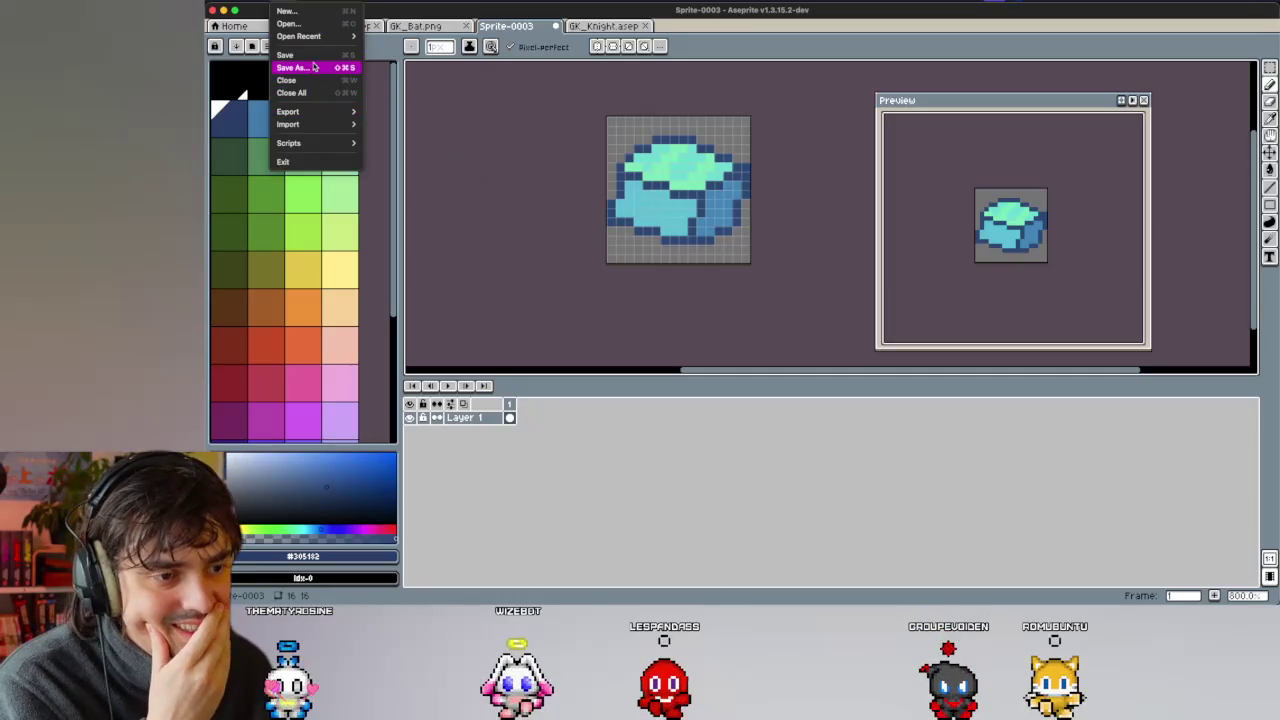
- Save the sprite as Iron_Lingot.aseprite, then switch to the GK_Knight tab
click(313, 66)
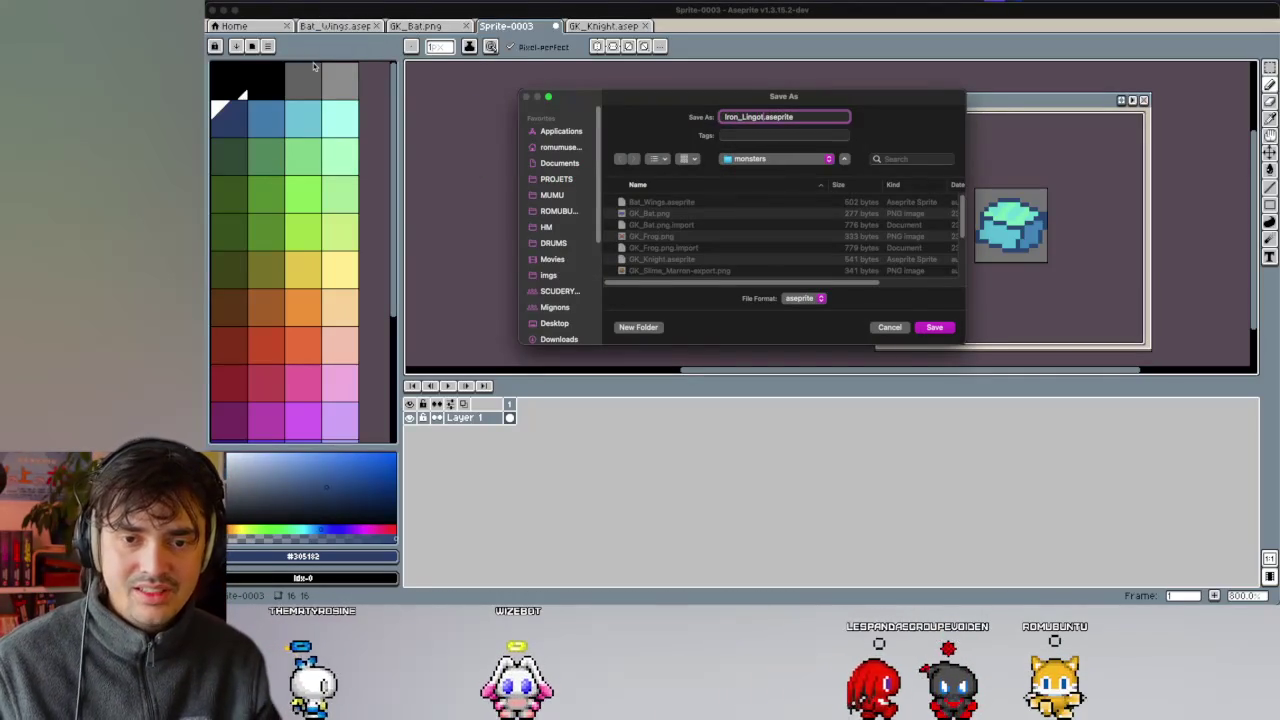
key(Return)
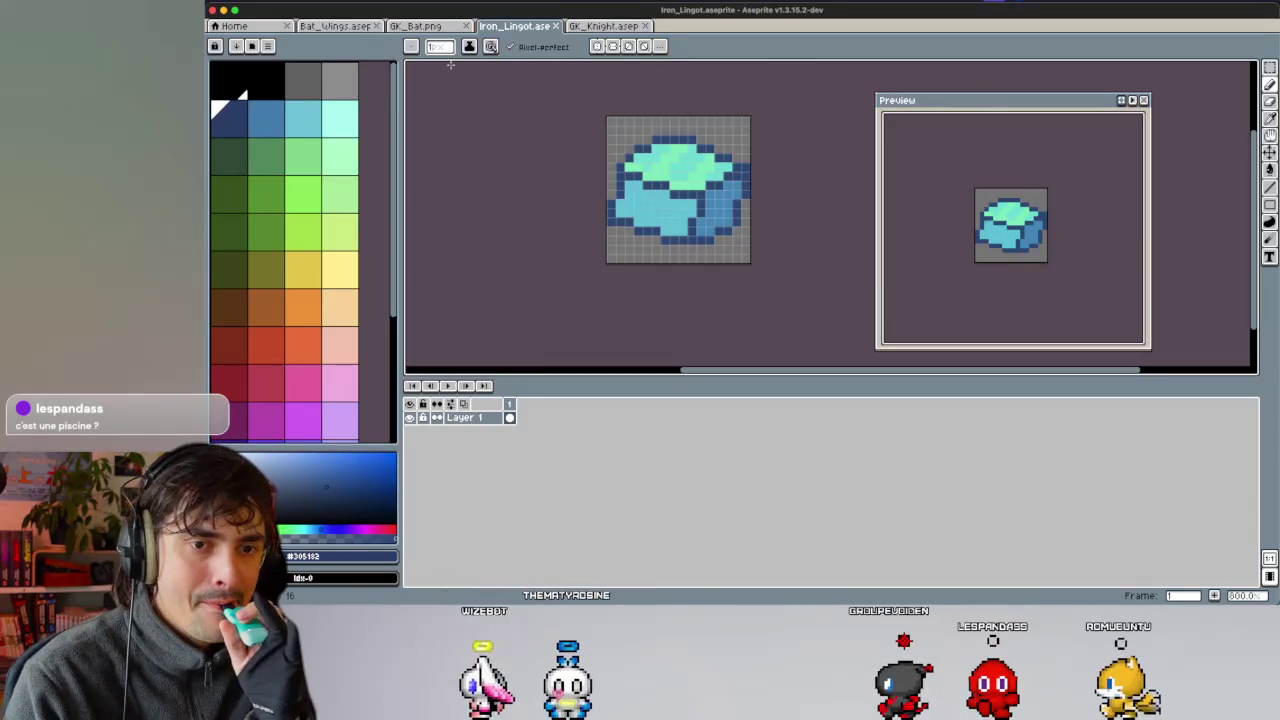
click(610, 27)
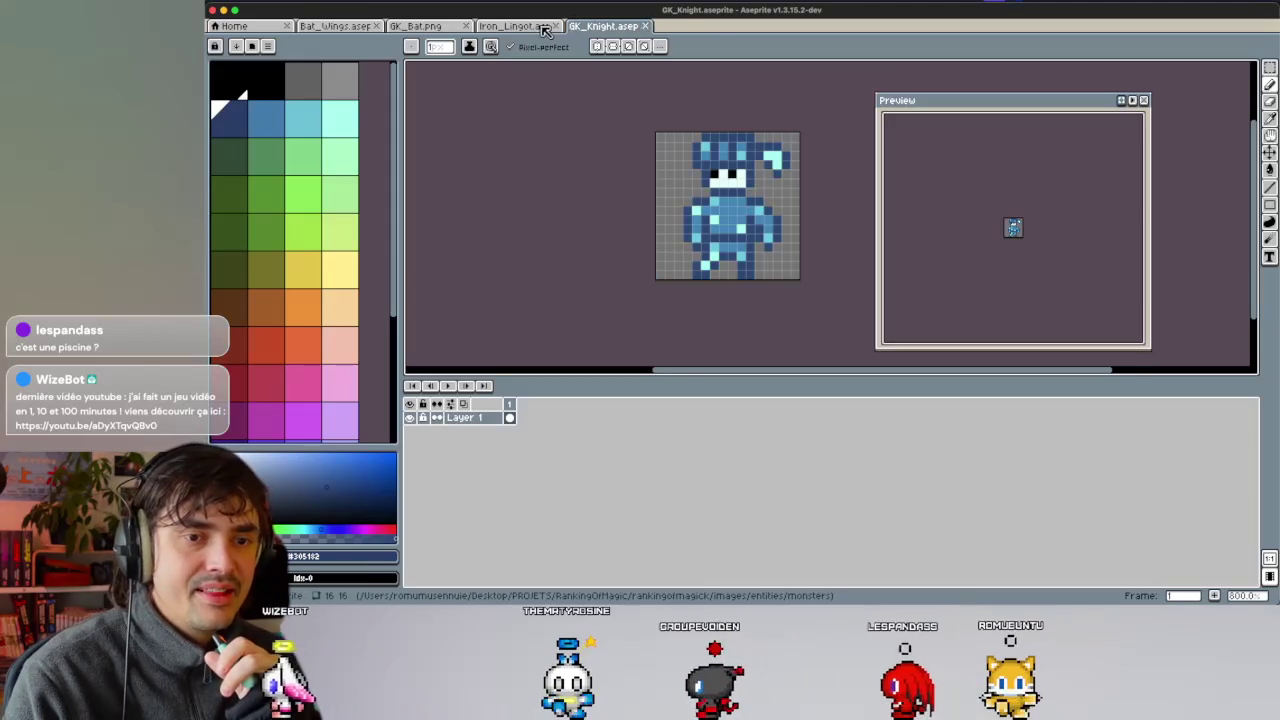
- Close the Iron_Lingot, GK_Knight, GK_Bat and Bat_Wings tabs and create blank Sprite-0004
key(ctrl+shift+Tab)
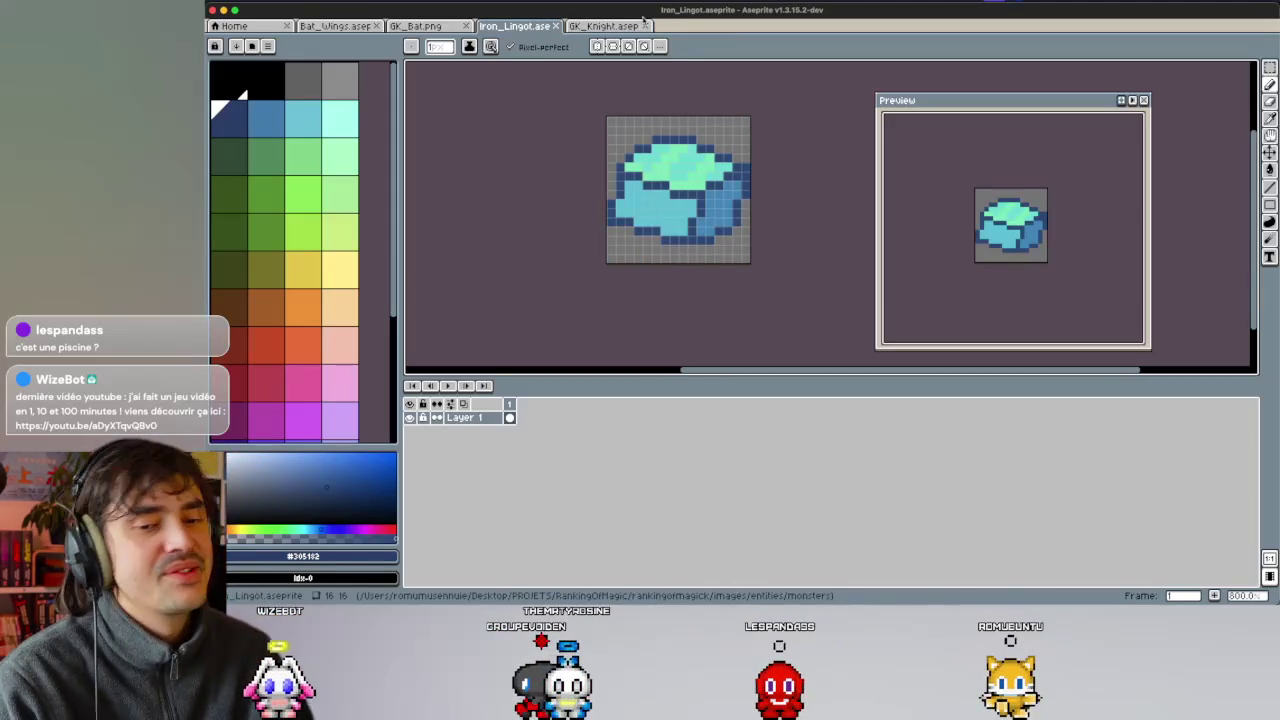
click(559, 26)
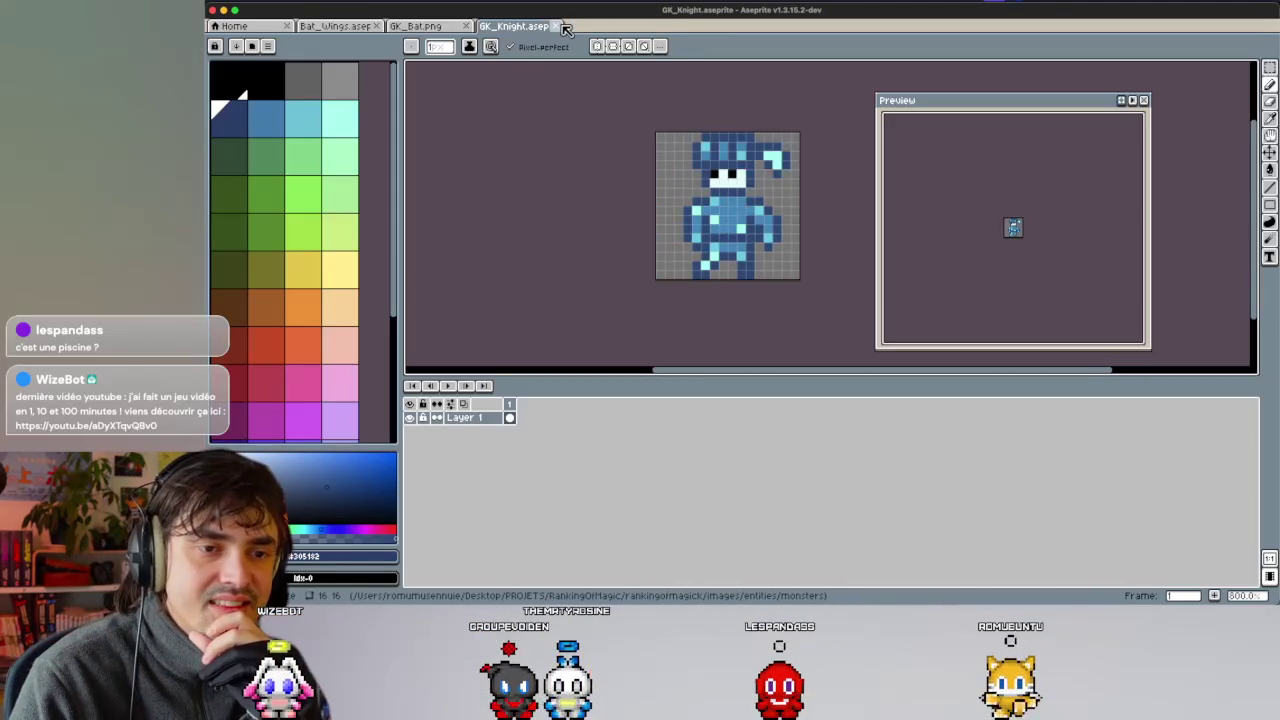
click(557, 26)
click(465, 26)
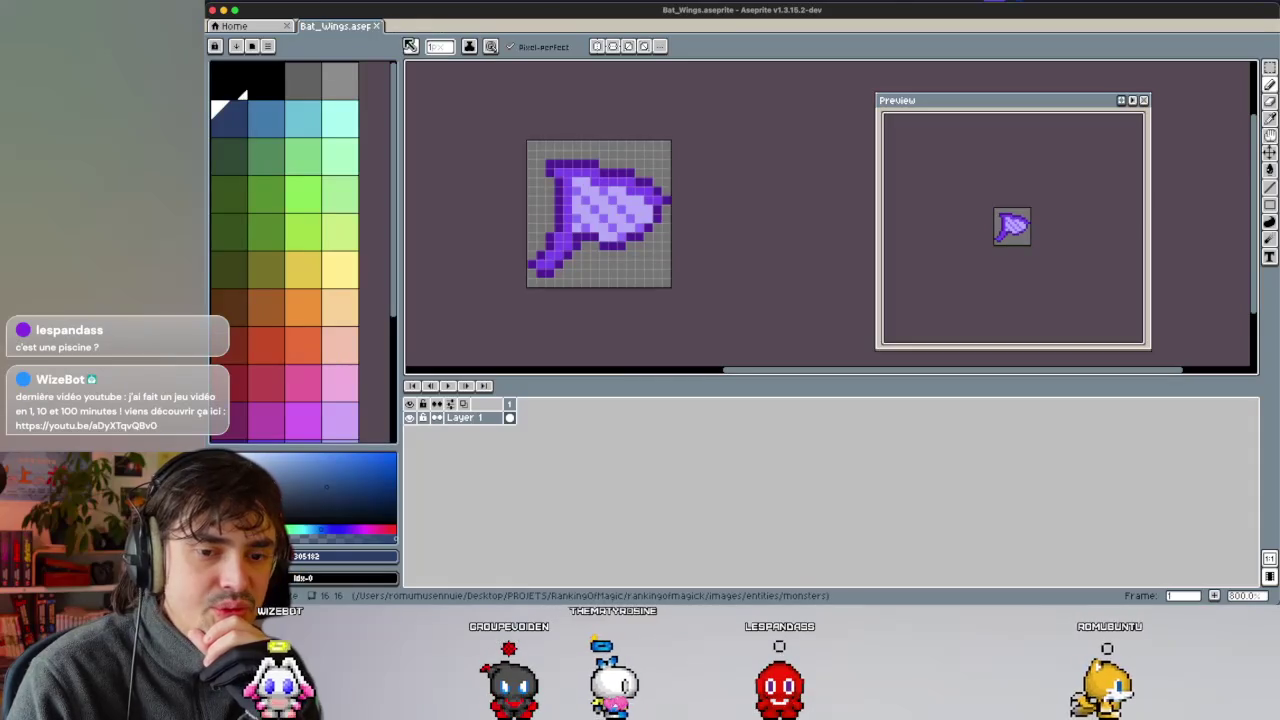
click(376, 26)
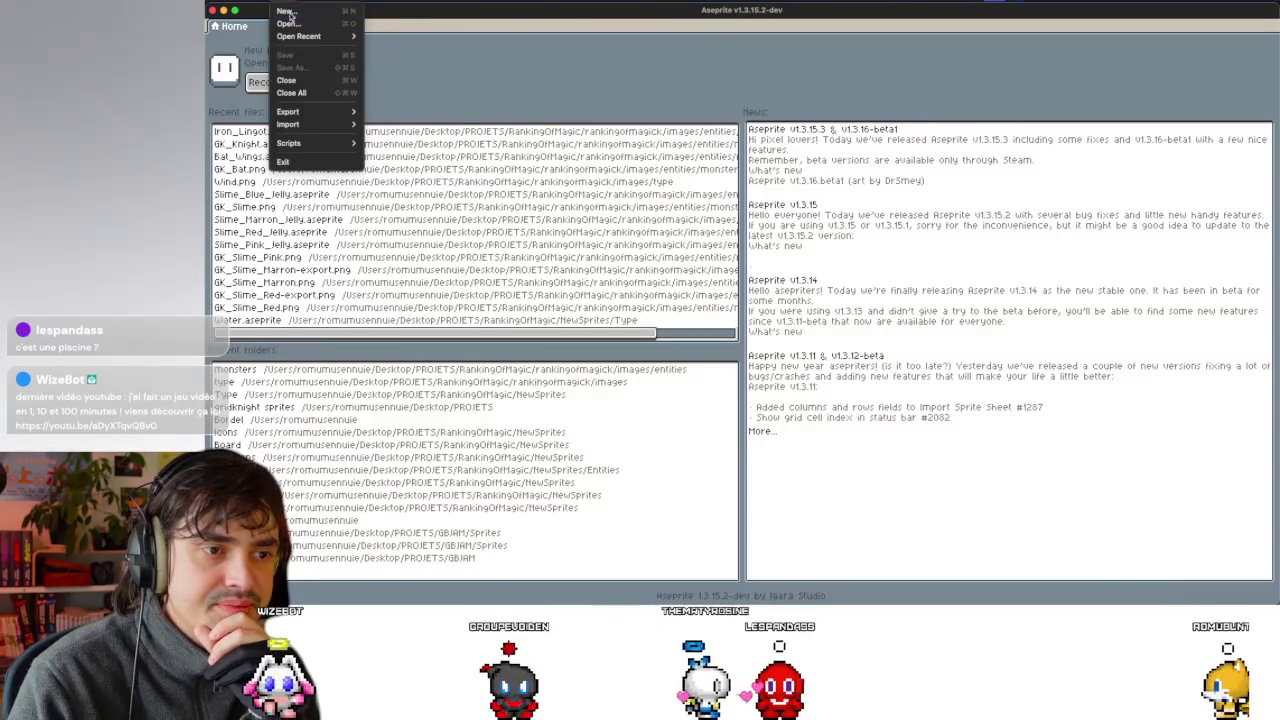
click(285, 11)
key(Return)
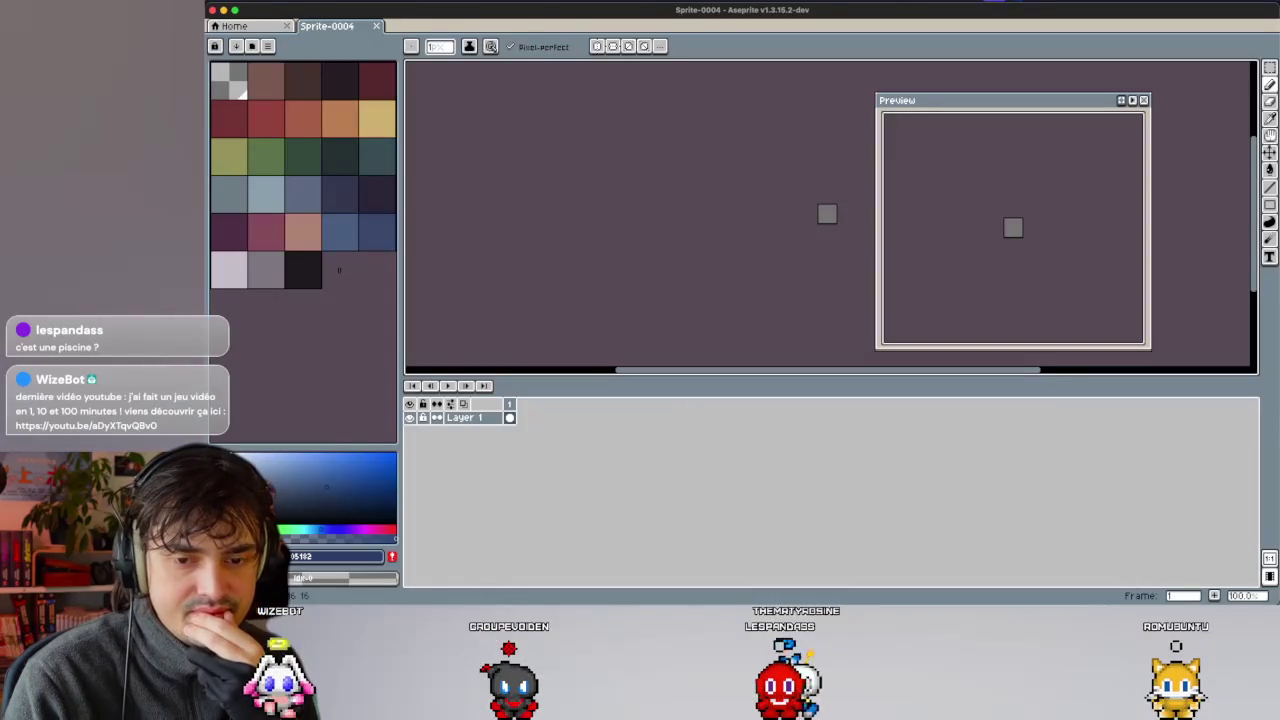
- Open GK_Frog.png and pan the frog in the preview
click(323, 4)
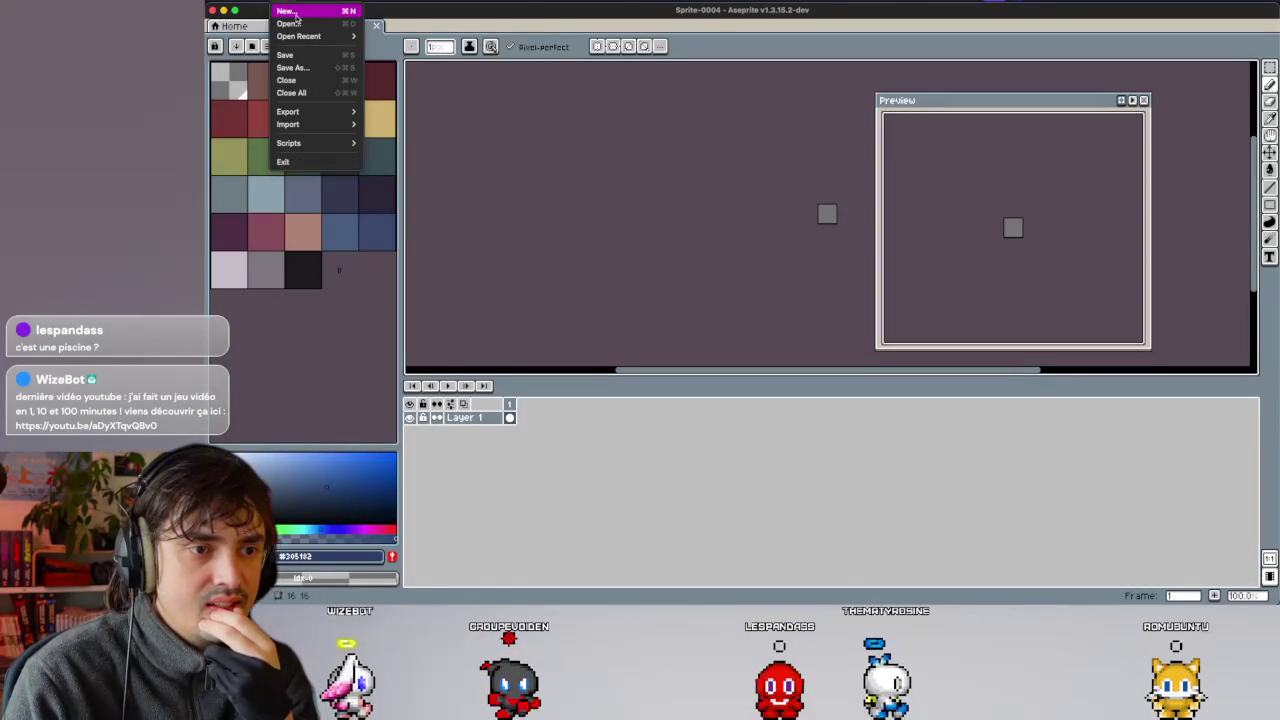
click(296, 23)
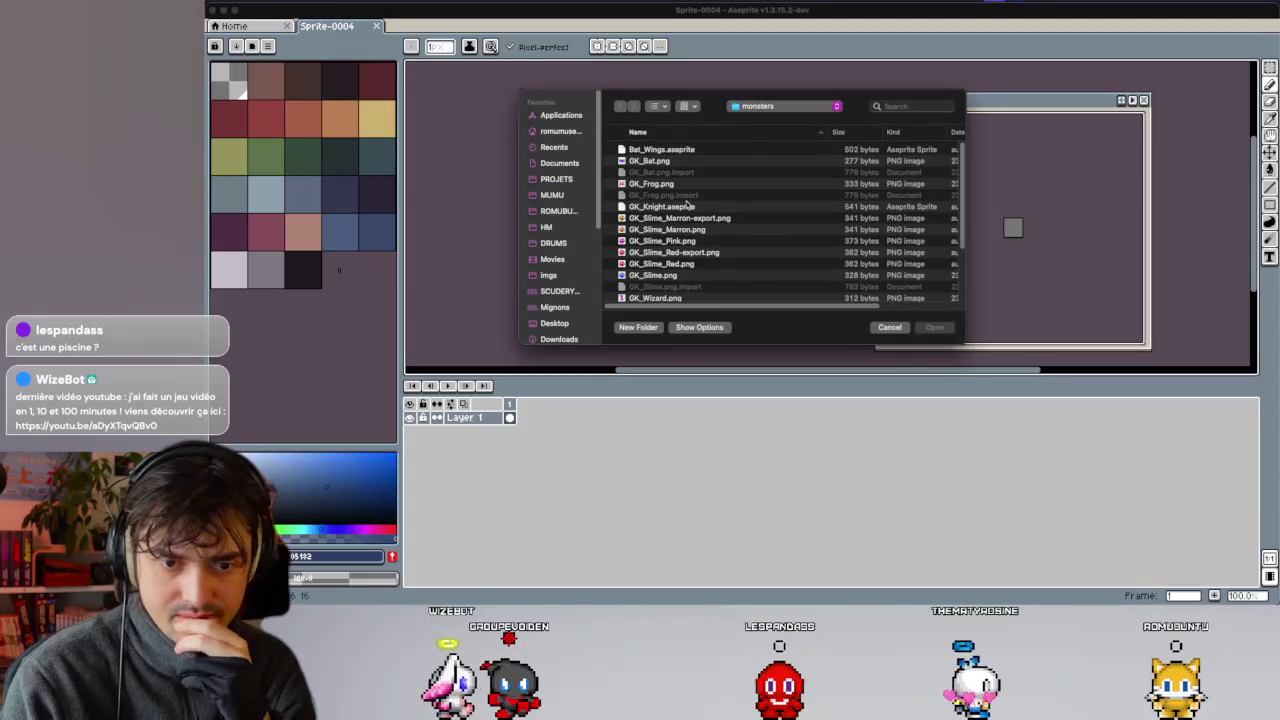
click(685, 186)
click(932, 327)
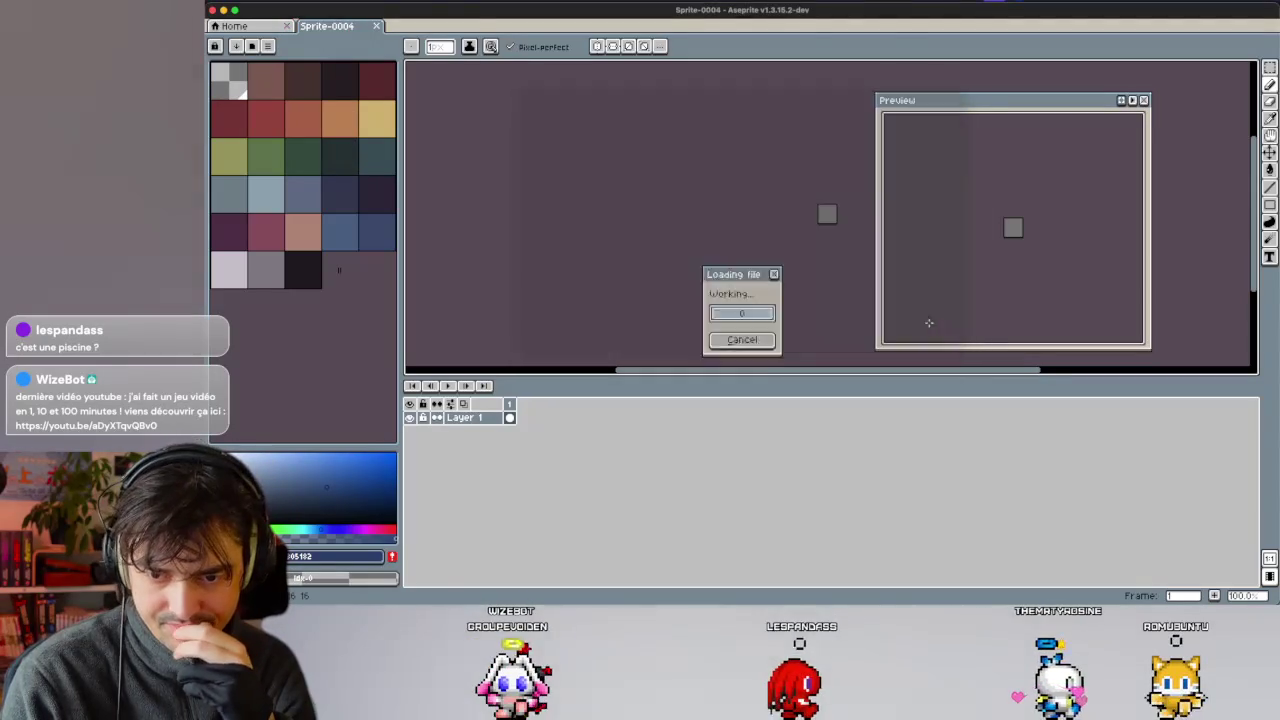
scroll(1026, 229, up, 2)
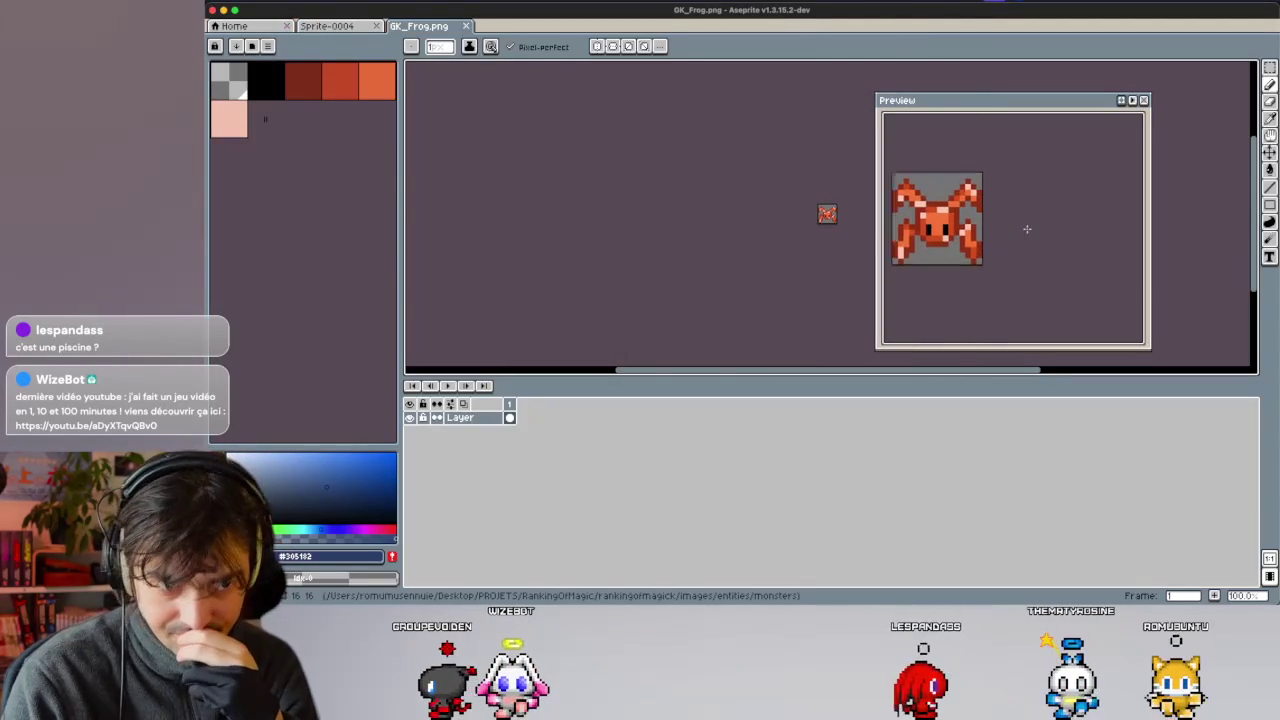
scroll(1026, 229, up, 2)
drag(1026, 229, 1048, 214)
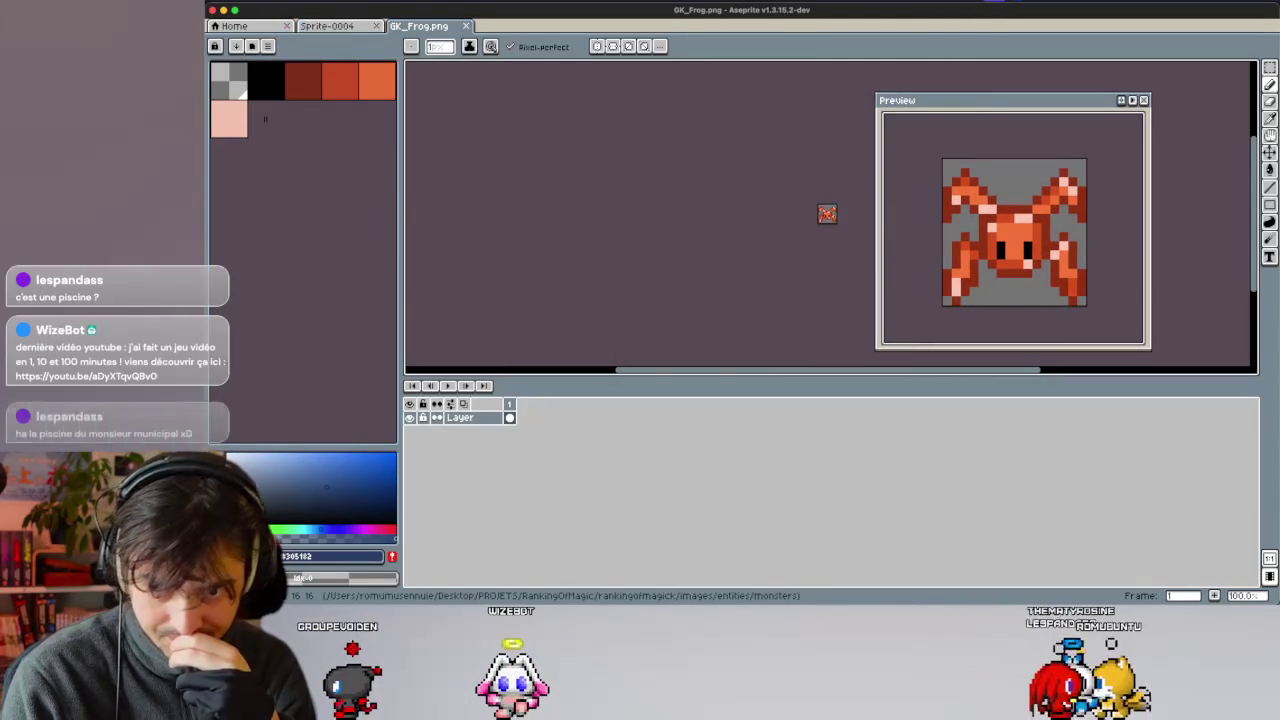
- Load the NES palette preset for Sprite-0004
click(352, 28)
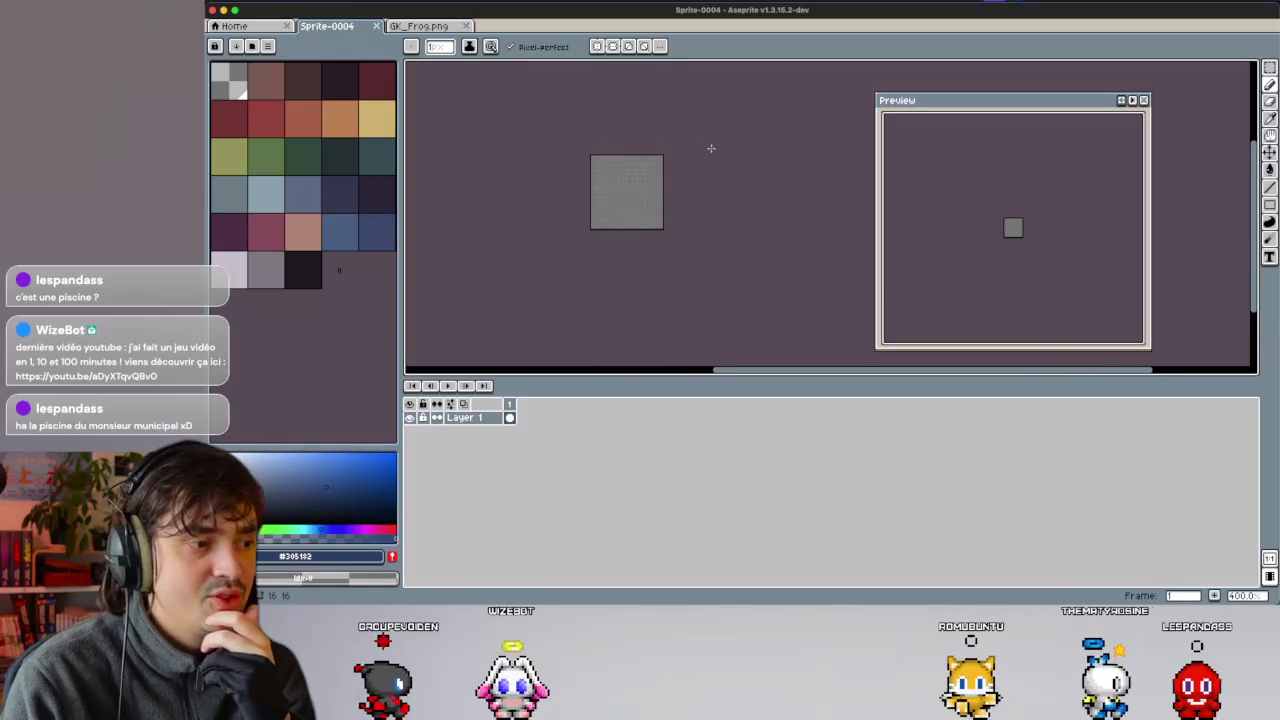
scroll(668, 148, up, 3)
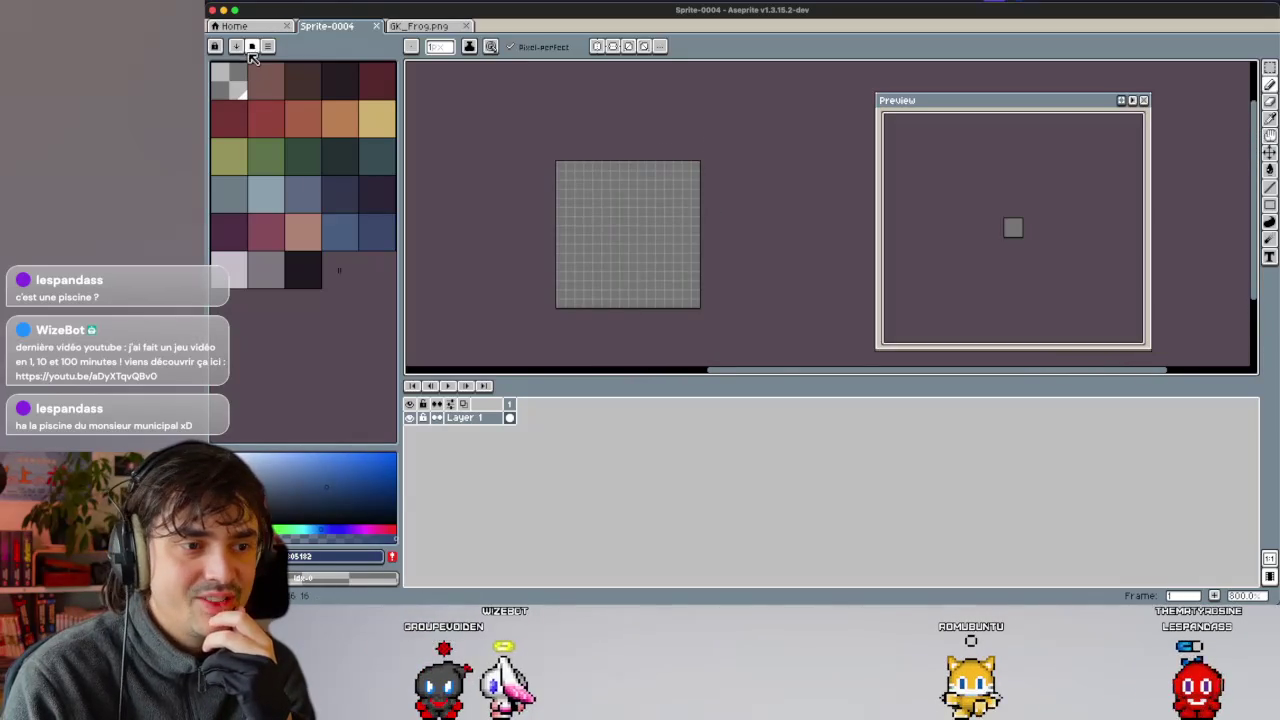
click(253, 48)
click(312, 104)
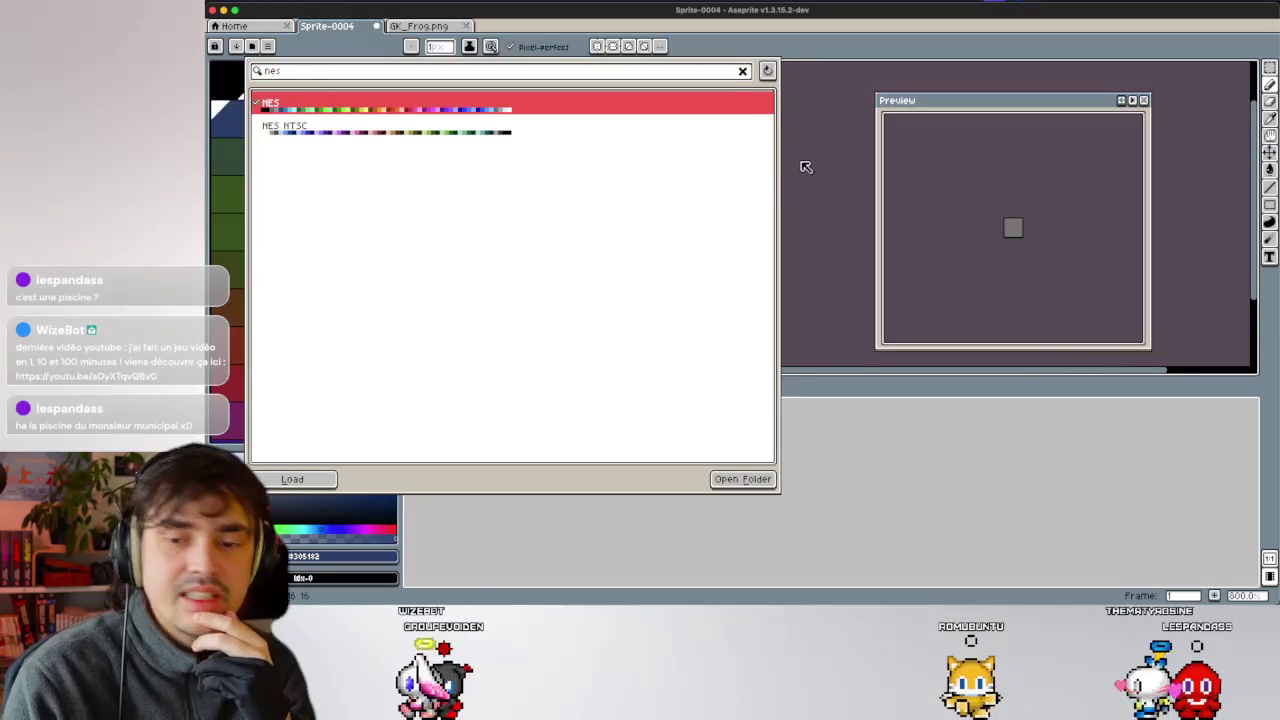
click(785, 163)
- Compare against the frog sprite, then pick dark red on the blank Sprite-0004 canvas
click(407, 26)
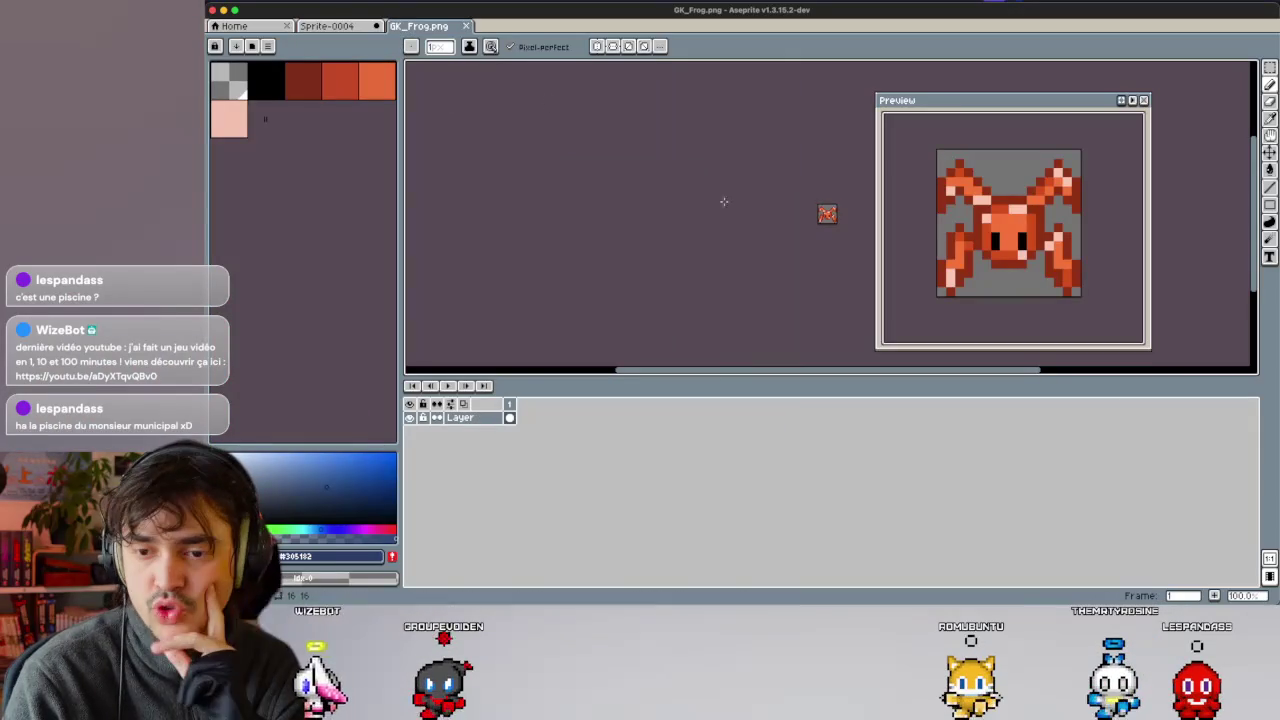
scroll(790, 220, up, 3)
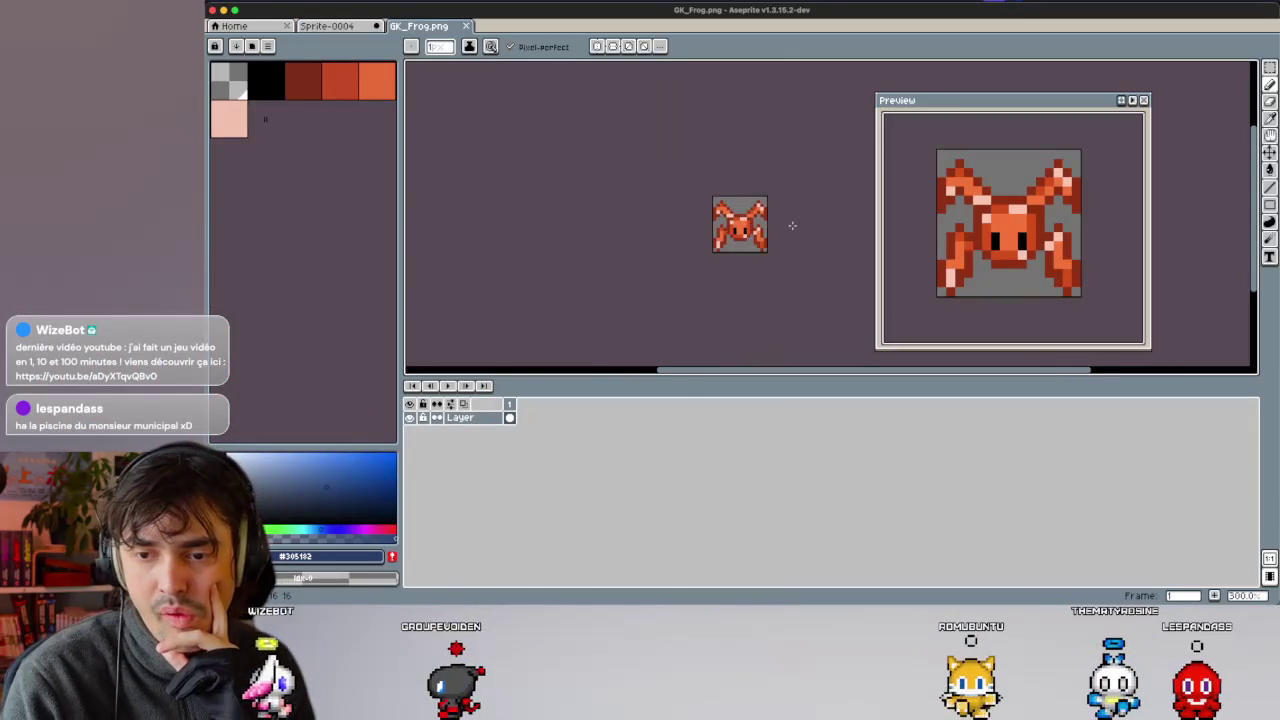
scroll(790, 220, up, 2)
click(322, 26)
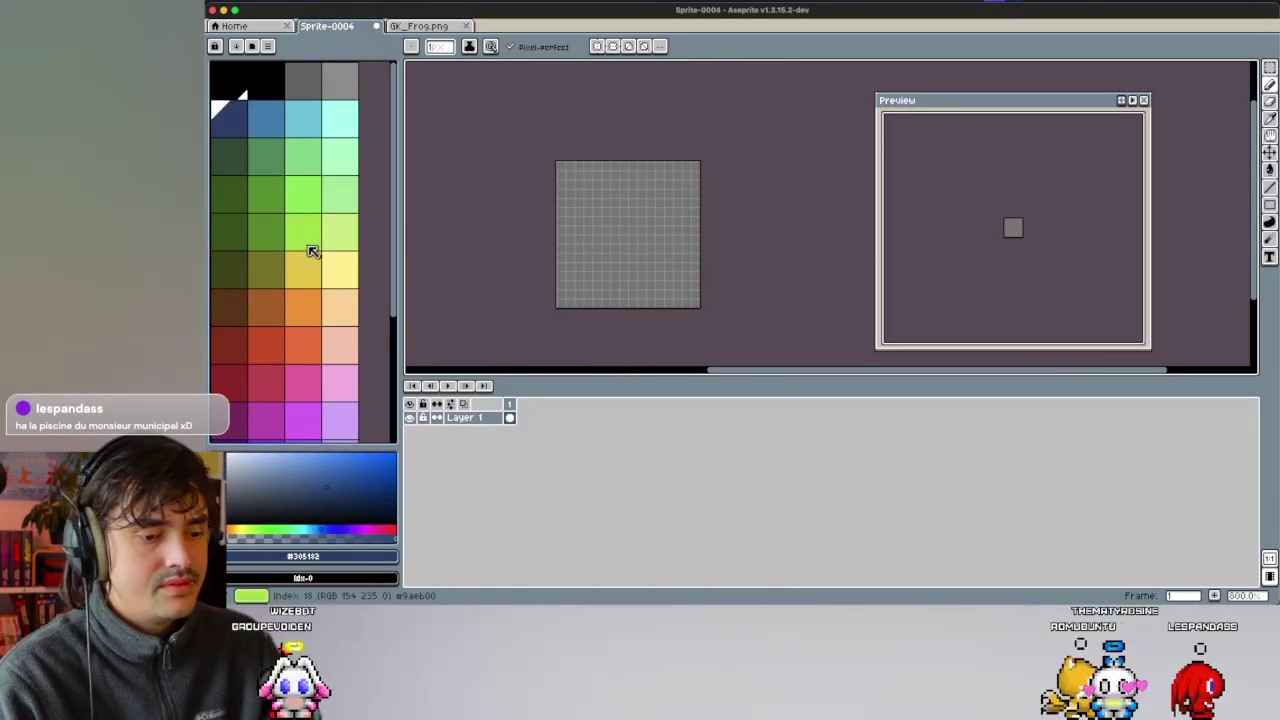
click(423, 30)
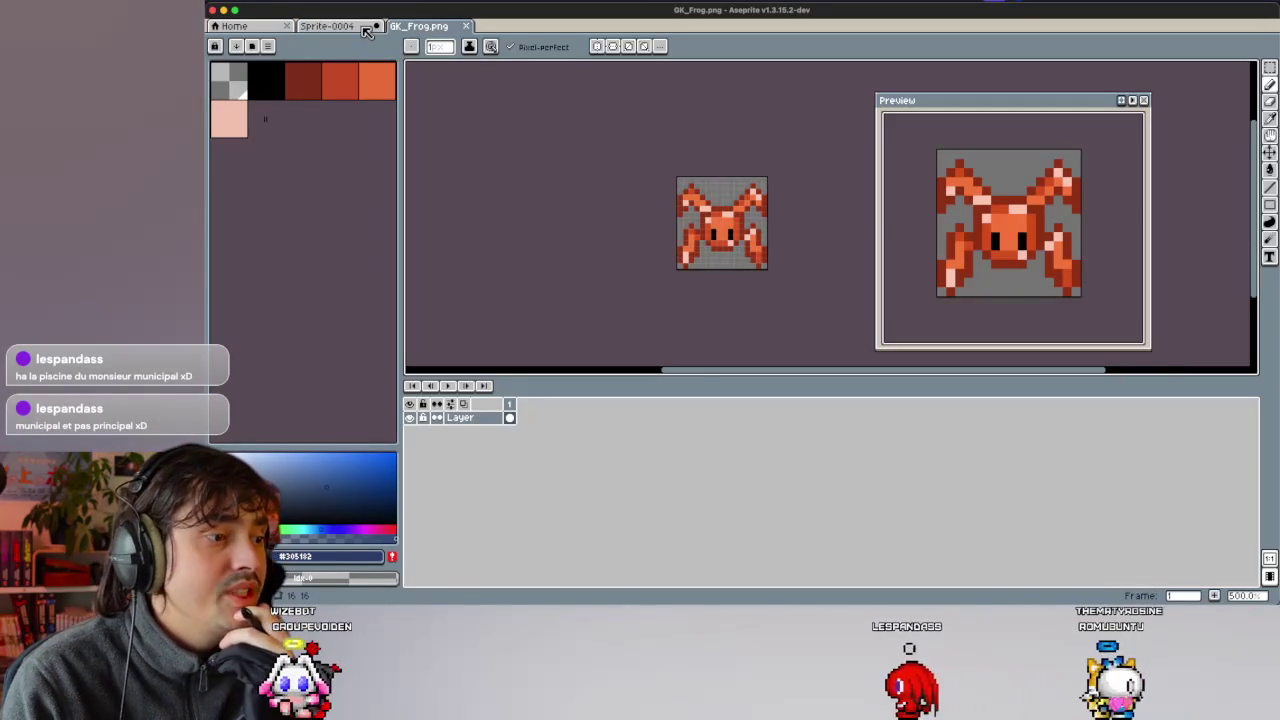
click(365, 28)
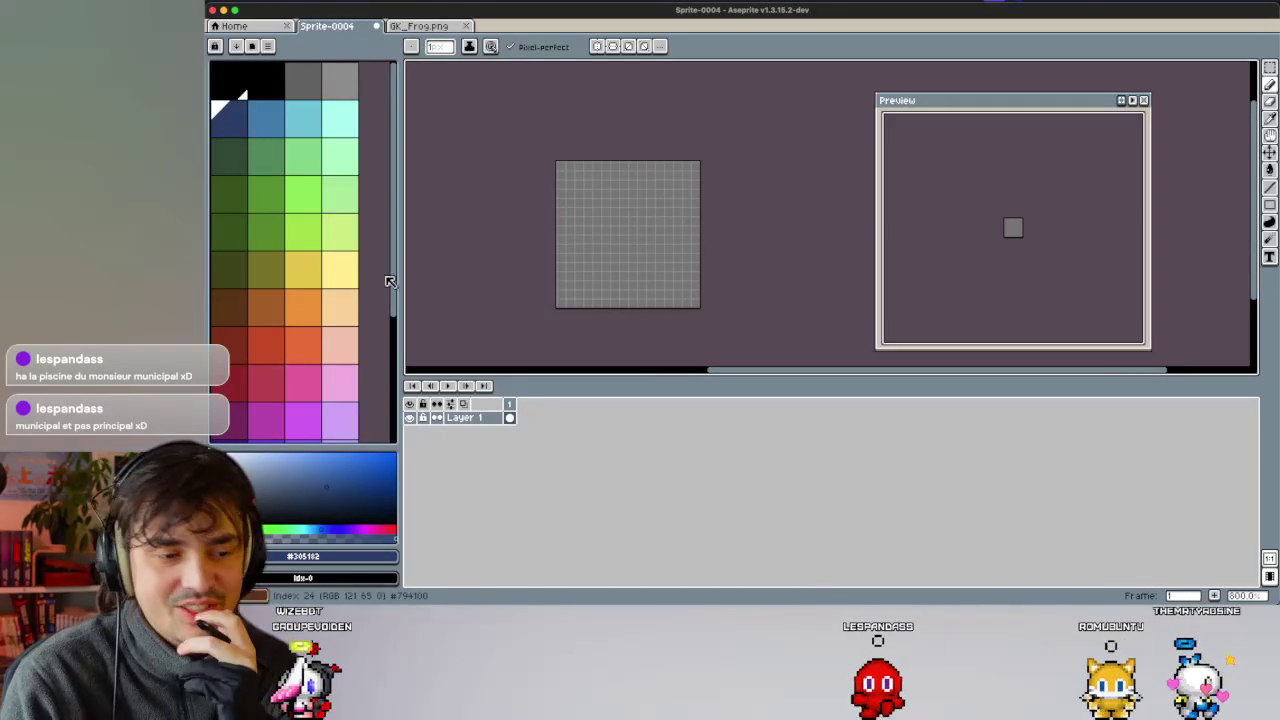
click(244, 350)
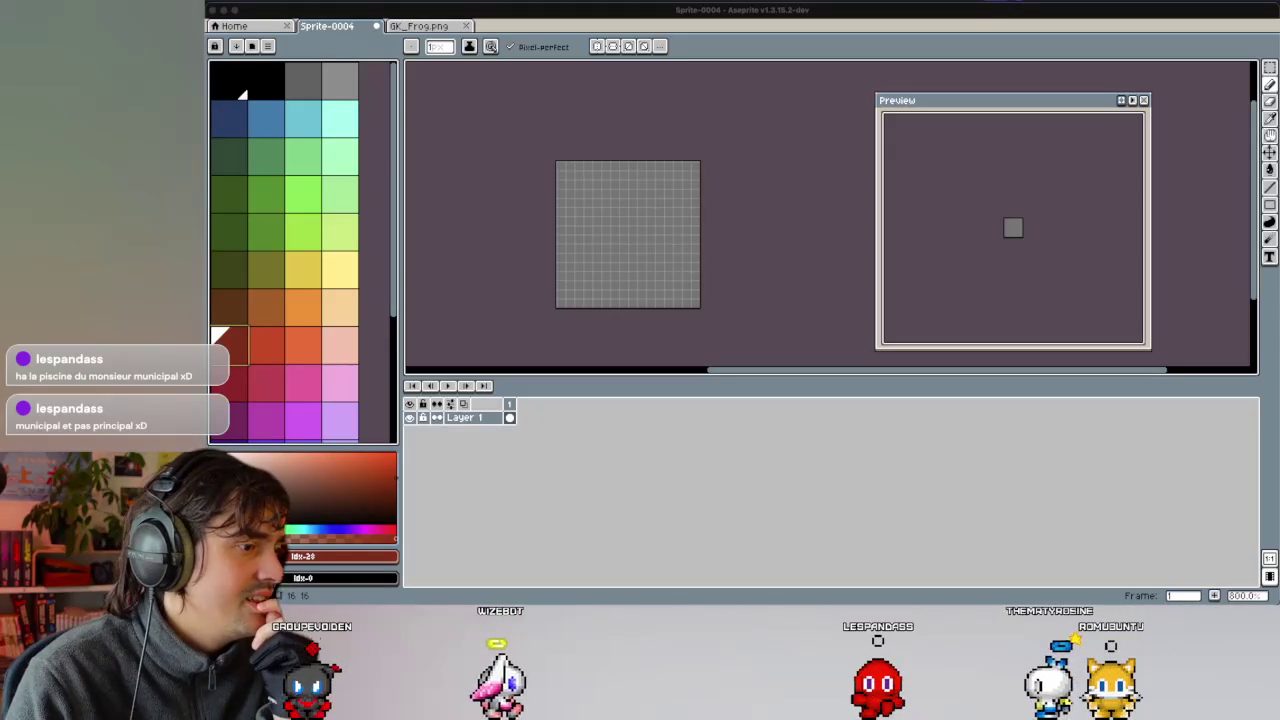
click(569, 249)
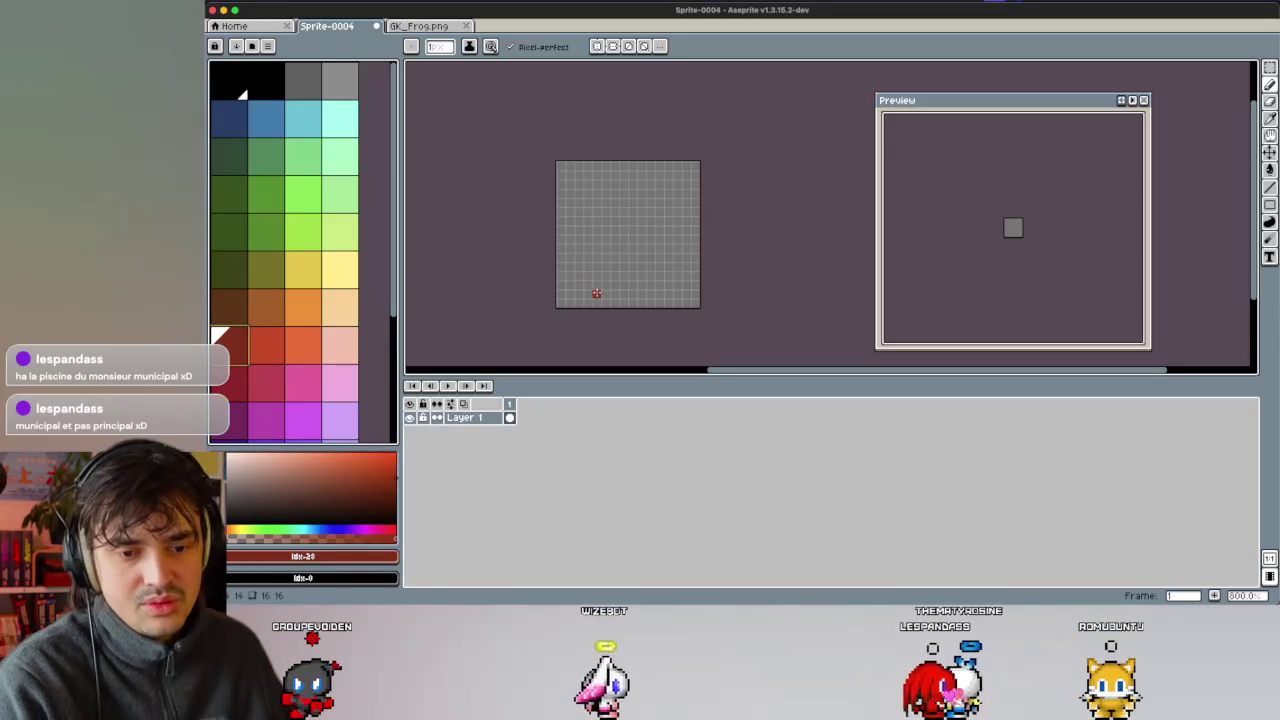
- Draw the blob's dark red outline, undoing the unwanted strokes
drag(596, 293, 577, 267)
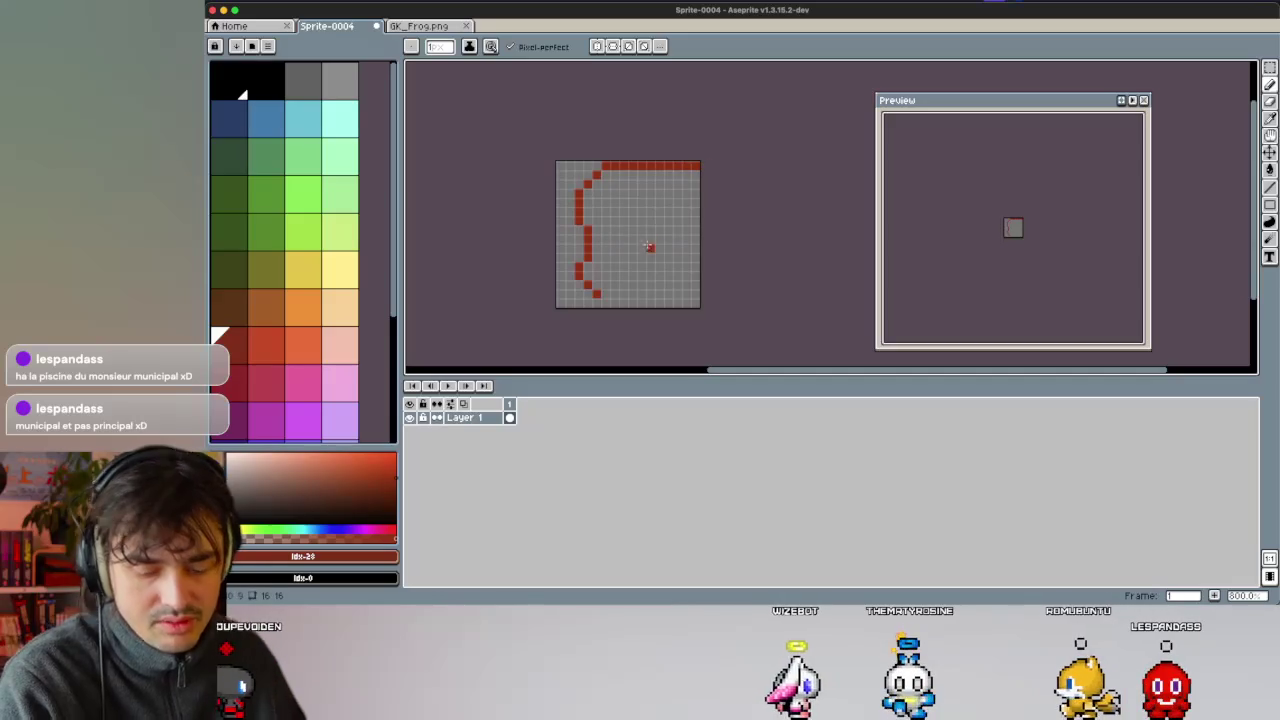
key(ctrl+a)
key(Delete)
key(ctrl+d)
drag(596, 293, 577, 237)
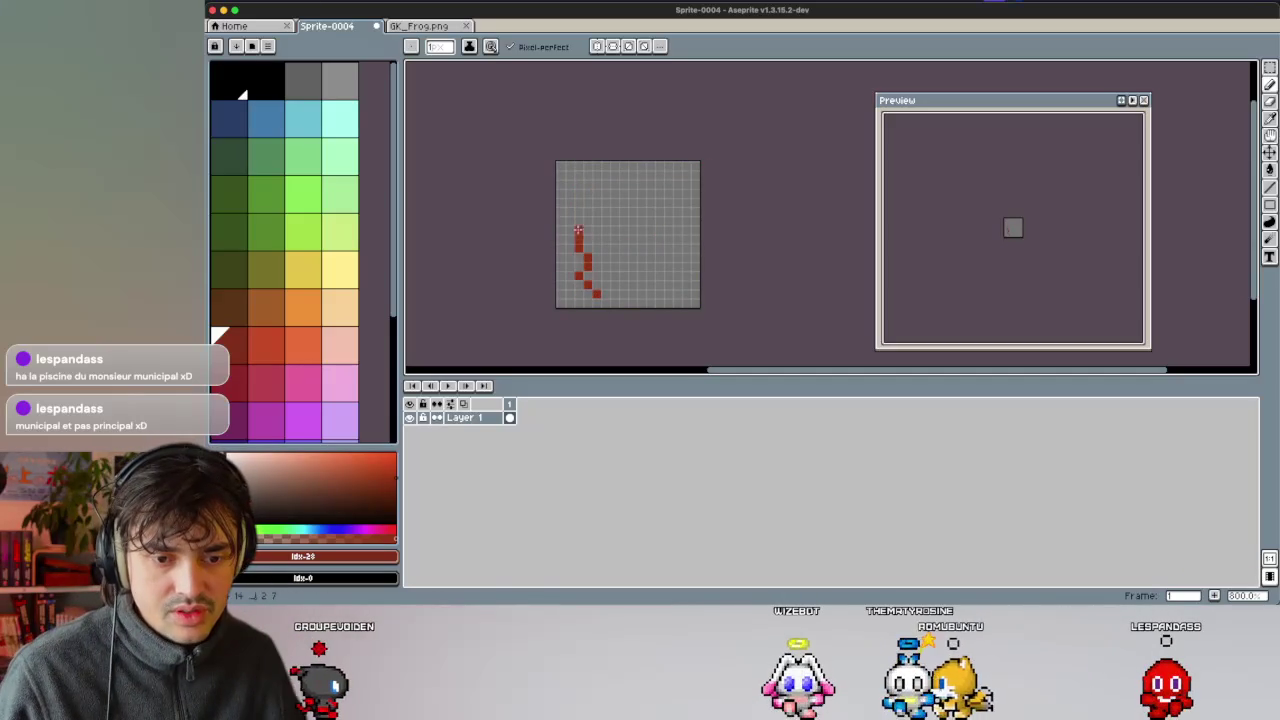
drag(676, 201, 606, 277)
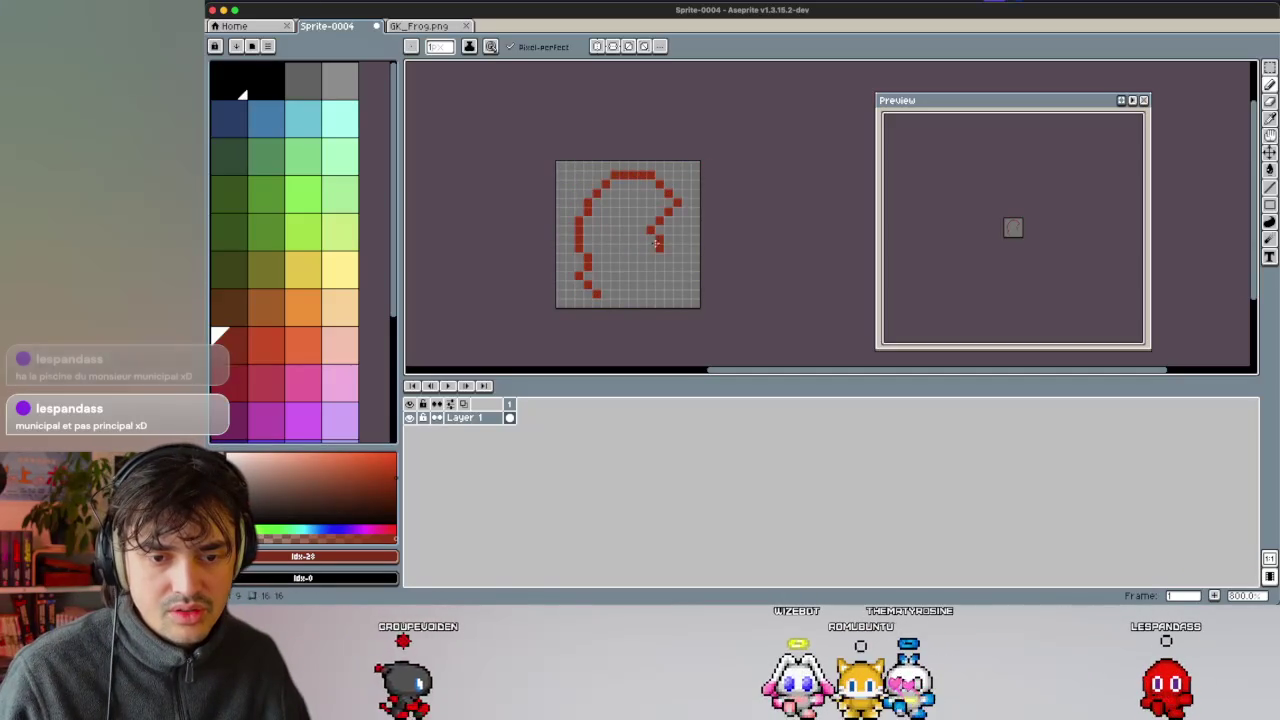
key(ctrl+z)
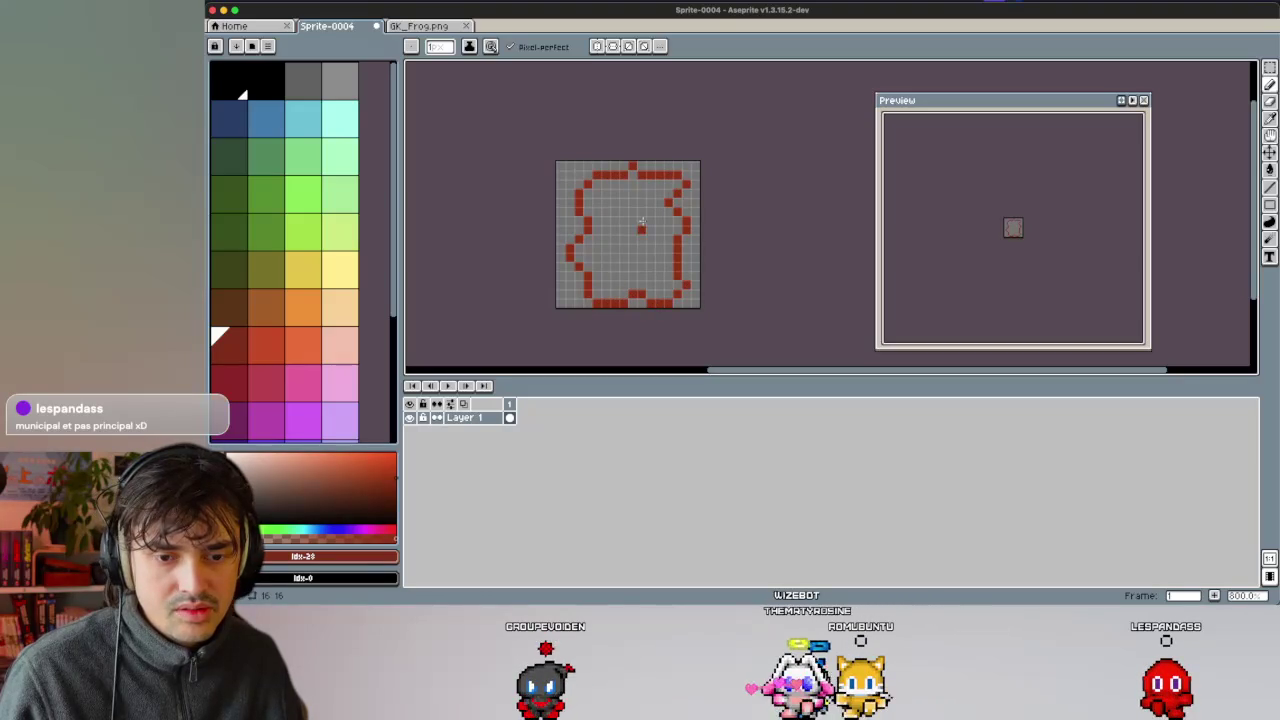
- Erase stray top-row pixels with transparent colour and redraw the top line in red
key(i)
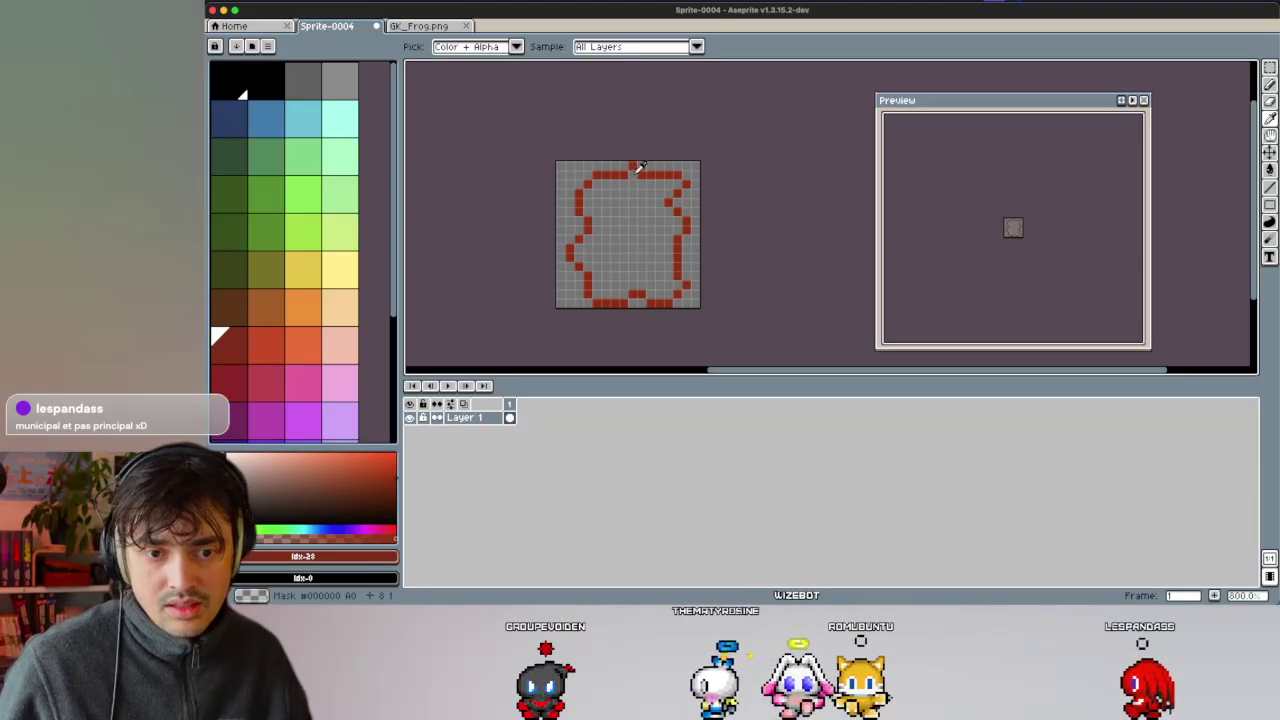
click(632, 170)
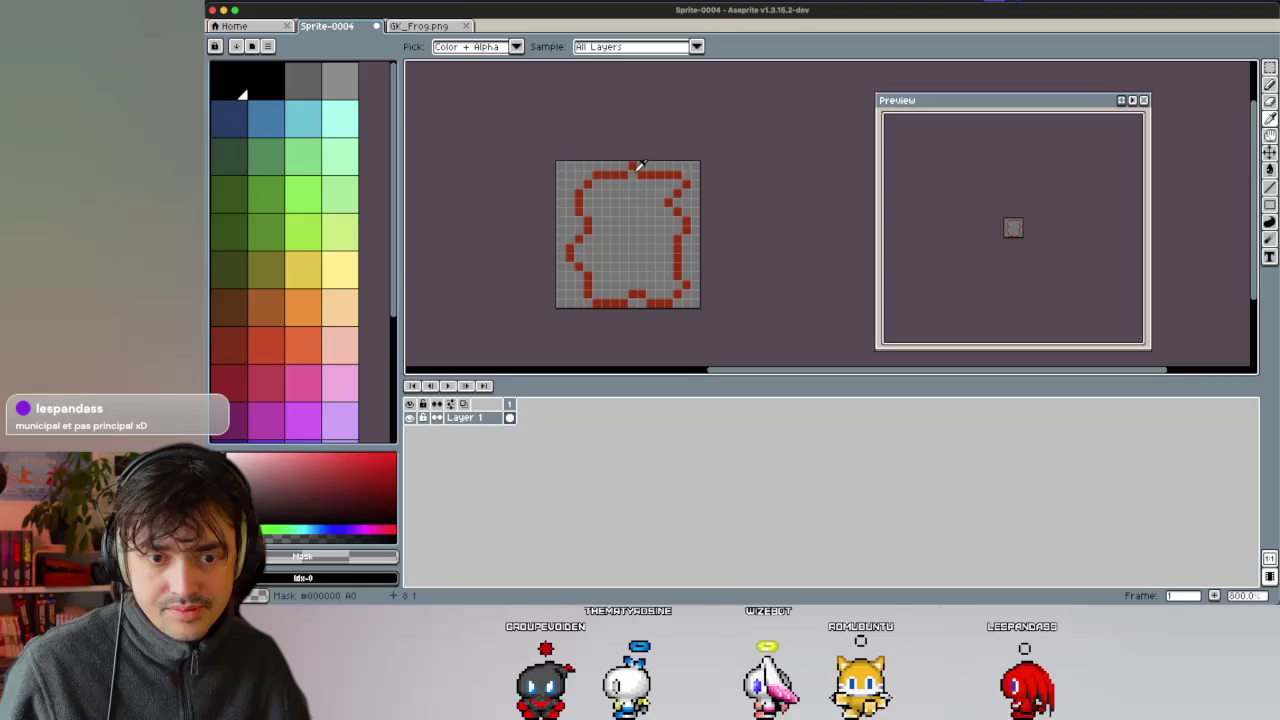
key(b)
drag(632, 166, 650, 175)
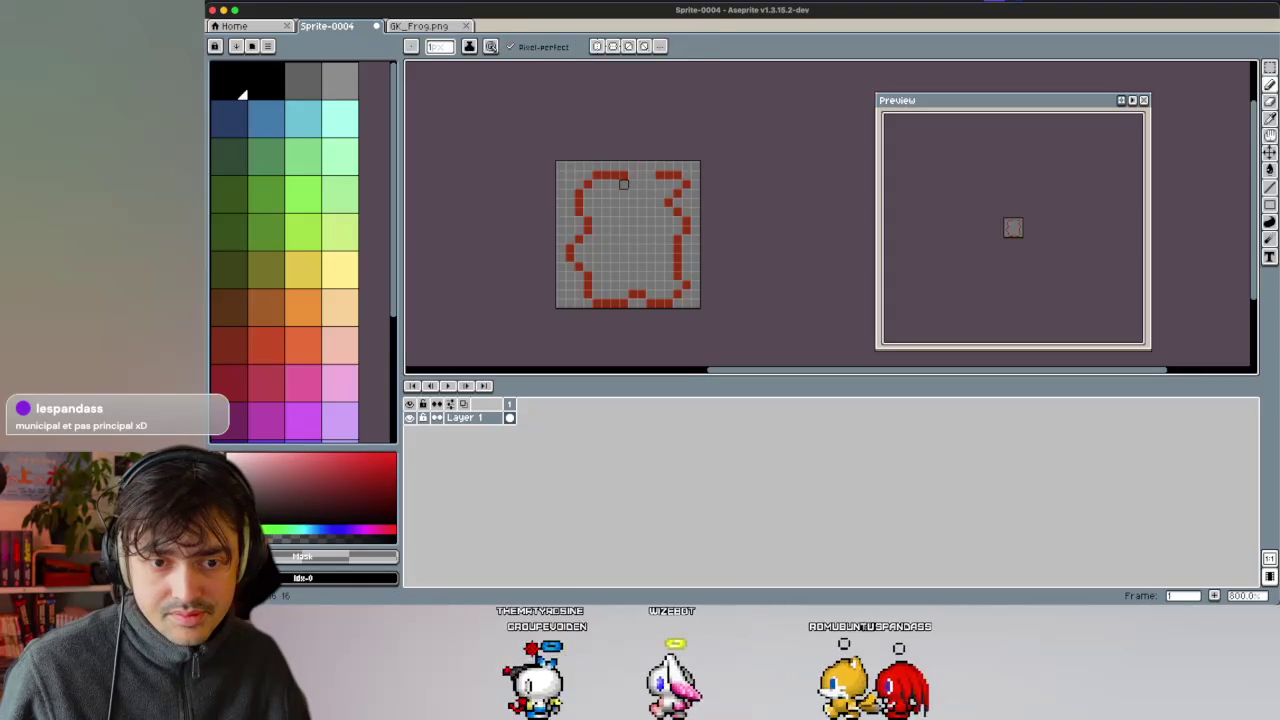
key(i)
key(b)
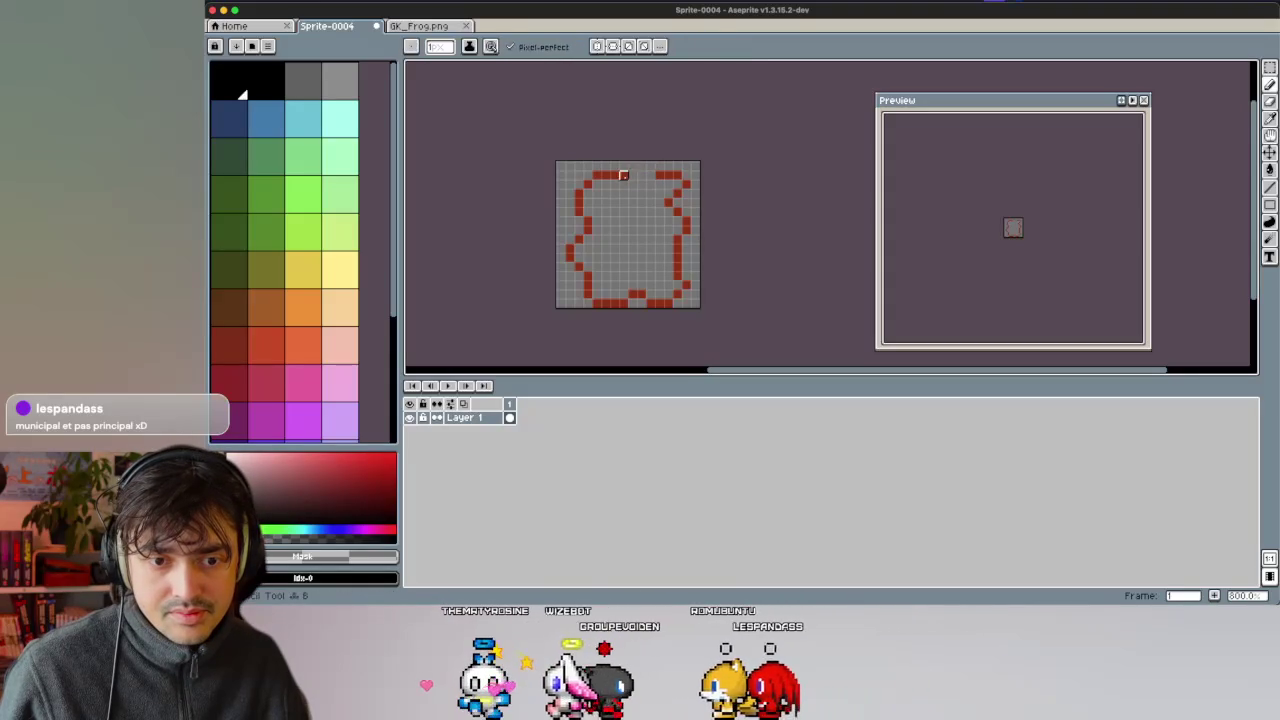
alt+click(623, 180)
drag(623, 183, 652, 183)
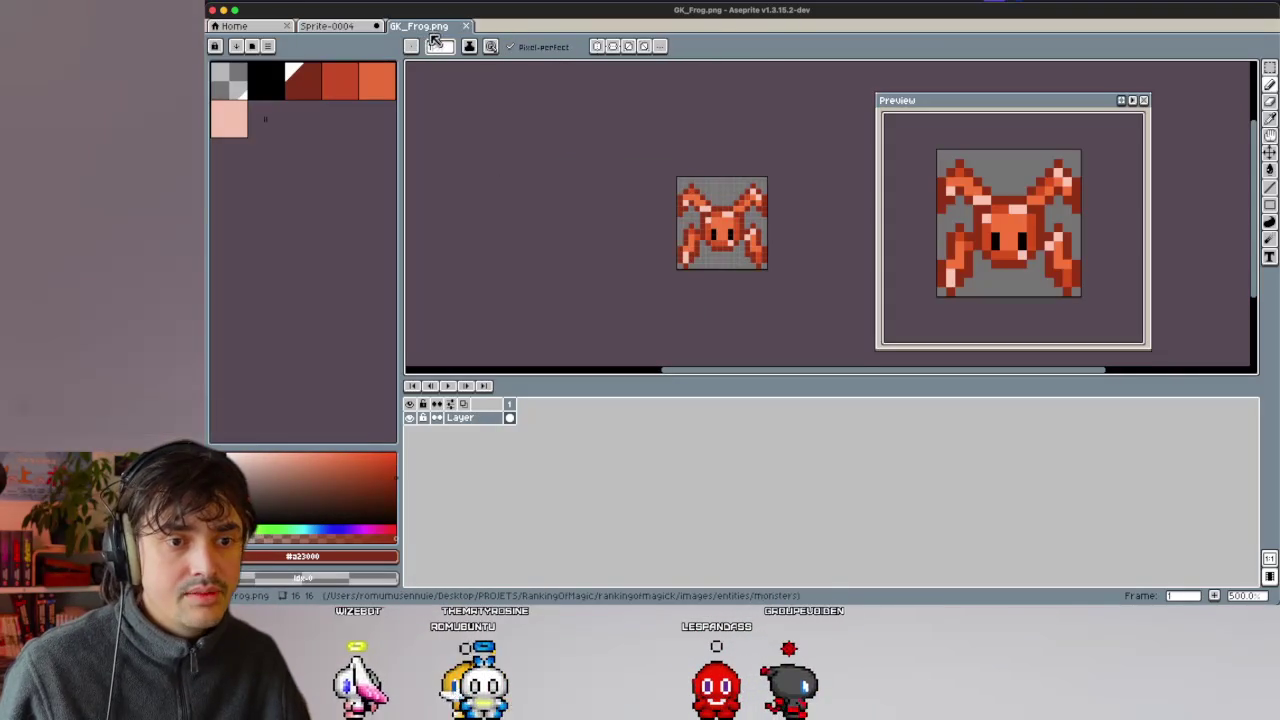
- Fill the blob's interior with orange, then refill it with a darker red
key(ctrl+Tab)
click(342, 27)
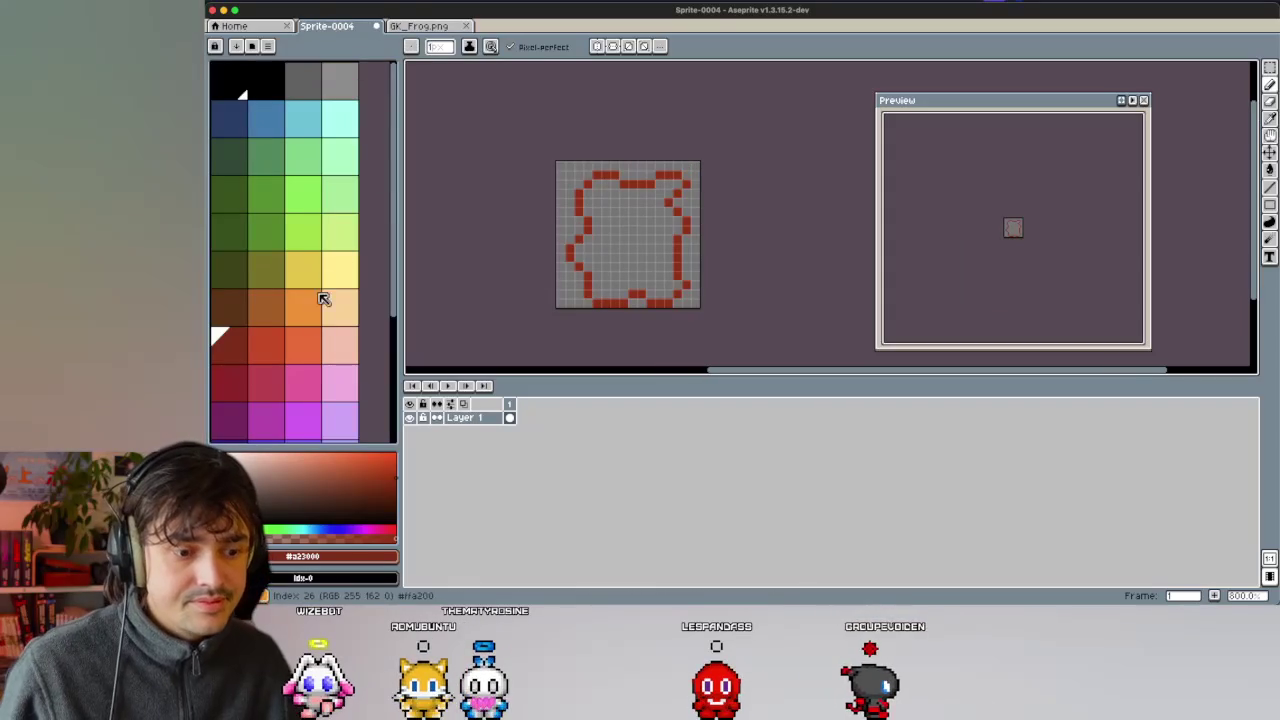
click(301, 344)
key(b)
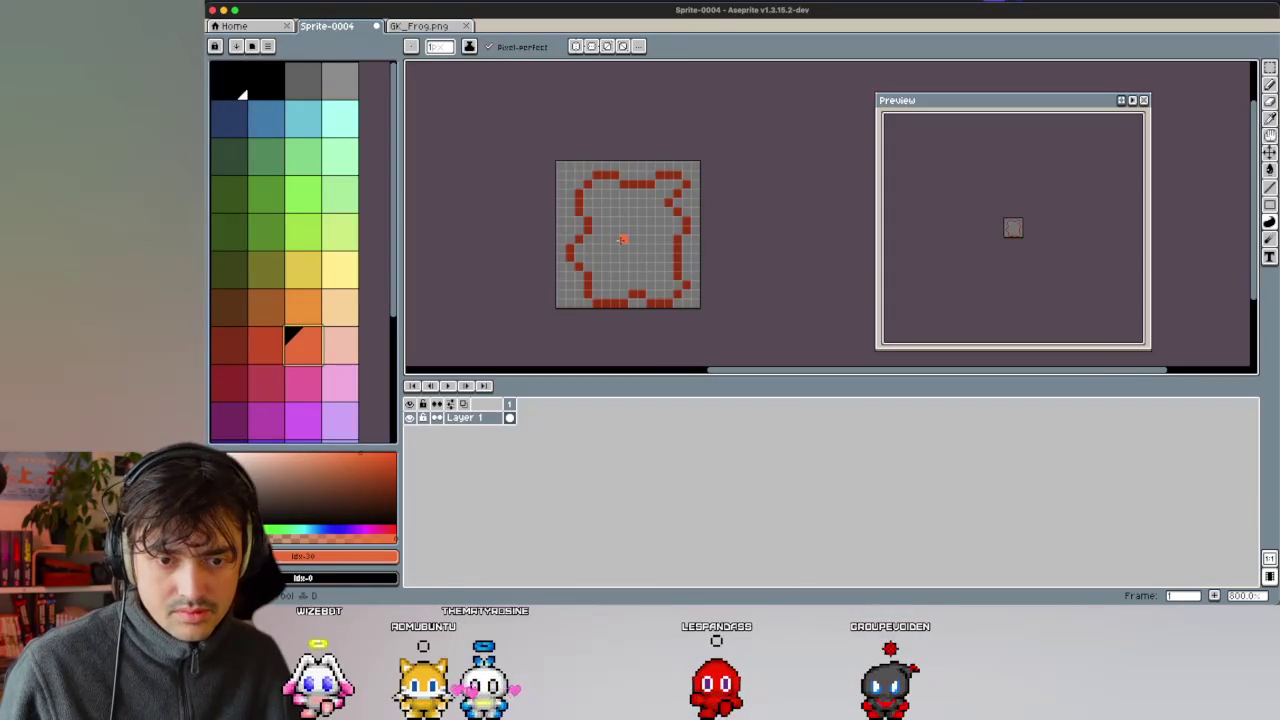
key(g)
click(605, 245)
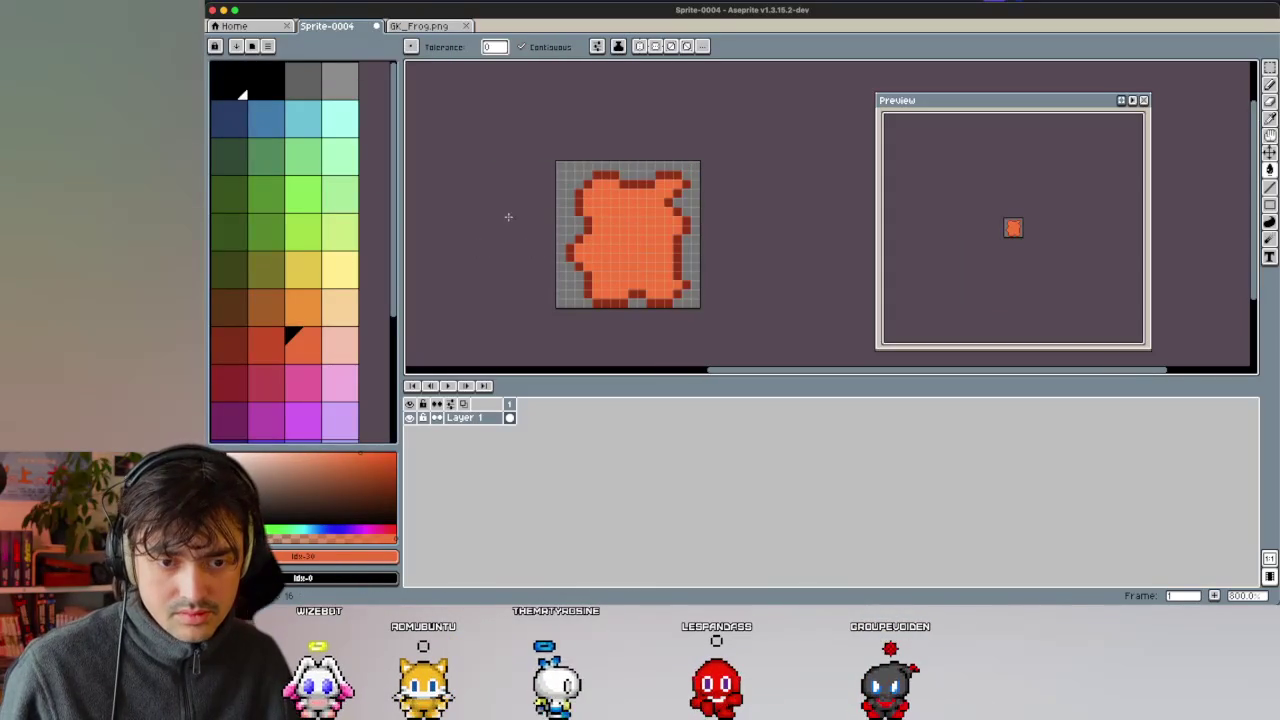
click(277, 345)
click(605, 245)
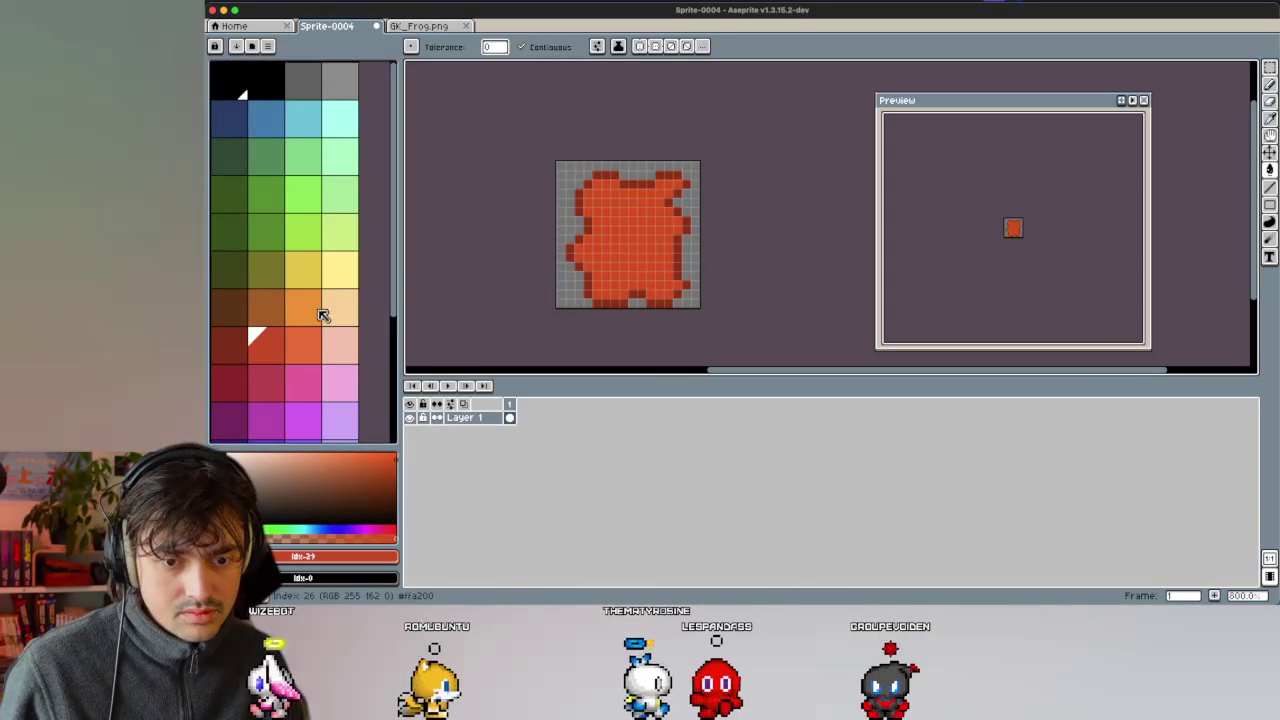
click(340, 343)
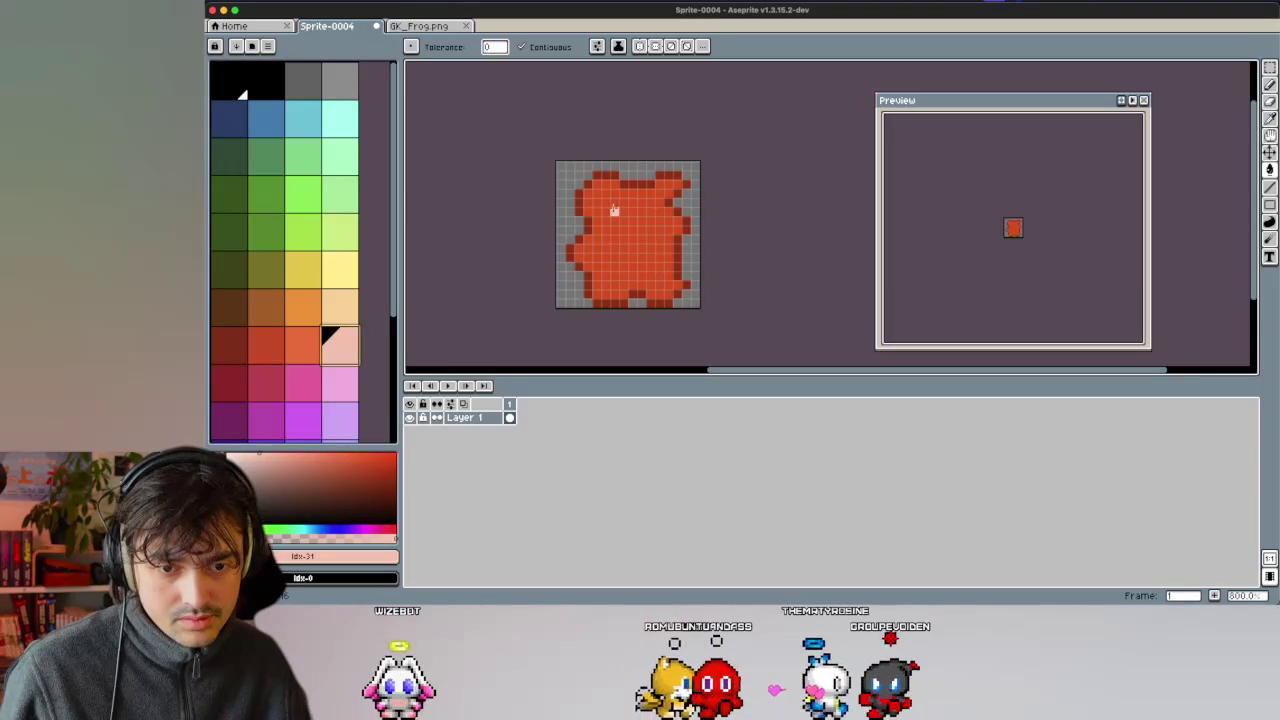
- Try a peach fill and peach highlight on the blob, undoing both
click(614, 202)
key(b)
key(ctrl+z)
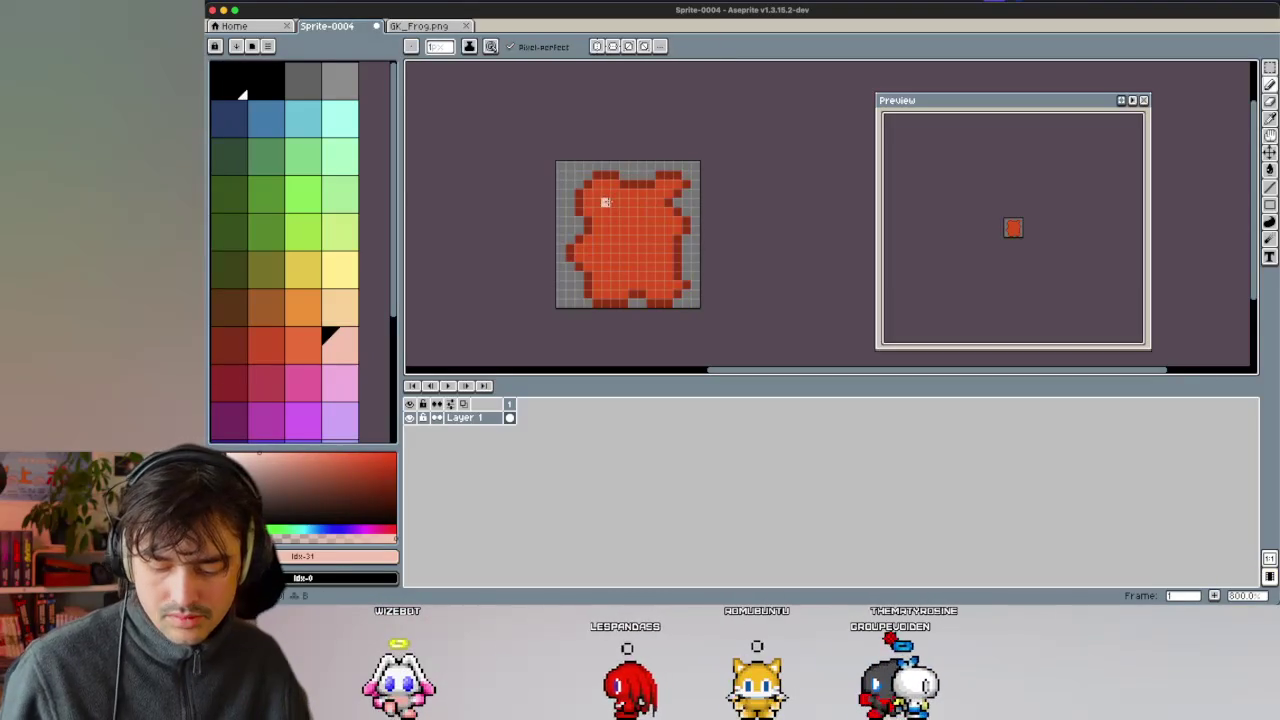
drag(605, 202, 614, 207)
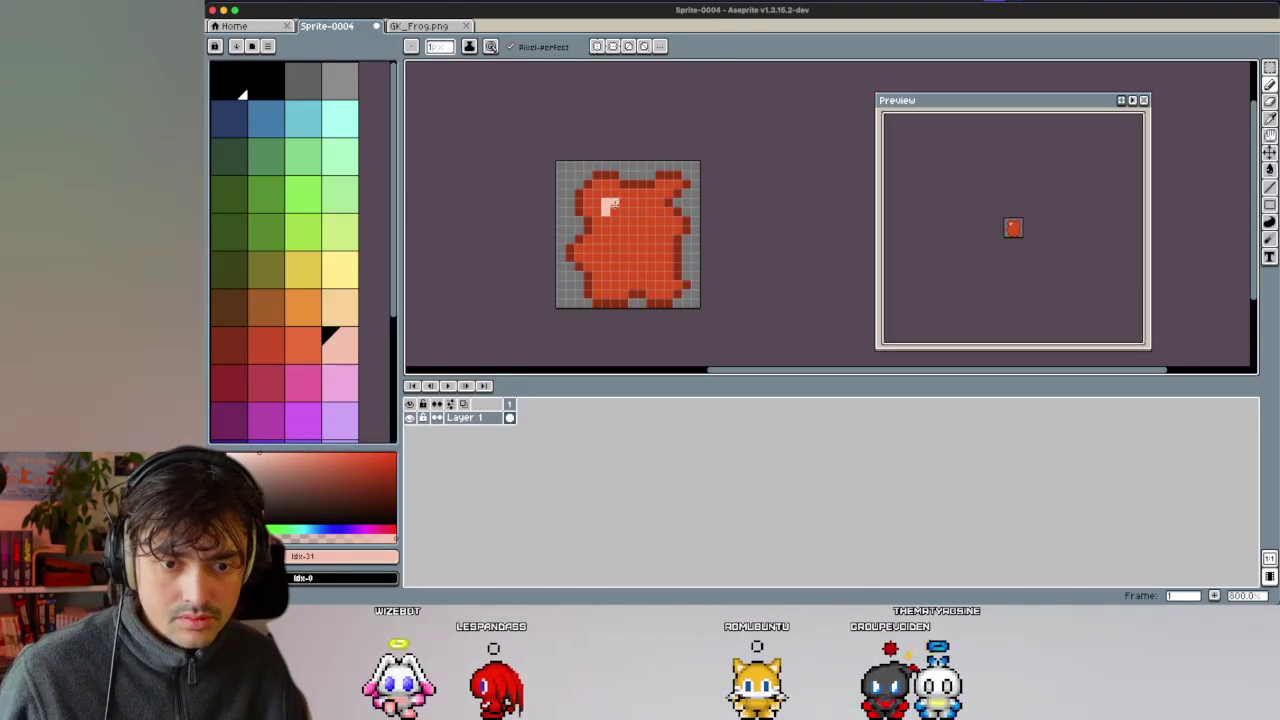
click(303, 345)
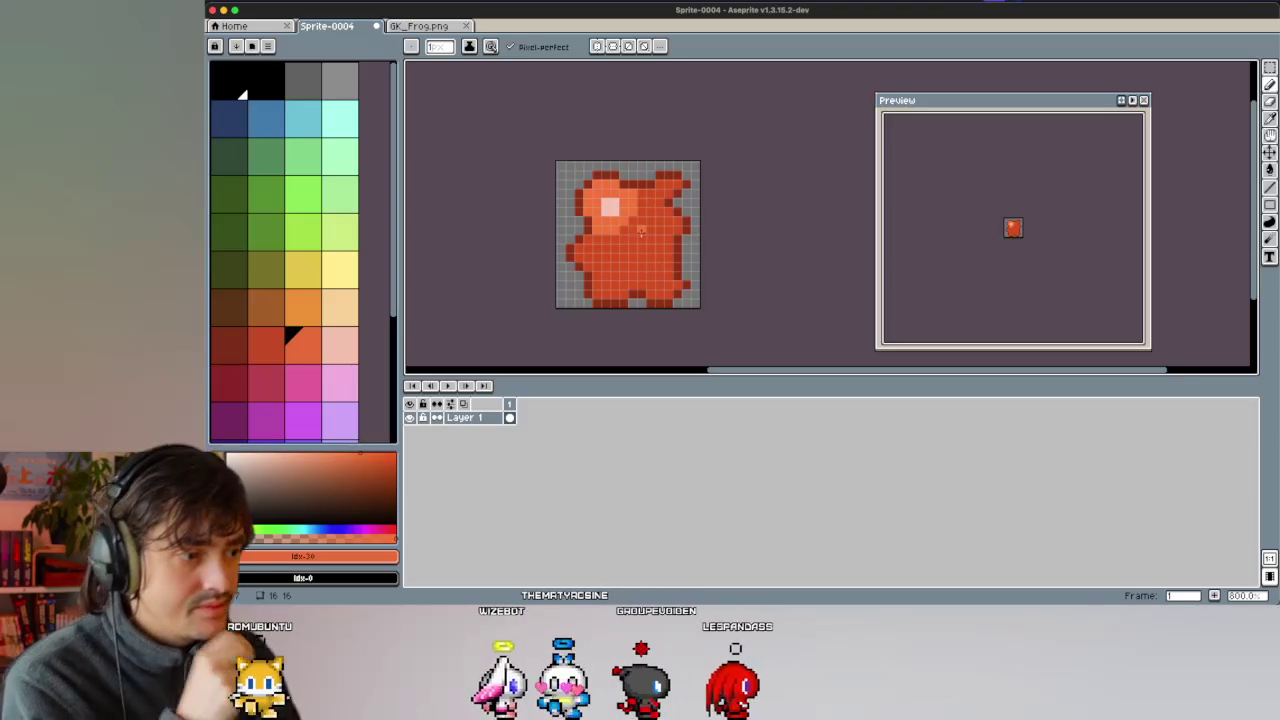
key(v)
key(ctrl+z)
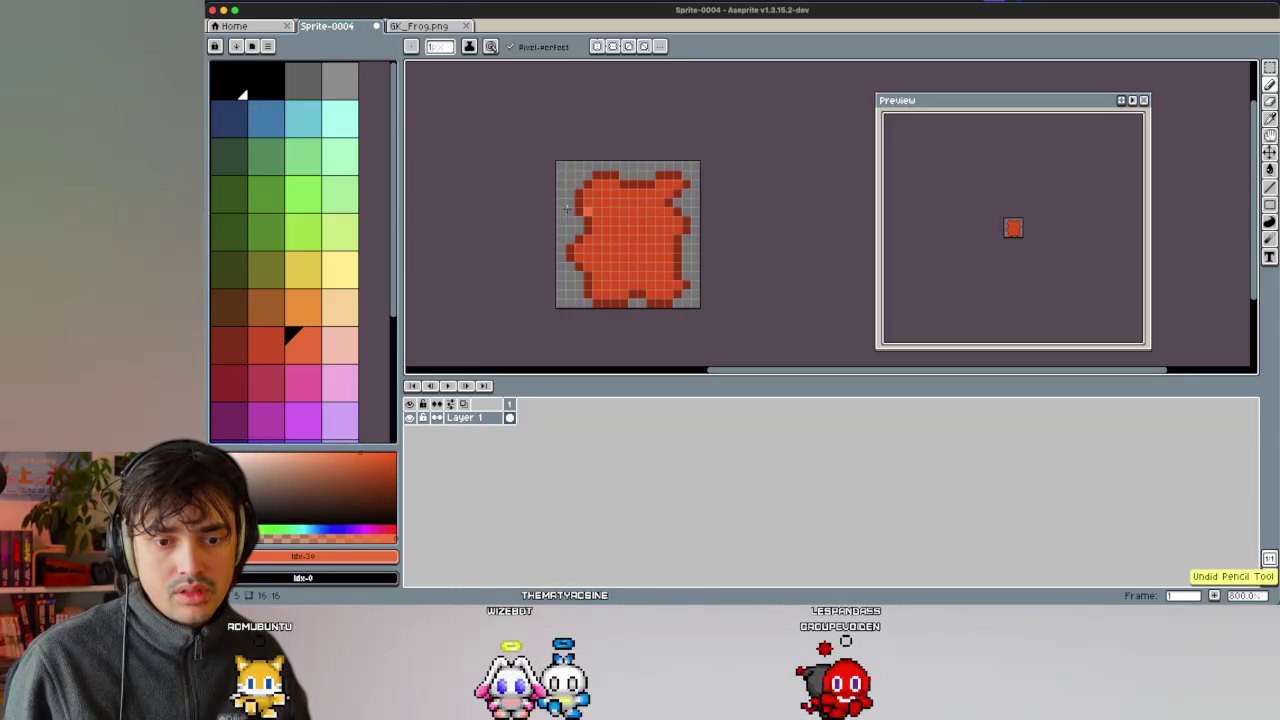
click(268, 355)
click(345, 348)
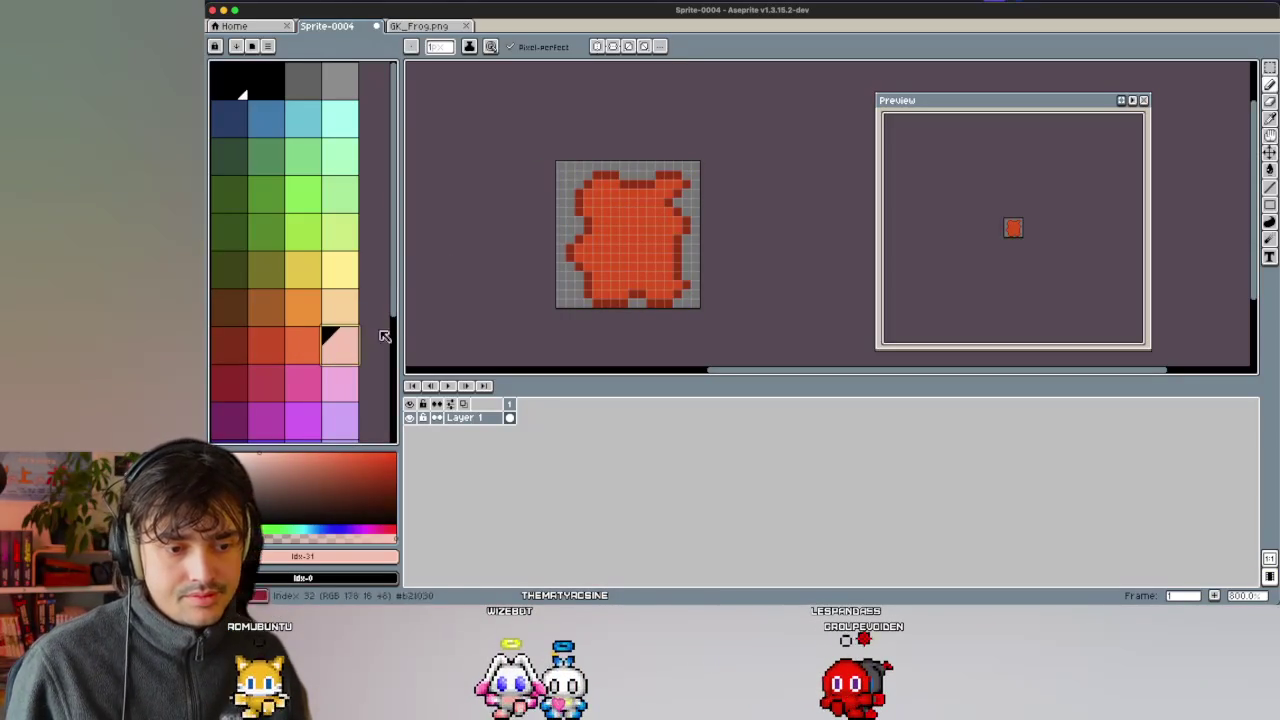
- Place light pink highlight pixels near the blob's top-left, undoing the last one
click(418, 25)
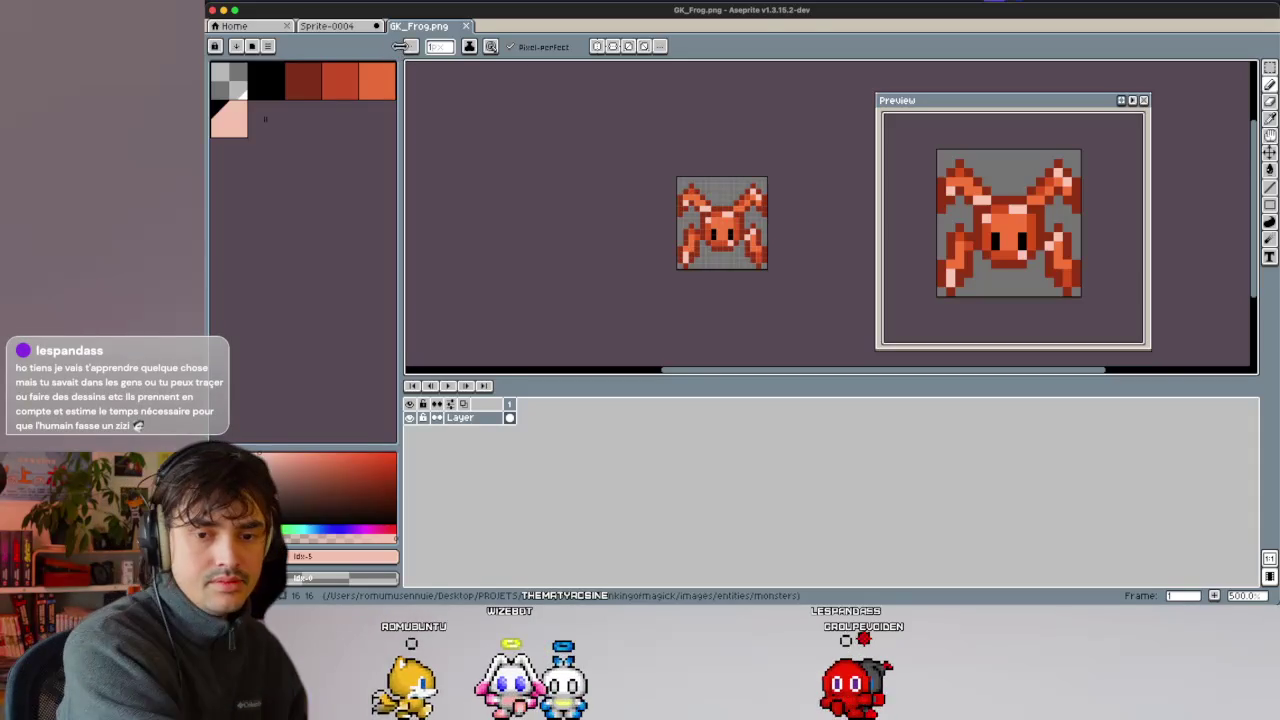
click(360, 27)
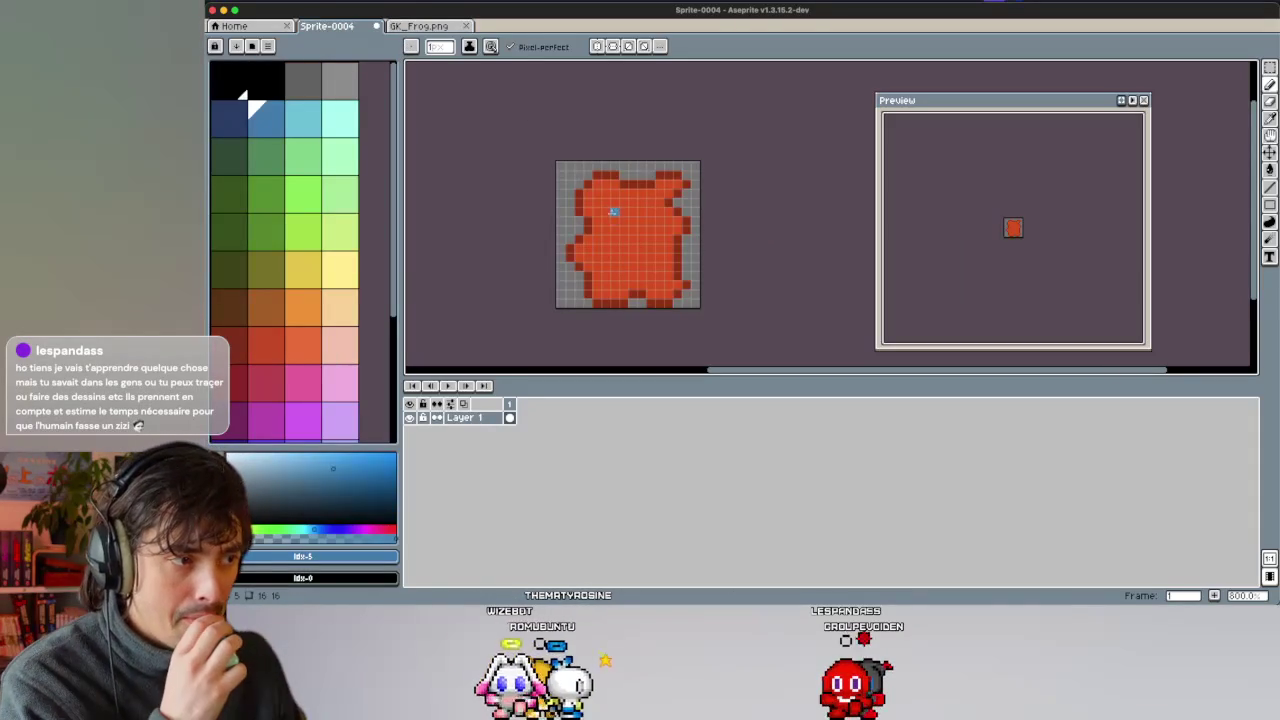
click(340, 340)
click(623, 202)
click(596, 220)
key(ctrl+z)
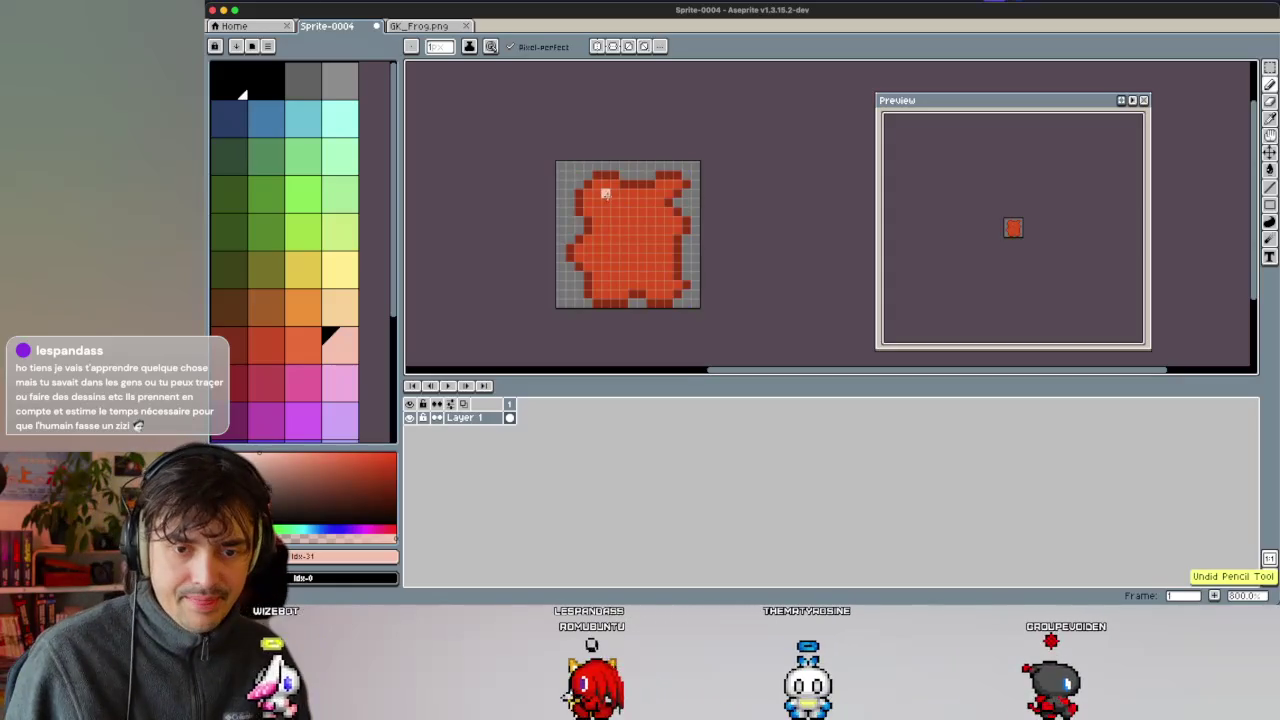
- Push the medium red to full brightness in the colour picker, then reselect peach
scroll(622, 160, up, 2)
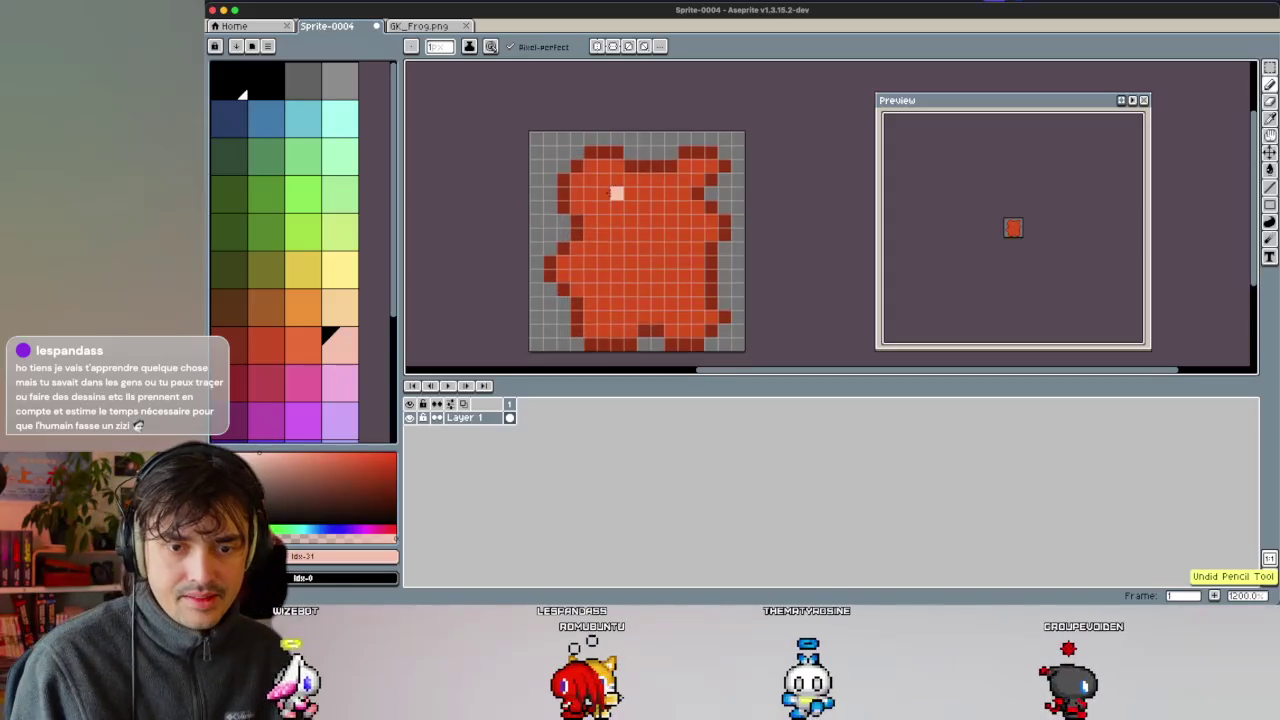
click(276, 351)
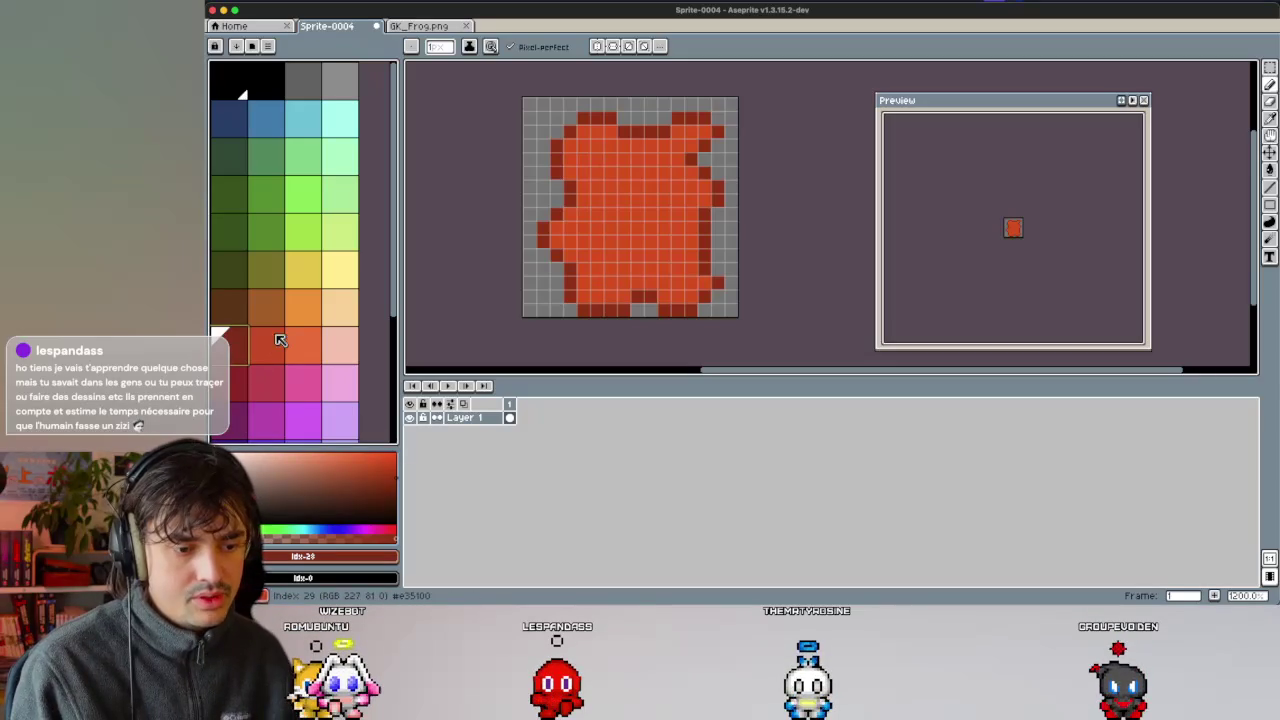
click(395, 468)
drag(400, 462, 717, 290)
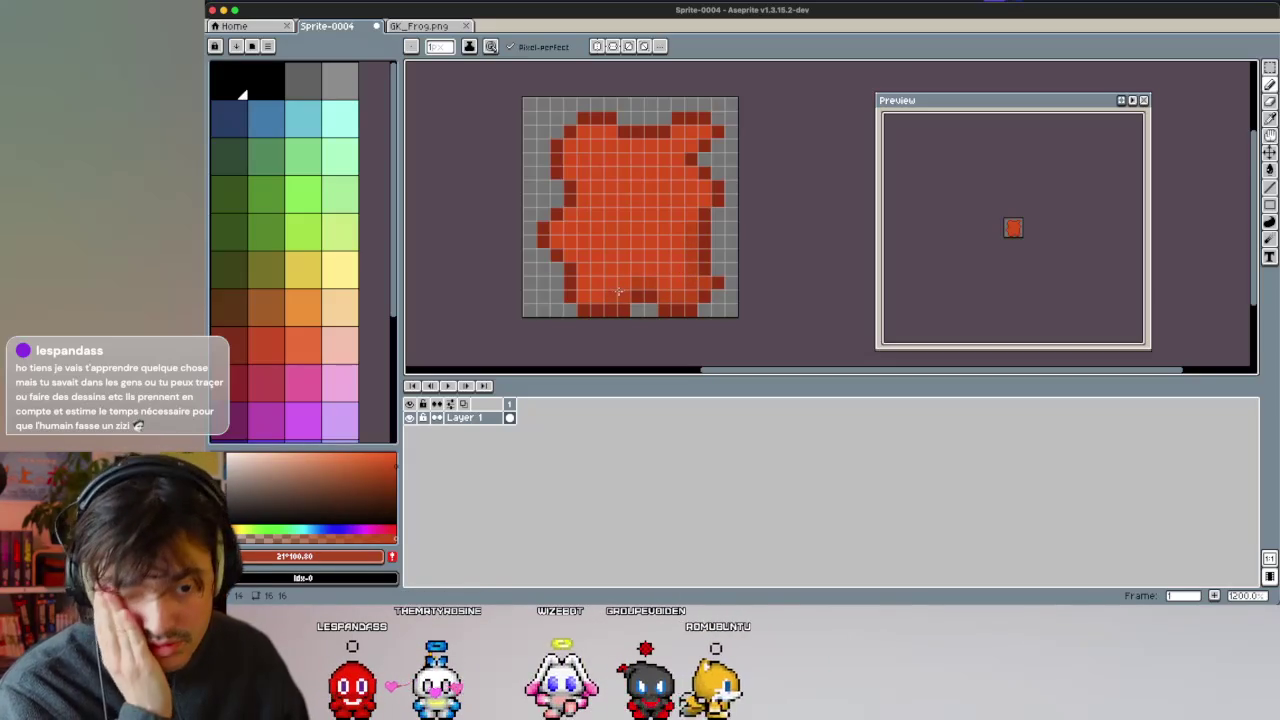
click(342, 356)
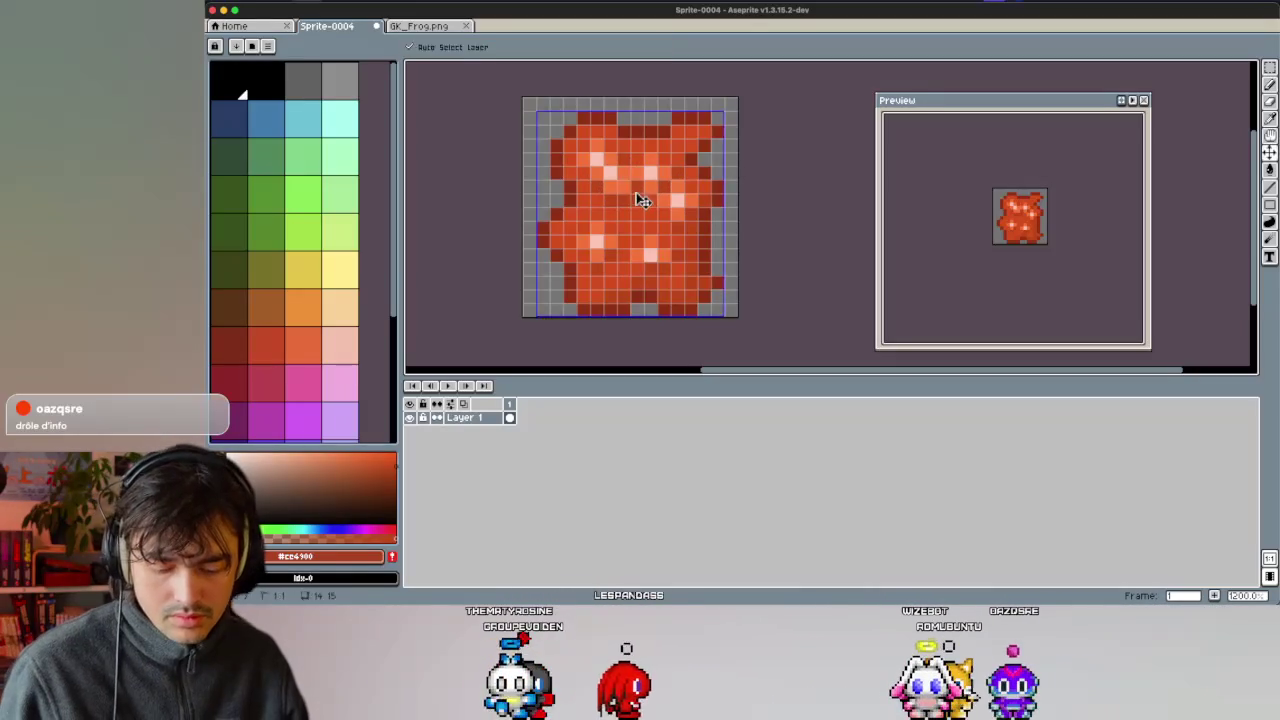
scroll(1029, 234, down, 2)
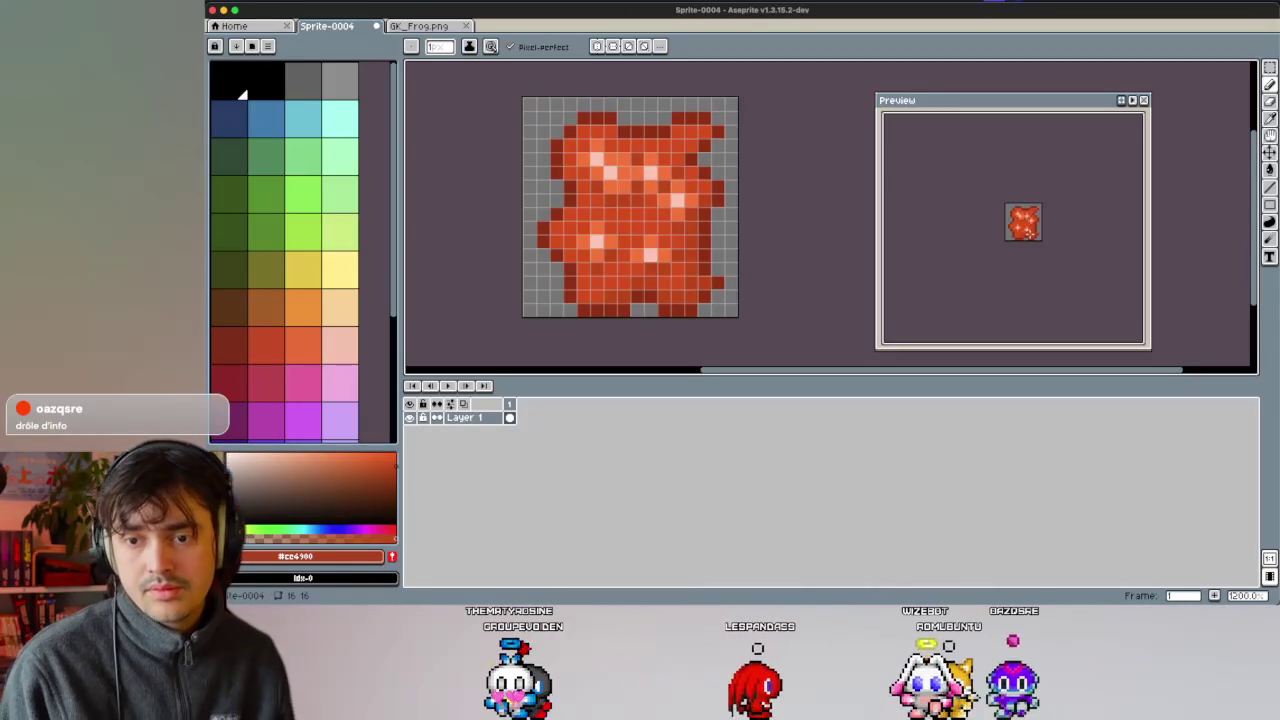
drag(1114, 232, 1029, 234)
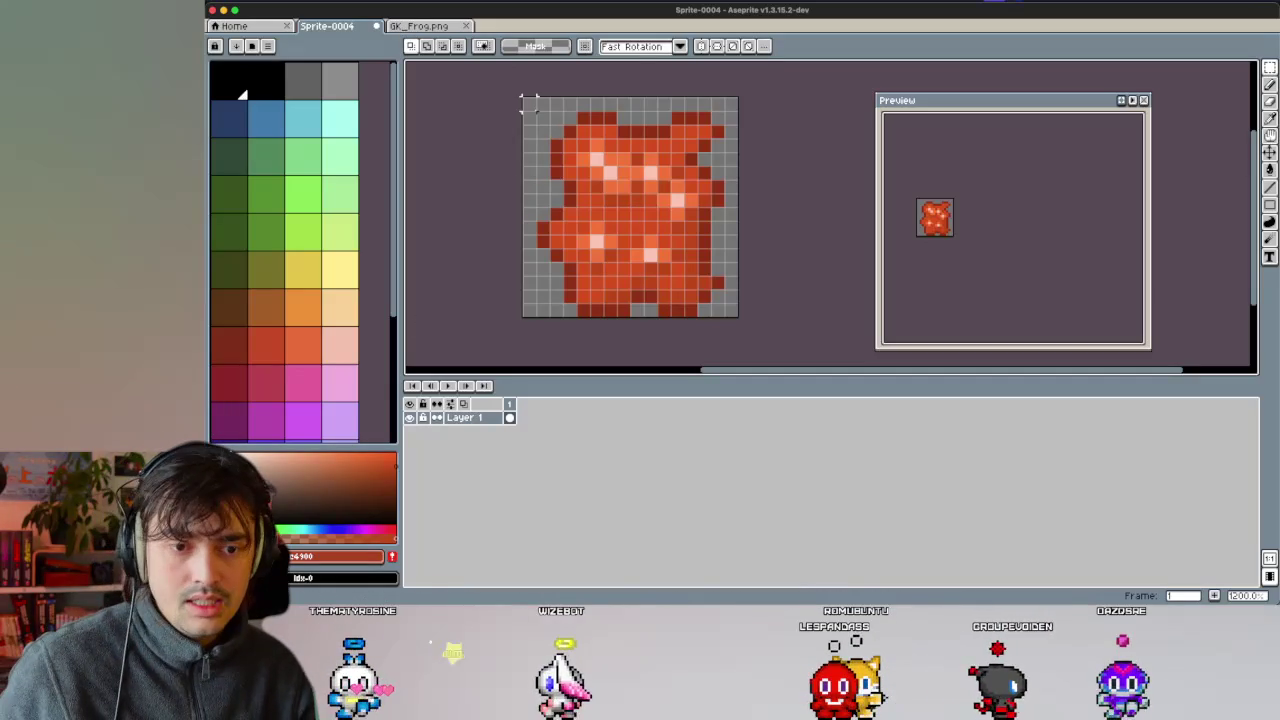
drag(528, 198, 717, 331)
- Delete the red sprite from the 16×16 canvas and pick black as the drawing colour
key(Delete)
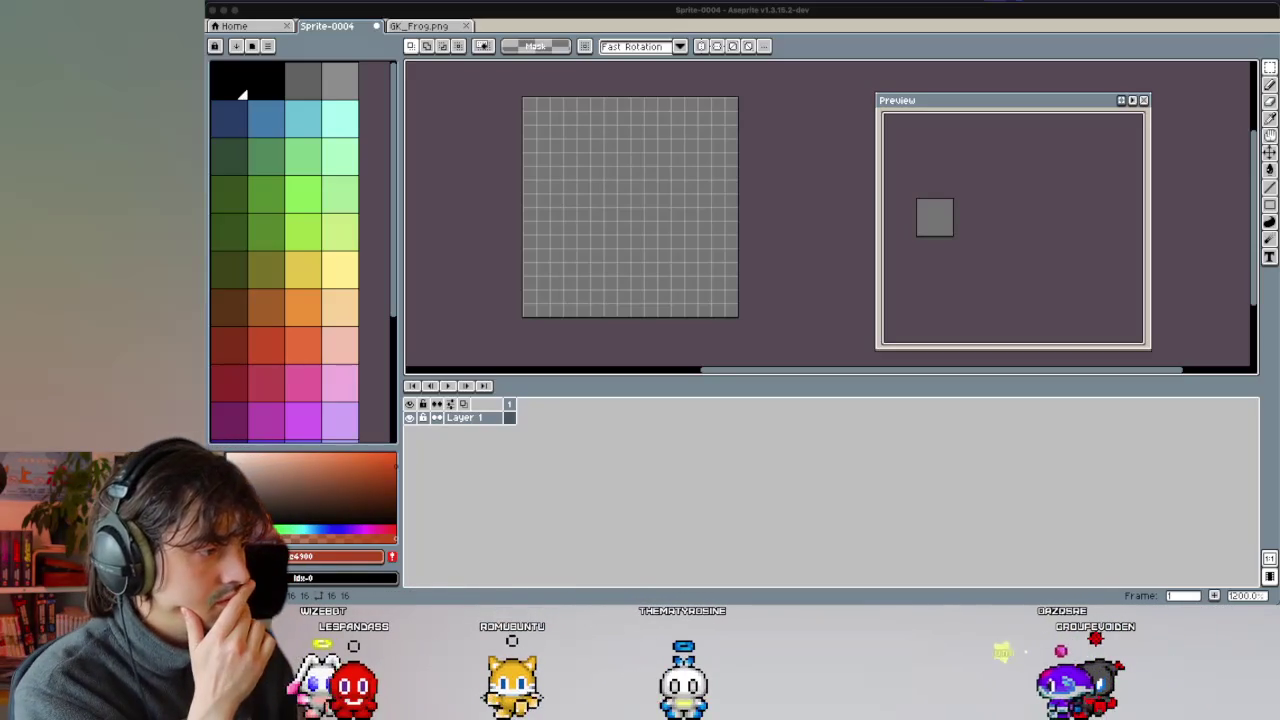
click(514, 284)
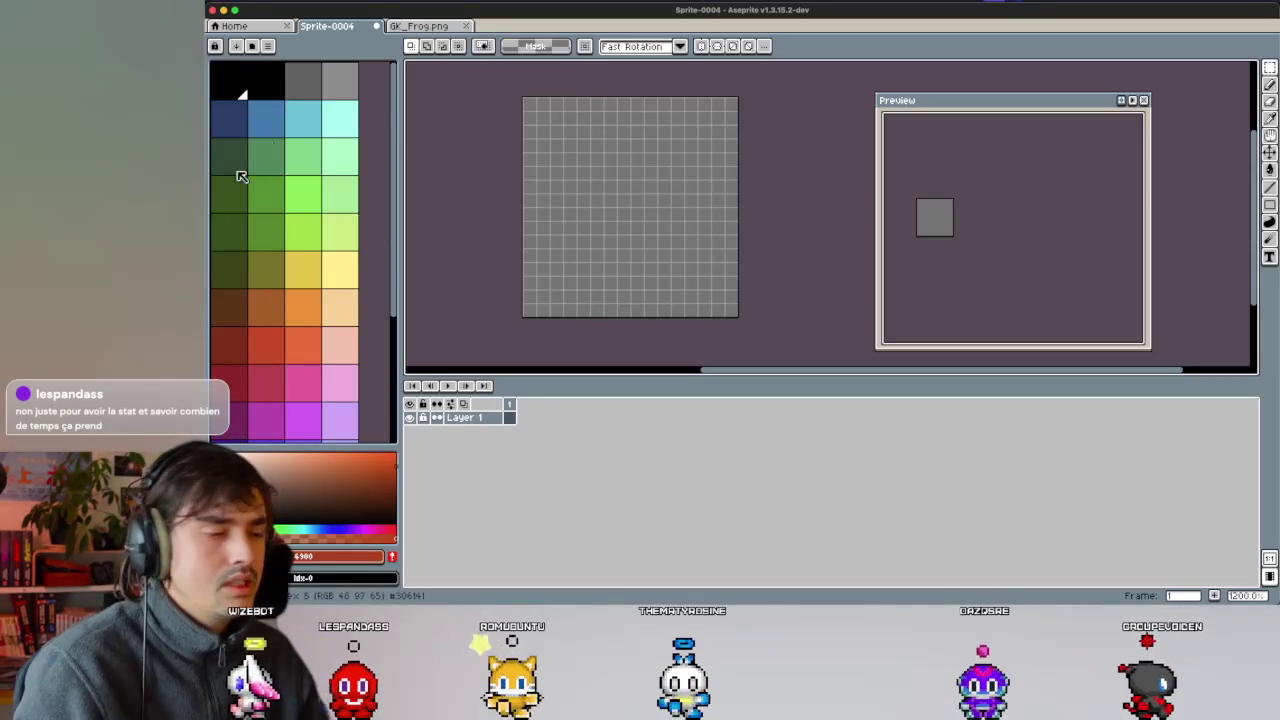
scroll(251, 128, down, 2)
scroll(249, 171, up, 2)
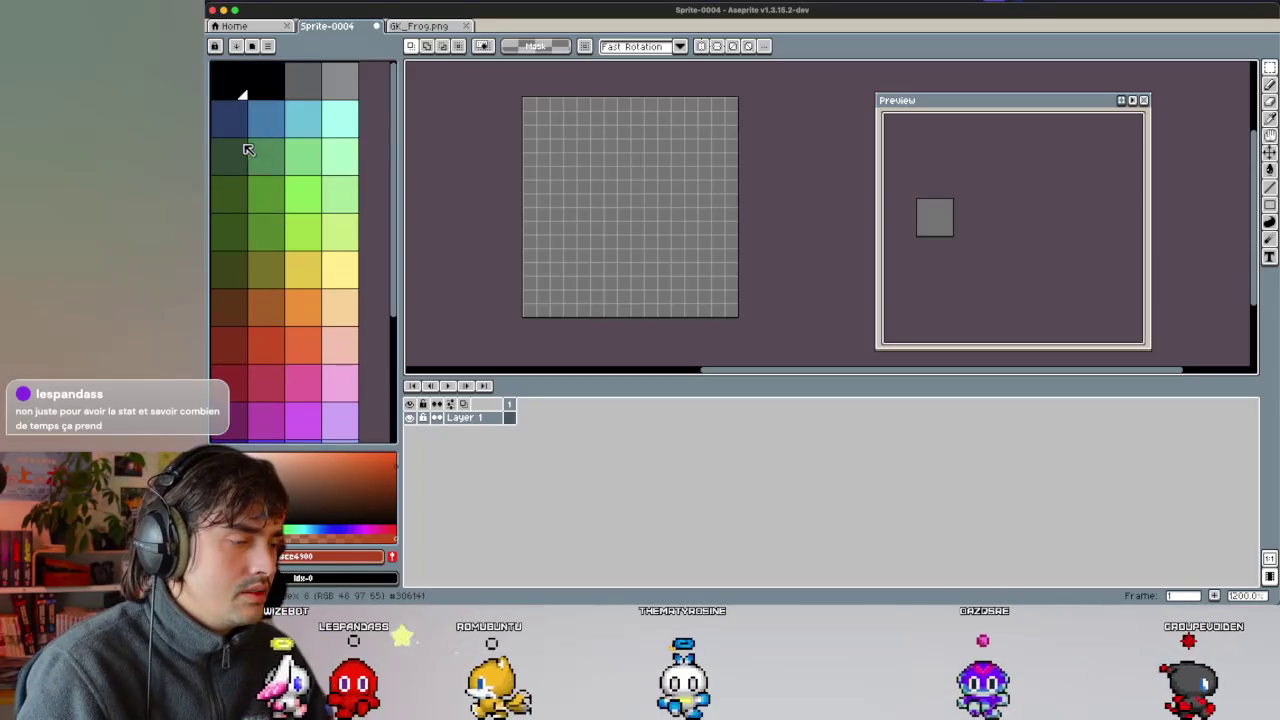
click(266, 85)
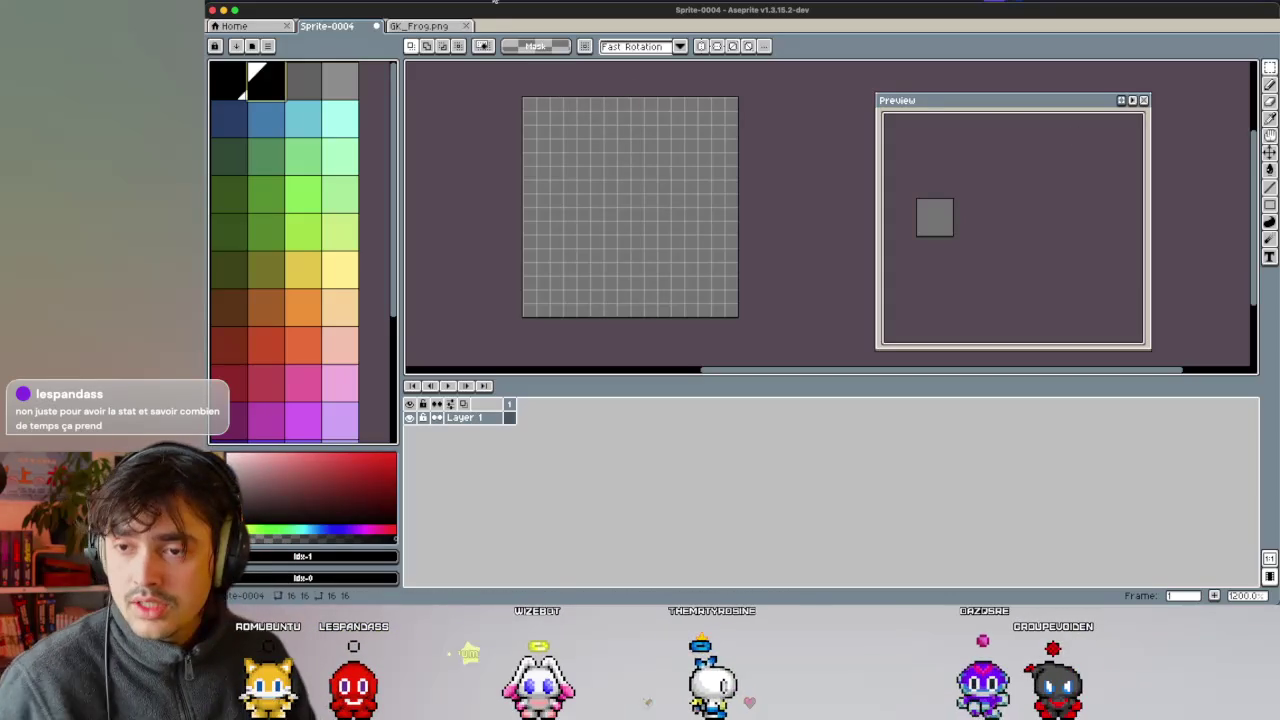
click(1269, 207)
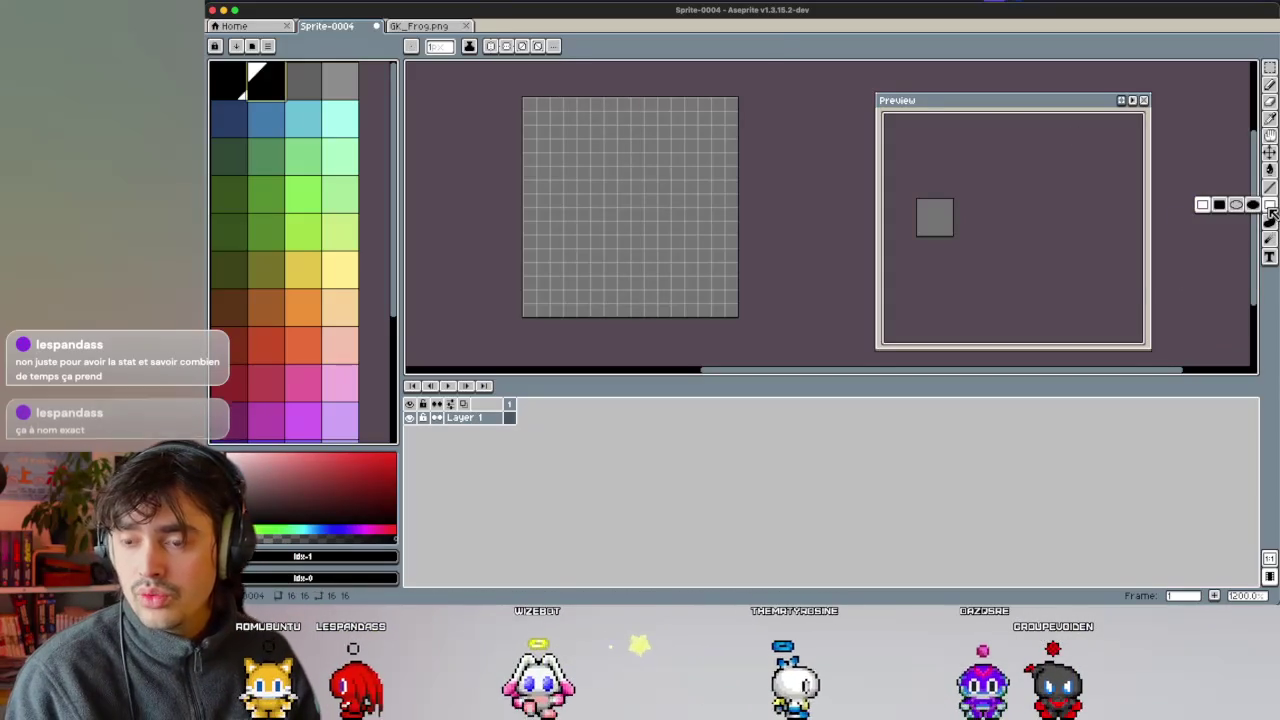
click(1251, 205)
drag(690, 142, 560, 307)
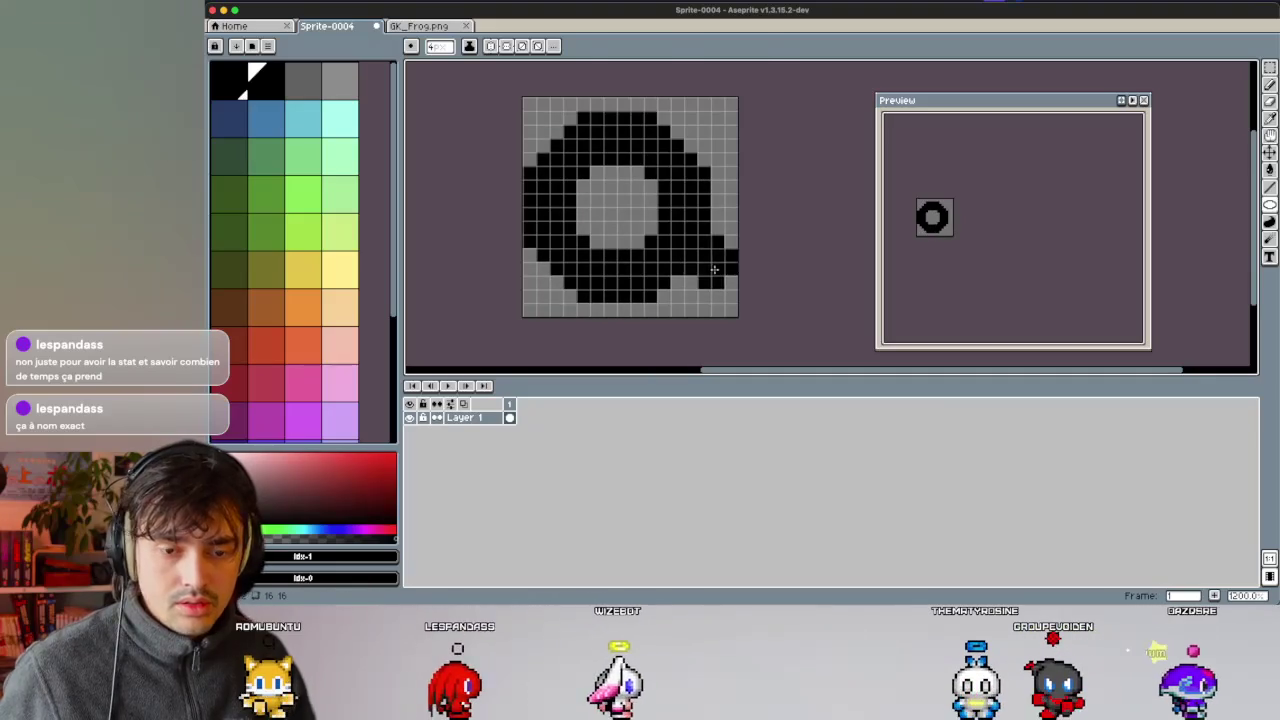
key(m)
key(ctrl+a)
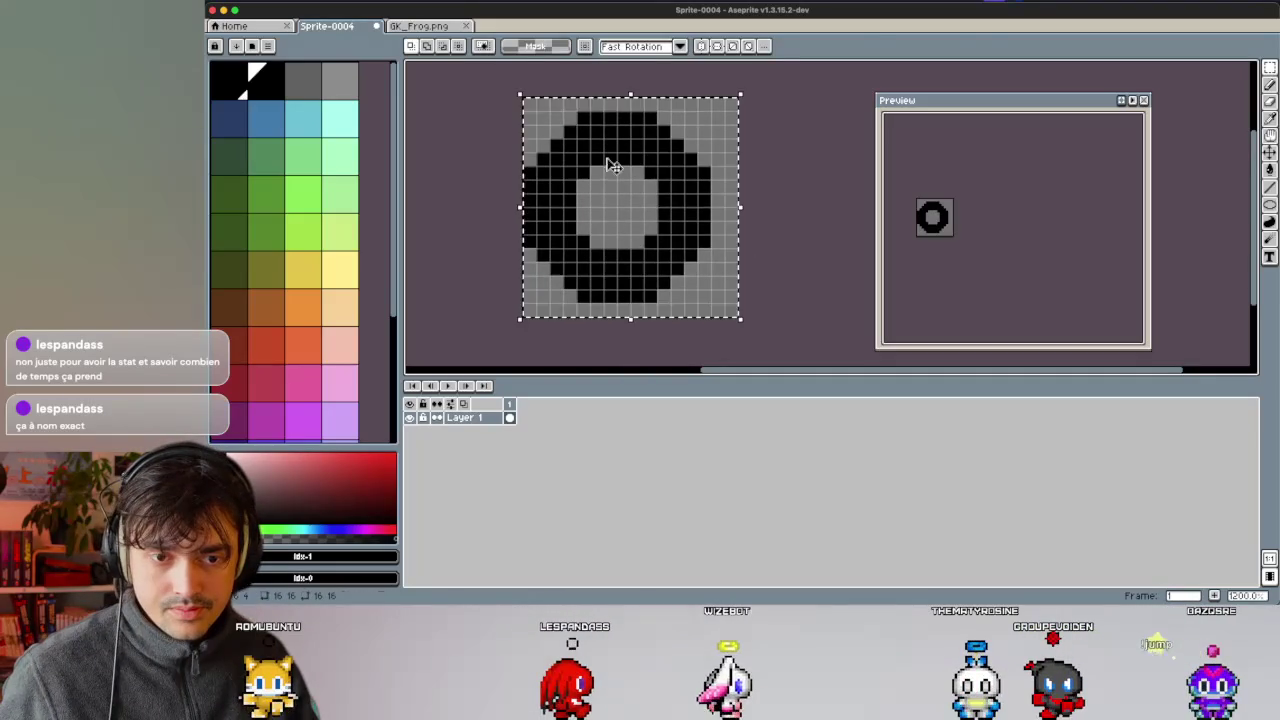
drag(614, 180, 628, 180)
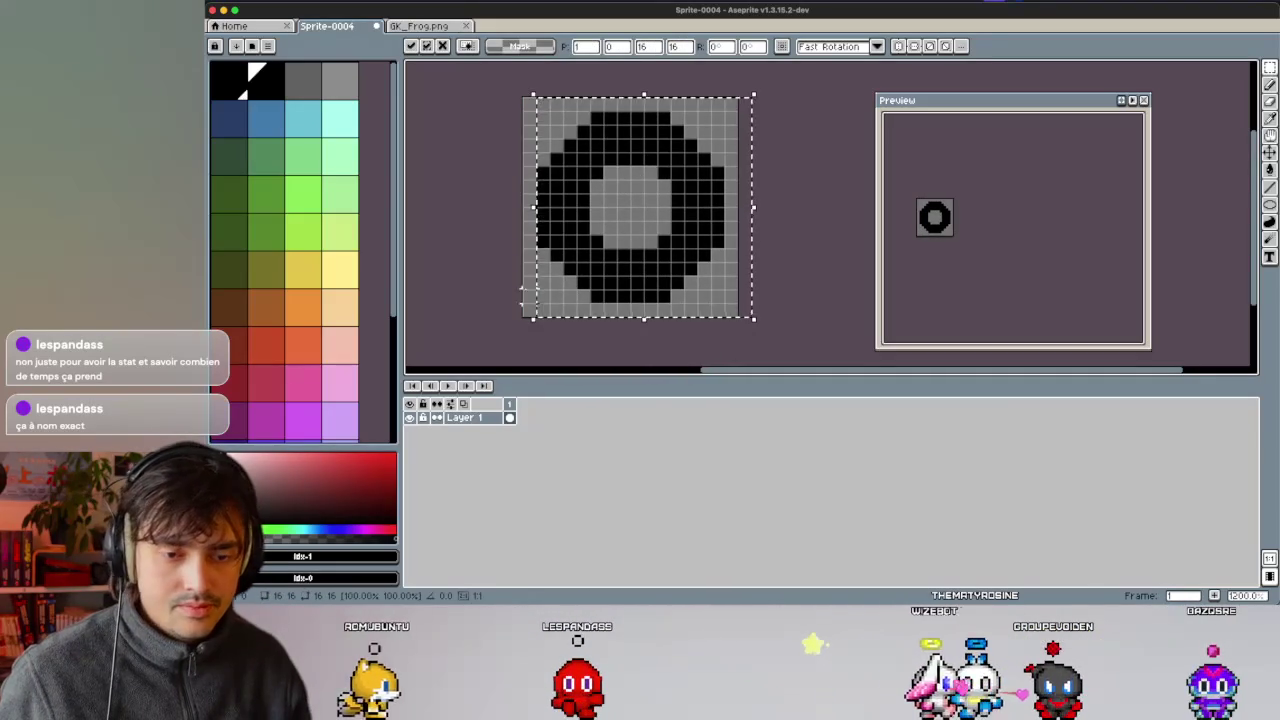
key(ctrl+d)
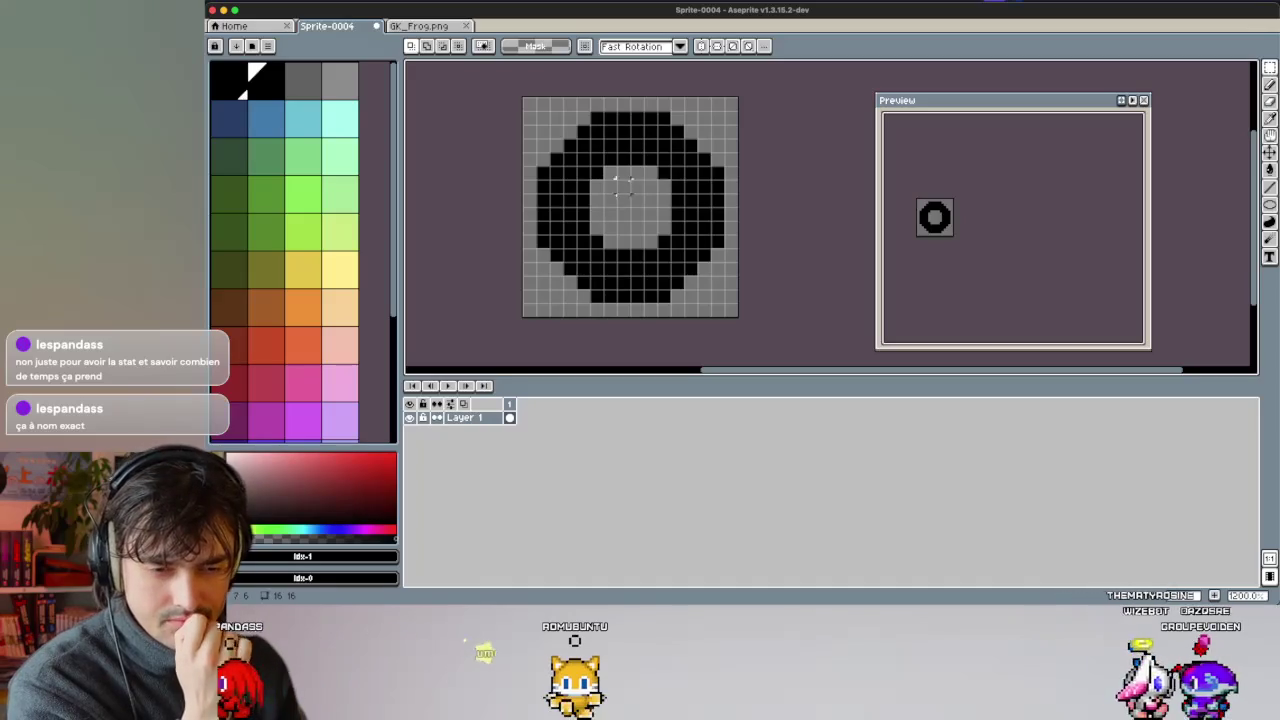
key(i)
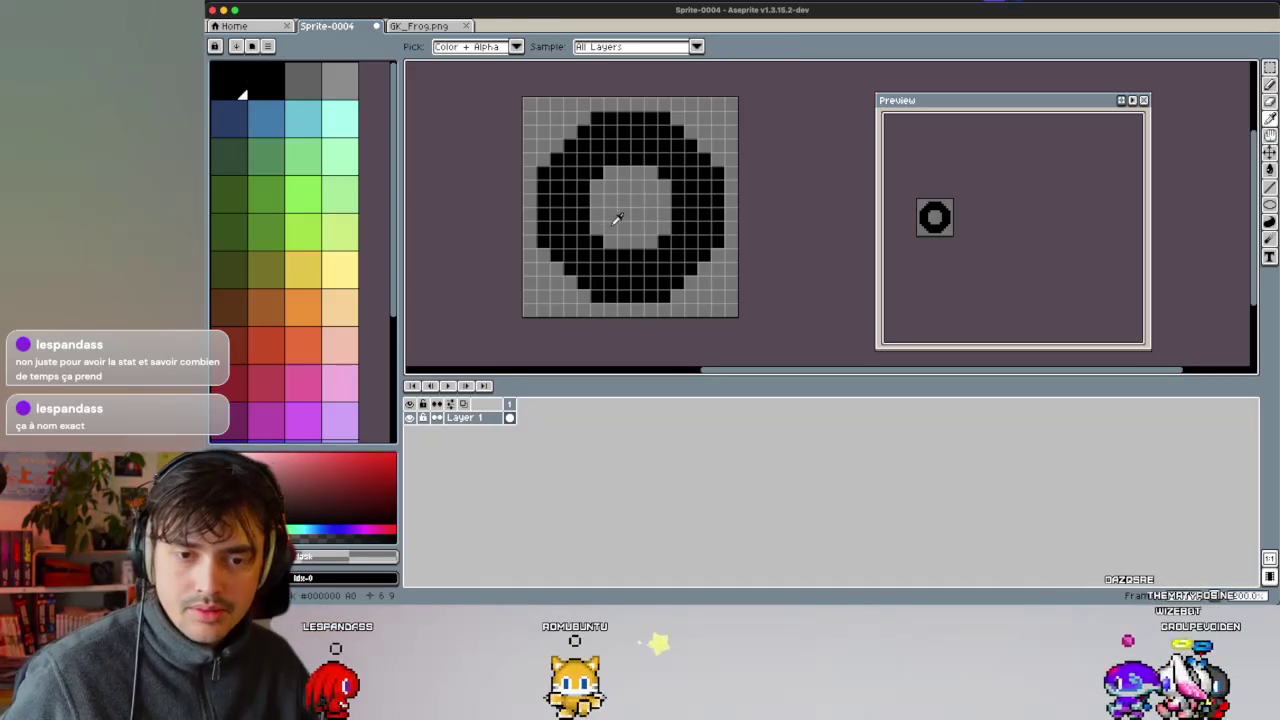
key(g)
click(580, 188)
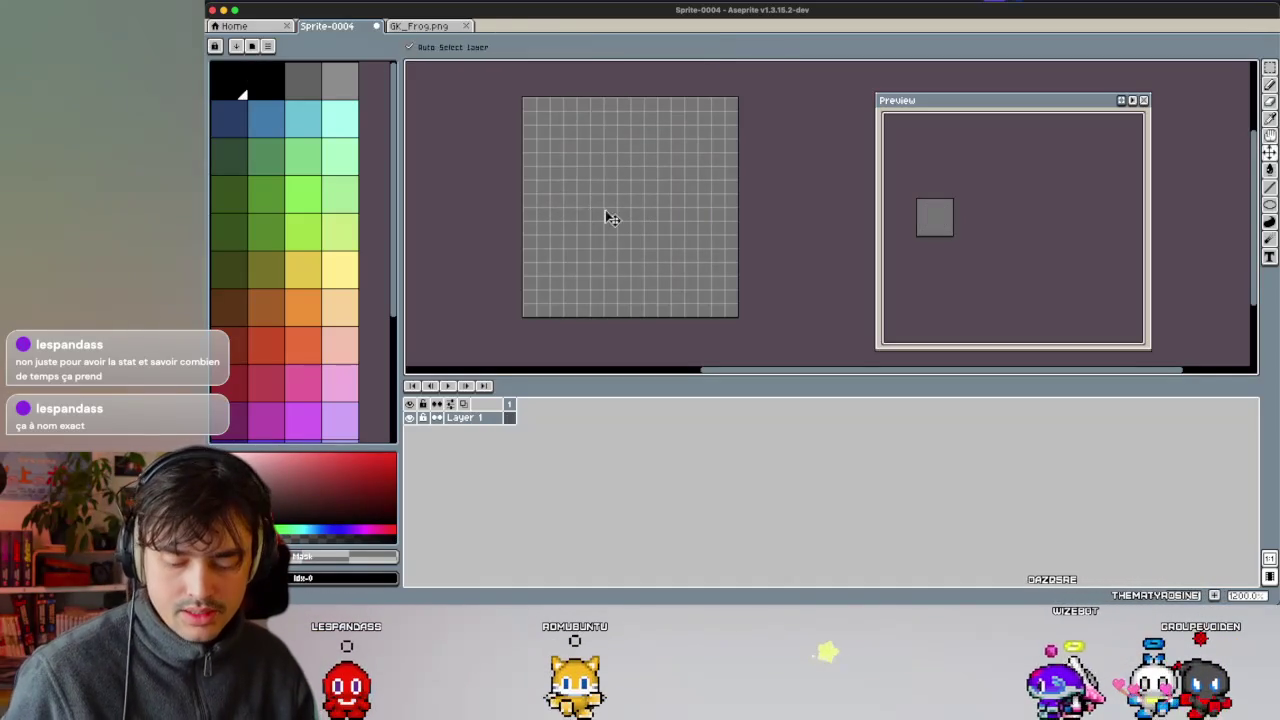
key(ctrl+z)
key(b)
click(583, 186)
click(583, 213)
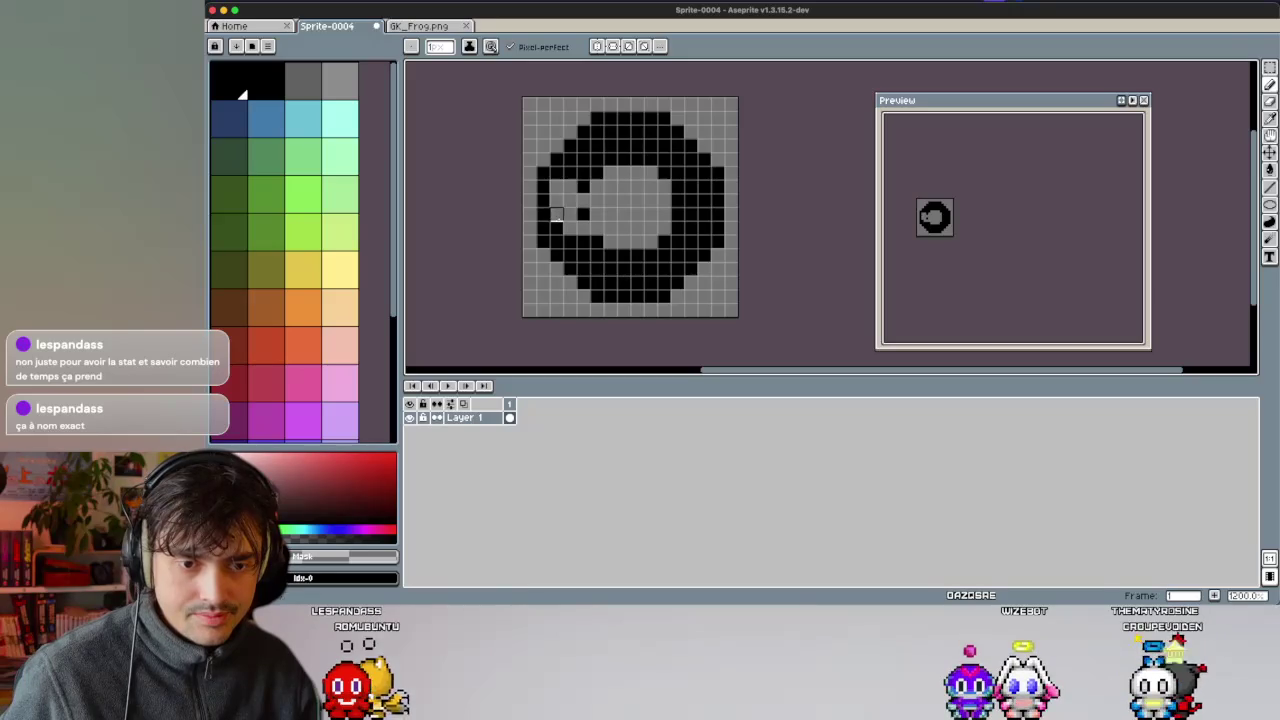
key(m)
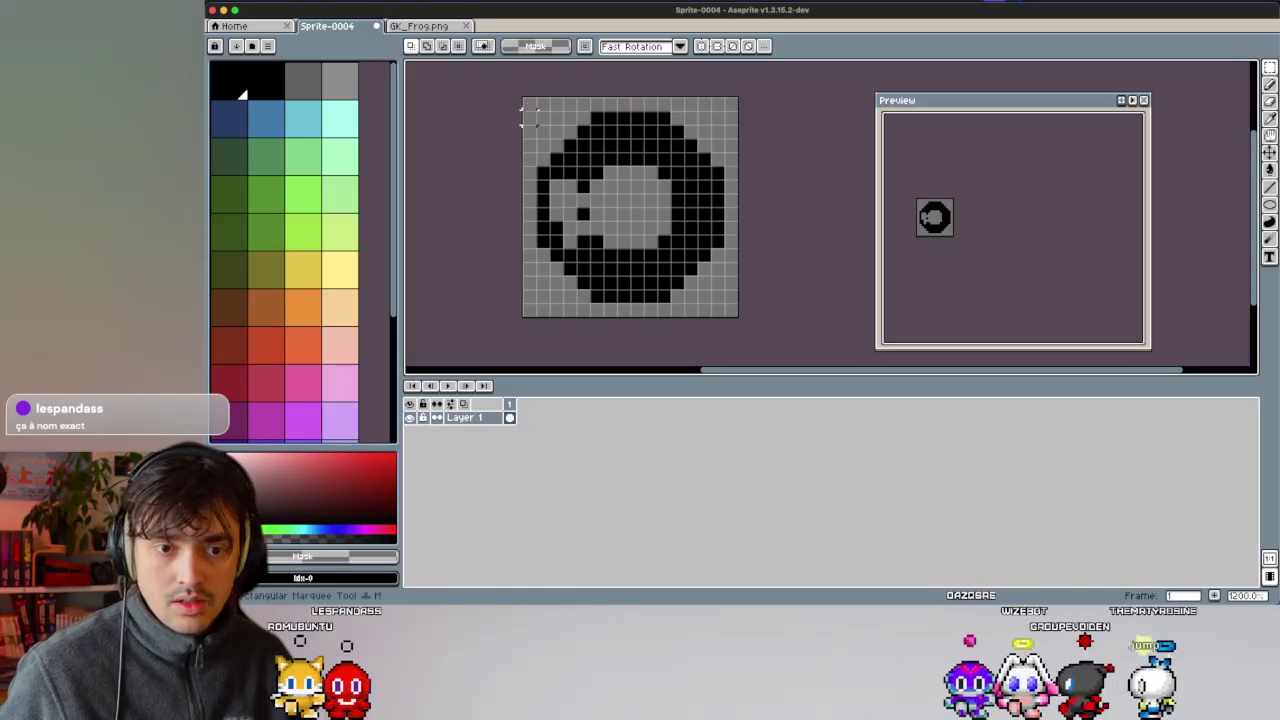
drag(527, 115, 740, 280)
key(Delete)
drag(710, 220, 573, 318)
key(Delete)
click(1270, 204)
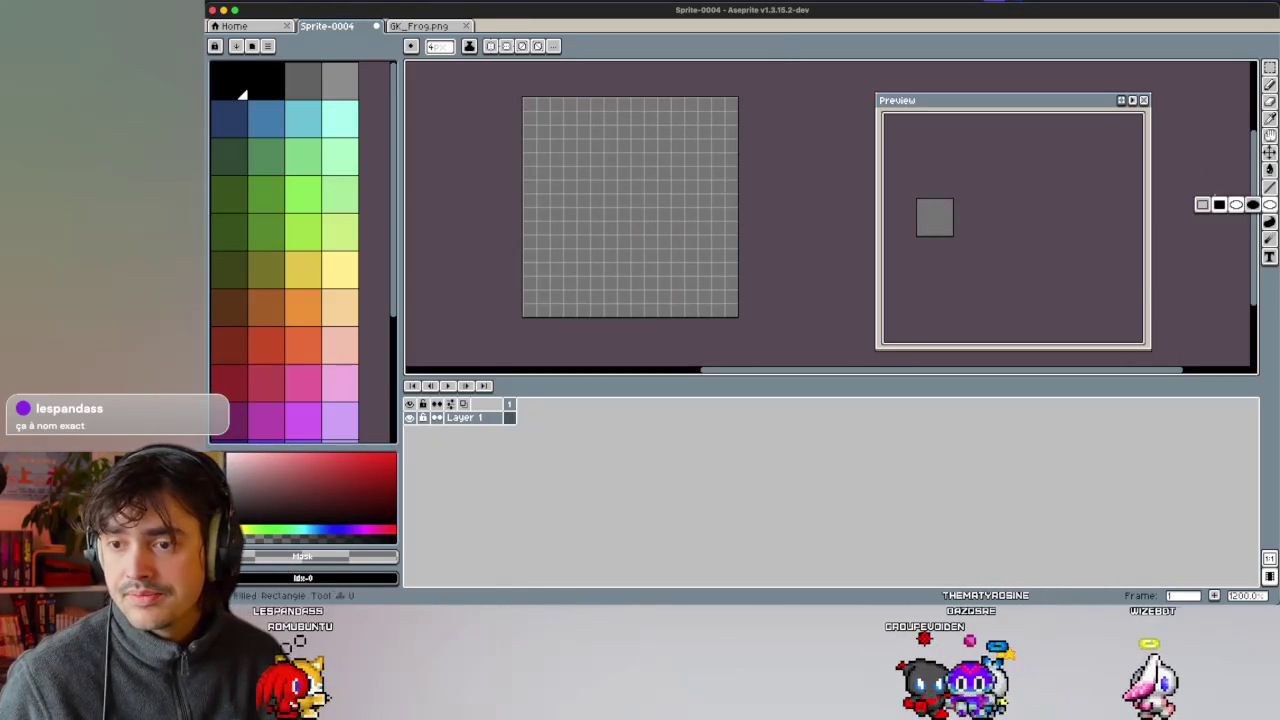
- Reduce the brush size from 10 to 1 and switch to the Pencil tool
click(1236, 204)
click(438, 48)
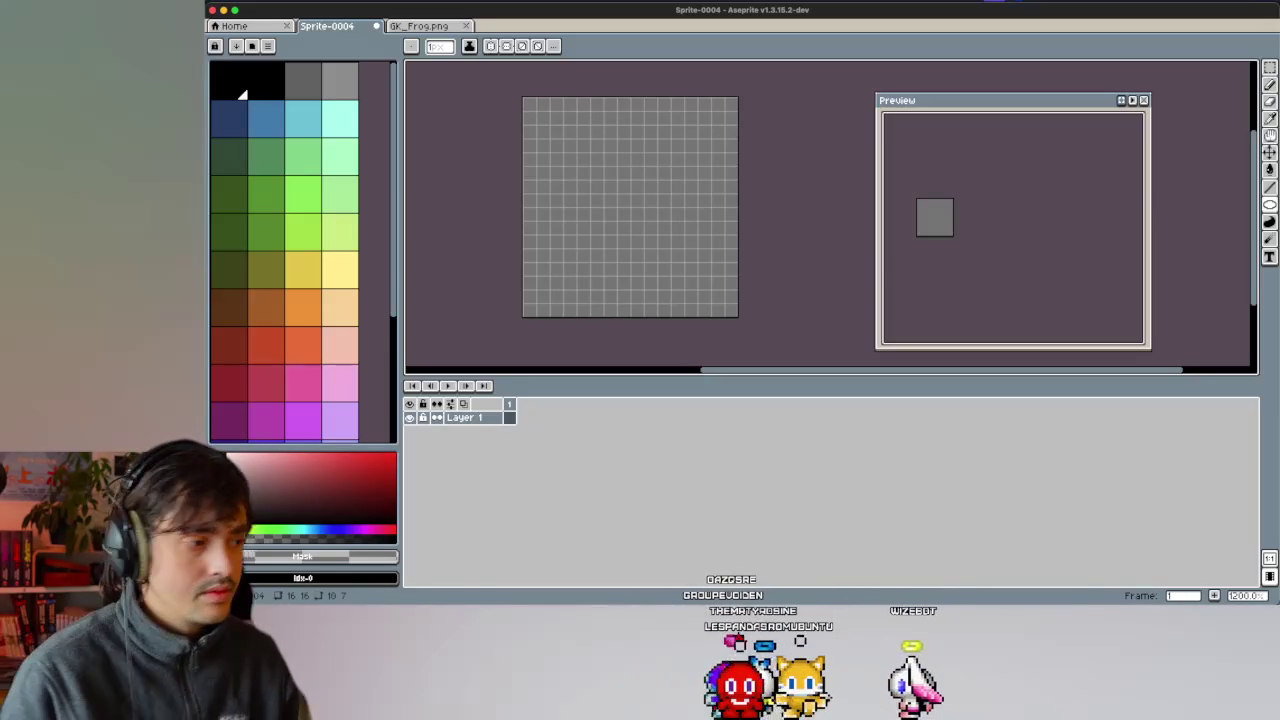
key(b)
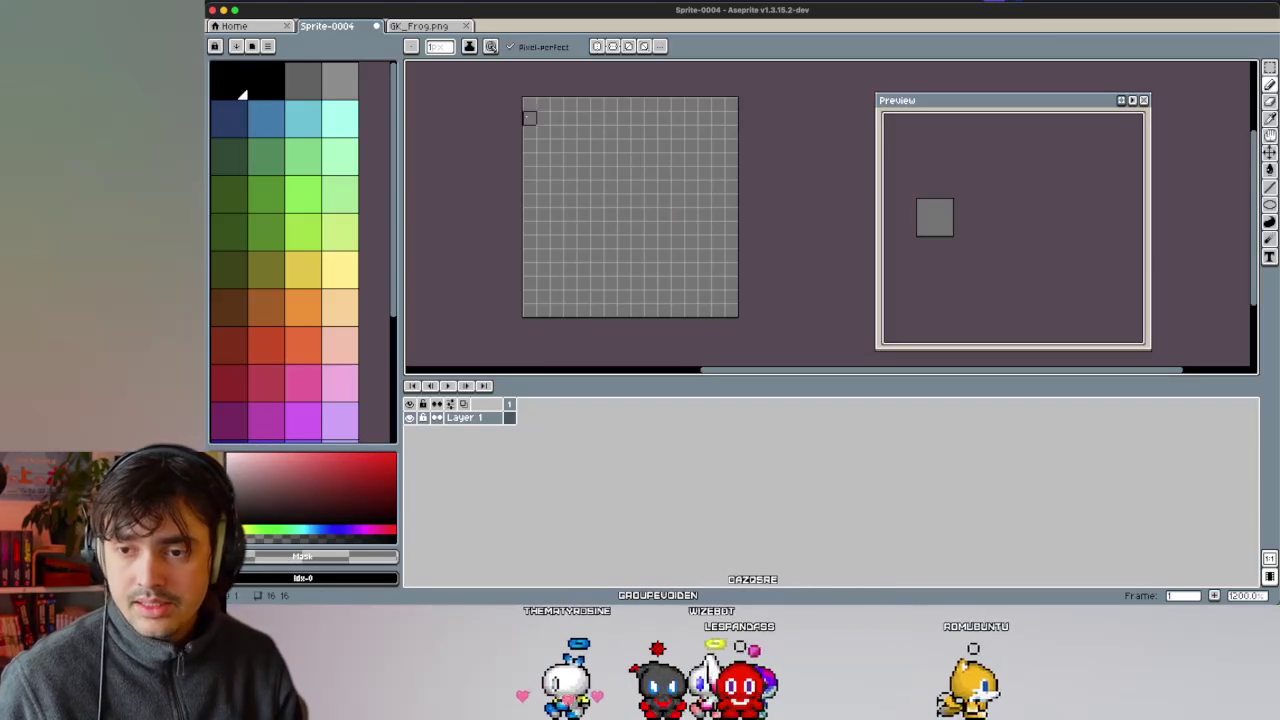
click(1269, 204)
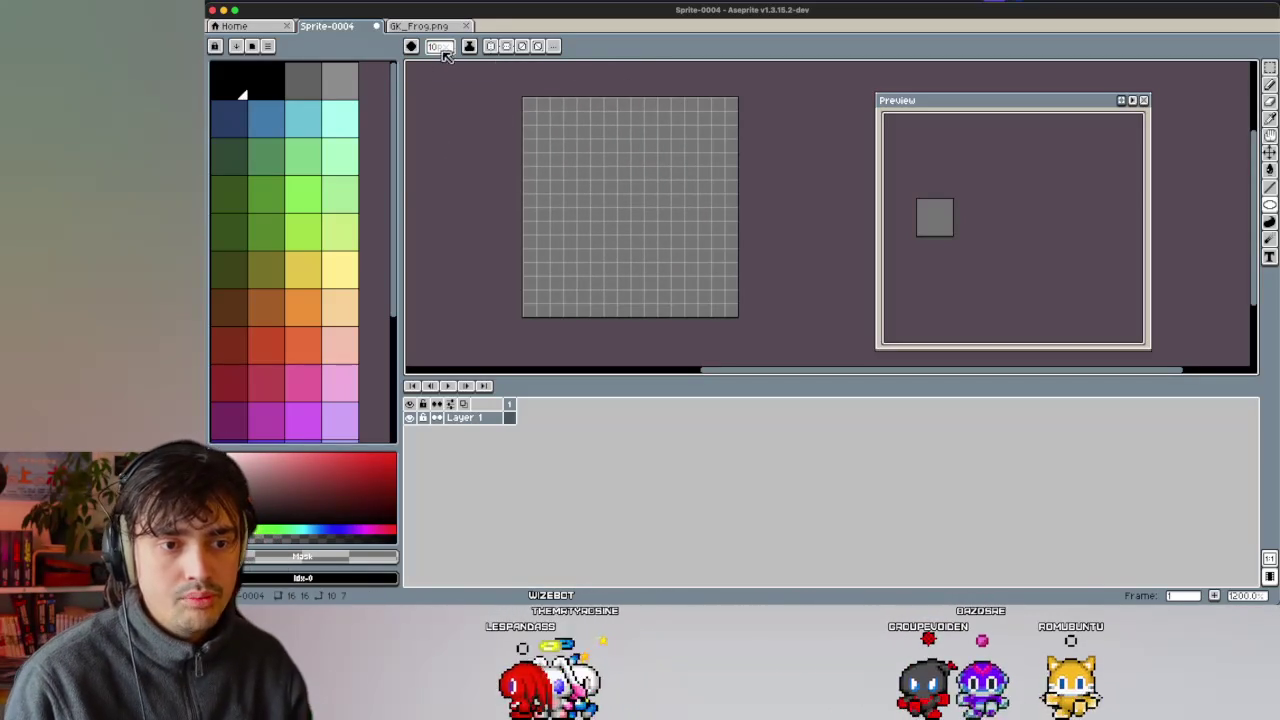
drag(440, 46, 430, 64)
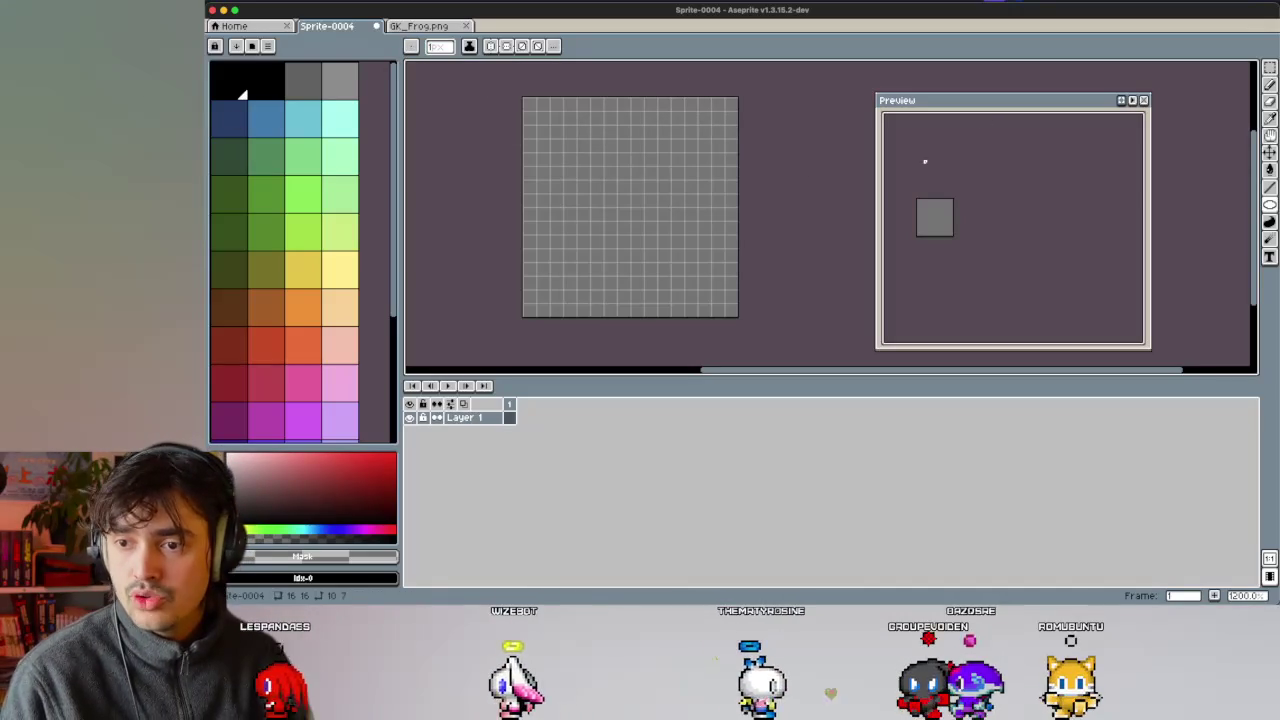
key(b)
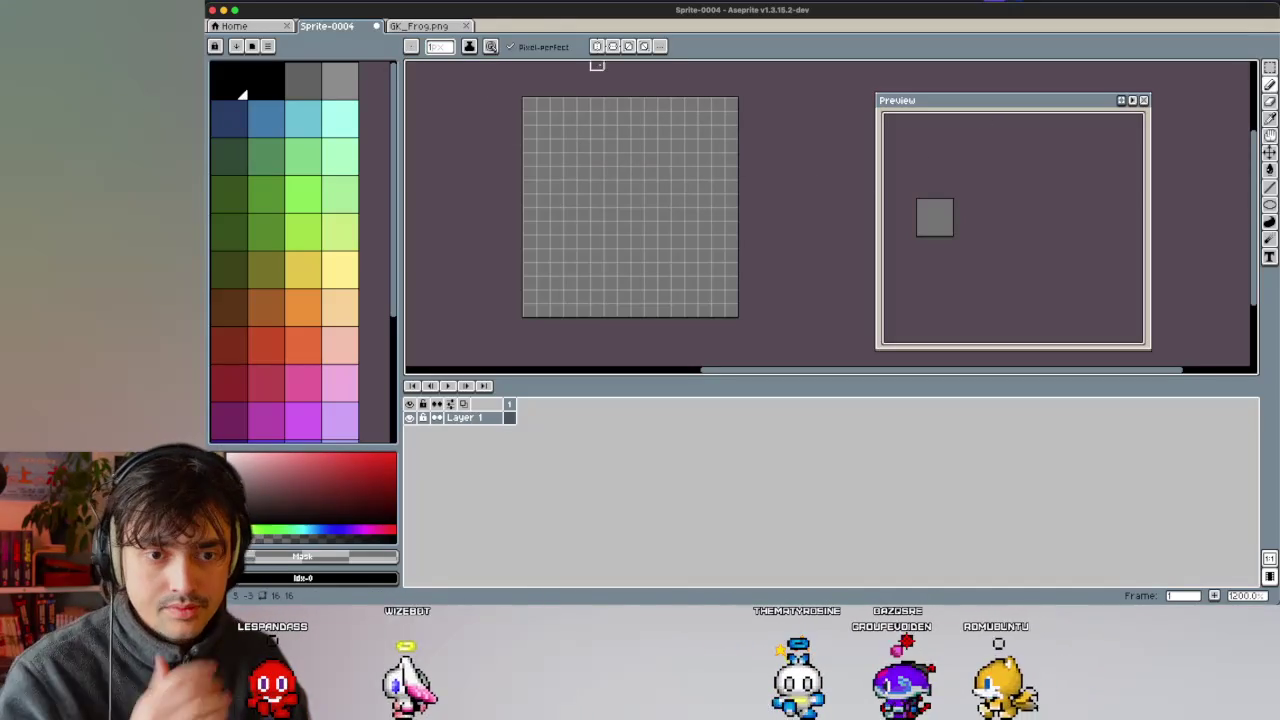
- Enable vertical, horizontal and both diagonal symmetry, then draw a black mirrored circle outline
click(597, 46)
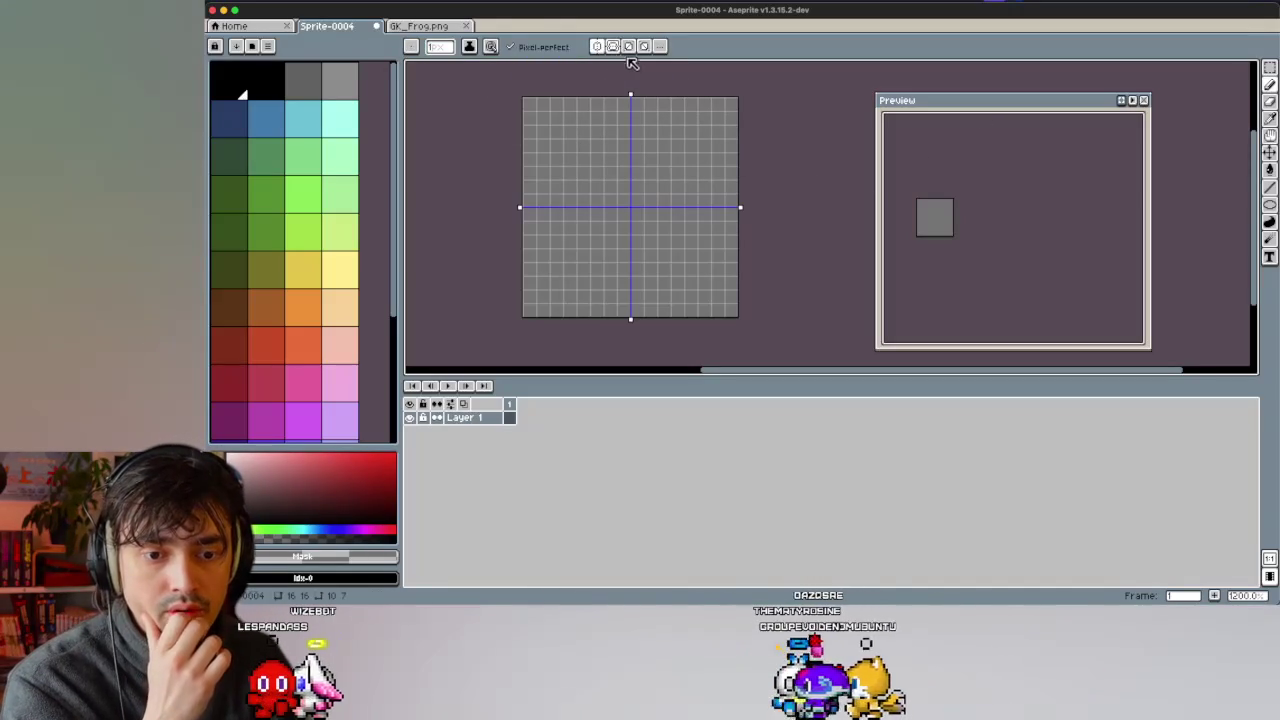
click(628, 46)
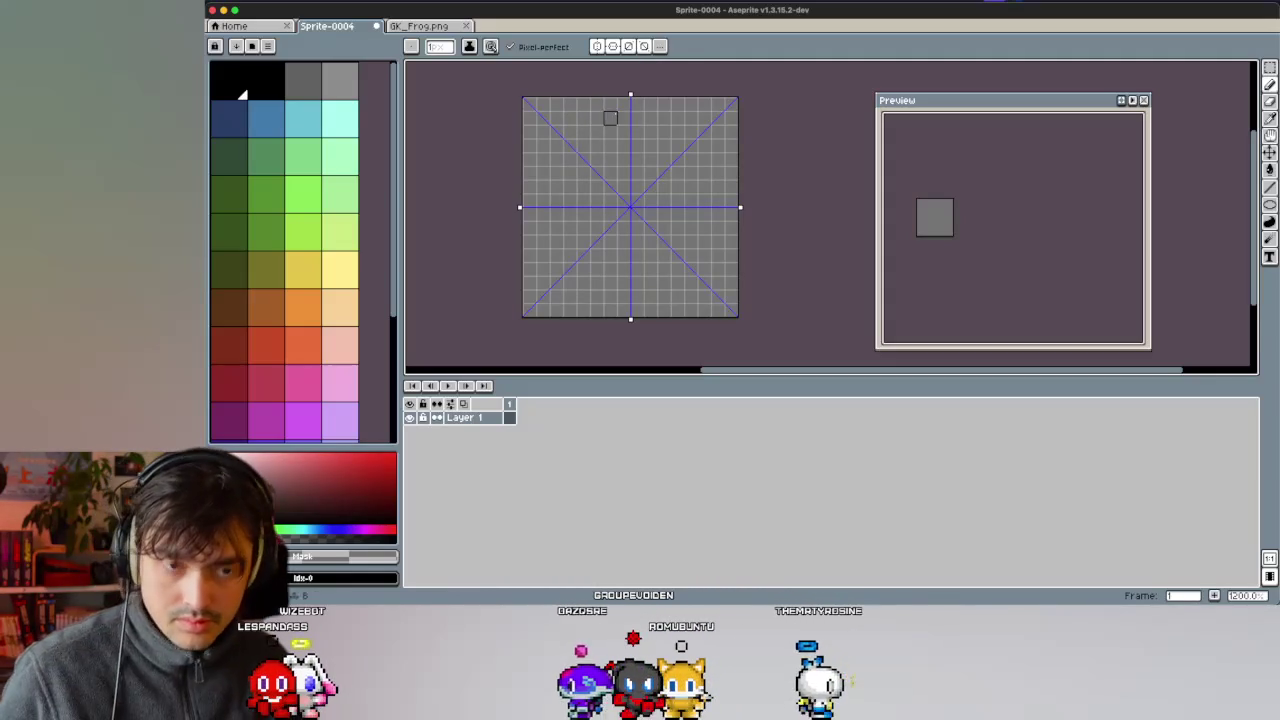
click(274, 97)
drag(623, 118, 569, 157)
key(ctrl+z)
key(ctrl+z)
key(ctrl+z)
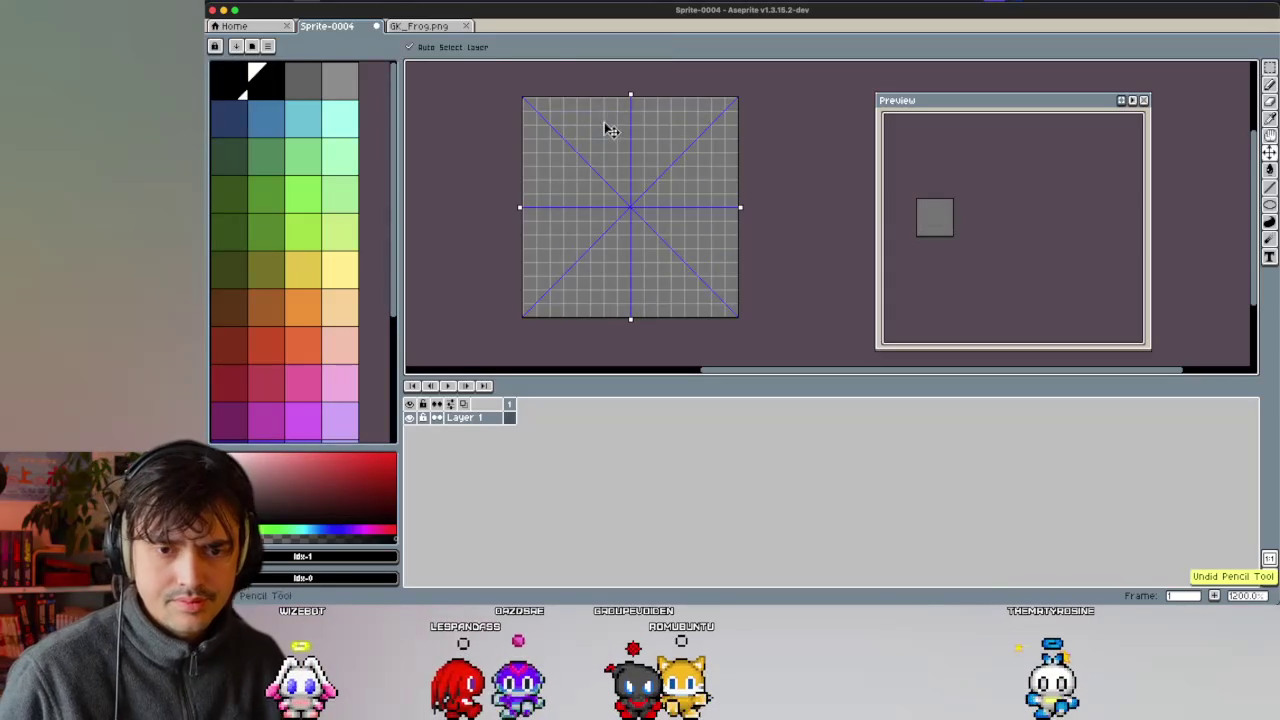
mouse_move(637, 118)
mouse_down()
mouse_move(609, 117)
mouse_move(569, 146)
mouse_up()
- Toggle the symmetry axes off, then restore vertical, horizontal and diagonal mirroring
click(628, 47)
click(612, 47)
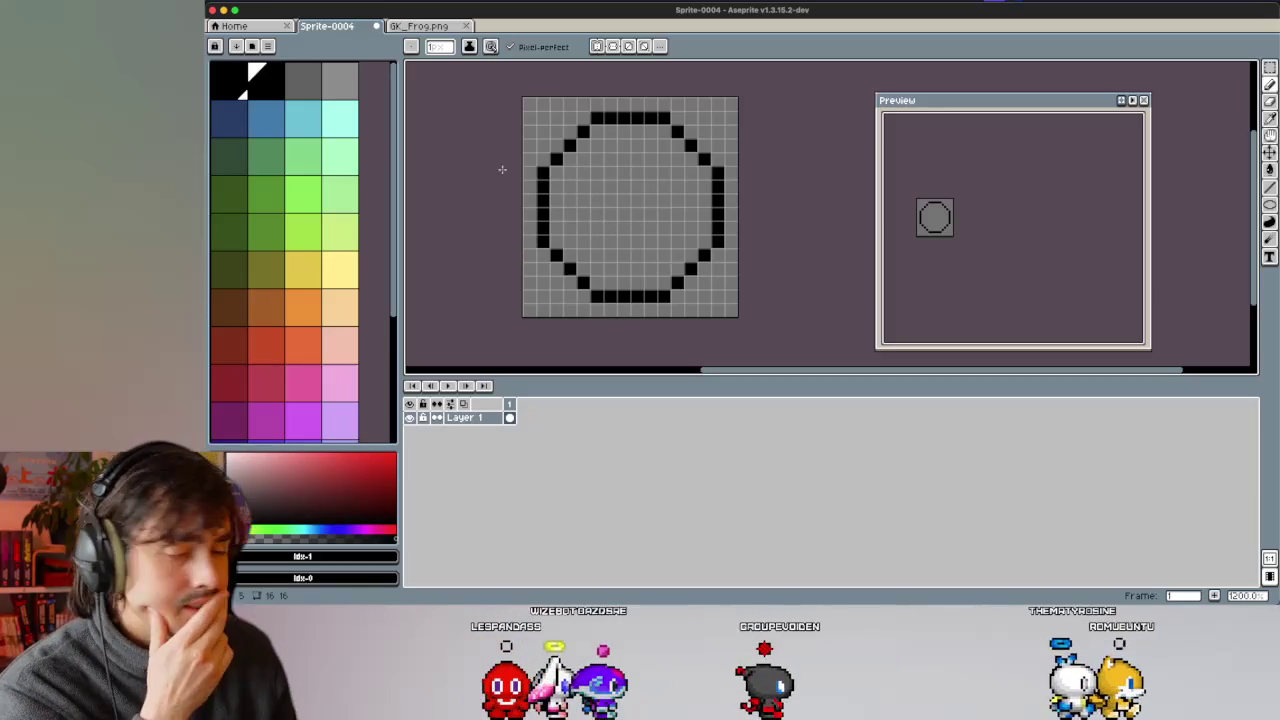
click(612, 47)
click(644, 47)
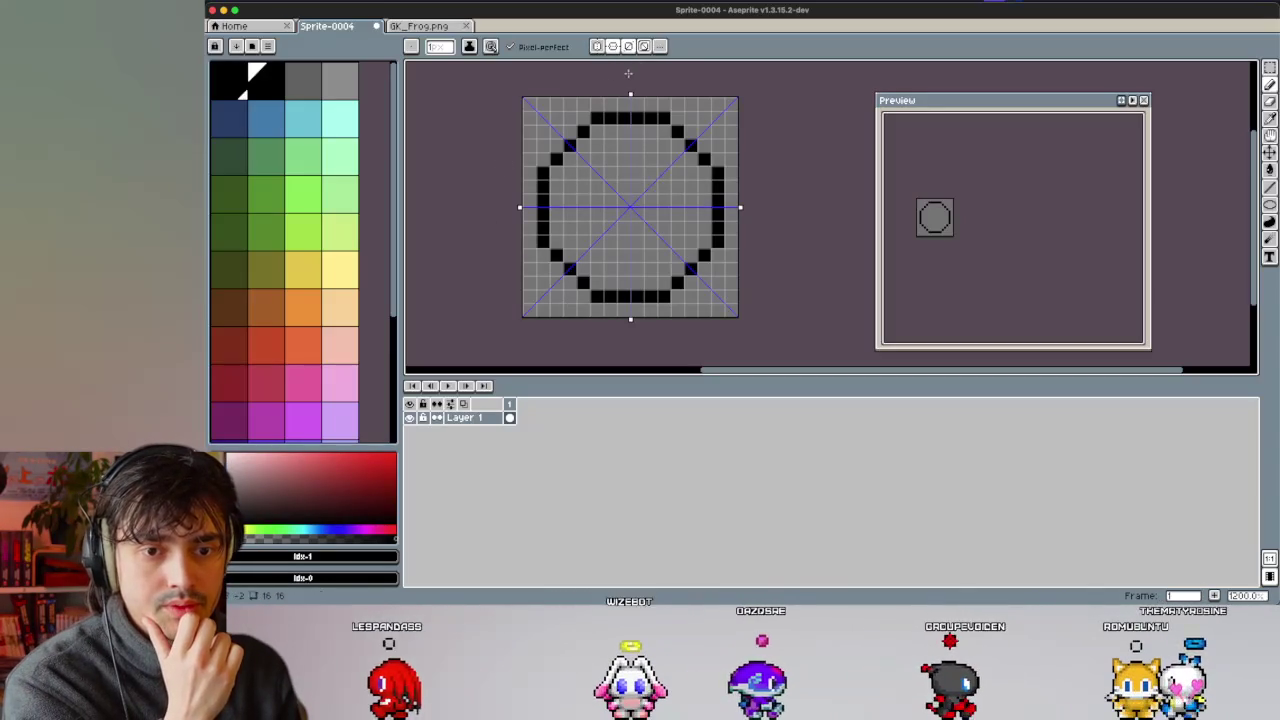
click(597, 47)
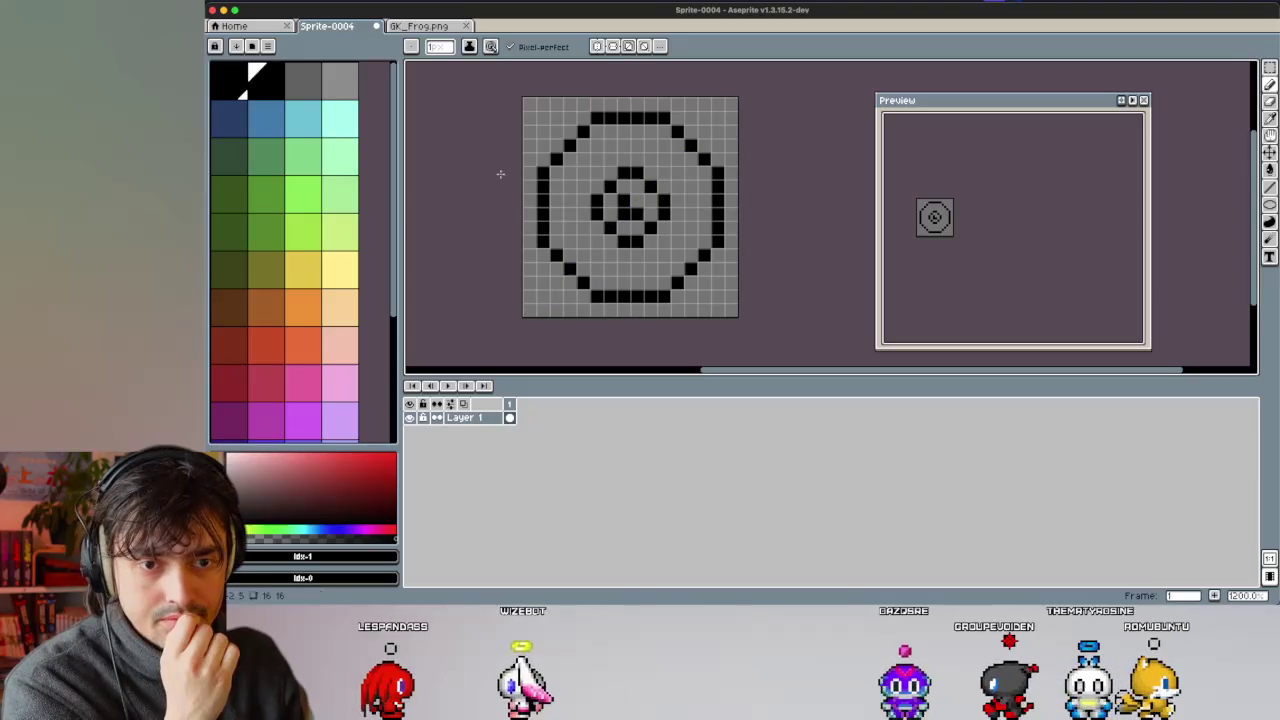
scroll(320, 203, down, 5)
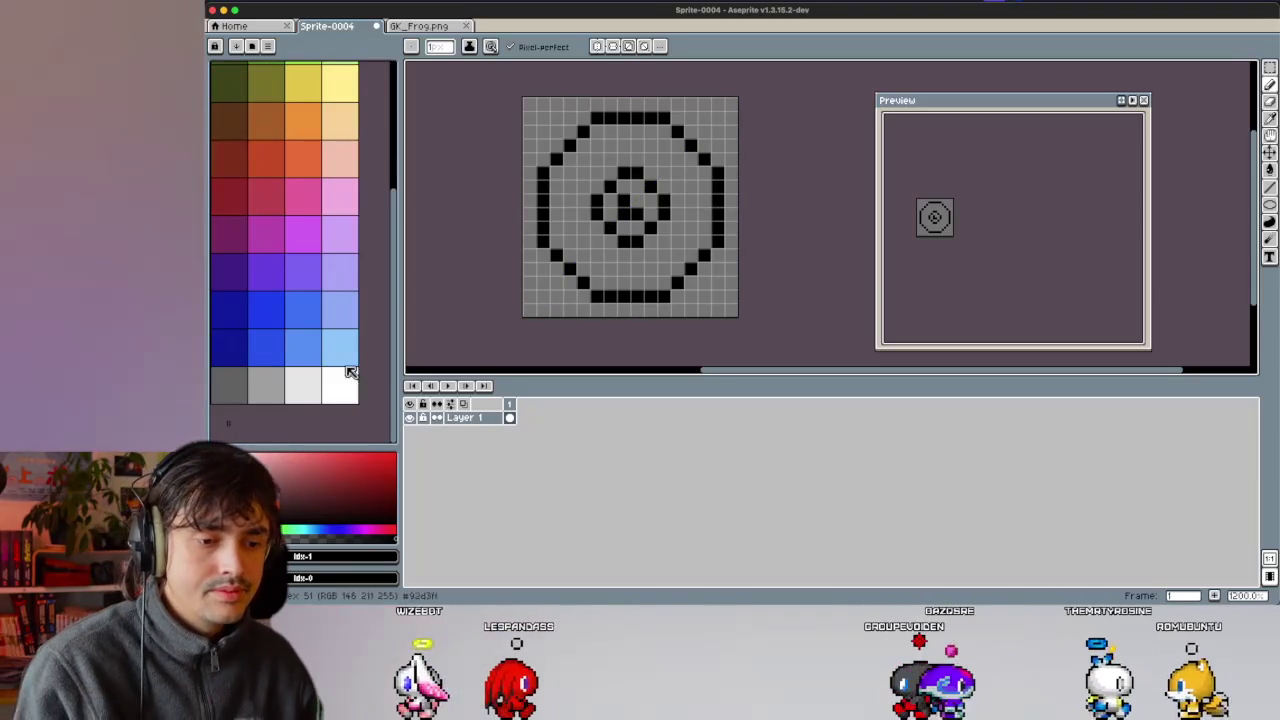
- Paint the eye's centre pixel white and add the first dark-red vein pixels
click(339, 385)
click(634, 201)
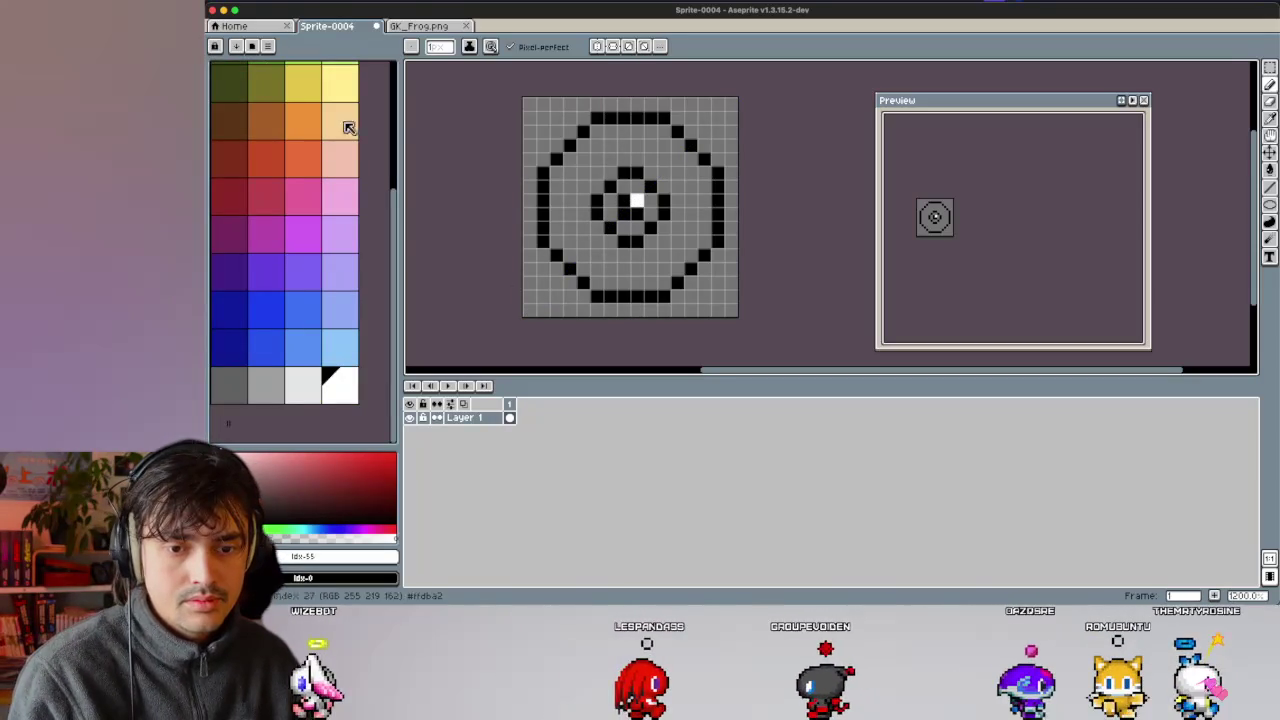
scroll(296, 320, up, 5)
click(229, 378)
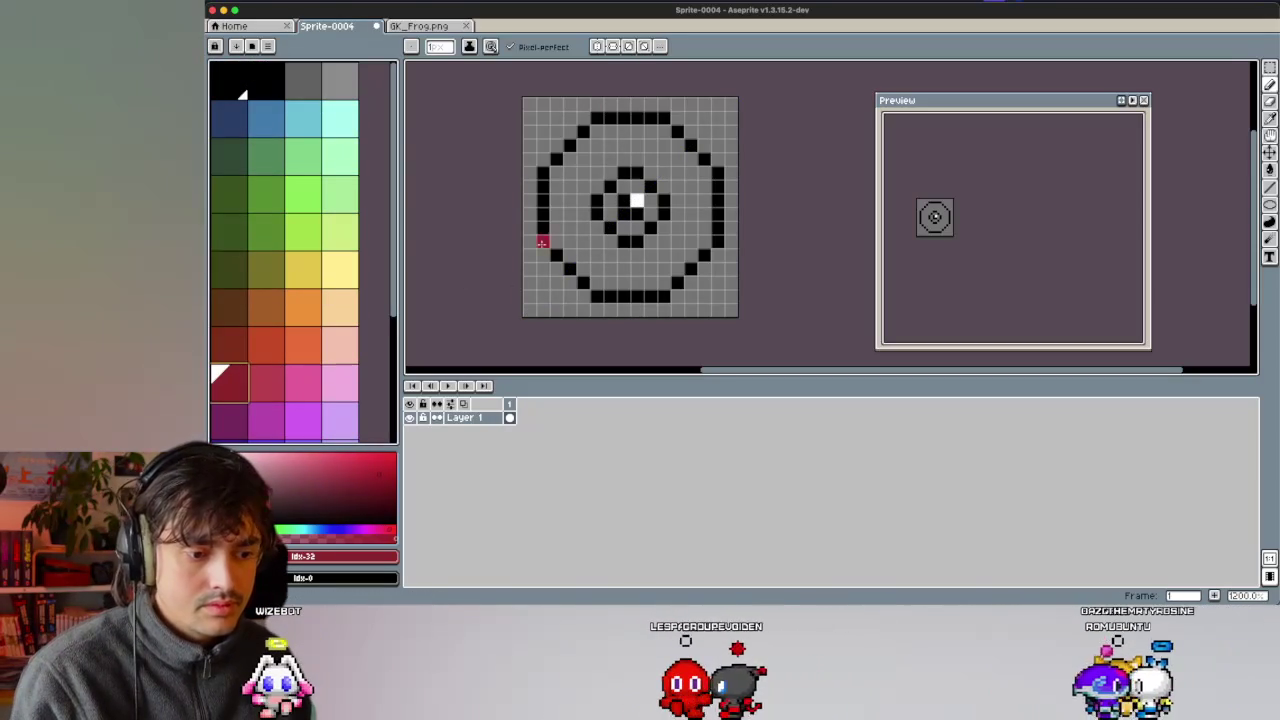
drag(624, 187, 637, 187)
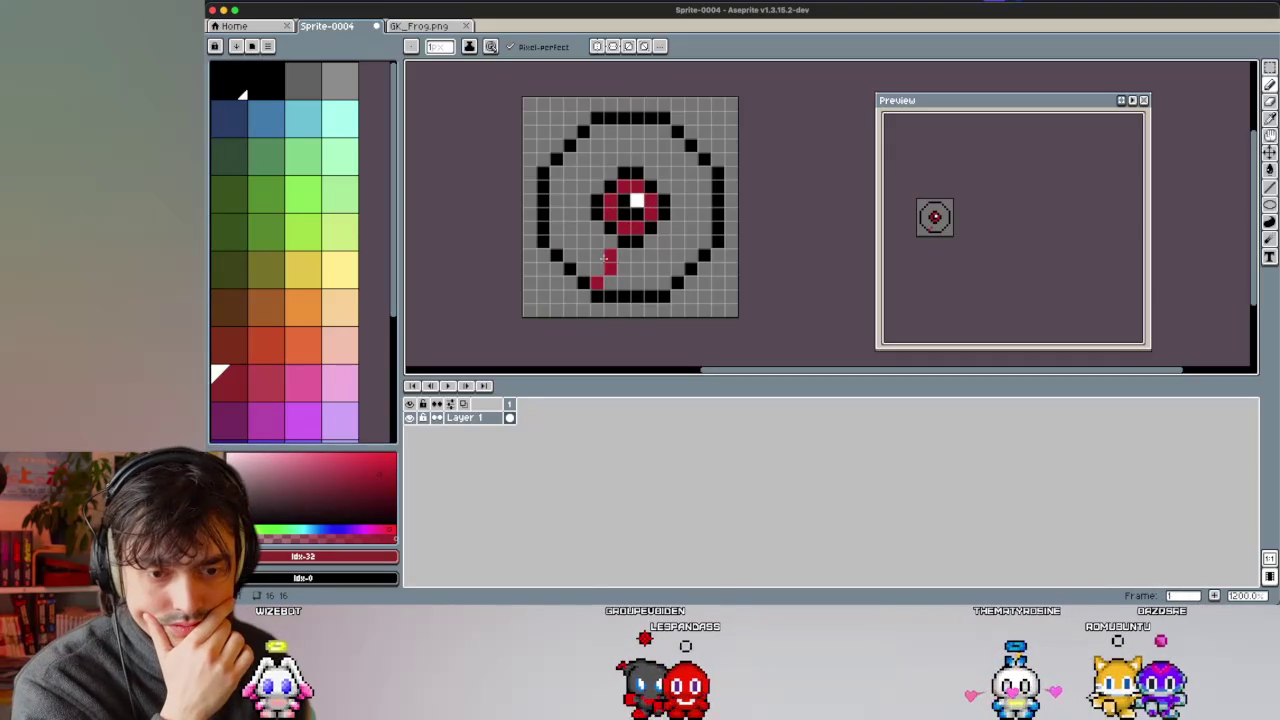
- Extend the dark-red veins across the ring's right side, briefly trying orange
click(665, 254)
click(690, 213)
click(677, 227)
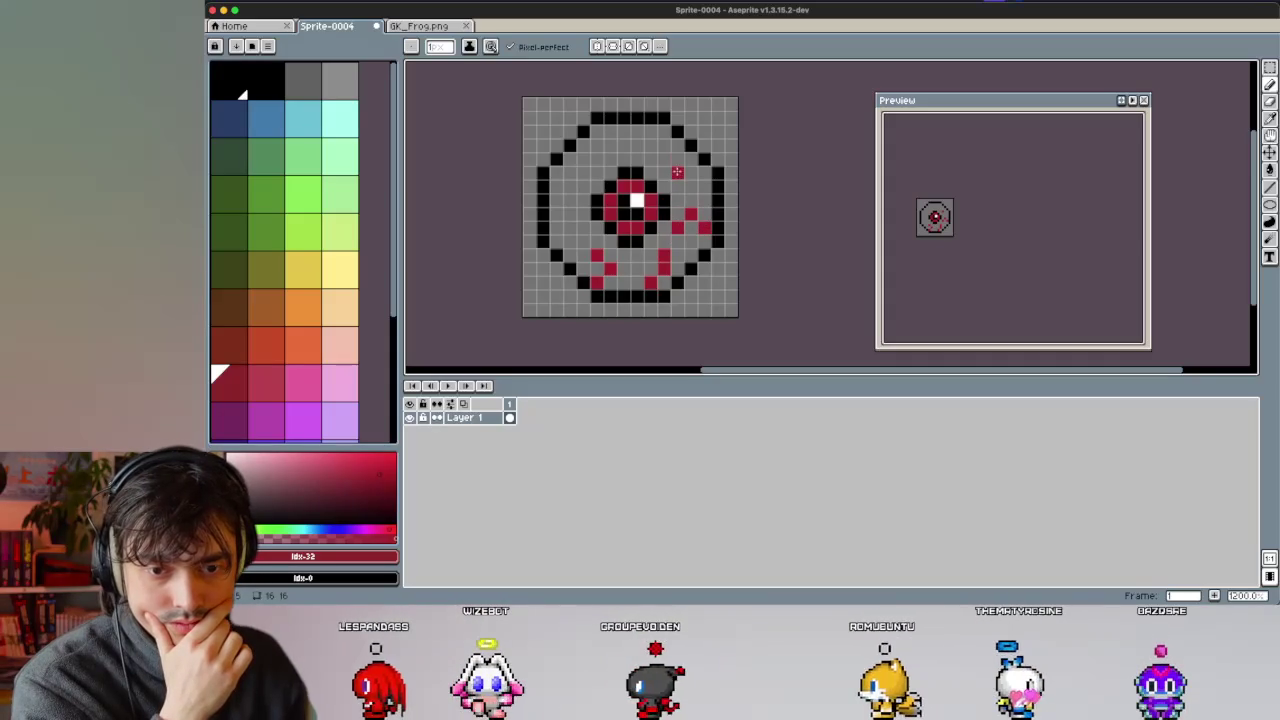
click(677, 172)
click(677, 159)
click(690, 159)
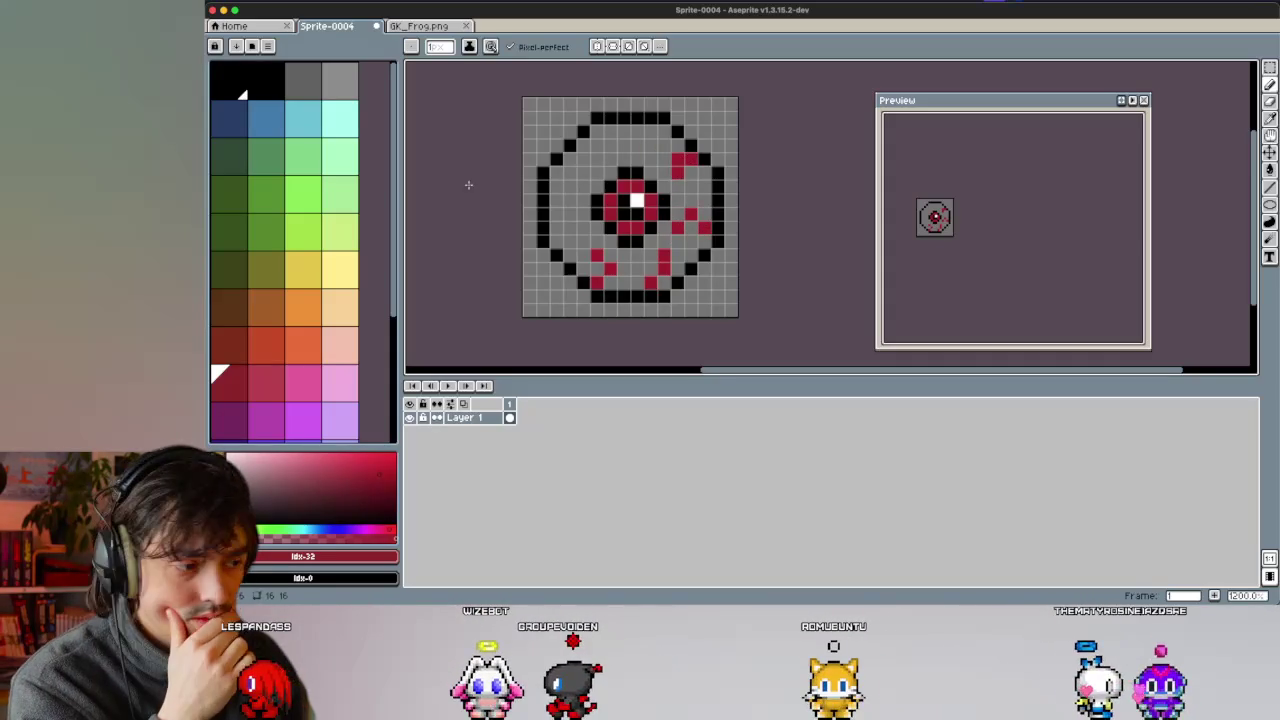
click(303, 346)
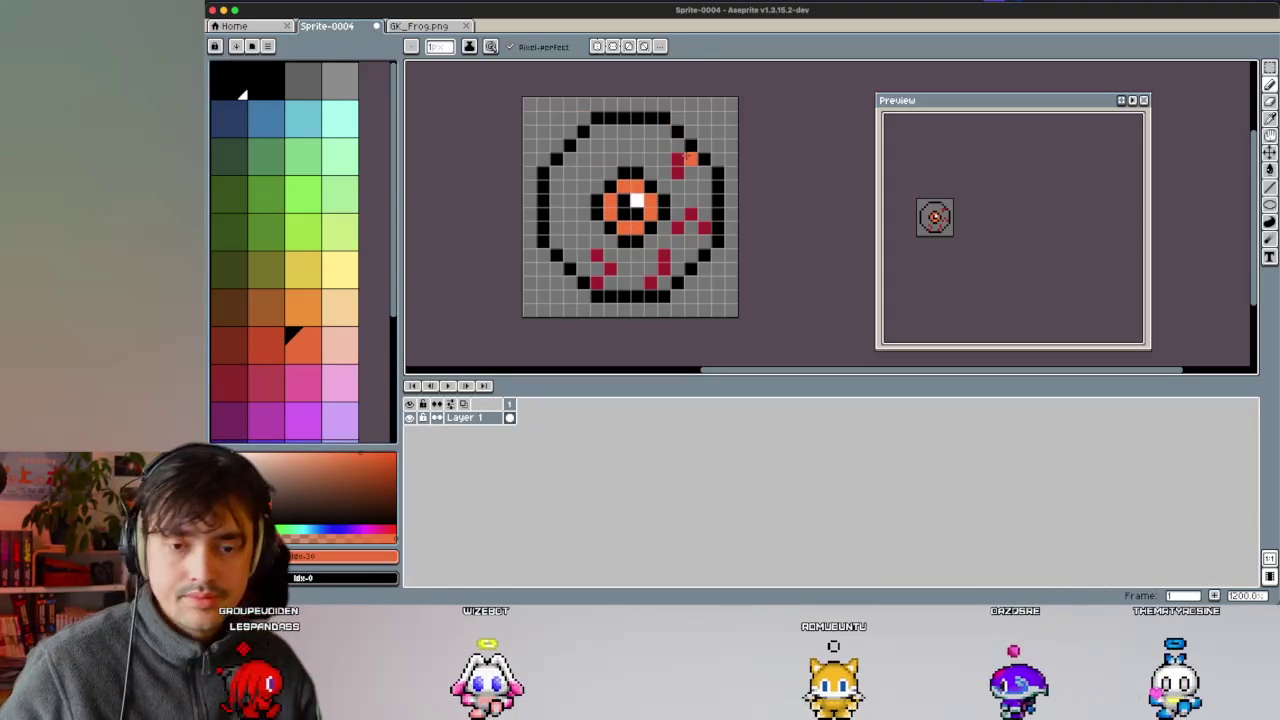
alt+click(686, 157)
- Try a dark-red bucket fill, undo it, and pencil a red vein toward the upper left
key(g)
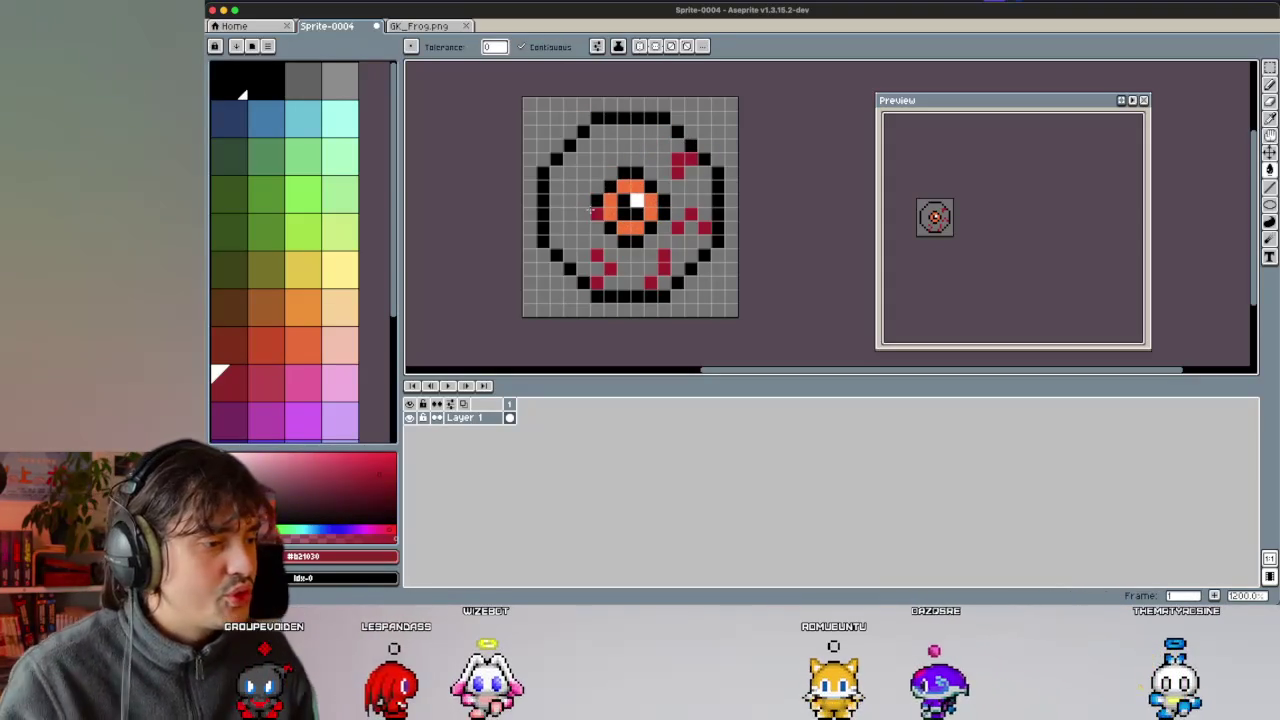
click(574, 236)
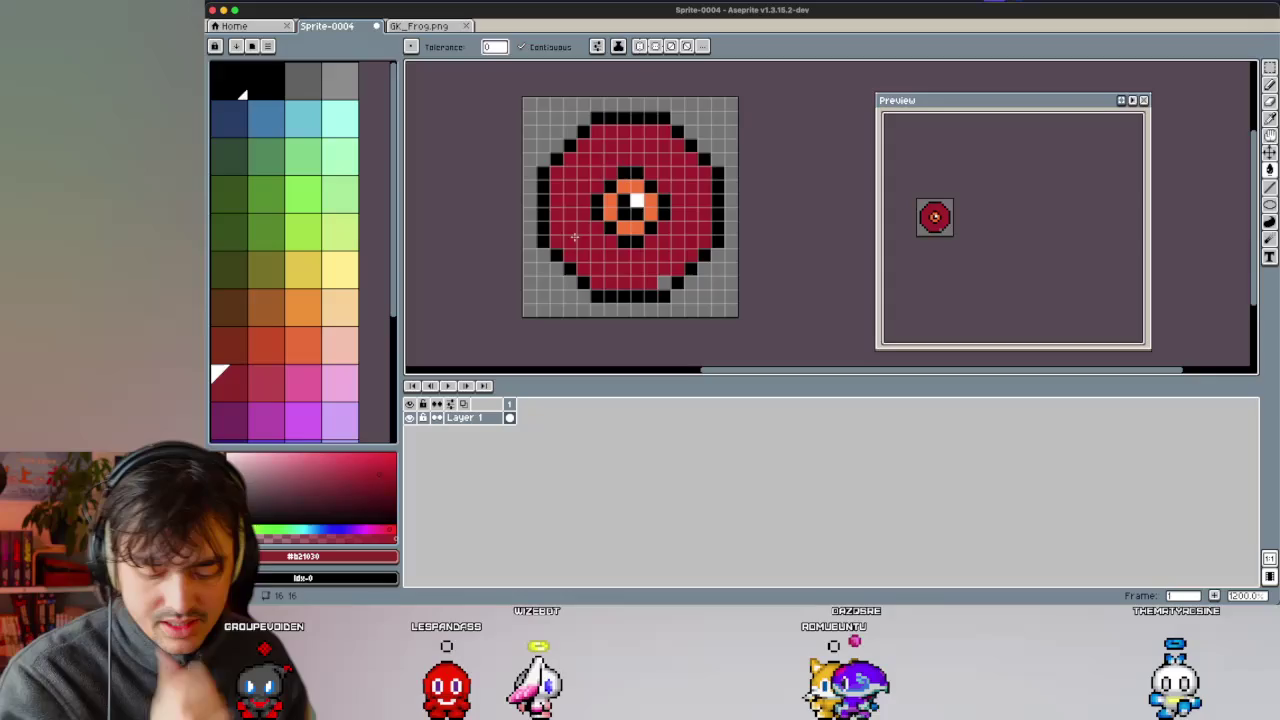
key(b)
key(ctrl+z)
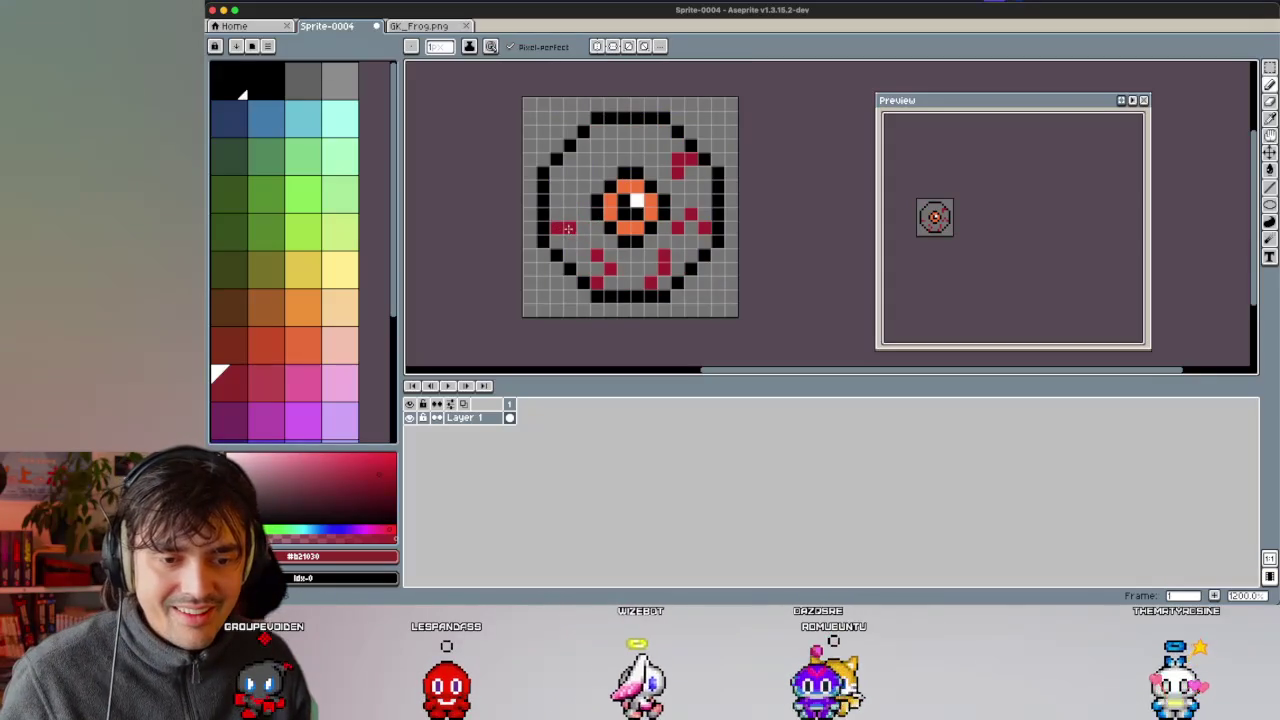
mouse_move(584, 202)
mouse_down()
mouse_move(570, 173)
mouse_move(597, 145)
mouse_move(659, 143)
mouse_up()
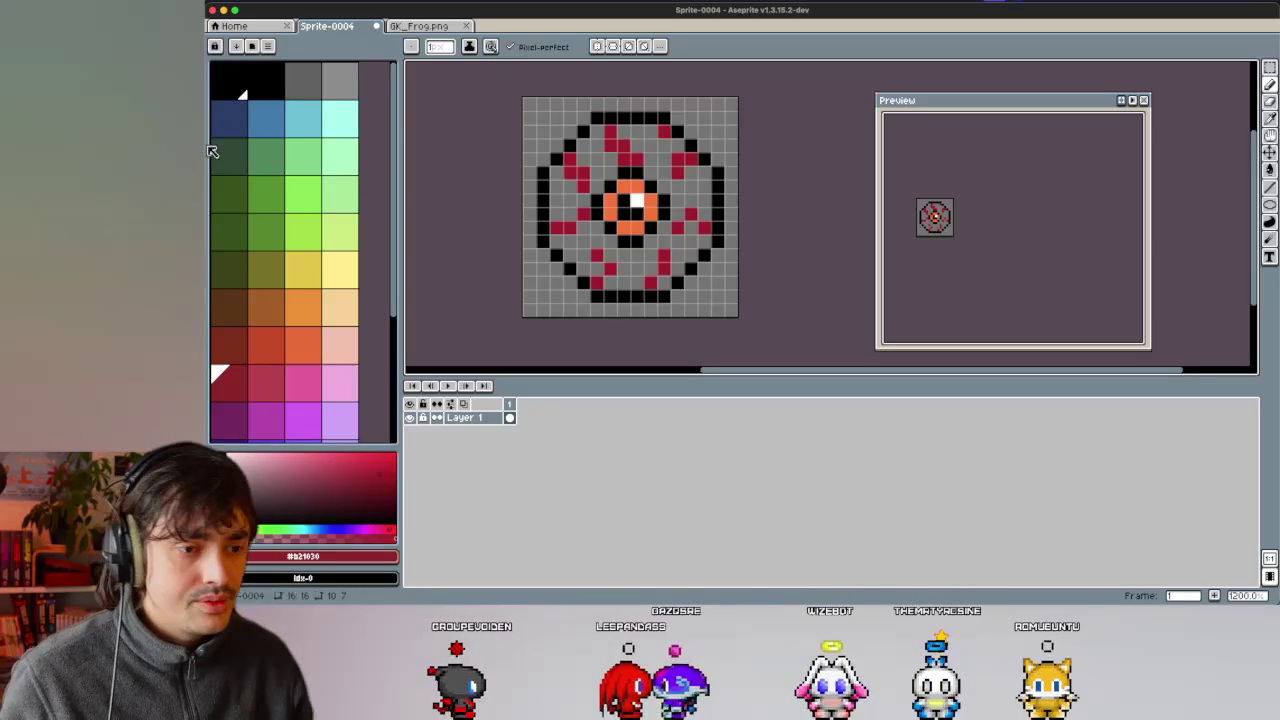
scroll(340, 206, down, 3)
click(347, 380)
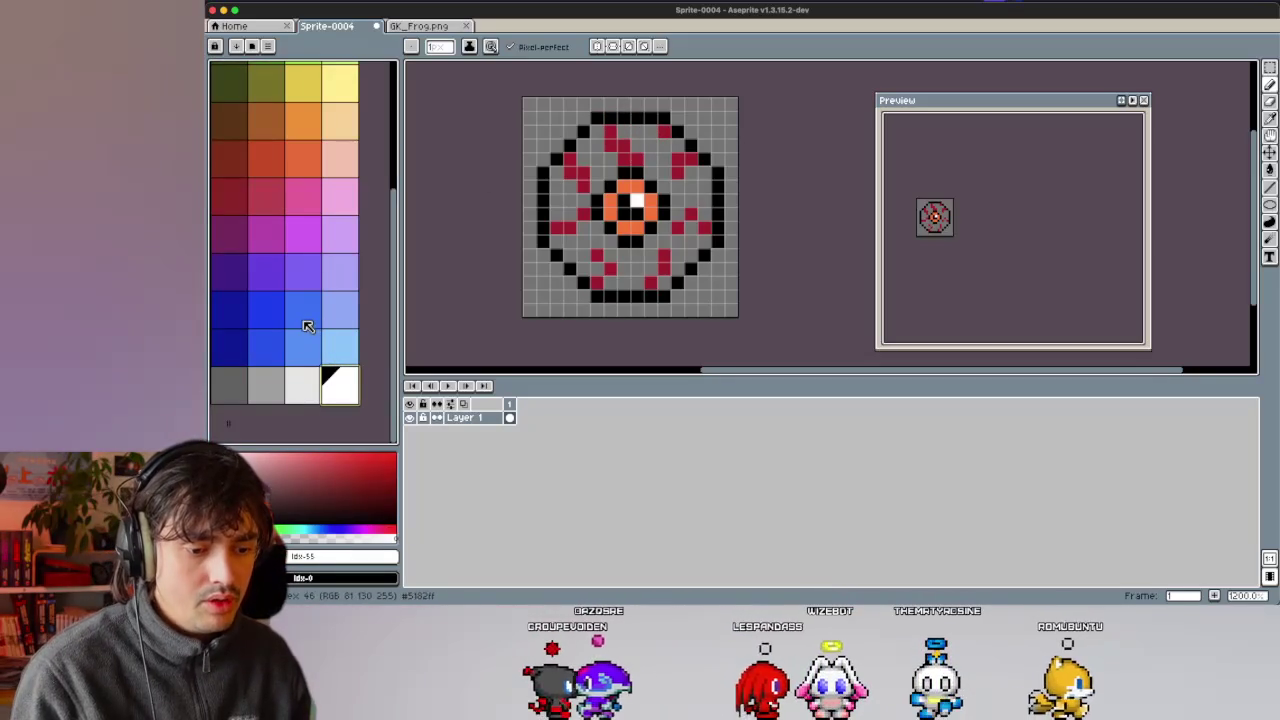
- Bucket-fill the grey interior areas of the eyeball with pale cream
scroll(334, 160, up, 1)
click(340, 122)
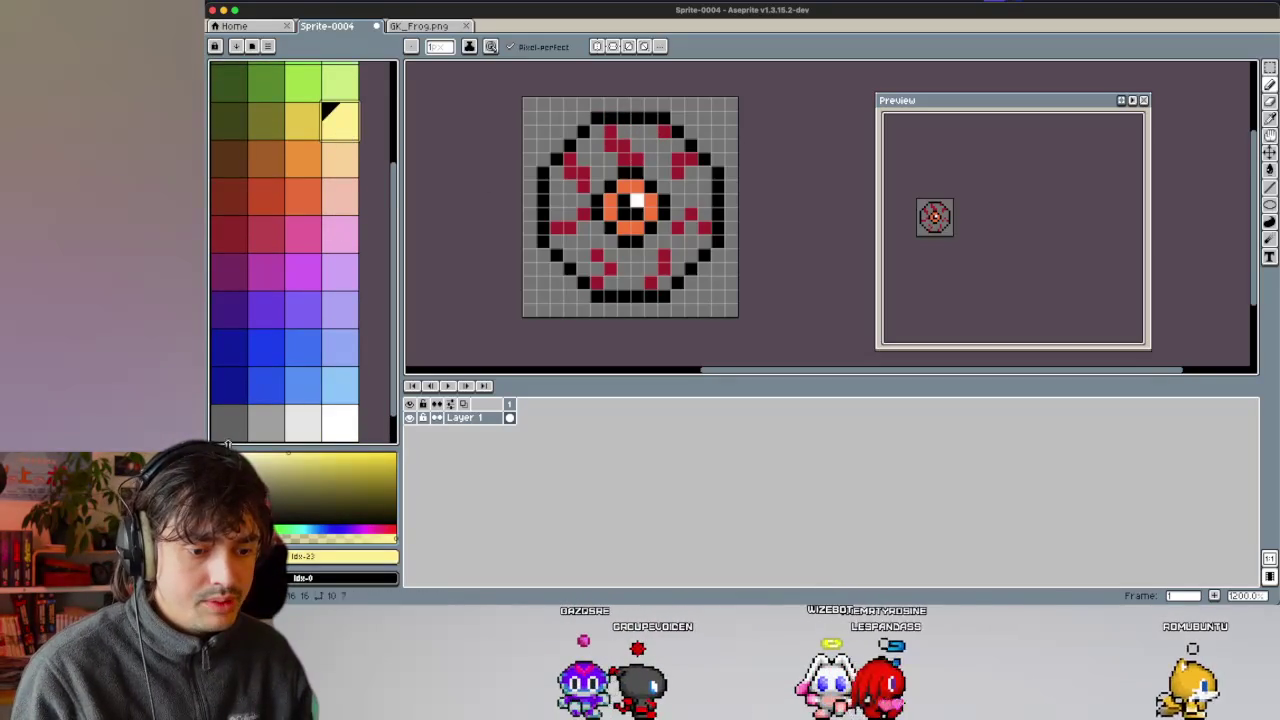
click(256, 456)
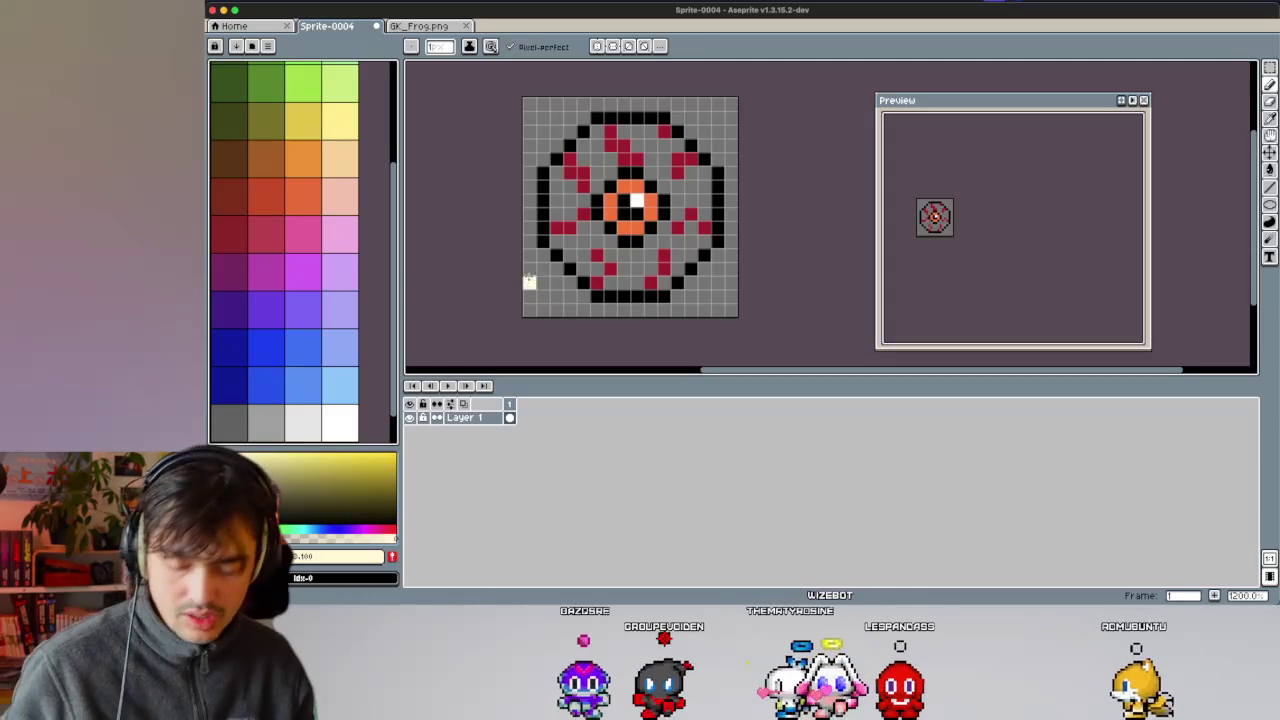
key(g)
click(575, 248)
click(569, 202)
click(596, 148)
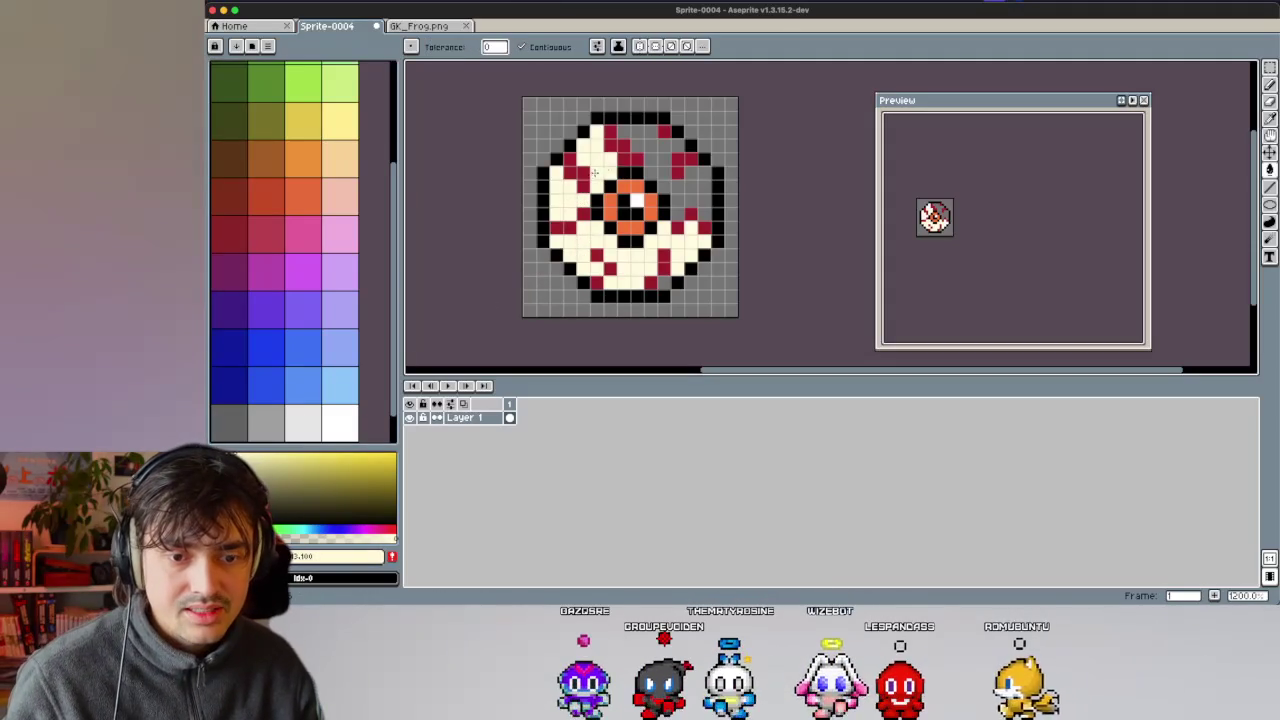
click(645, 152)
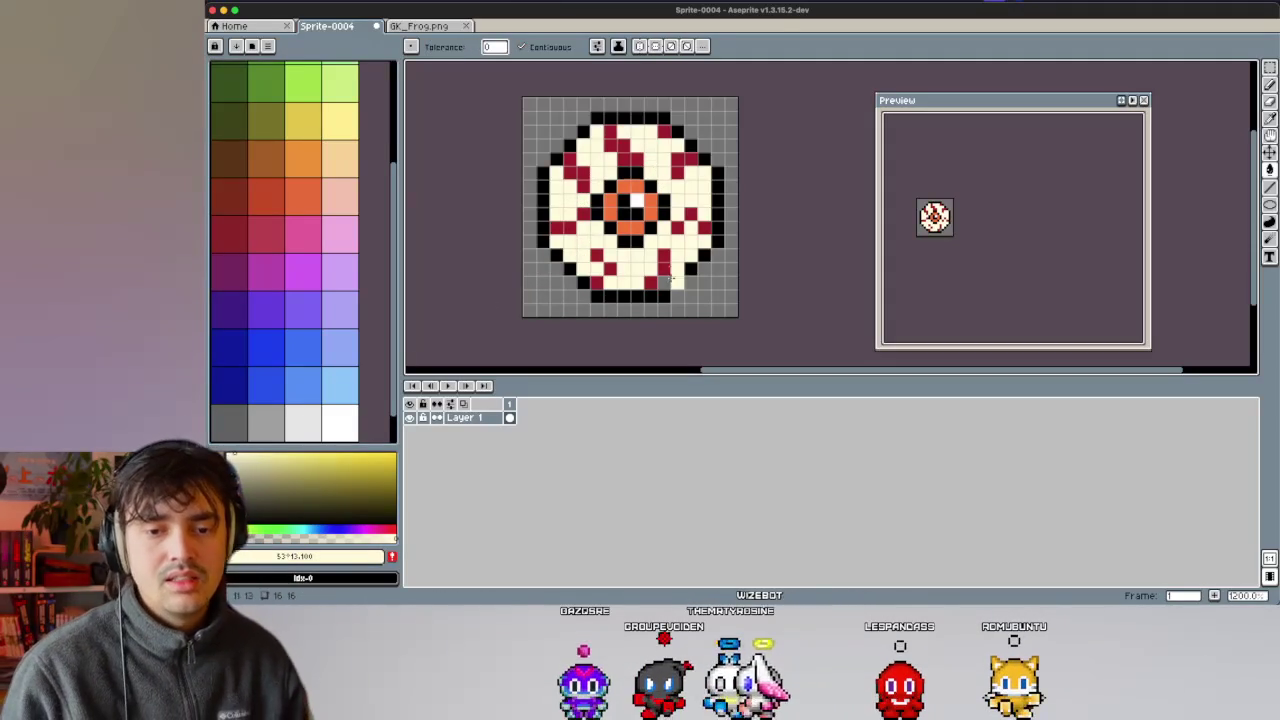
- Refill the cream areas with pure white
click(349, 419)
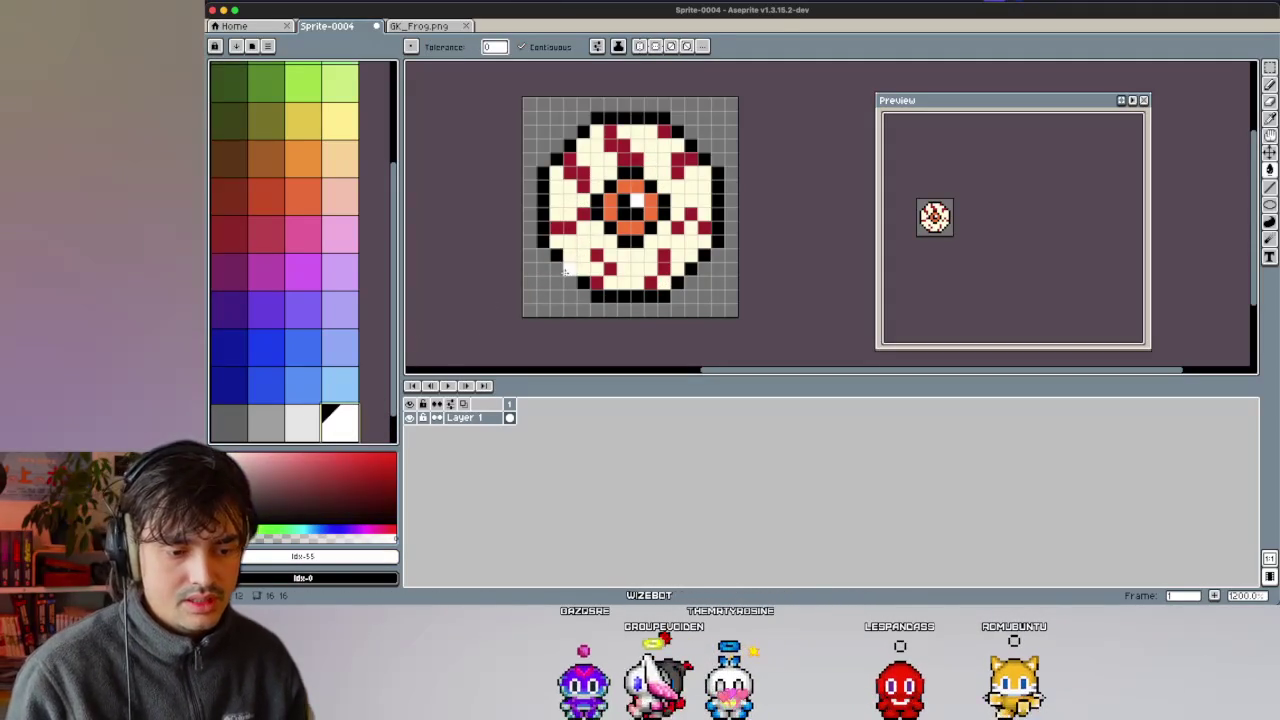
click(622, 160)
click(569, 202)
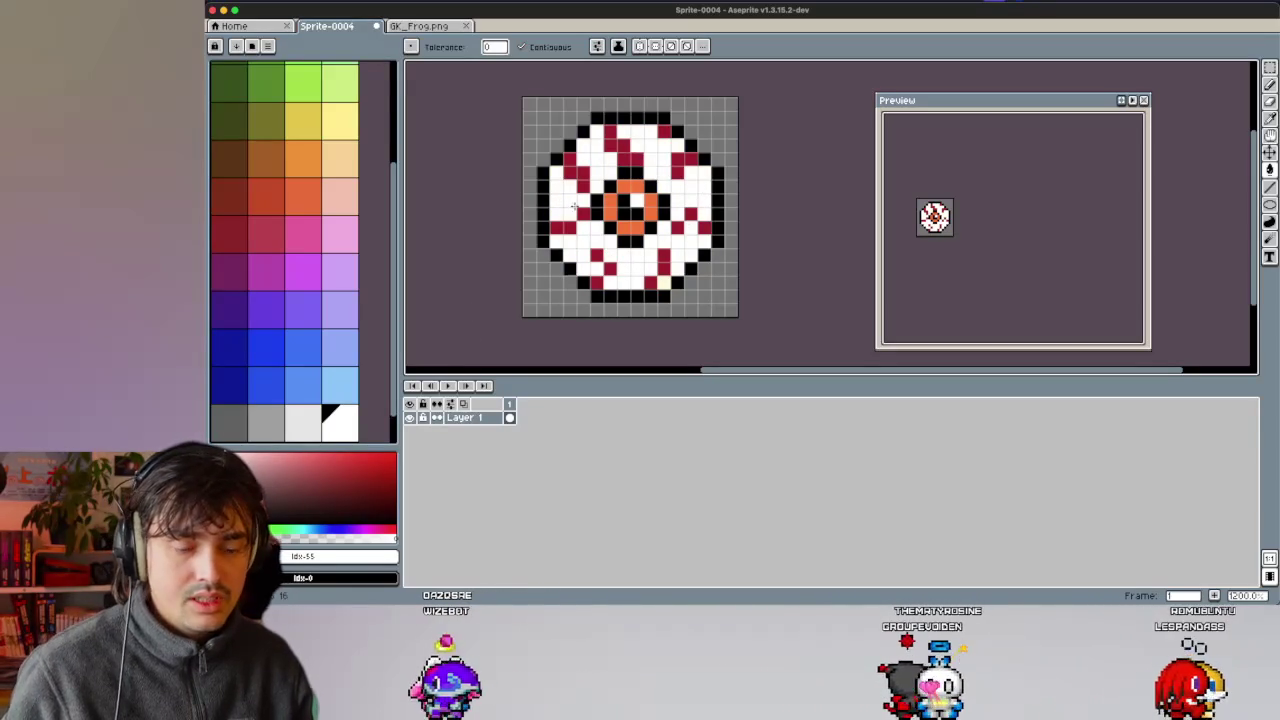
scroll(300, 280, up, 3)
scroll(305, 285, down, 2)
click(345, 279)
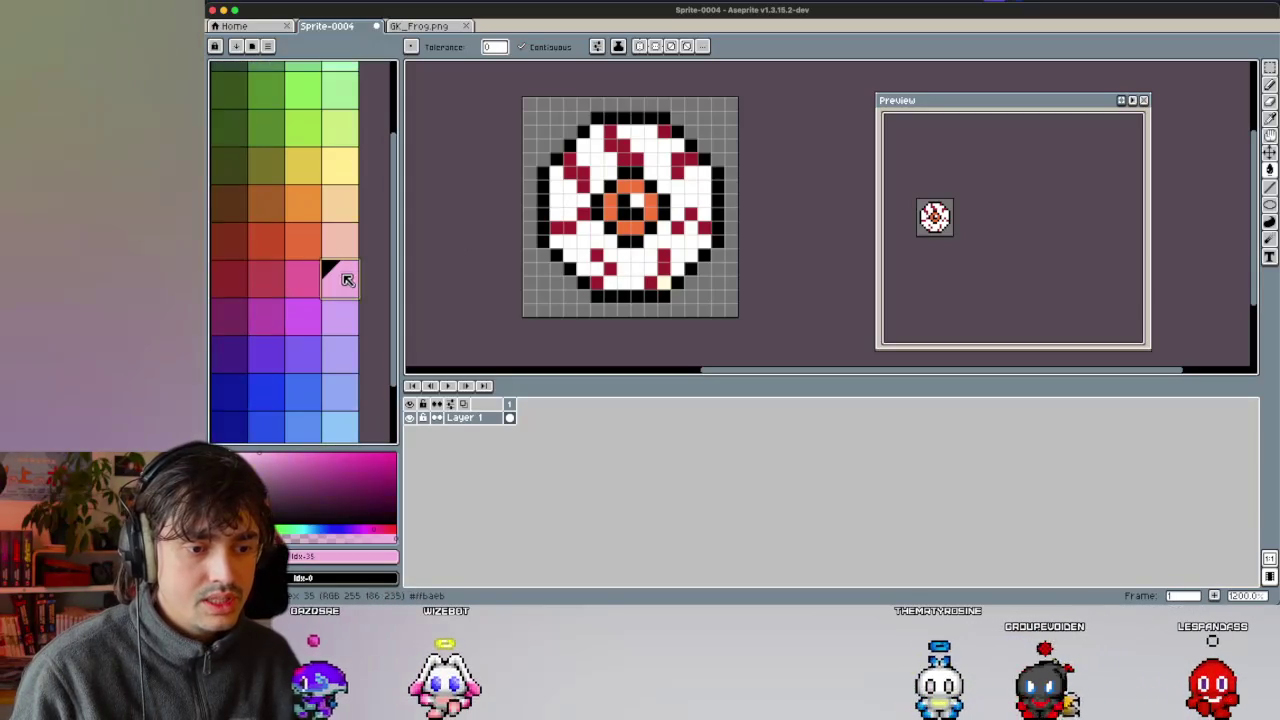
- Recolour several vein pixels pink and bucket-fill a stray pixel white
click(251, 284)
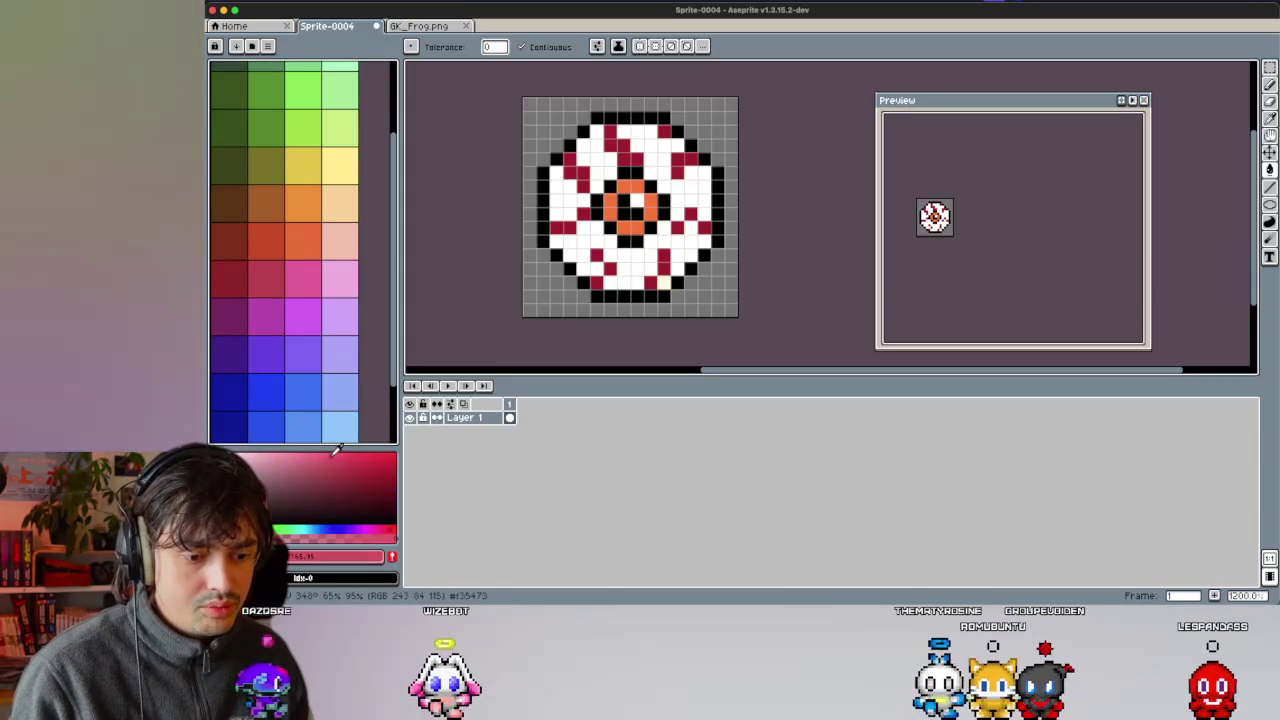
key(i)
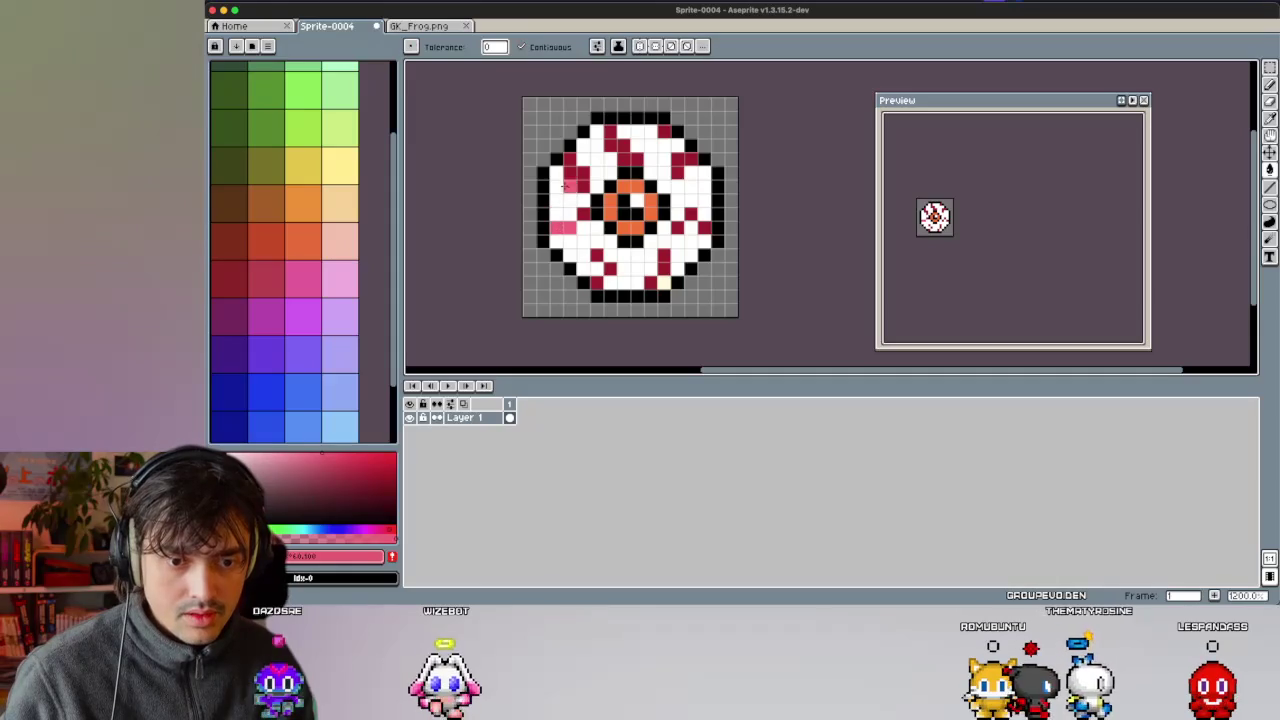
key(b)
click(576, 172)
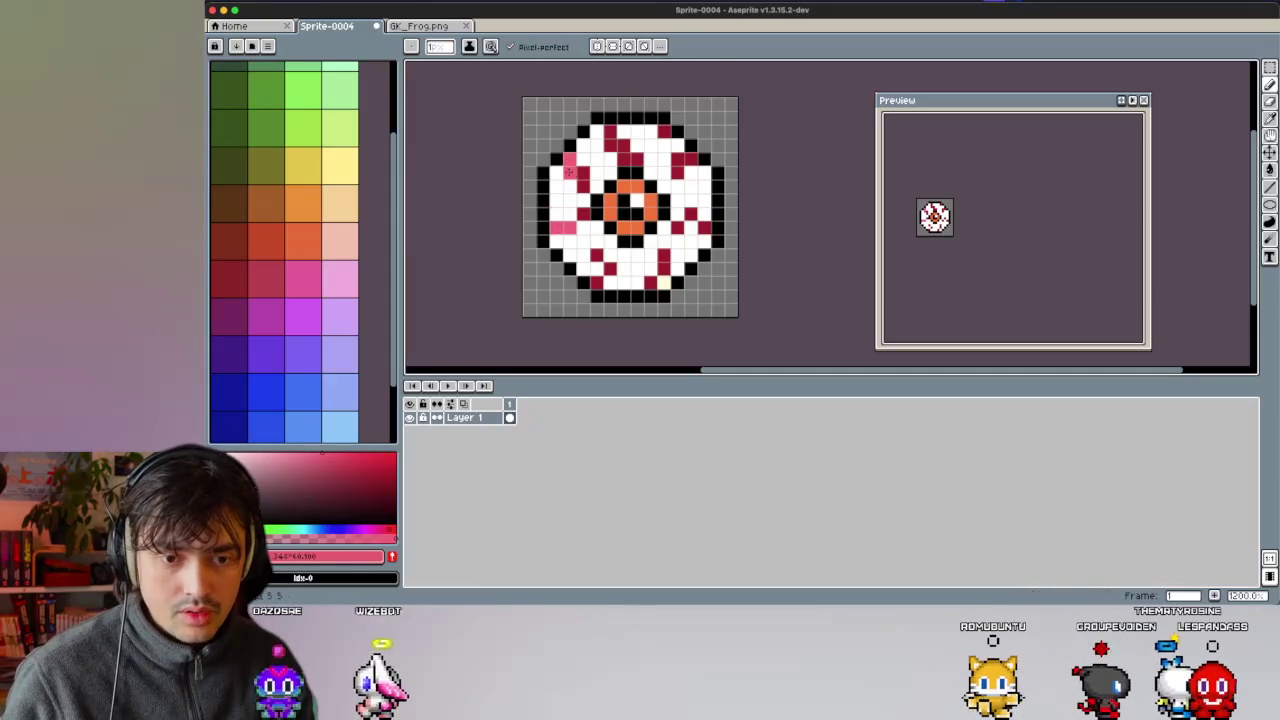
click(608, 137)
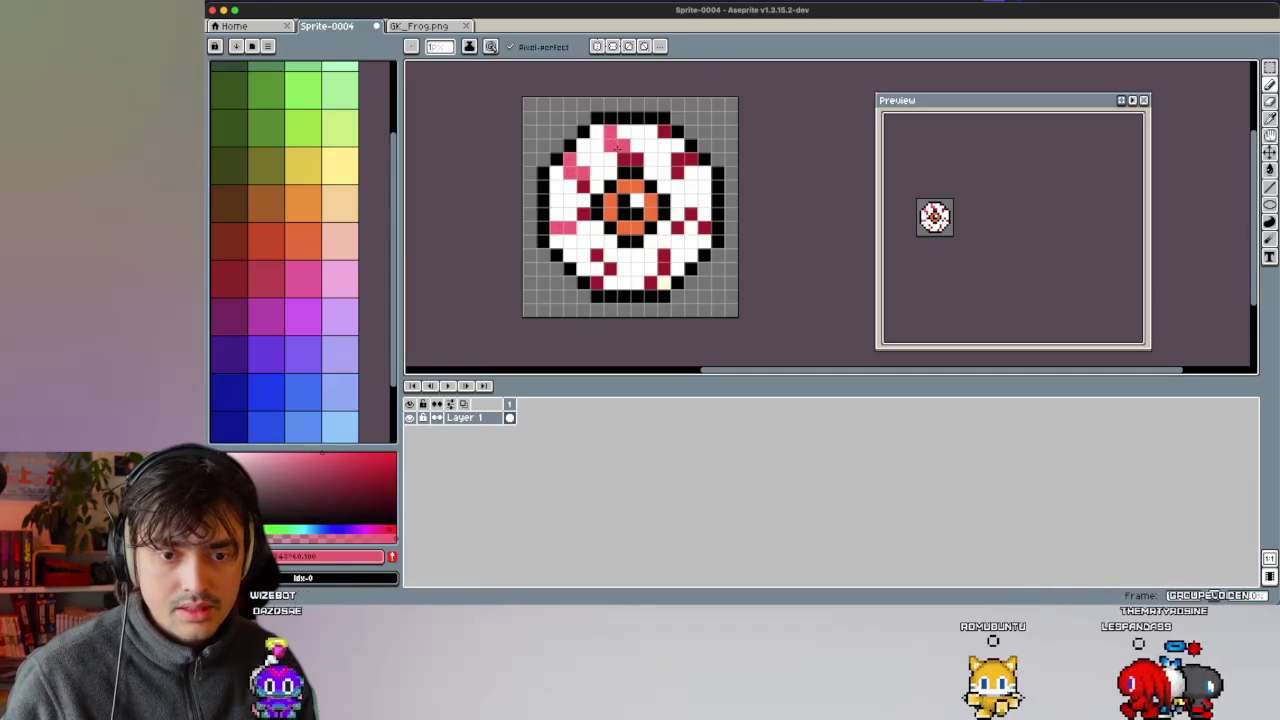
click(690, 157)
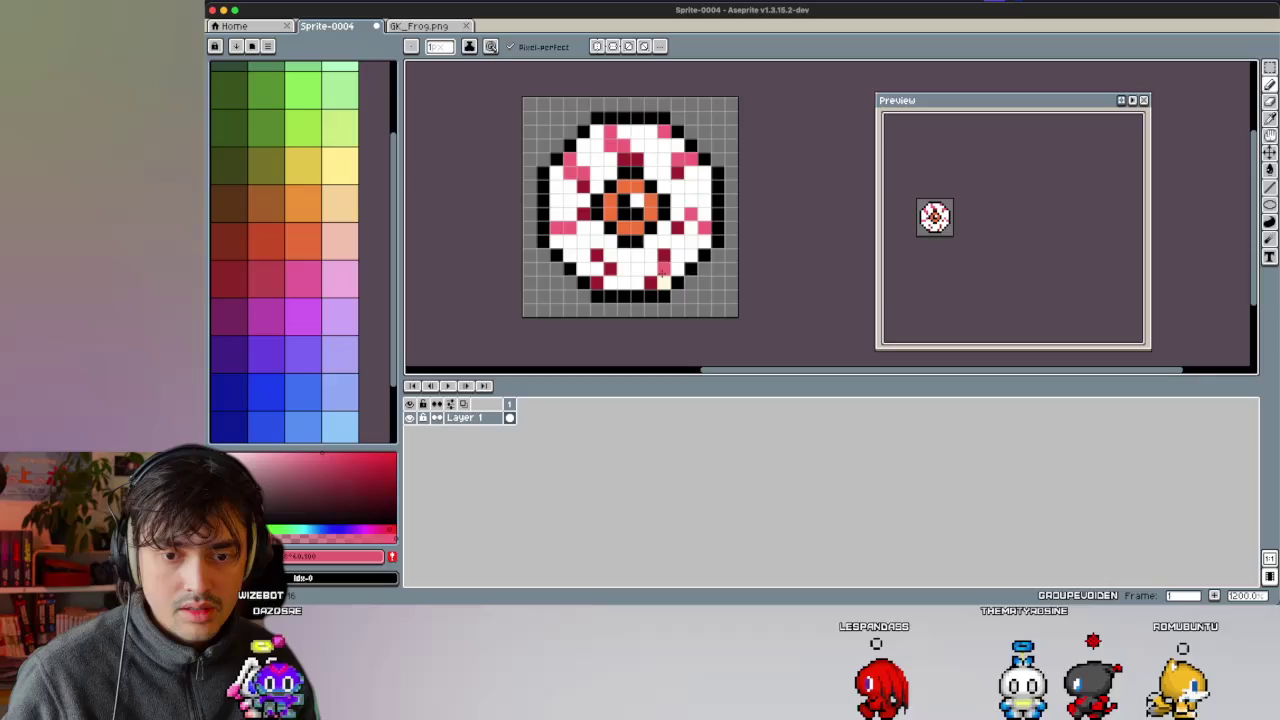
key(g)
click(597, 254)
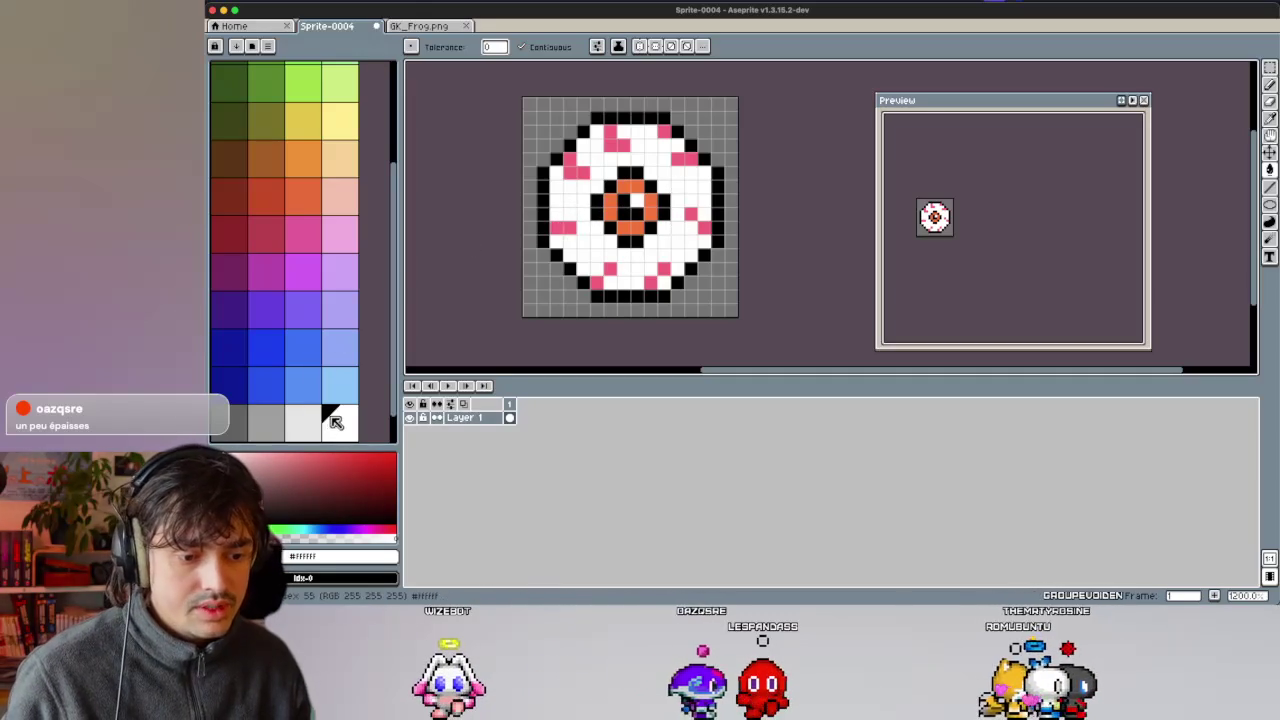
- Shade the eyeball's lower-left and right inner edges with very light pink
click(236, 452)
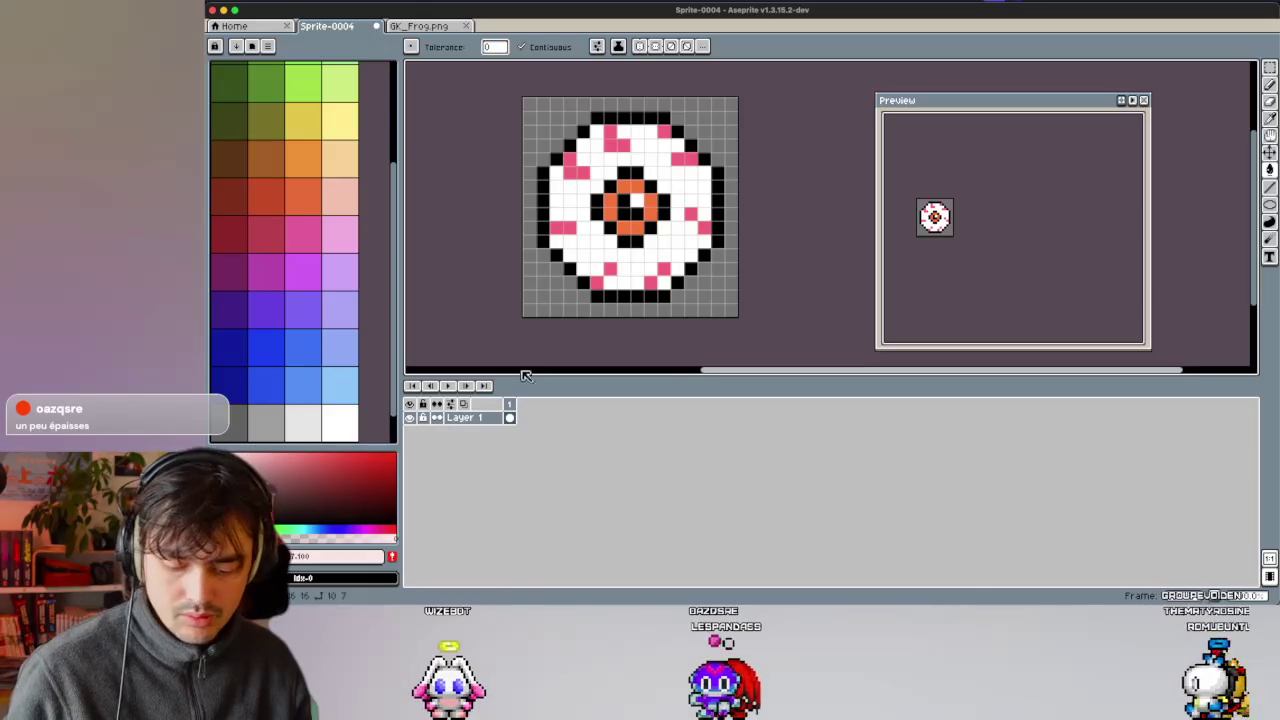
click(561, 243)
key(ctrl+z)
key(b)
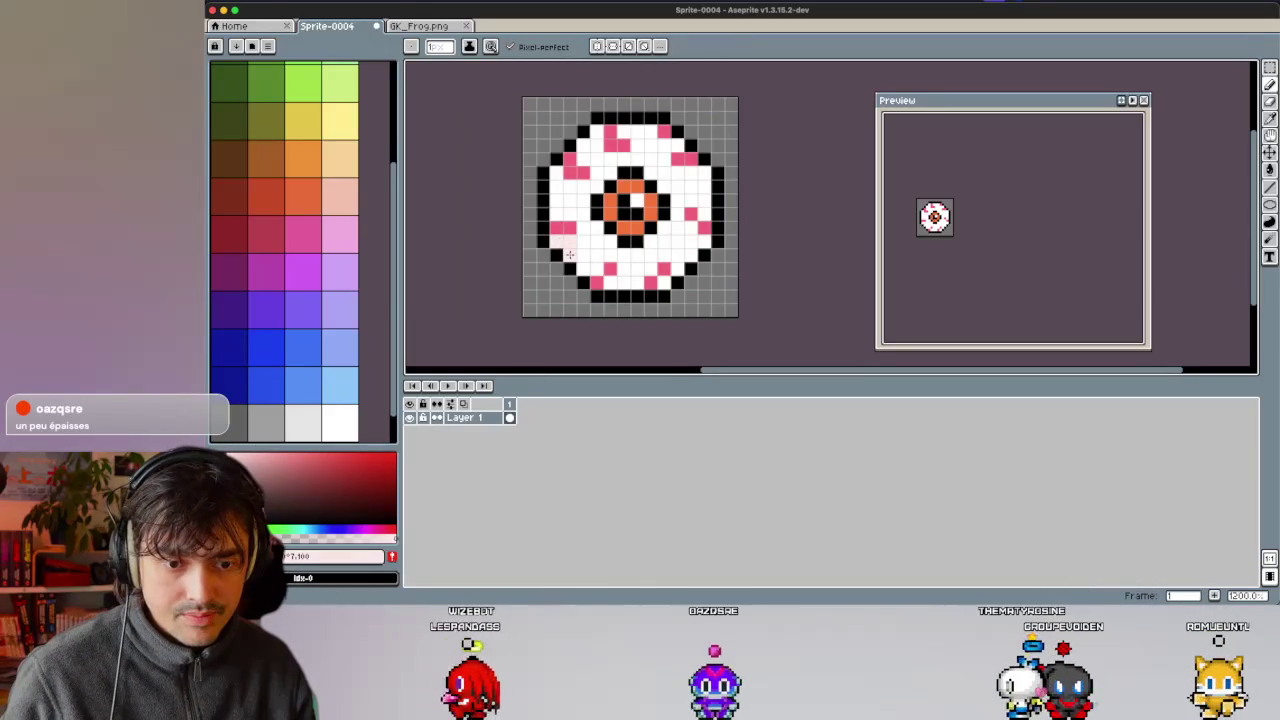
mouse_move(569, 255)
mouse_down()
mouse_move(623, 278)
mouse_move(680, 266)
mouse_up()
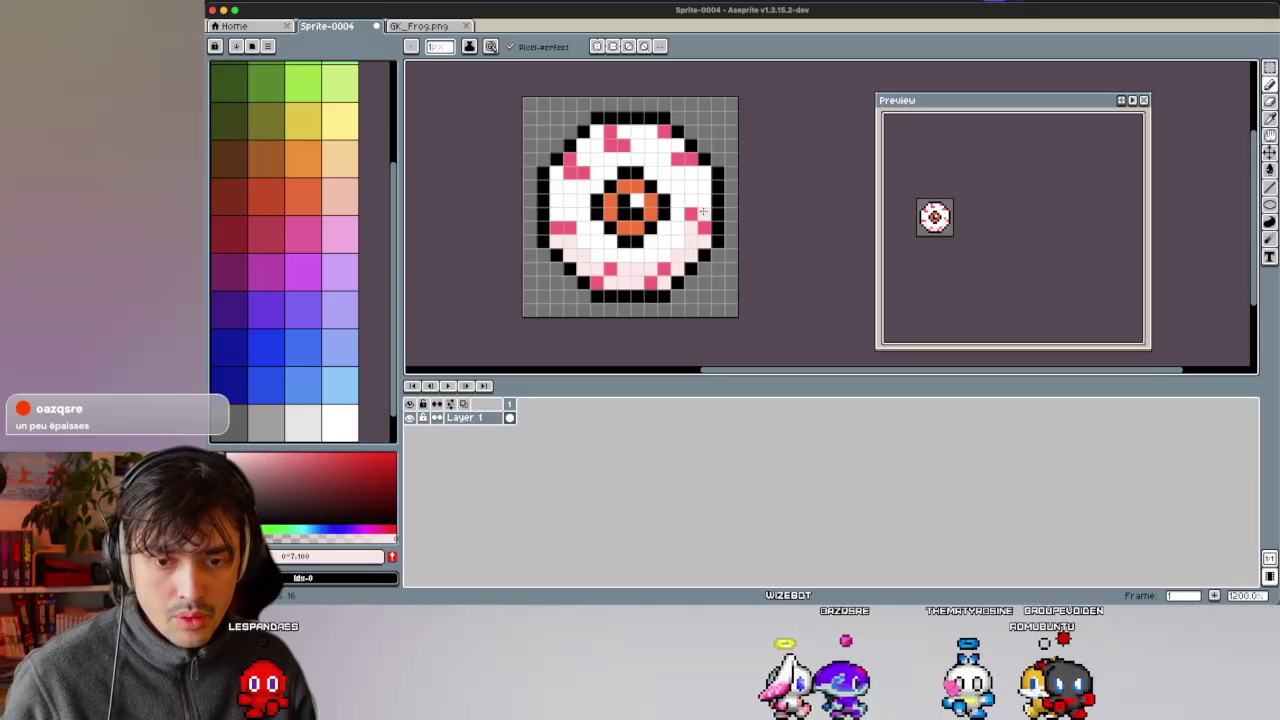
drag(701, 213, 701, 186)
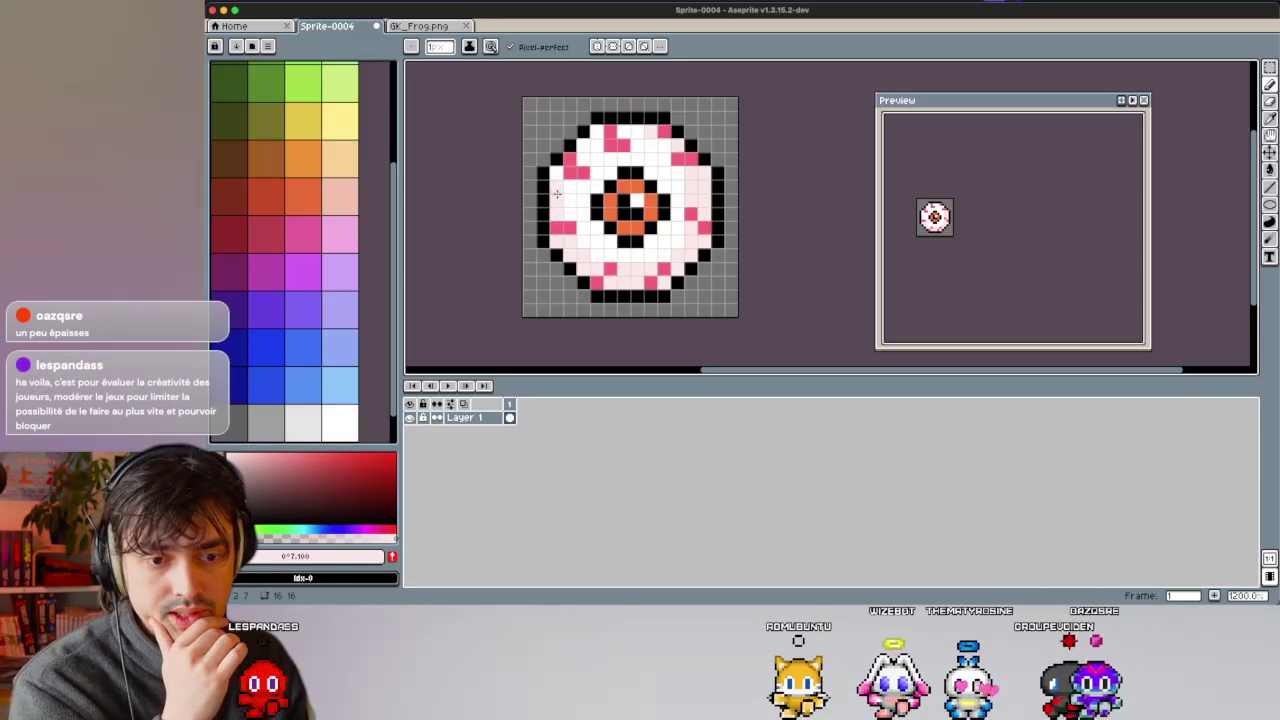
scroll(626, 229, down, 3)
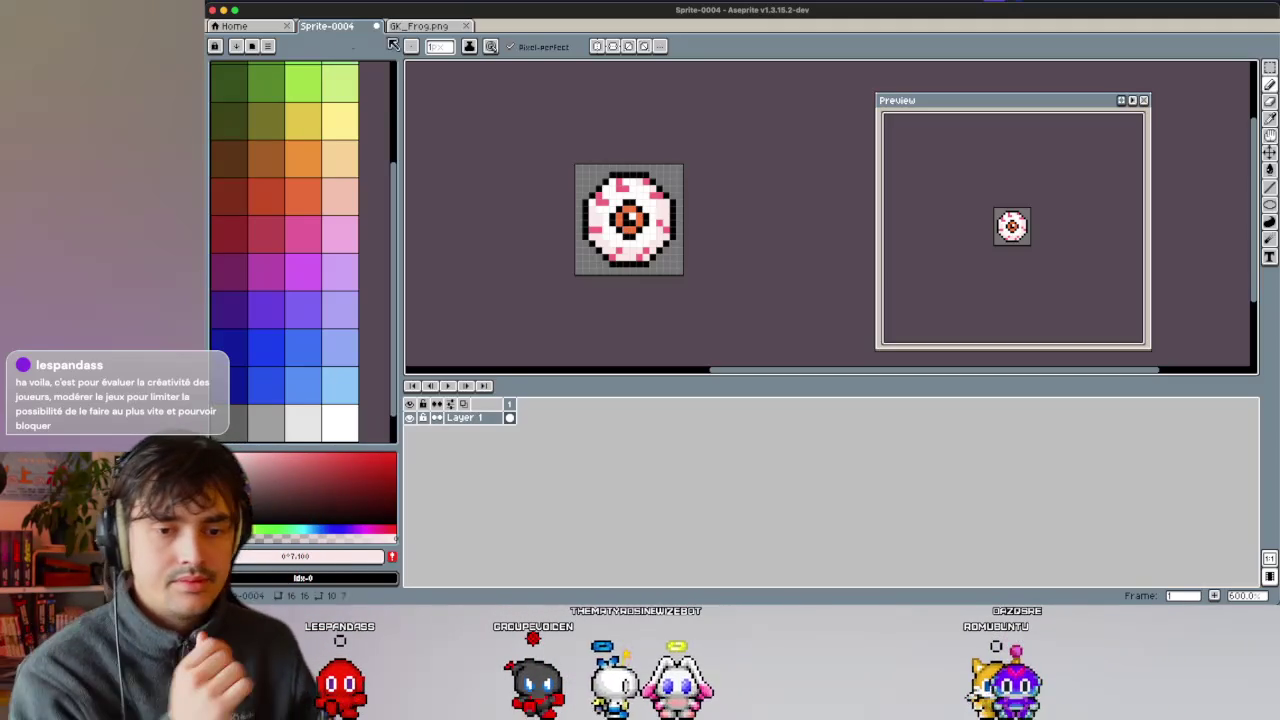
click(267, 46)
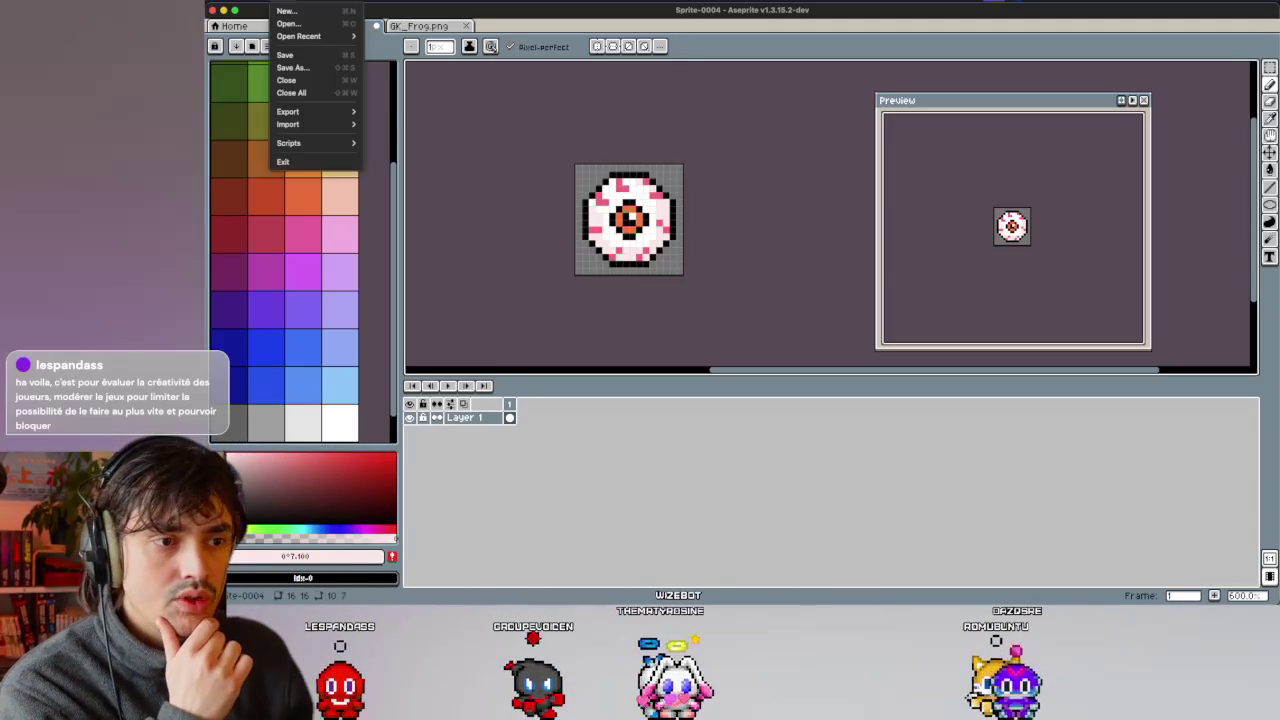
click(312, 68)
text(Eye.aseprite)
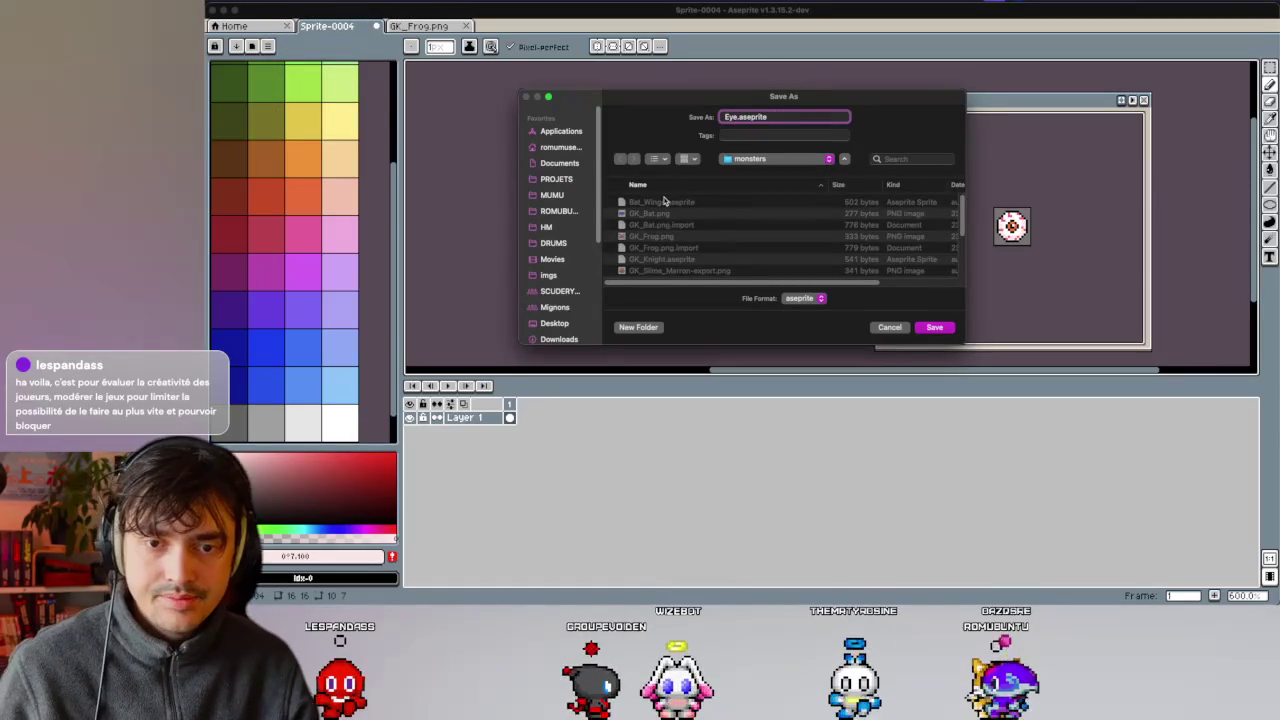
key(Return)
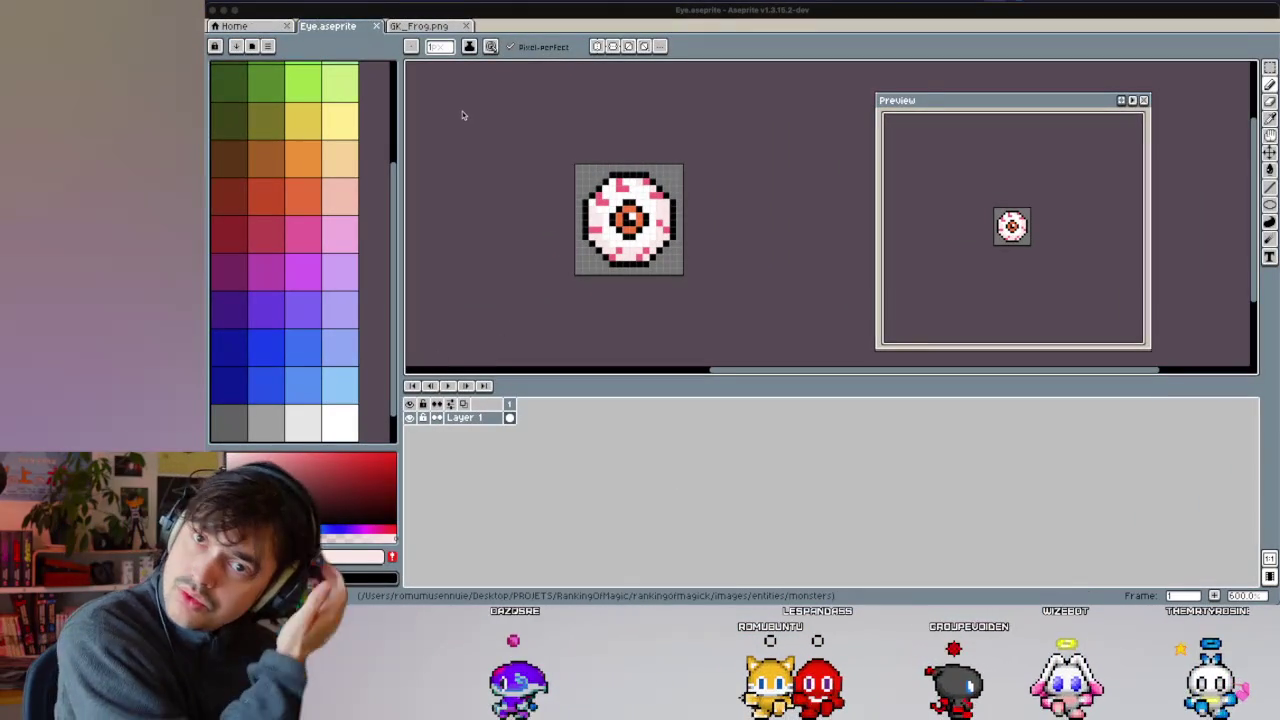
click(298, 5)
click(298, 5)
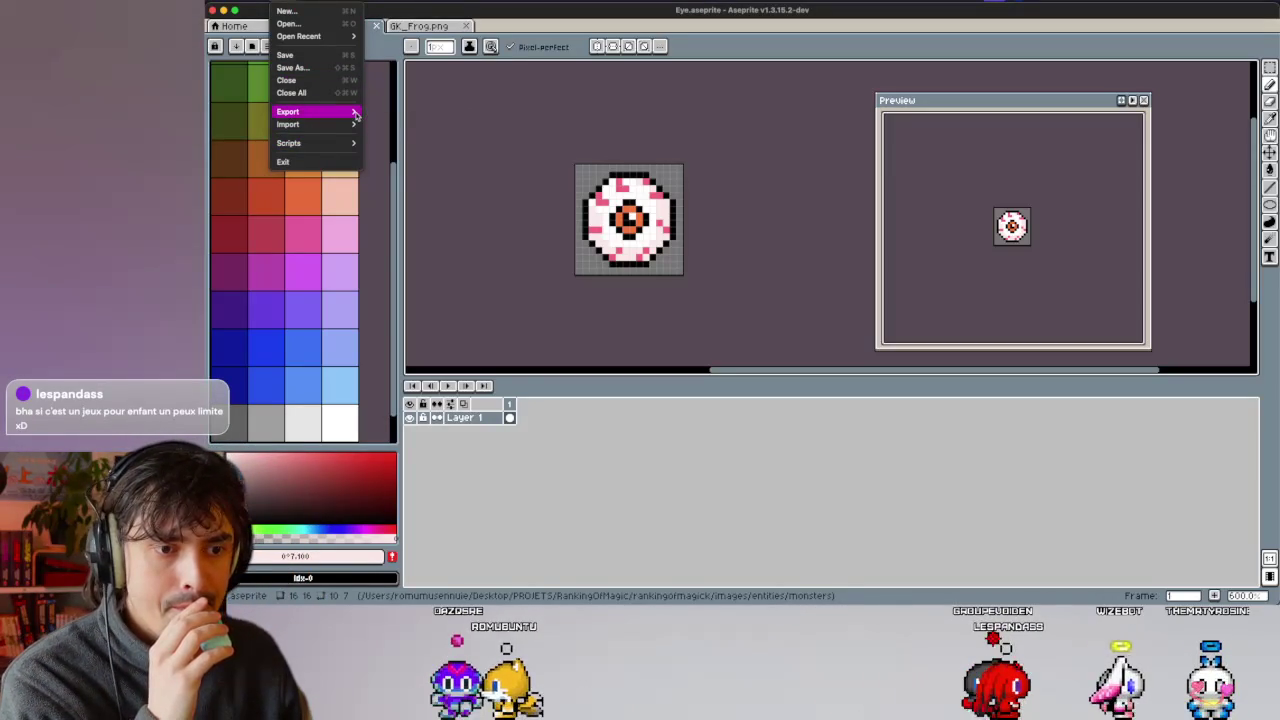
- Start the image export and browse up to the project's images folder
mouse_move(300, 112)
click(395, 112)
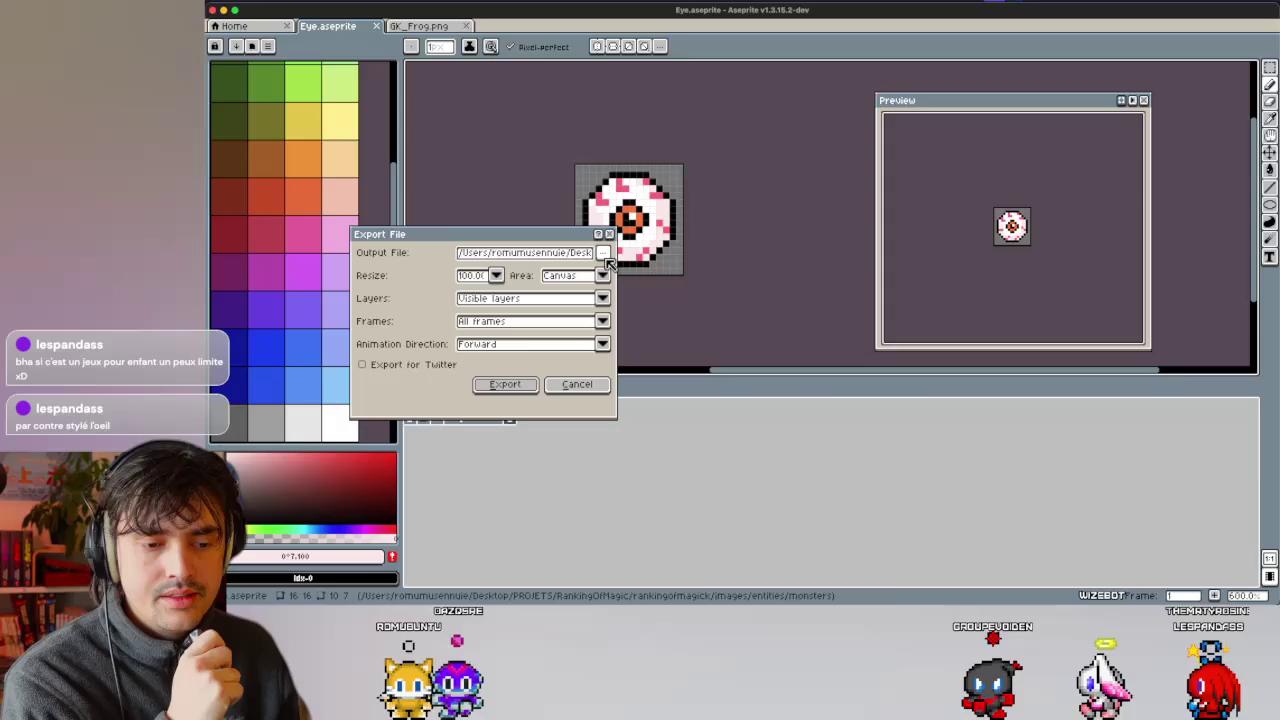
click(604, 254)
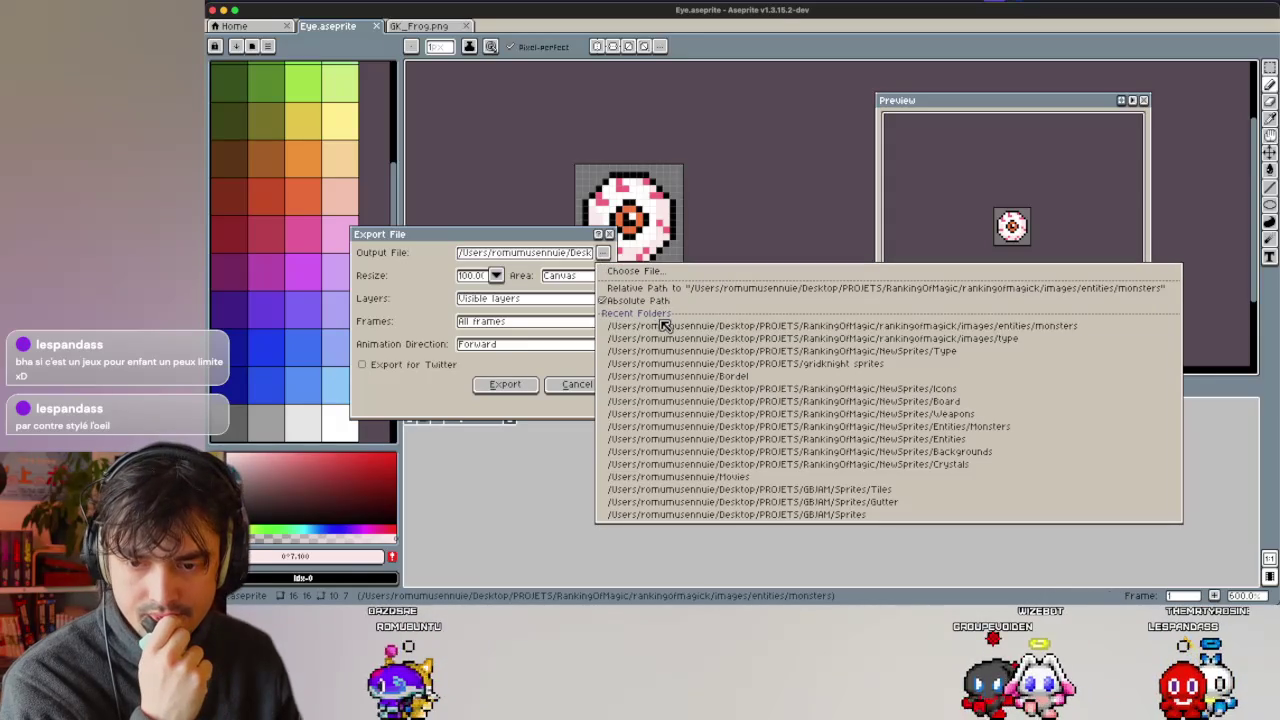
click(635, 272)
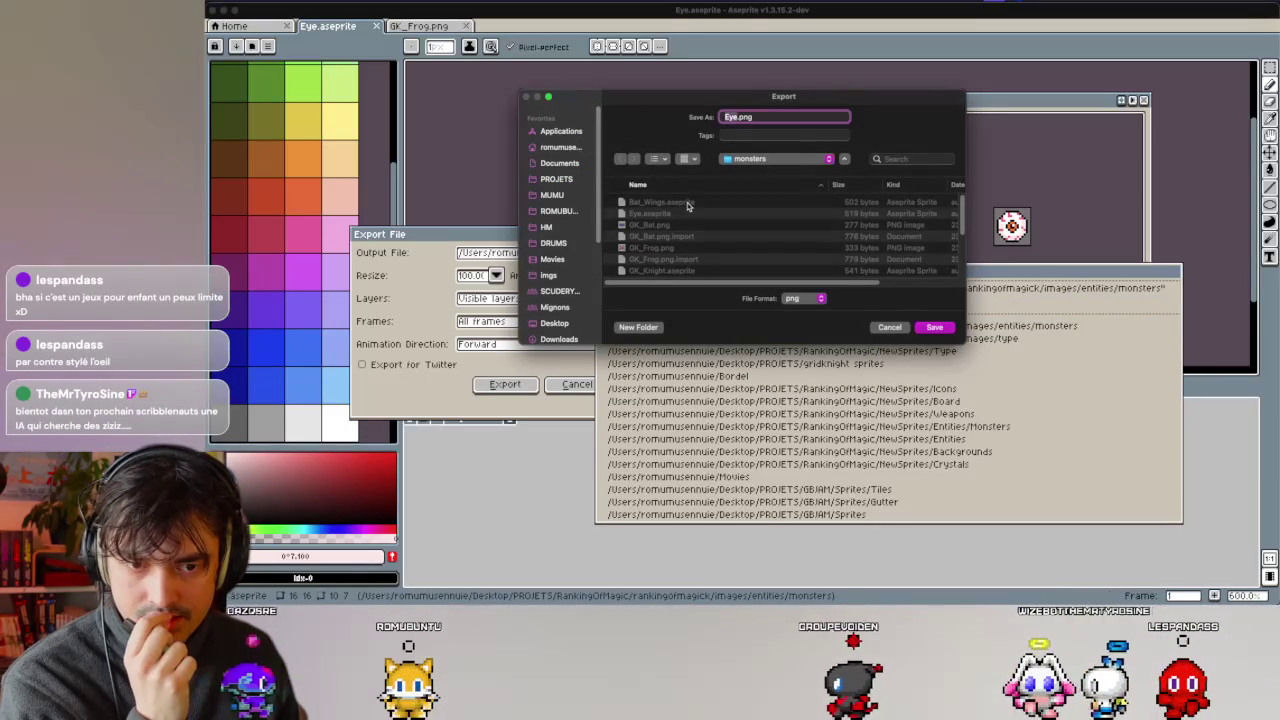
key(super+Up)
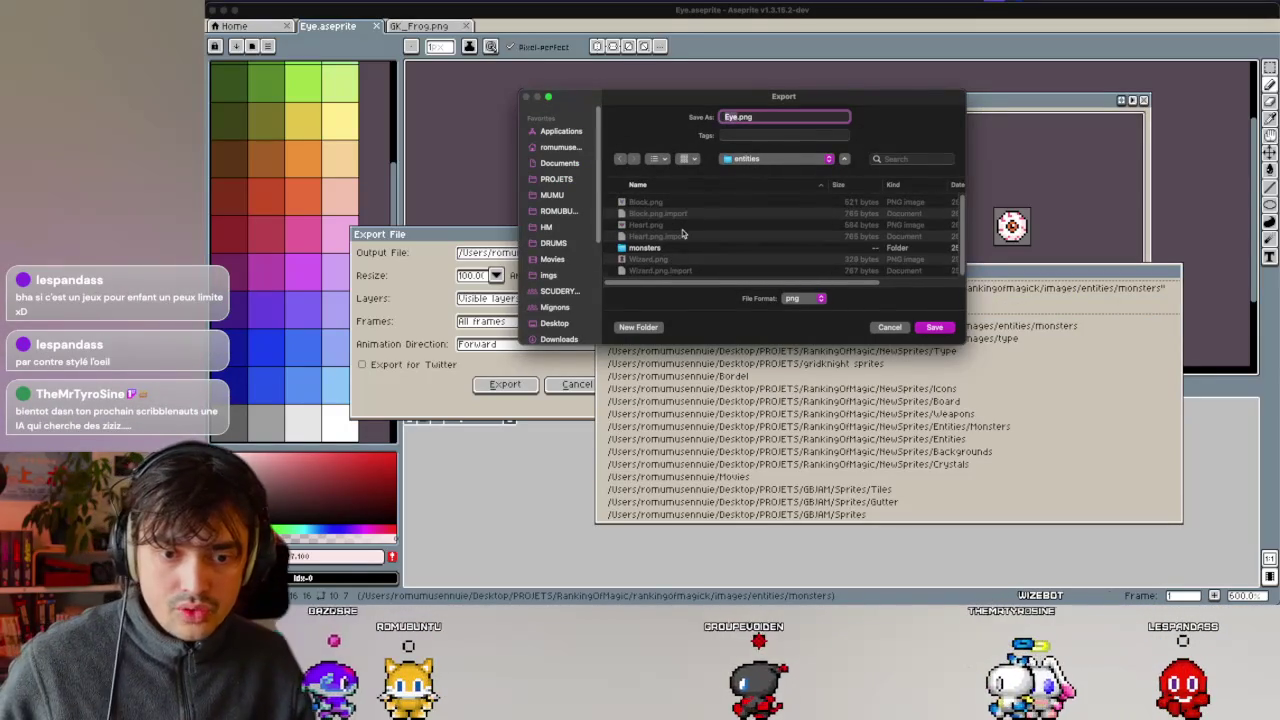
key(super+Up)
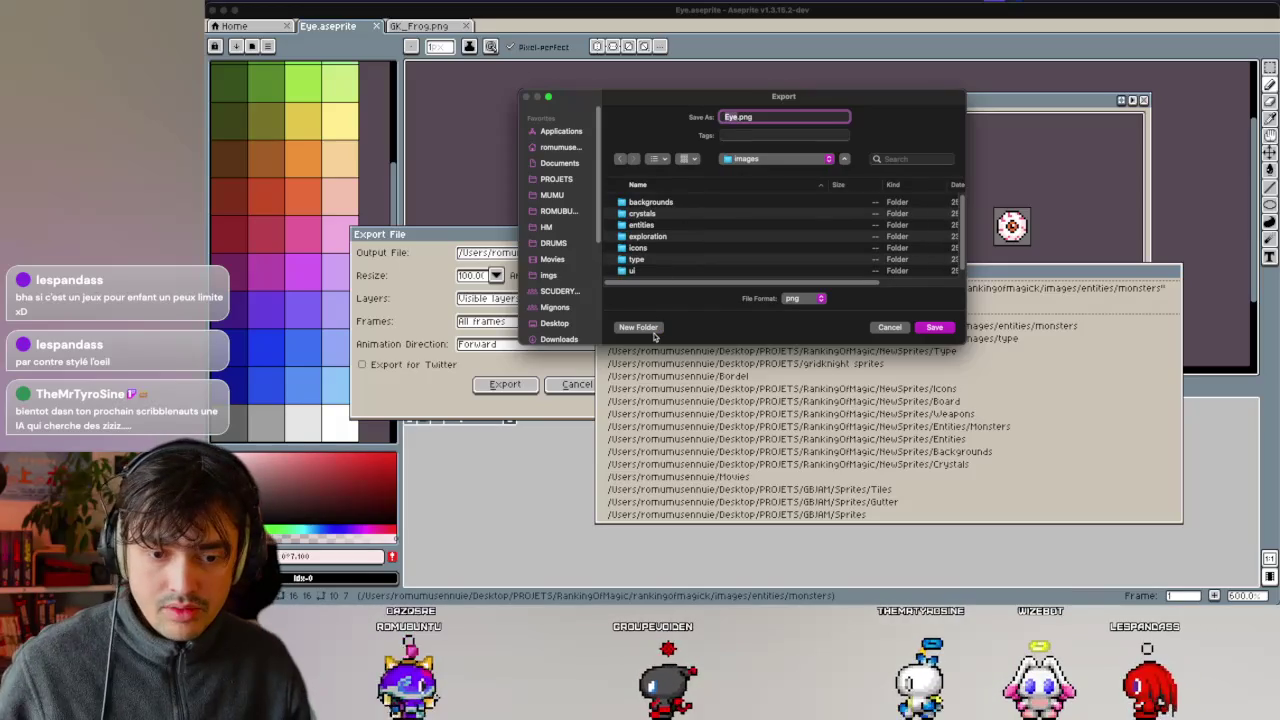
- Create a new folder typed as 'toots' there and export the sprite as Eye.png
click(652, 330)
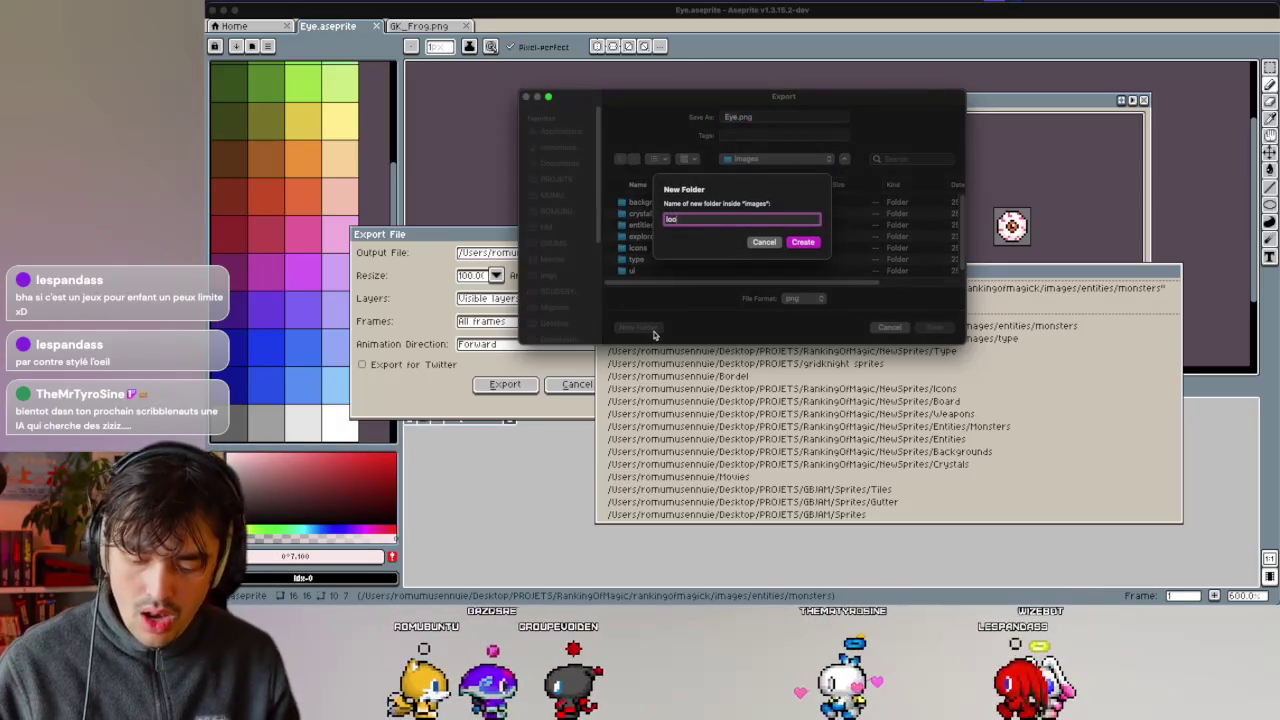
text(toots)
key(Return)
key(Return)
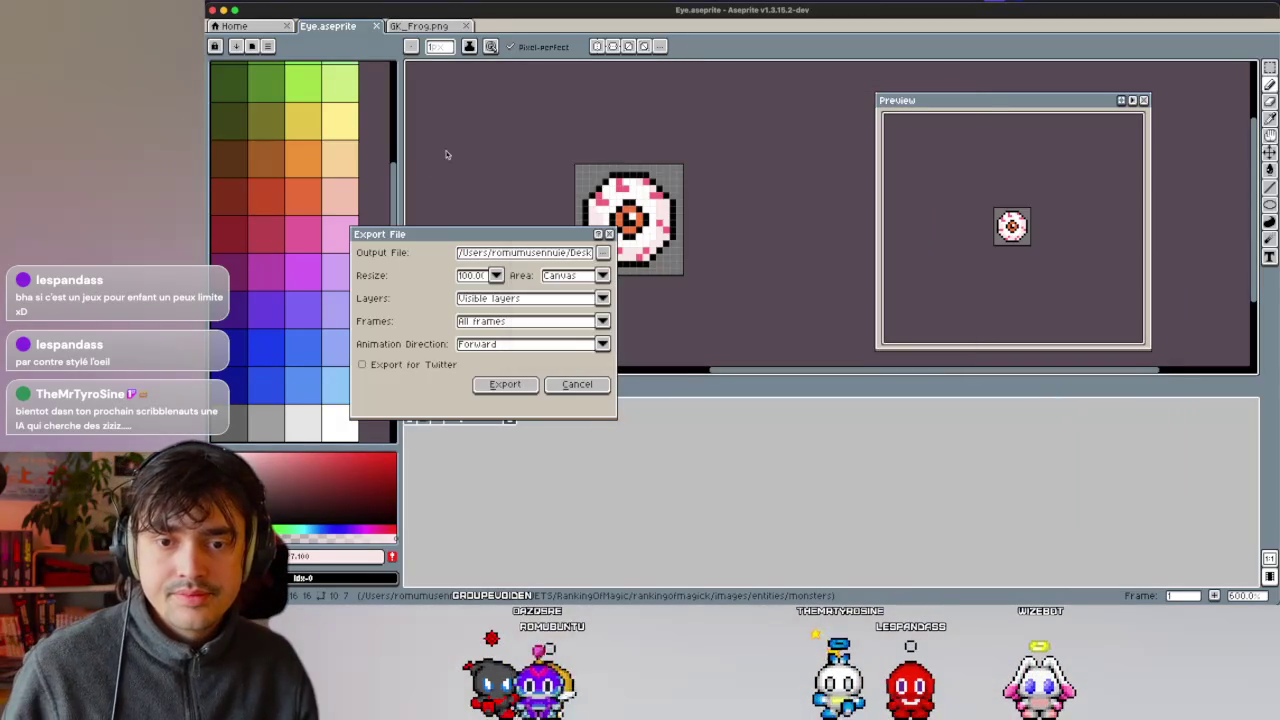
click(505, 384)
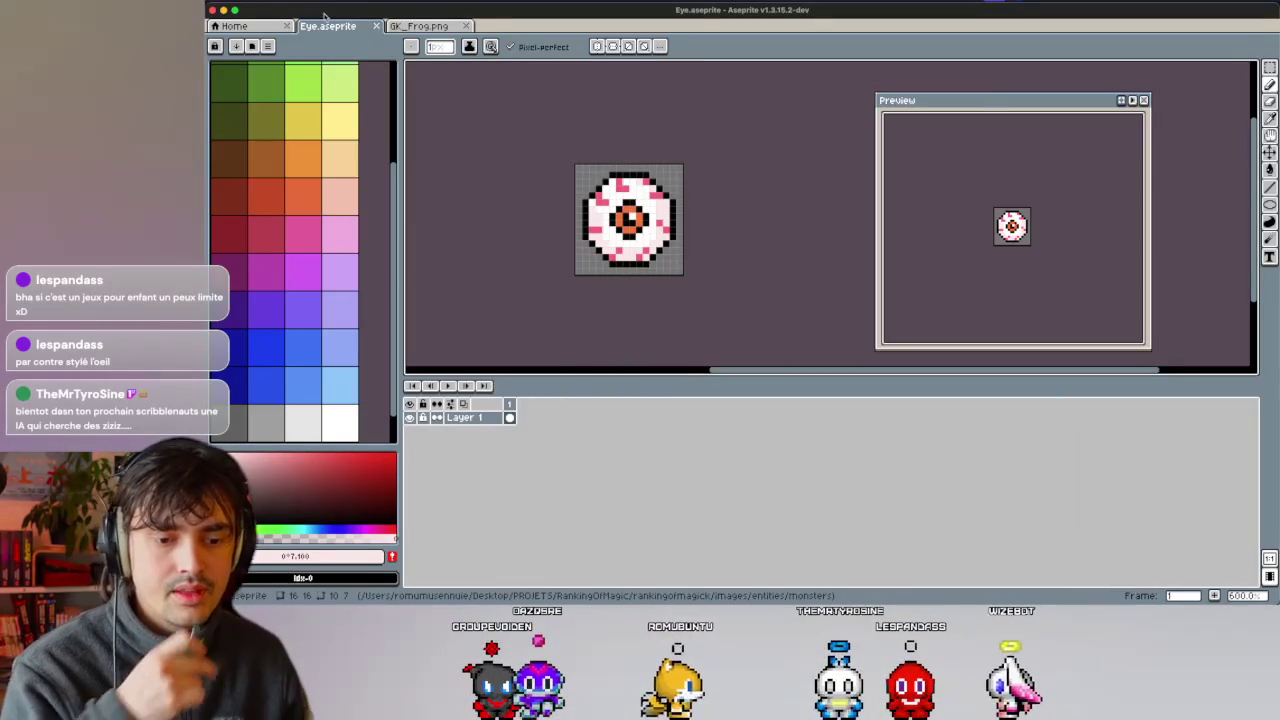
click(289, 2)
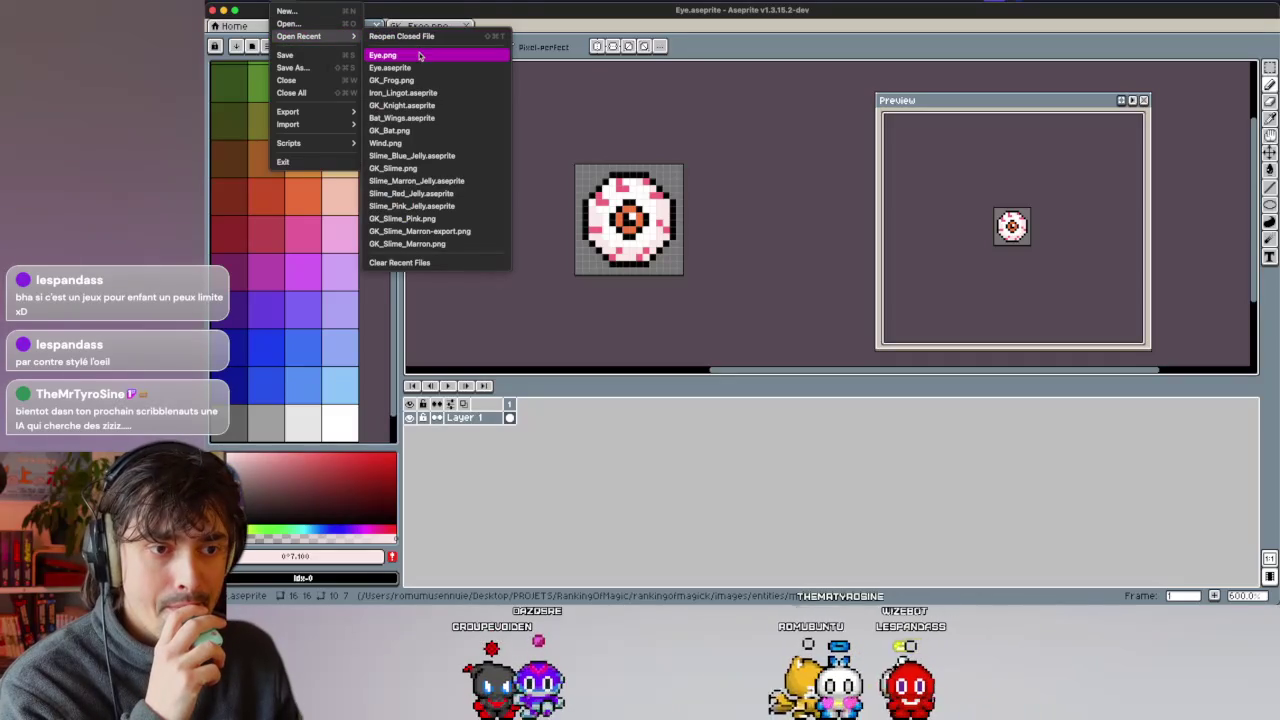
mouse_move(299, 36)
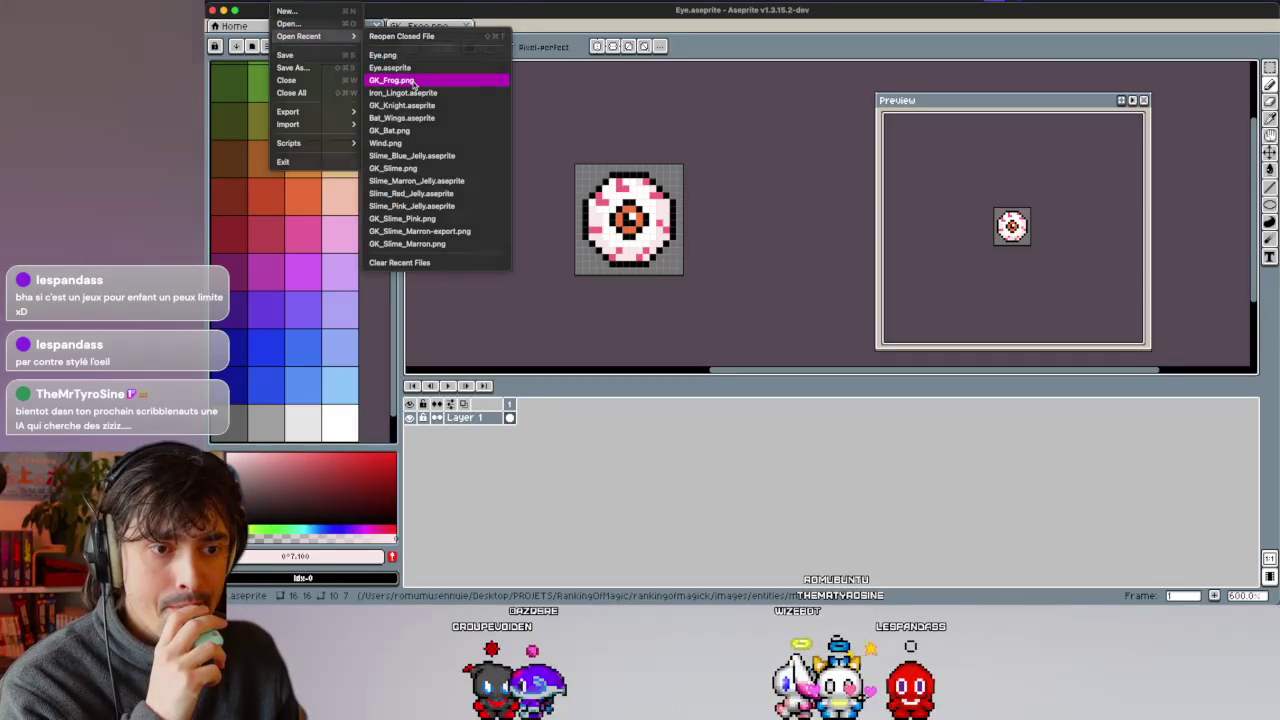
- Reopen GK_Frog.png and Iron_Lingot.aseprite from the recent files list
click(410, 81)
click(289, 2)
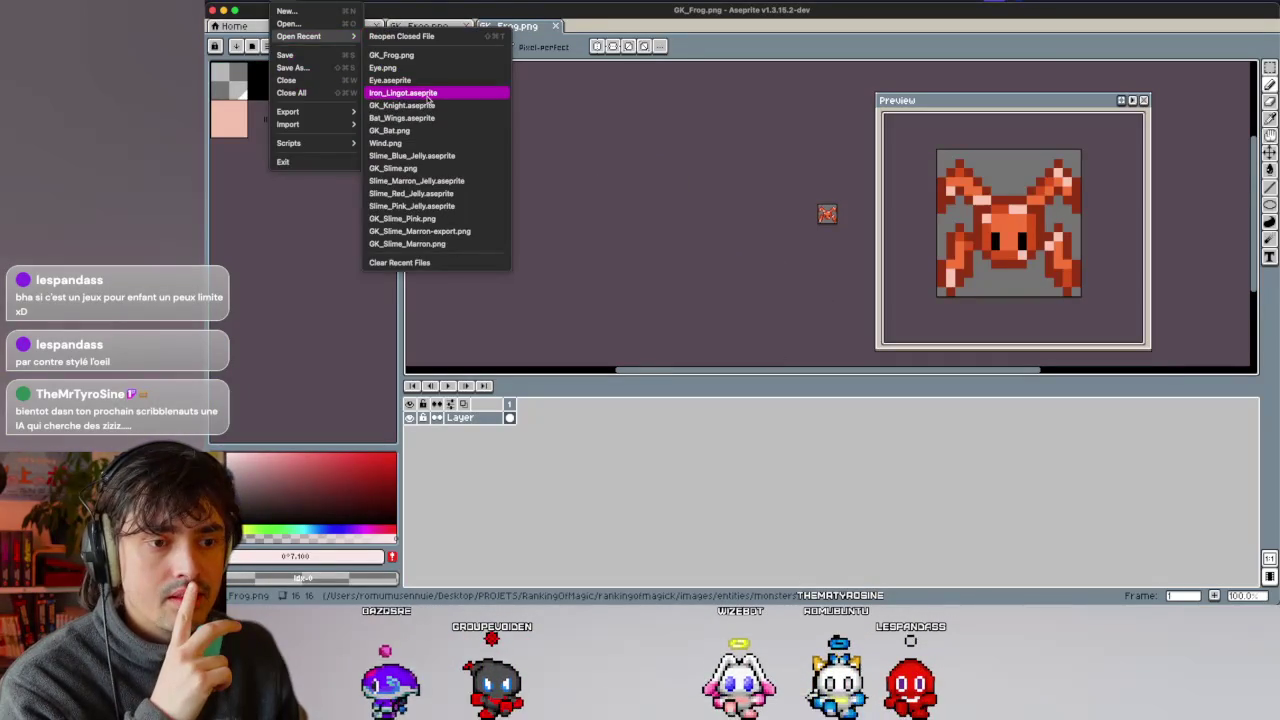
click(420, 92)
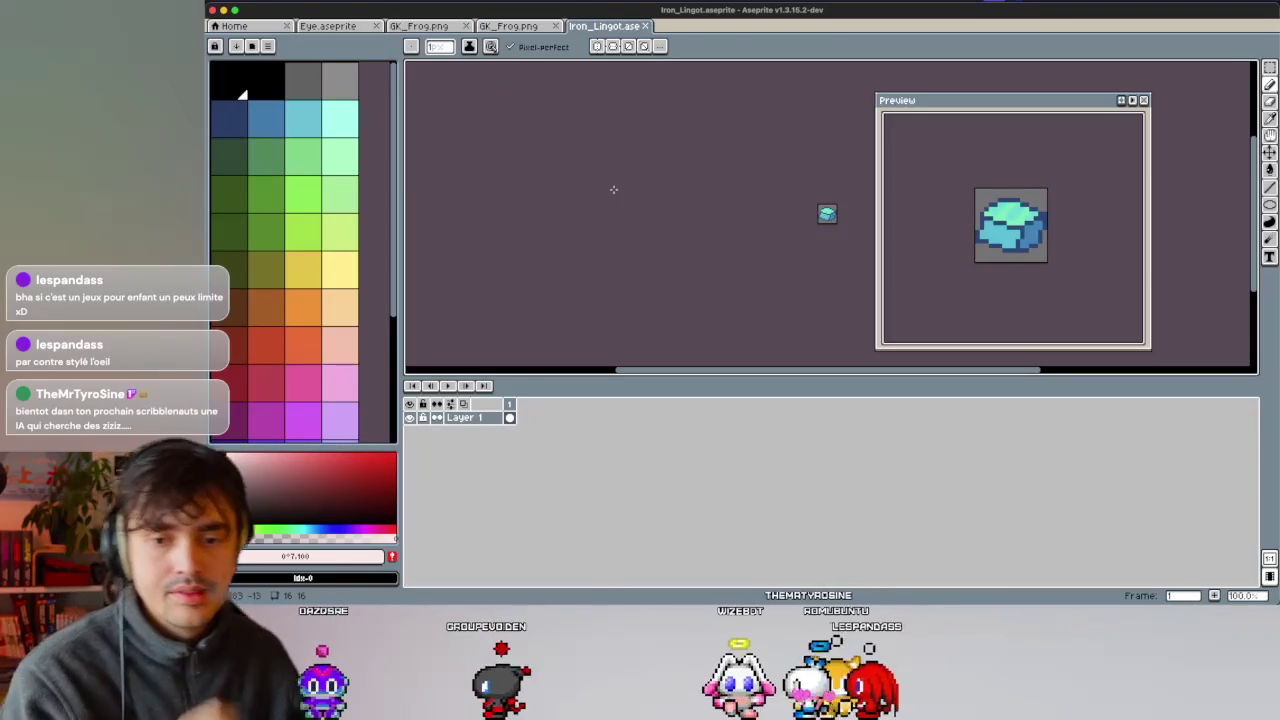
key(ctrl+Up)
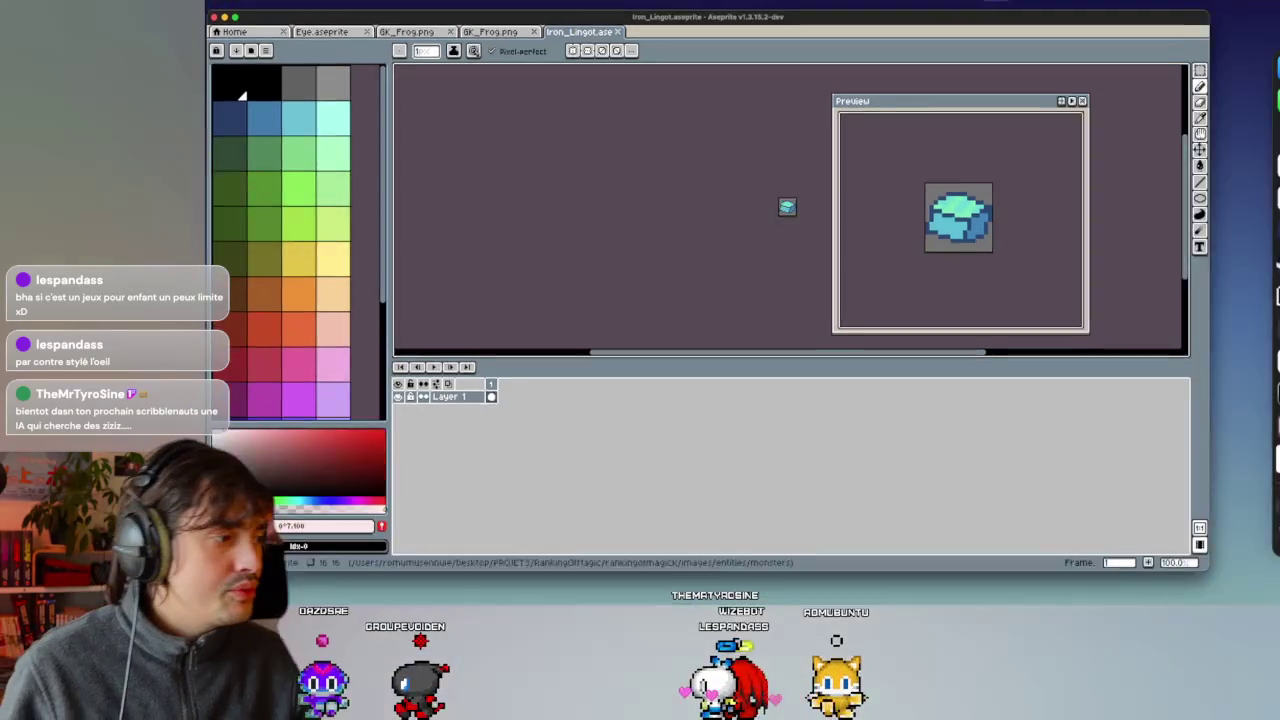
key(ctrl+Up)
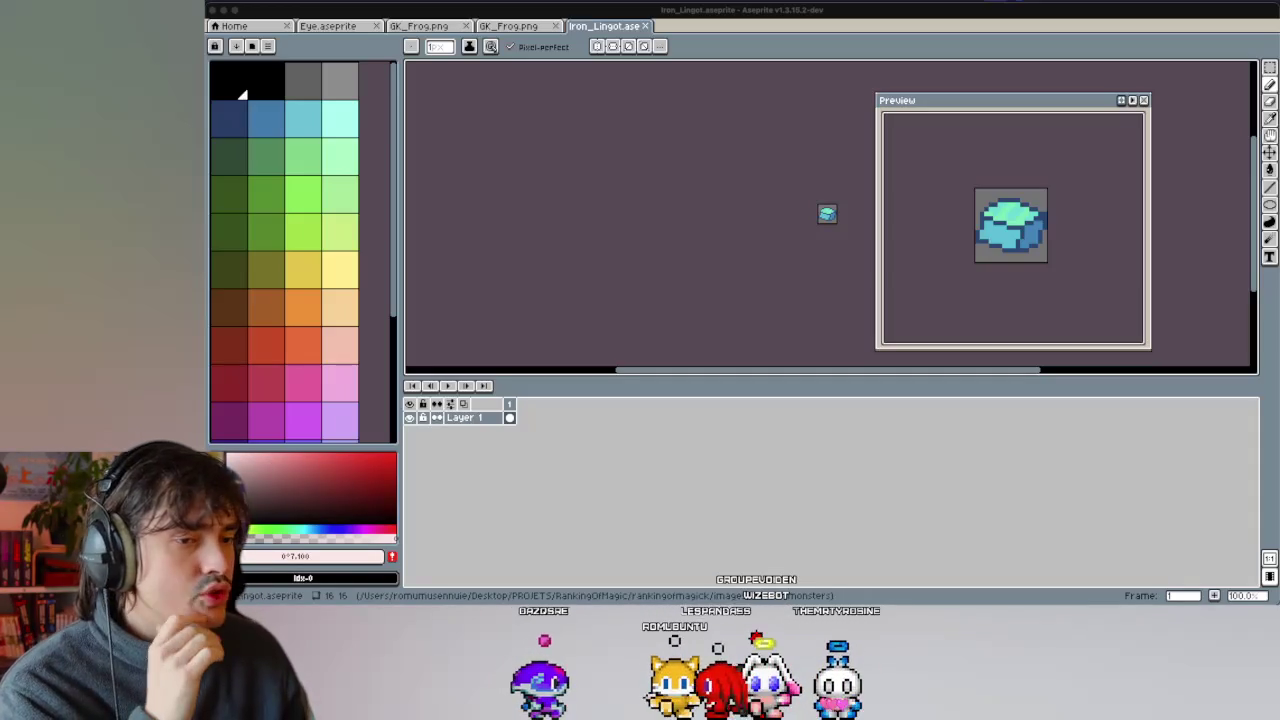
- Open the File menu with Alt+F for the Iron_Lingot sprite
key(alt+f)
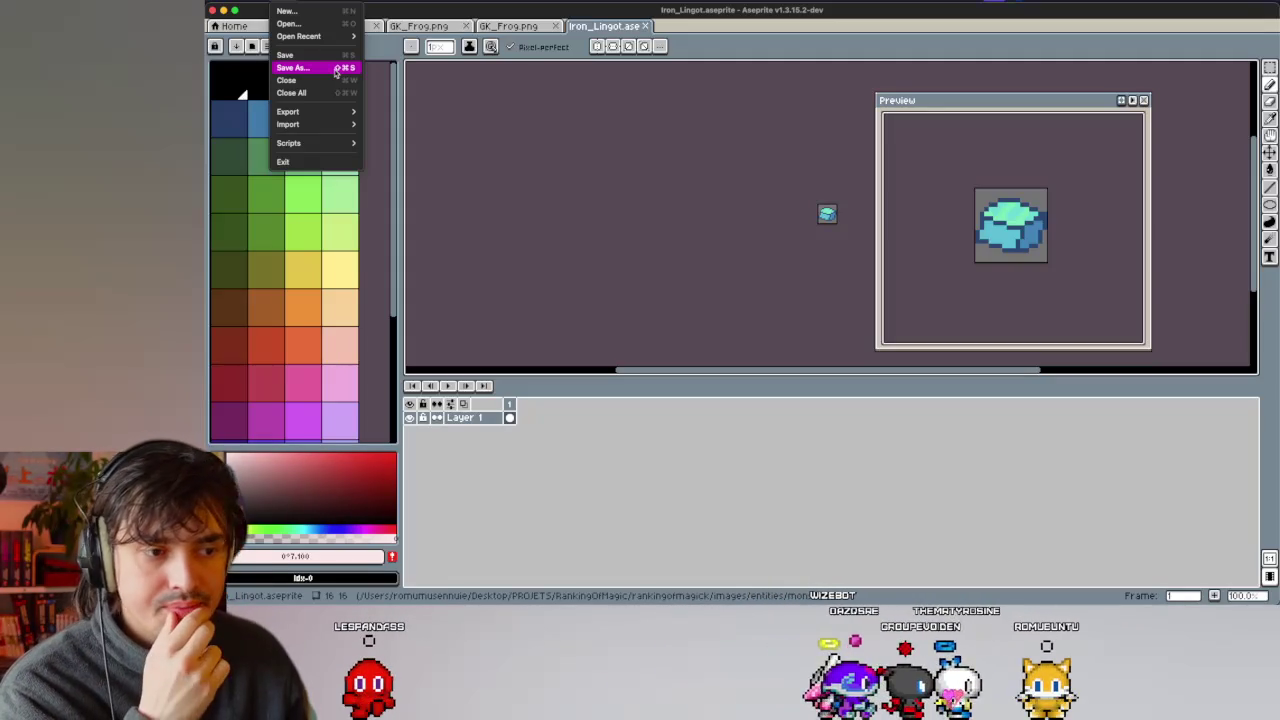
- Save Iron_Lingot.aseprite into the images/loots folder
click(336, 68)
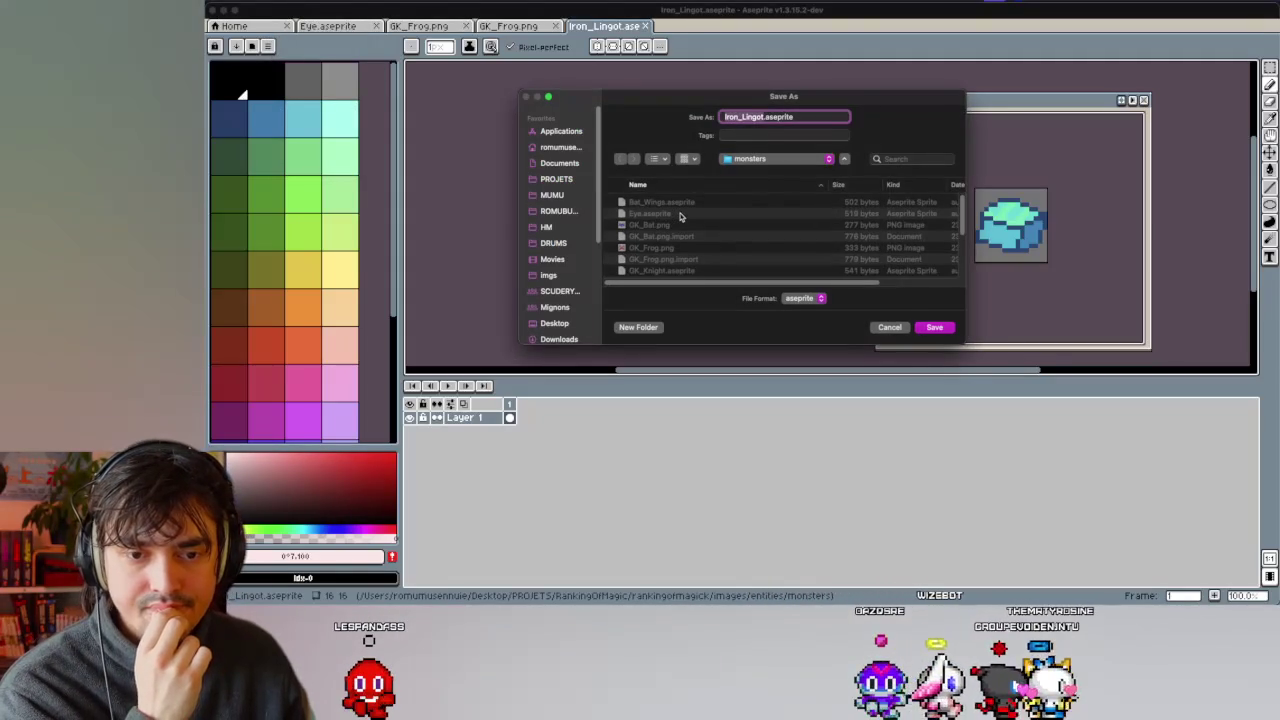
key(super+Up)
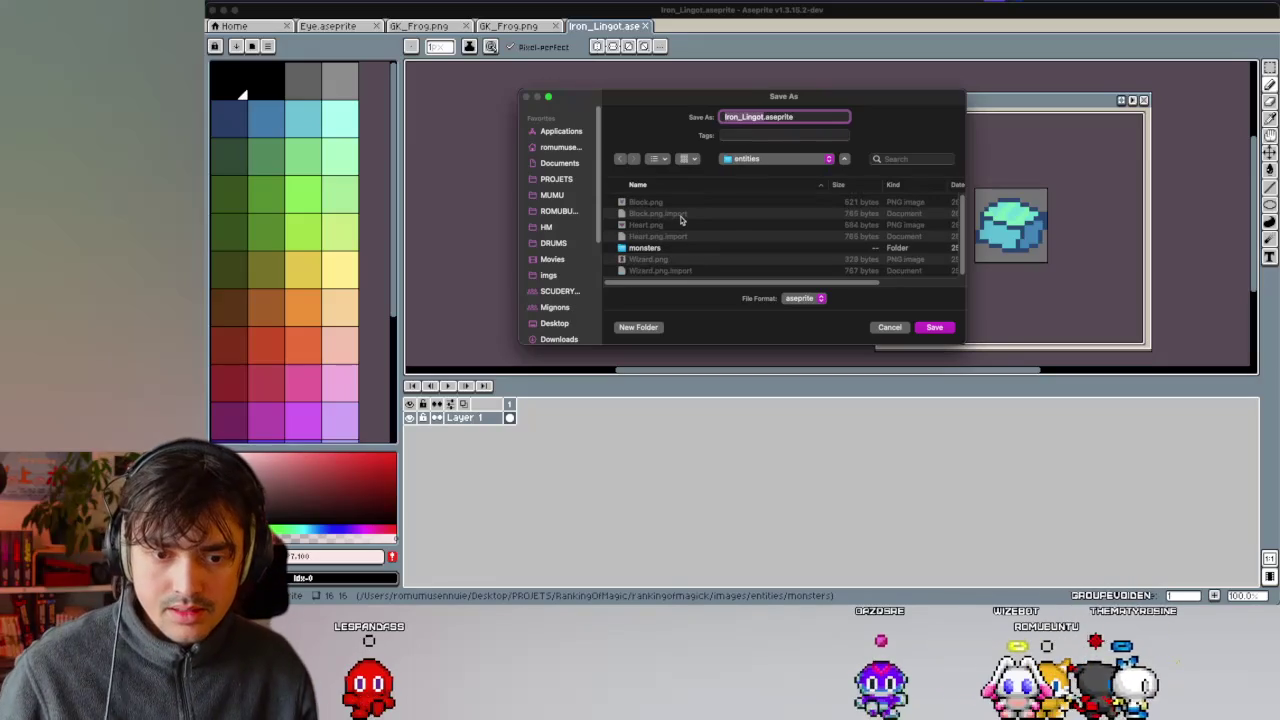
key(super+Up)
click(657, 235)
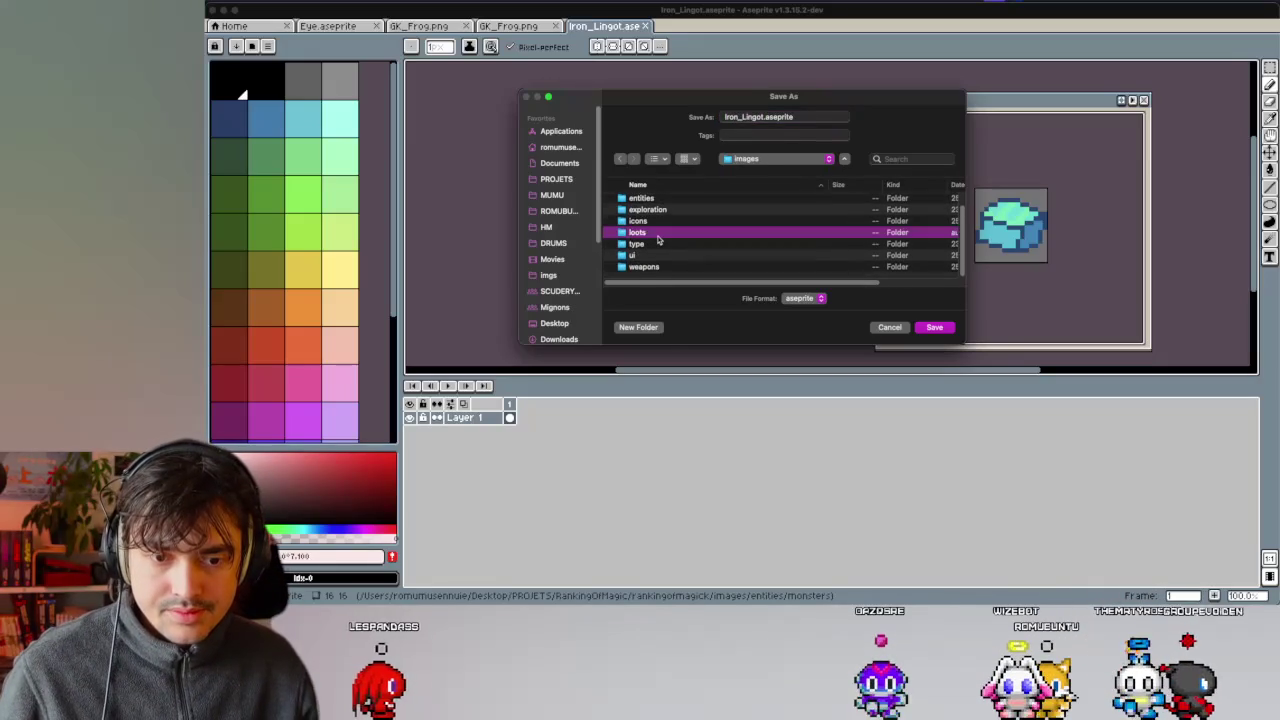
double_click(657, 235)
key(Return)
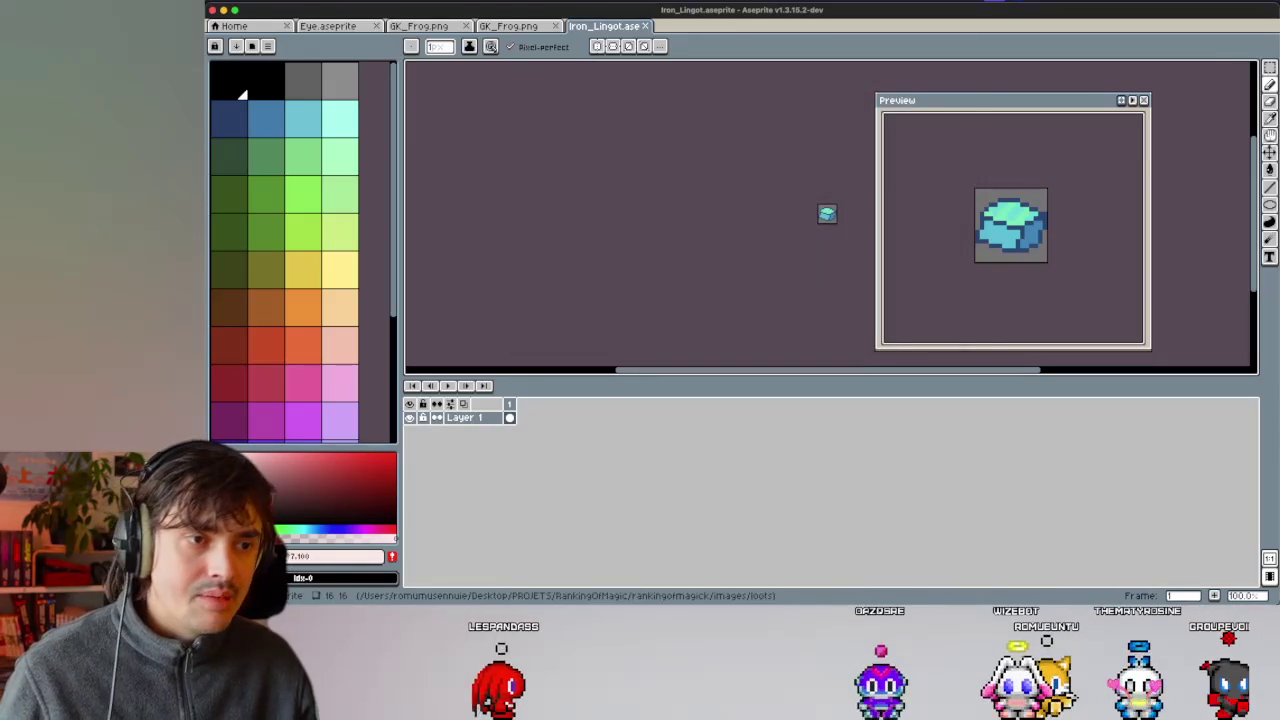
- Export the iron ingot sprite as Iron_Lingot.png in the loots folder
click(267, 46)
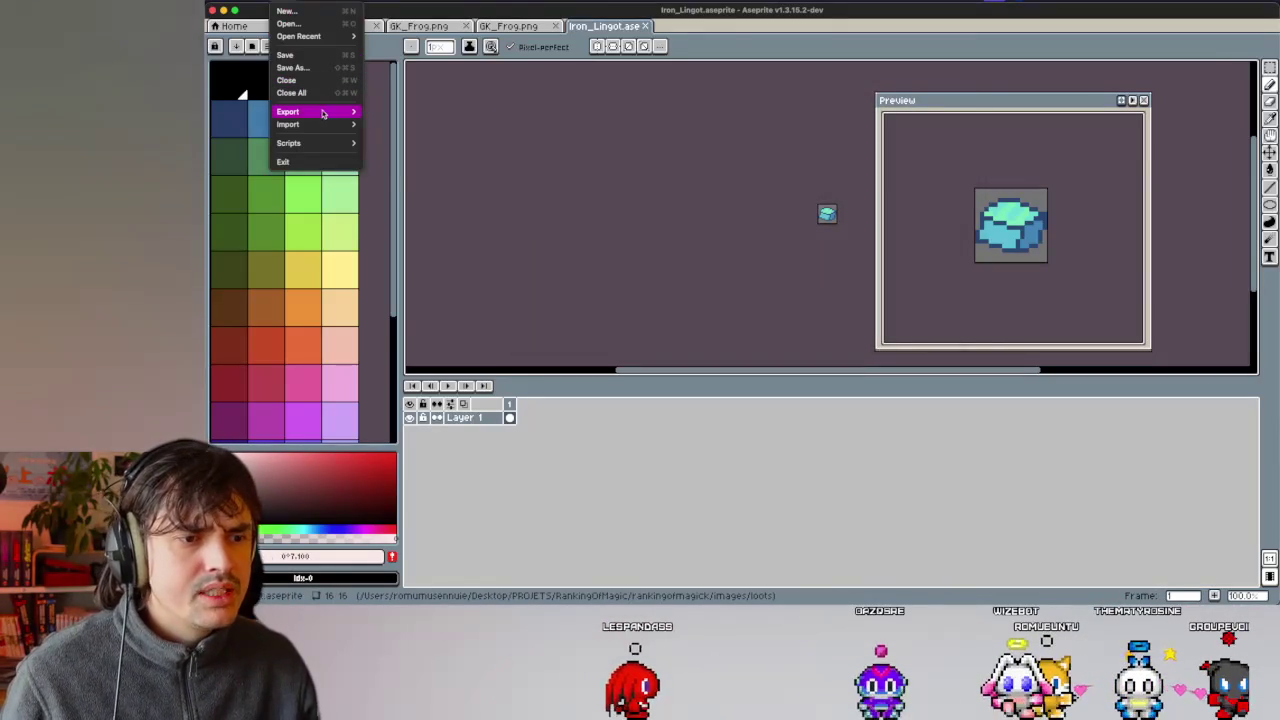
click(400, 111)
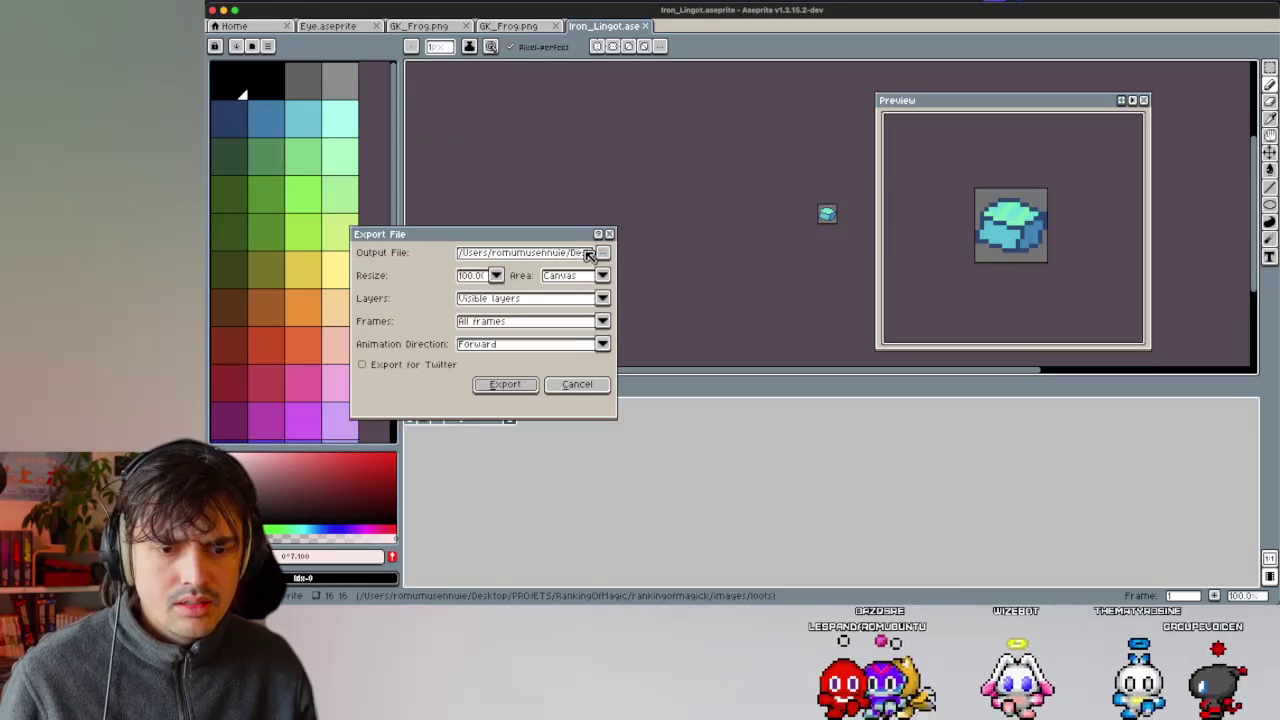
click(510, 388)
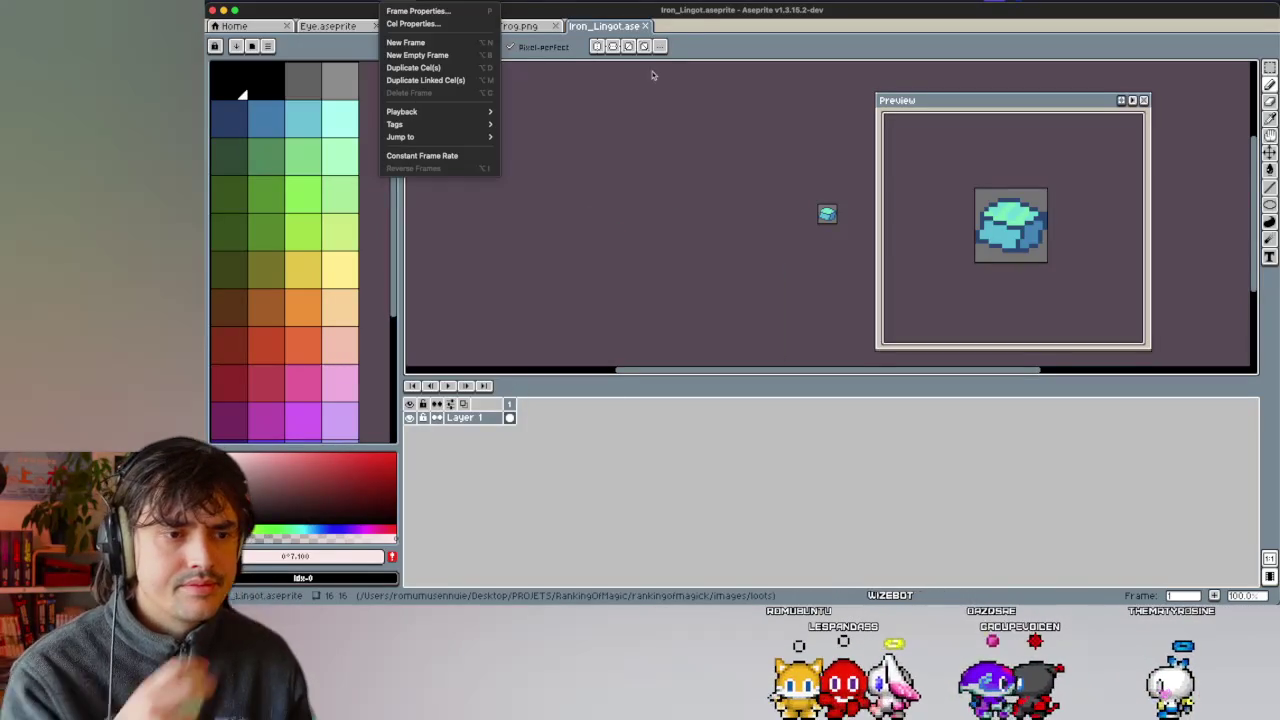
- Close Iron_Lingot and the duplicate frog image, then reopen Wind.png and Bat_Wings.aseprite from recent files
click(645, 26)
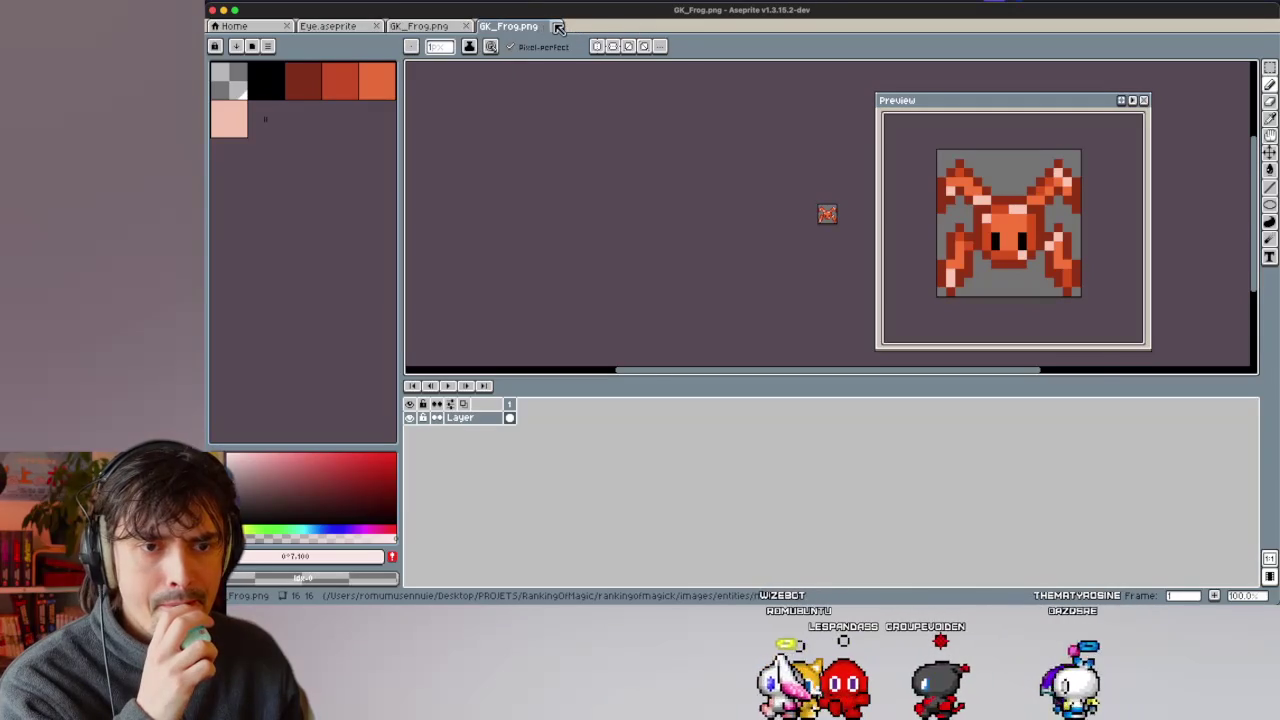
click(465, 26)
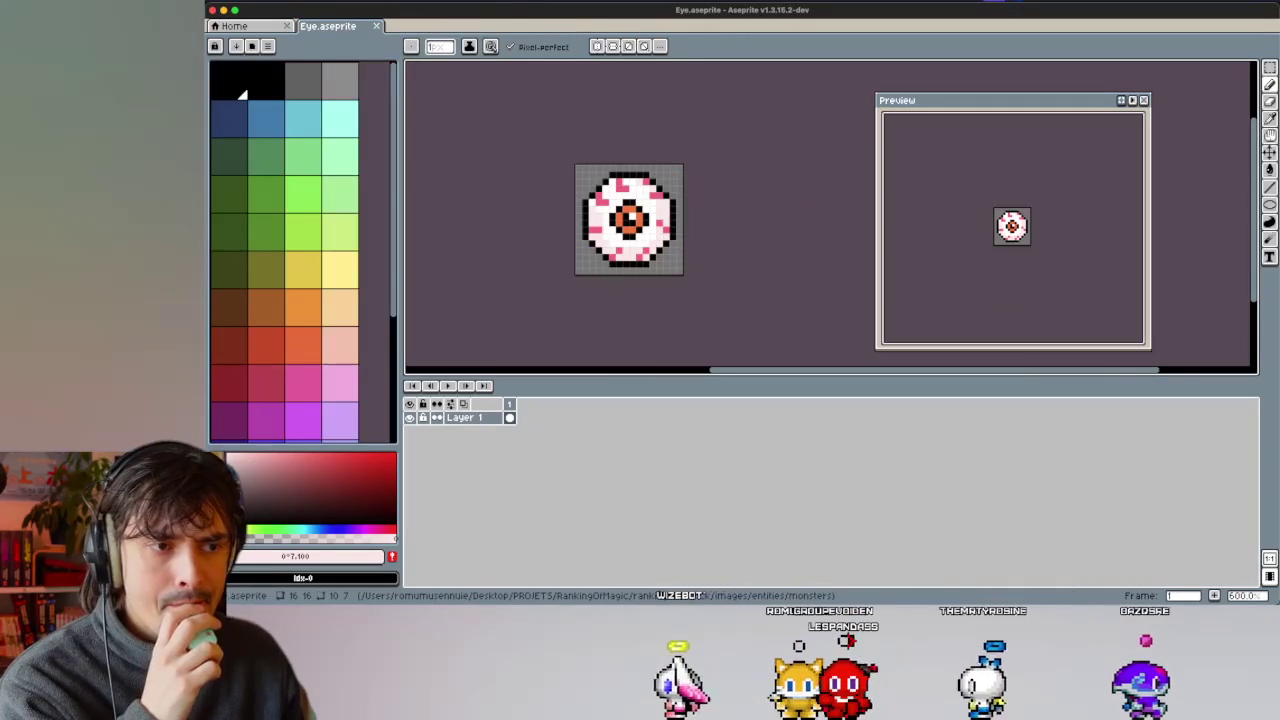
key(alt+f)
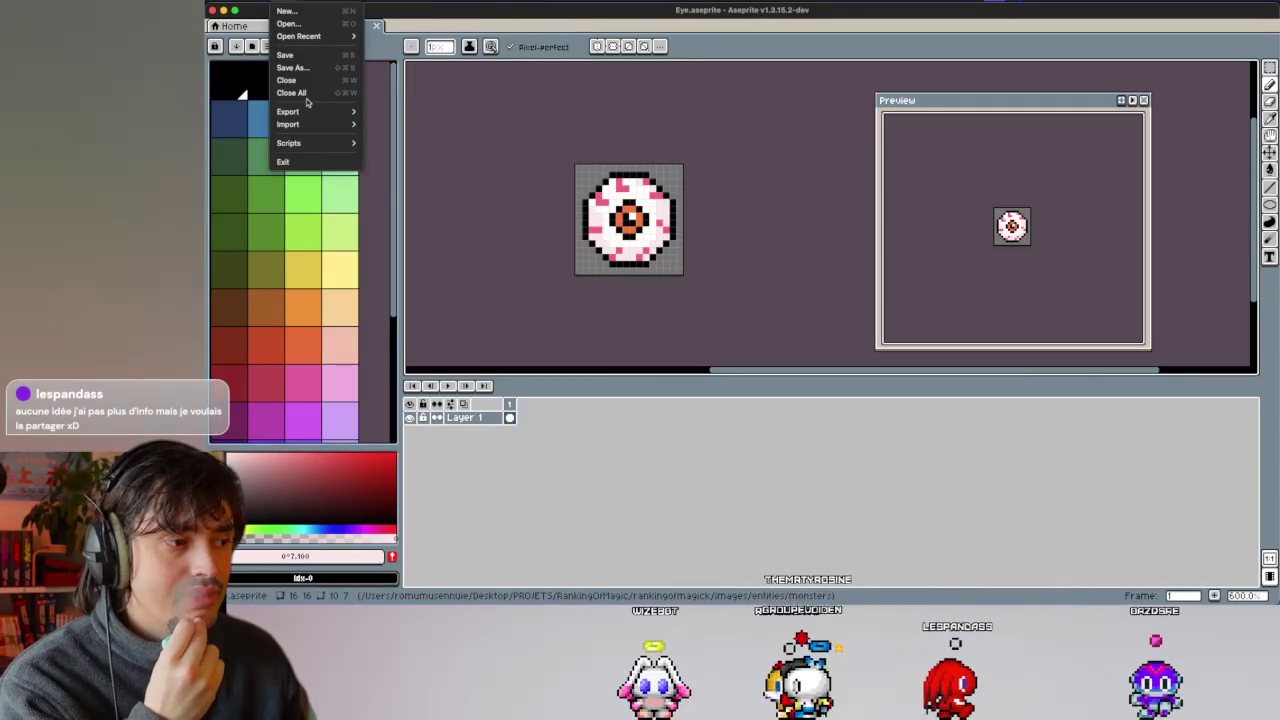
mouse_move(299, 36)
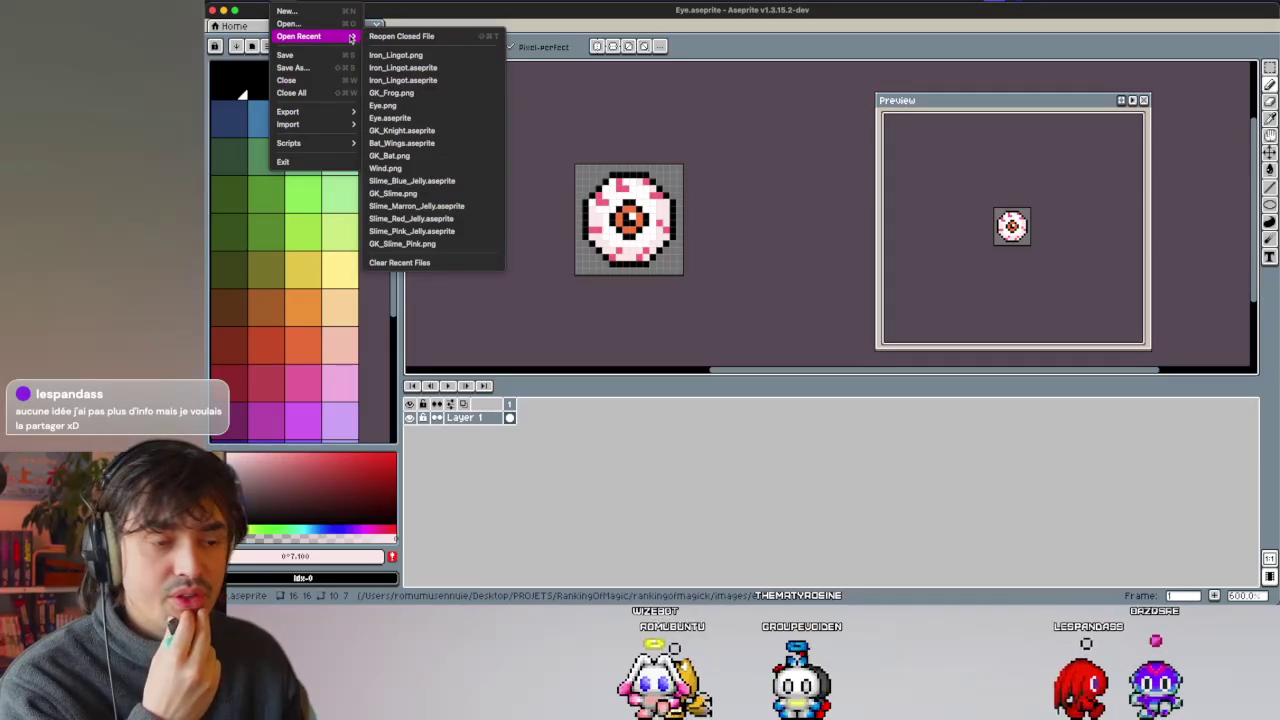
click(421, 168)
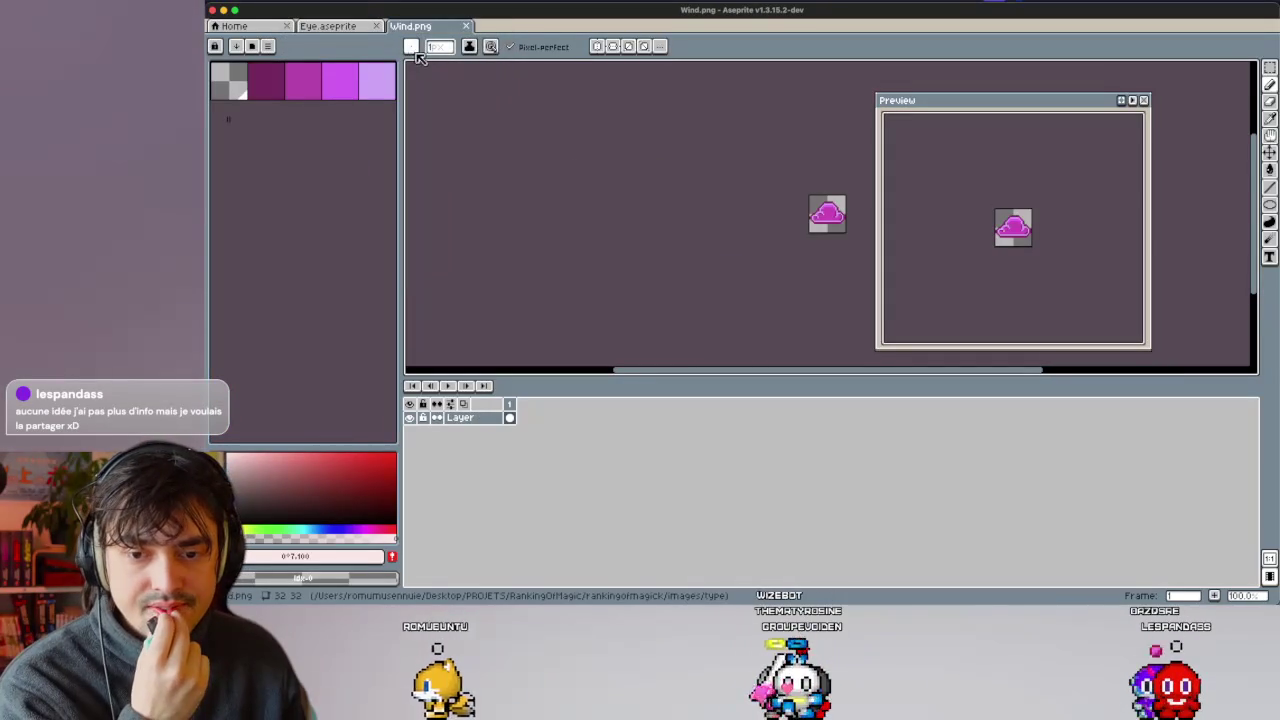
key(alt+f)
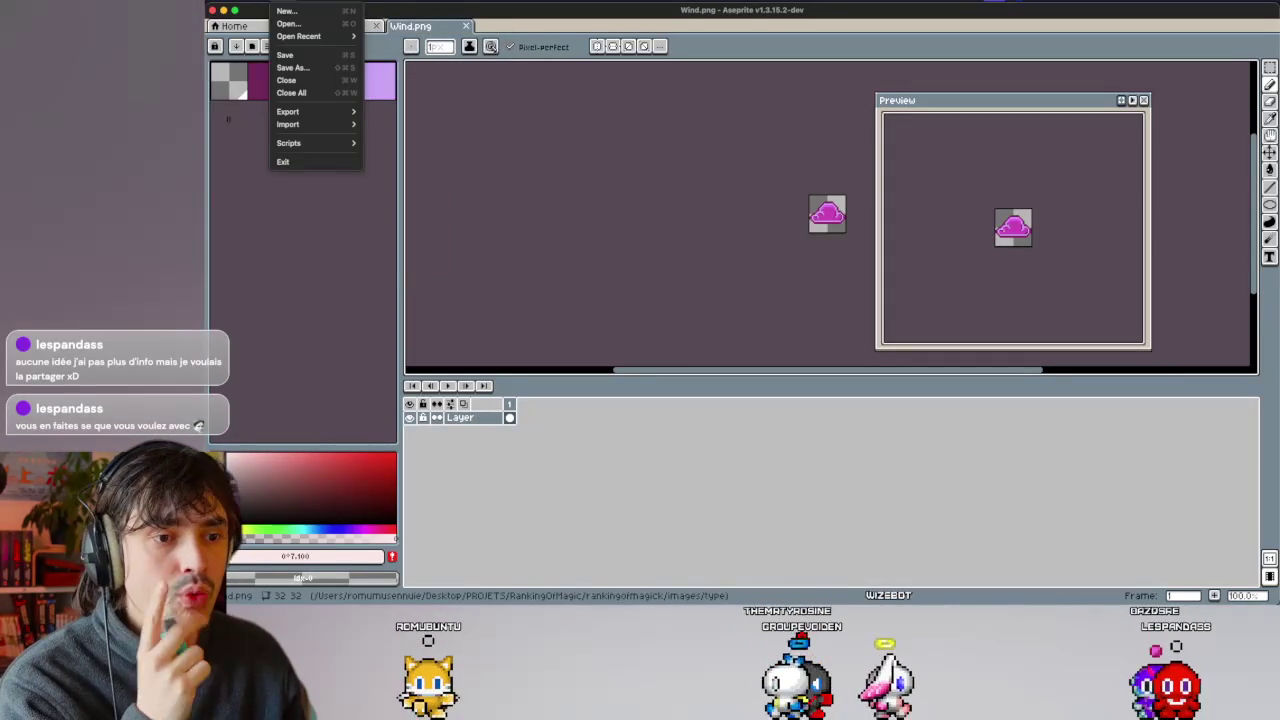
mouse_move(299, 36)
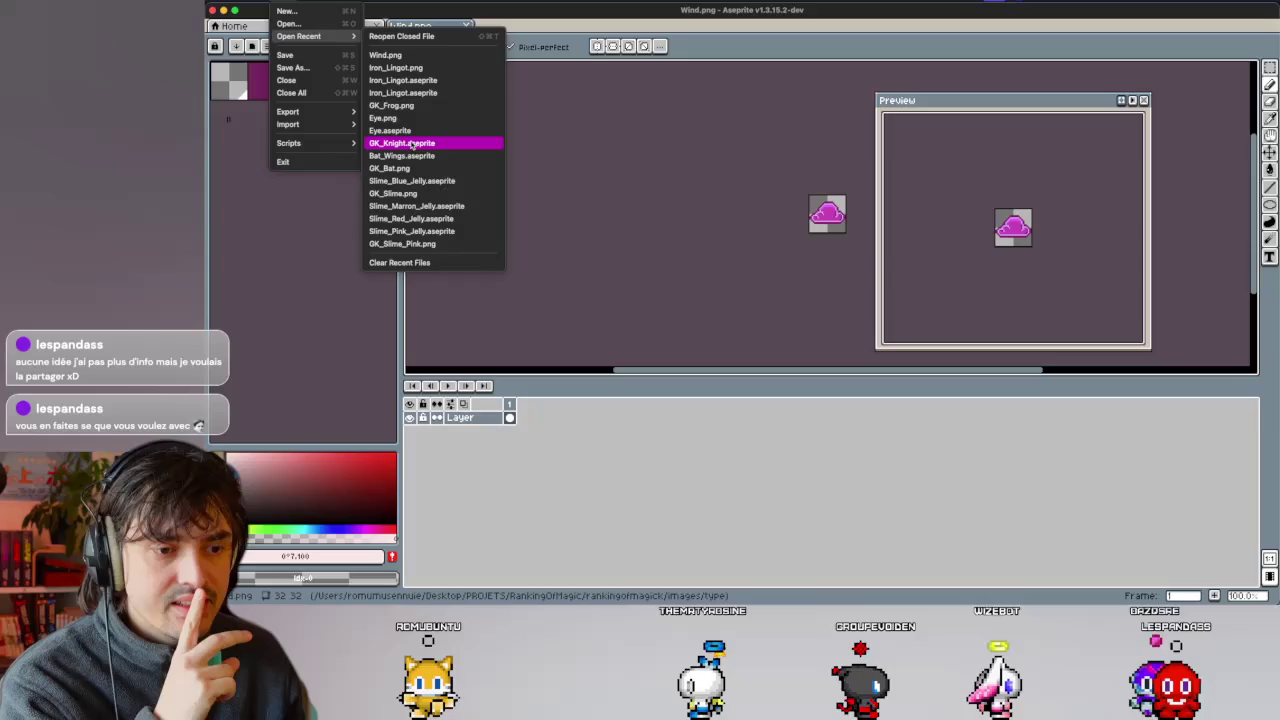
click(401, 156)
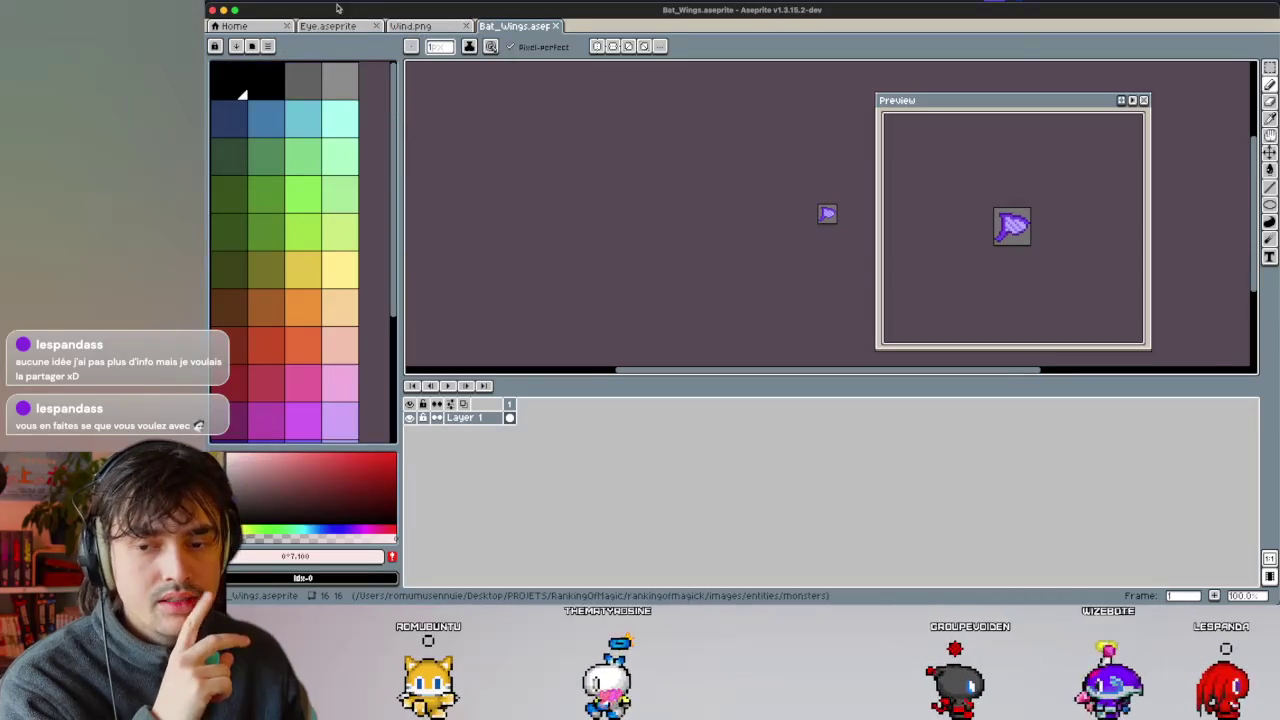
- Export the bat-wing sprite as Bat_Wings.png and bring up the recent files list
key(alt+f)
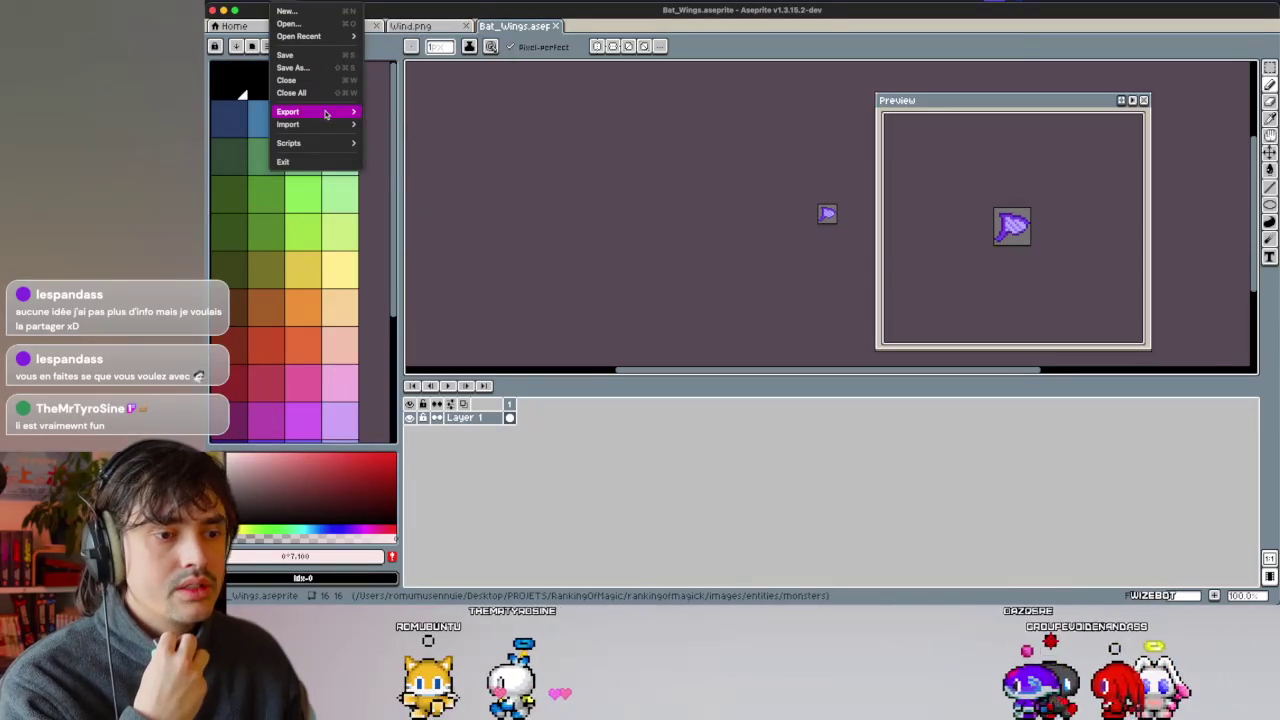
click(425, 111)
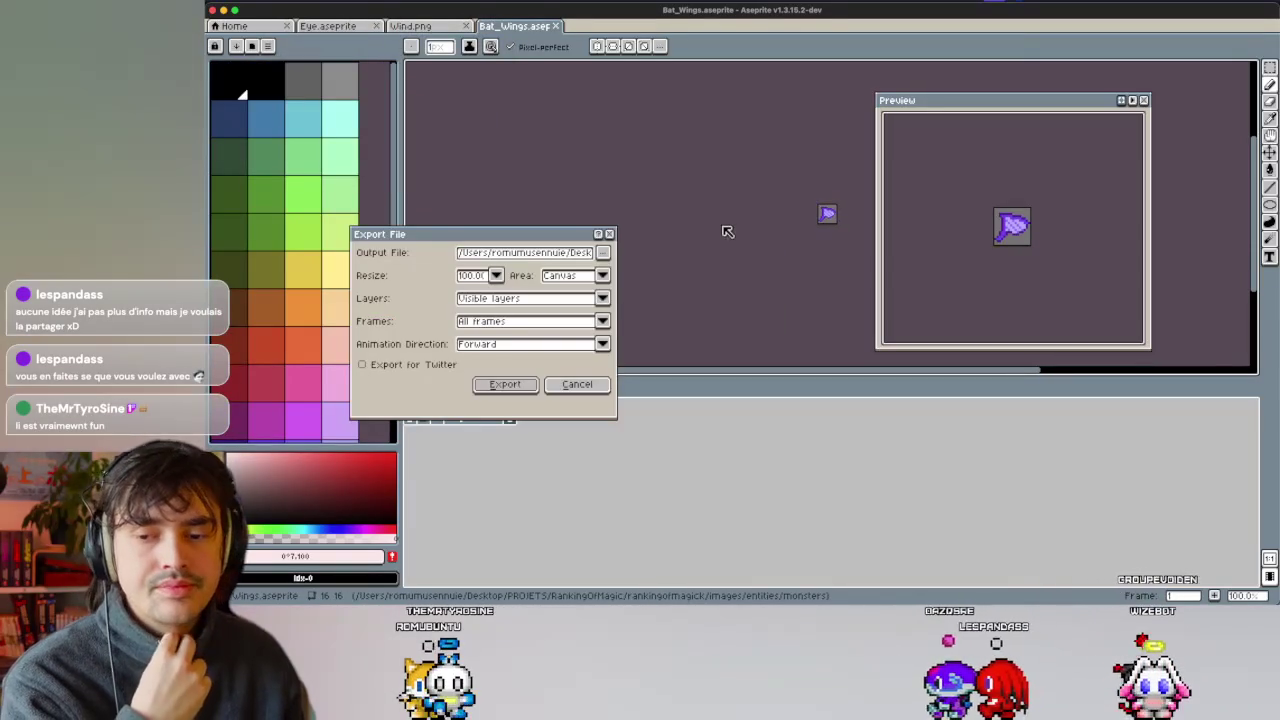
click(505, 386)
click(288, 2)
mouse_move(300, 36)
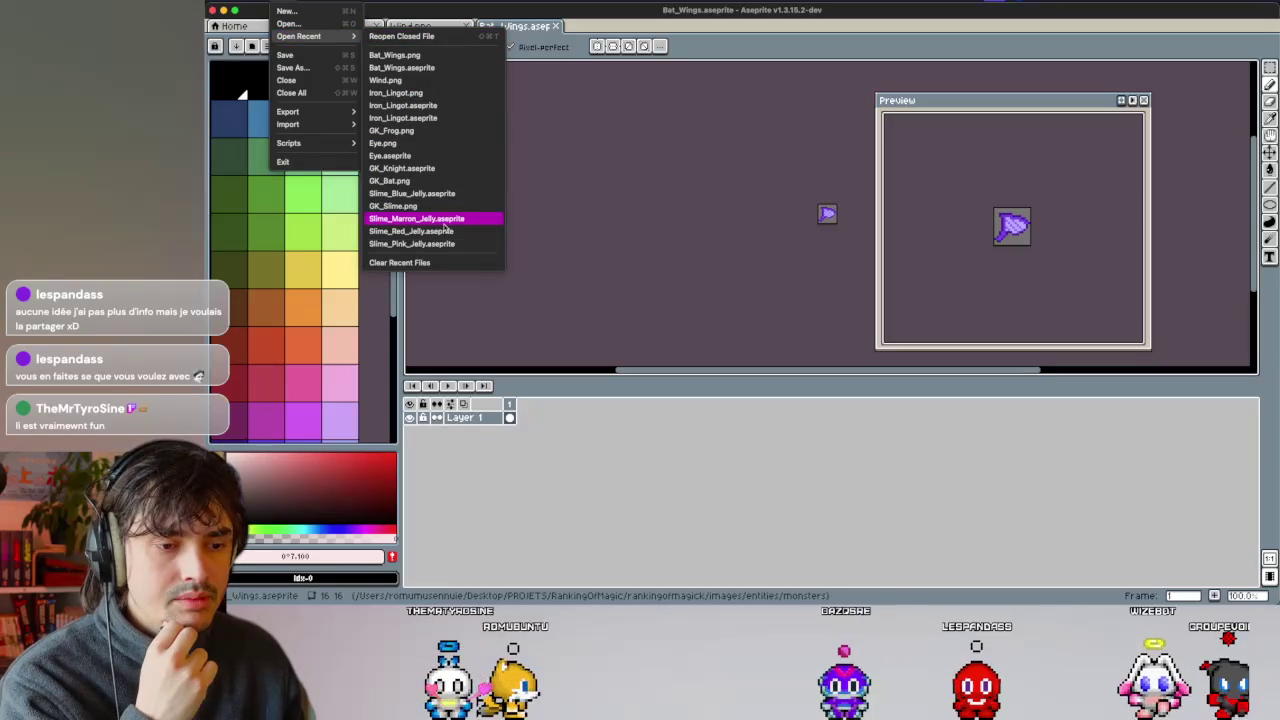
- Open Slime_Blue_Jelly.aseprite from recent files and export it as a PNG
click(439, 195)
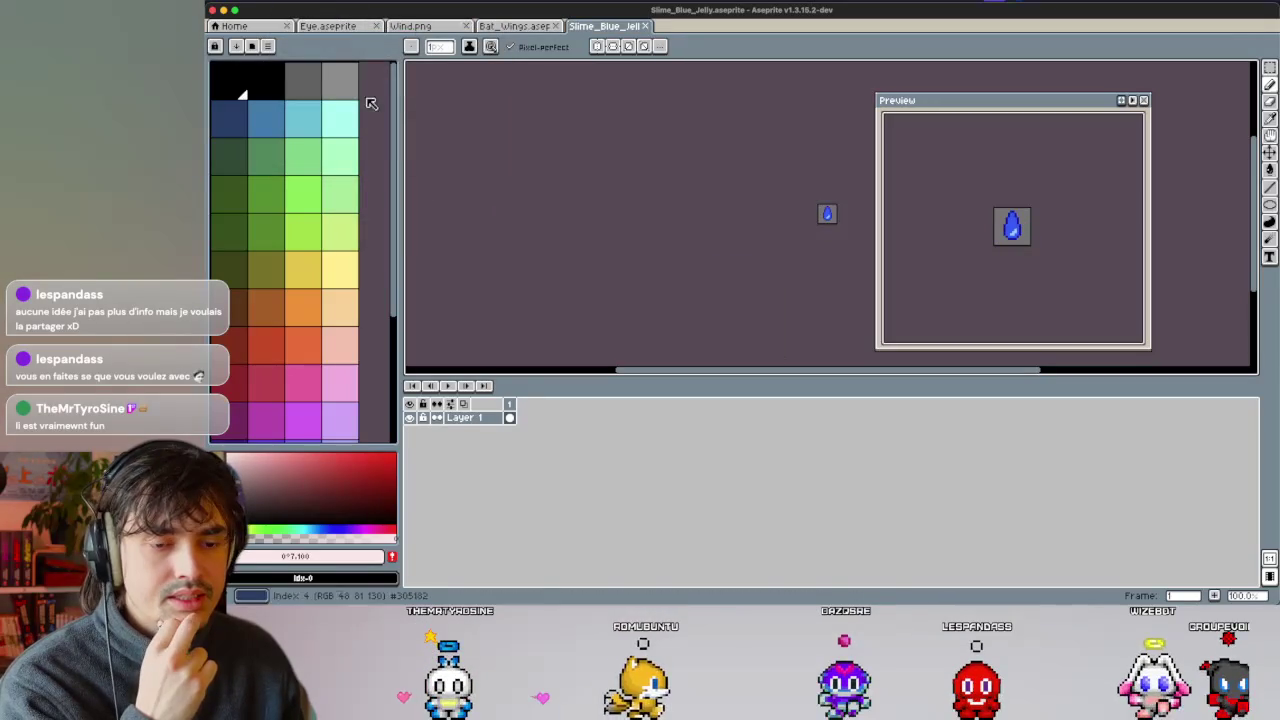
click(288, 2)
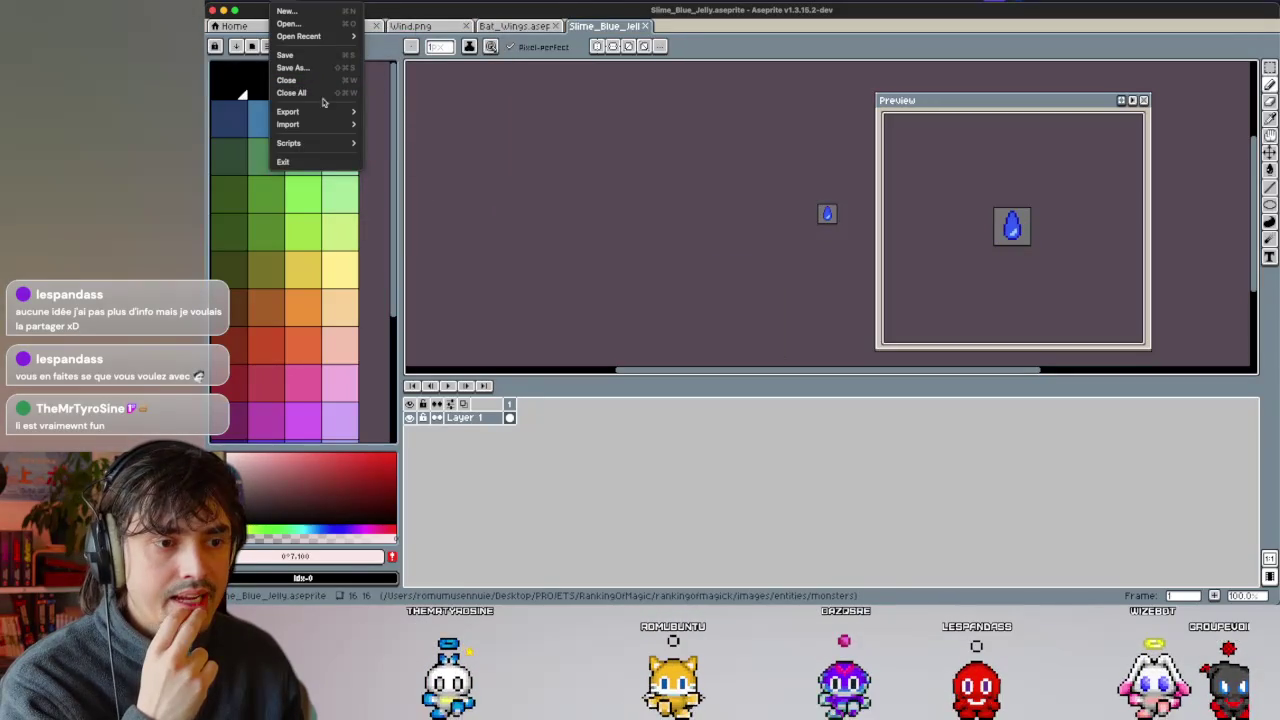
click(400, 113)
click(505, 383)
- Open Slime_Marron_Jelly.aseprite from recent files and export the brown slime as a PNG
click(288, 2)
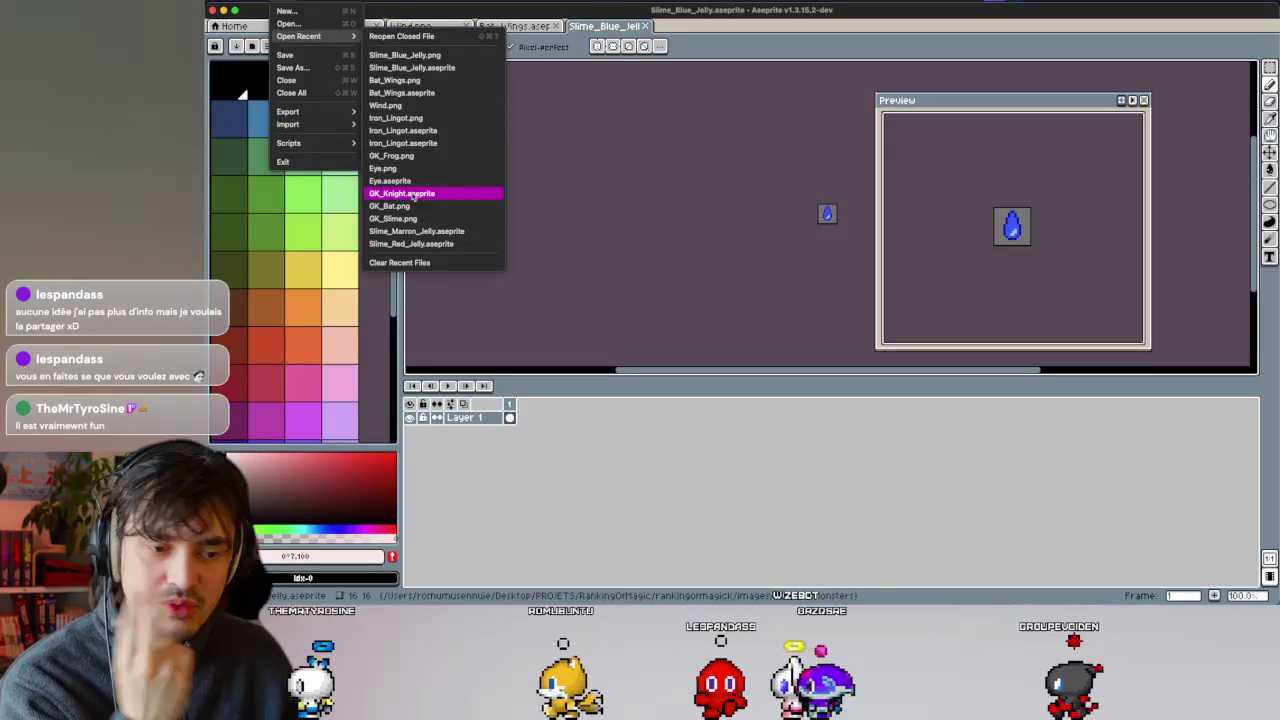
click(415, 231)
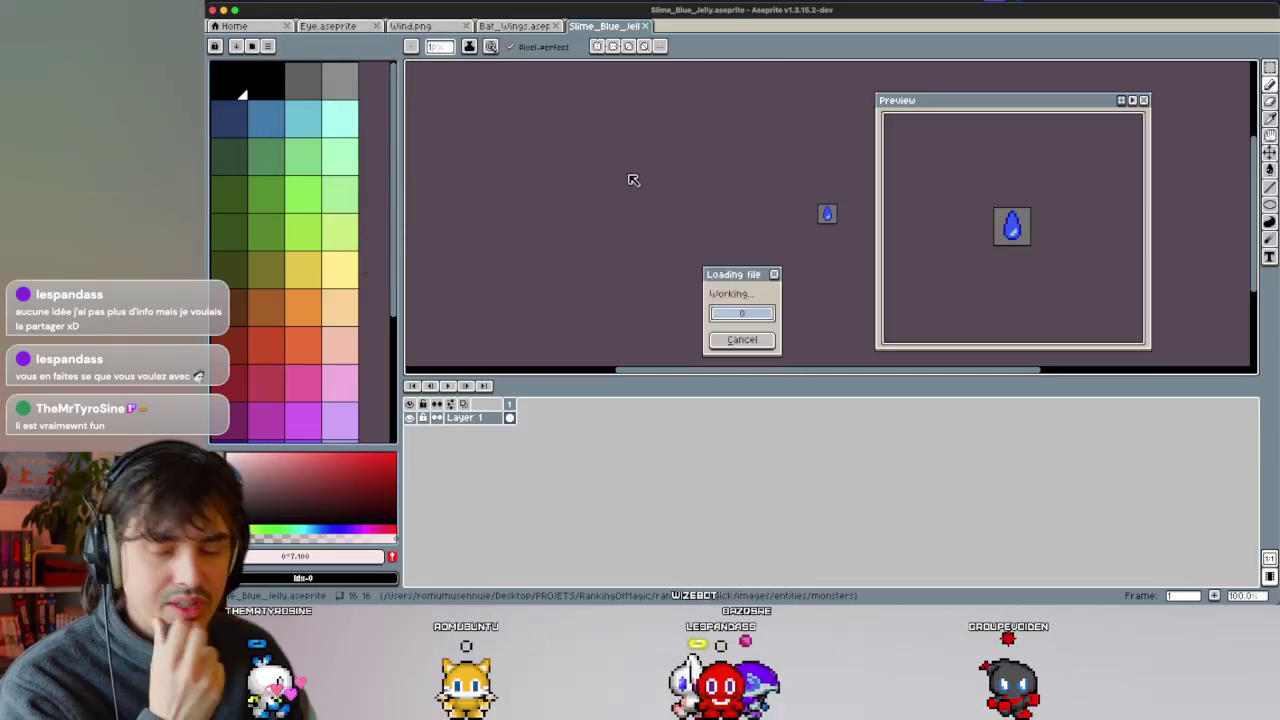
click(300, 1)
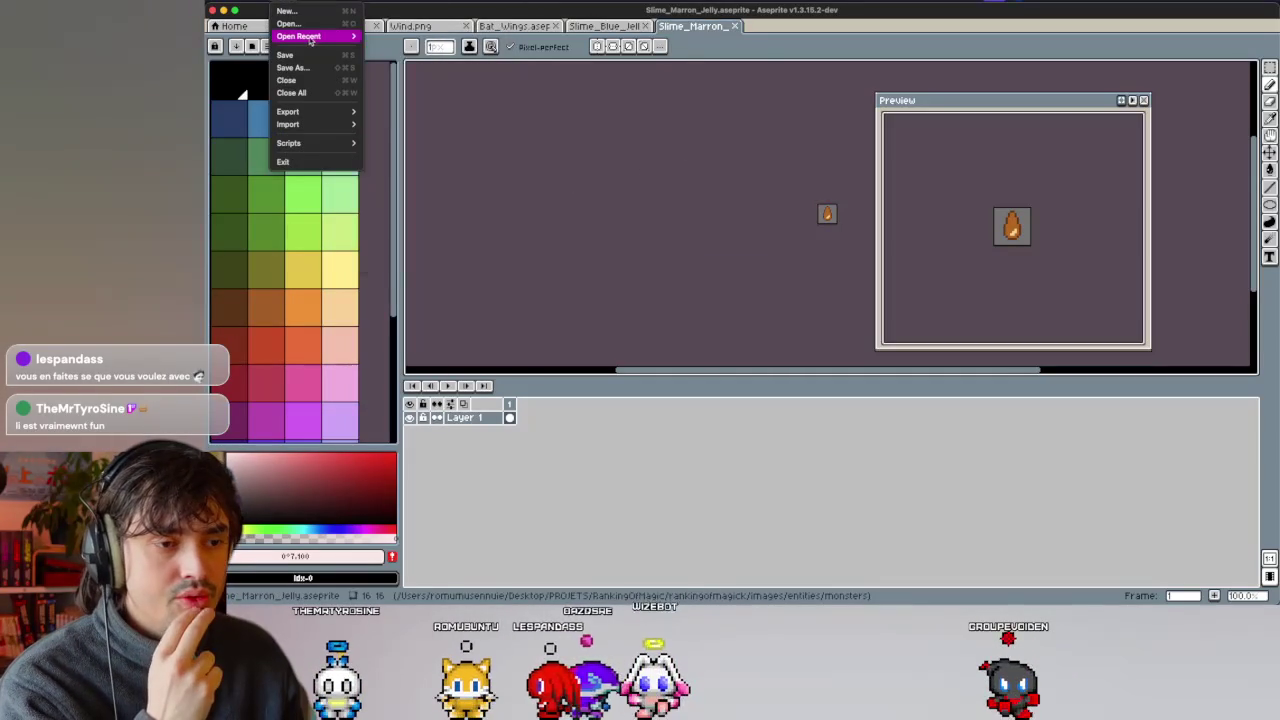
mouse_move(310, 111)
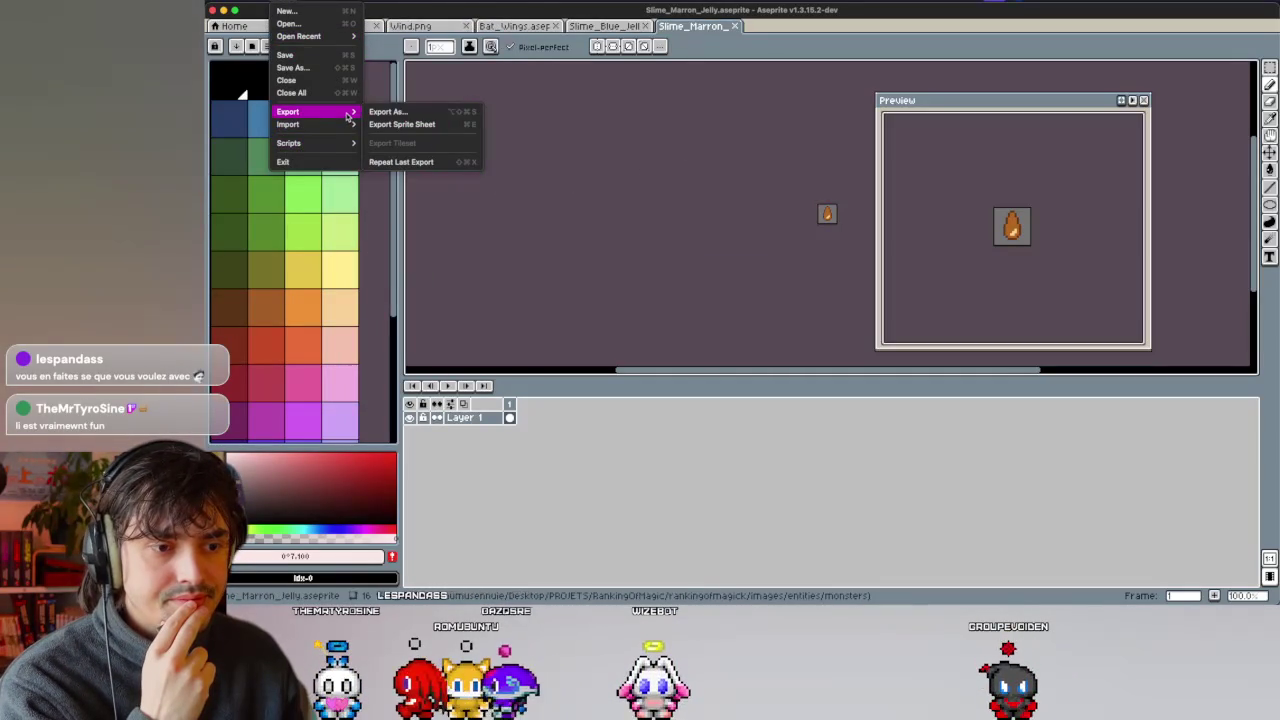
click(387, 113)
click(518, 385)
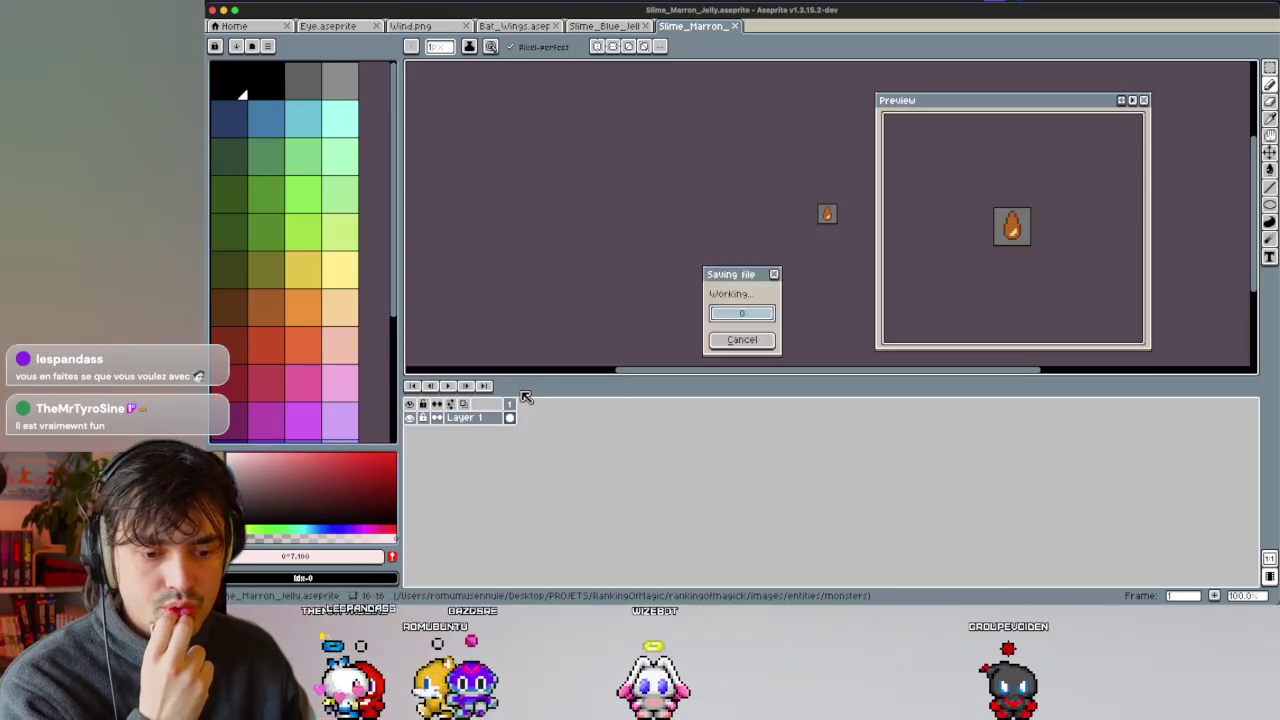
click(285, 2)
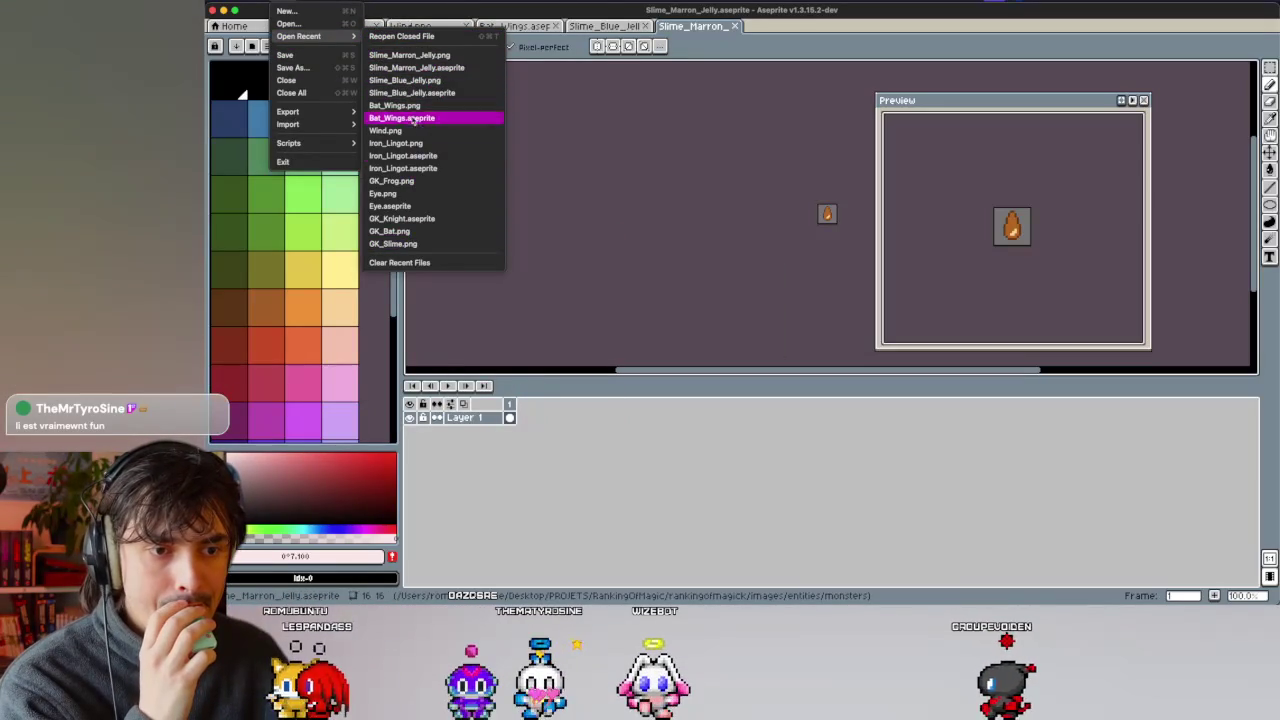
- Open Slime_Blue_Jelly.png from the images/entities/monsters folder
click(287, 22)
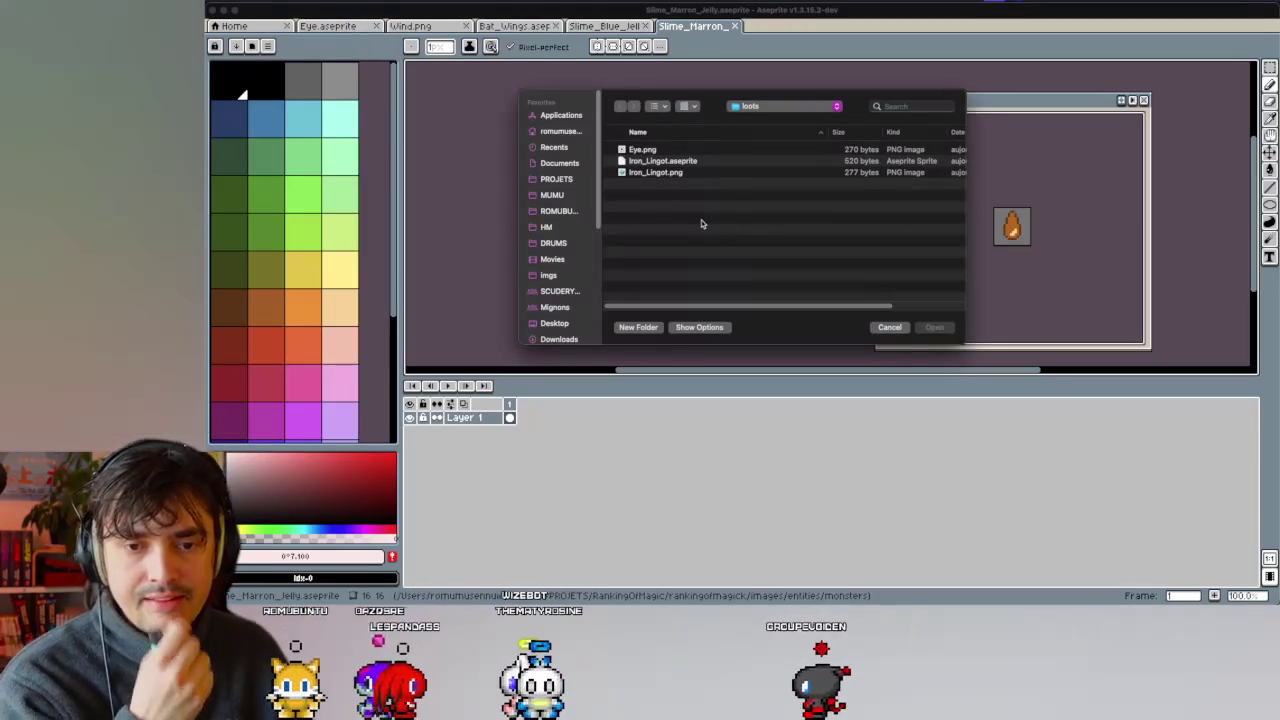
key(super+Up)
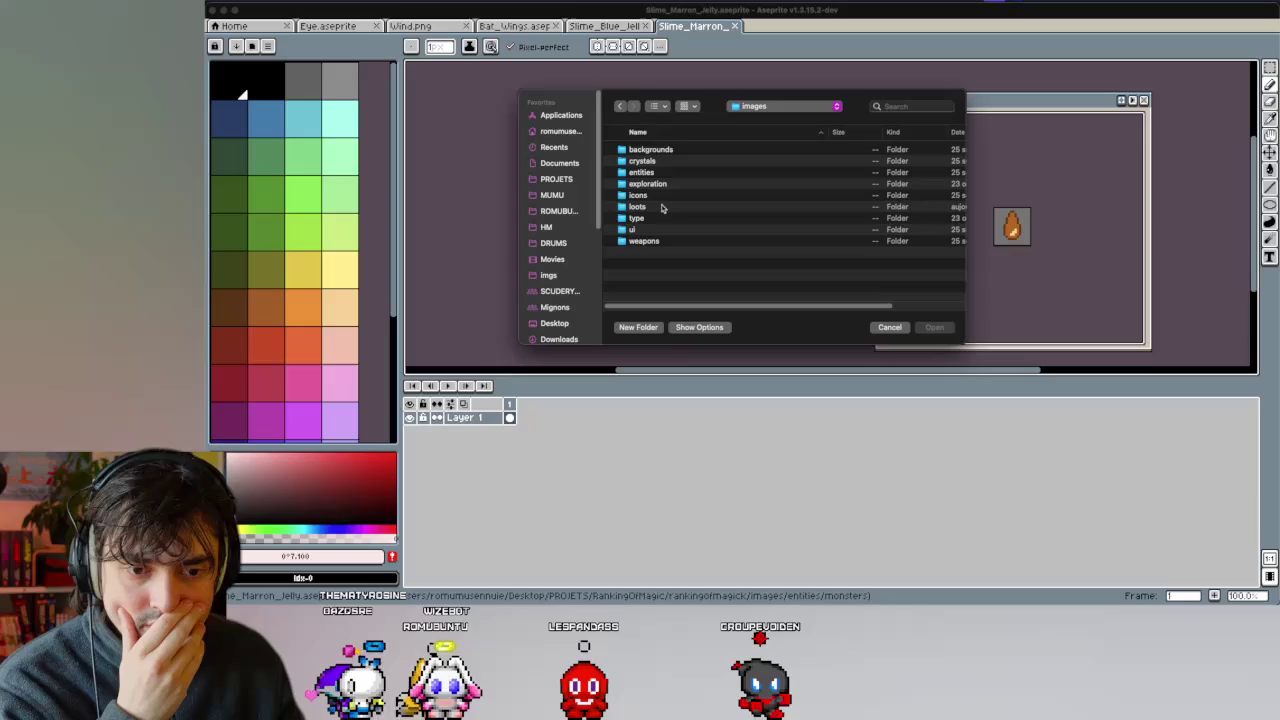
double_click(654, 173)
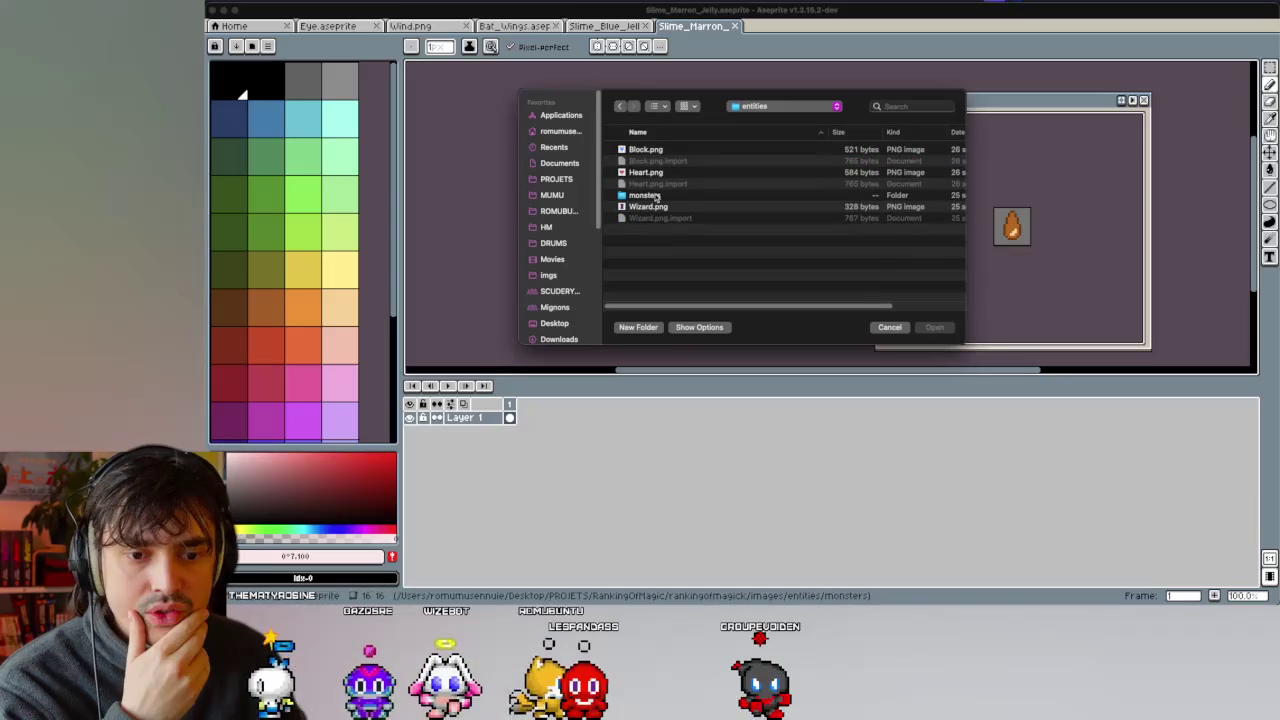
double_click(650, 196)
scroll(657, 197, down, 3)
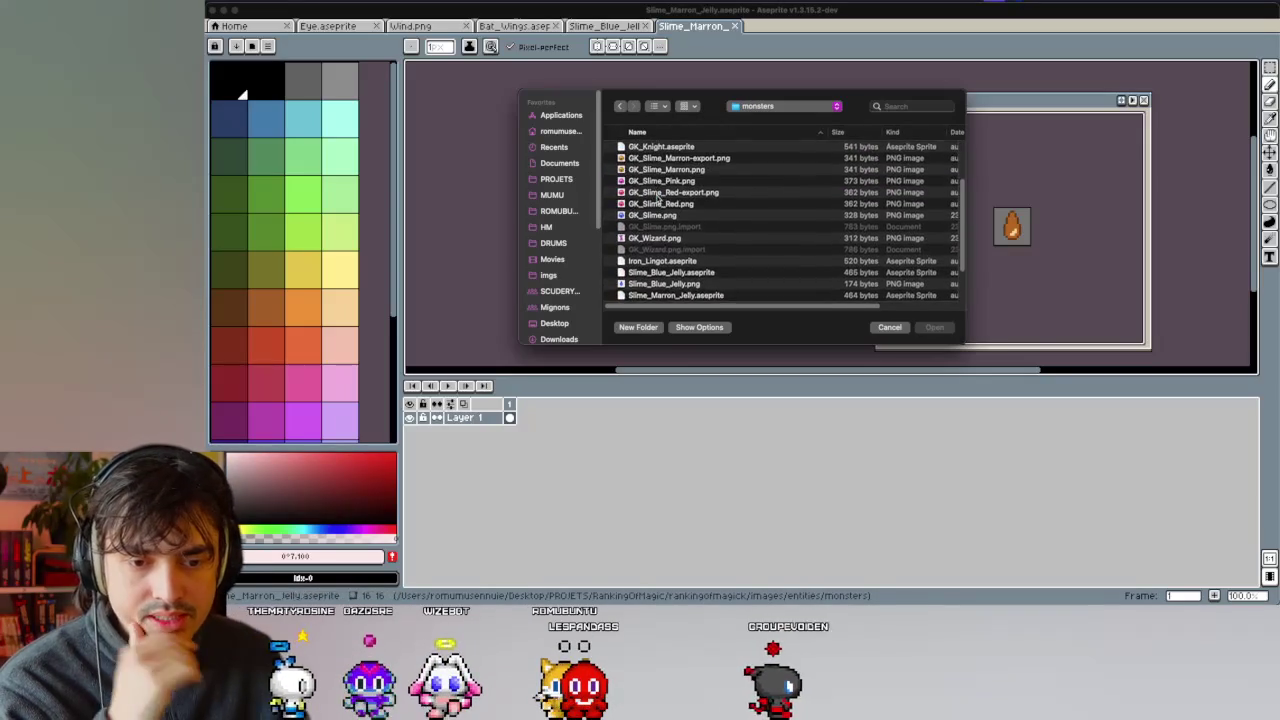
scroll(654, 212, down, 3)
scroll(651, 228, down, 2)
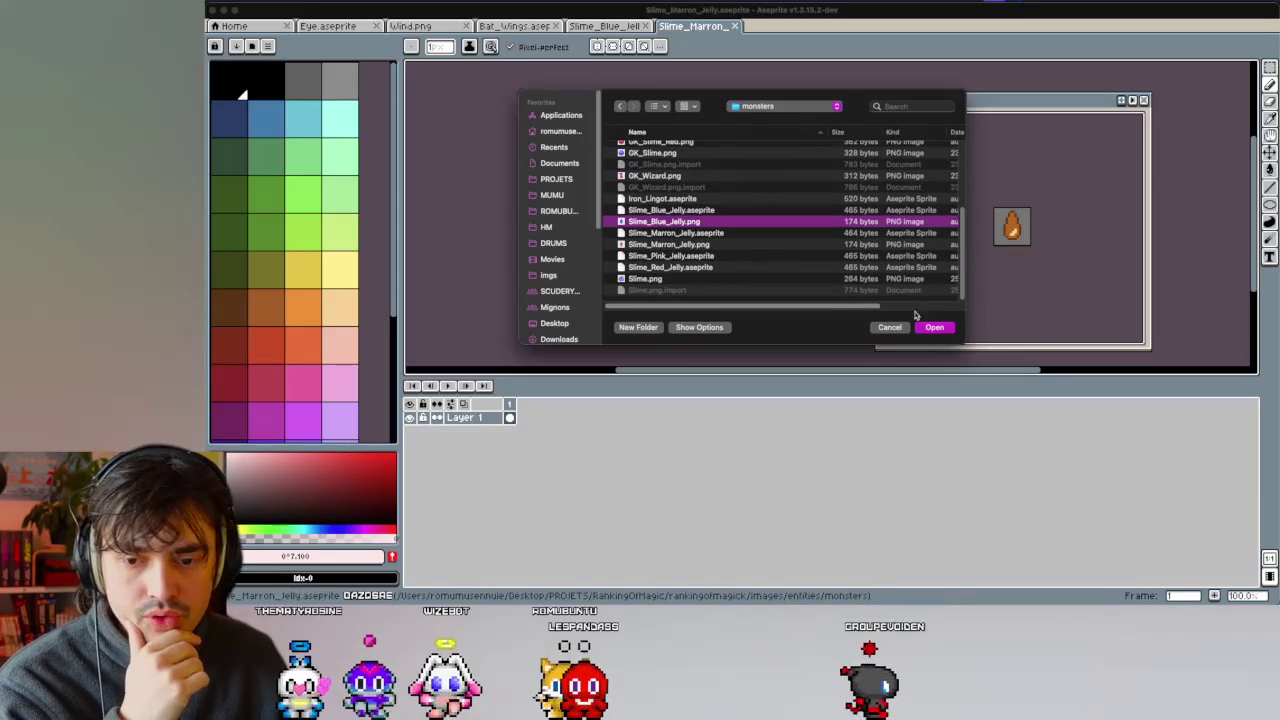
click(928, 330)
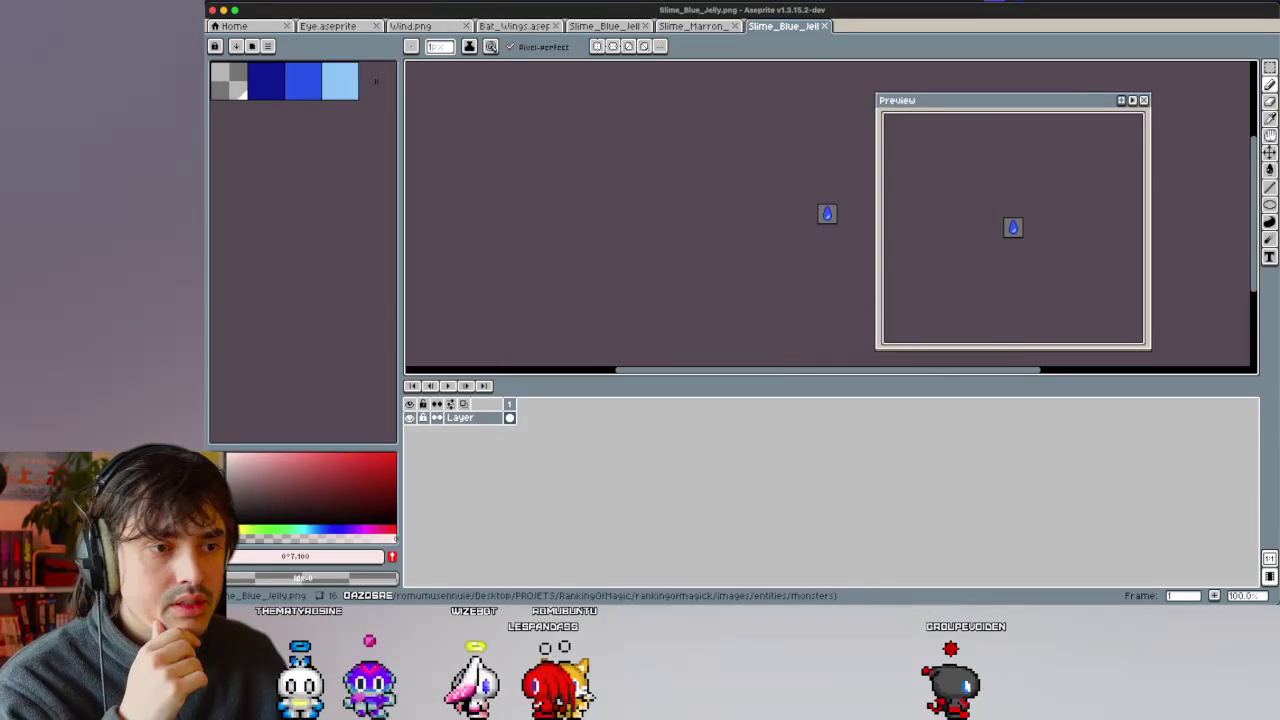
- Bring up Export As settings for the blue slime image and browse for a destination folder
click(290, 1)
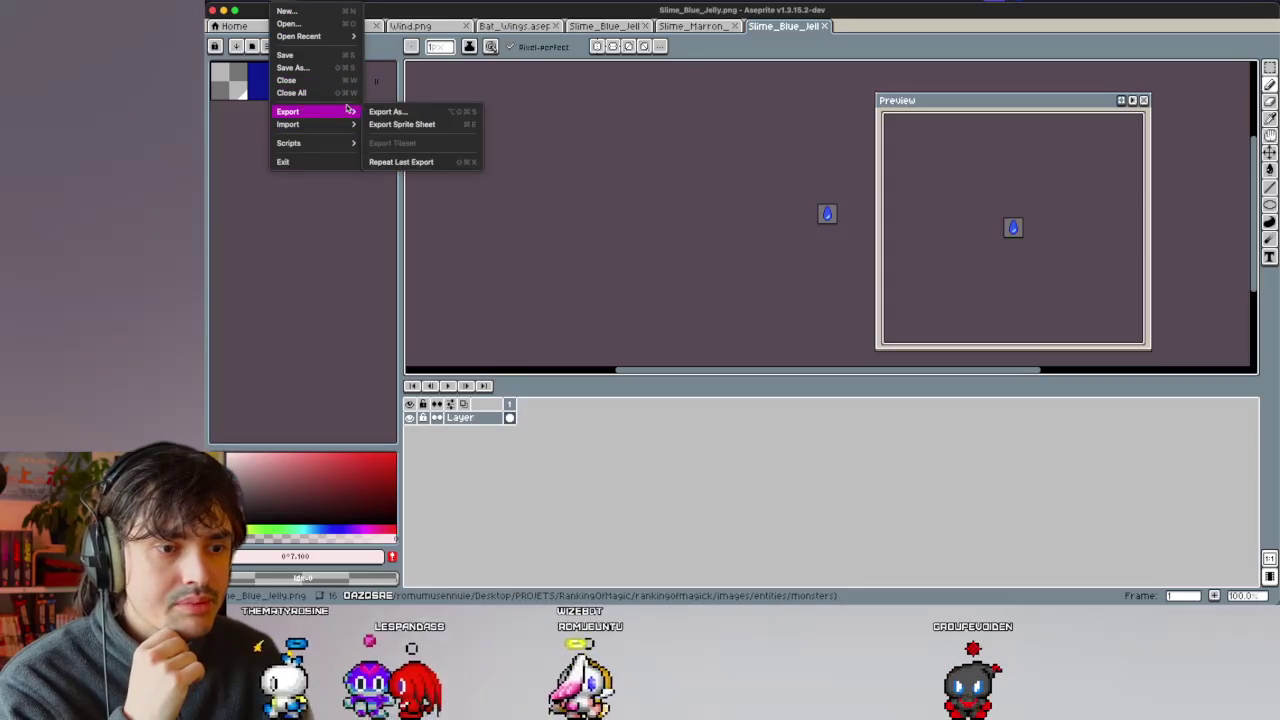
key(Escape)
click(290, 1)
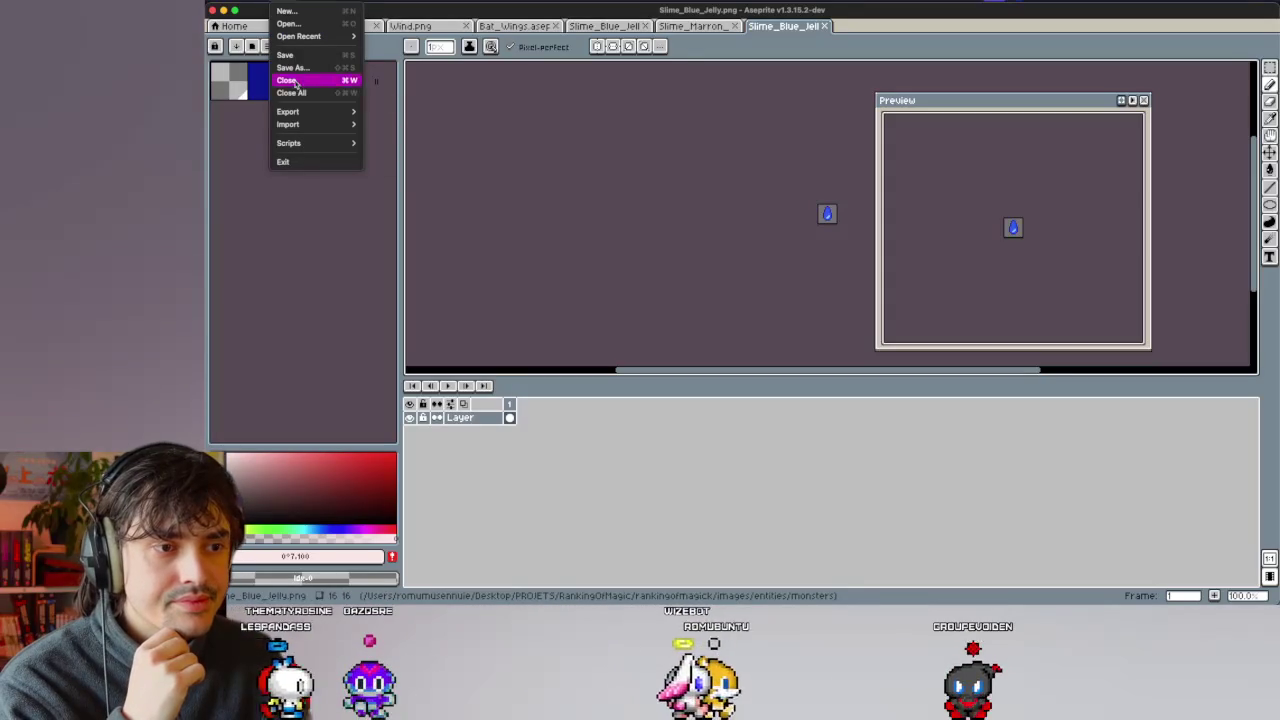
mouse_move(300, 111)
click(392, 111)
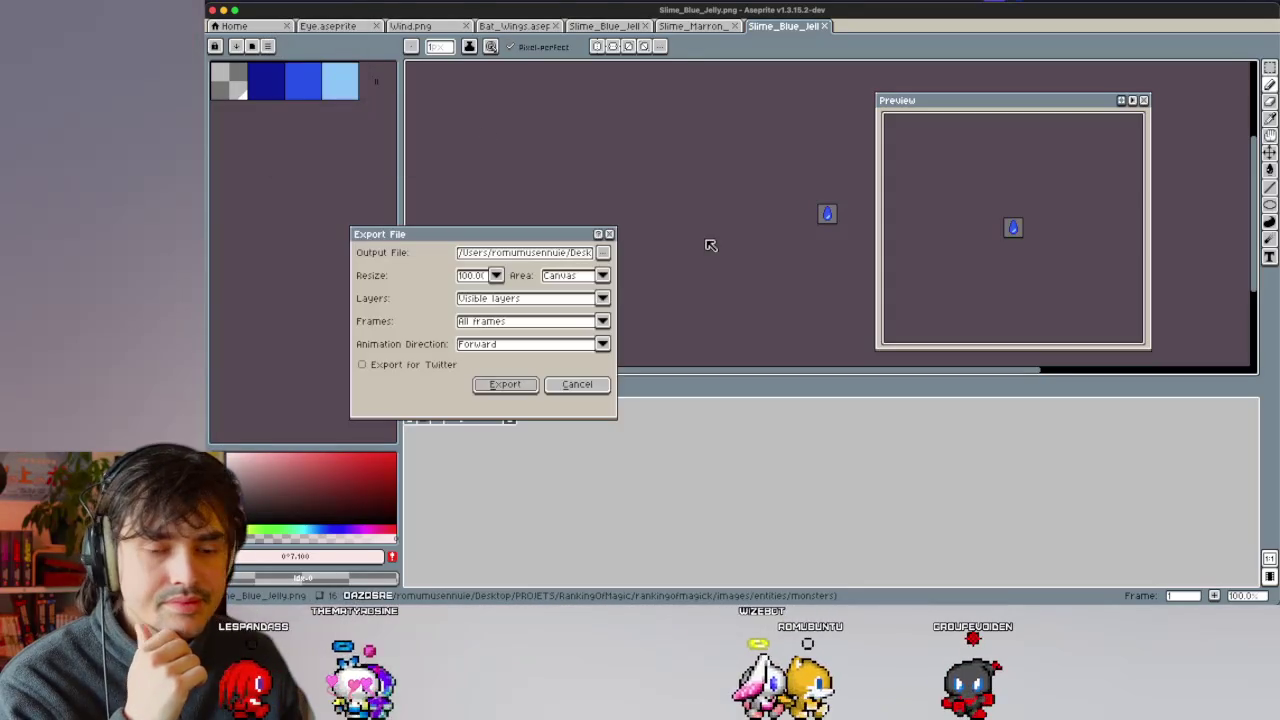
click(603, 252)
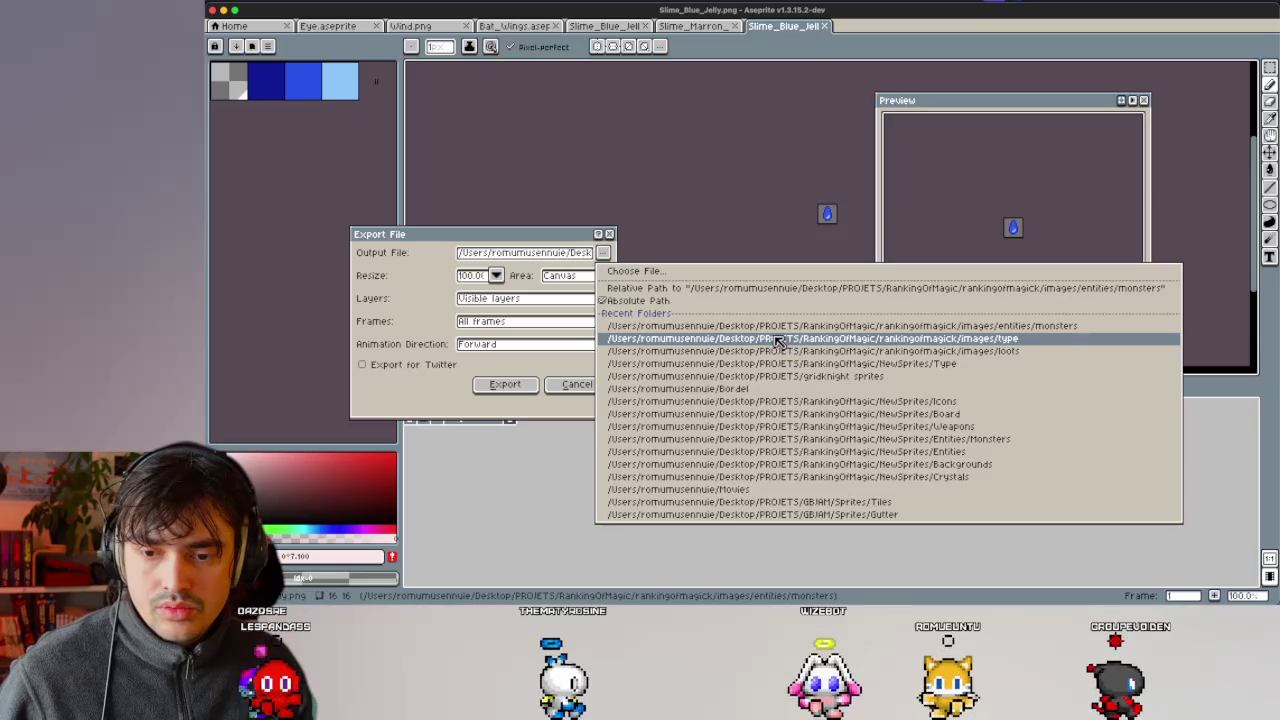
- Export the blue slime image to a recent folder, then open Slime_Red_Jelly.aseprite from monsters
click(785, 352)
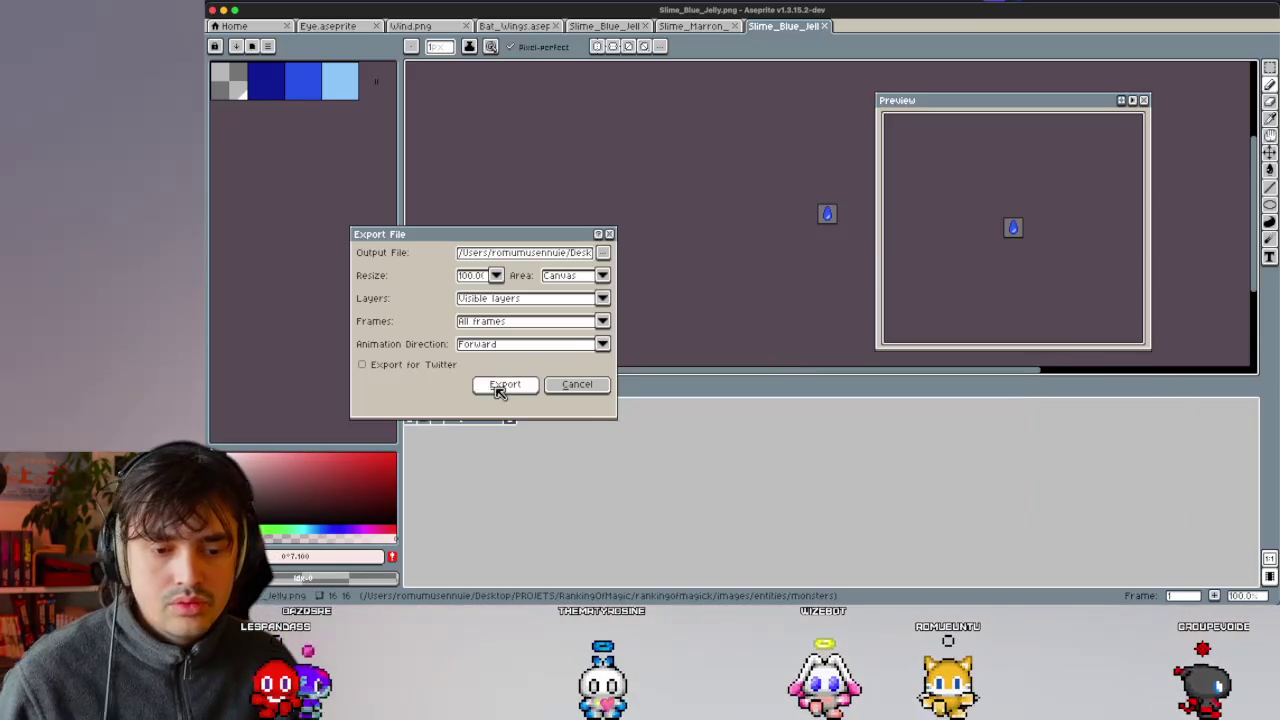
click(504, 385)
key(alt+f)
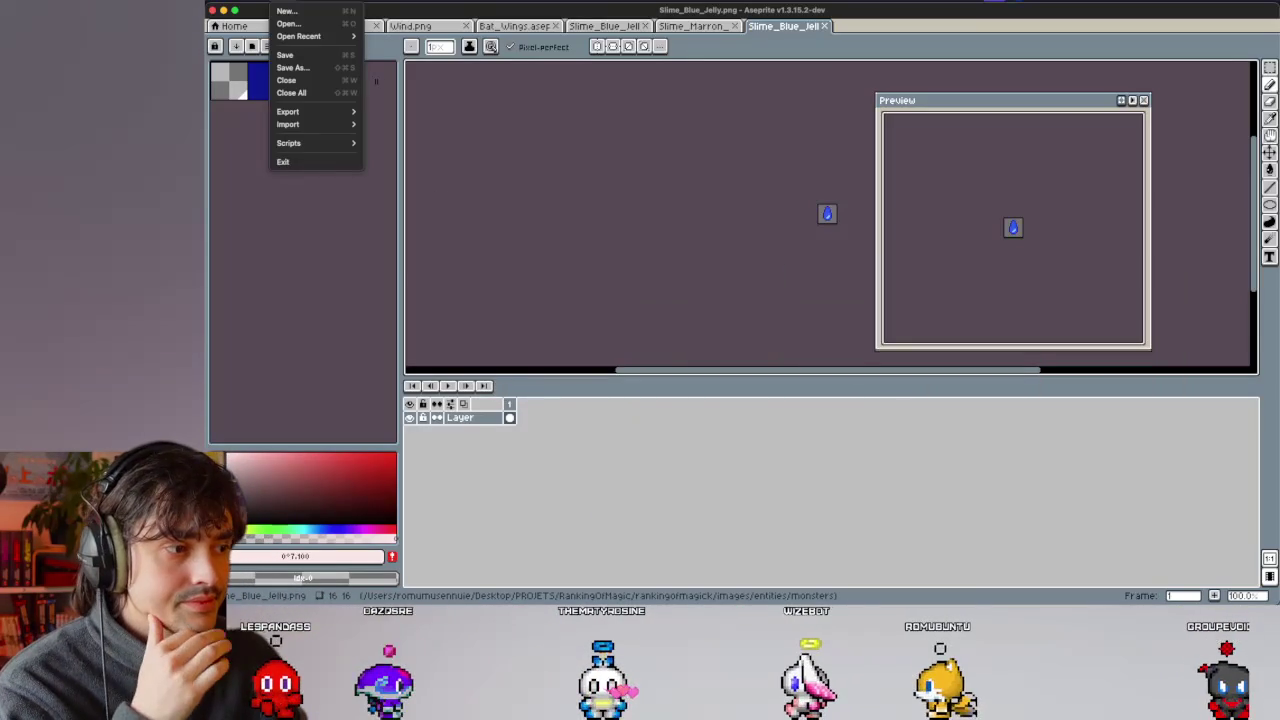
mouse_move(298, 36)
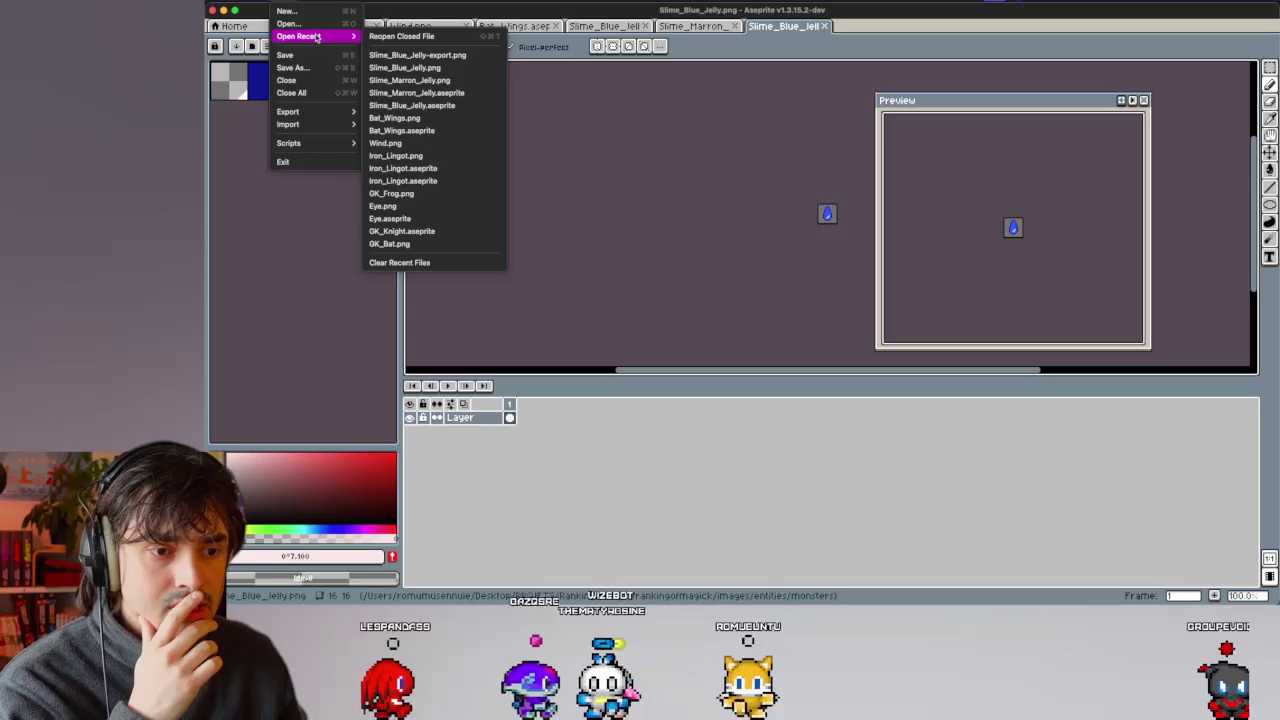
click(295, 23)
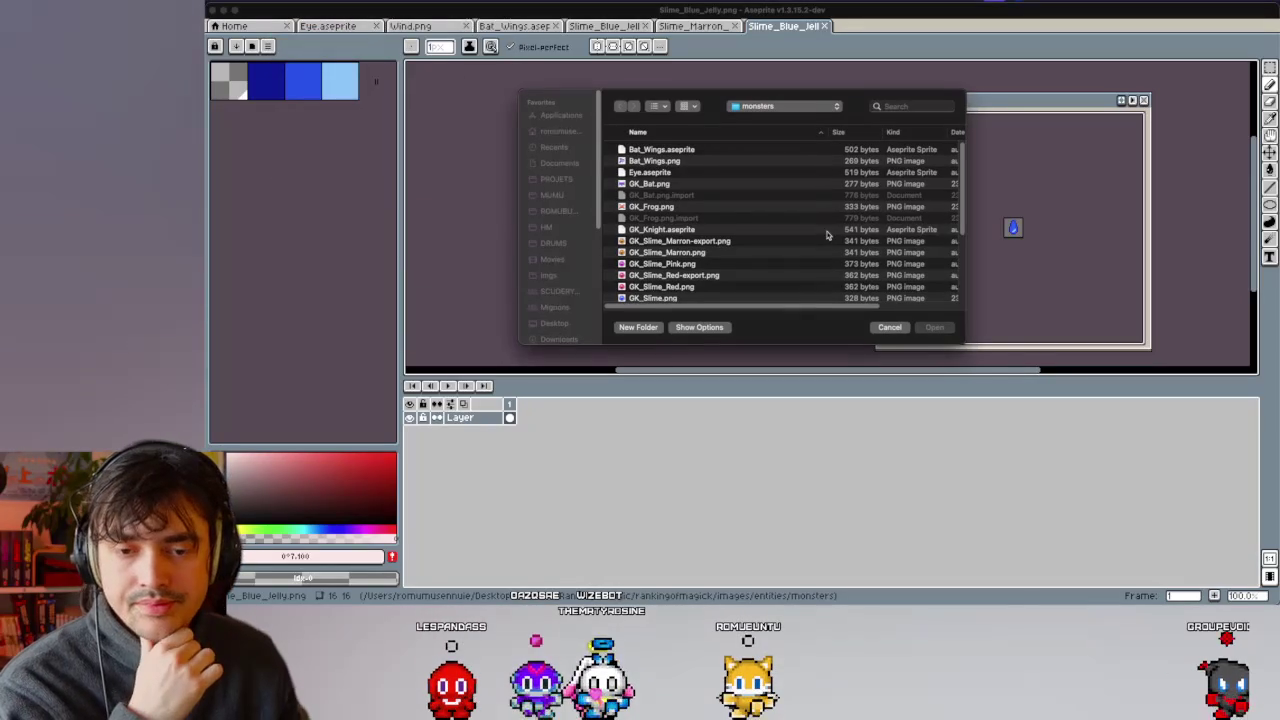
scroll(799, 230, down, 2)
scroll(799, 230, down, 2)
scroll(799, 230, down, 2)
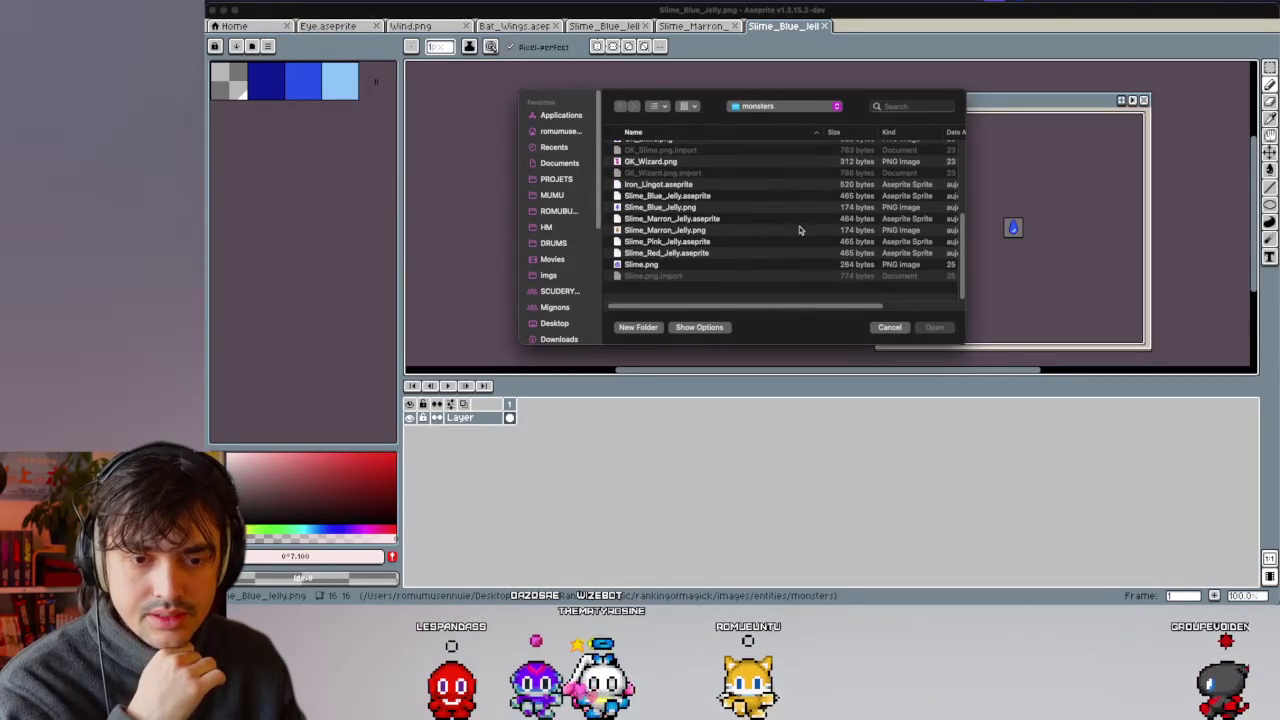
scroll(780, 240, down, 2)
scroll(743, 256, up, 2)
scroll(743, 256, up, 2)
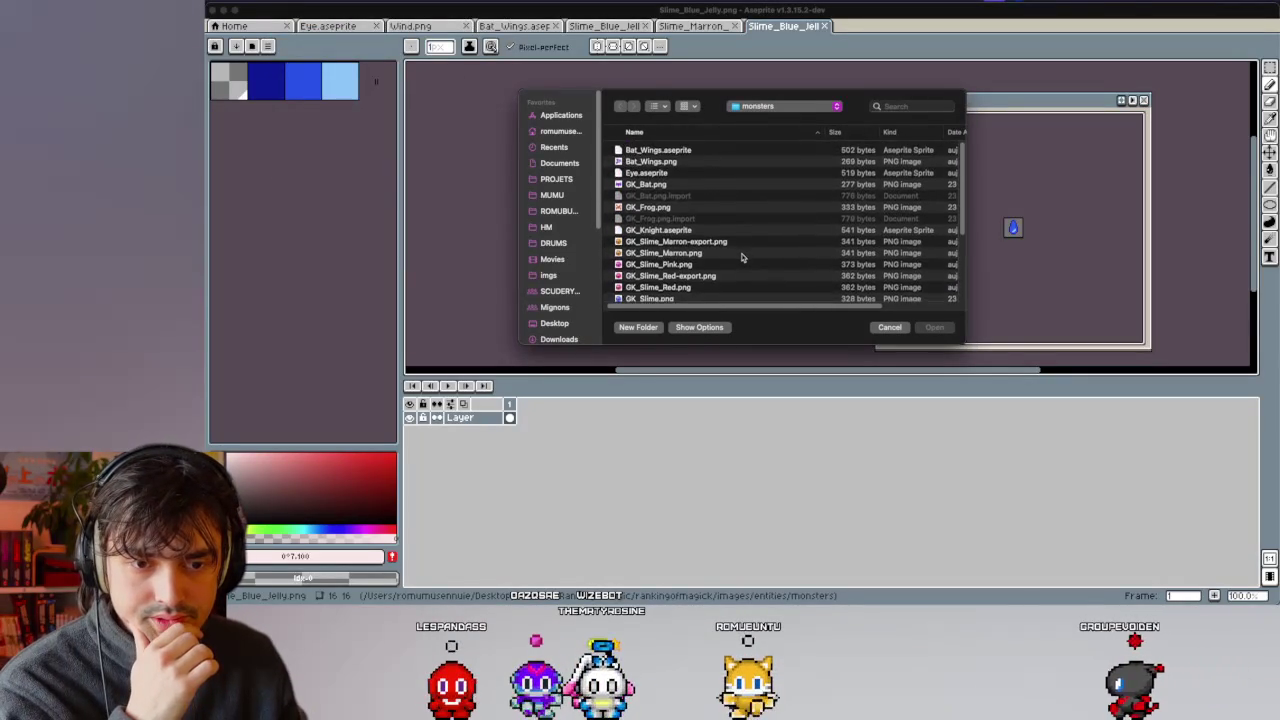
scroll(741, 257, down, 5)
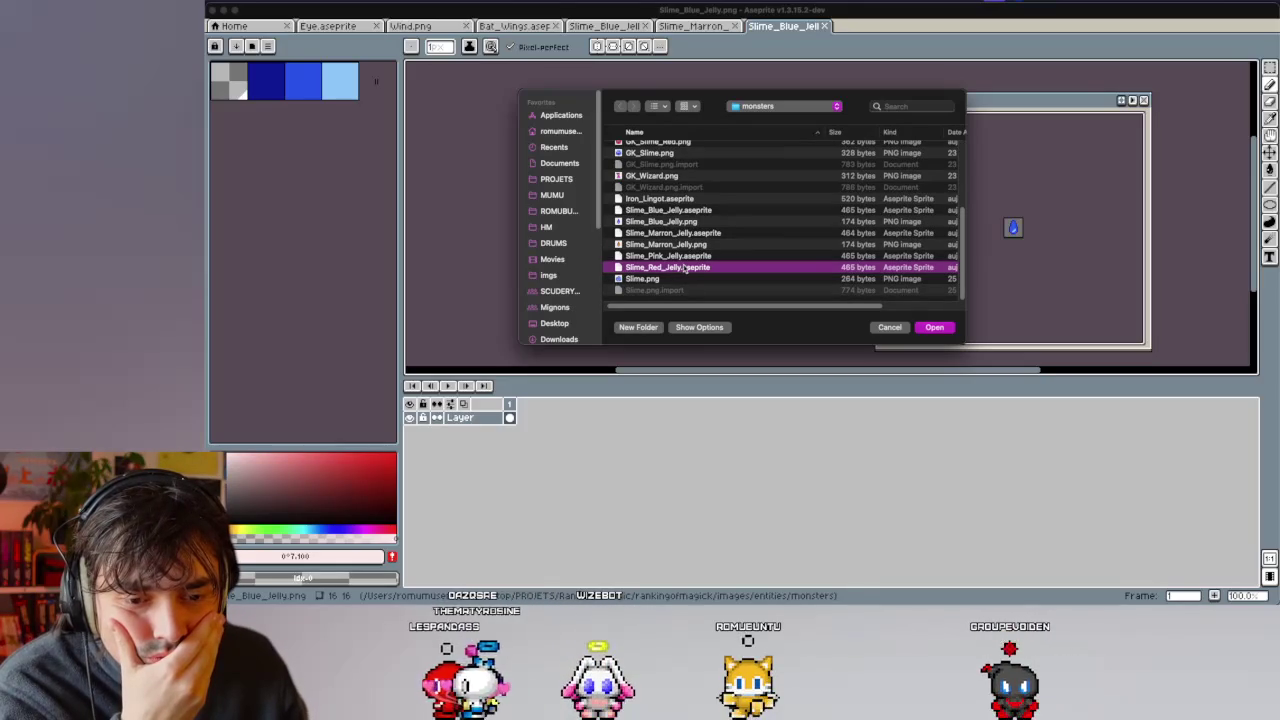
double_click(777, 268)
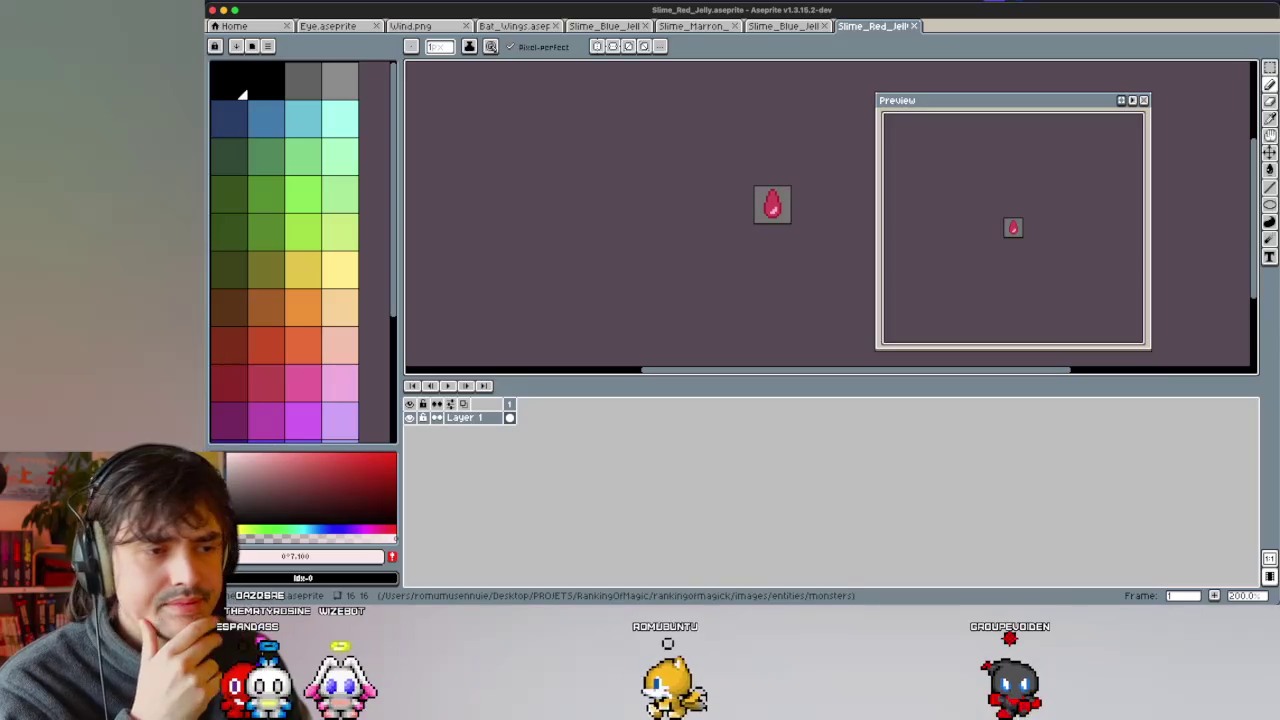
- Export the red slime sprite as Slime_Red_Jelly.png
key(alt+f)
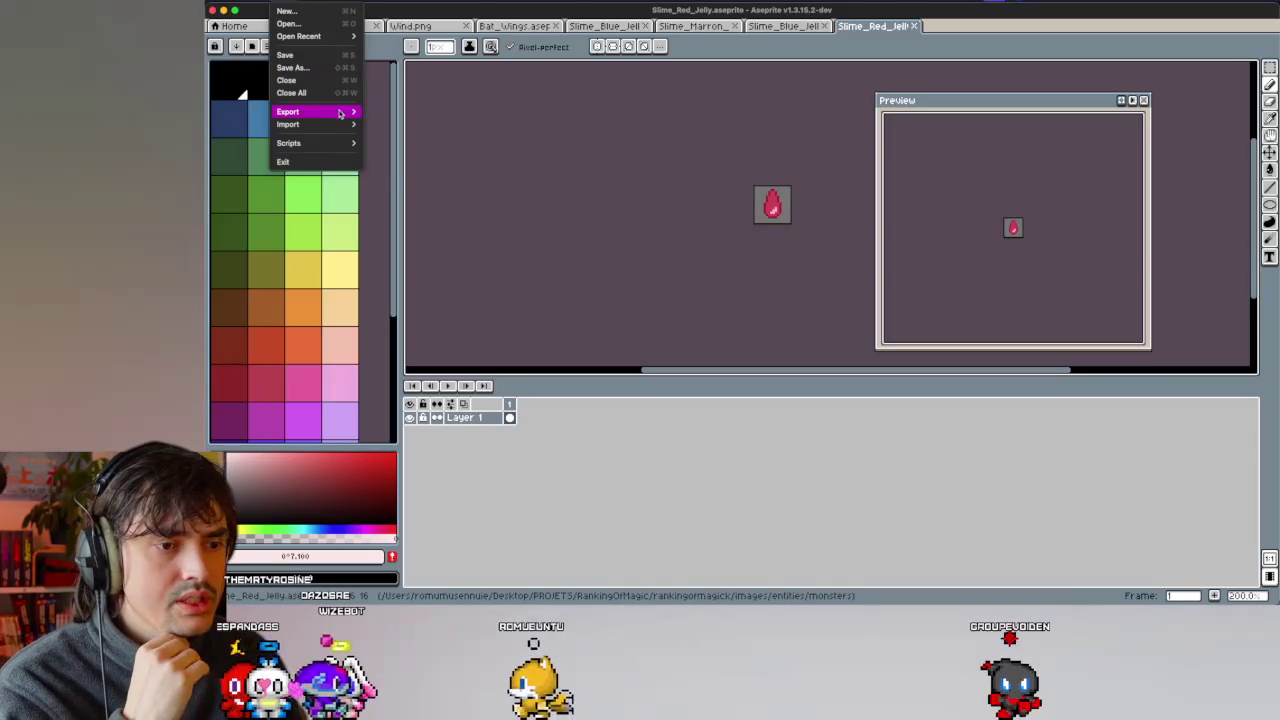
mouse_move(310, 112)
click(405, 112)
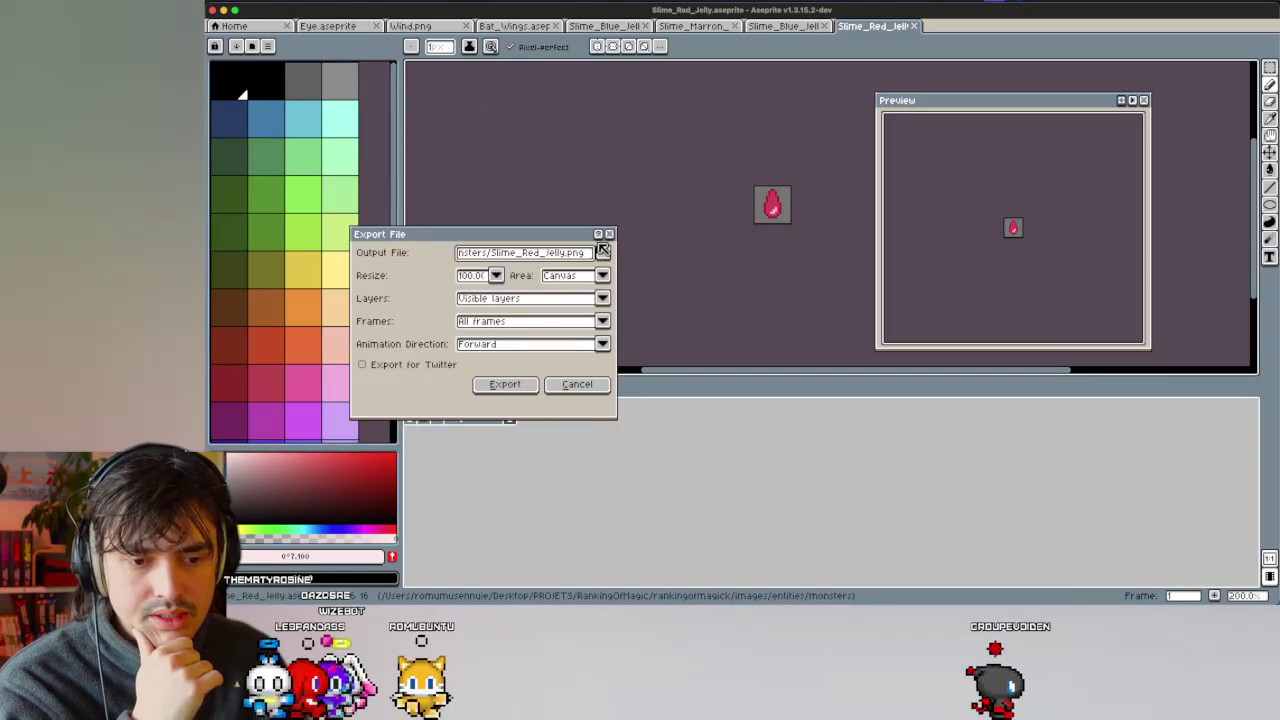
click(529, 384)
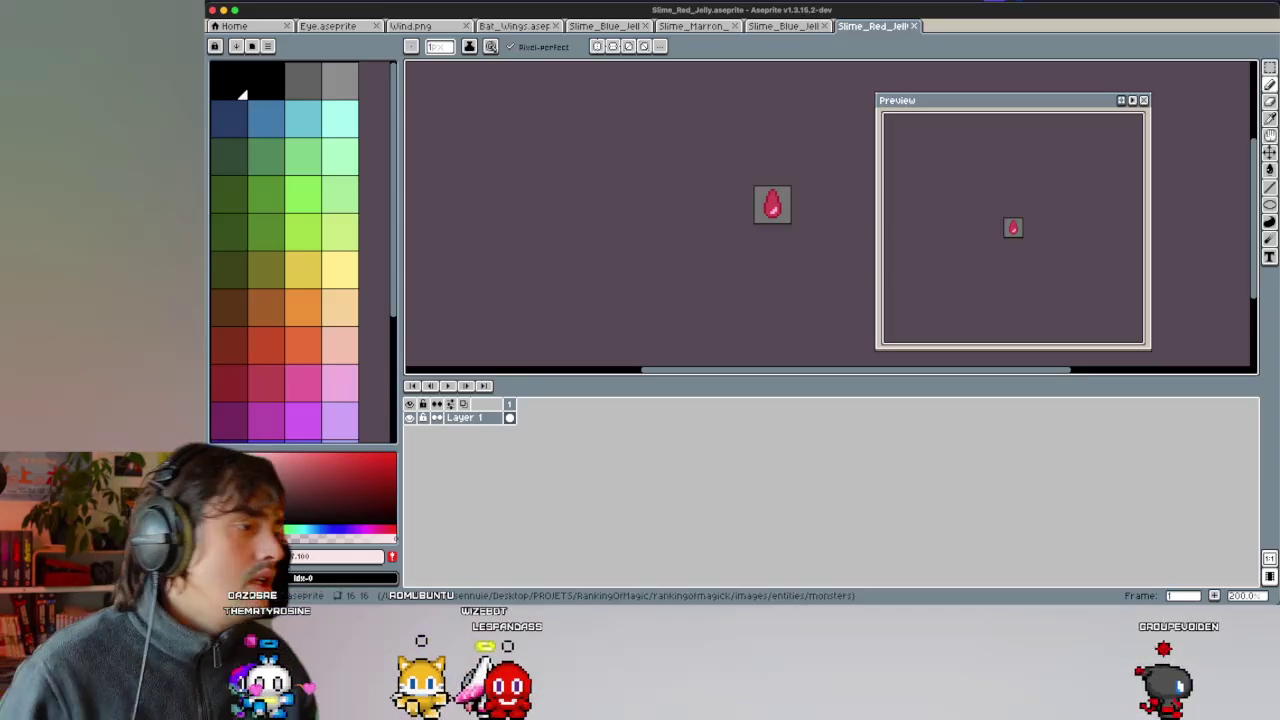
key(ctrl+Up)
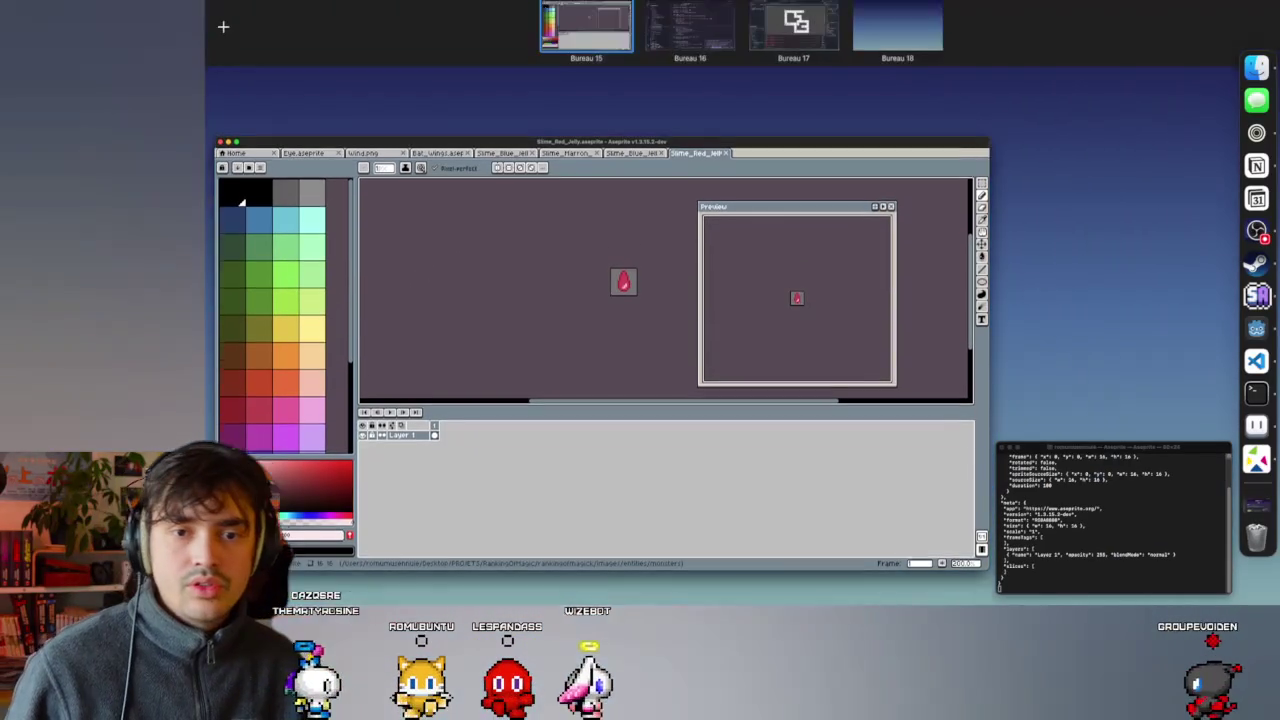
- In VS Code's Explorer, collapse scripts and ressources and expand images > loots
click(694, 28)
scroll(379, 150, up, 5)
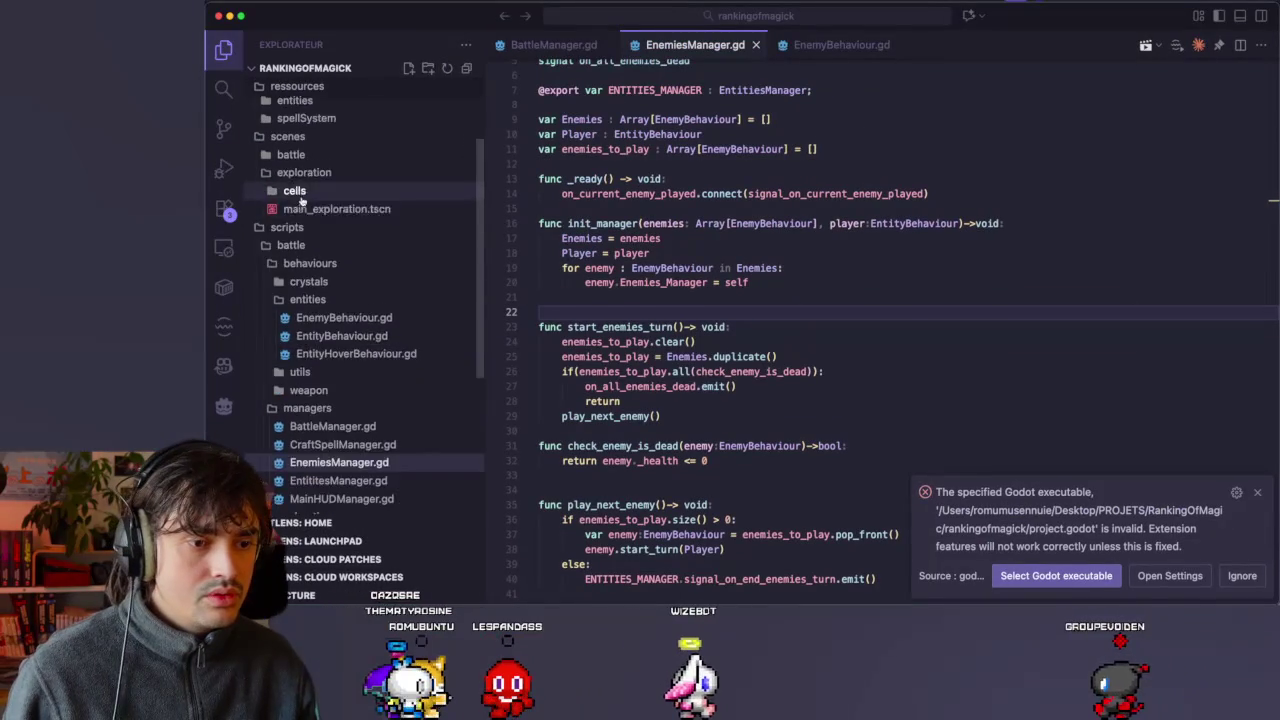
scroll(300, 250, up, 2)
click(259, 283)
click(258, 141)
click(262, 122)
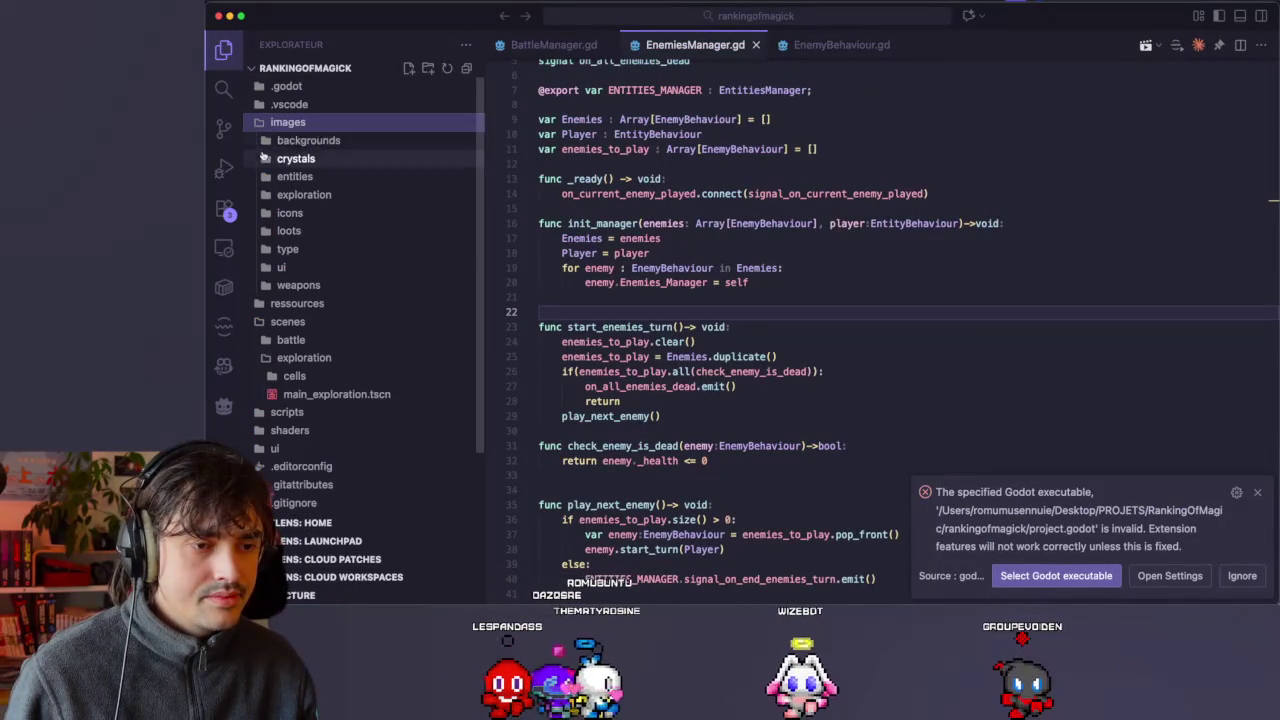
click(280, 230)
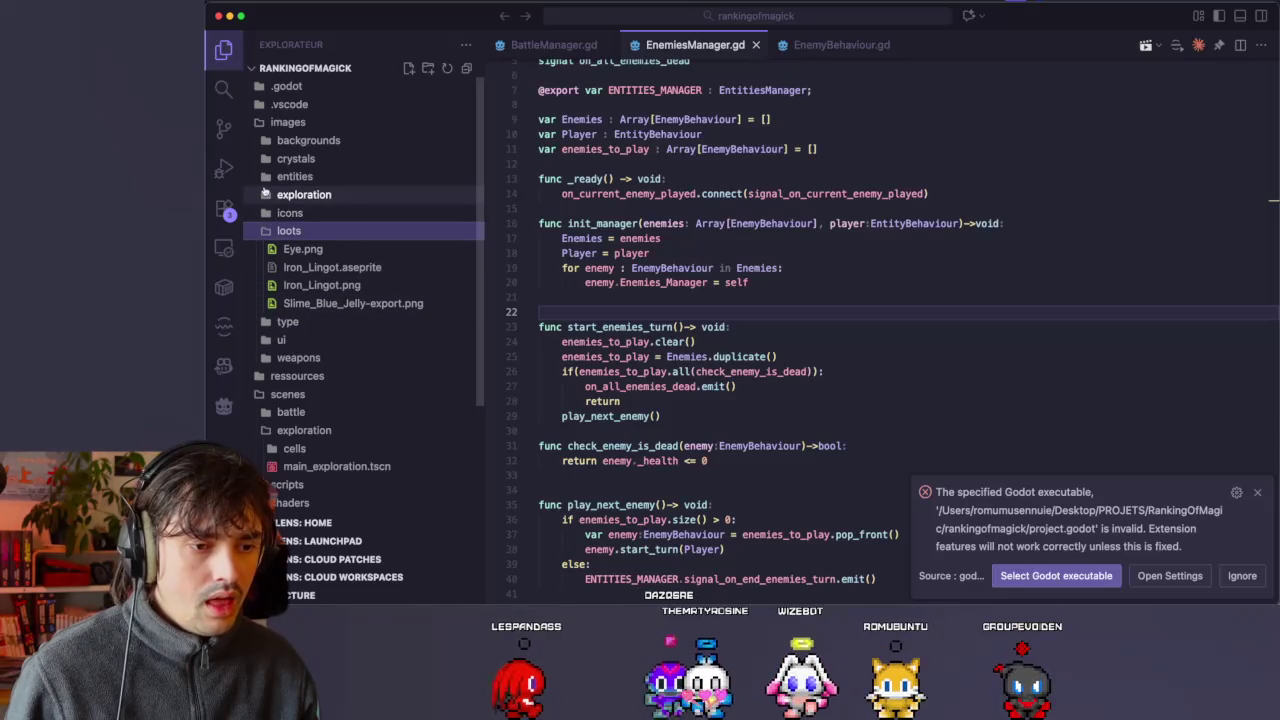
- Expand entities > monsters and preview Slime_Blue_Jelly-export.png
click(266, 194)
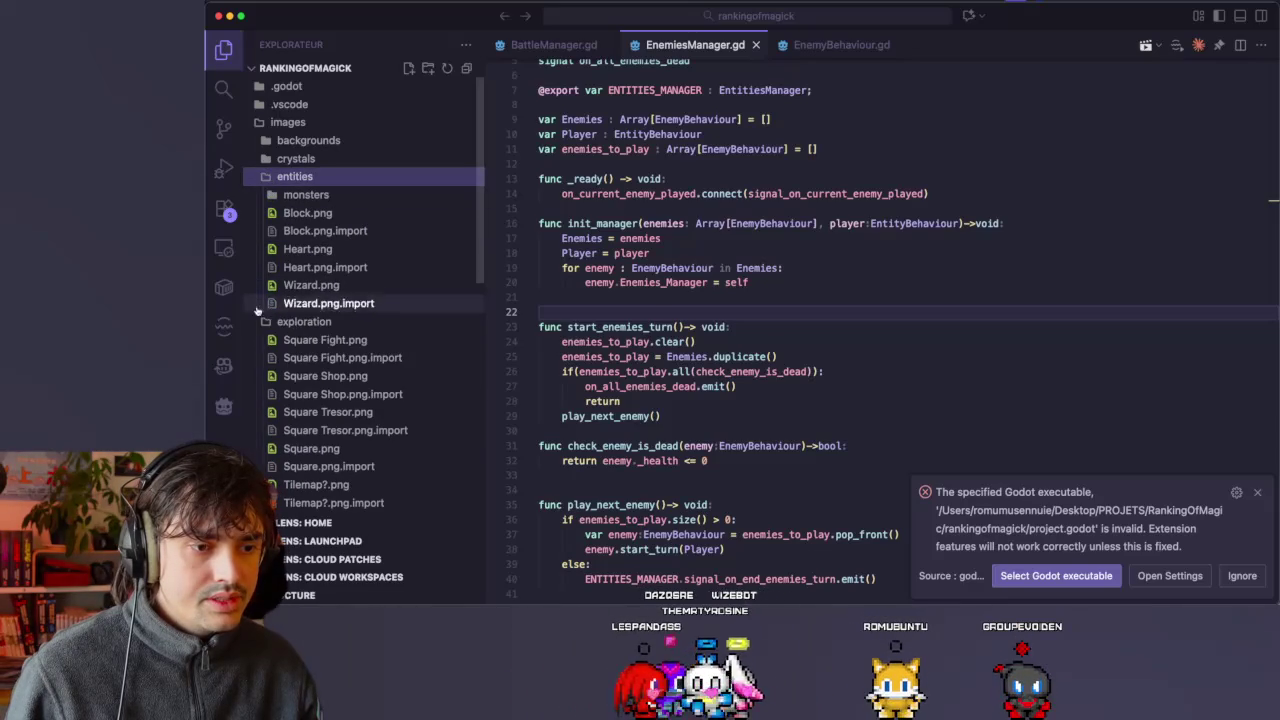
click(264, 322)
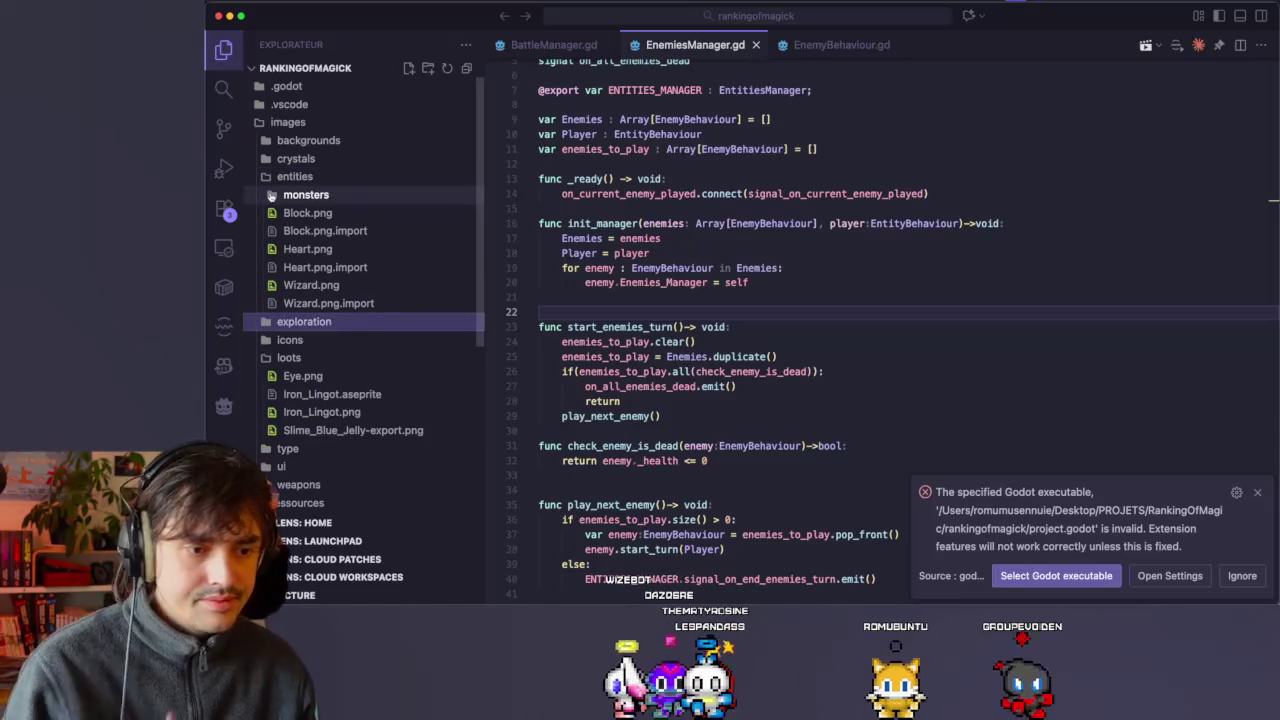
click(274, 194)
scroll(278, 213, down, 2)
scroll(278, 213, down, 3)
scroll(278, 213, down, 3)
scroll(278, 213, down, 1)
scroll(278, 213, down, 3)
scroll(278, 213, down, 1)
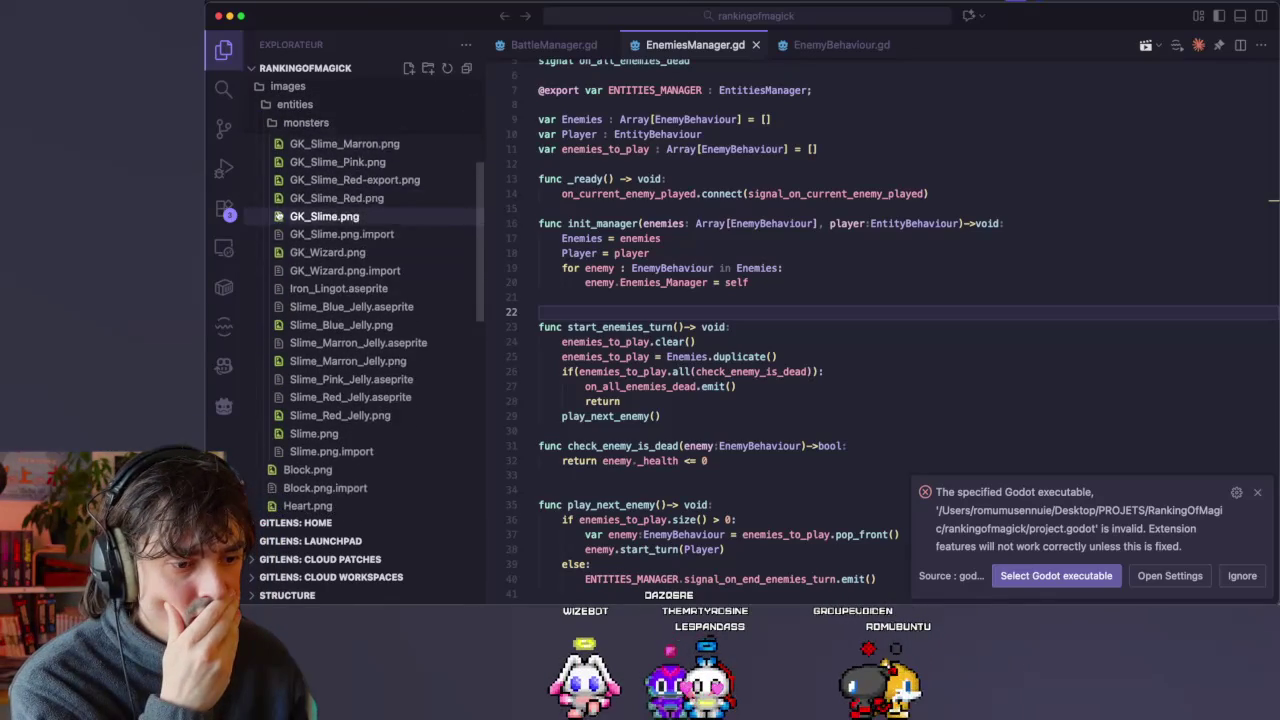
scroll(278, 213, down, 2)
scroll(278, 213, down, 3)
scroll(280, 215, down, 5)
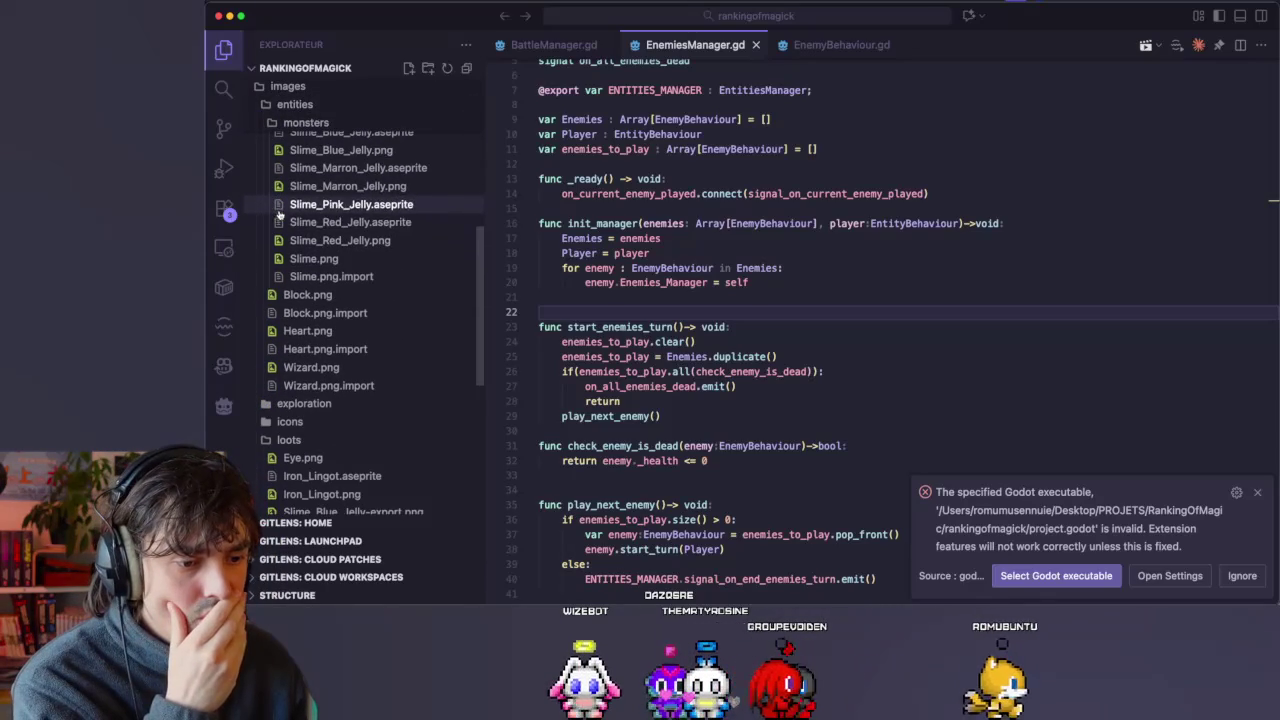
scroll(328, 447, down, 5)
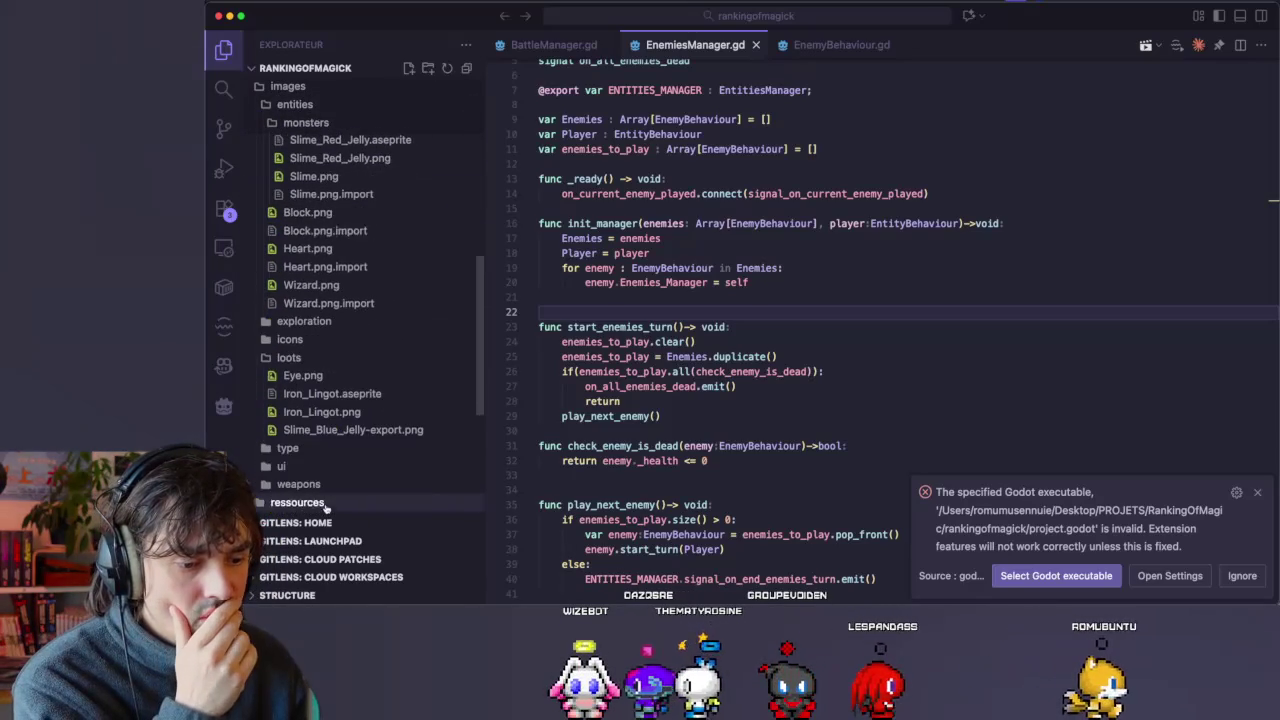
click(330, 427)
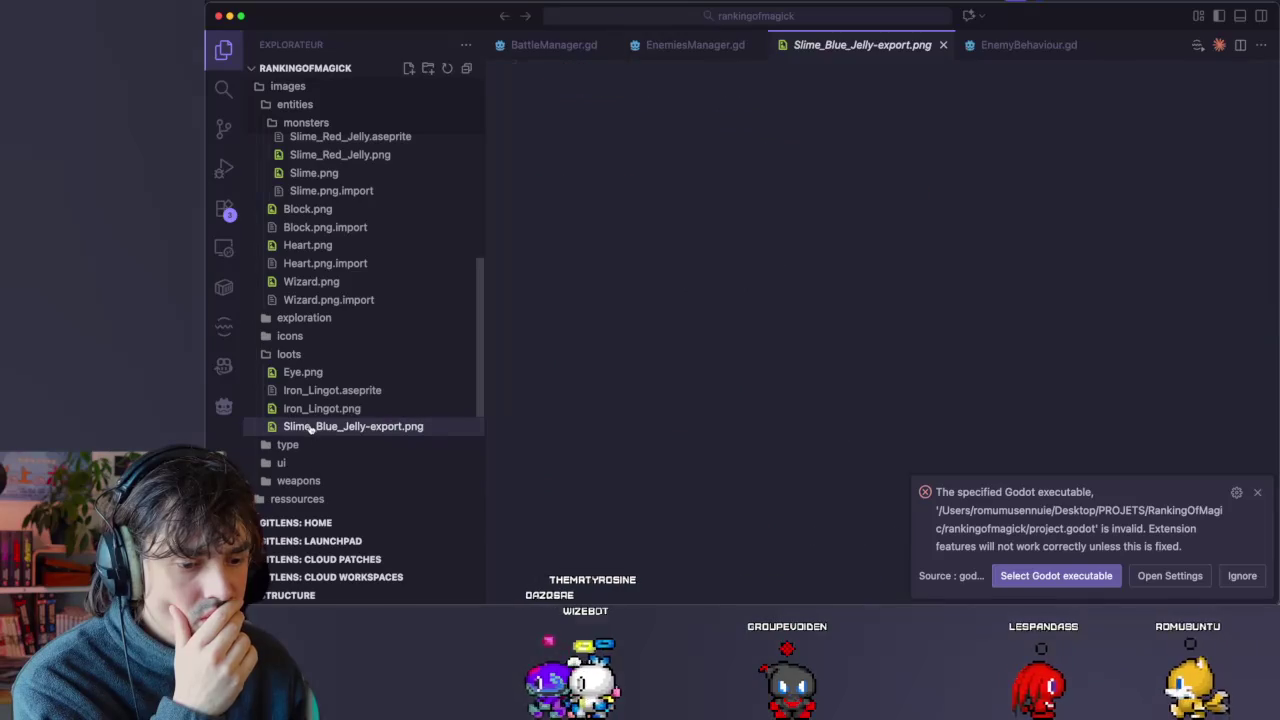
- Move Slime_Red_Jelly.png from monsters into the loots folder
scroll(332, 302, up, 2)
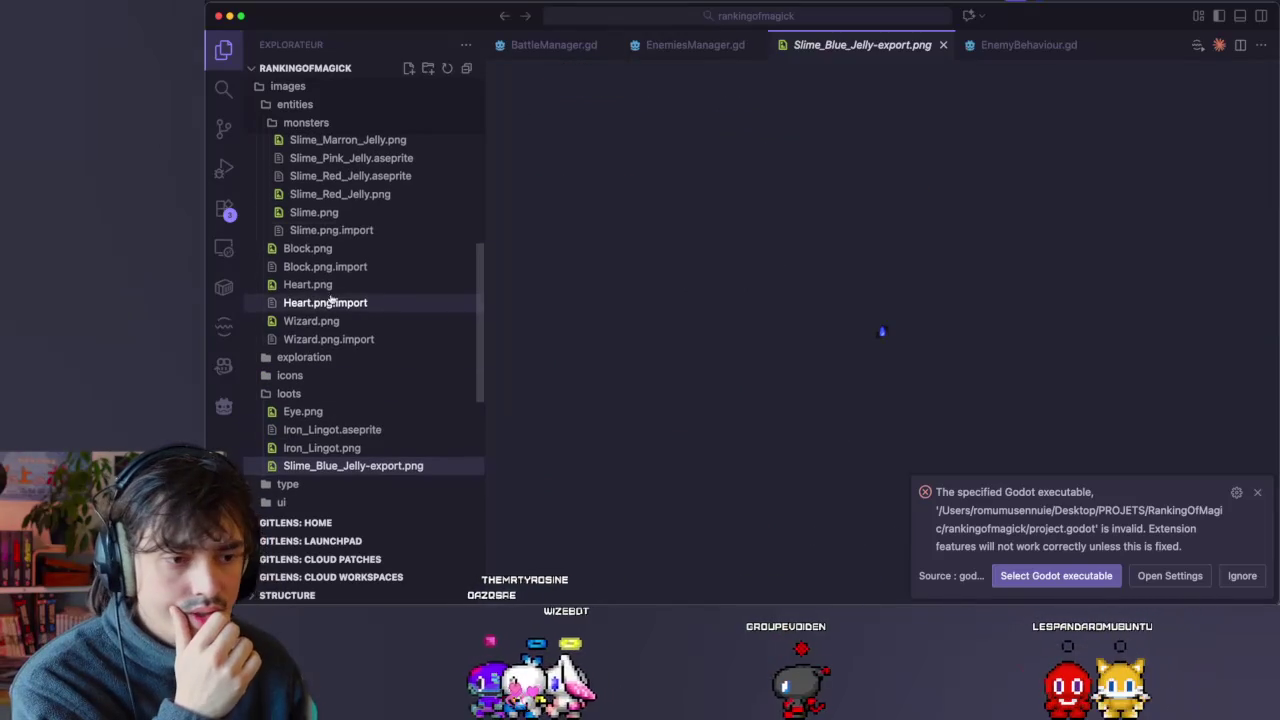
click(325, 194)
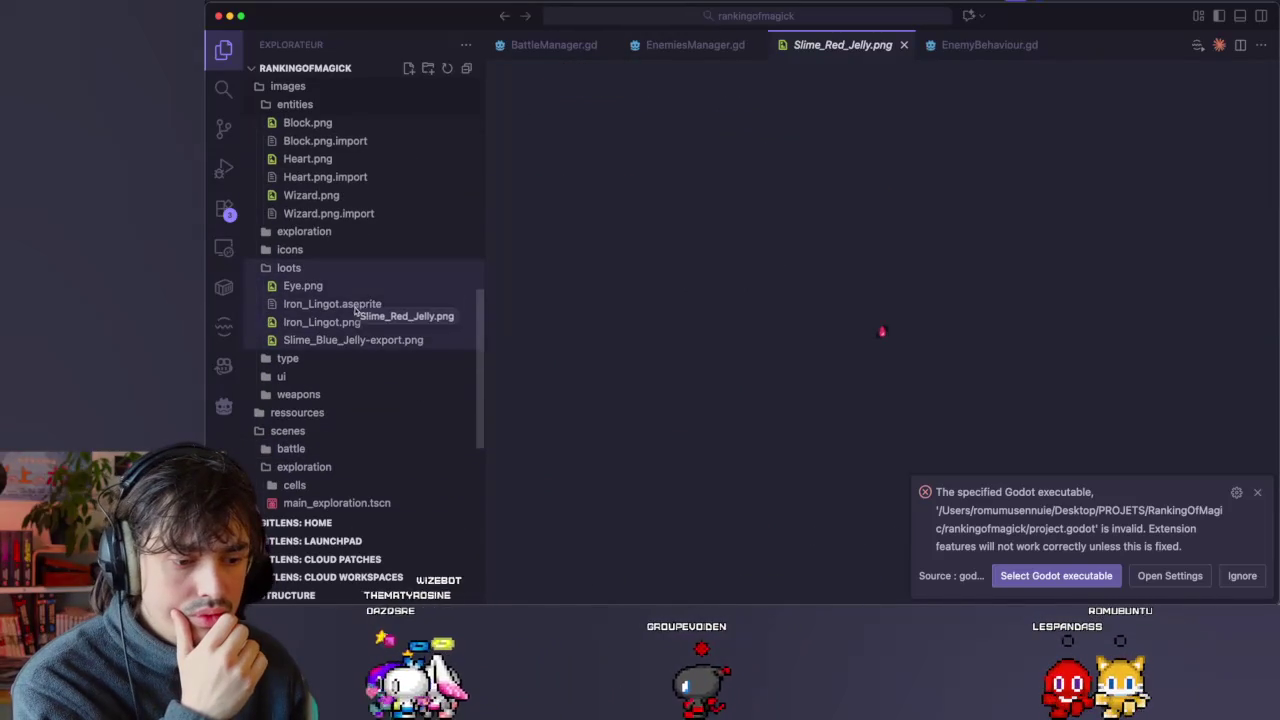
drag(323, 200, 303, 286)
key(Return)
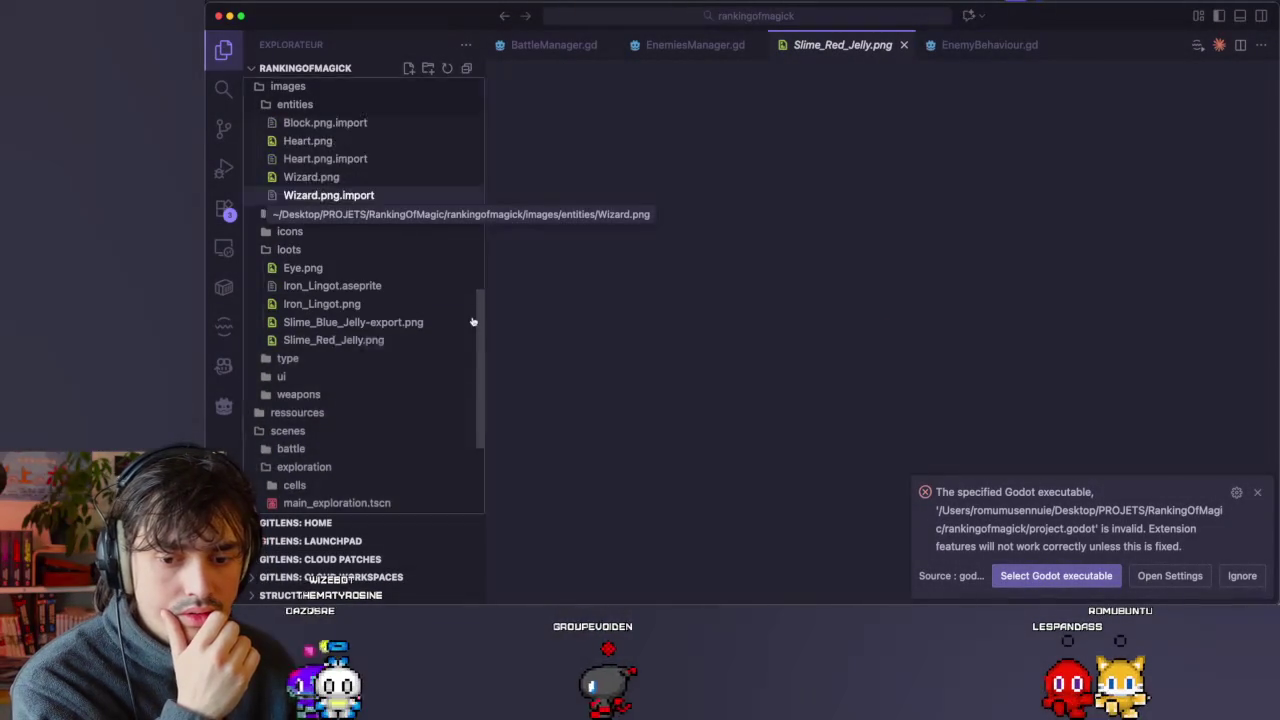
- Move Bat_Wings.png into the loots folder, confirming the move
scroll(360, 245, up, 2)
scroll(310, 175, up, 3)
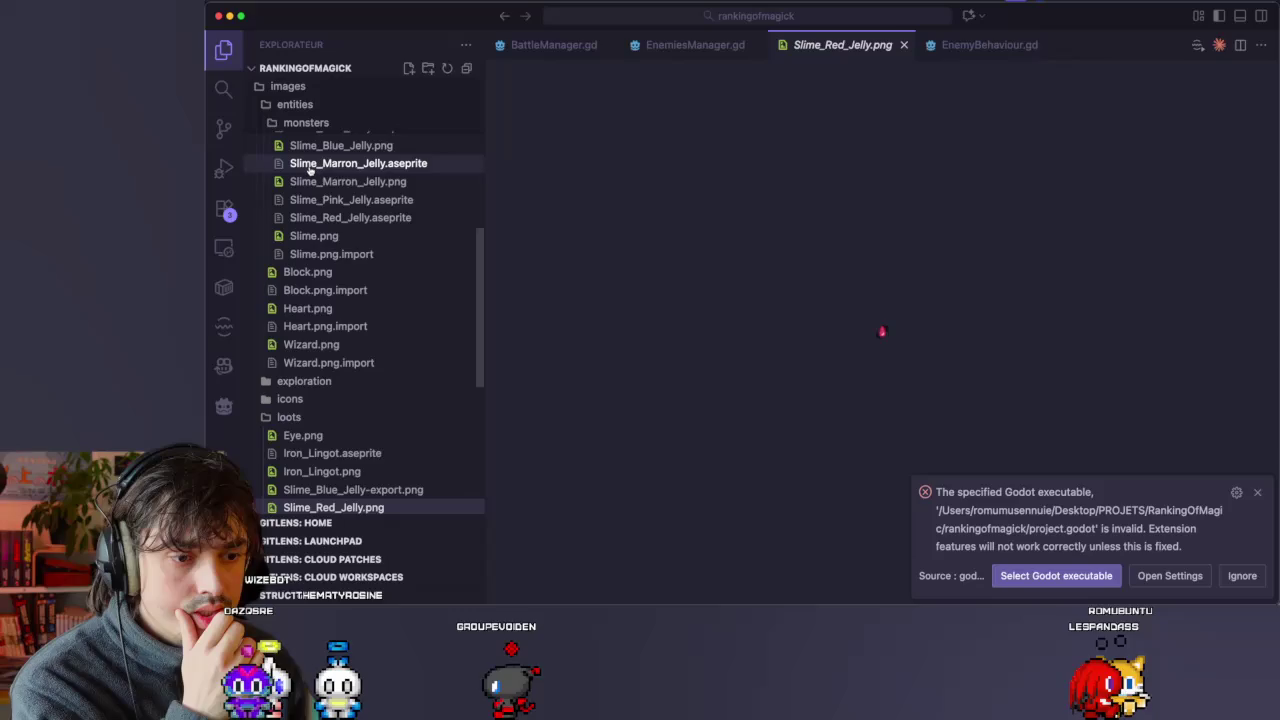
scroll(306, 180, up, 2)
scroll(306, 180, up, 3)
scroll(306, 185, down, 4)
scroll(312, 250, up, 2)
scroll(314, 245, up, 3)
scroll(318, 242, up, 3)
scroll(322, 245, up, 2)
scroll(323, 245, up, 1)
drag(325, 215, 397, 538)
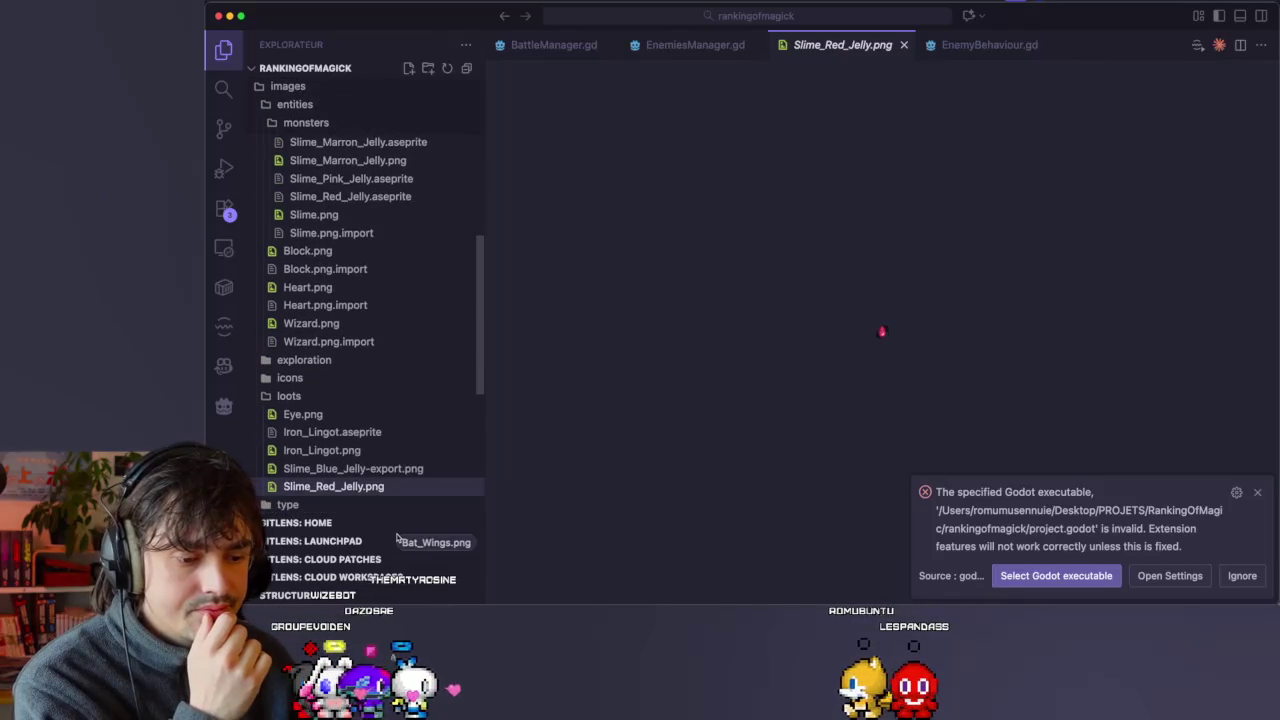
drag(397, 538, 360, 408)
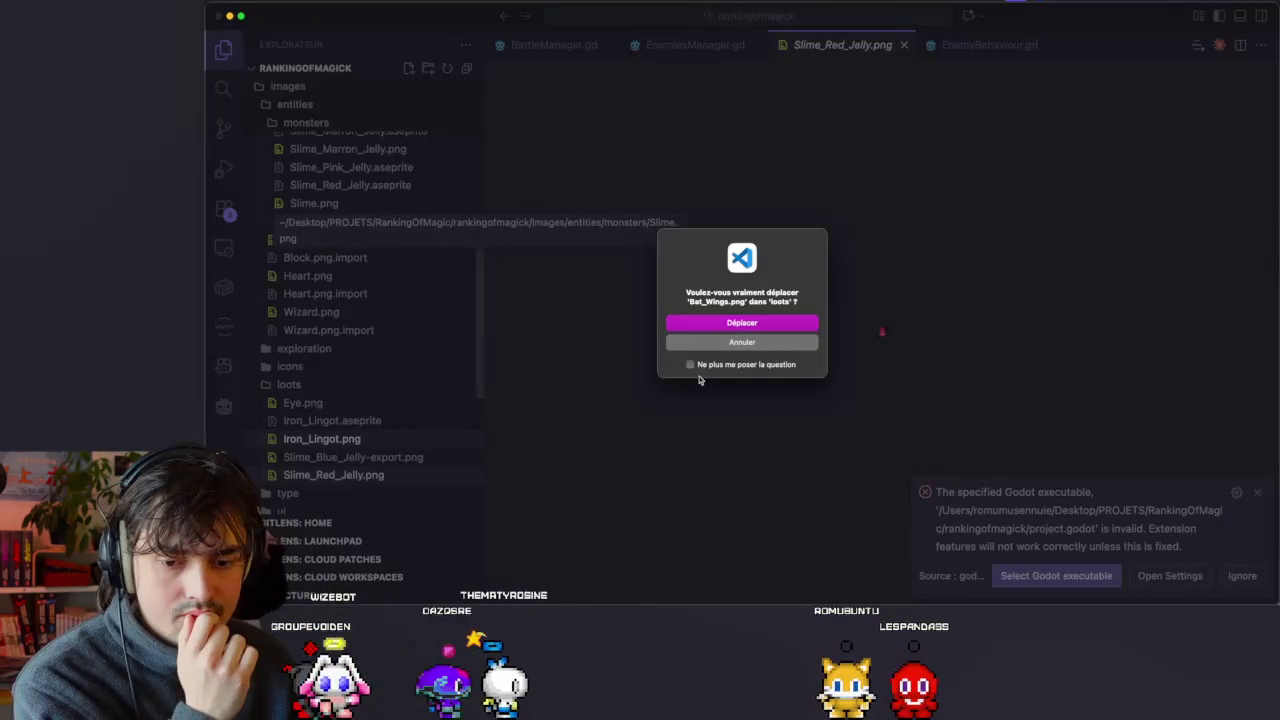
click(730, 323)
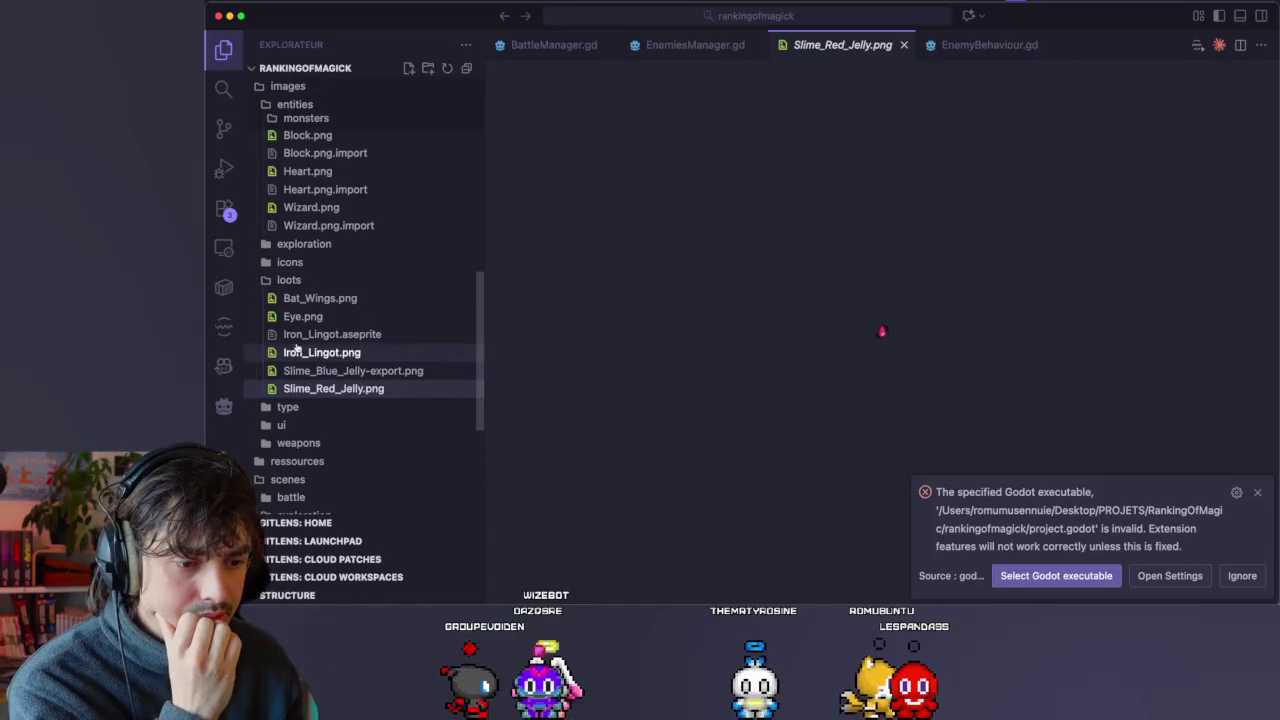
- Move Slime_Marron_Jelly.png into the loots folder
scroll(293, 356, up, 5)
scroll(300, 340, up, 1)
scroll(325, 247, up, 4)
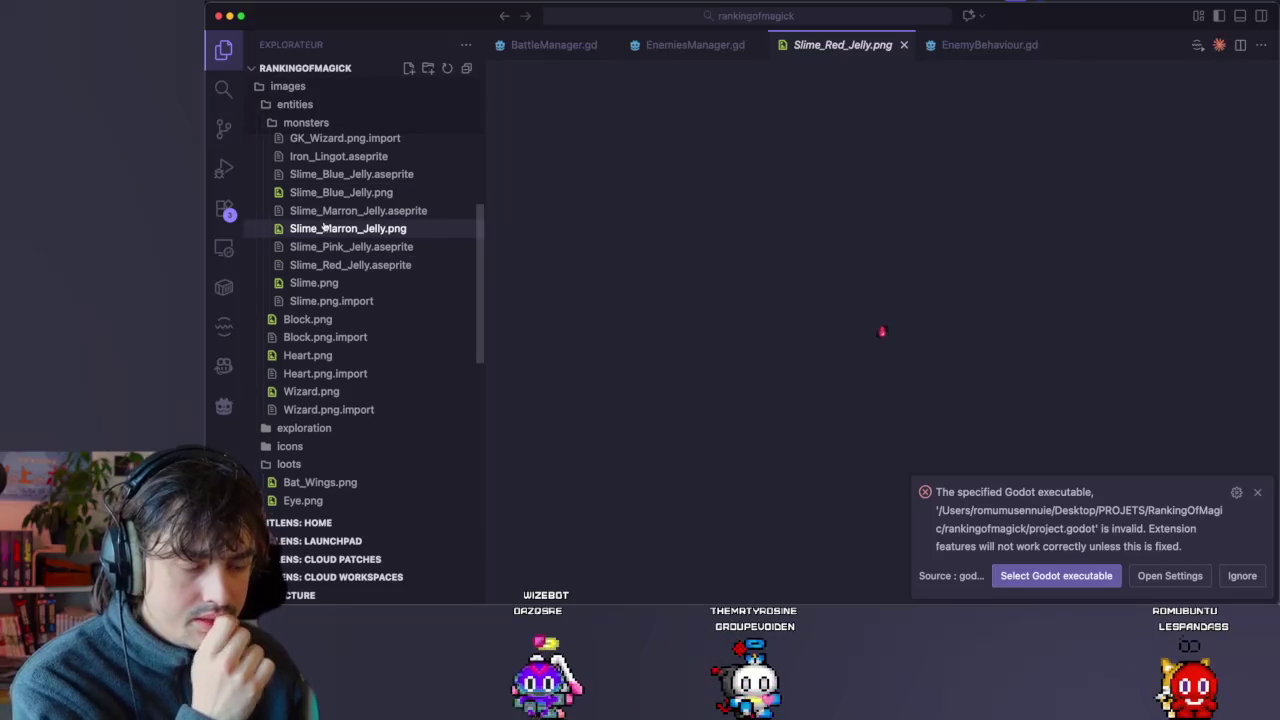
drag(325, 228, 370, 400)
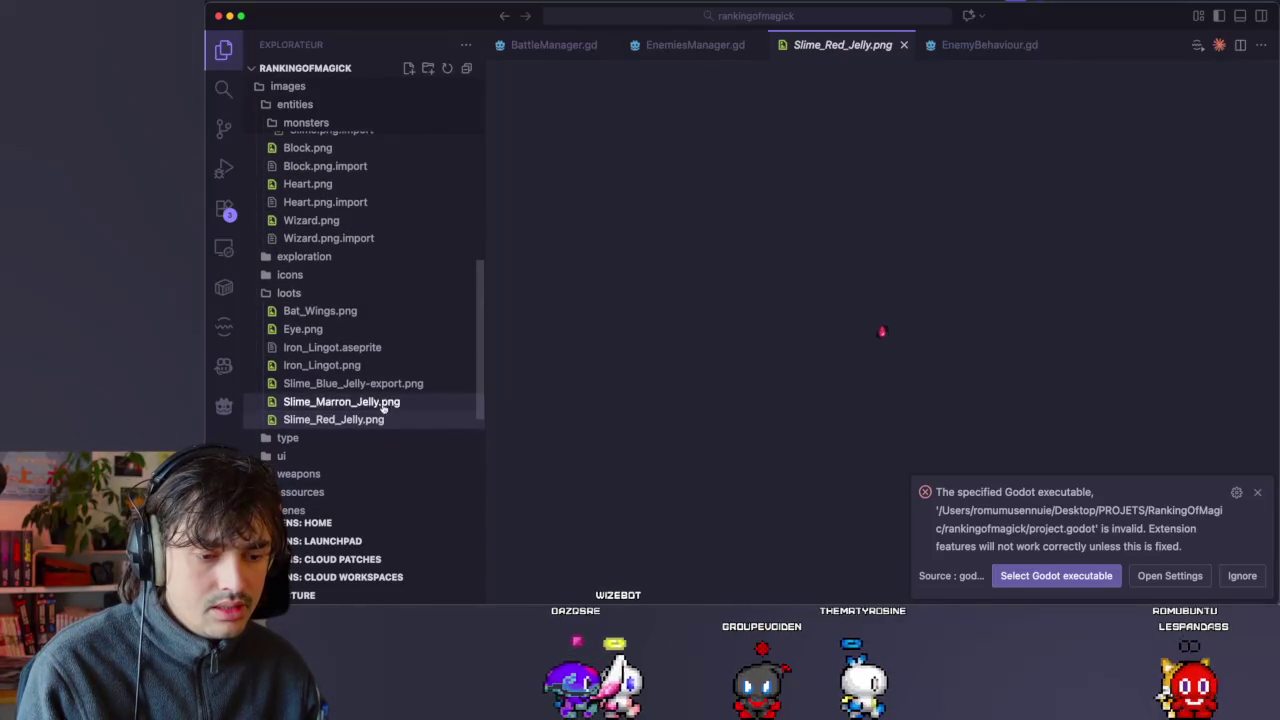
scroll(363, 345, up, 3)
scroll(363, 345, up, 2)
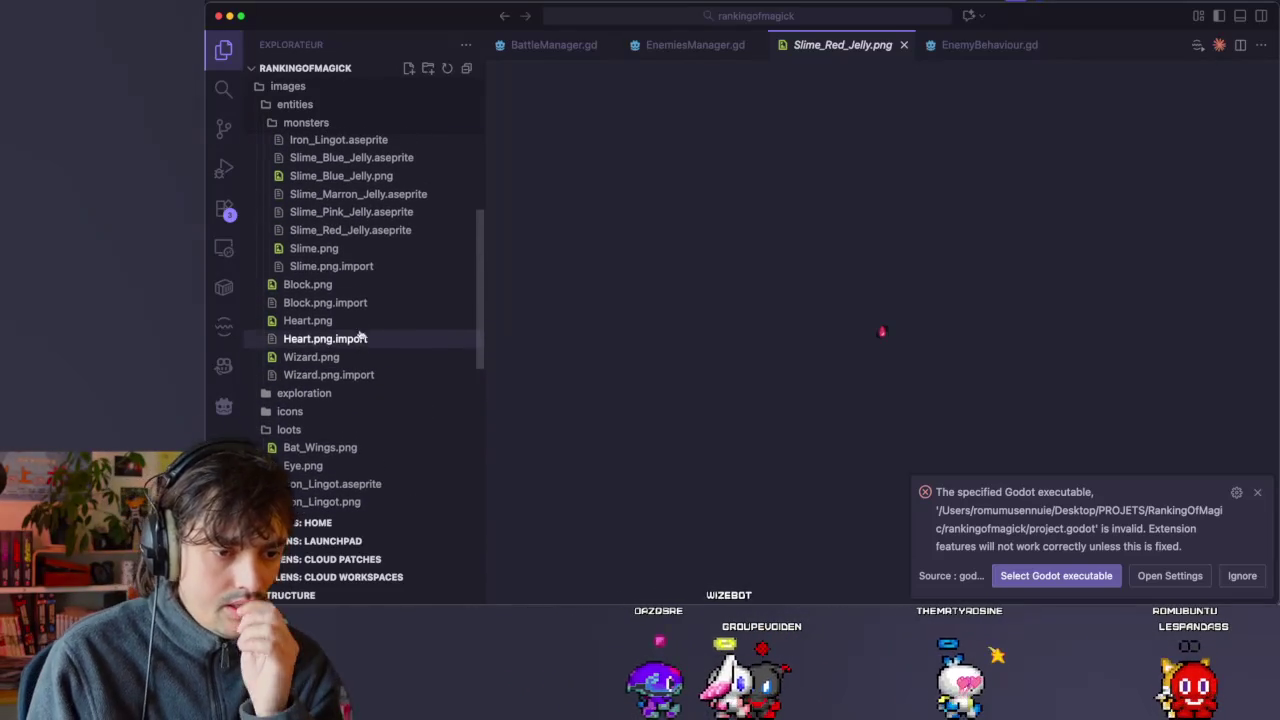
scroll(358, 230, up, 1)
scroll(358, 230, up, 3)
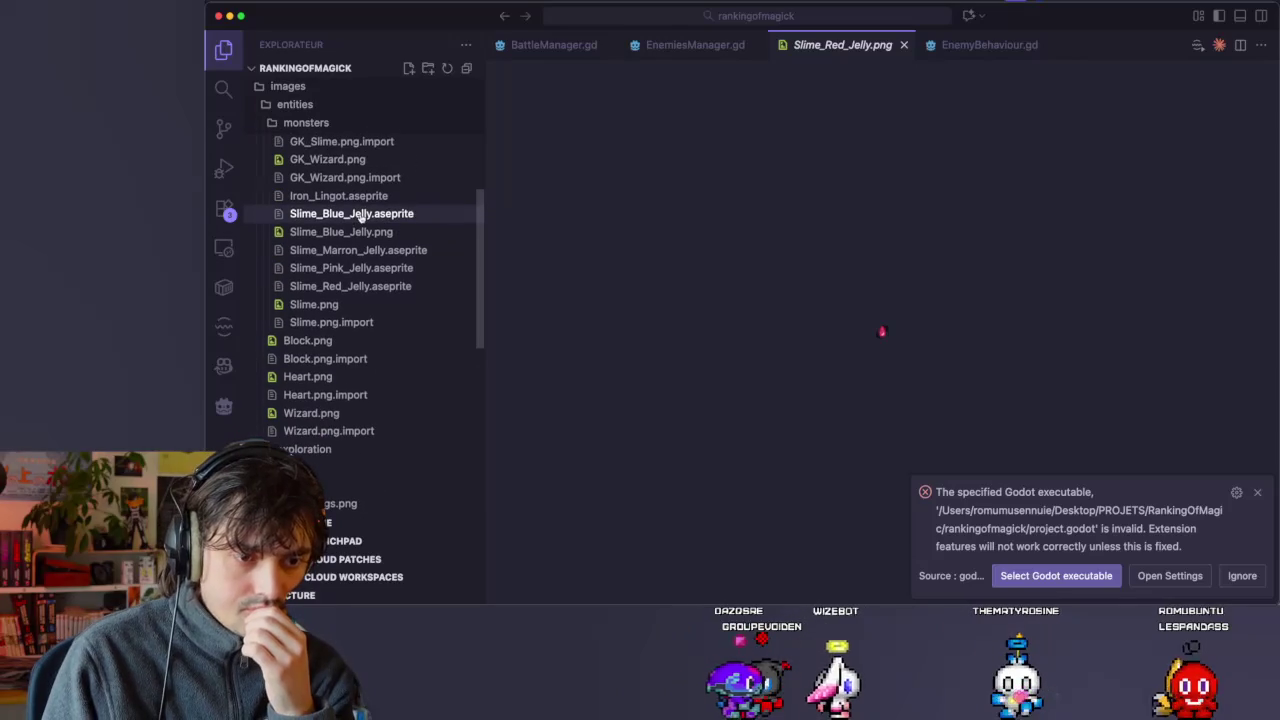
key(super+Tab)
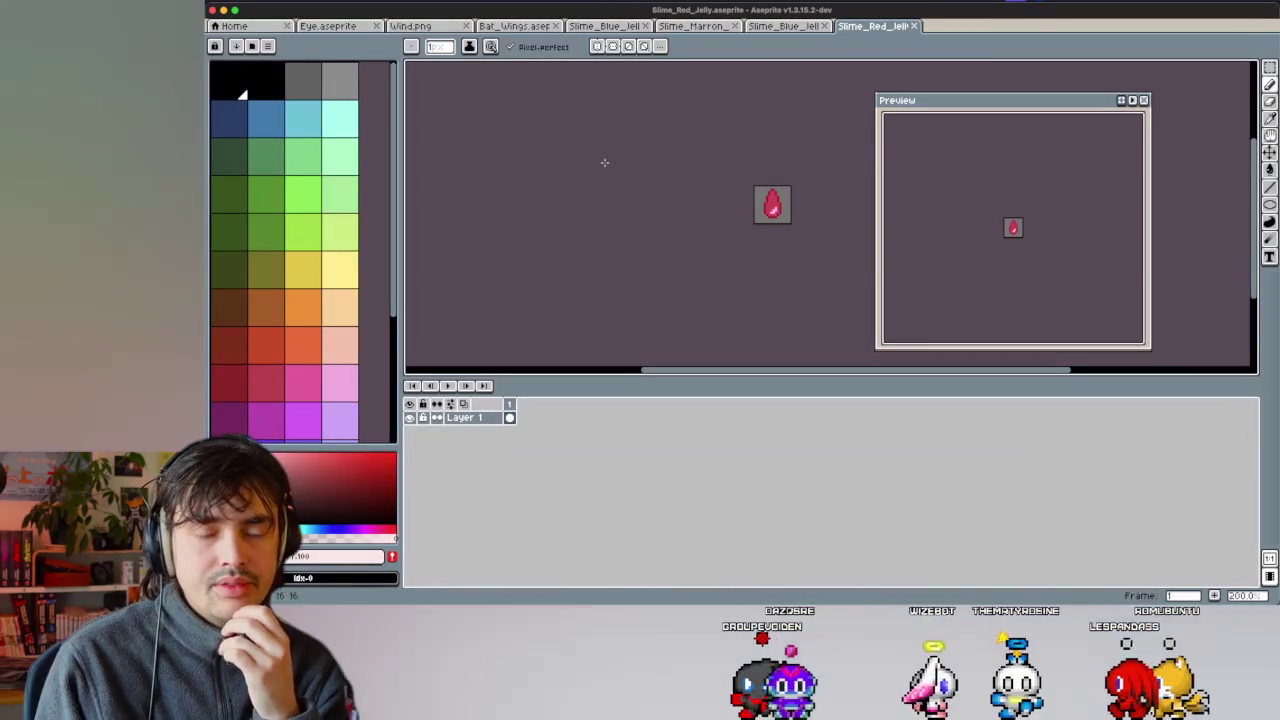
- Open Slime_Pink_Jelly.aseprite from the monsters folder
click(285, 4)
click(300, 24)
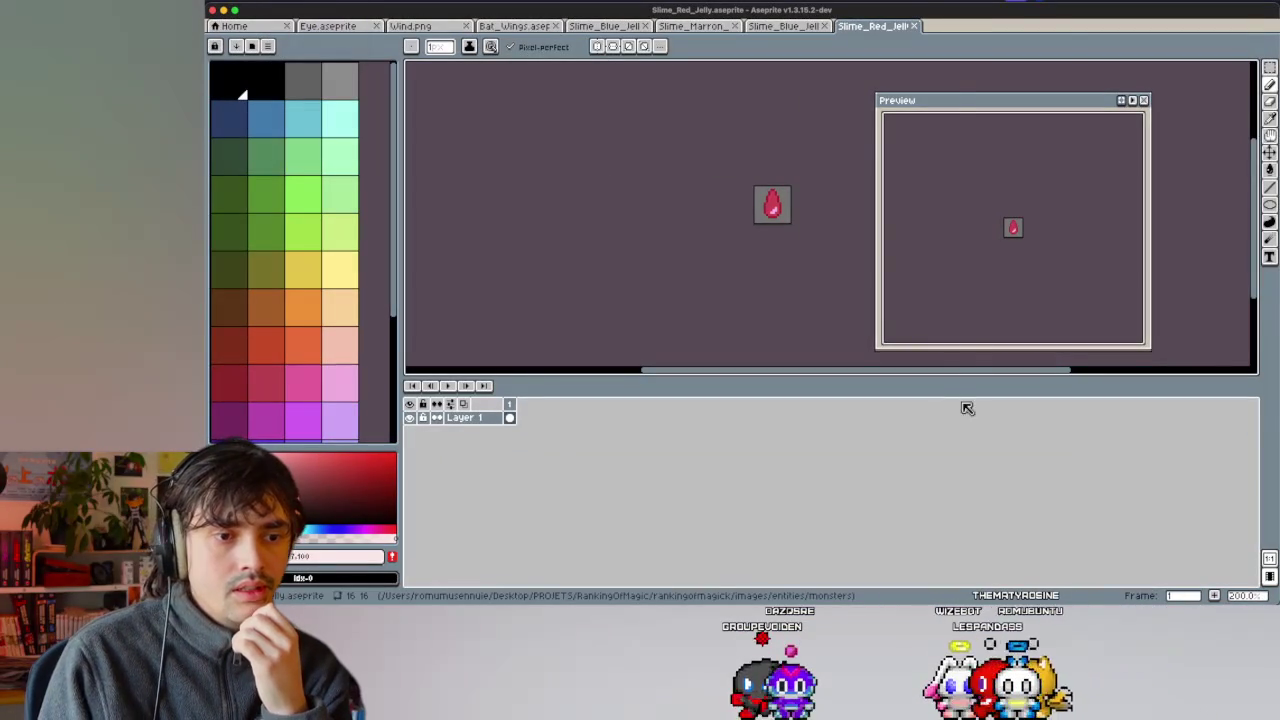
scroll(713, 262, down, 5)
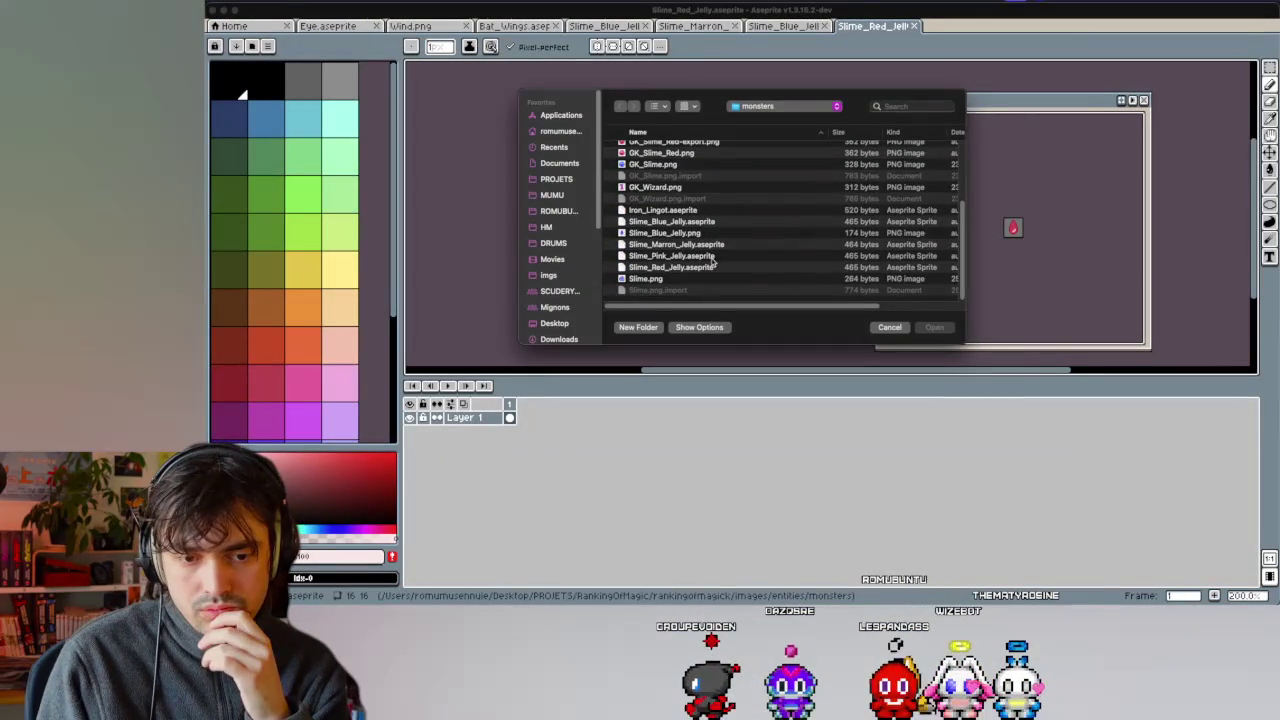
click(679, 257)
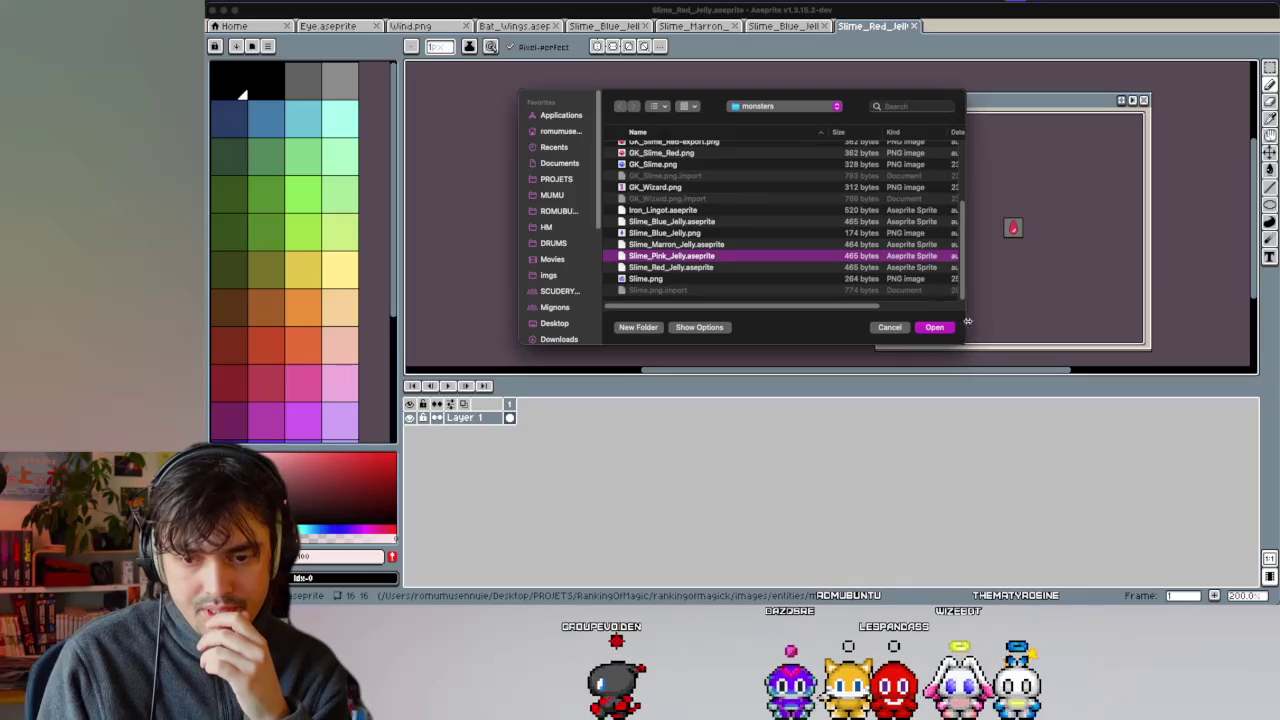
click(936, 328)
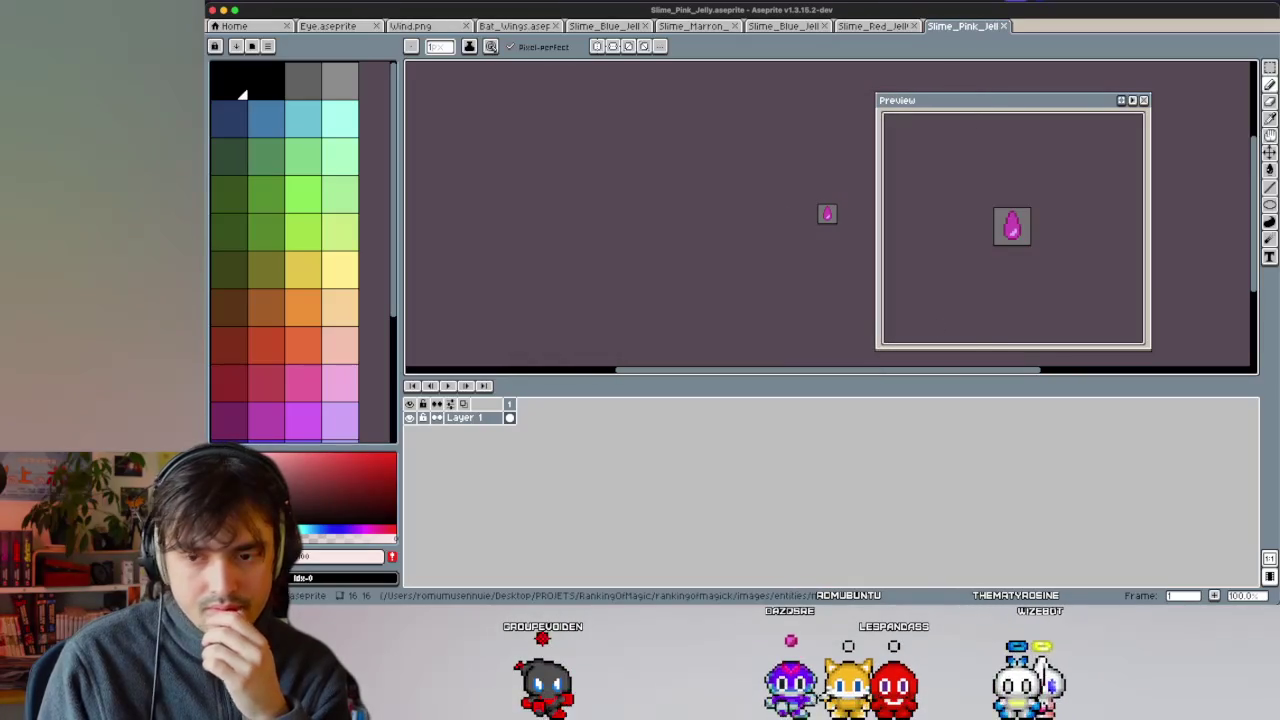
- Export the pink slime sprite as a PNG
click(285, 0)
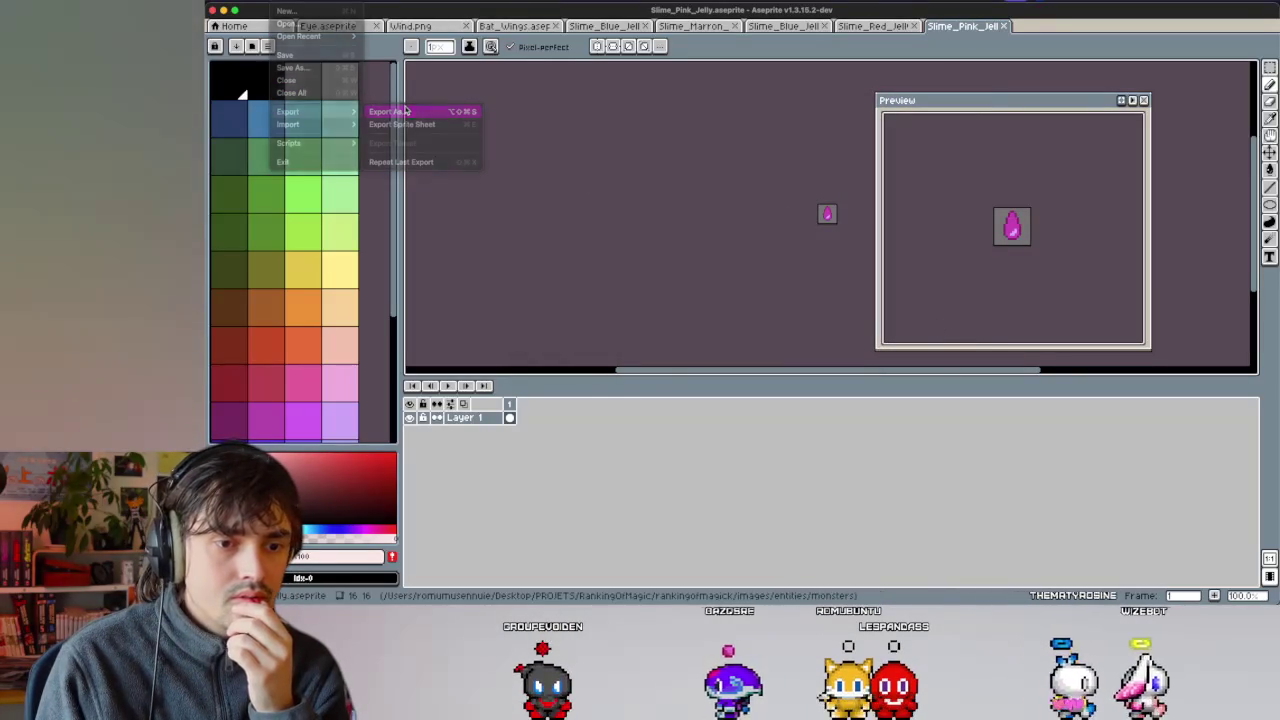
mouse_move(300, 111)
click(395, 111)
click(521, 385)
key(super+Tab)
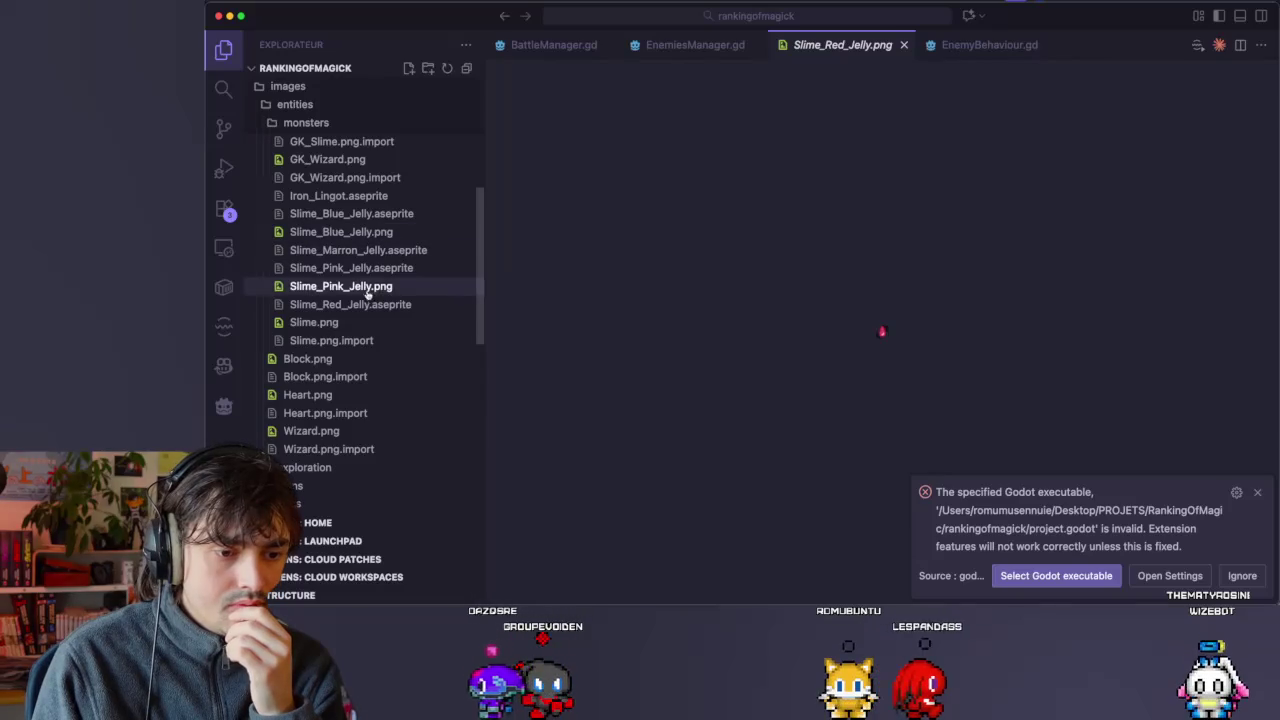
- Drag Slime_Pink_Jelly.png and Slime_Blue_Jelly.png from monsters onto the loots folder
drag(367, 290, 357, 438)
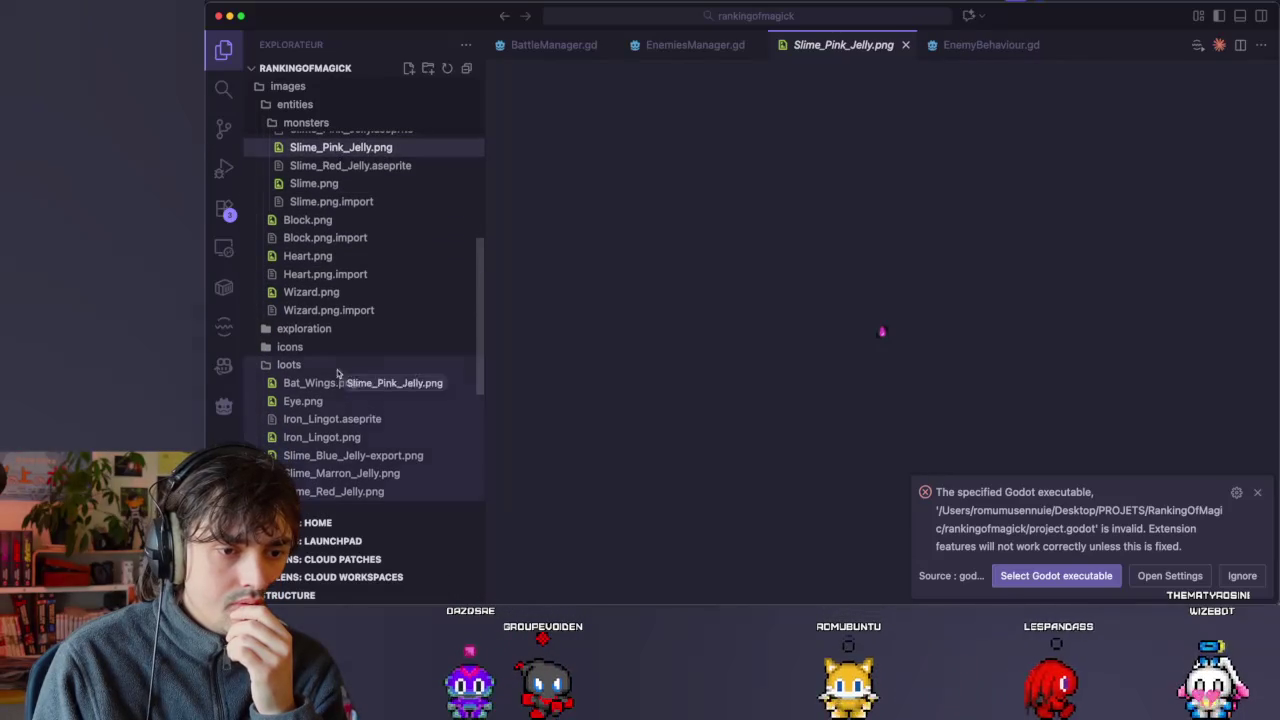
scroll(357, 438, up, 5)
mouse_move(340, 194)
mouse_down()
mouse_move(333, 505)
mouse_move(315, 462)
mouse_up()
scroll(335, 403, down, 2)
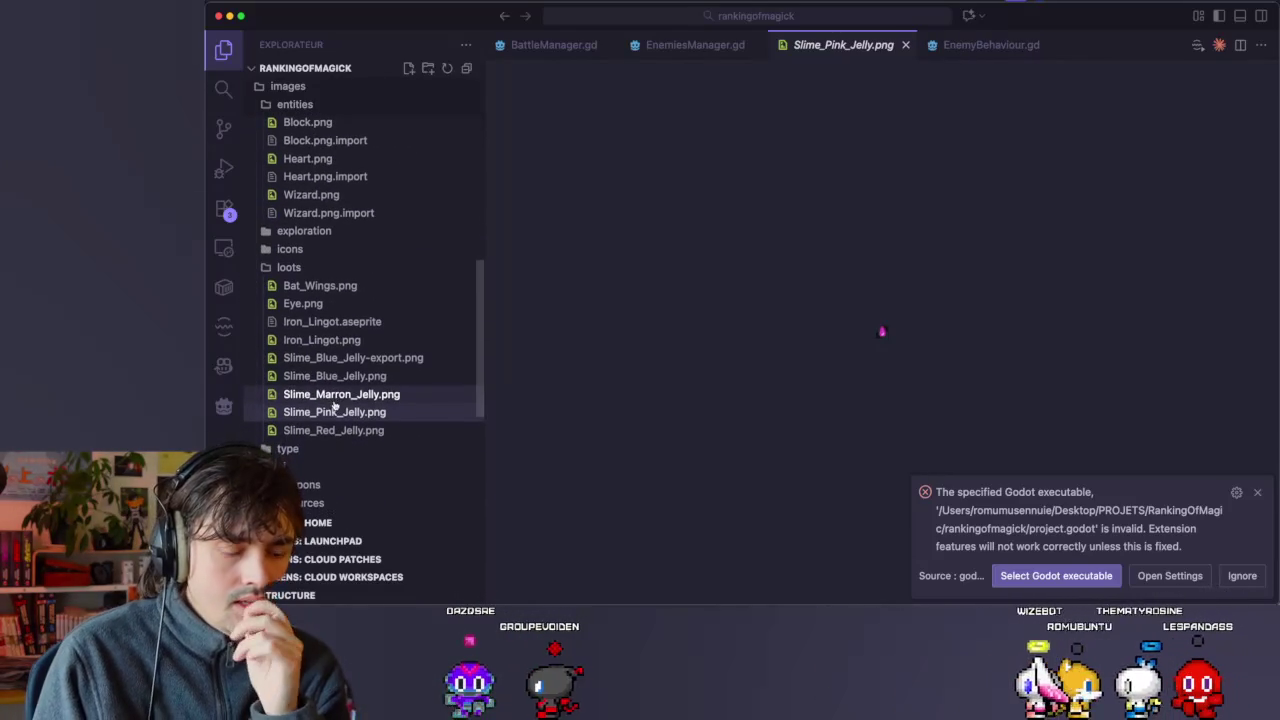
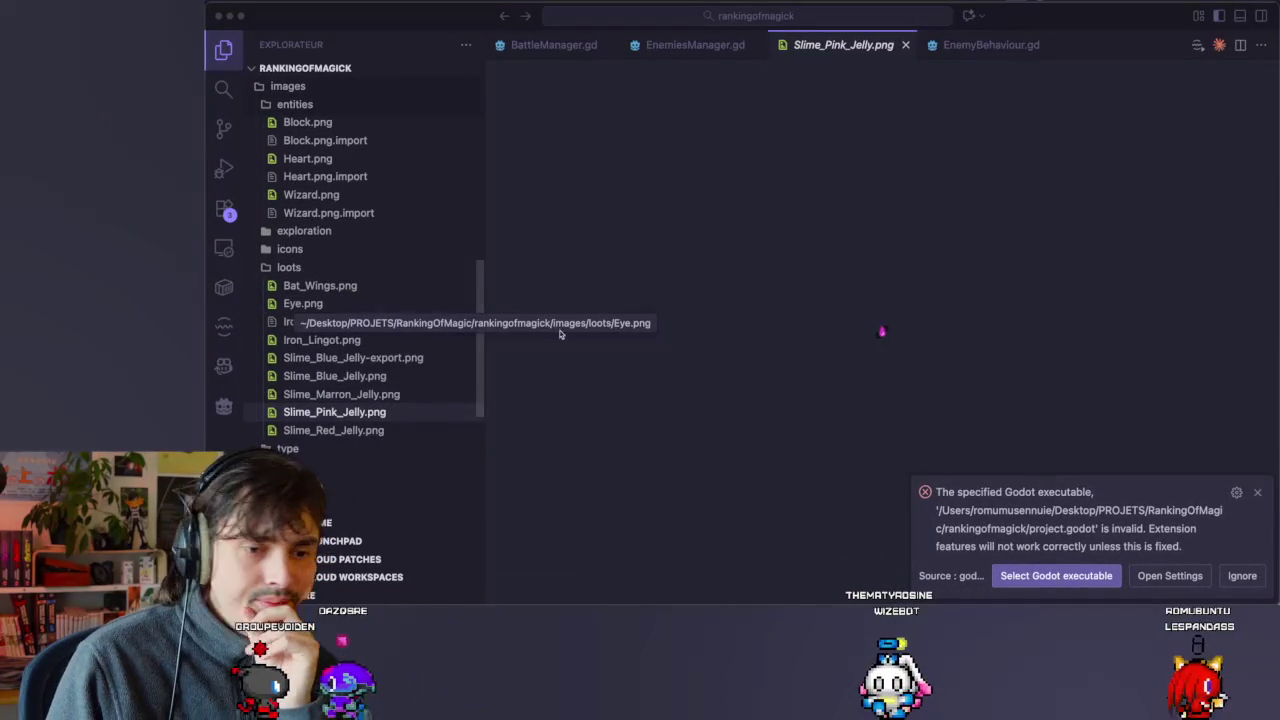
- Close the Slime_Pink_Jelly.png, BattleManager.gd and EnemyBehaviour.gd files and return to Godot
click(757, 47)
key(super+w)
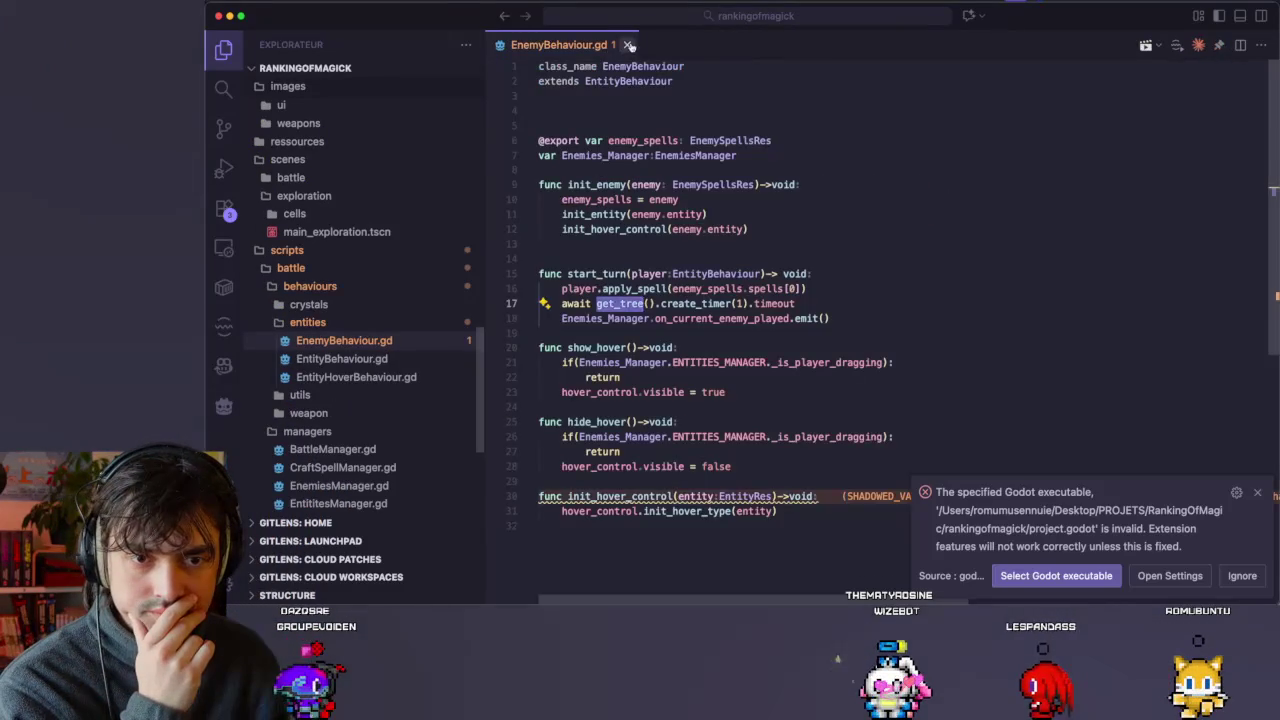
key(super+w)
key(super+Tab)
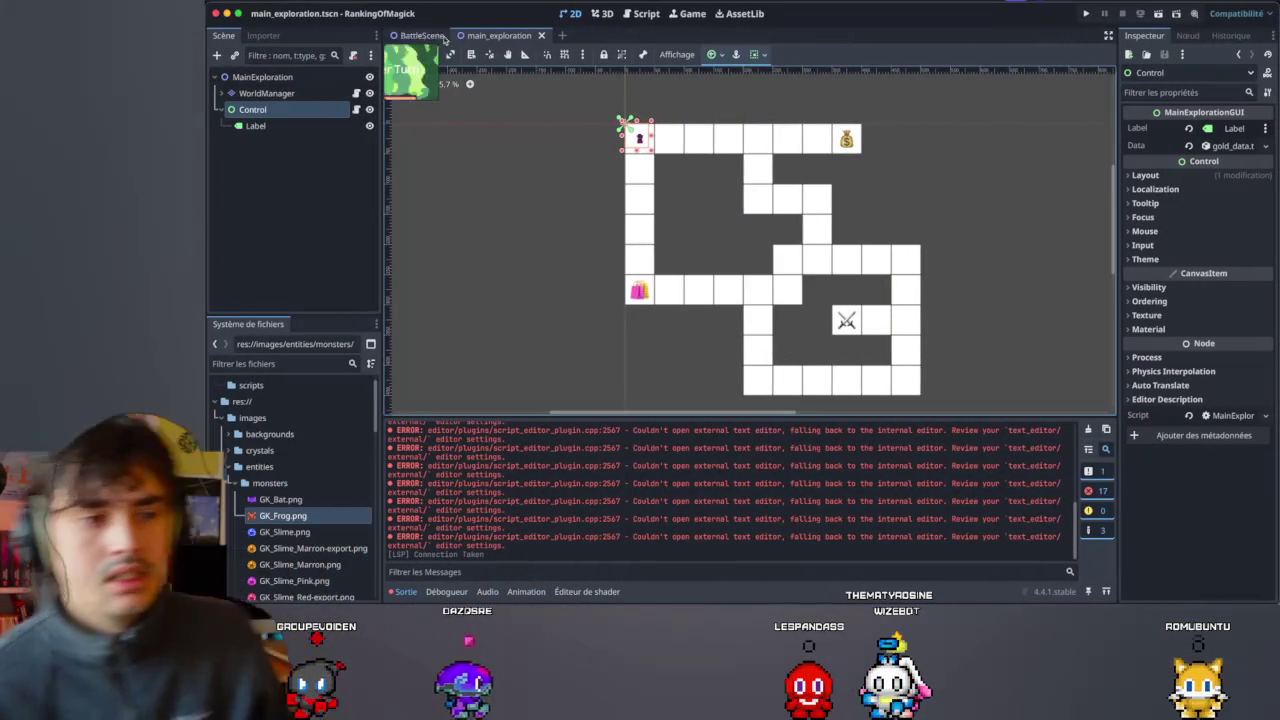
- Close the main_exploration and BattleScene scenes and collapse the monsters folder
click(541, 35)
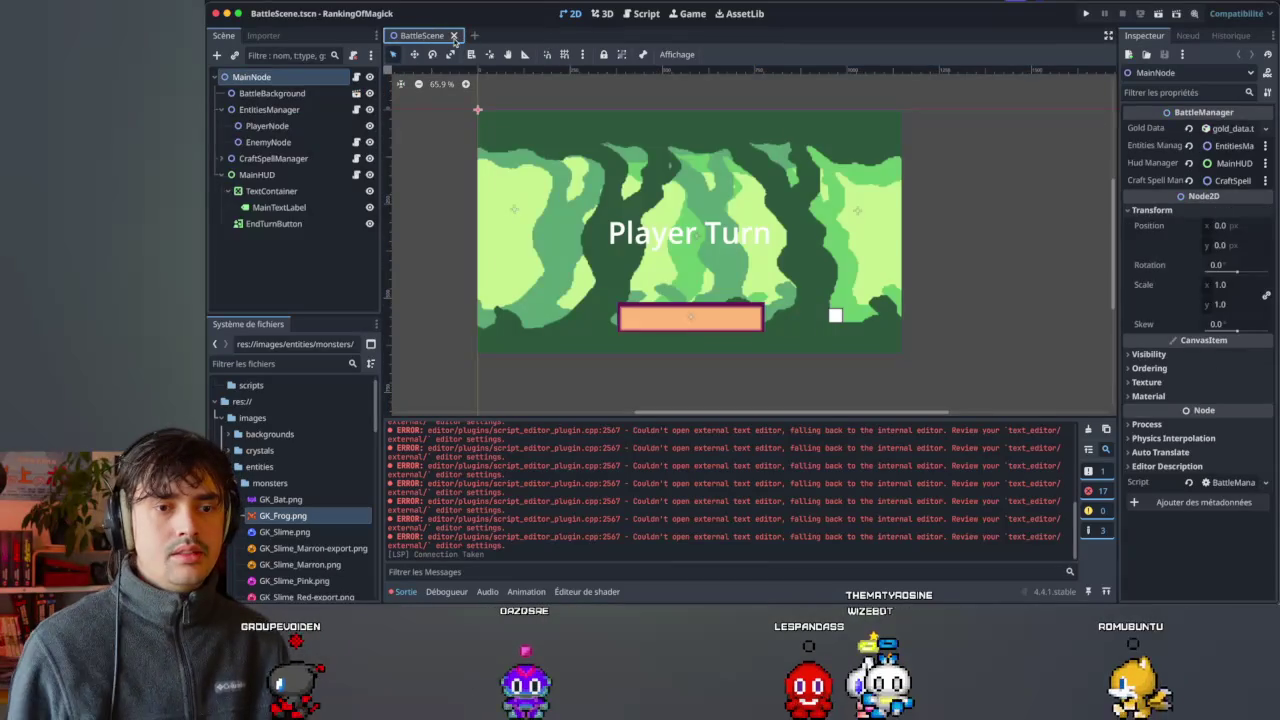
click(454, 36)
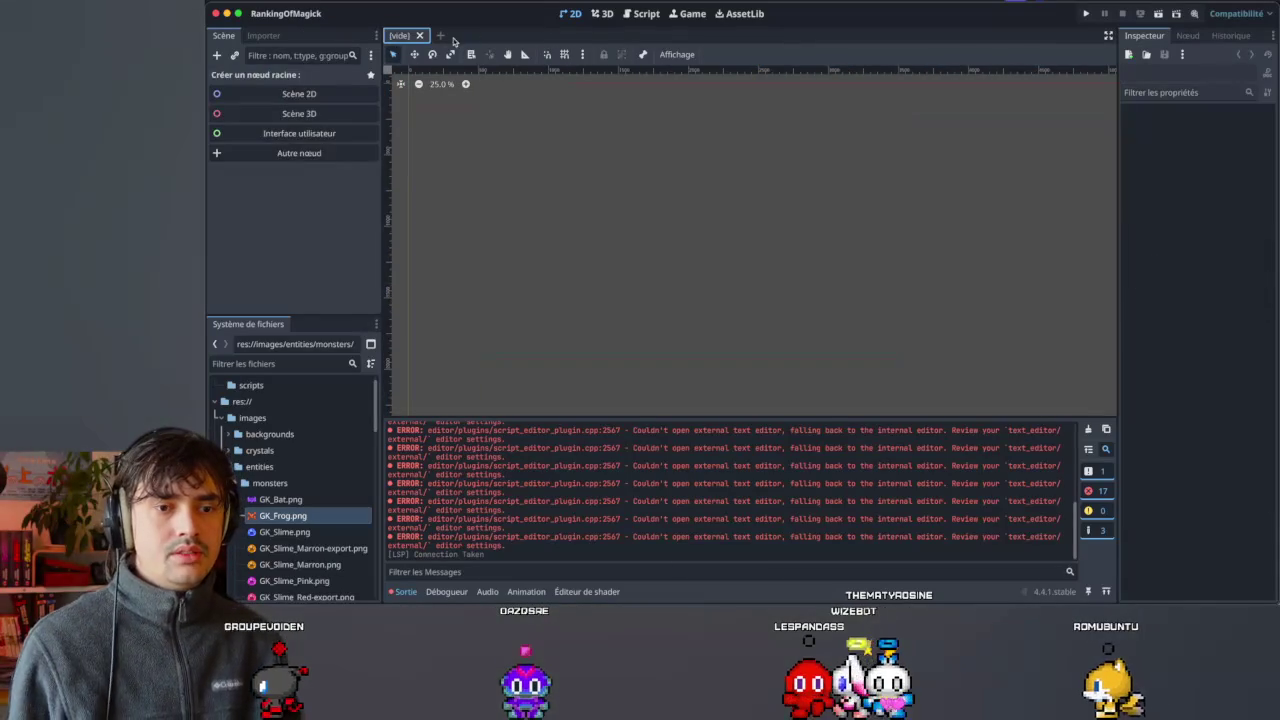
click(246, 483)
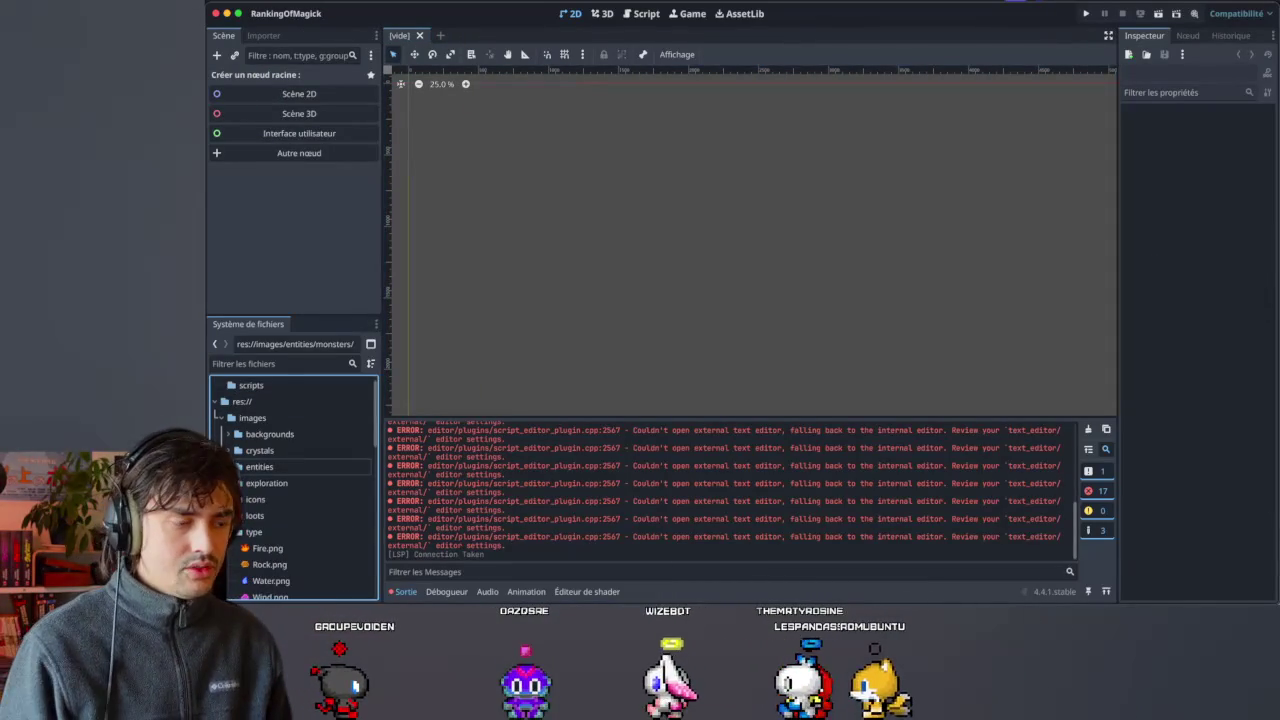
key(ctrl+Up)
key(ctrl+Up)
key(ctrl+Up)
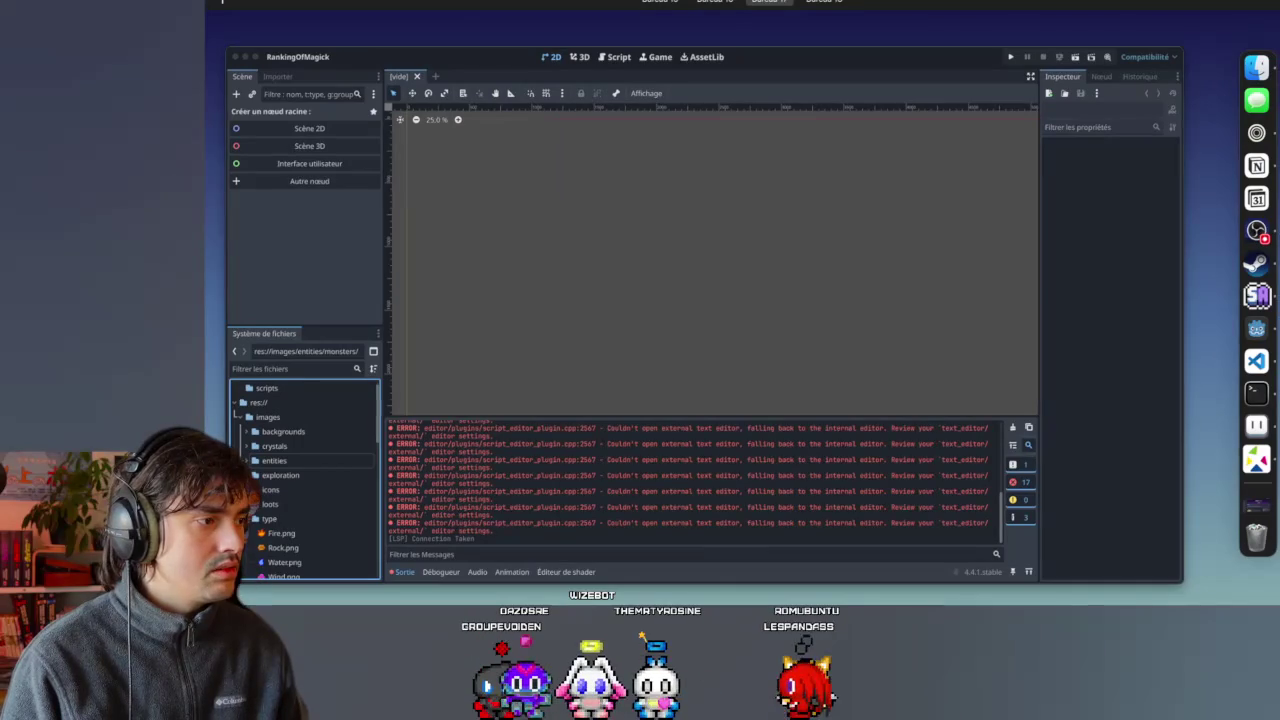
key(ctrl+Up)
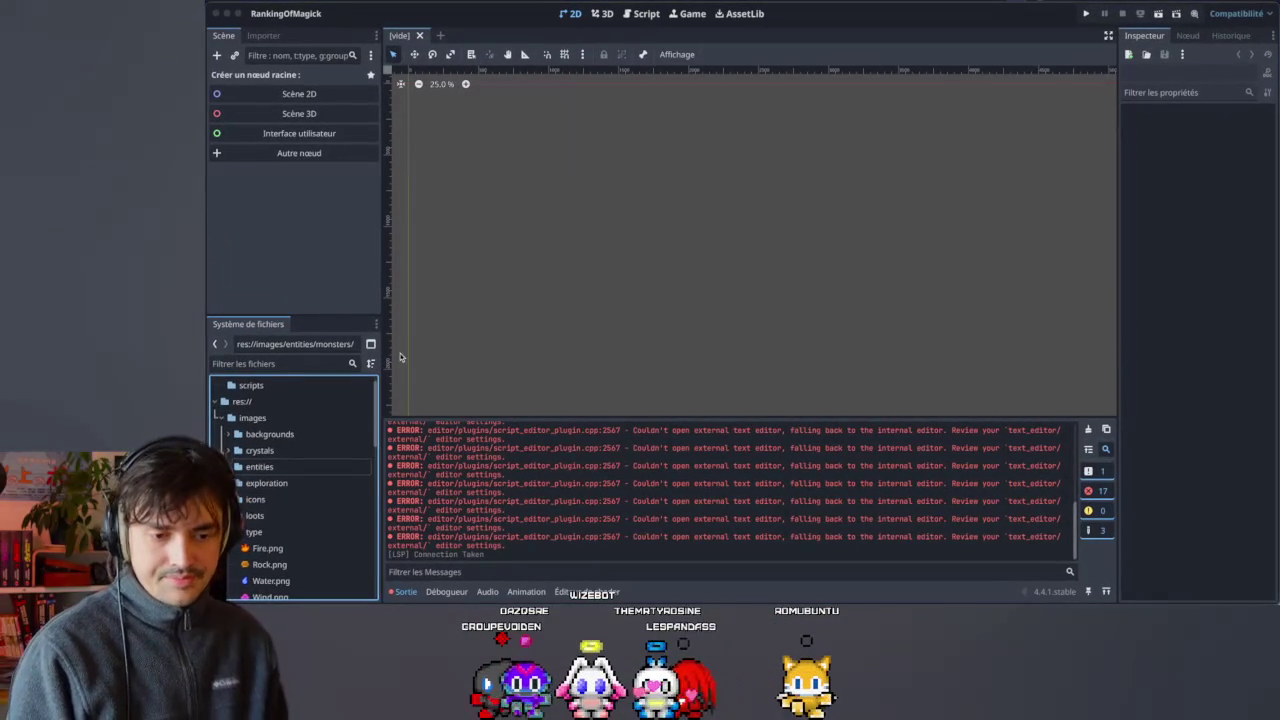
- Collapse the data and entities folders in the FileSystem dock
scroll(295, 463, down, 5)
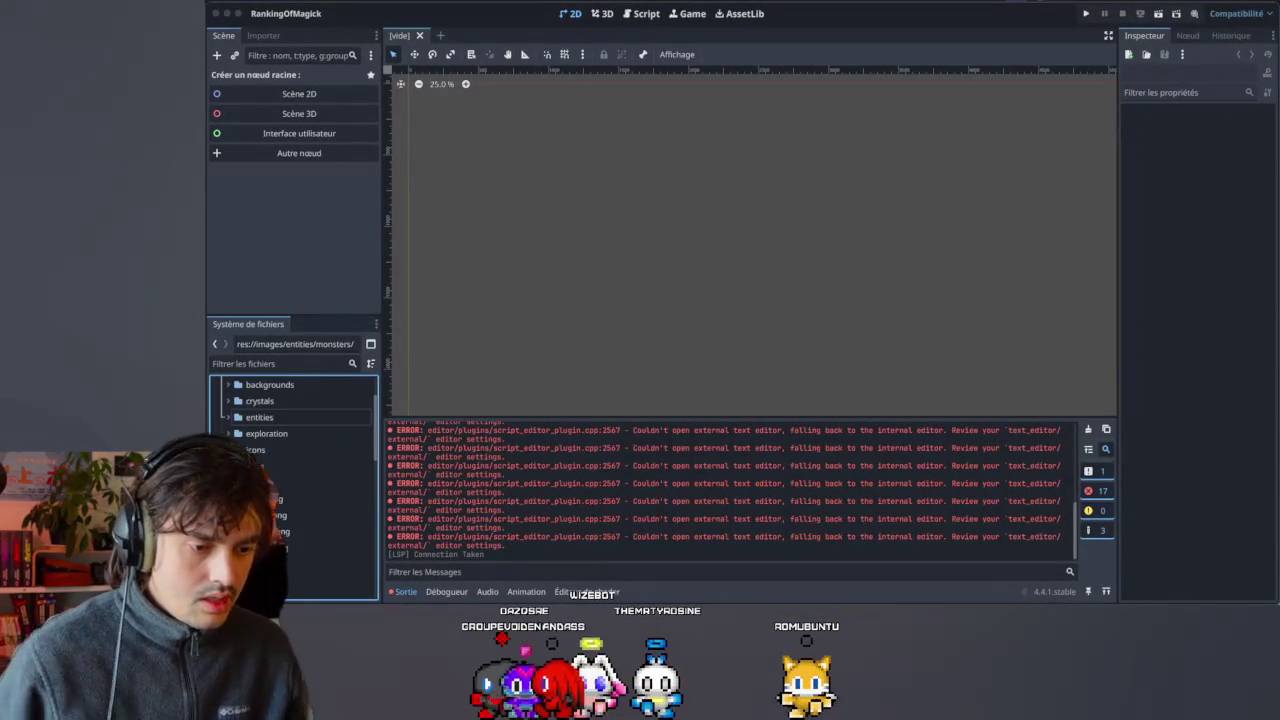
scroll(295, 484, down, 5)
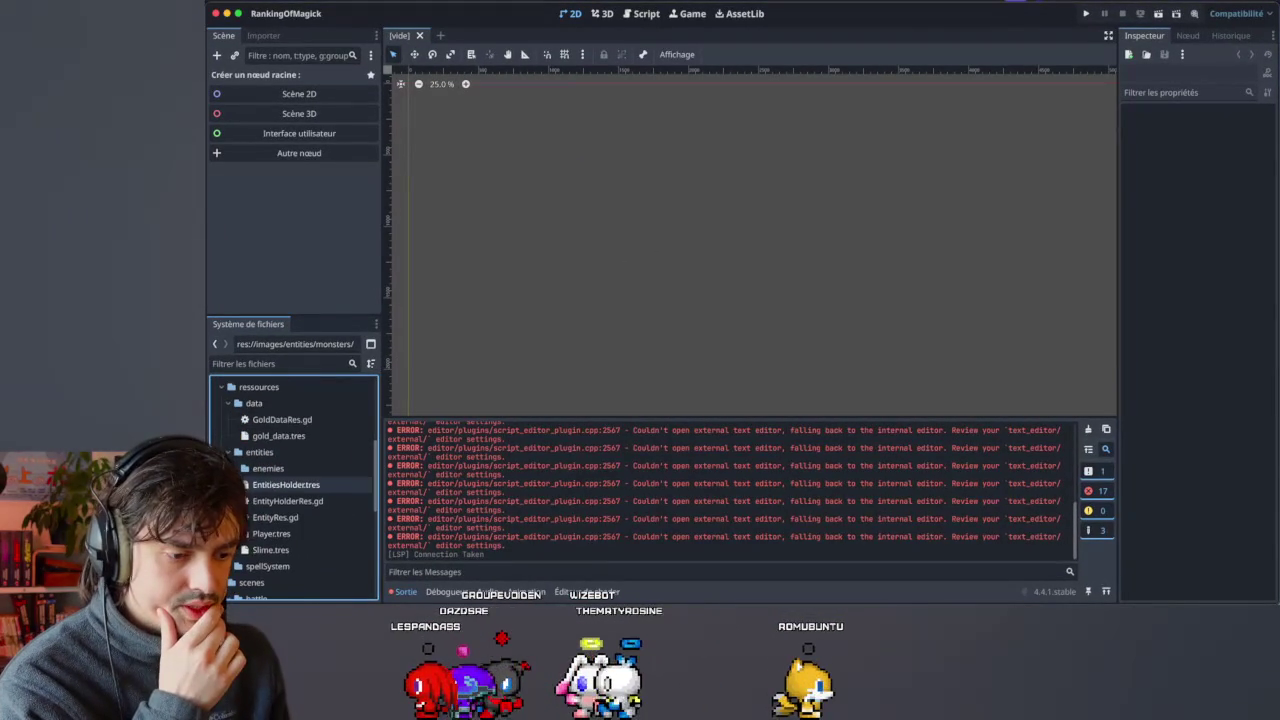
click(228, 403)
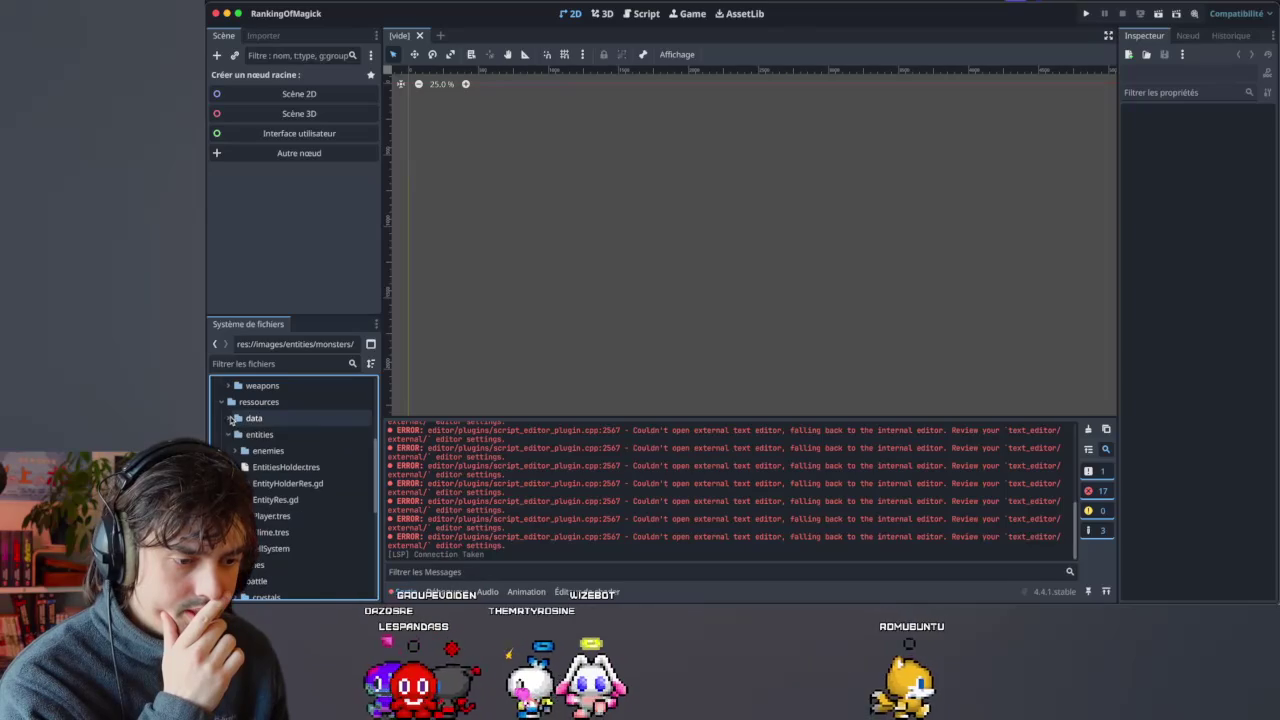
drag(233, 450, 237, 450)
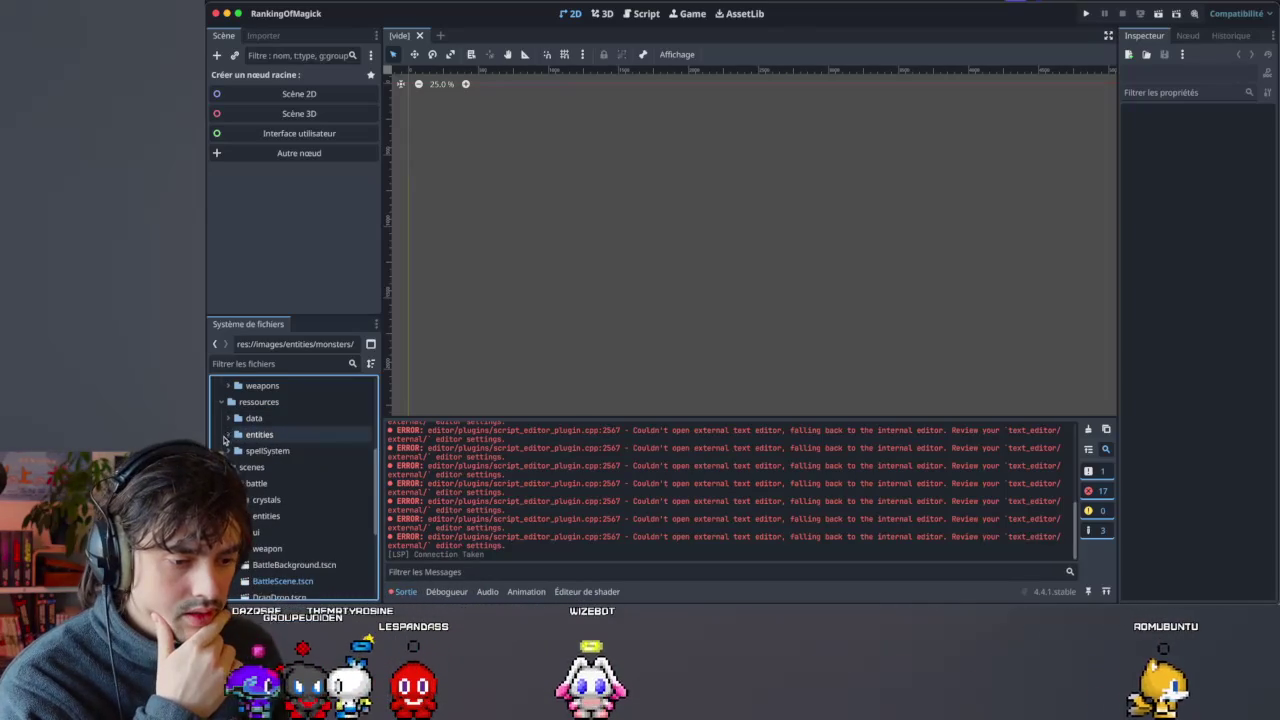
- Create a new folder named loot inside ressources
right_click(245, 401)
mouse_move(283, 366)
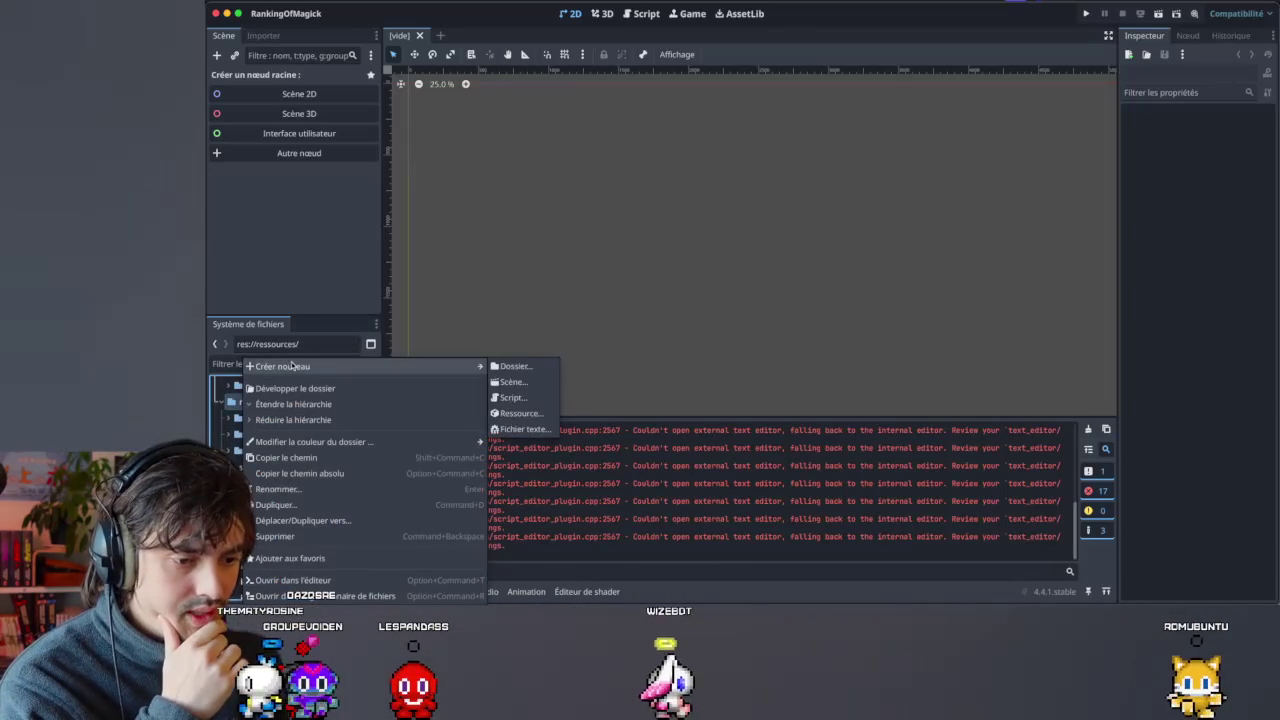
click(515, 366)
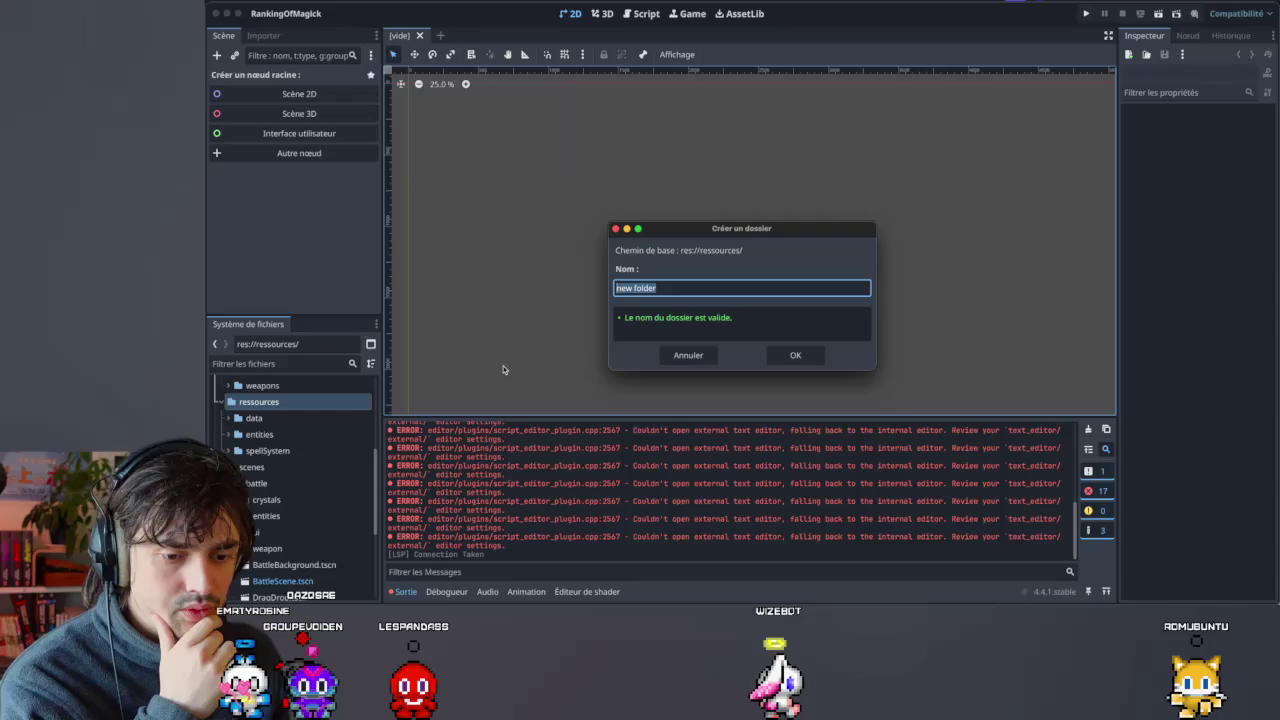
text(loot)
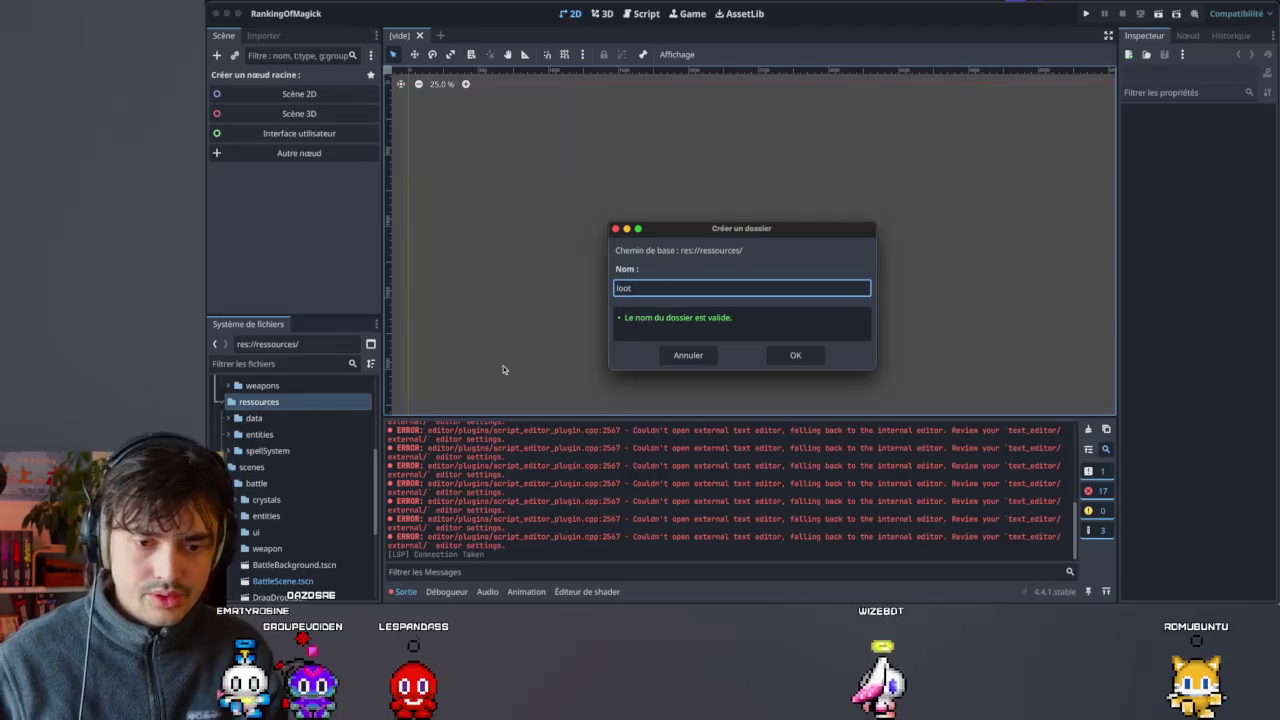
key(Return)
- Create a new script LootRes.gd inside the loot folder
right_click(252, 451)
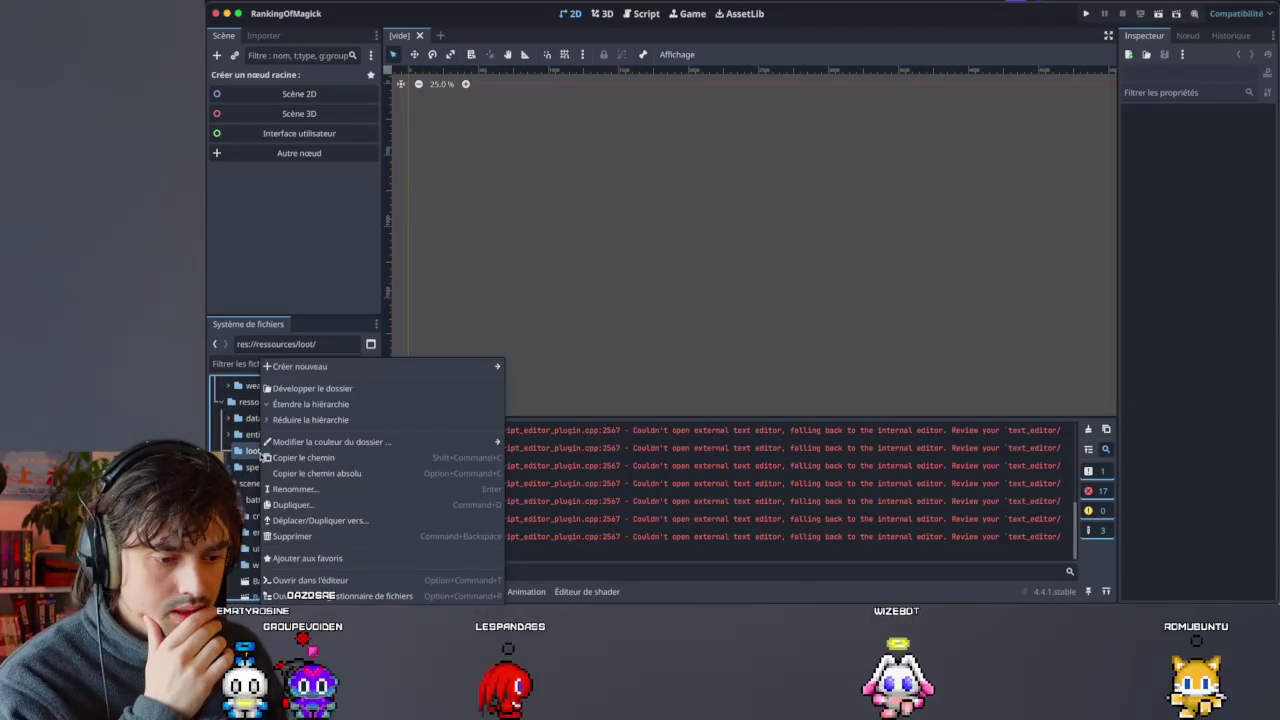
mouse_move(300, 366)
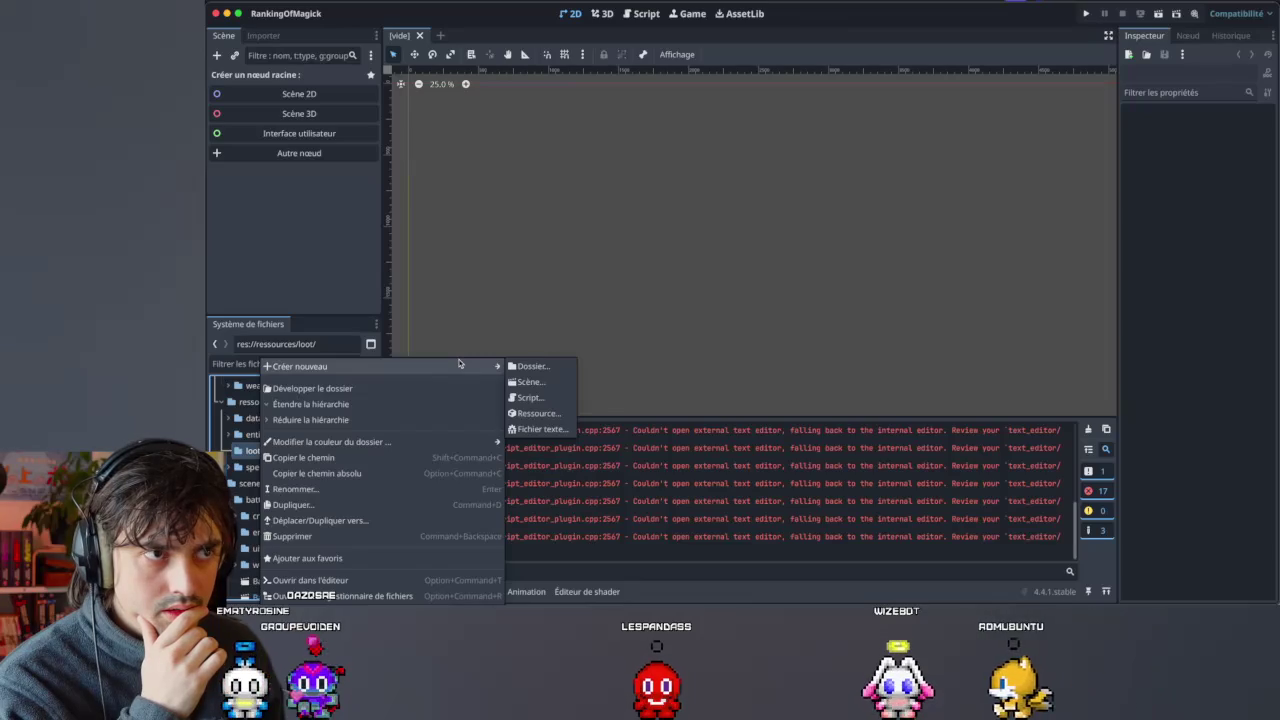
click(307, 284)
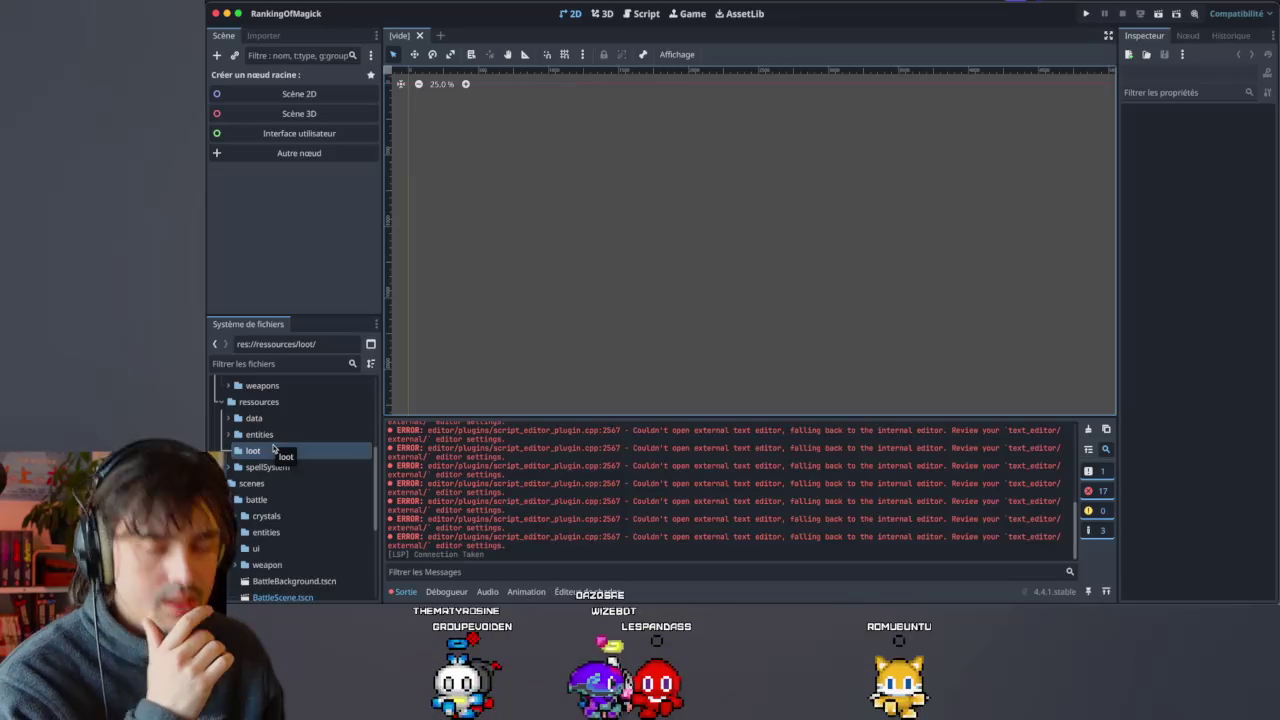
key(ctrl+Left)
key(ctrl+Right)
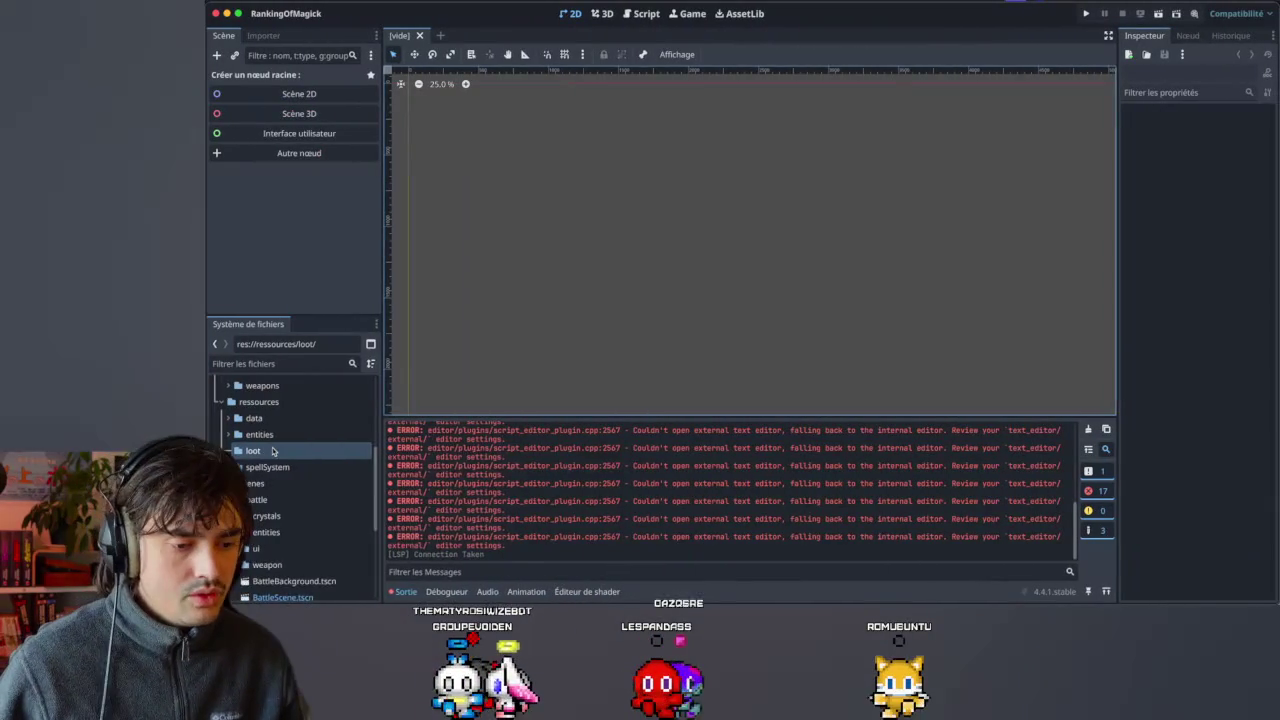
right_click(273, 451)
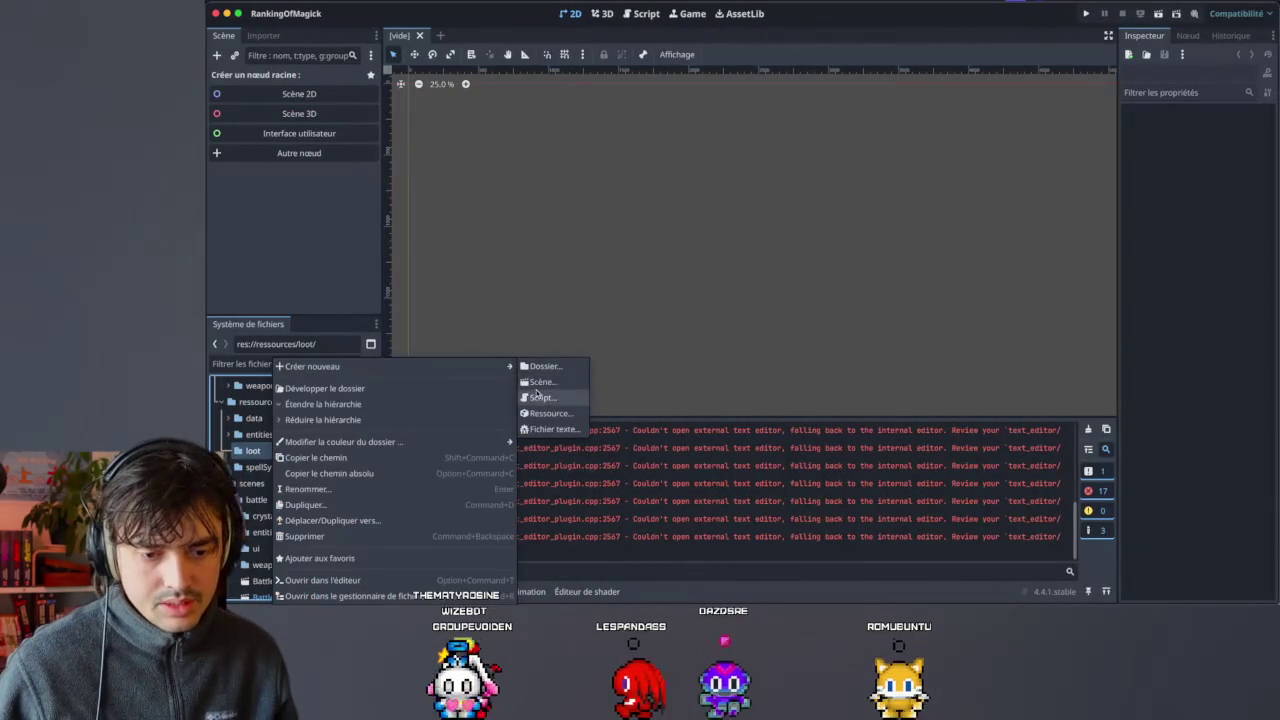
click(540, 397)
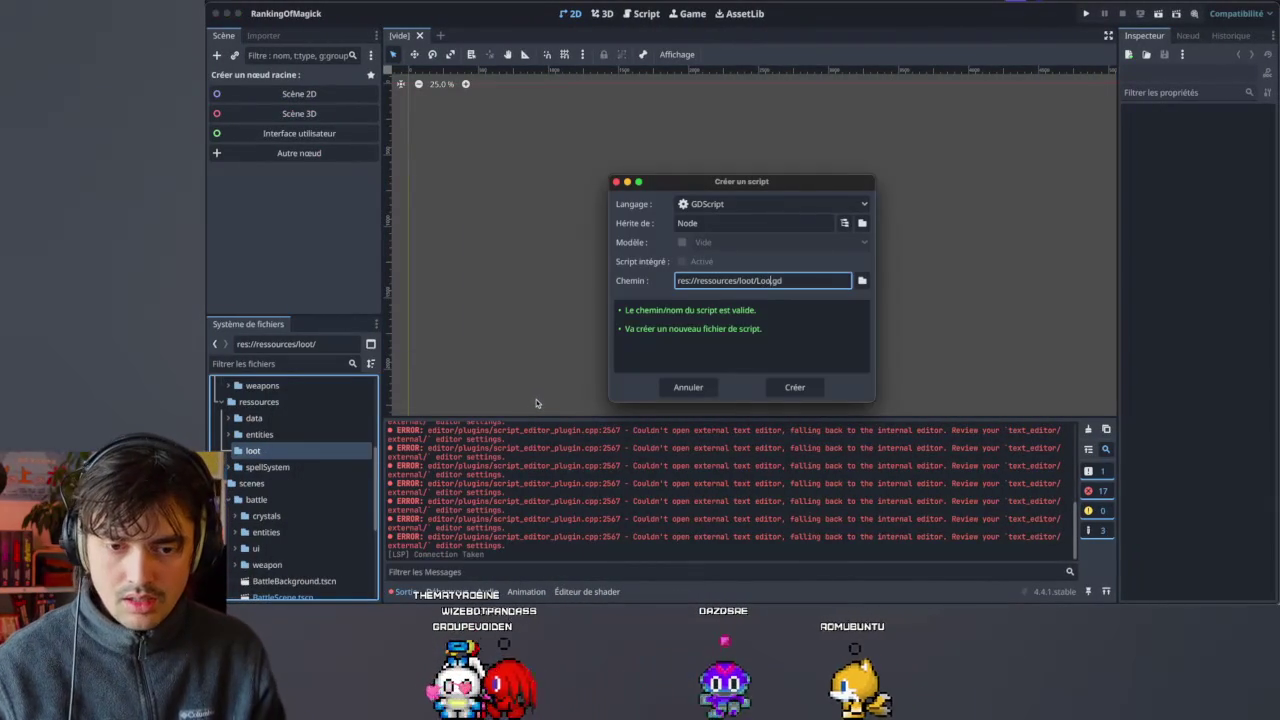
key(Return)
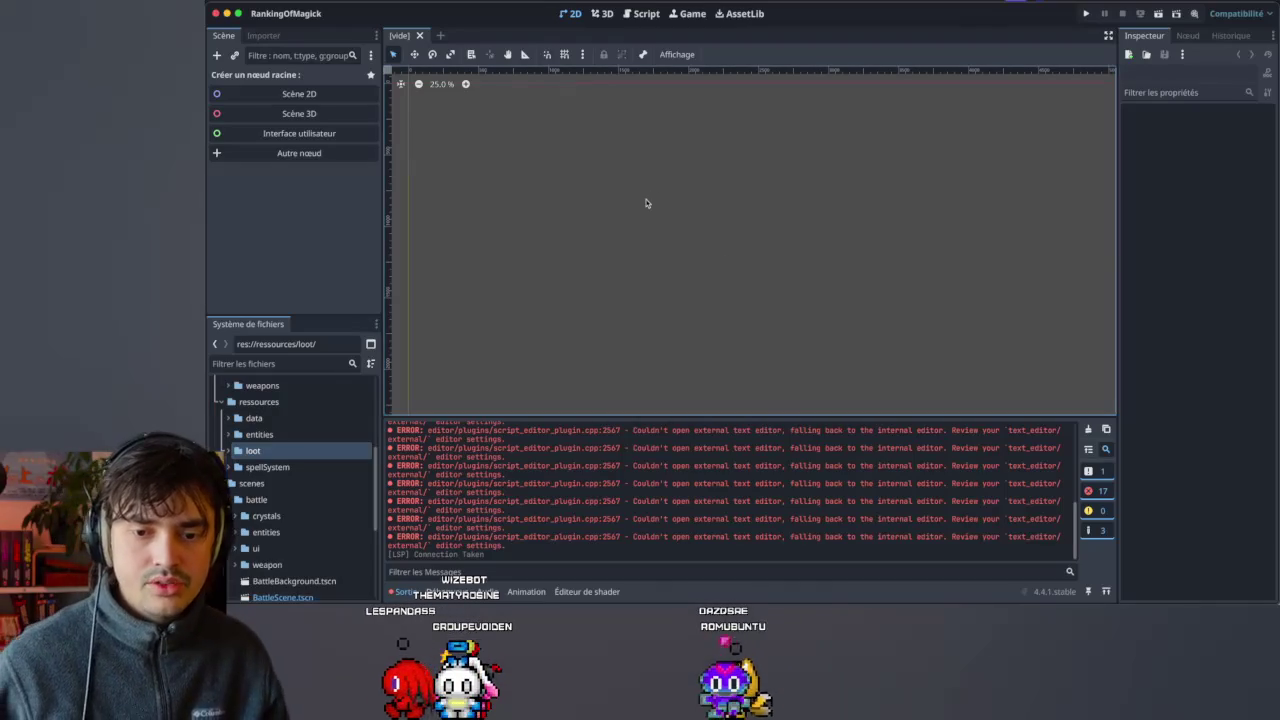
- In LootRes.gd, declare class_name LootRes and change it to extend Resource
key(super+Tab)
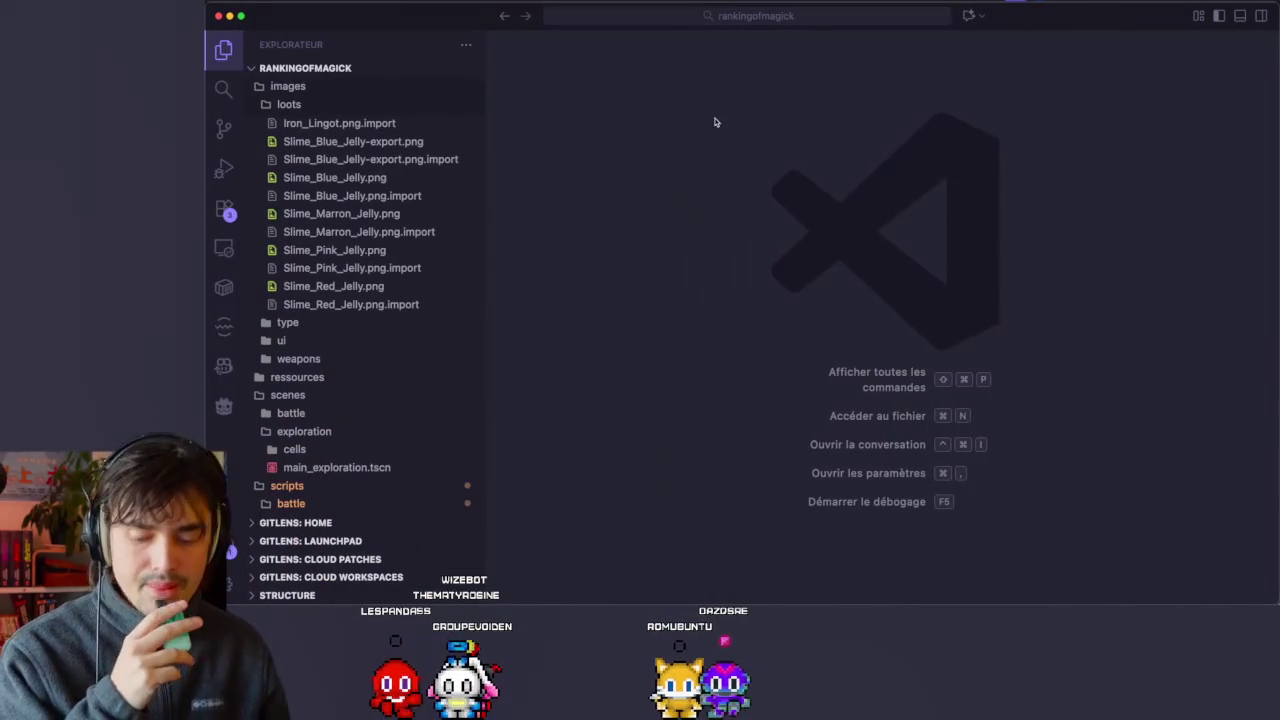
key(super+p)
text(LootRes)
key(Return)
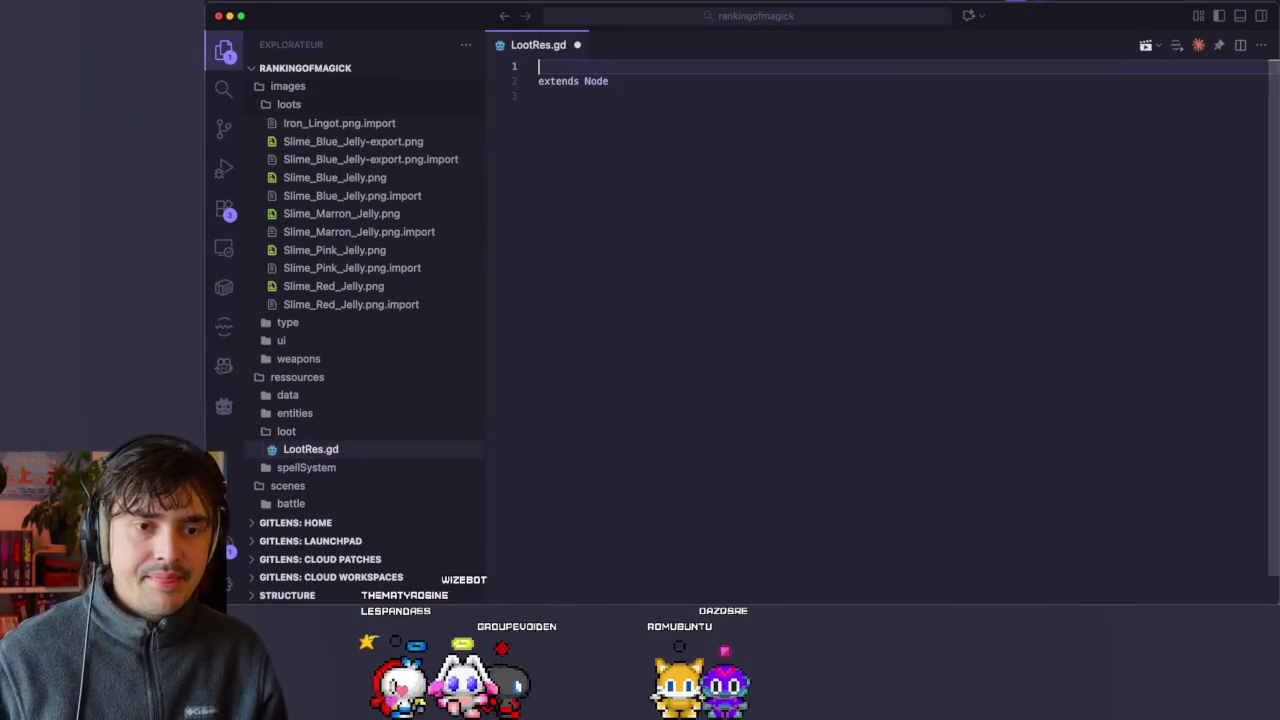
text(class_name LootRes)
key(Down)
key(alt+shift+Left)
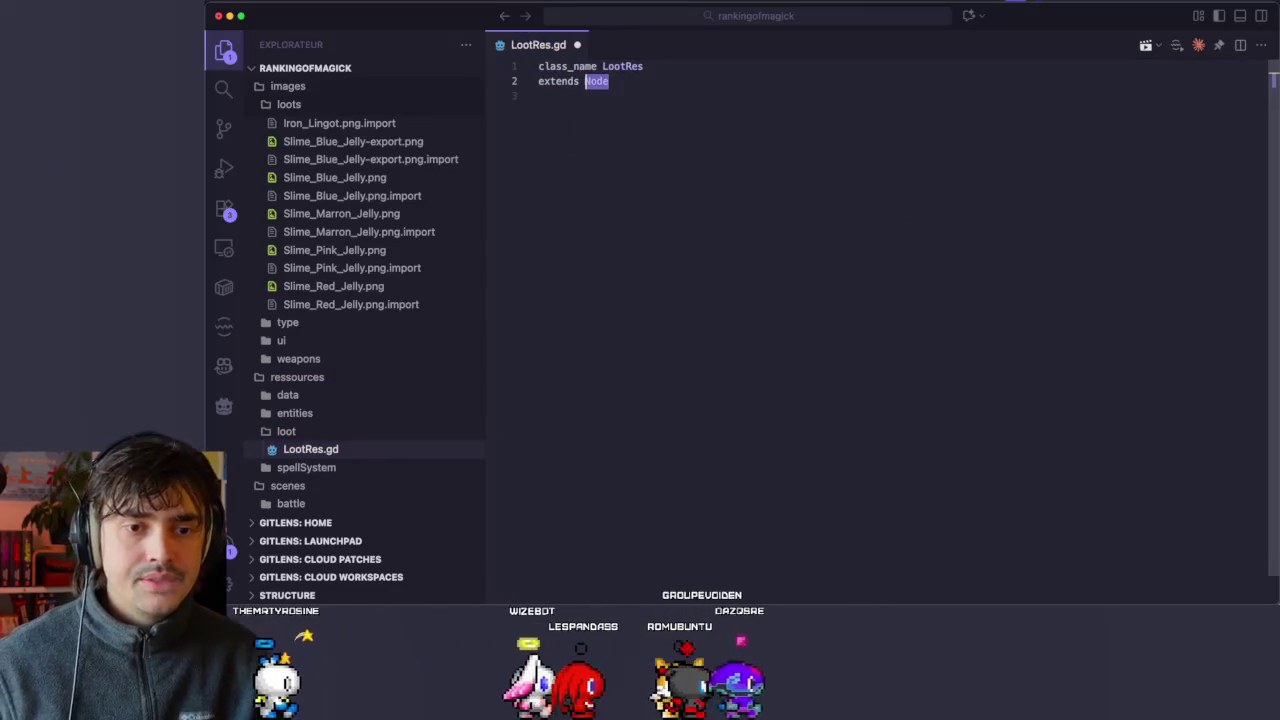
text(Res)
key(Return)
key(Return)
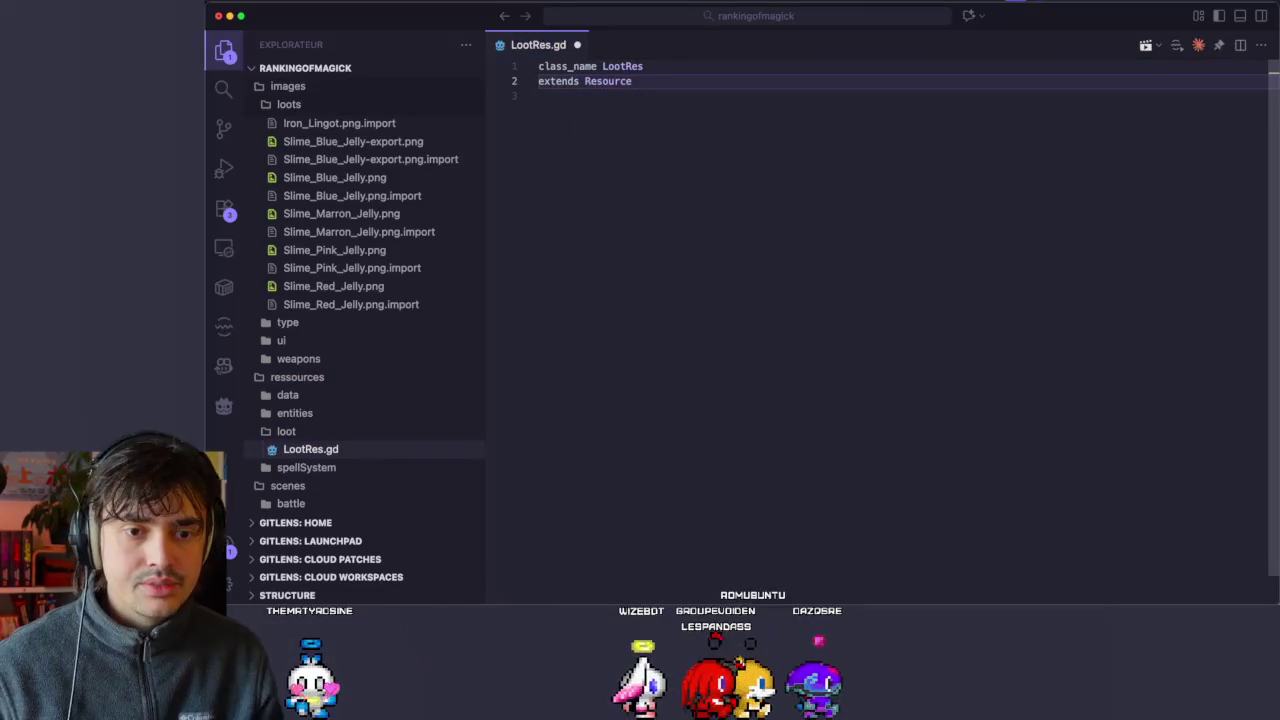
key(Return)
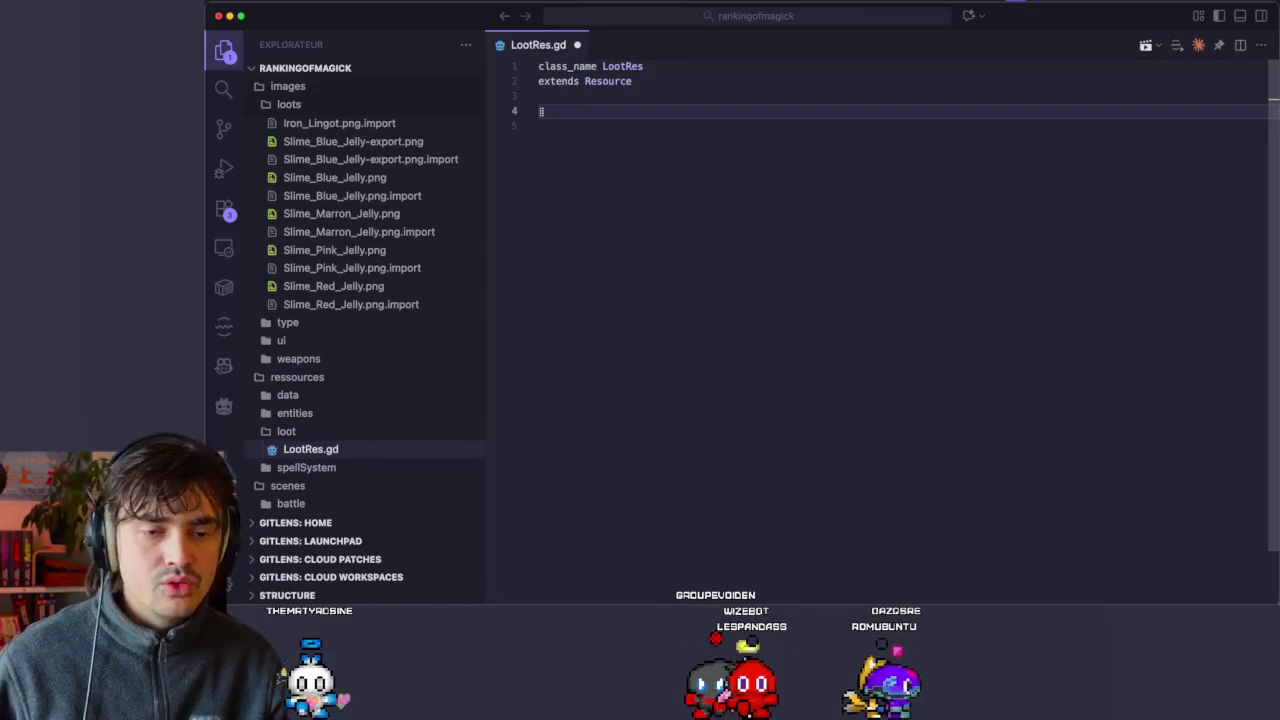
- Add an exported spirte property of type Texture2D and save the script
text(@ee)
key(BackSpace)
text(xport var )
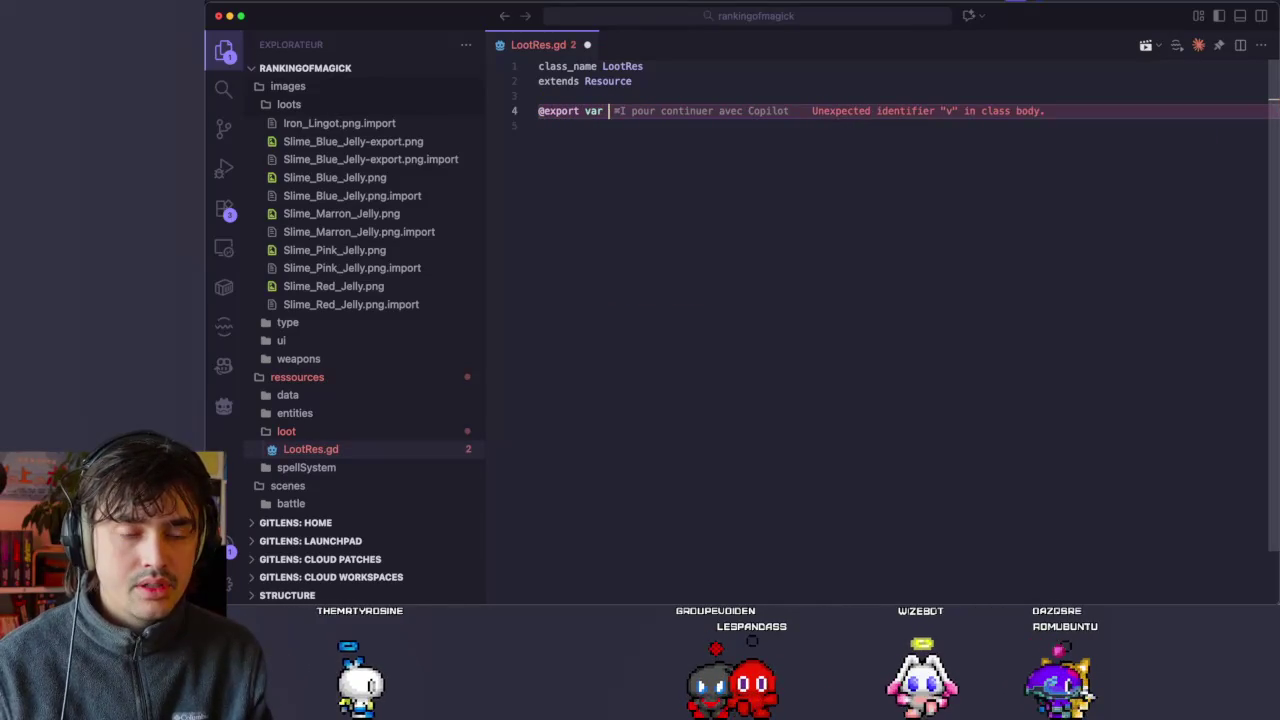
text(spirte:S)
key(BackSpace)
text(Texture2D)
key(Return)
key(ctrl+s)
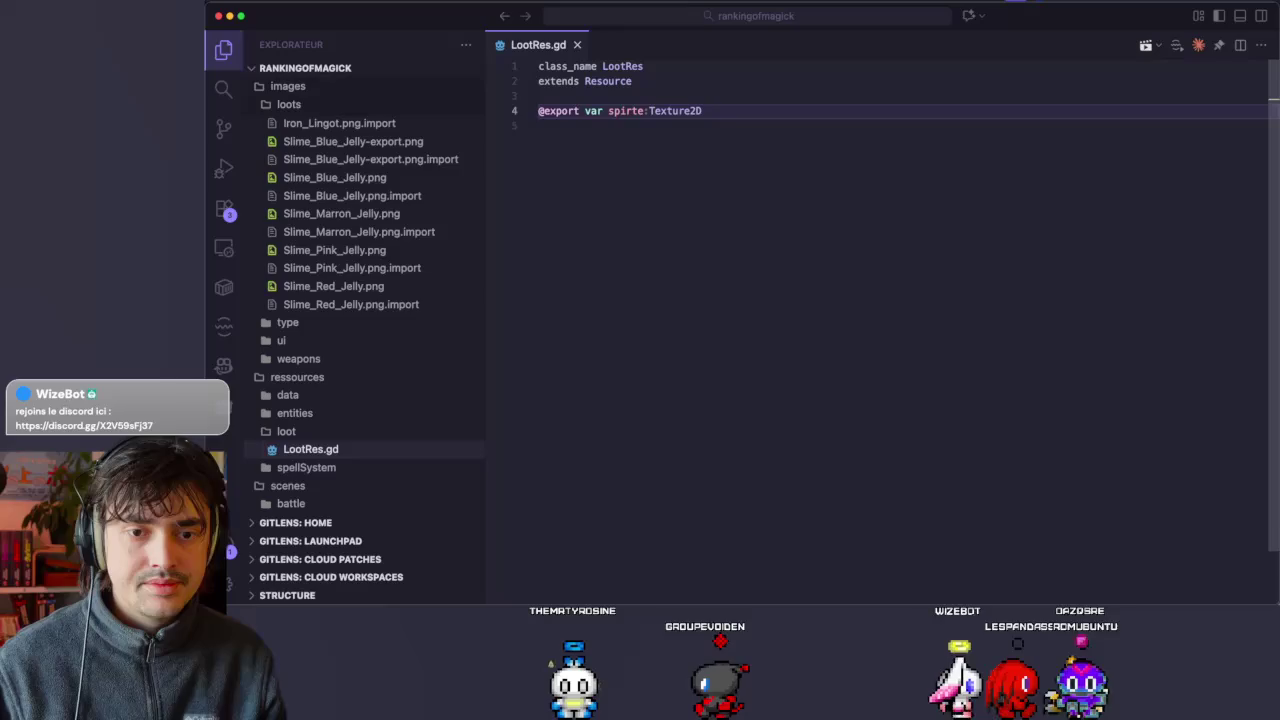
key(Return)
key(super+Tab)
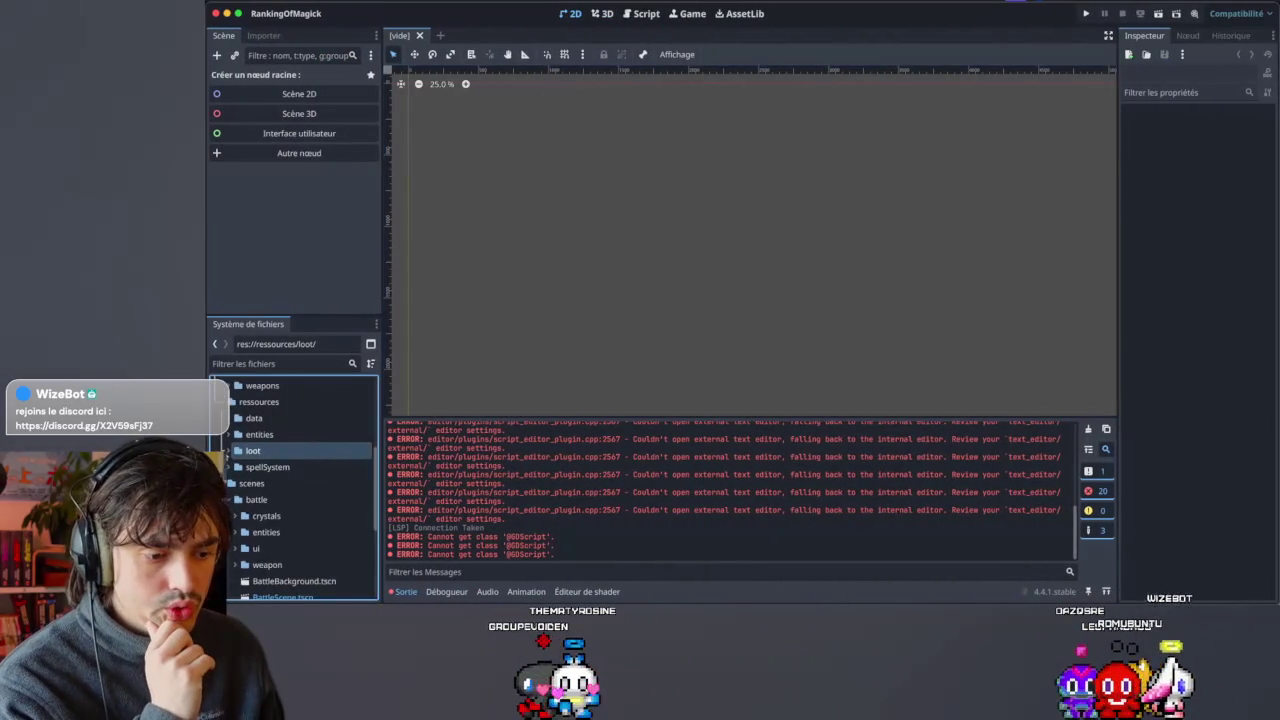
- Create a LootRes resource in the loot folder and save it as blue_jelly.tres
right_click(252, 450)
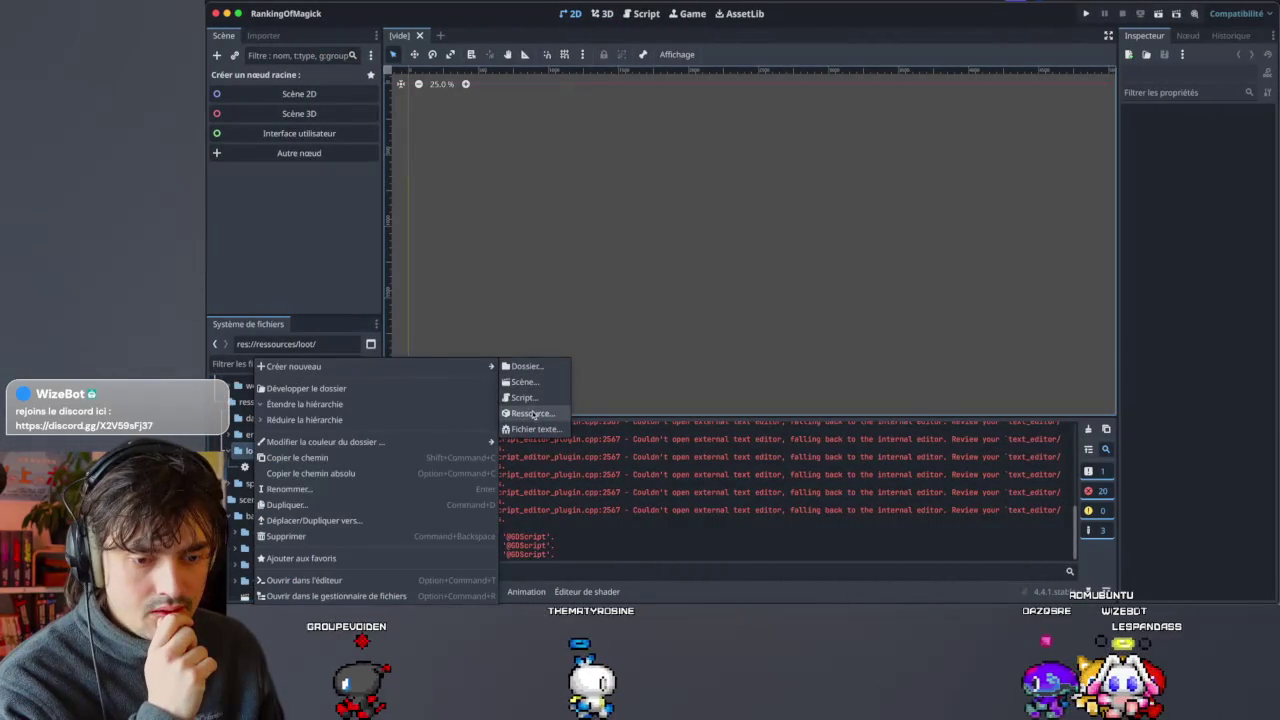
click(526, 412)
text(Loot)
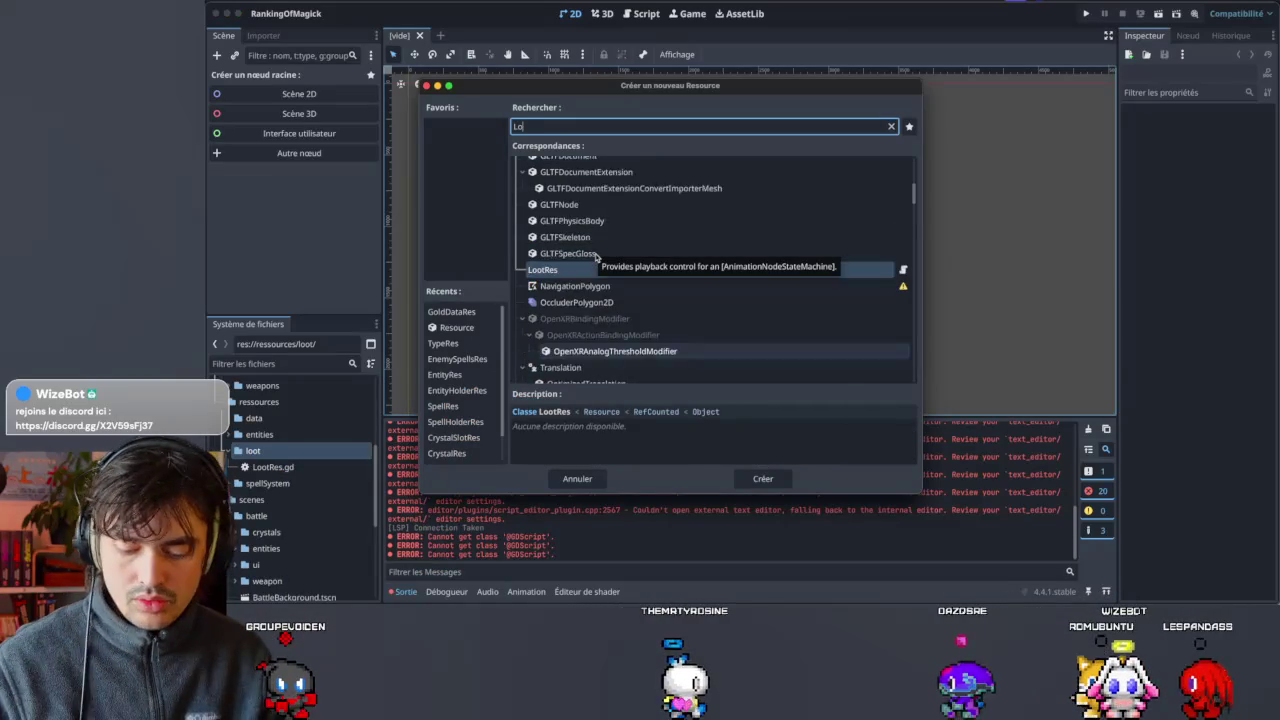
key(Return)
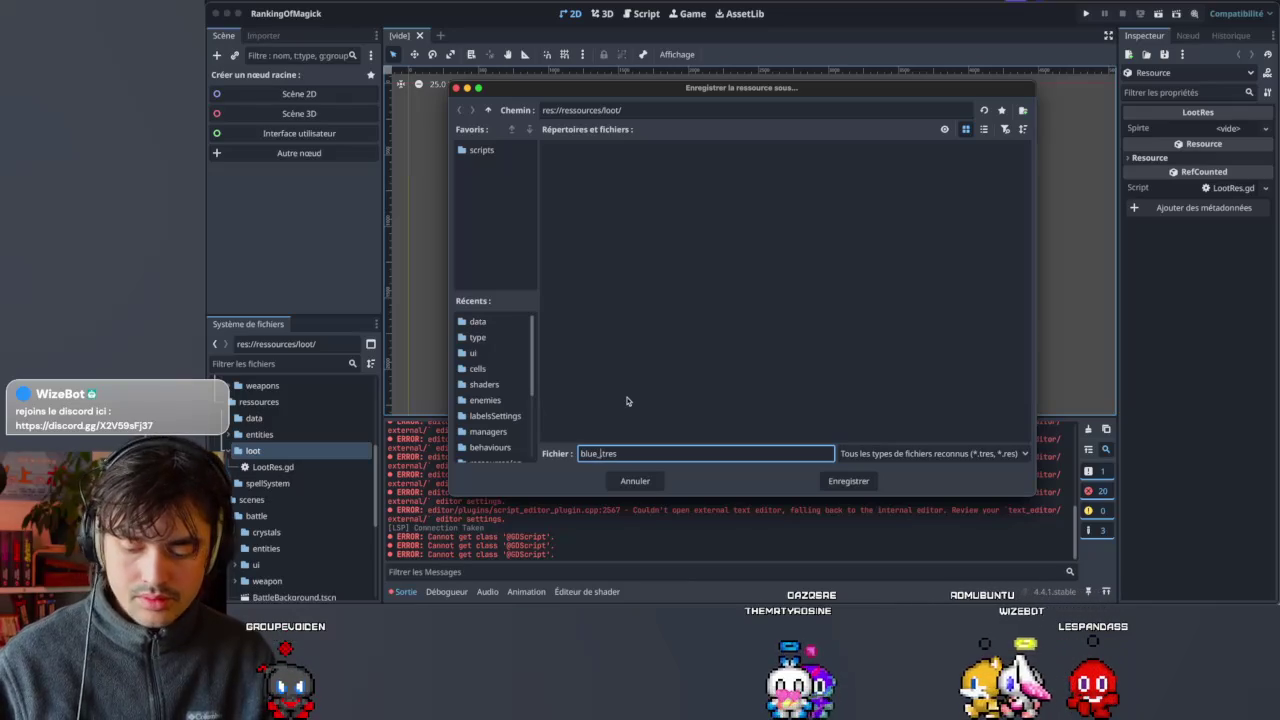
text(lly)
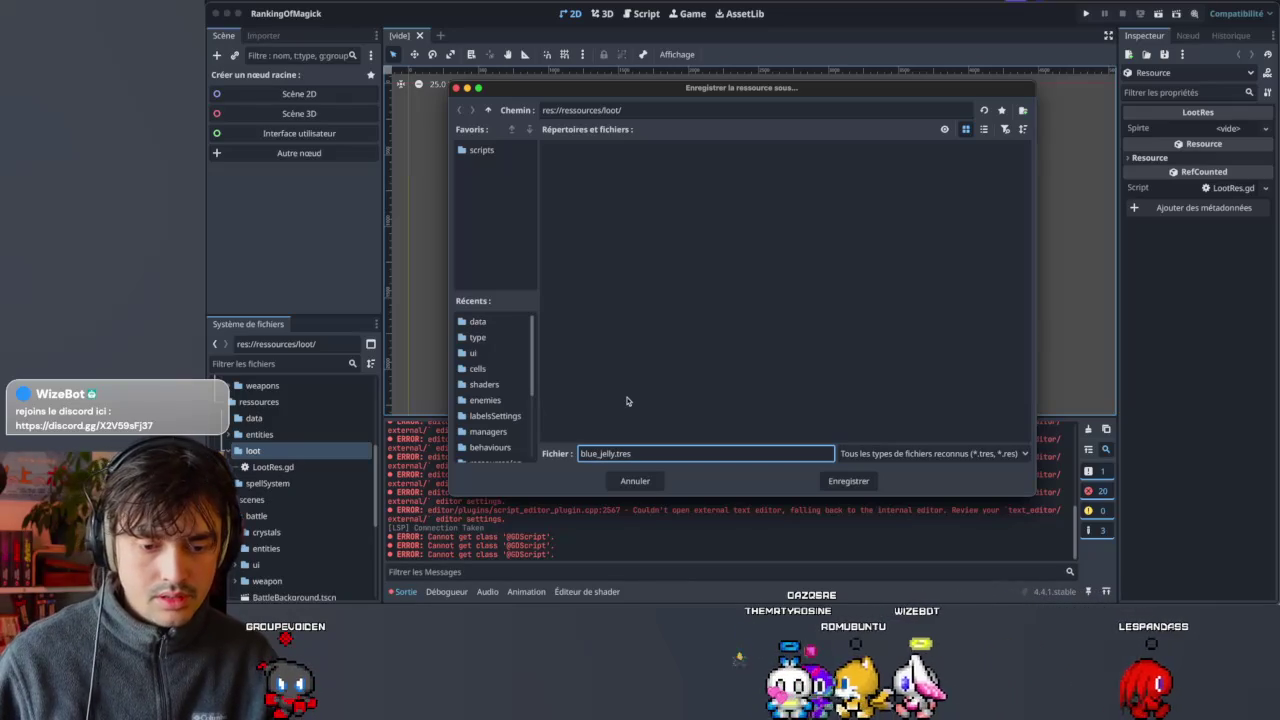
key(Return)
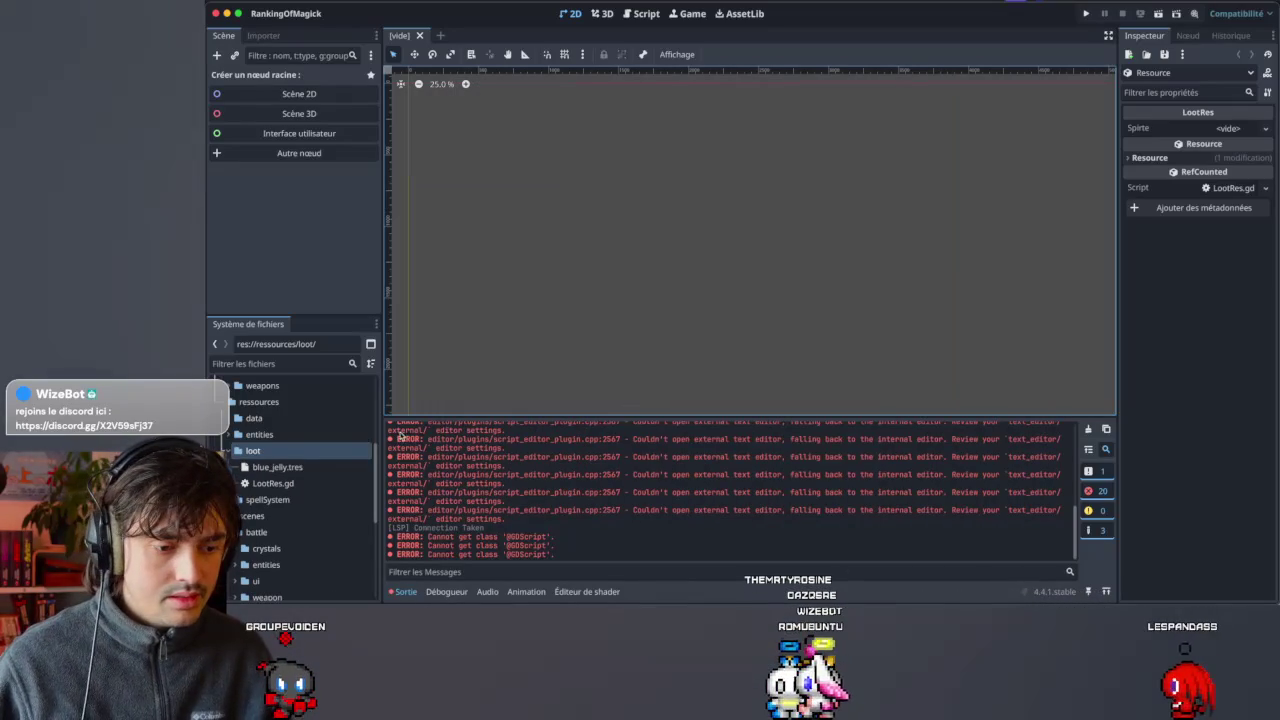
click(296, 467)
- Duplicate blue_jelly.tres as red_jelly.tres and brown_jelly.tres
key(ctrl+d)
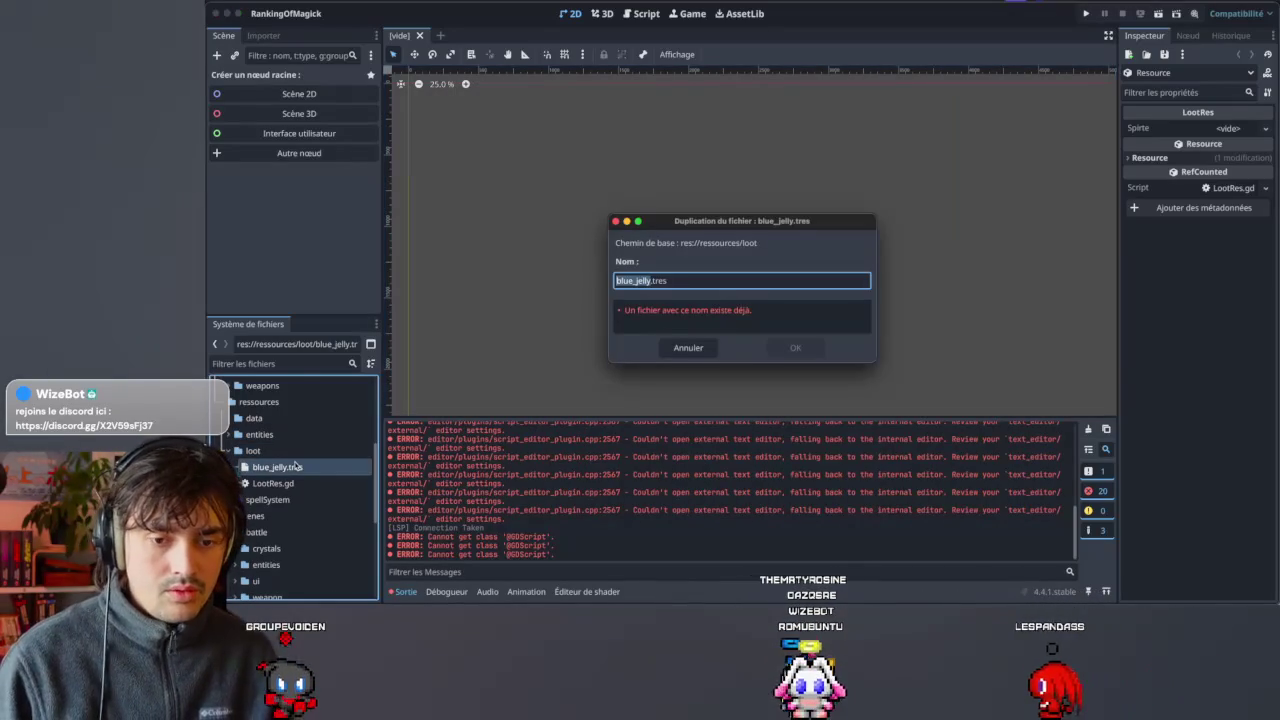
key(BackSpace)
key(BackSpace)
key(BackSpace)
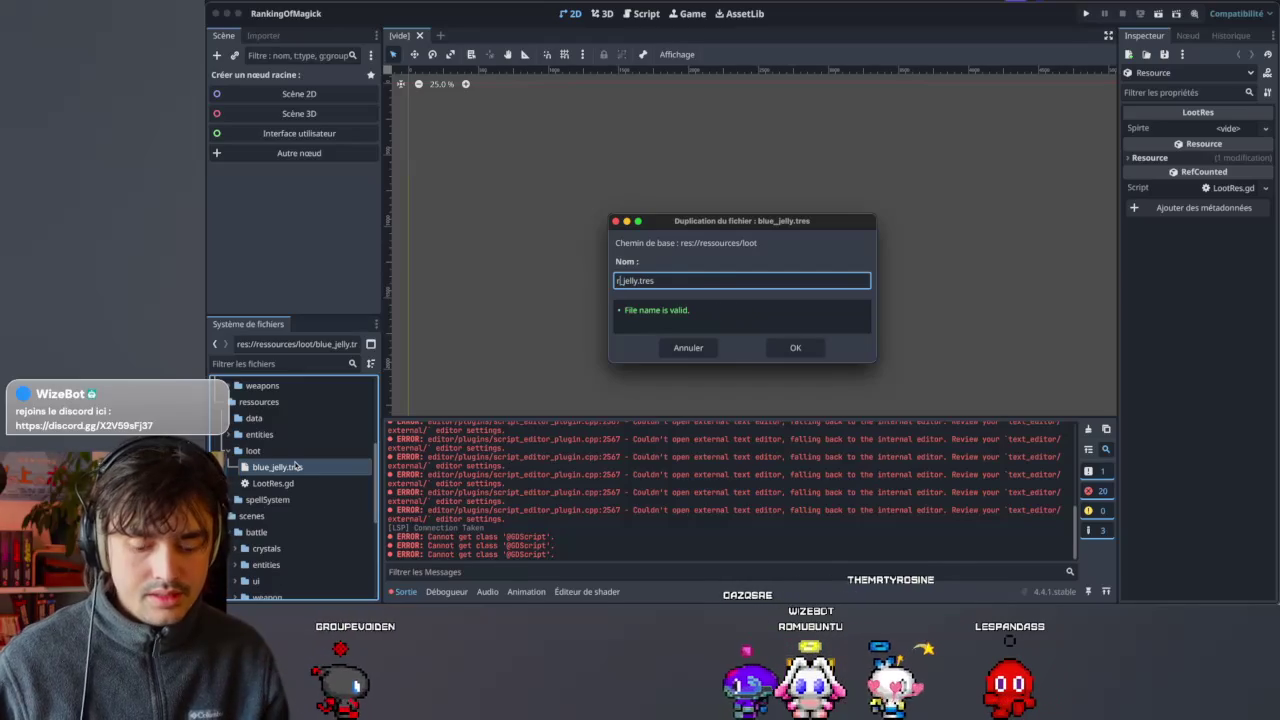
text(red)
key(Return)
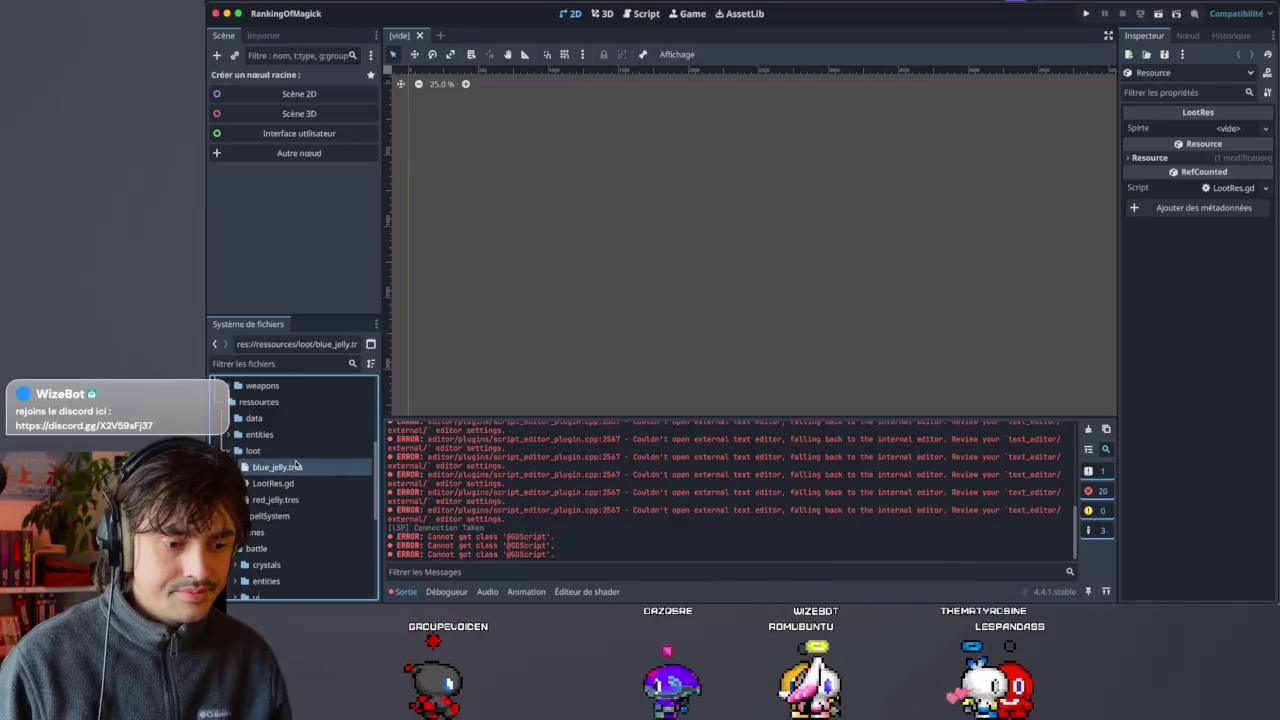
key(ctrl+d)
key(Home)
key(shift+Right)
key(shift+Right)
key(shift+Right)
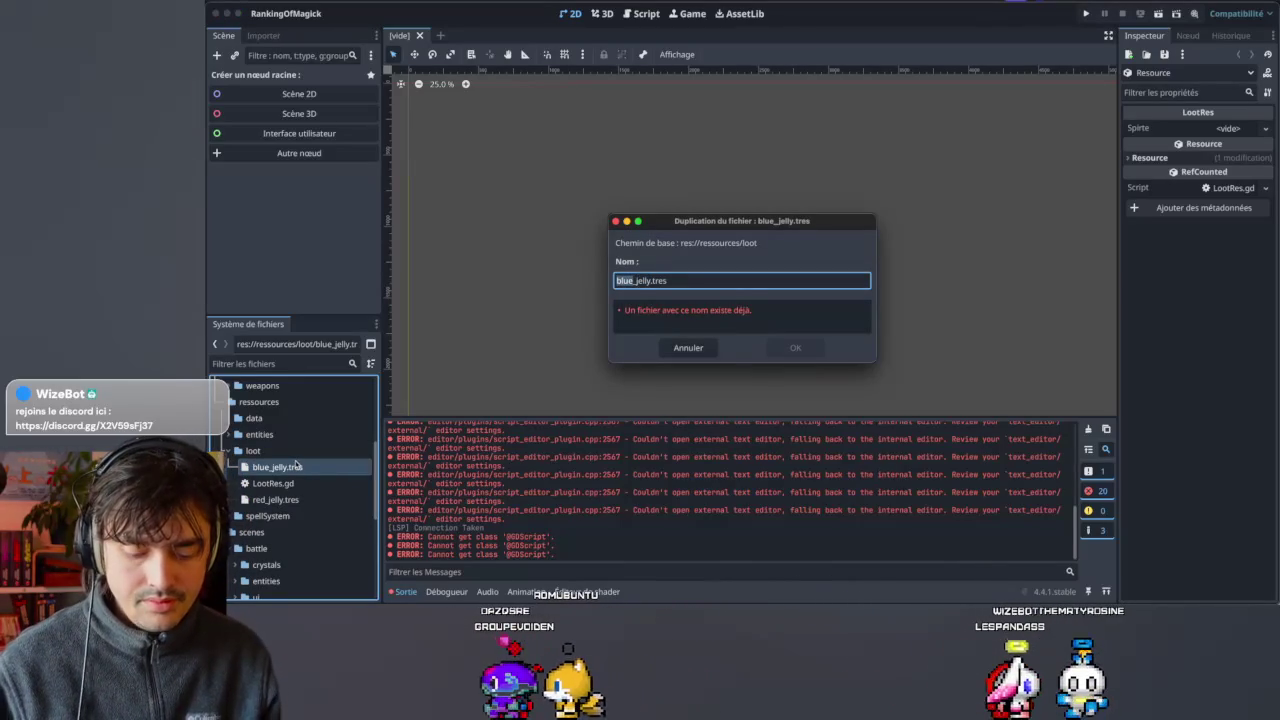
text(brown)
key(Return)
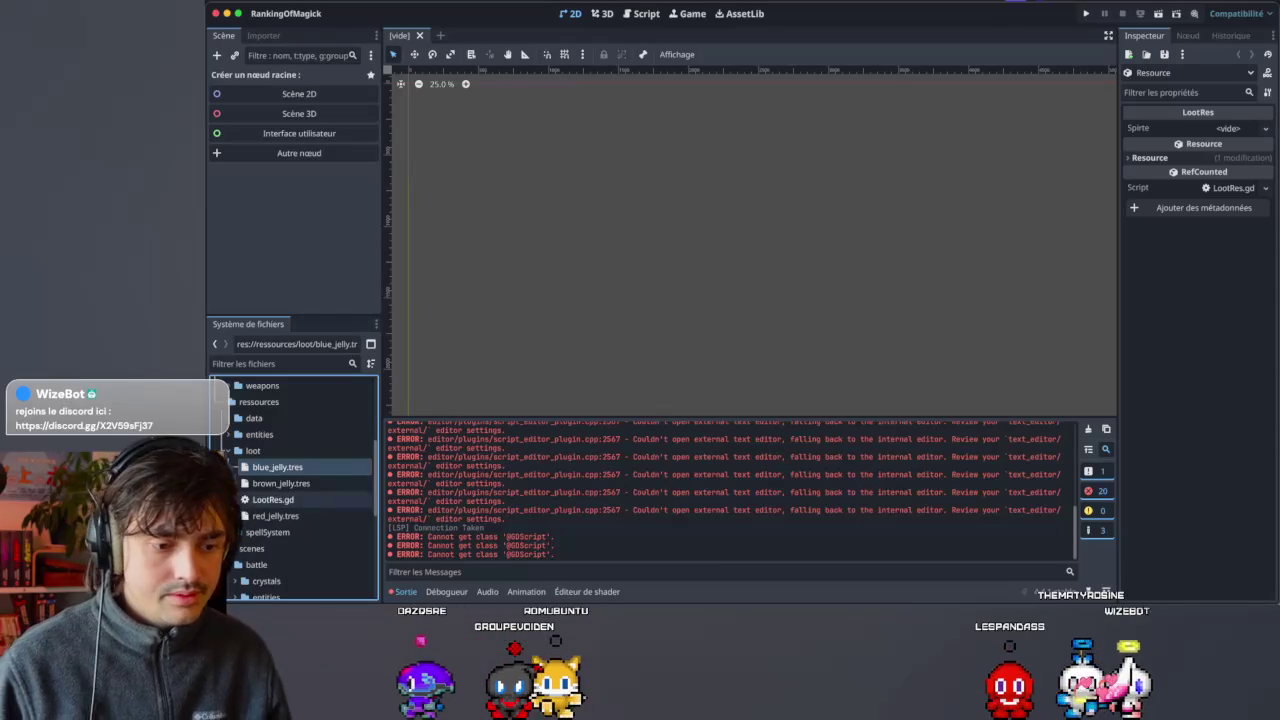
- Duplicate blue_jelly.tres as pink_jelly.tres and an eye copy
key(ctrl+d)
key(Home)
key(shift+Right)
key(shift+Right)
key(shift+Right)
text(pink)
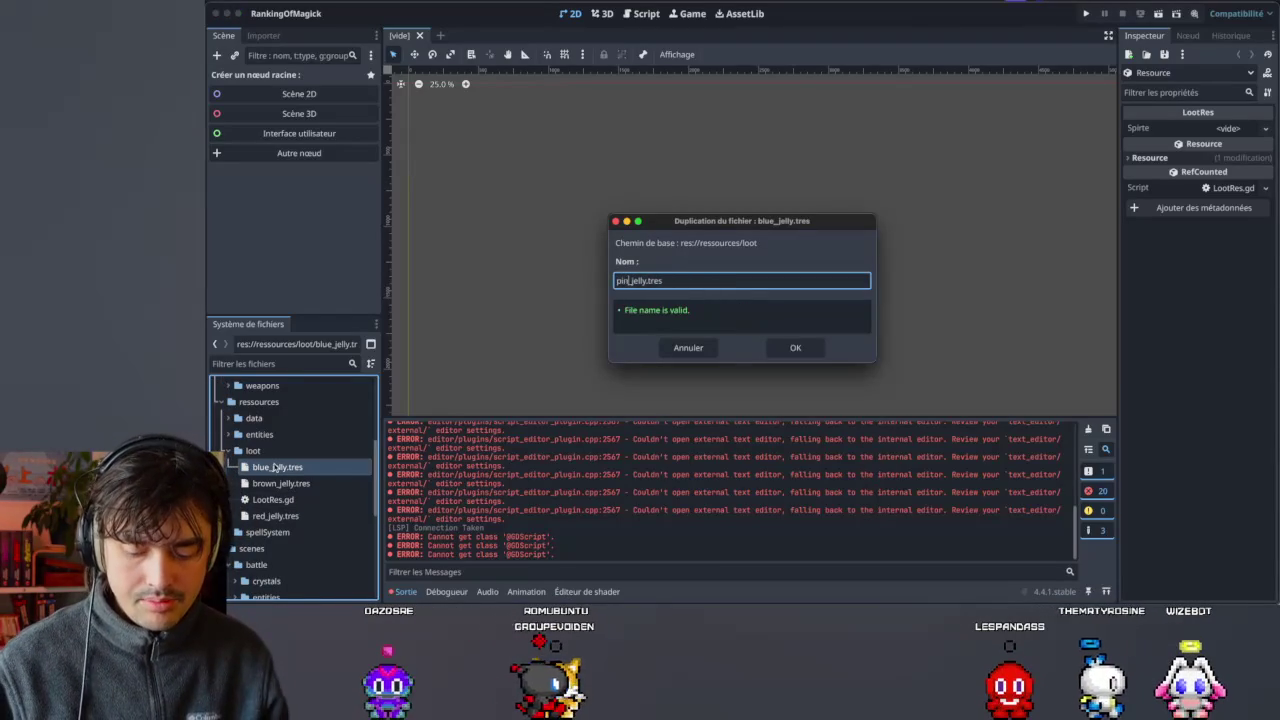
key(Return)
key(ctrl+d)
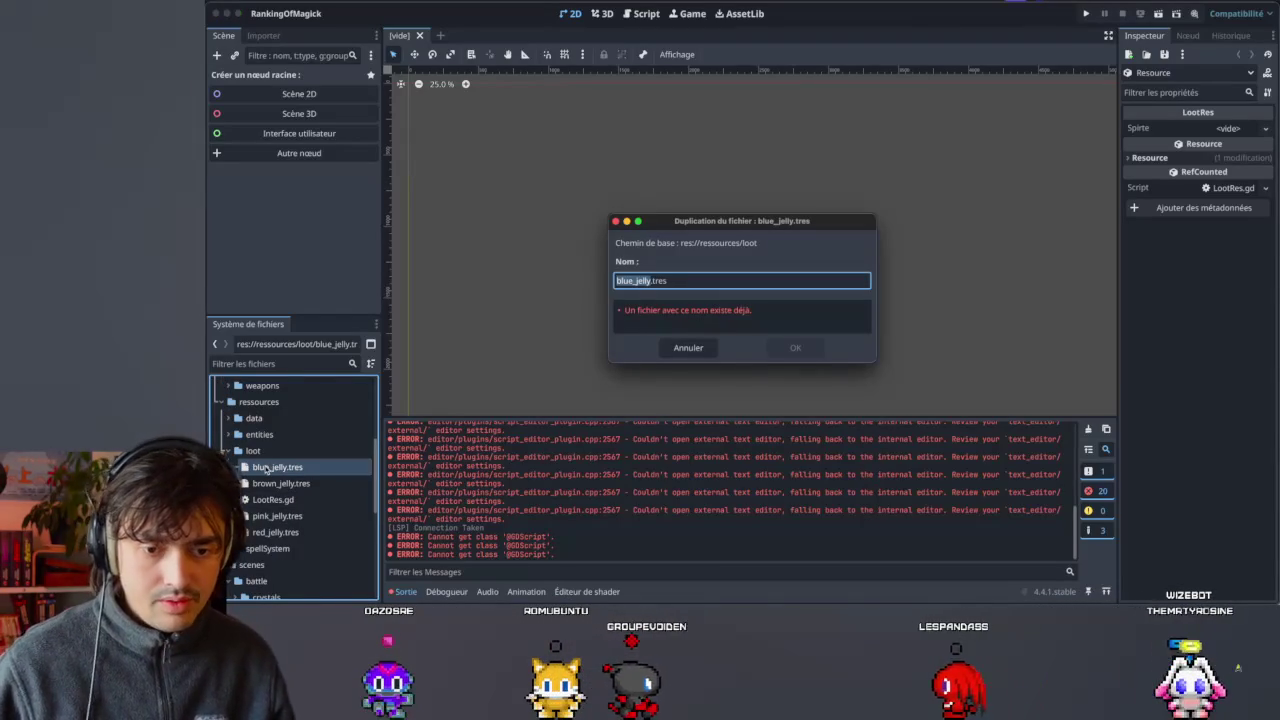
key(shift+Left)
key(shift+Left)
key(shift+Left)
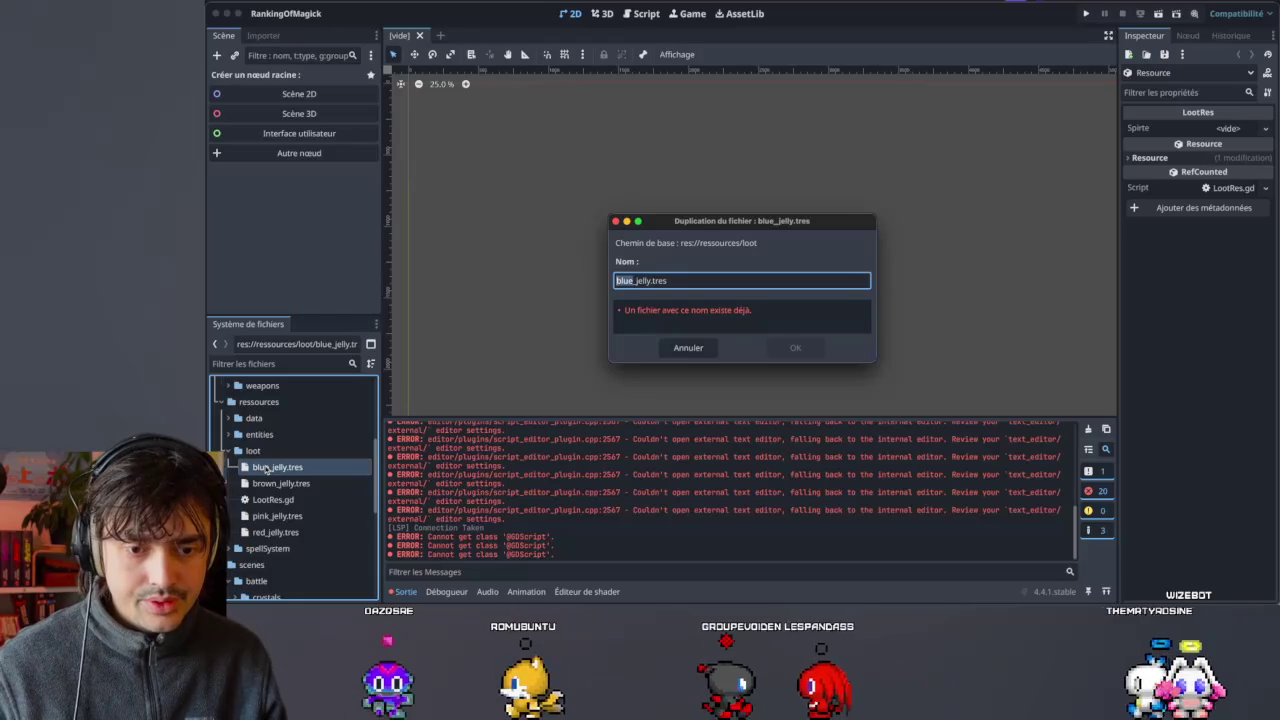
text(eye)
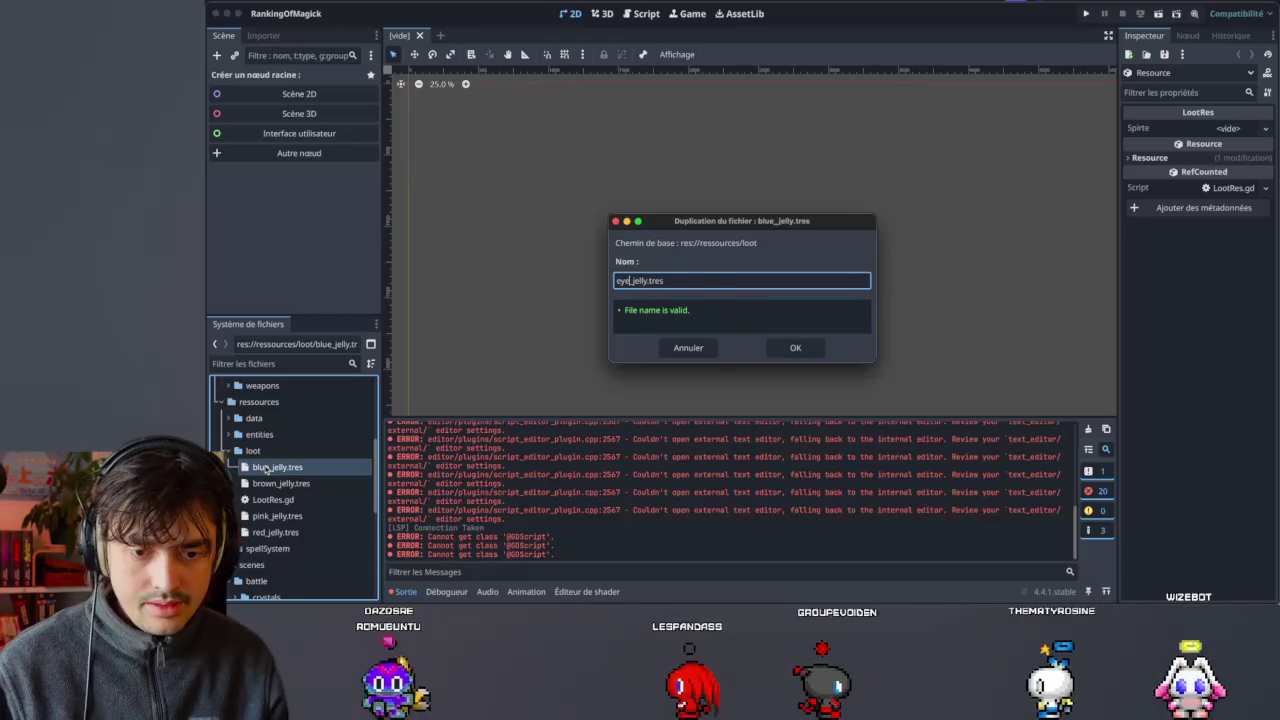
key(Return)
- Add iron_lingot.tres and wing.tres copies, renaming the eye file
key(ctrl+d)
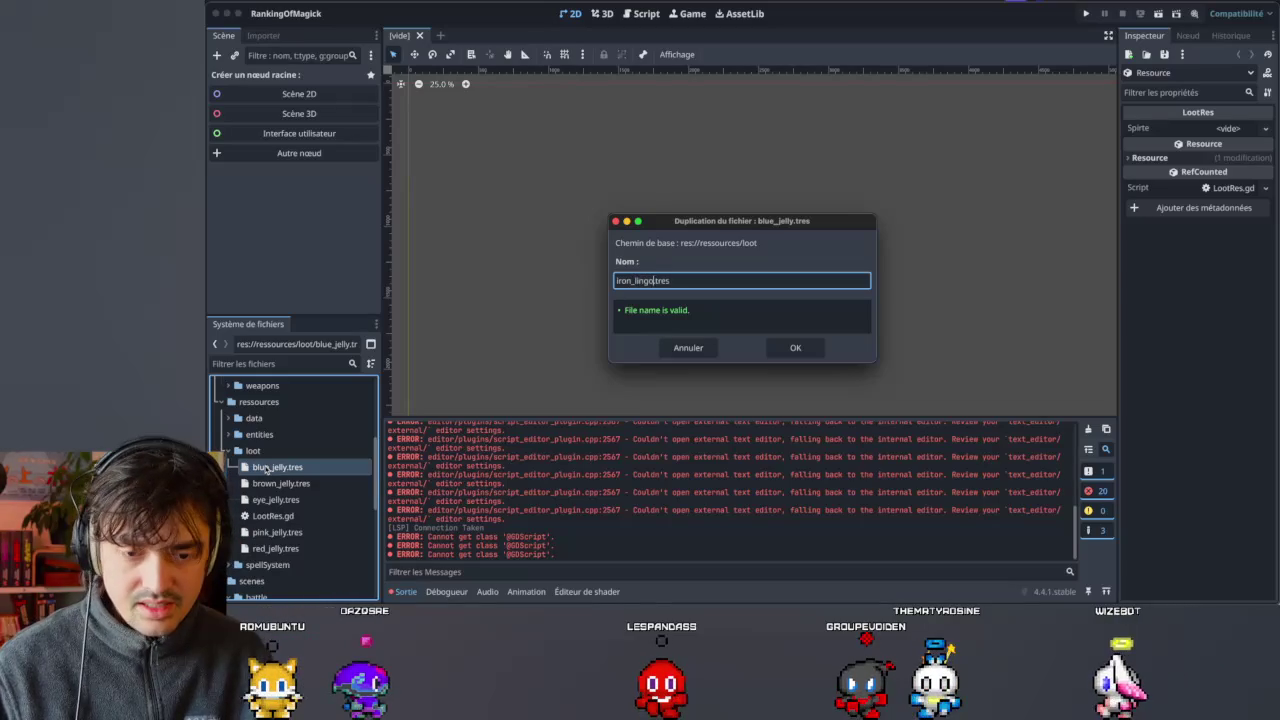
key(Return)
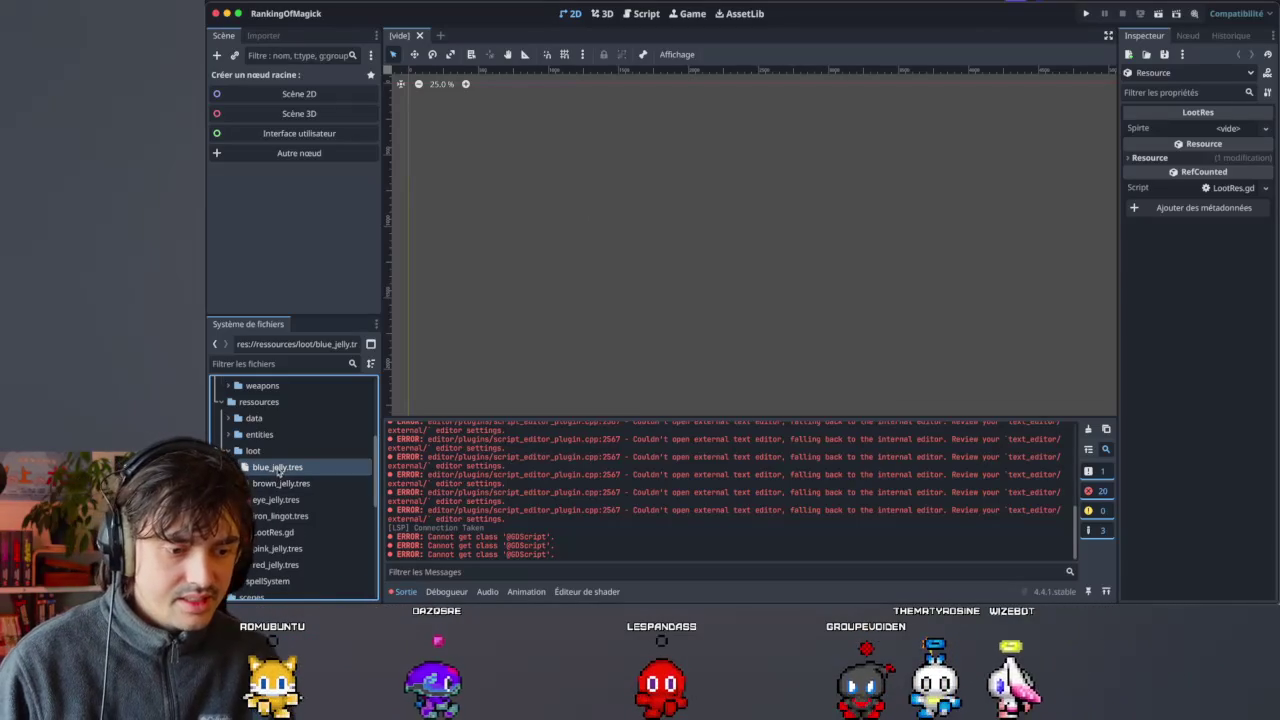
click(278, 499)
key(F2)
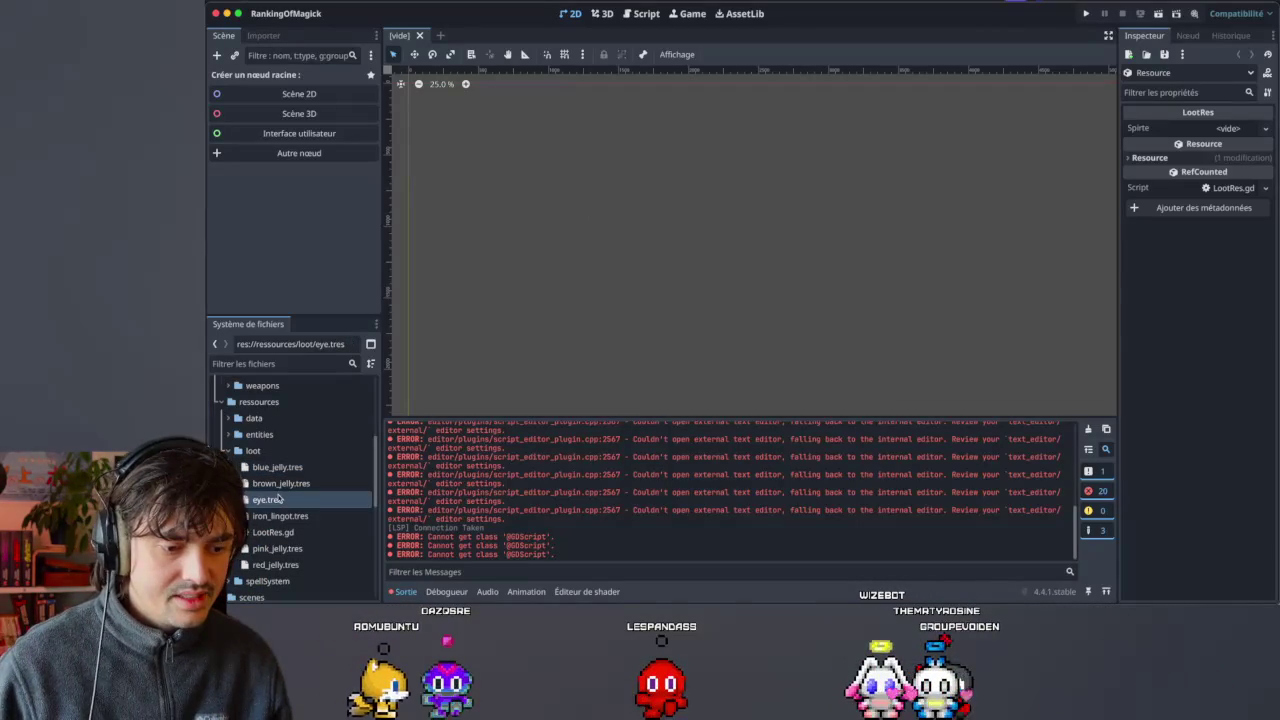
click(263, 466)
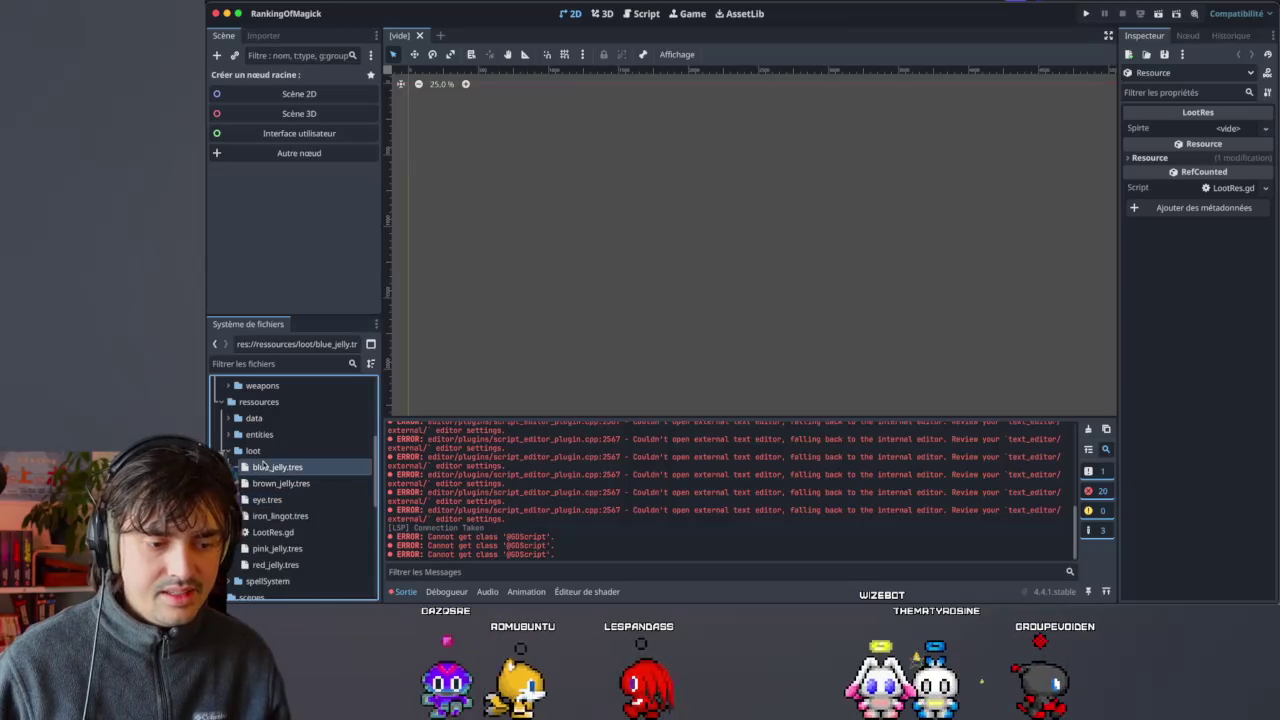
key(ctrl+d)
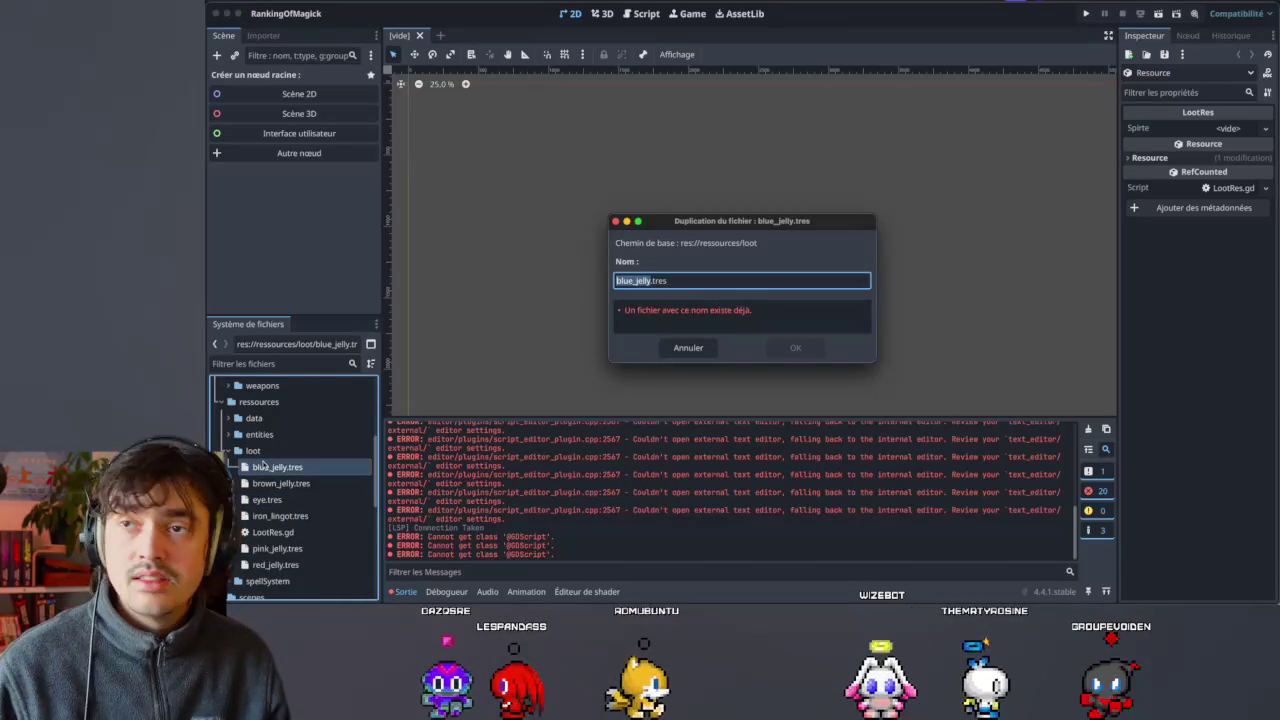
text(ba)
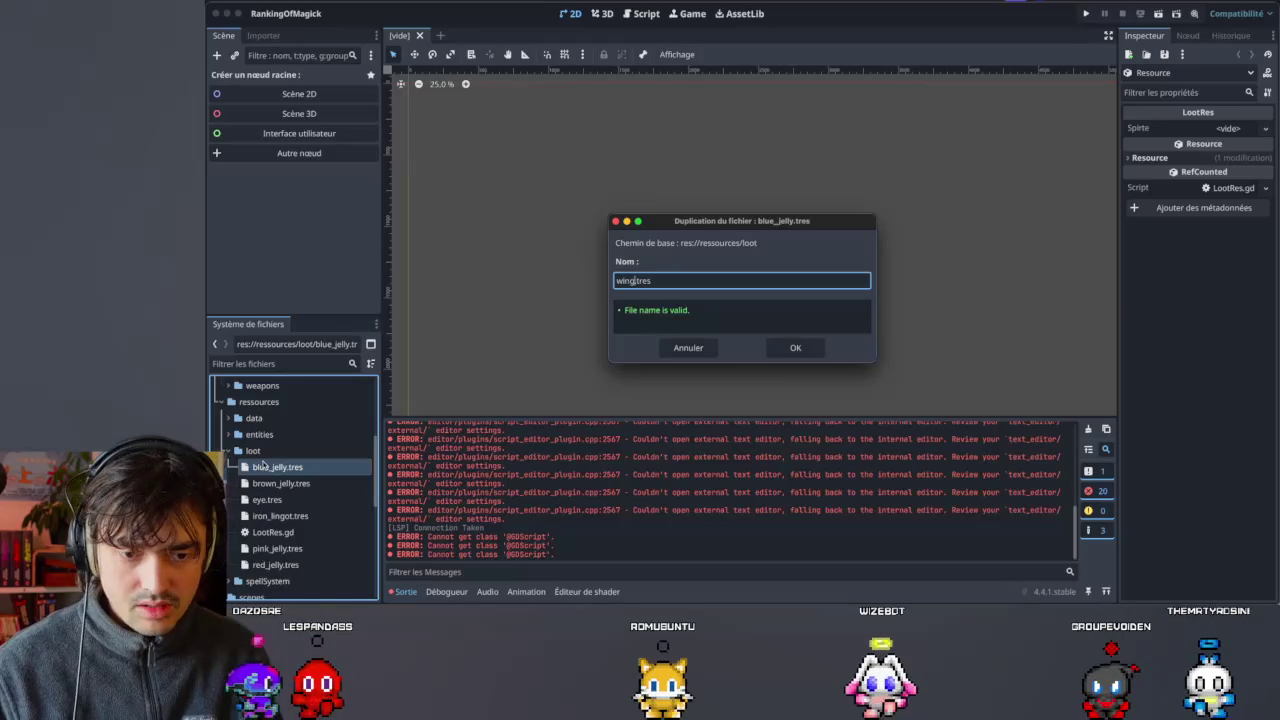
key(Return)
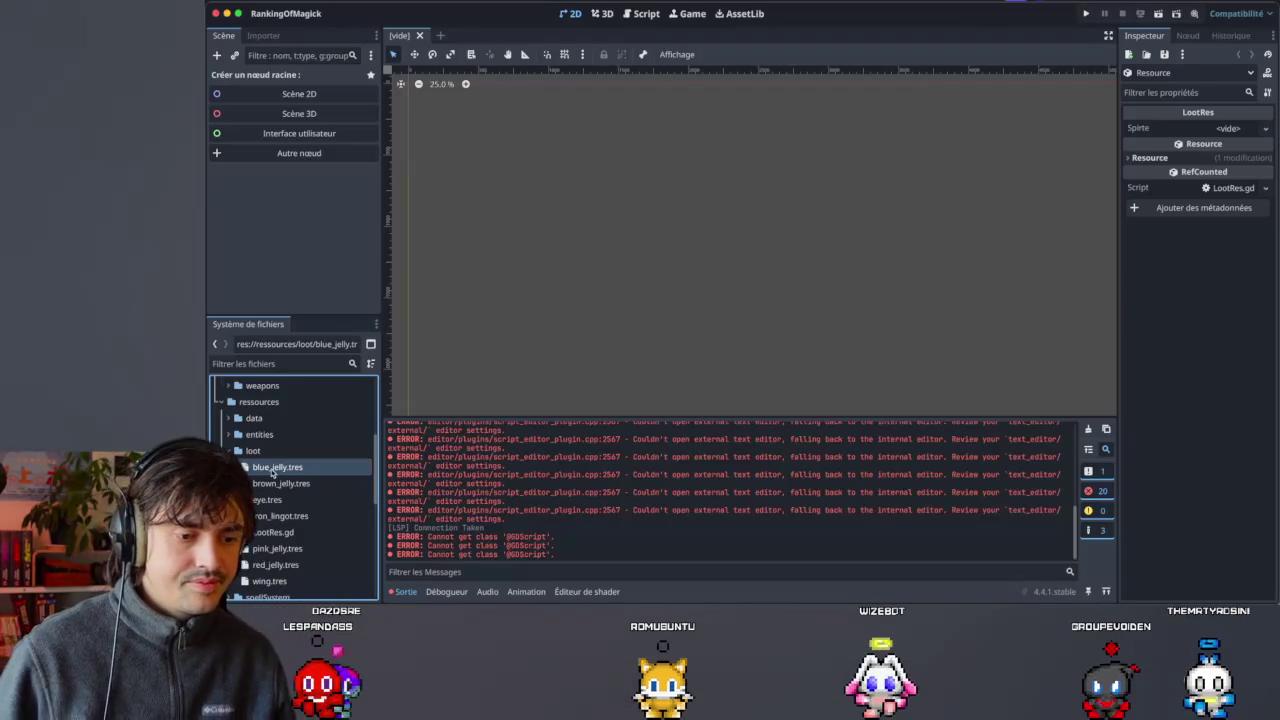
scroll(337, 383, up, 3)
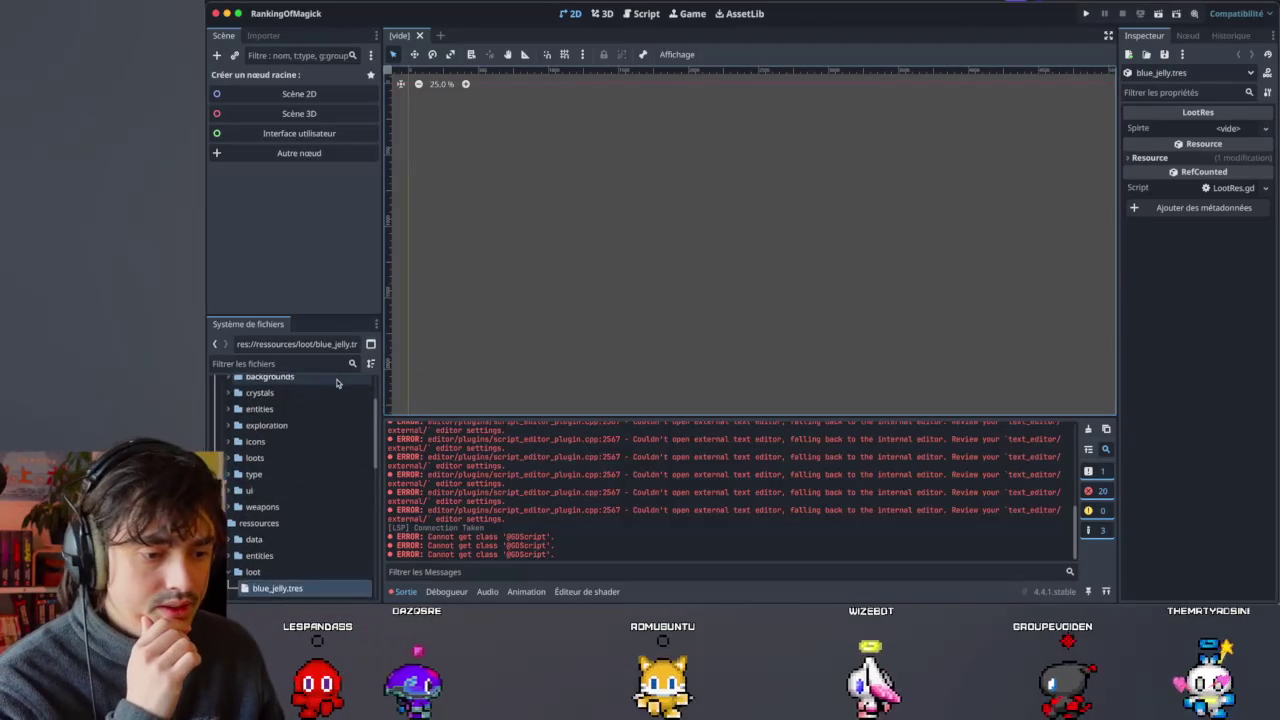
- Quick-load the Slime_Blue_Jelly image as blue_jelly's spirte texture
scroll(310, 430, down, 3)
scroll(240, 449, up, 2)
scroll(245, 450, up, 1)
scroll(245, 450, up, 1)
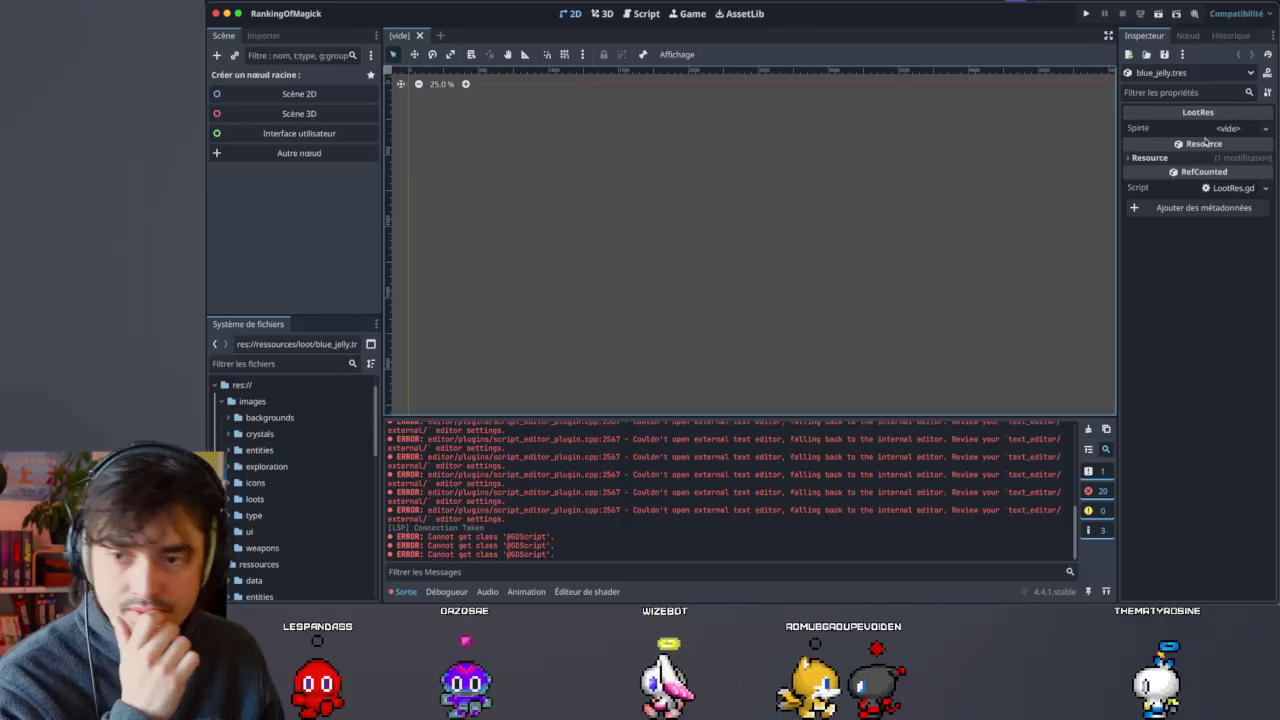
click(1265, 128)
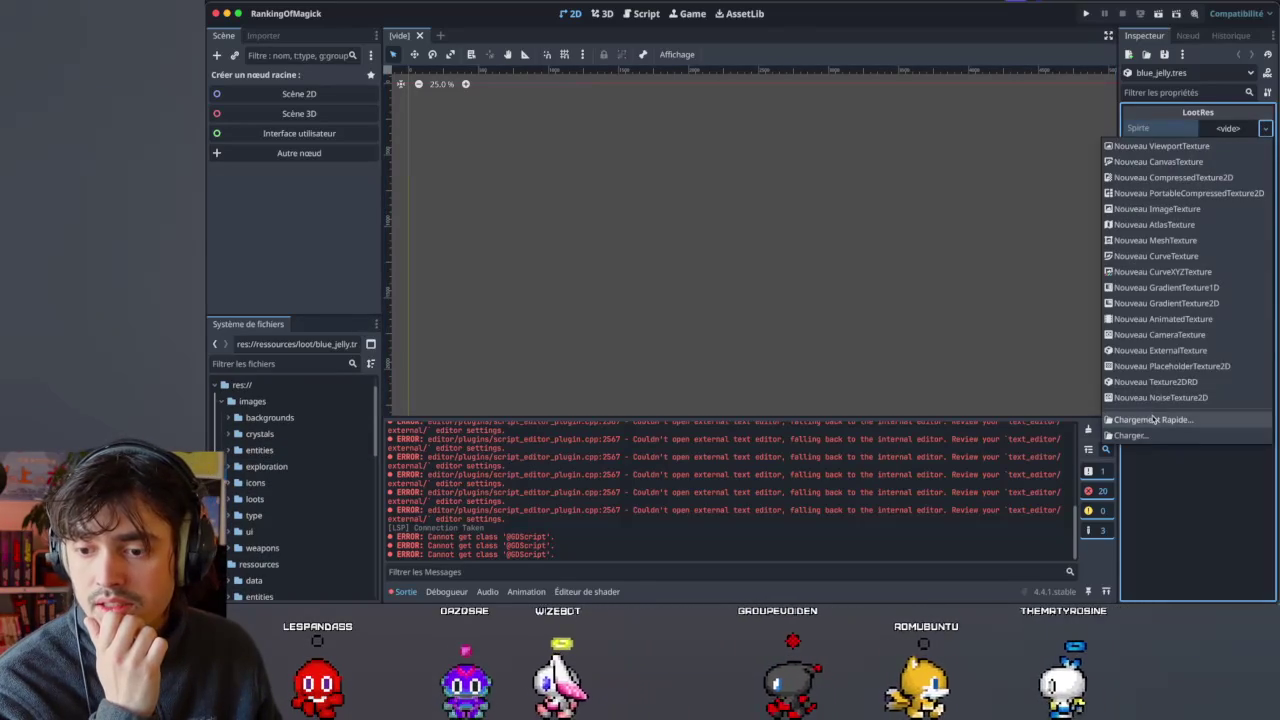
click(1153, 419)
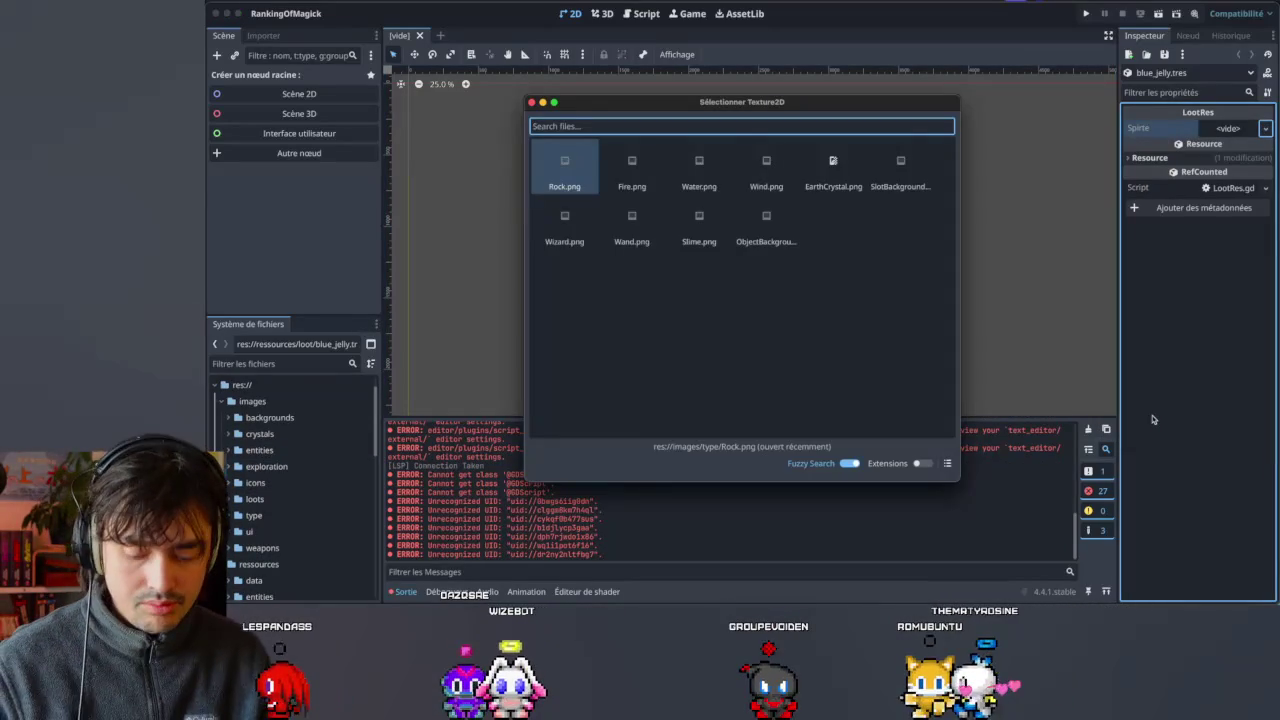
text(blue)
key(Right)
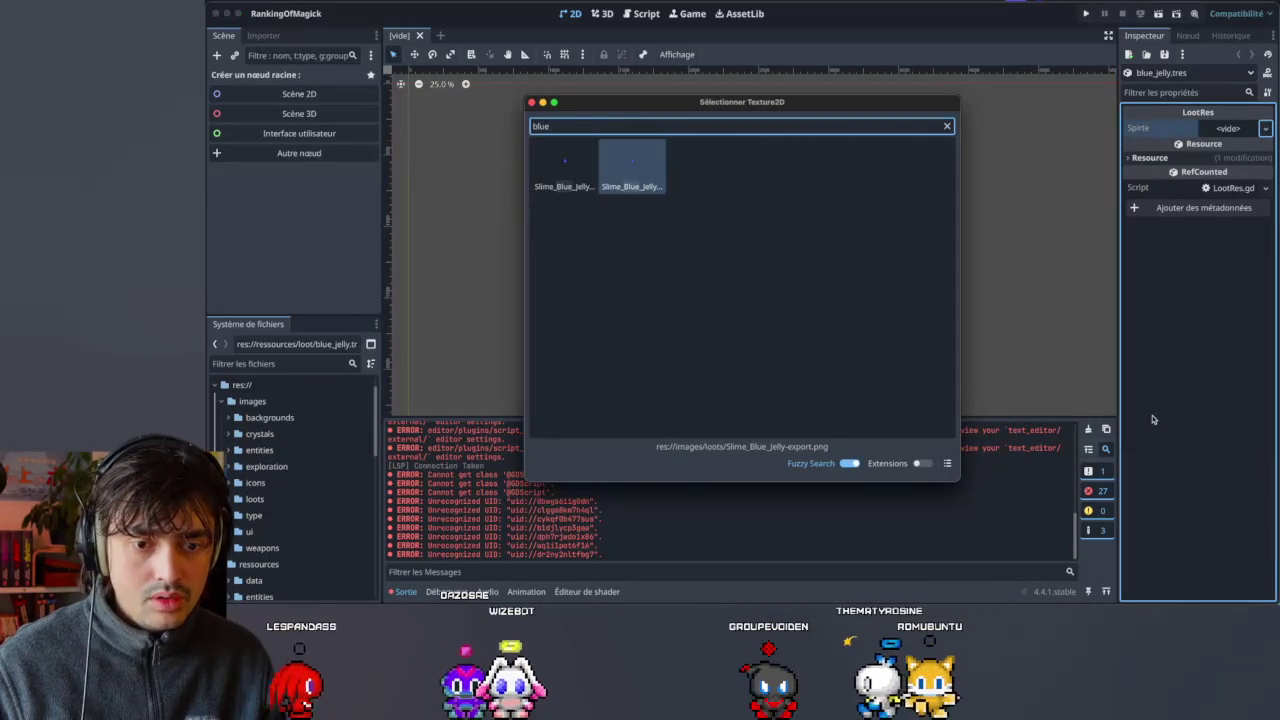
key(Return)
- Assign the marron slime texture as brown_jelly.tres's sprite
scroll(290, 420, down, 3)
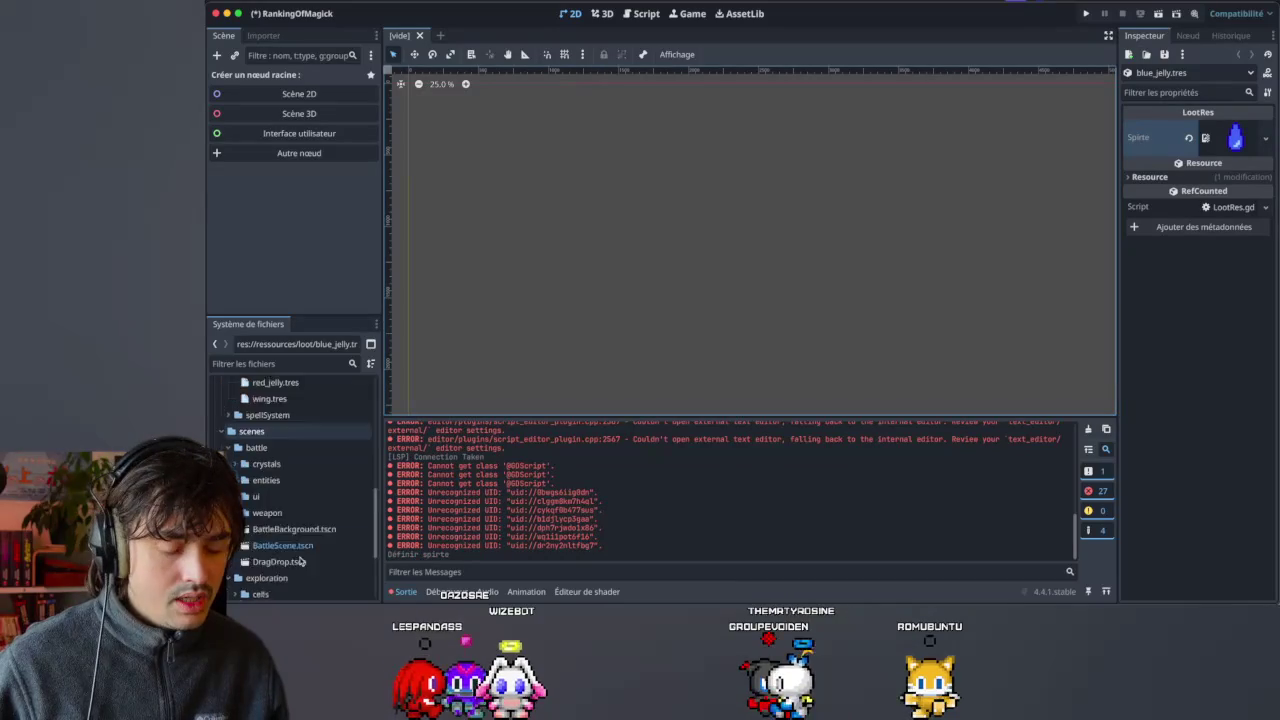
scroll(290, 420, down, 2)
click(281, 393)
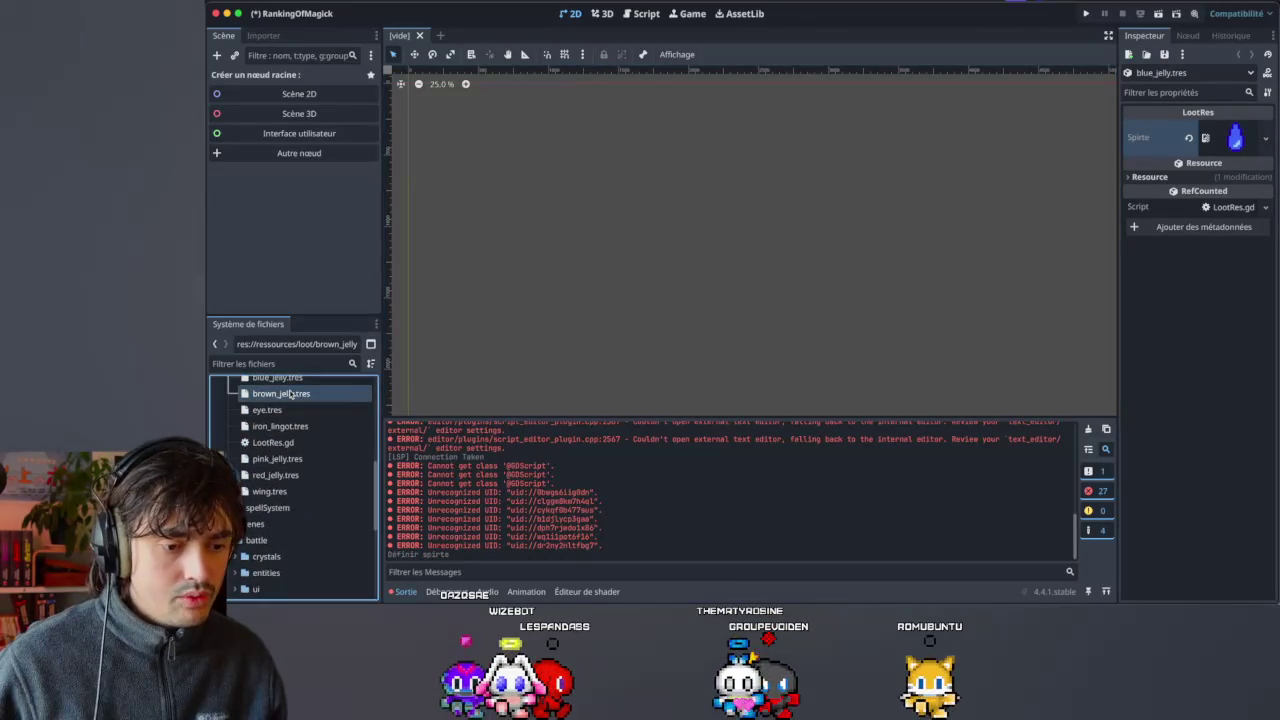
double_click(281, 394)
click(1274, 130)
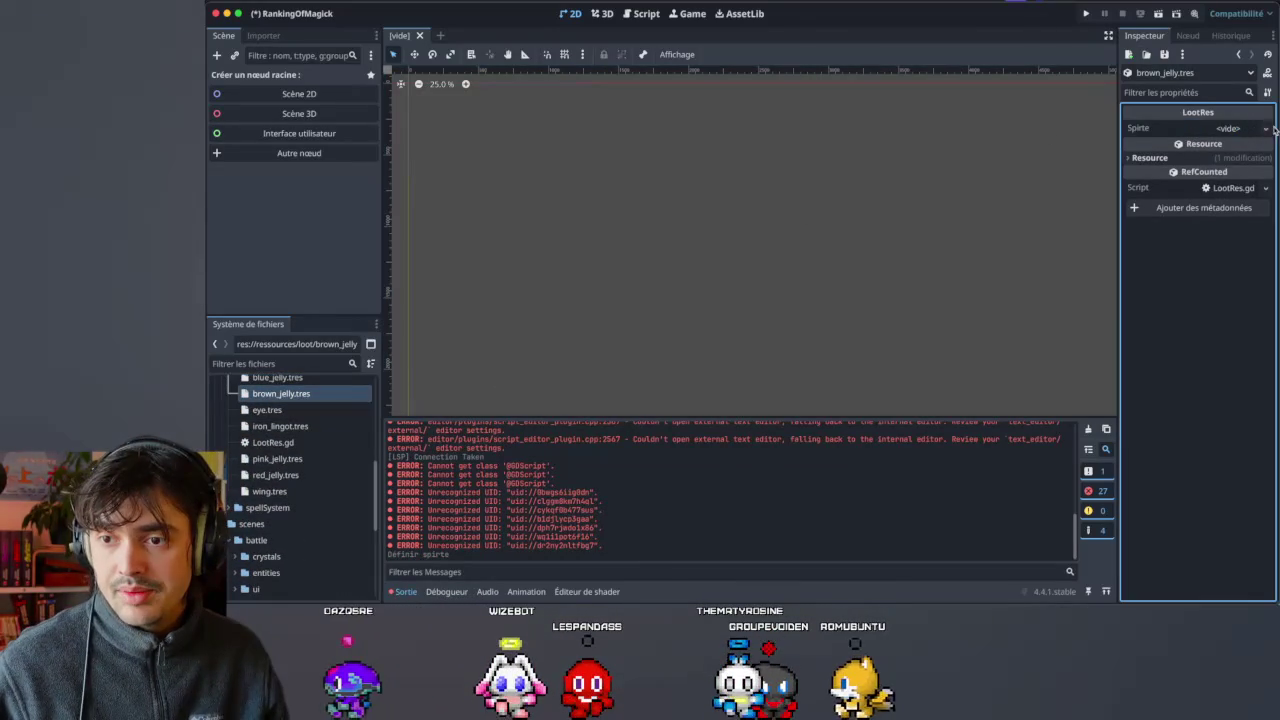
click(1264, 130)
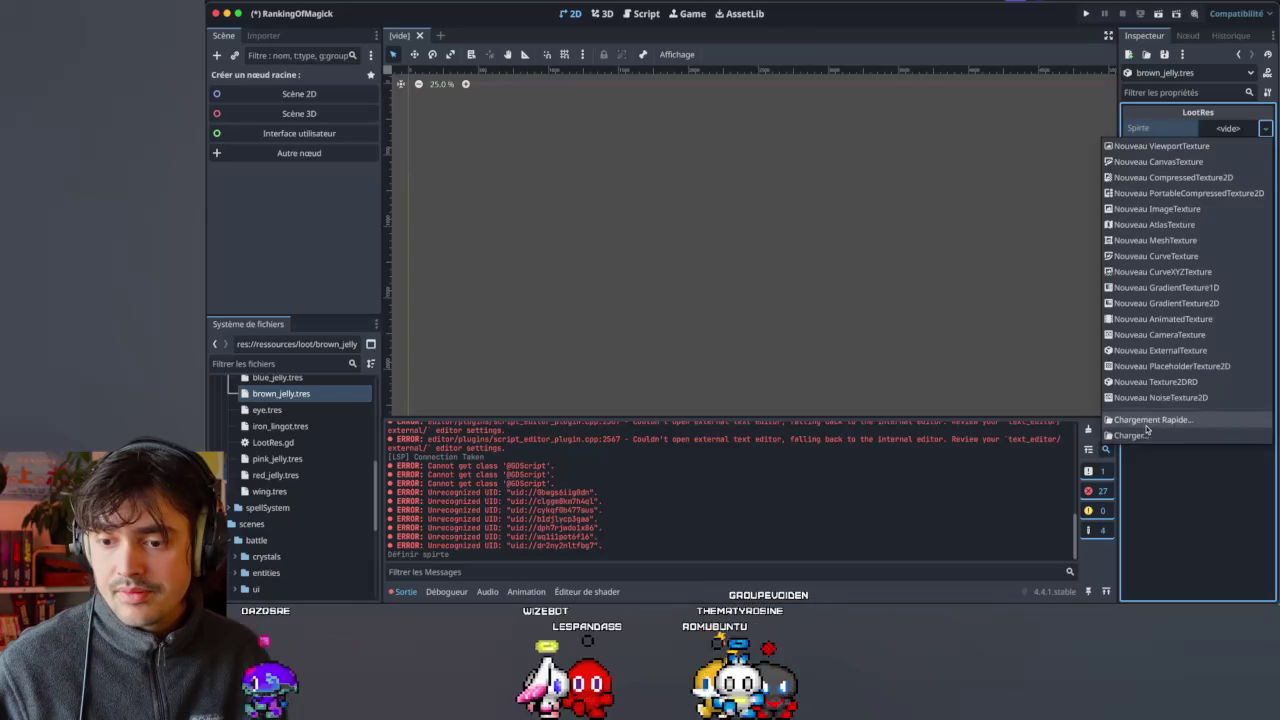
click(1147, 428)
text(b)
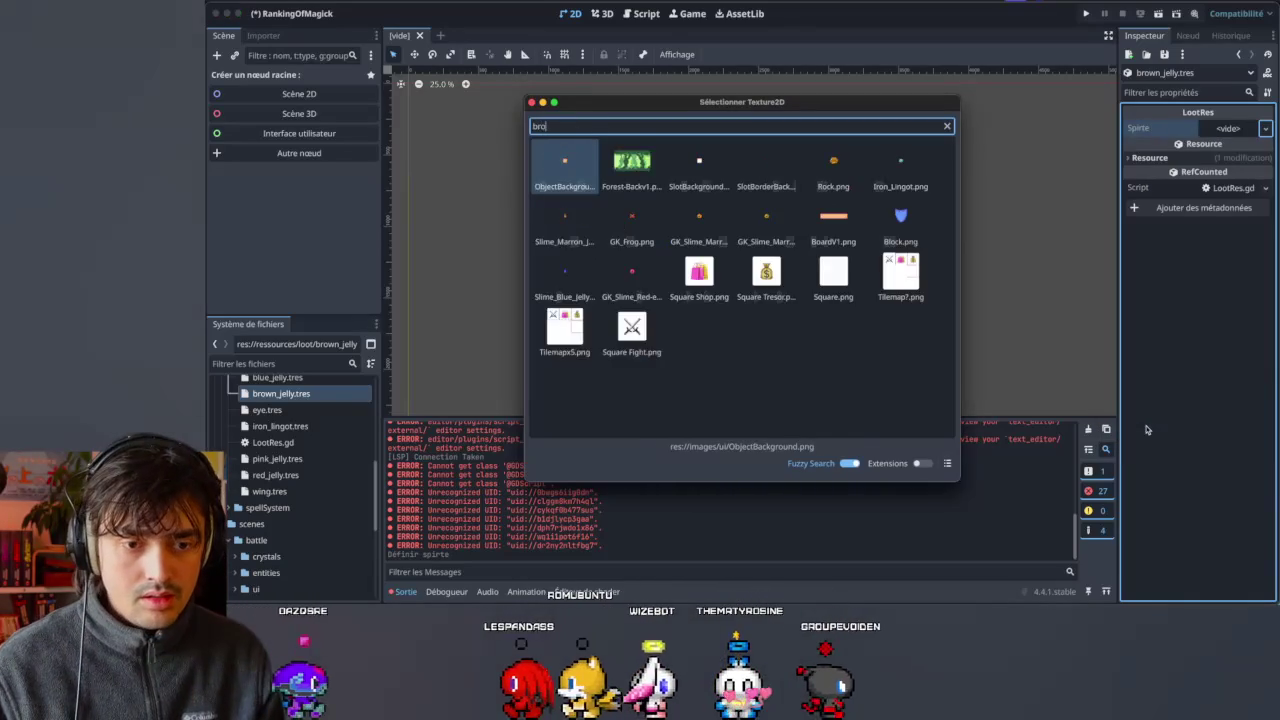
key(BackSpace)
text(marron)
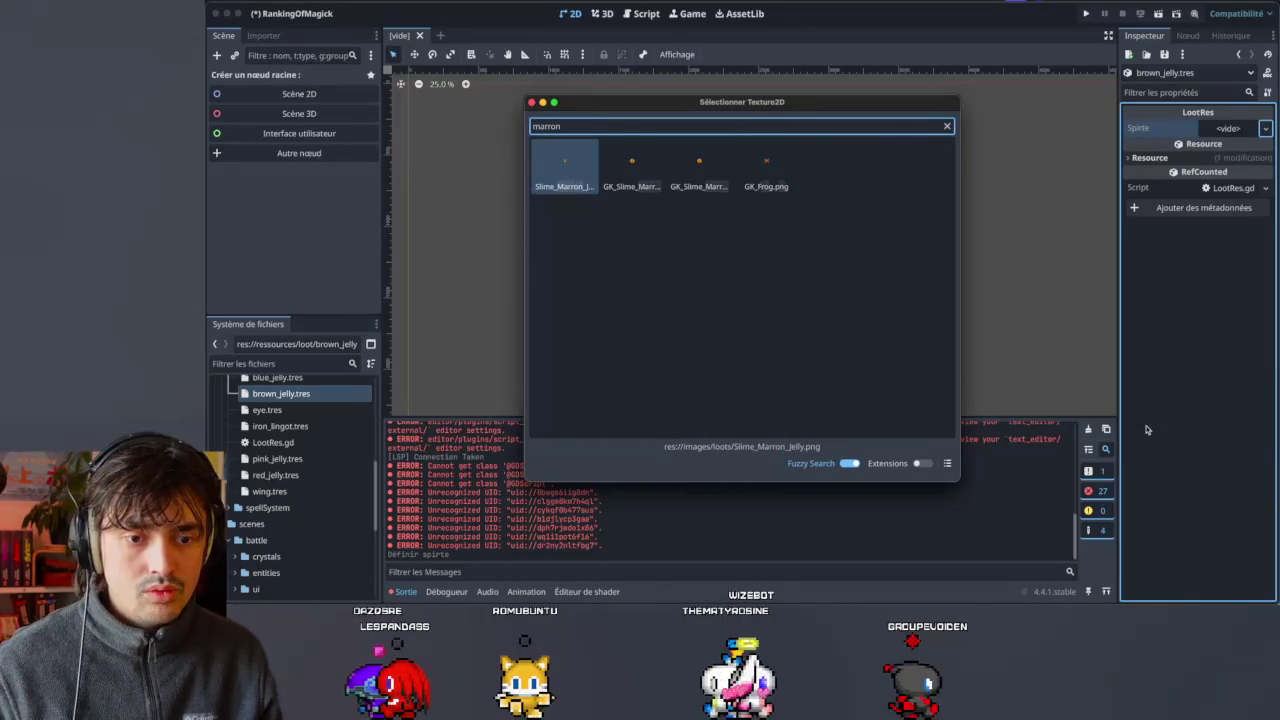
key(Return)
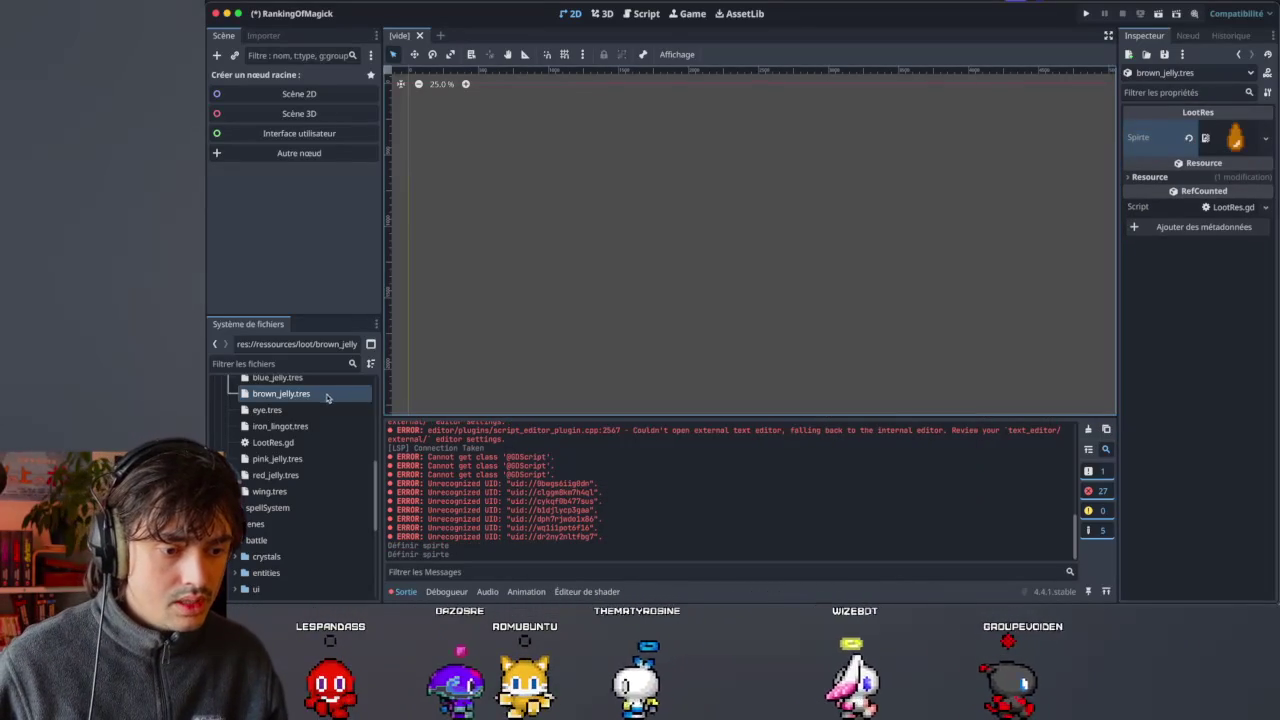
- Give eye the Eye.png sprite and iron_lingot the iron ingot texture
click(306, 405)
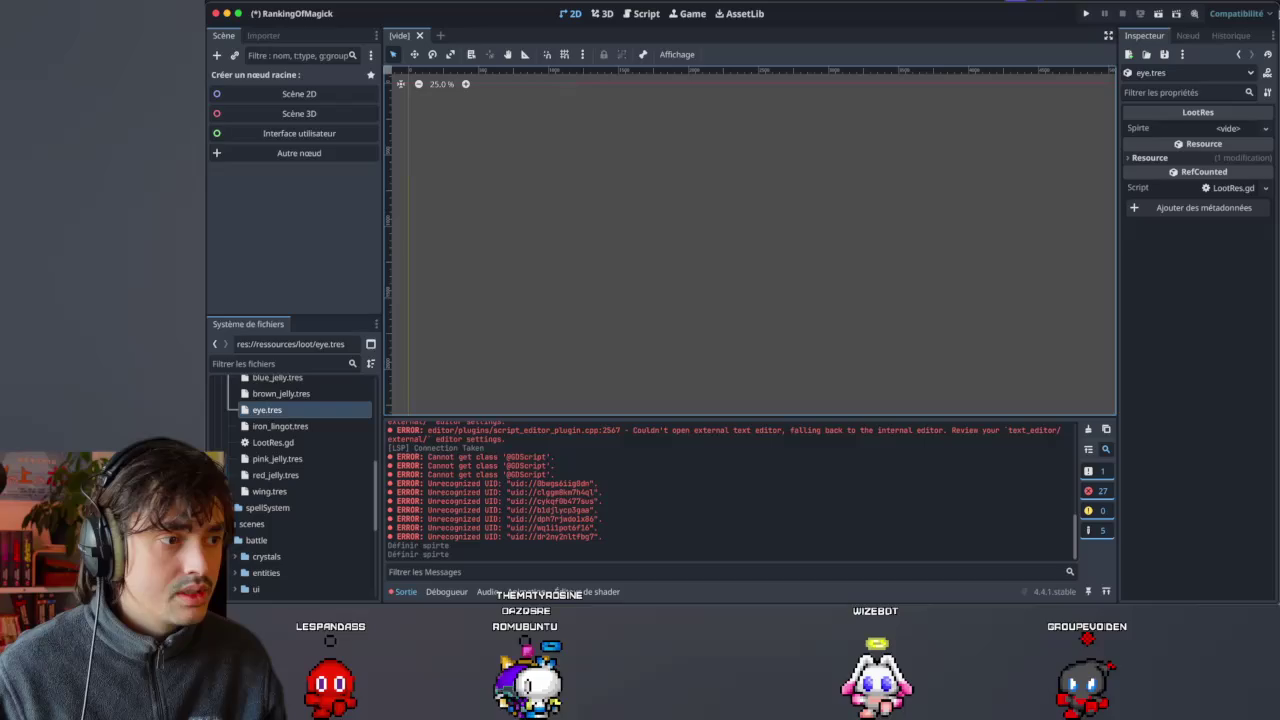
click(1240, 127)
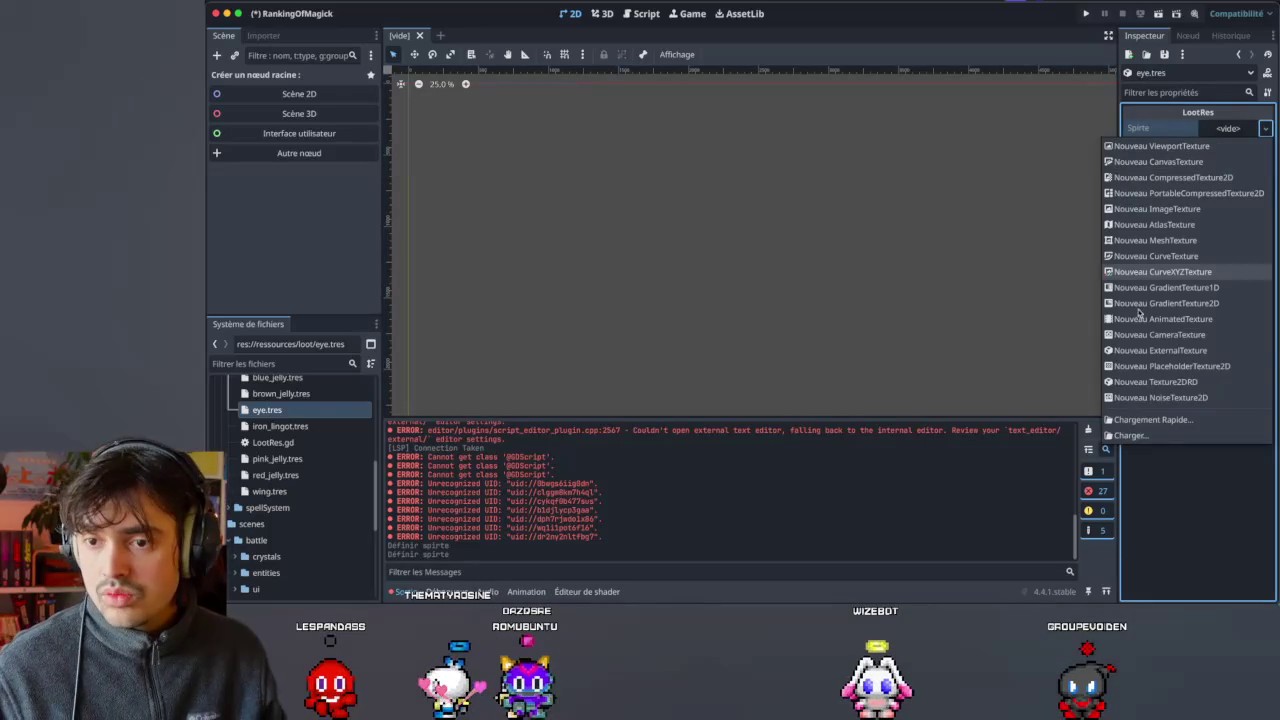
click(1150, 419)
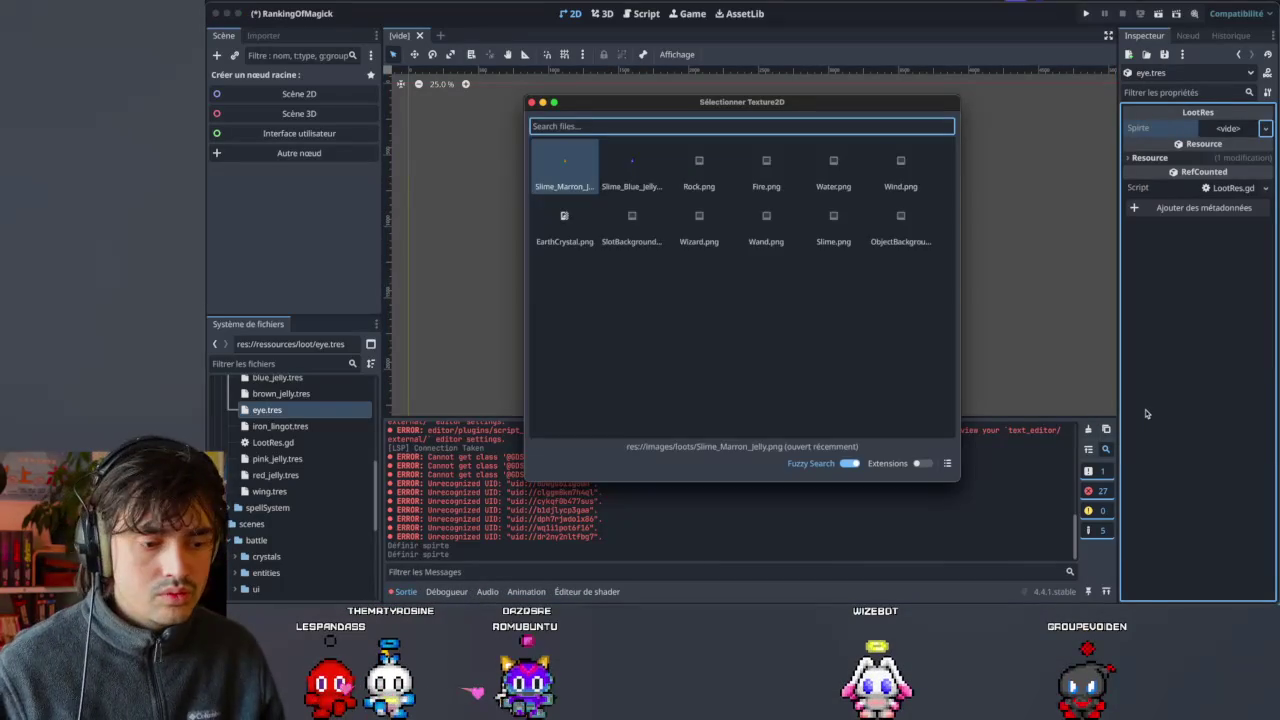
text(eye)
key(Return)
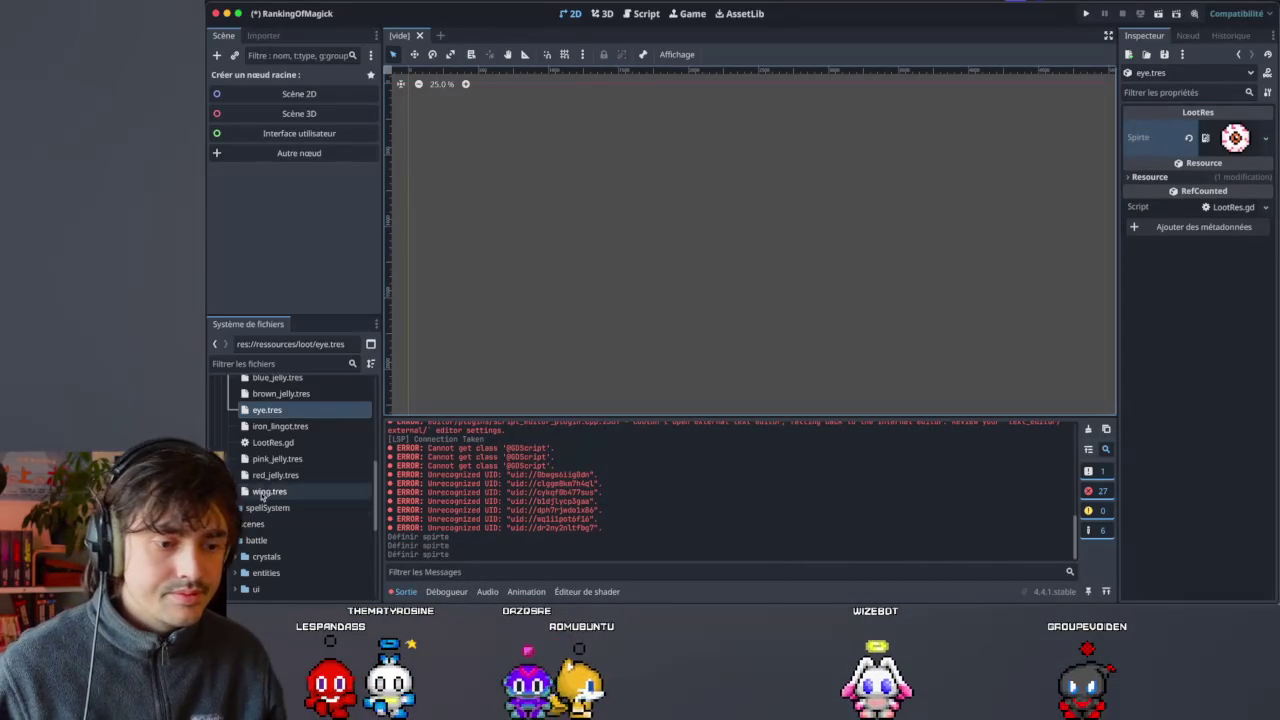
click(295, 428)
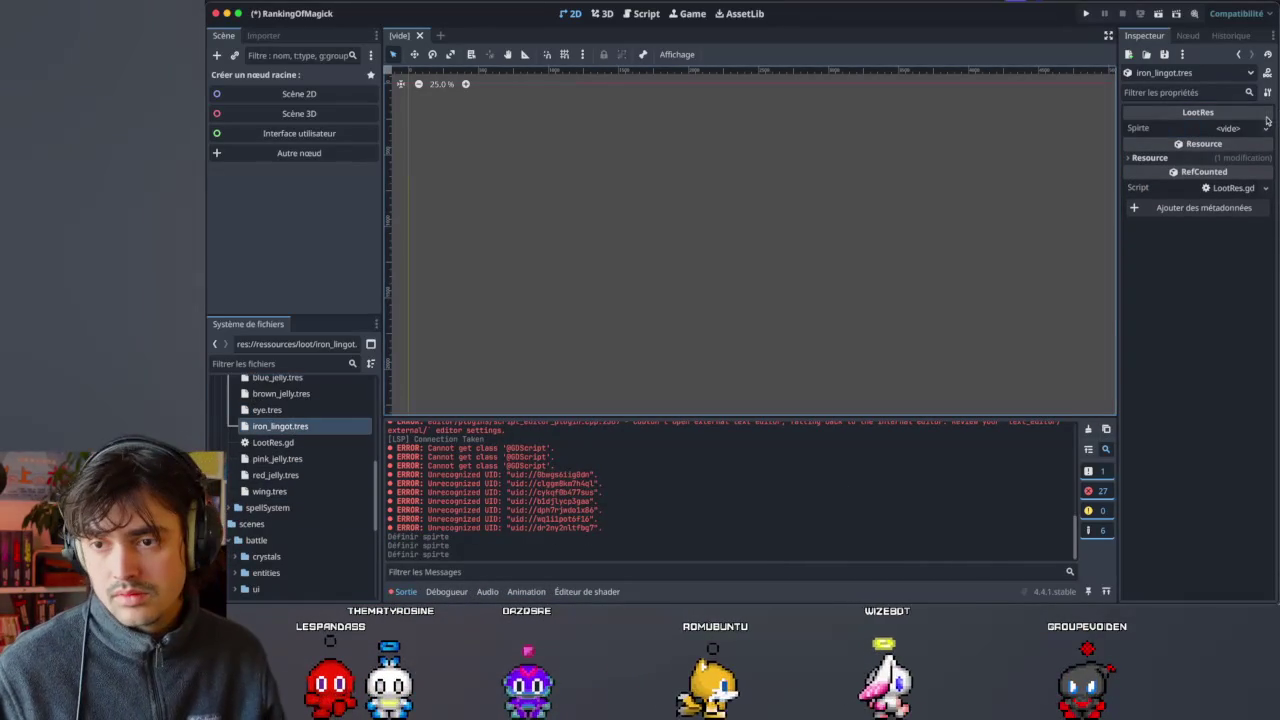
click(1265, 128)
click(1150, 420)
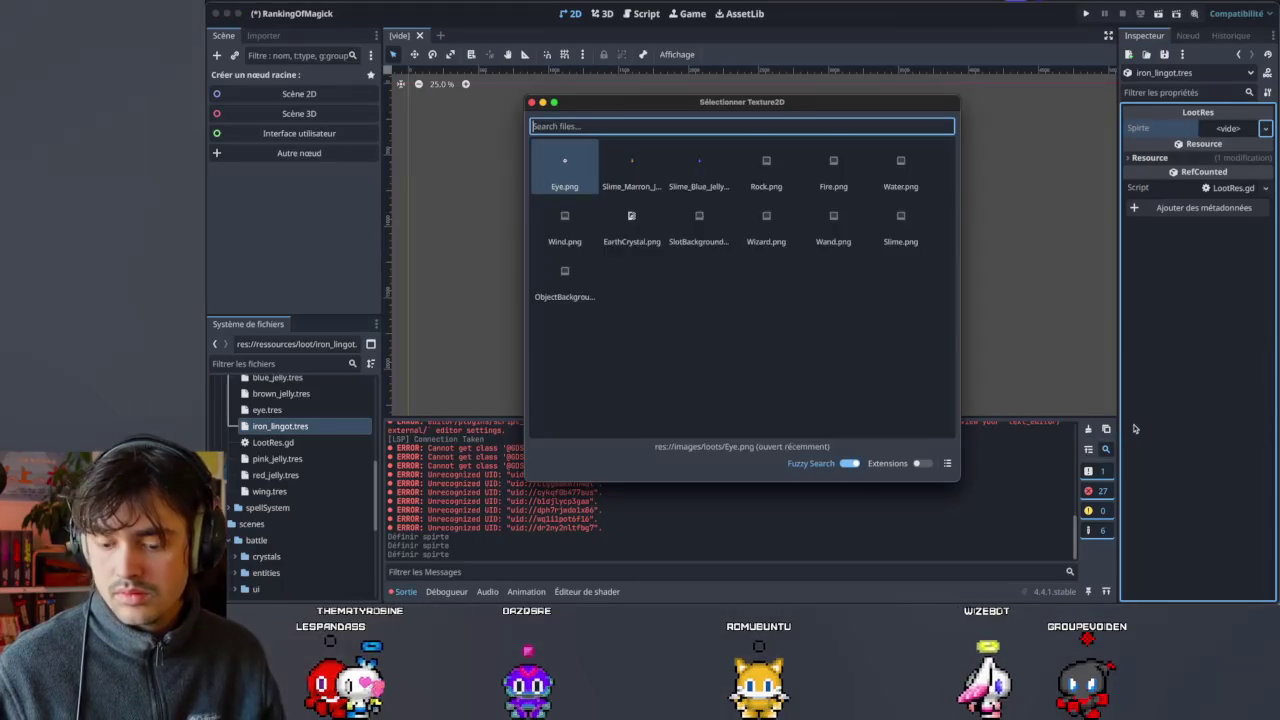
text(iron)
key(Return)
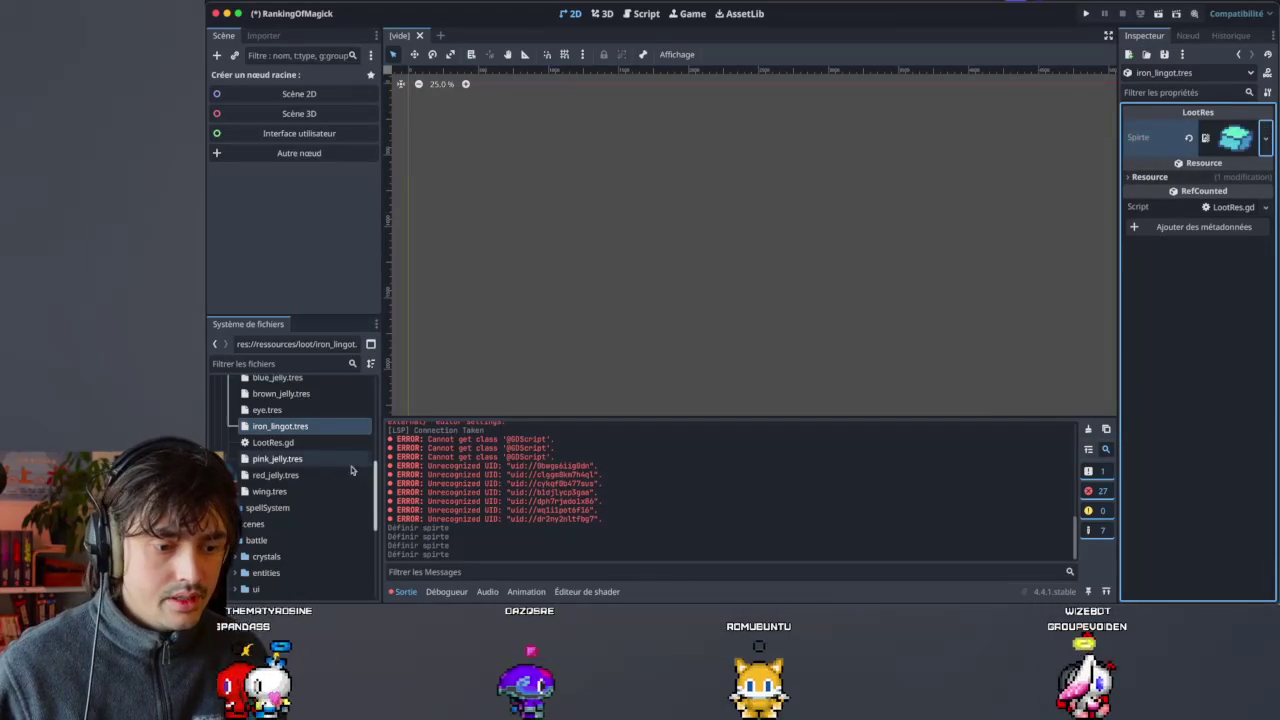
- Give pink_jelly and red_jelly their pink and red slime textures
click(290, 458)
click(1265, 128)
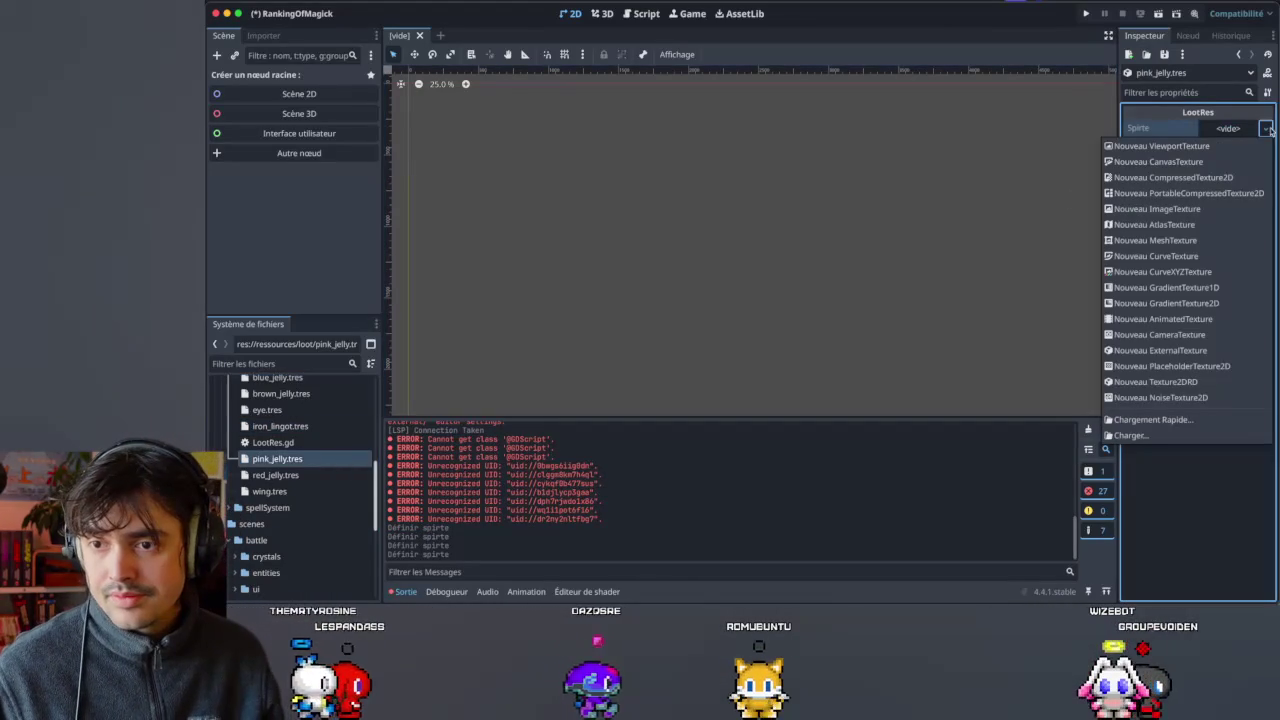
click(1110, 420)
text(pink)
key(Return)
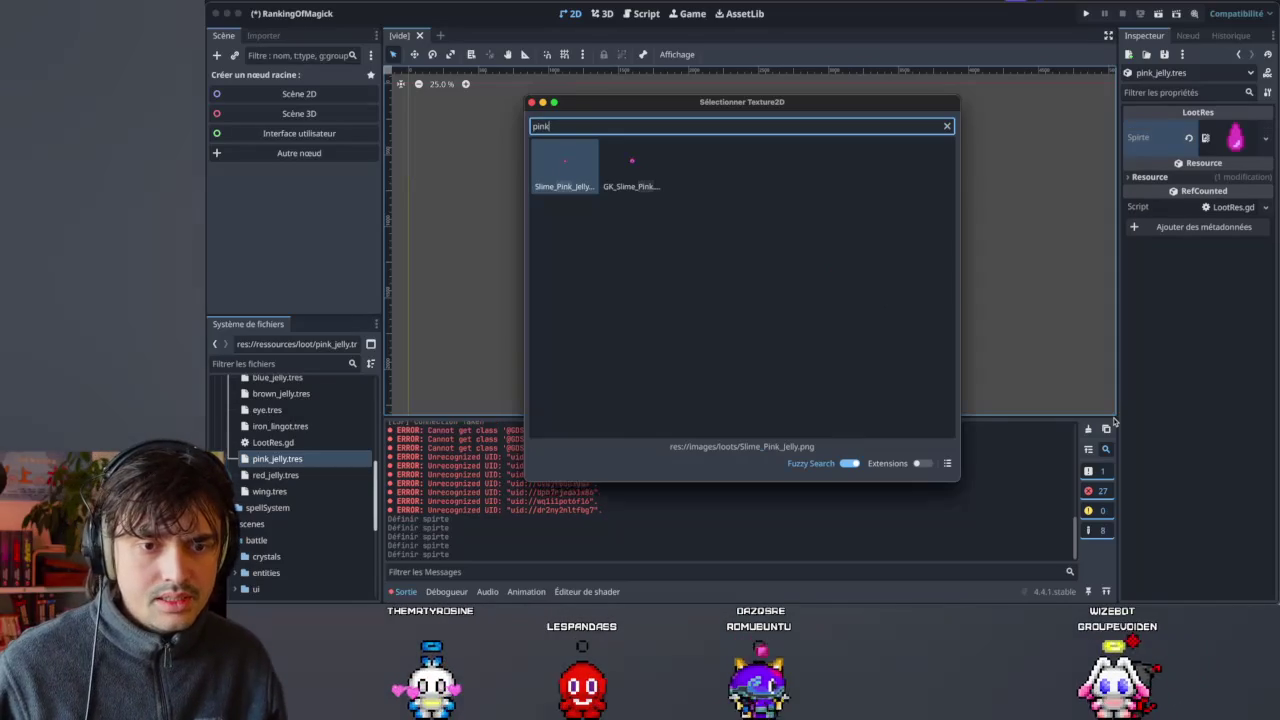
click(275, 475)
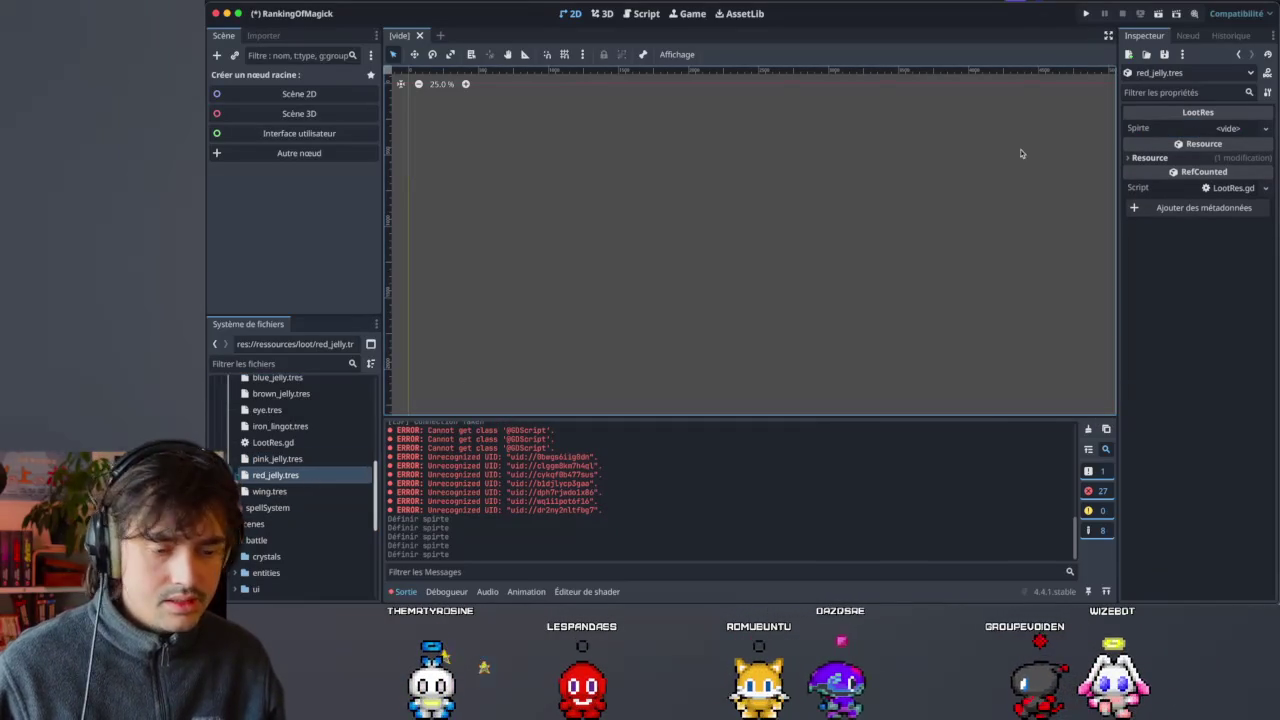
click(1265, 128)
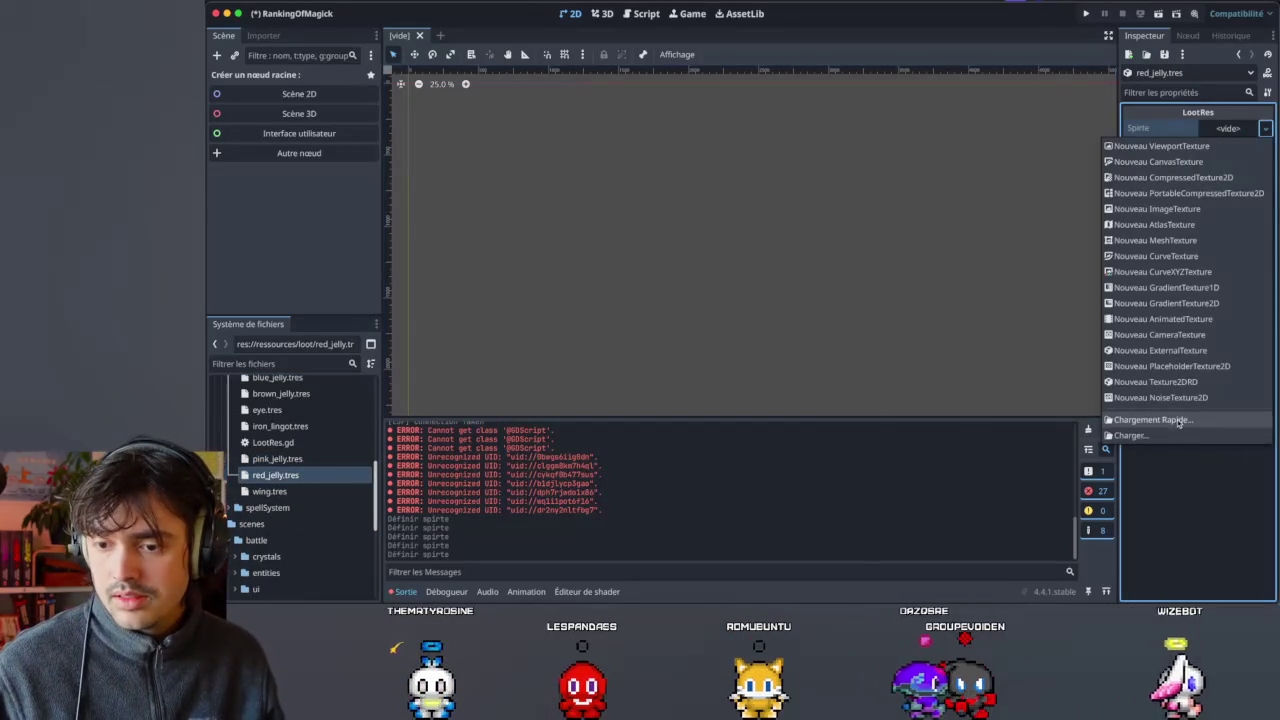
click(1177, 419)
text(red)
key(Return)
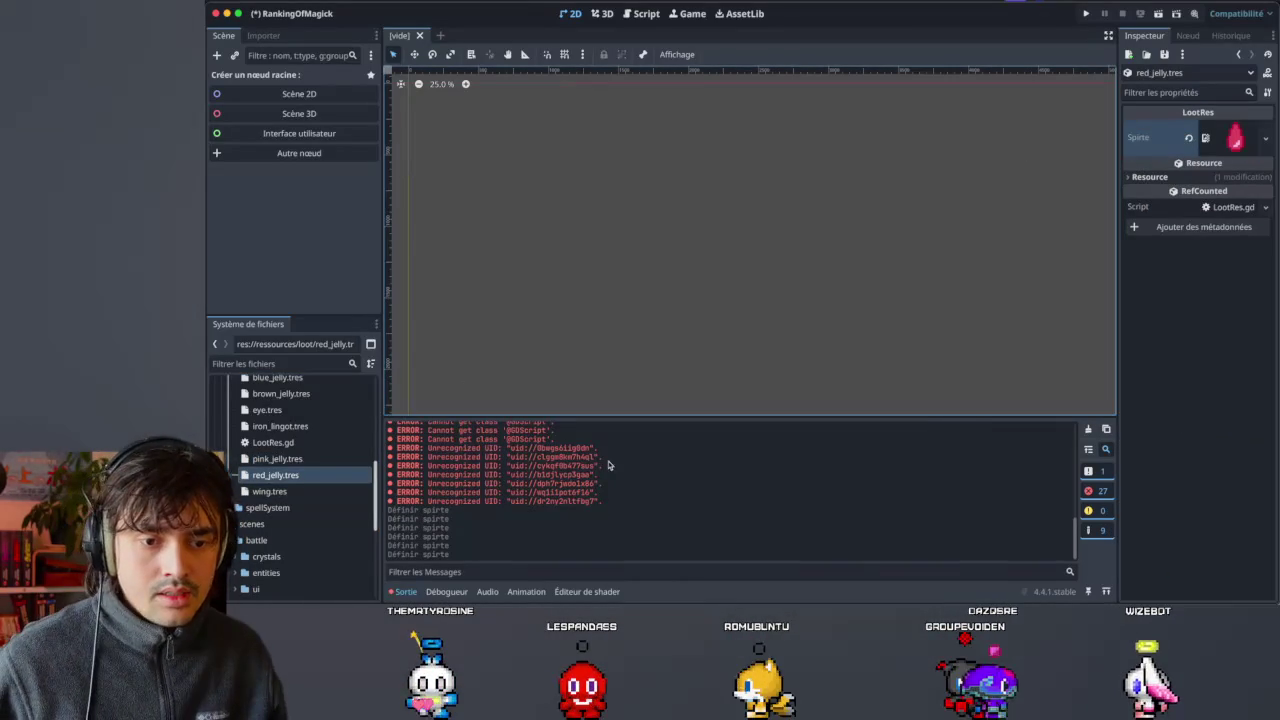
- Assign the bat wing texture to wing.tres, save all, and collapse the loot folder
click(270, 491)
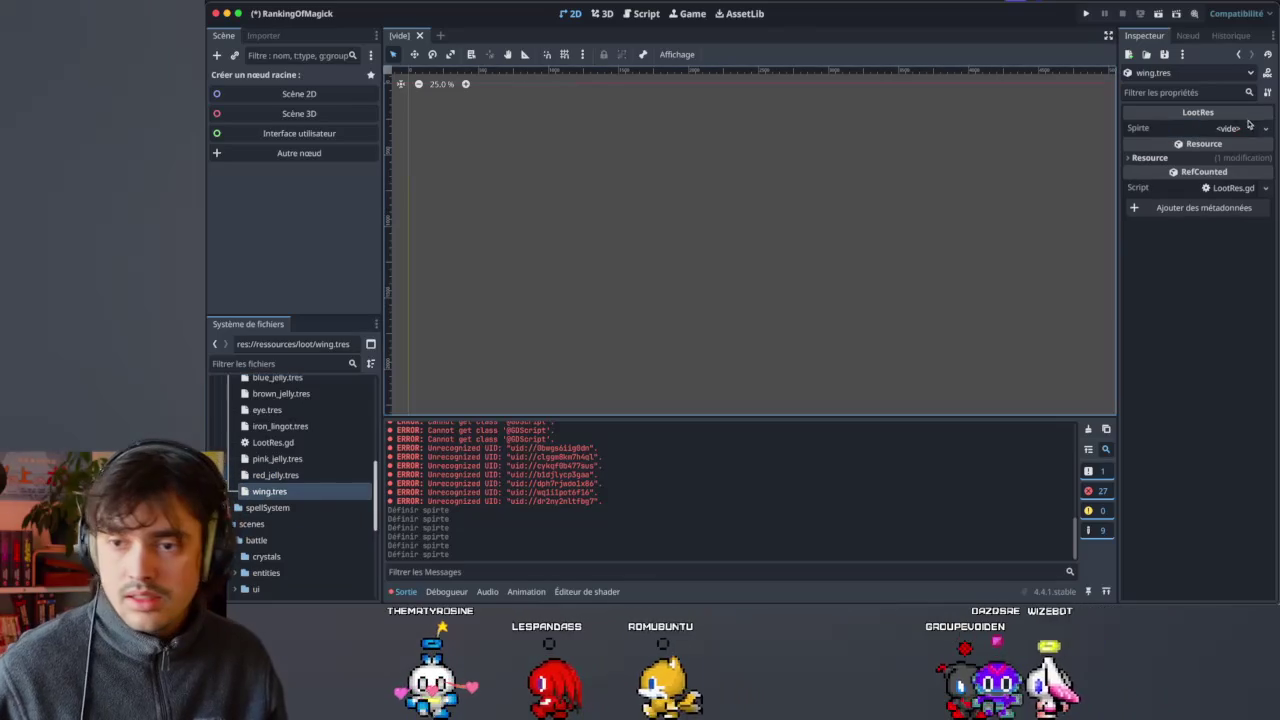
click(1265, 128)
click(1184, 419)
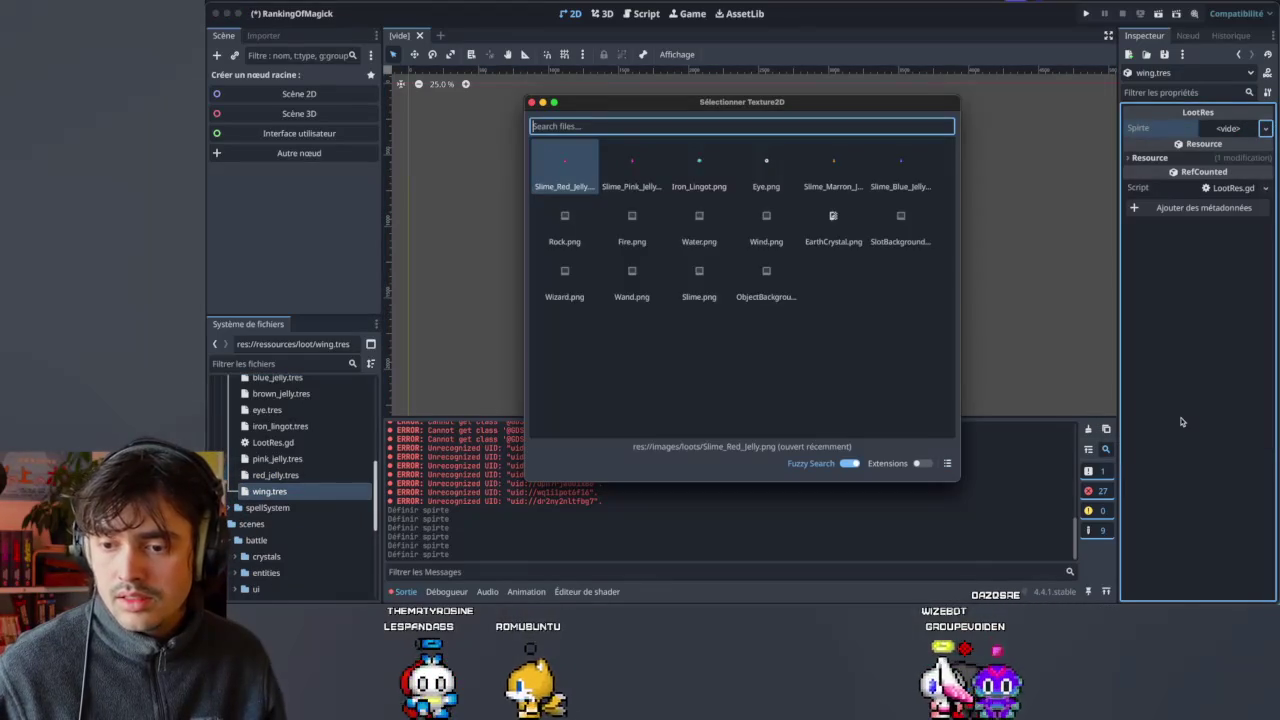
text(wing)
key(Return)
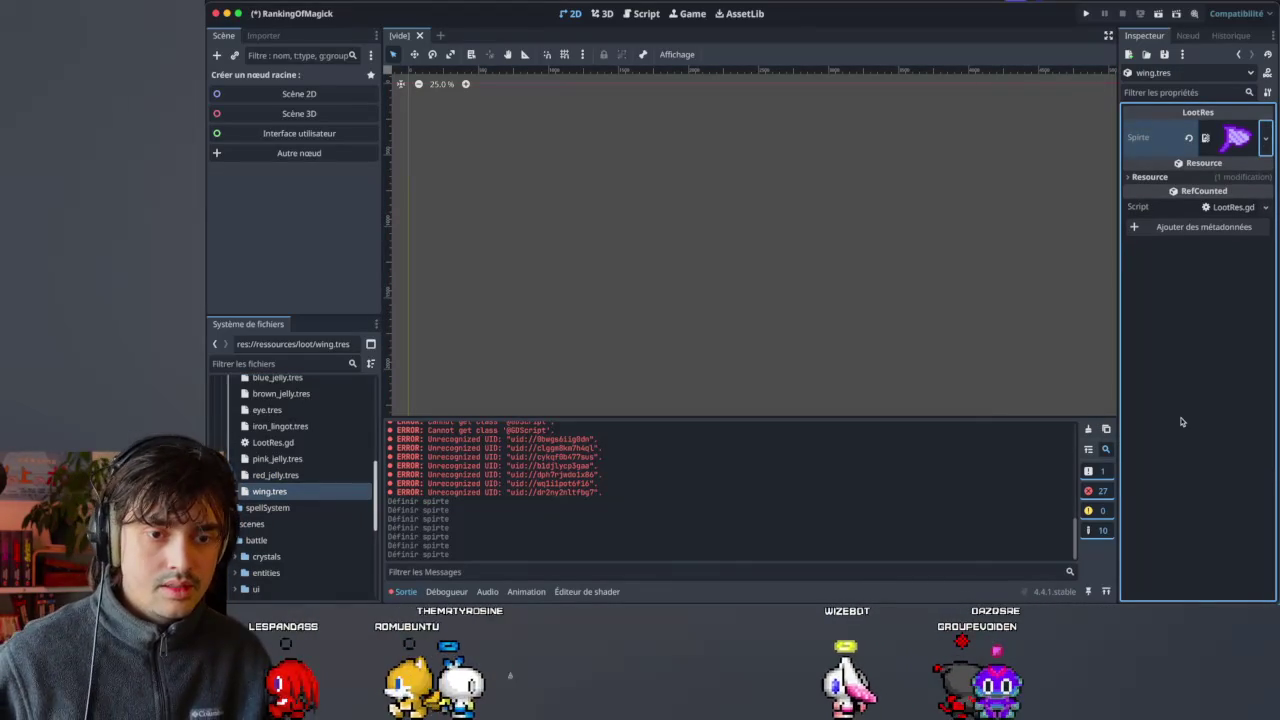
key(ctrl+s)
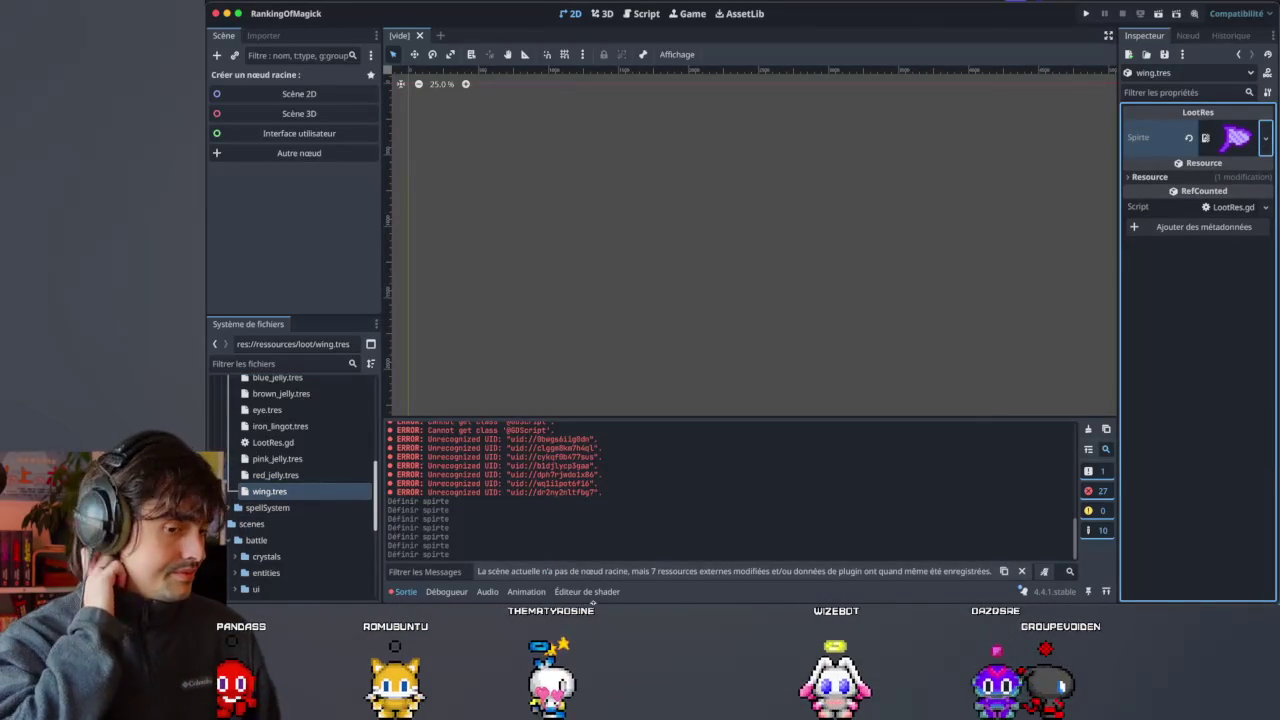
scroll(283, 443, up, 4)
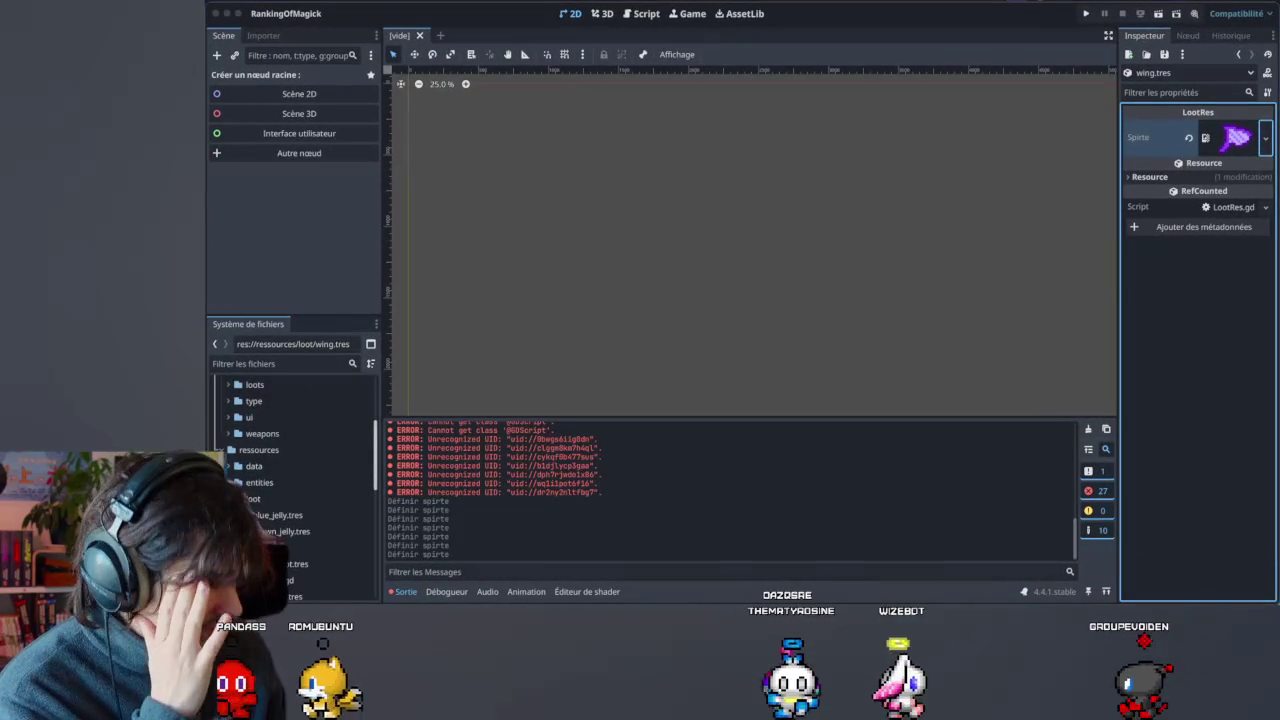
scroll(280, 536, up, 3)
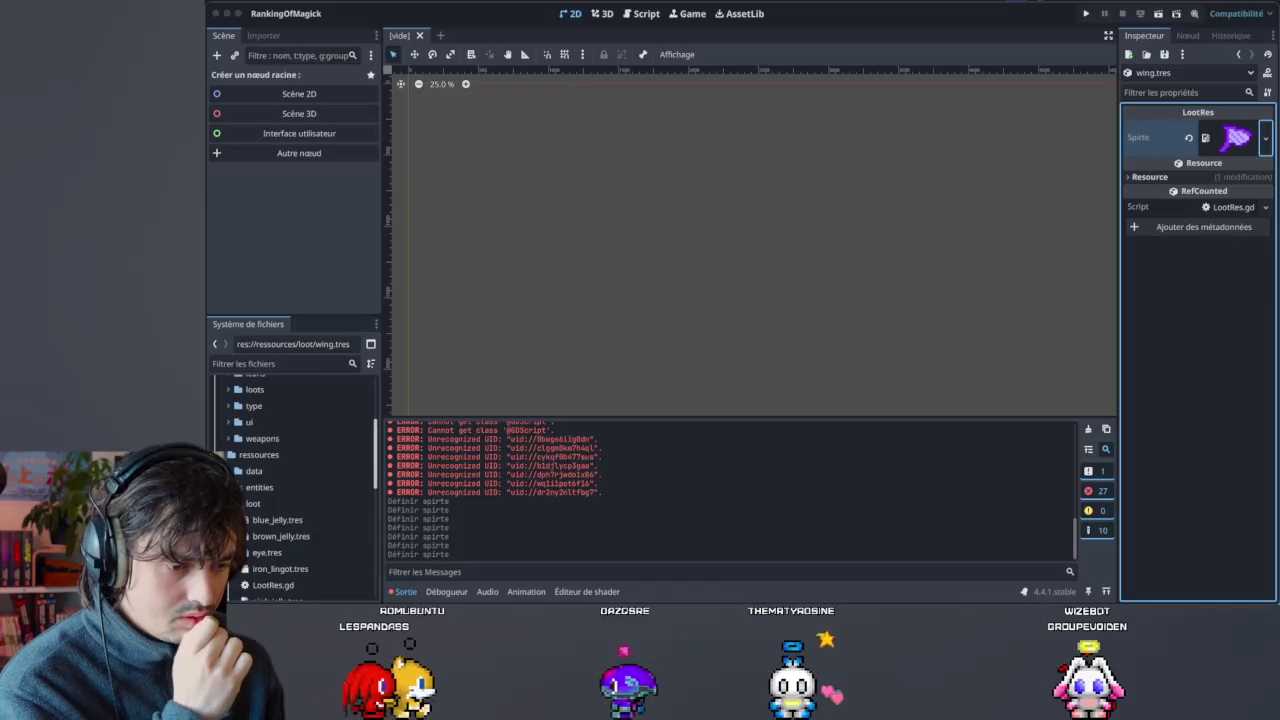
scroll(280, 536, down, 2)
click(240, 503)
key(super+Tab)
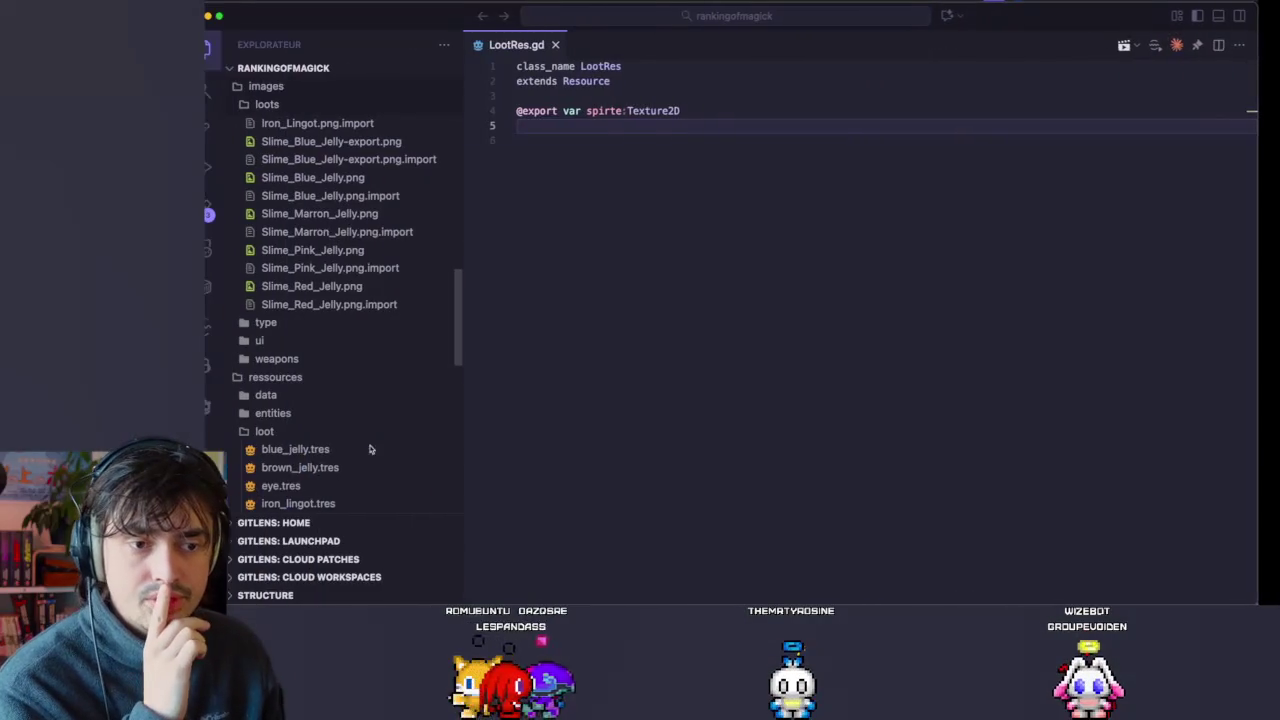
- Review EntityRes.gd and Player.tres for reference, then return to EnemySpellsRes.gd
key(super+w)
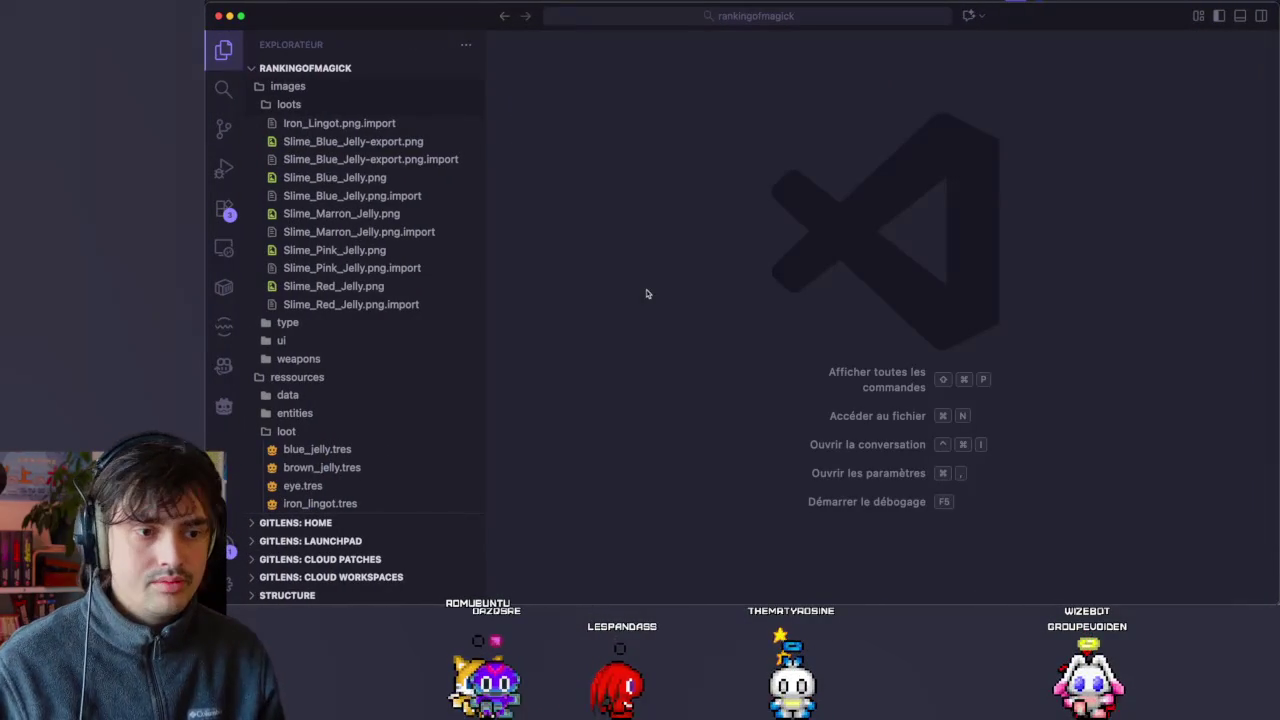
click(288, 87)
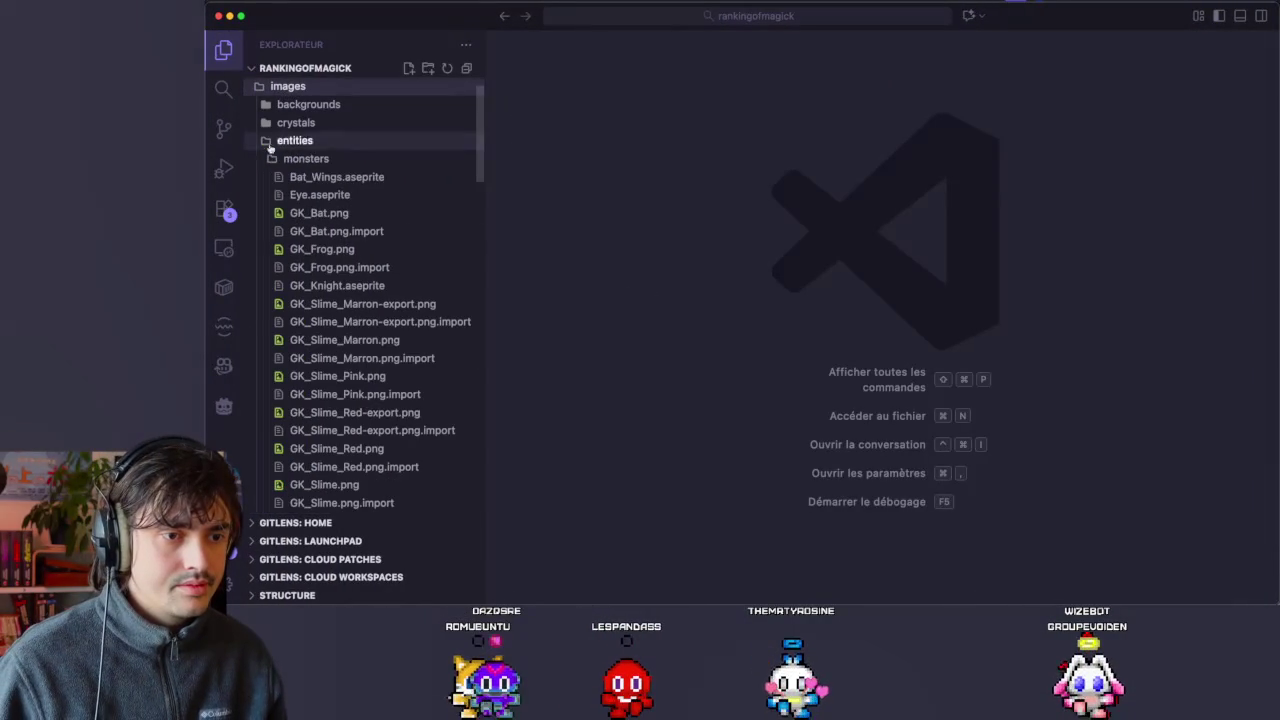
click(270, 140)
click(285, 194)
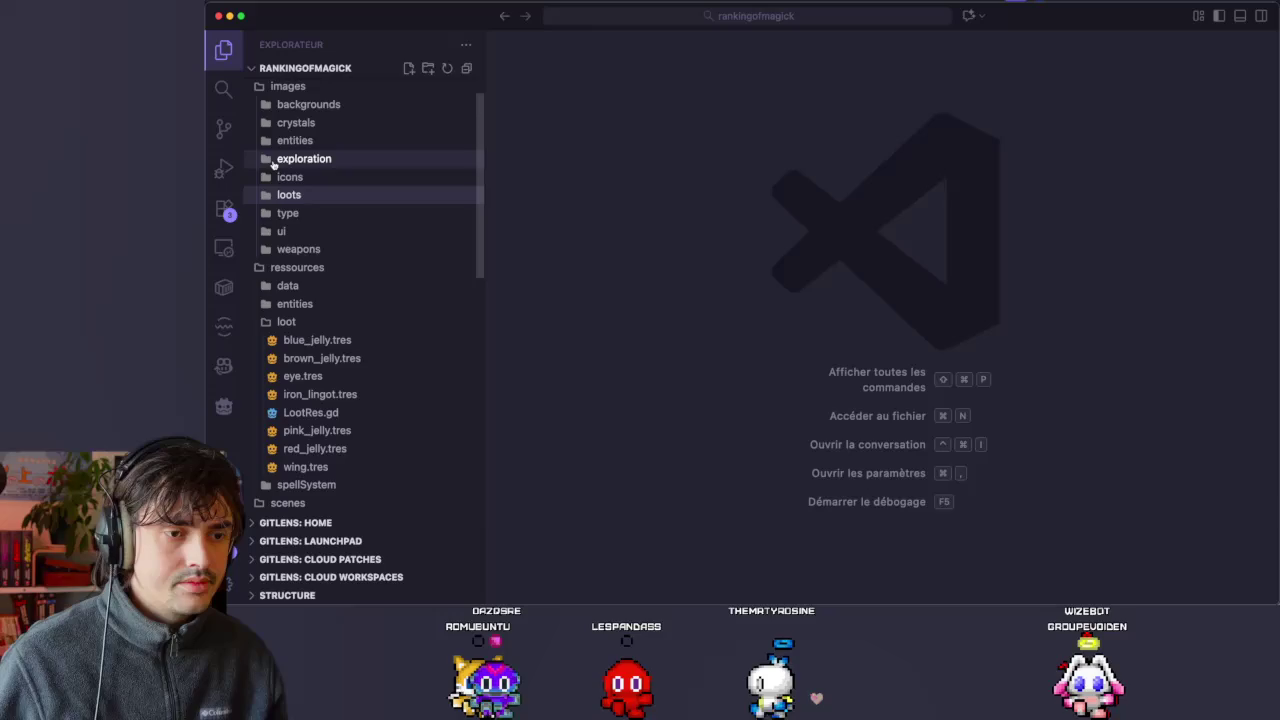
click(290, 303)
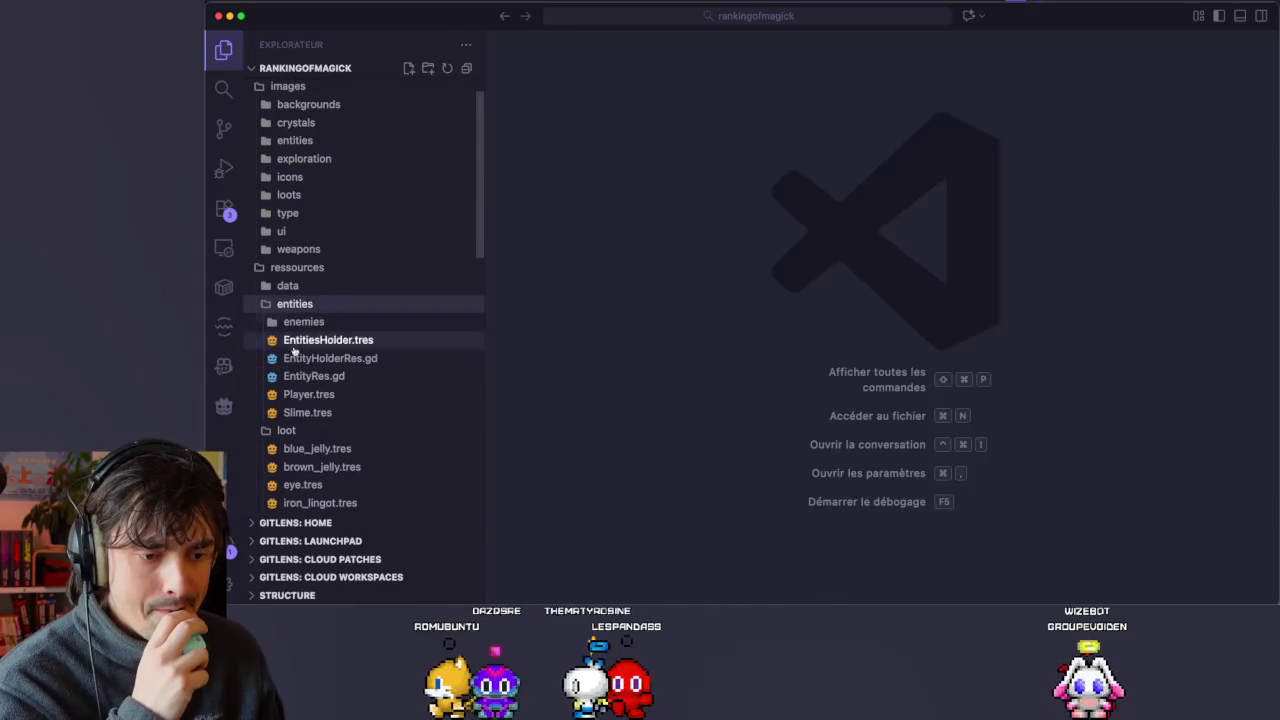
click(300, 375)
drag(560, 205, 515, 130)
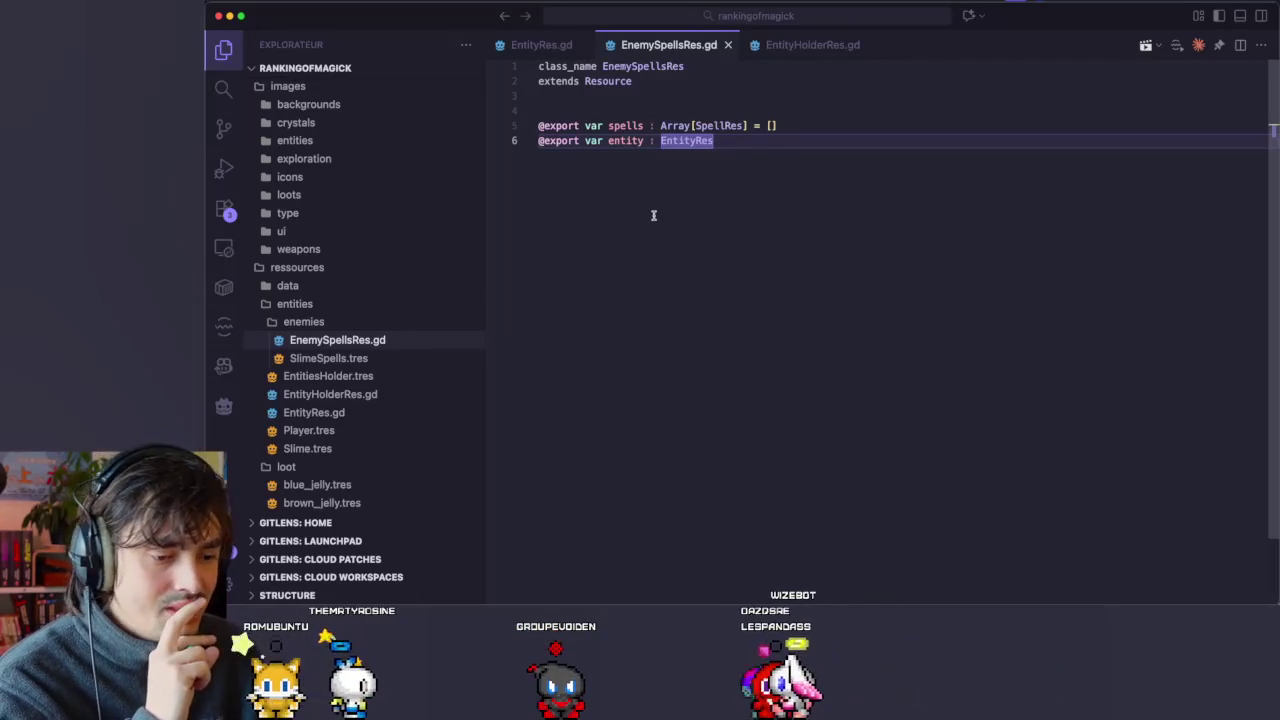
click(308, 430)
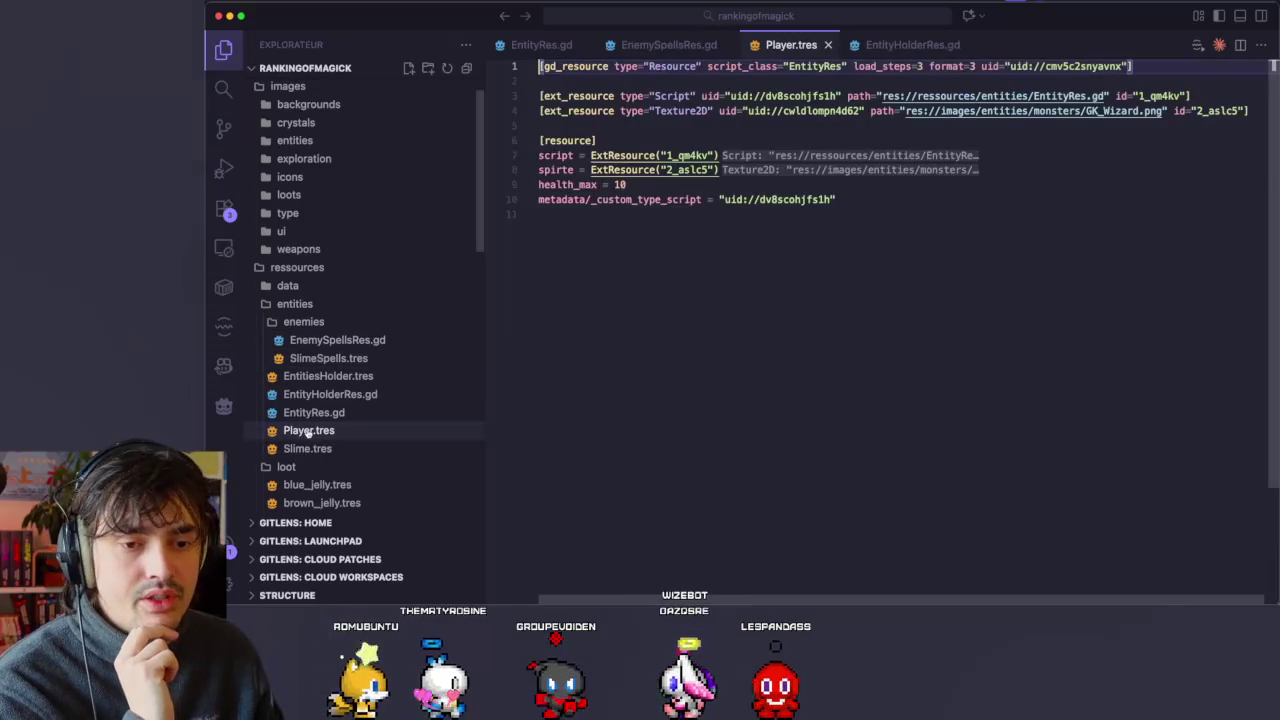
click(828, 44)
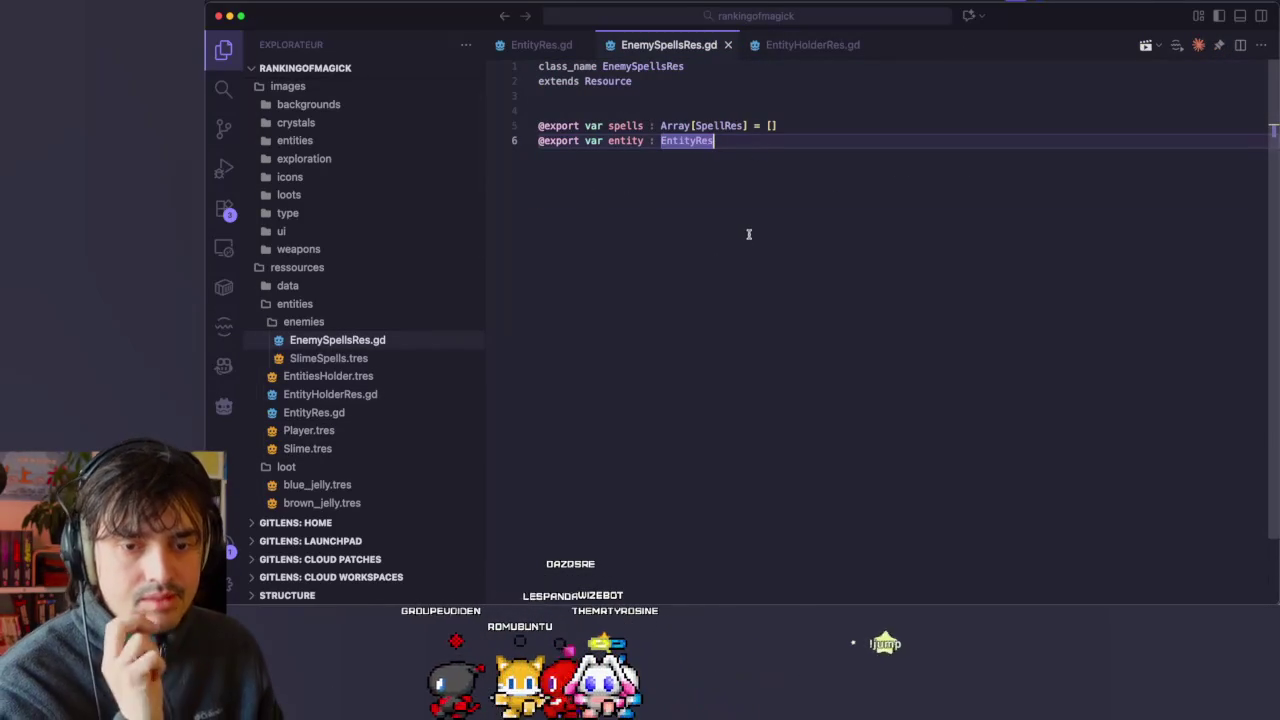
key(Return)
key(Return)
text(@)
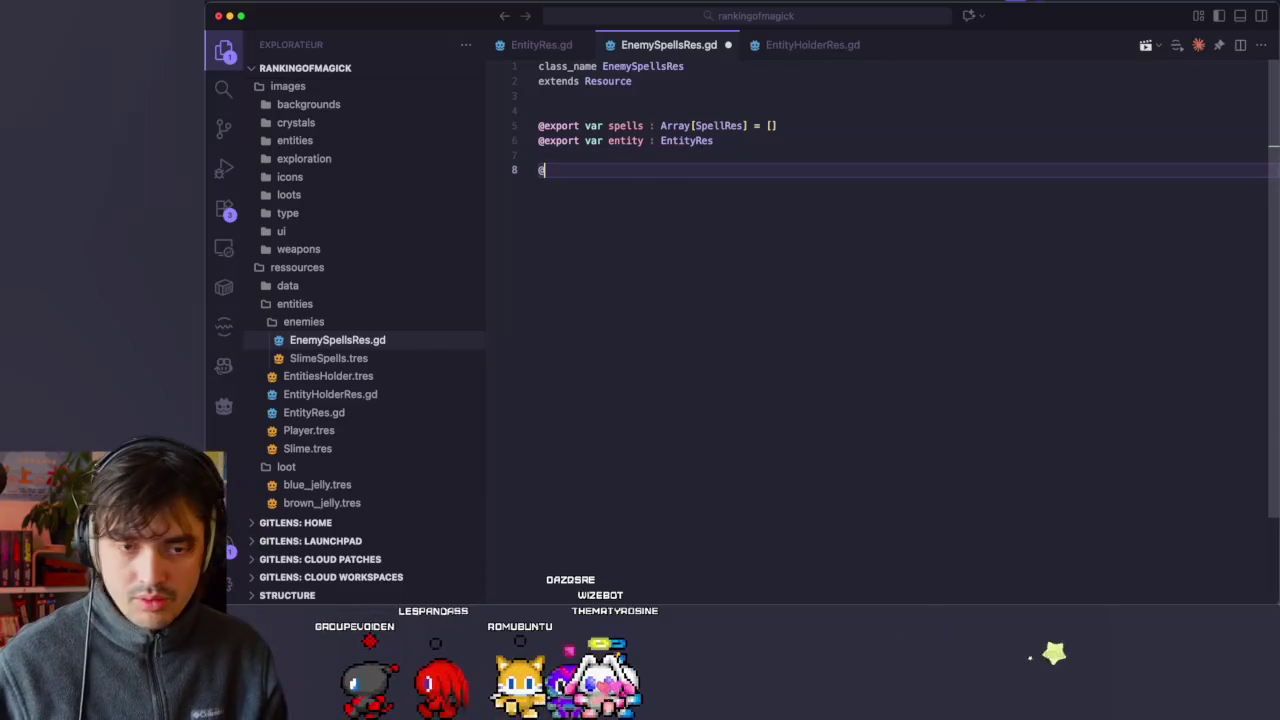
text(expoer)
key(BackSpace)
key(BackSpace)
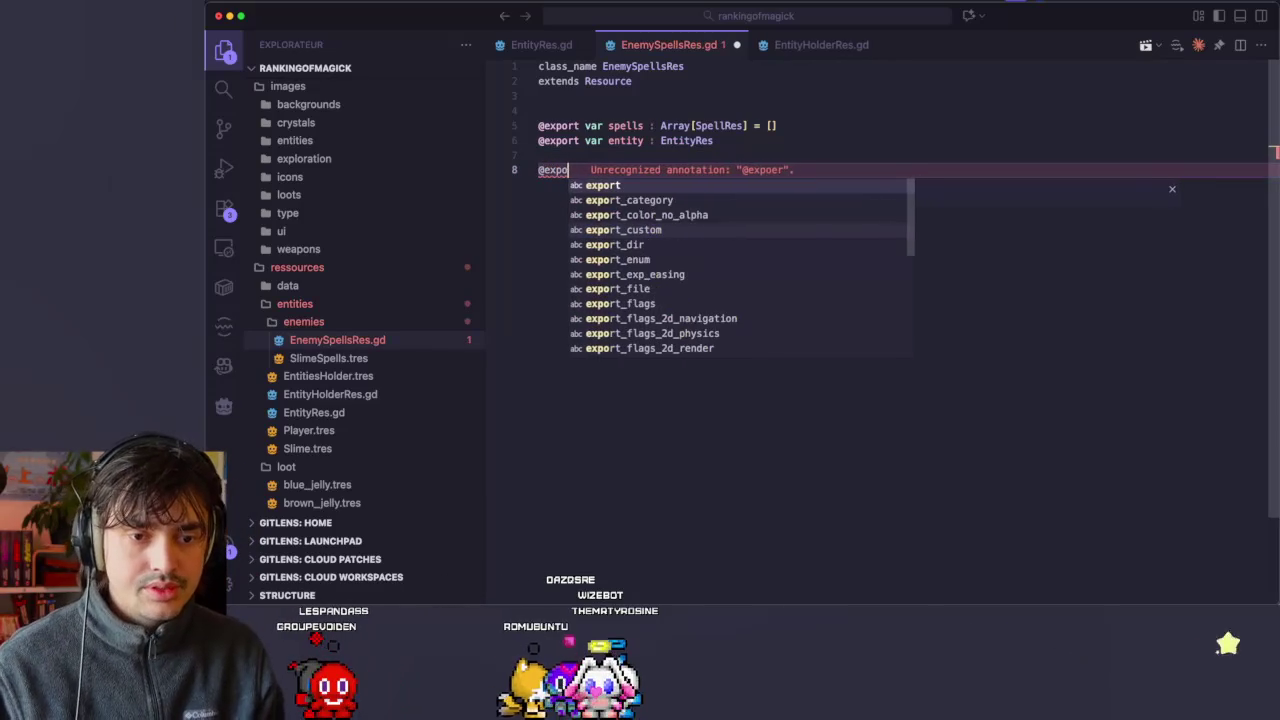
text(rt var loot : )
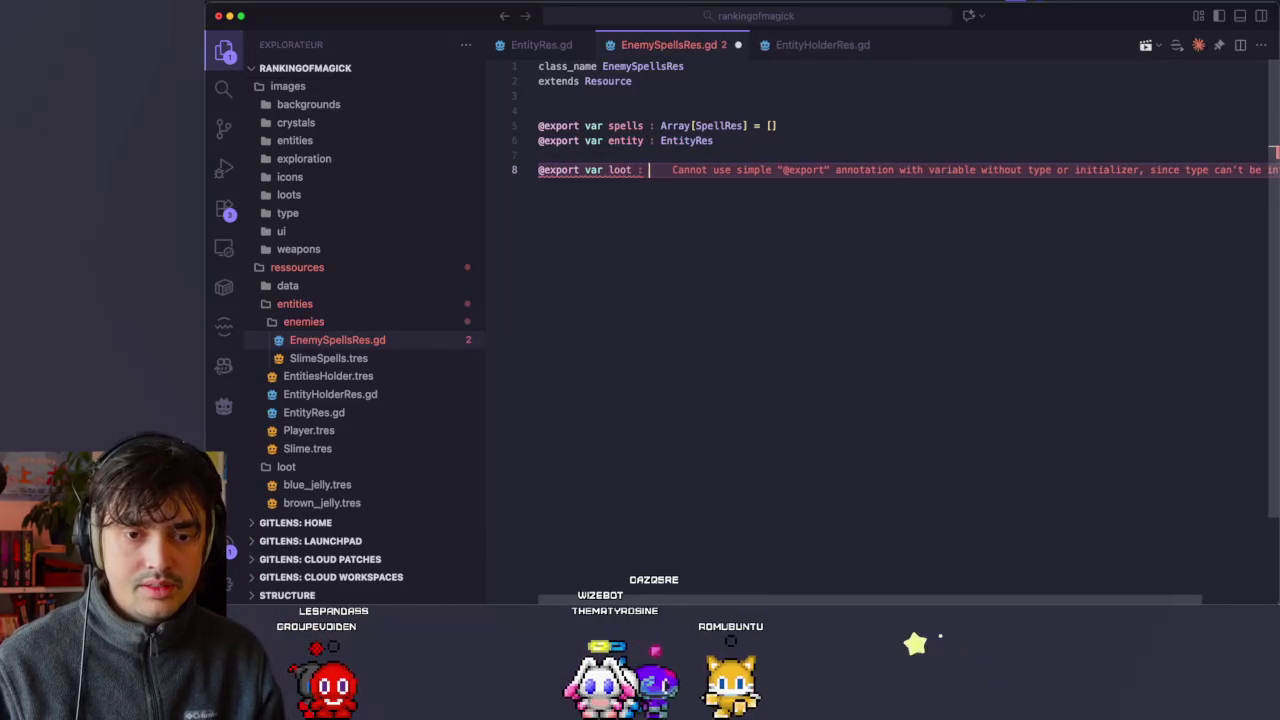
text(Array)
key(alt+shift+Left)
key(BackSpace)
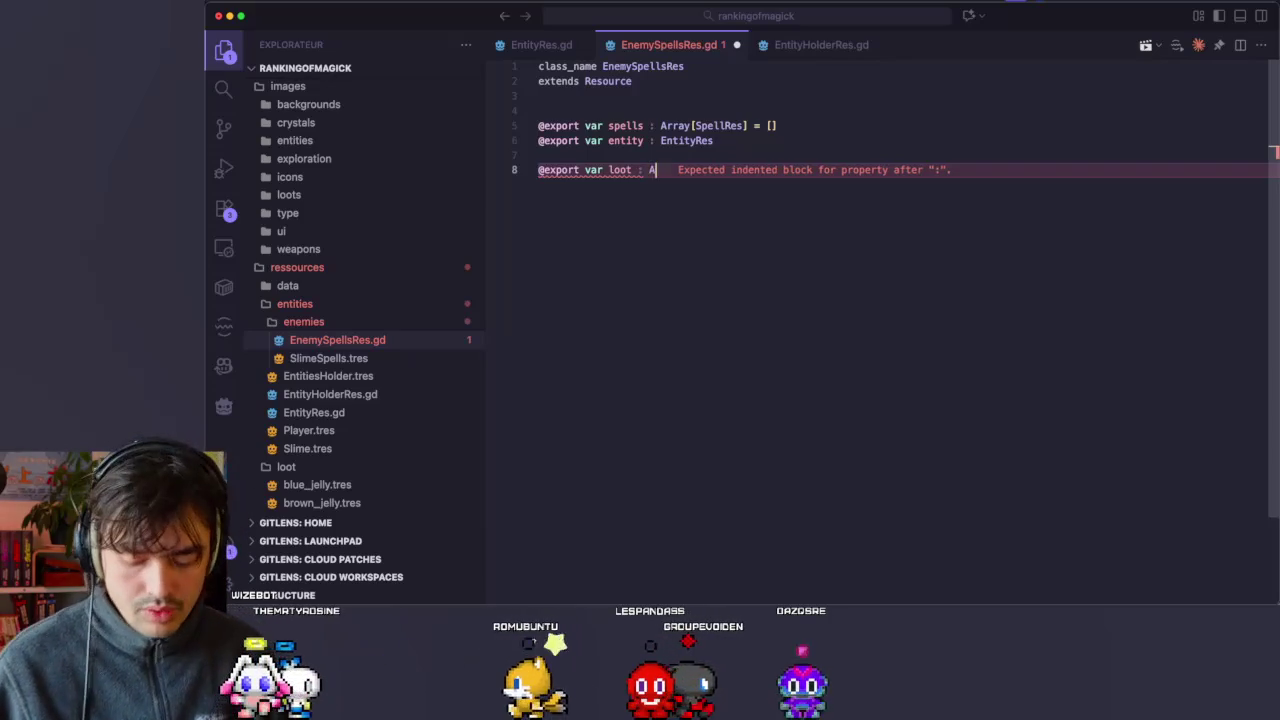
text(rray[)
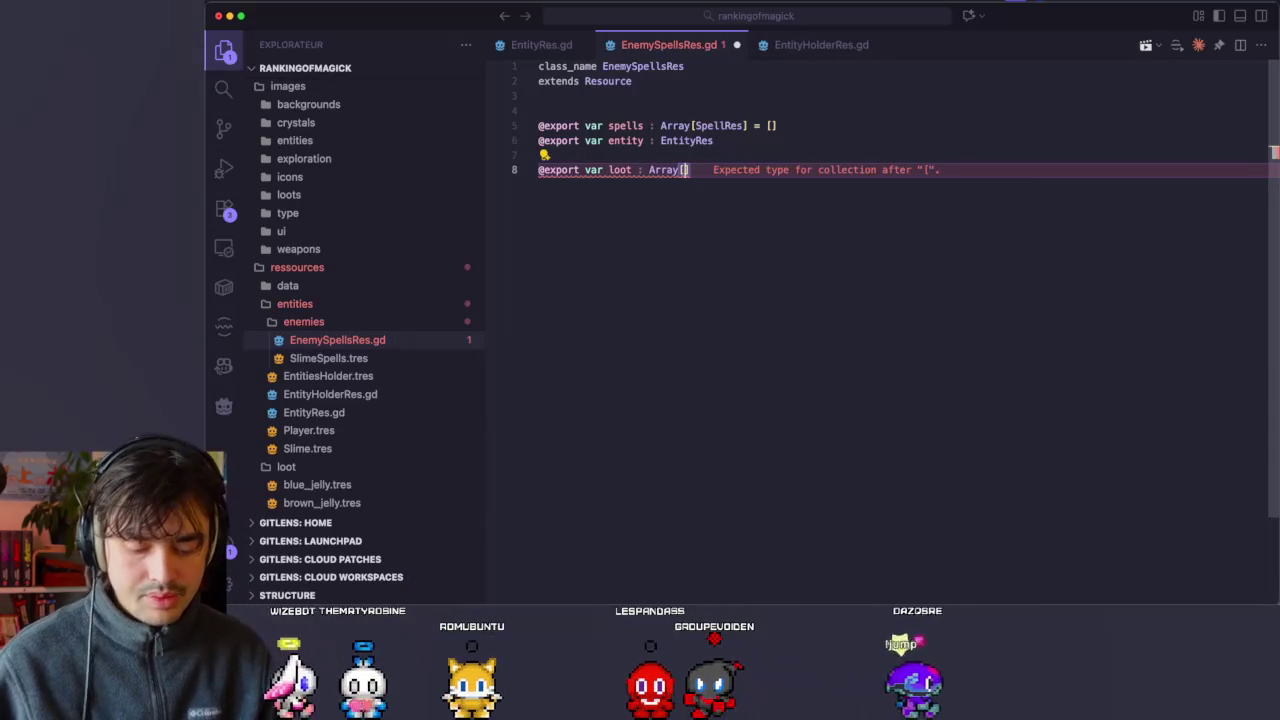
text(LootRes)
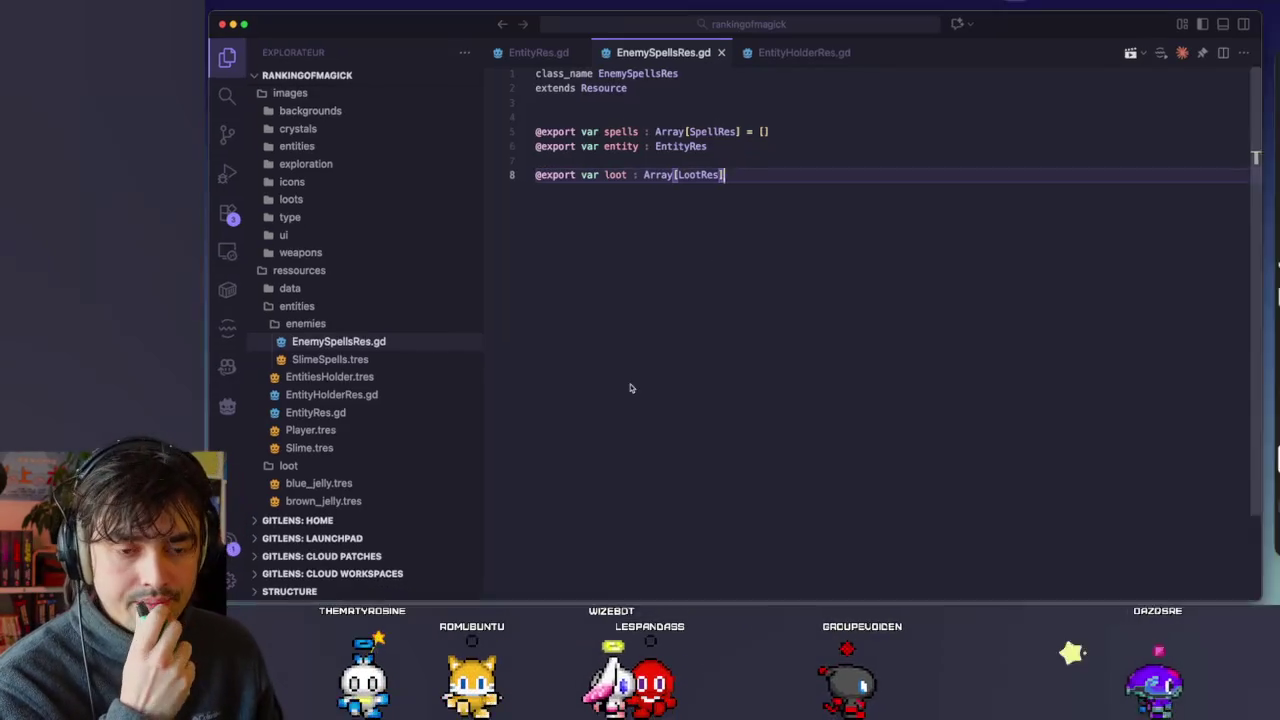
key(ctrl+Right)
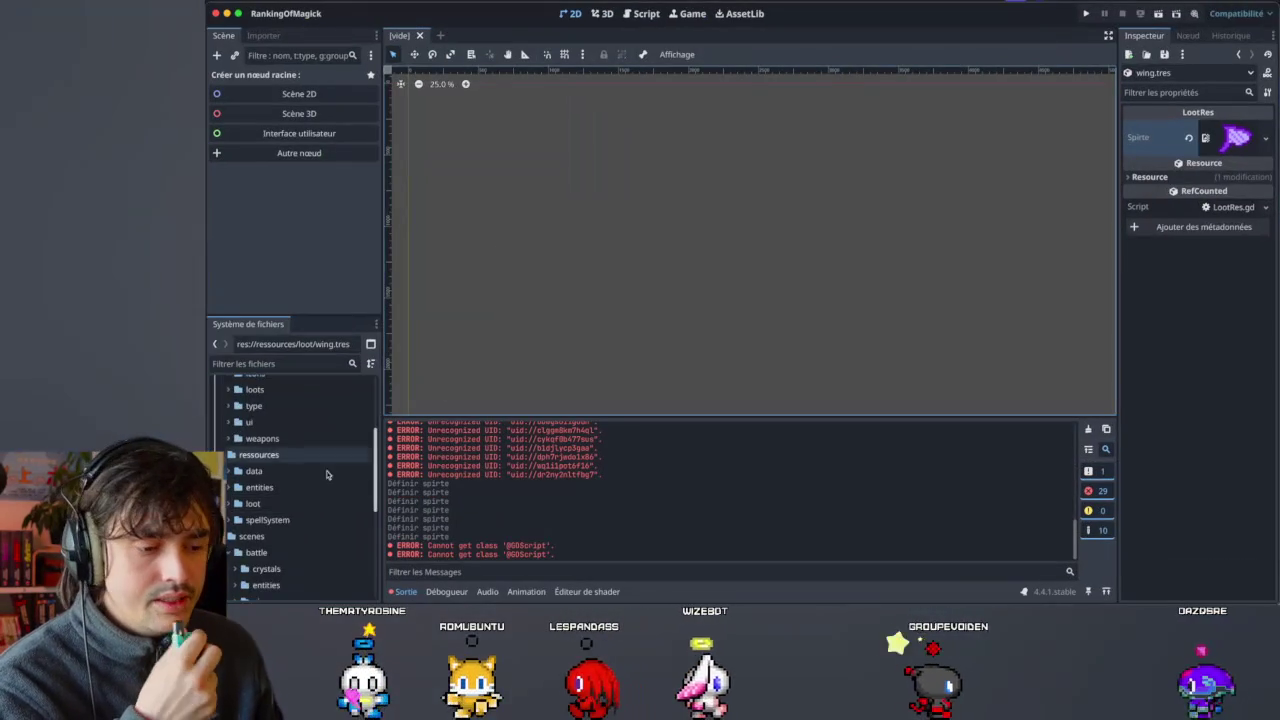
- Expand ressources/entities/enemies in the FileSystem dock and select EnemySpellsRes.gd
scroll(300, 485, down, 3)
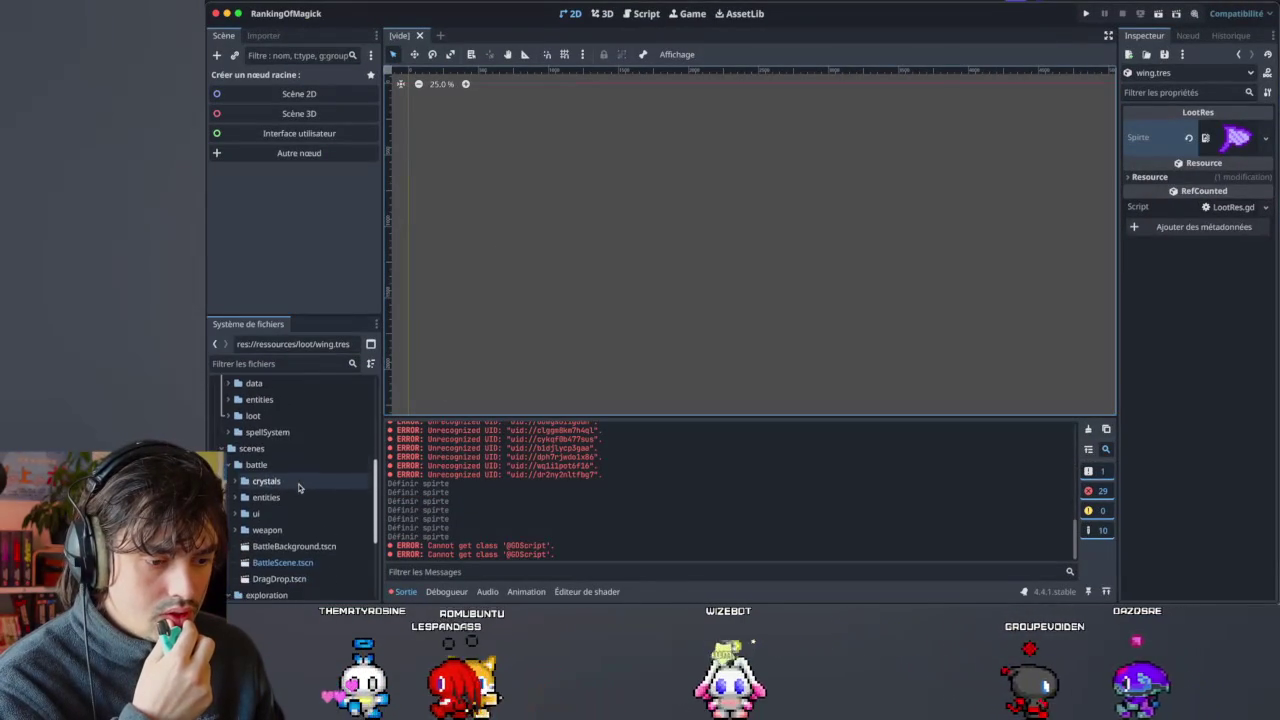
scroll(298, 487, up, 3)
click(229, 505)
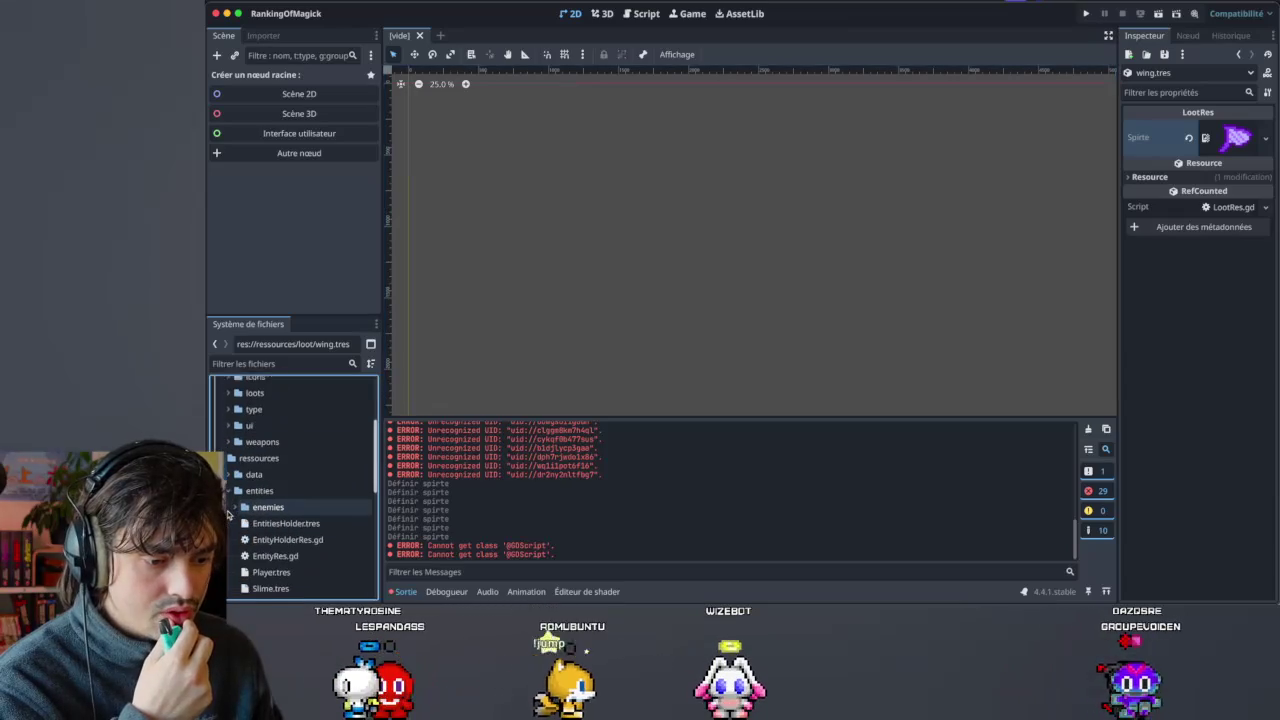
scroll(290, 565, down, 1)
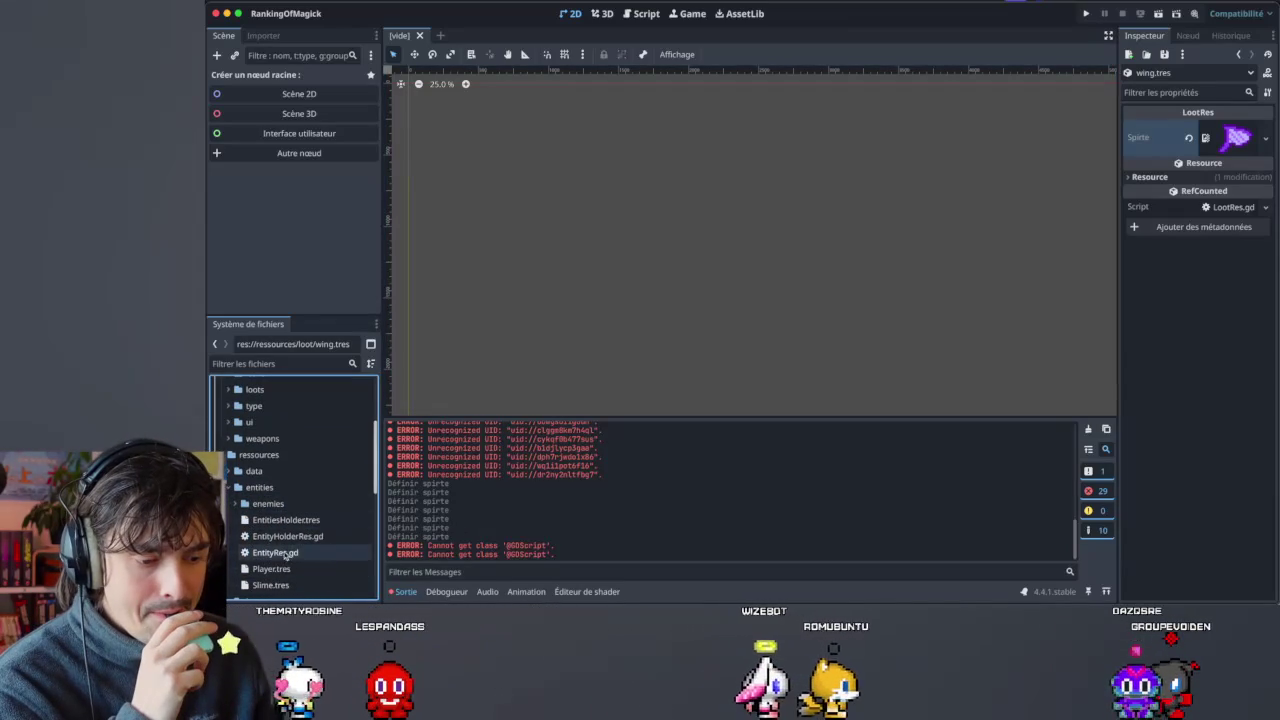
click(258, 504)
double_click(258, 504)
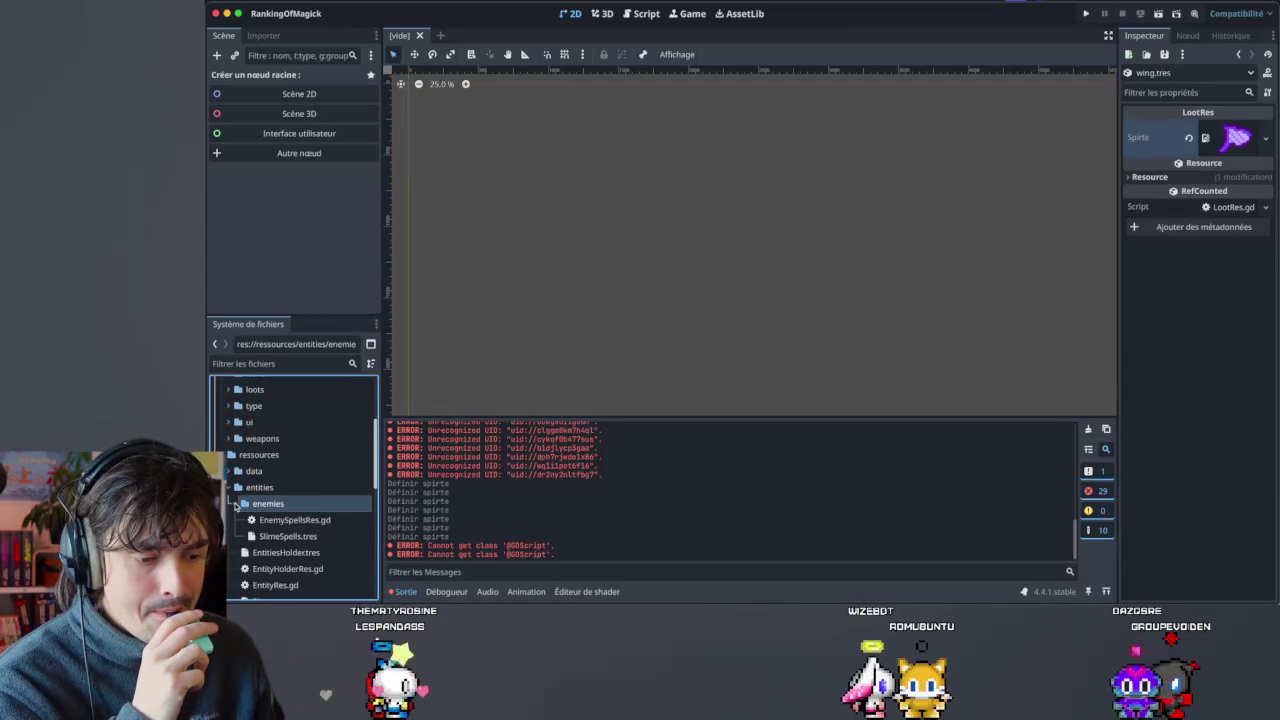
click(287, 520)
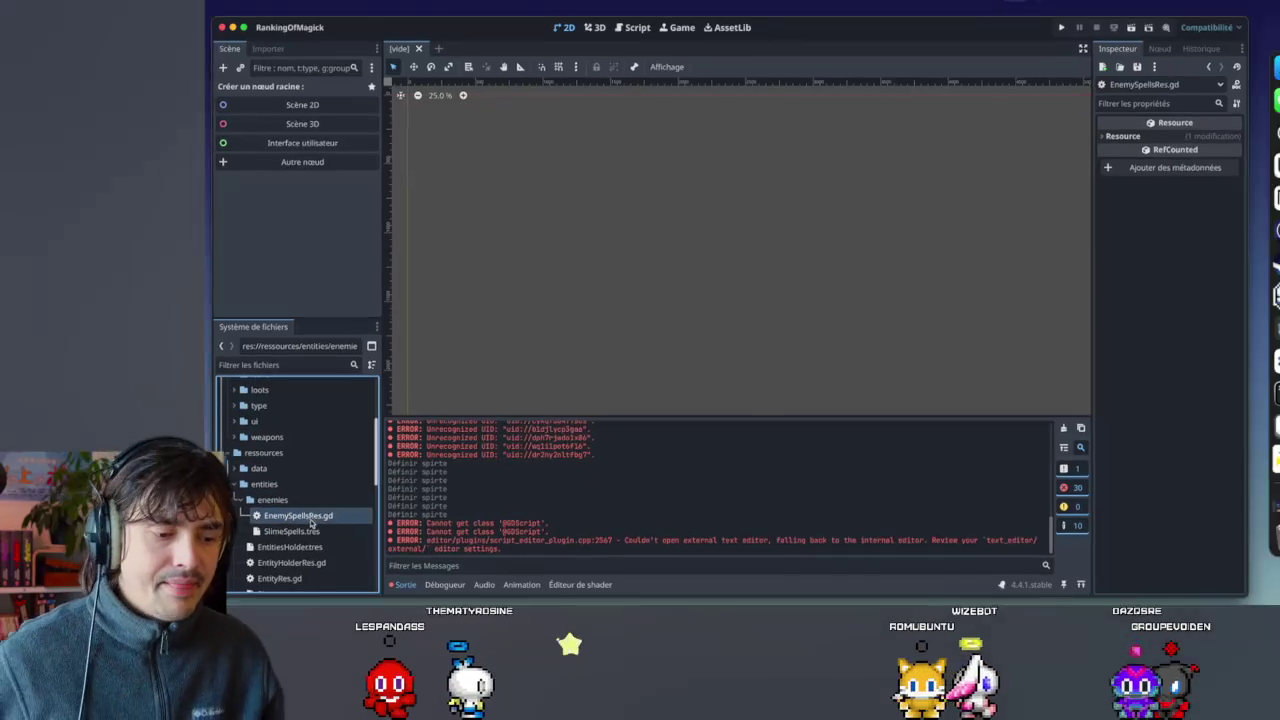
key(ctrl+Up)
- Change the header to 'class_name EnemyRes' and 'extends EntityRes', then save
click(763, 20)
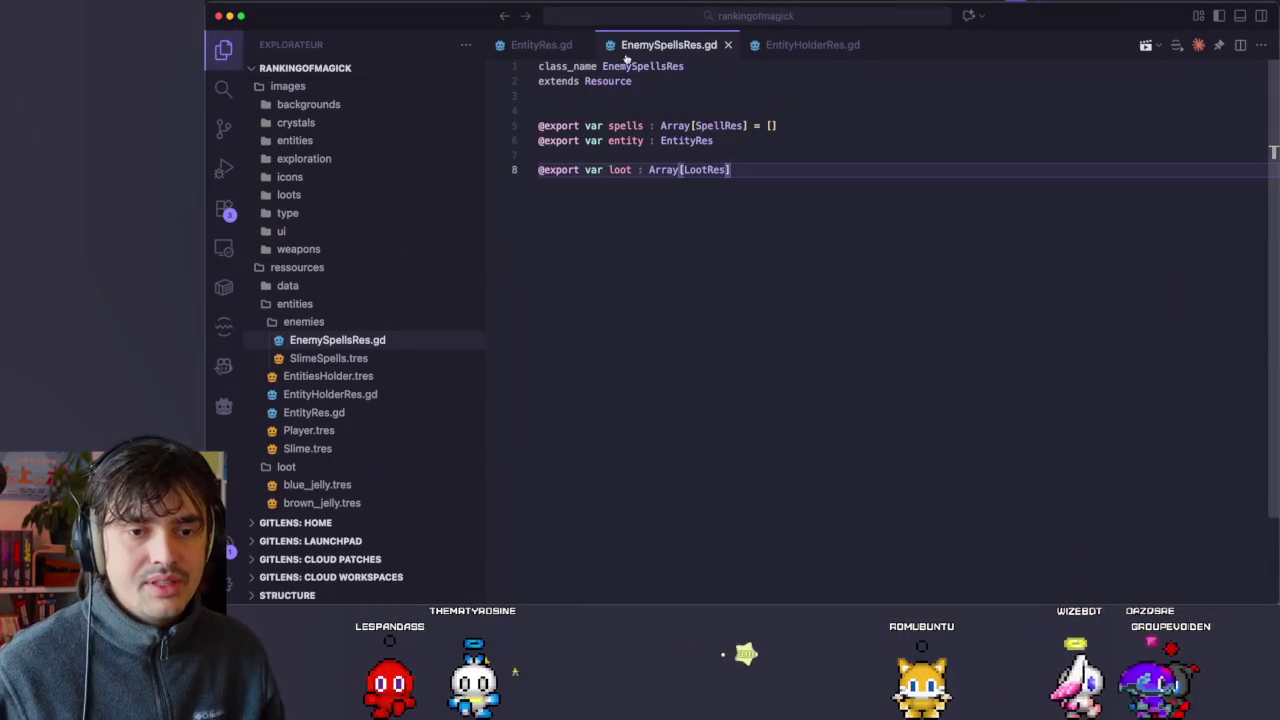
double_click(625, 66)
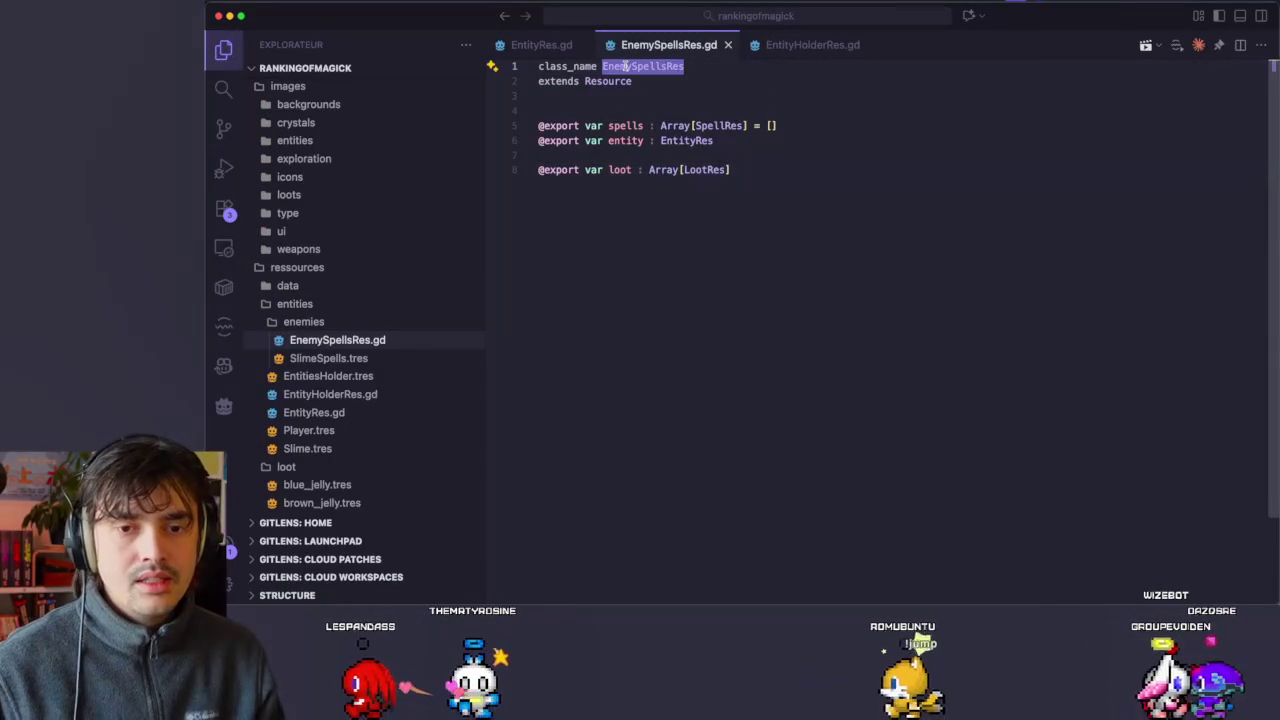
text(EnemyRes)
key(Escape)
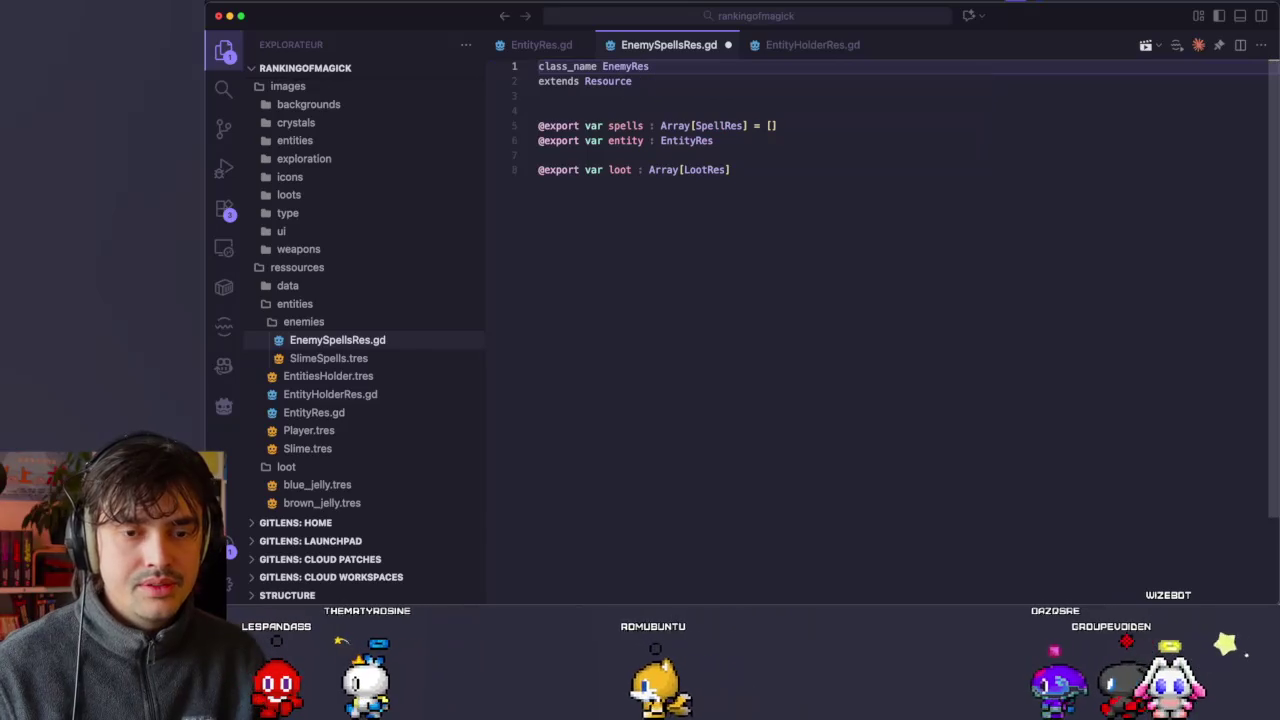
double_click(620, 81)
click(620, 81)
text(Entity)
double_click(620, 81)
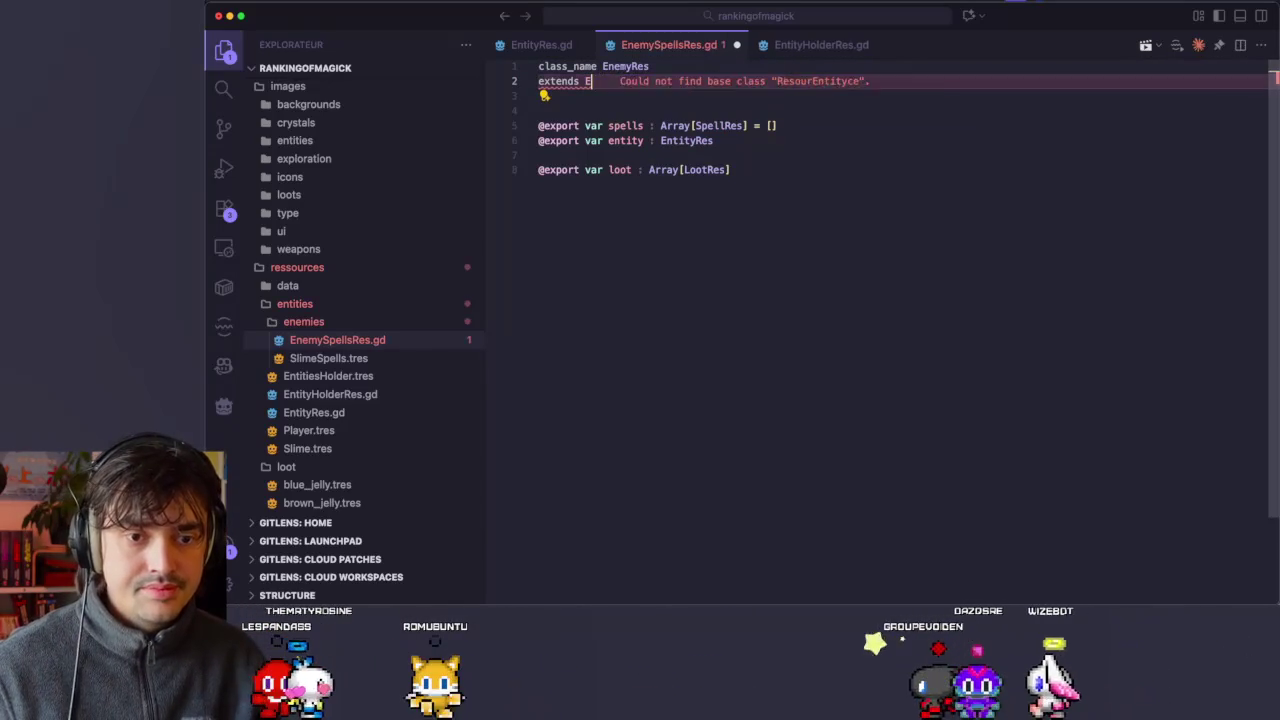
text(EntityR)
key(Return)
key(super+s)
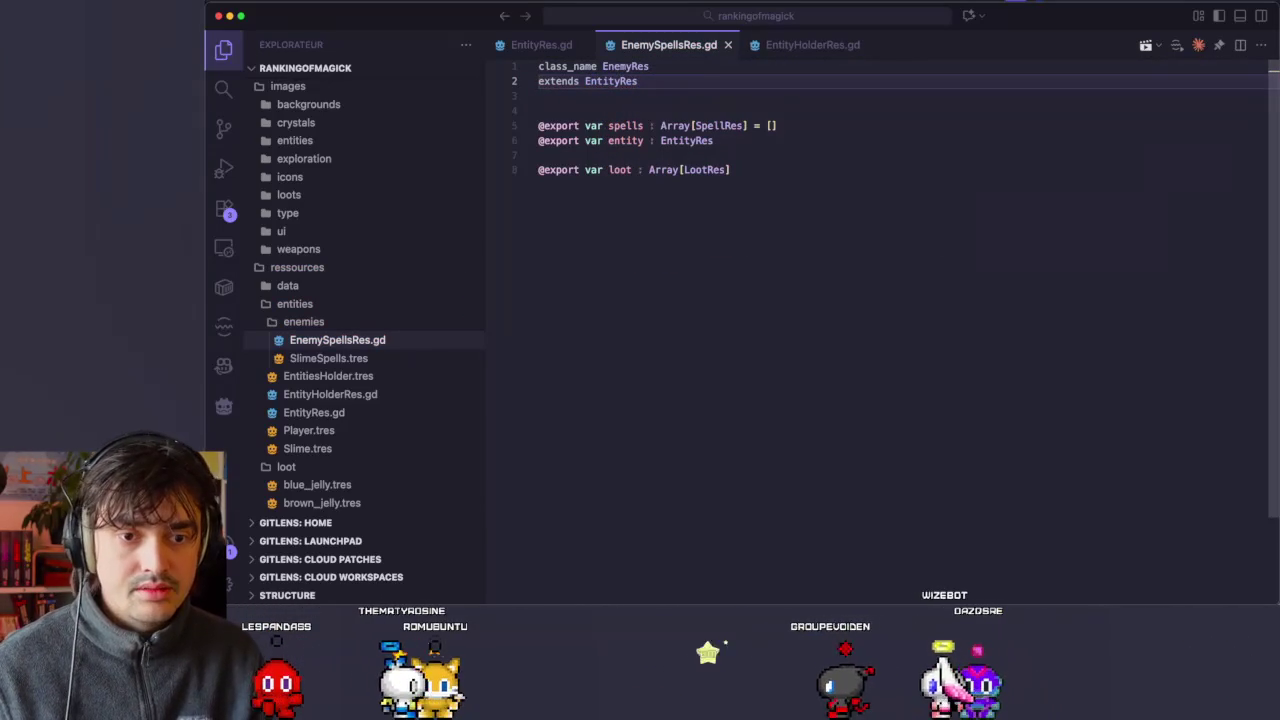
click(746, 140)
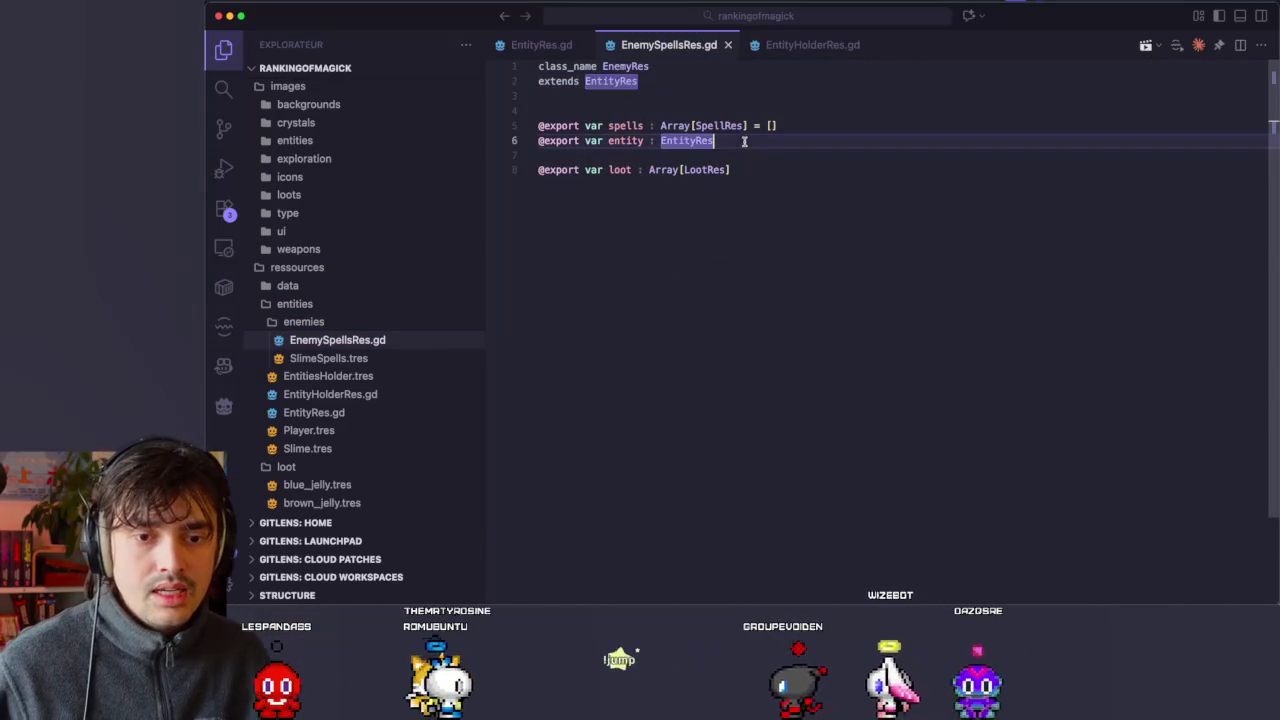
click(535, 45)
mouse_move(663, 45)
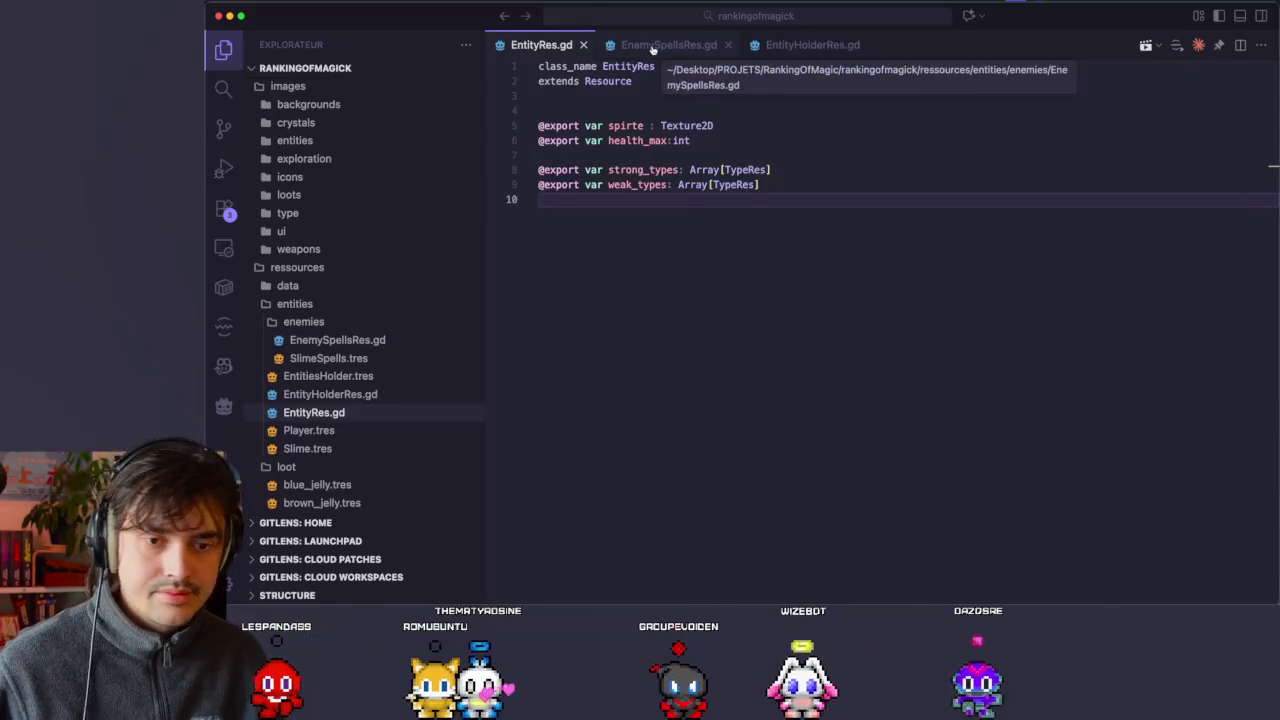
click(652, 47)
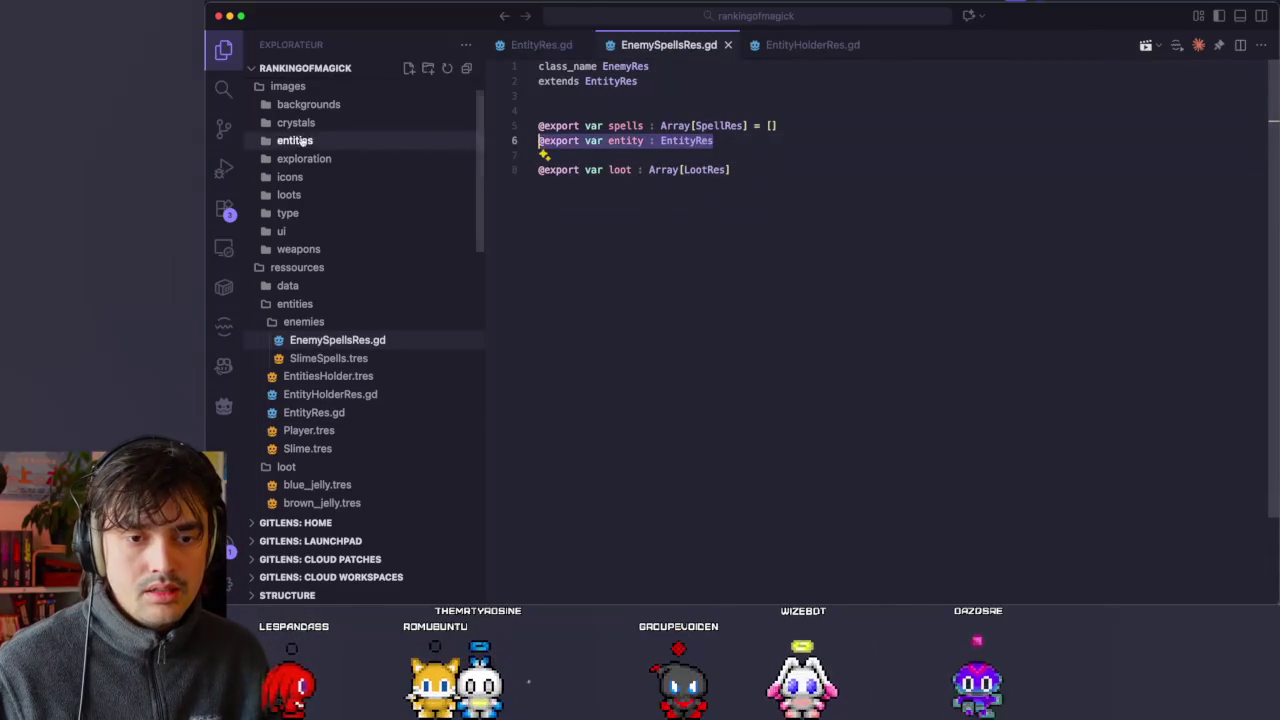
key(BackSpace)
key(BackSpace)
key(Delete)
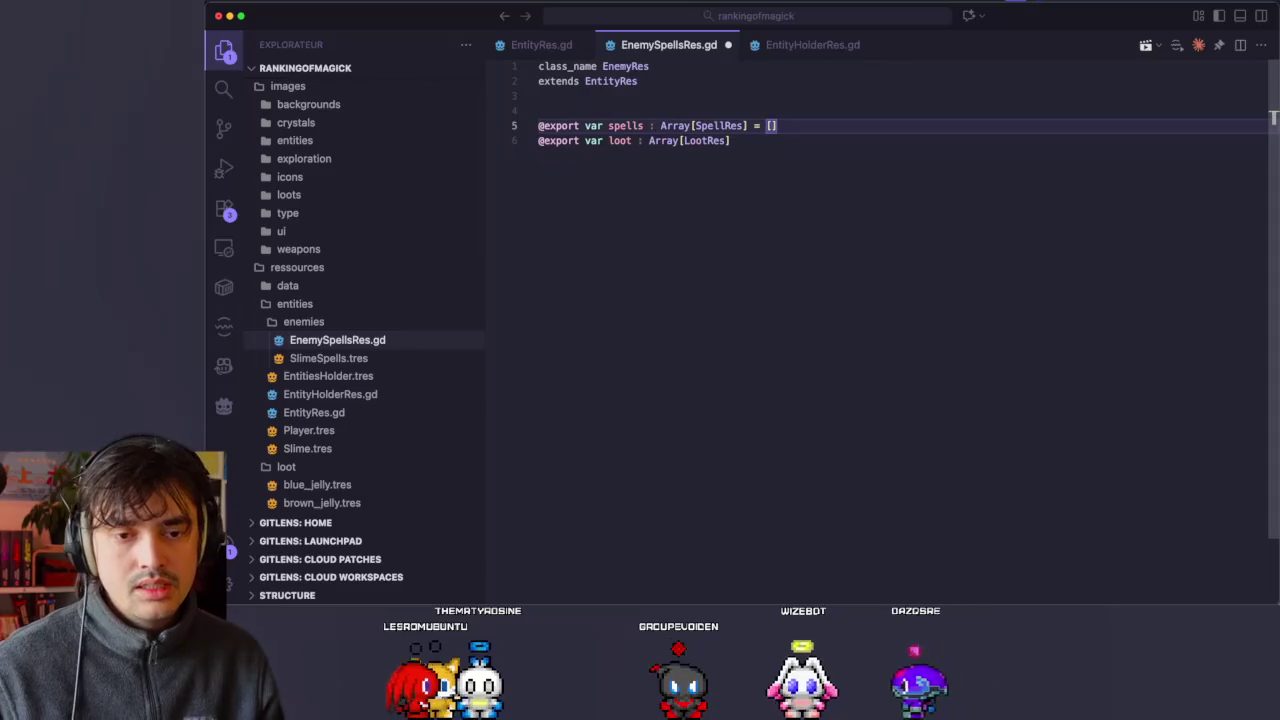
key(super+Tab)
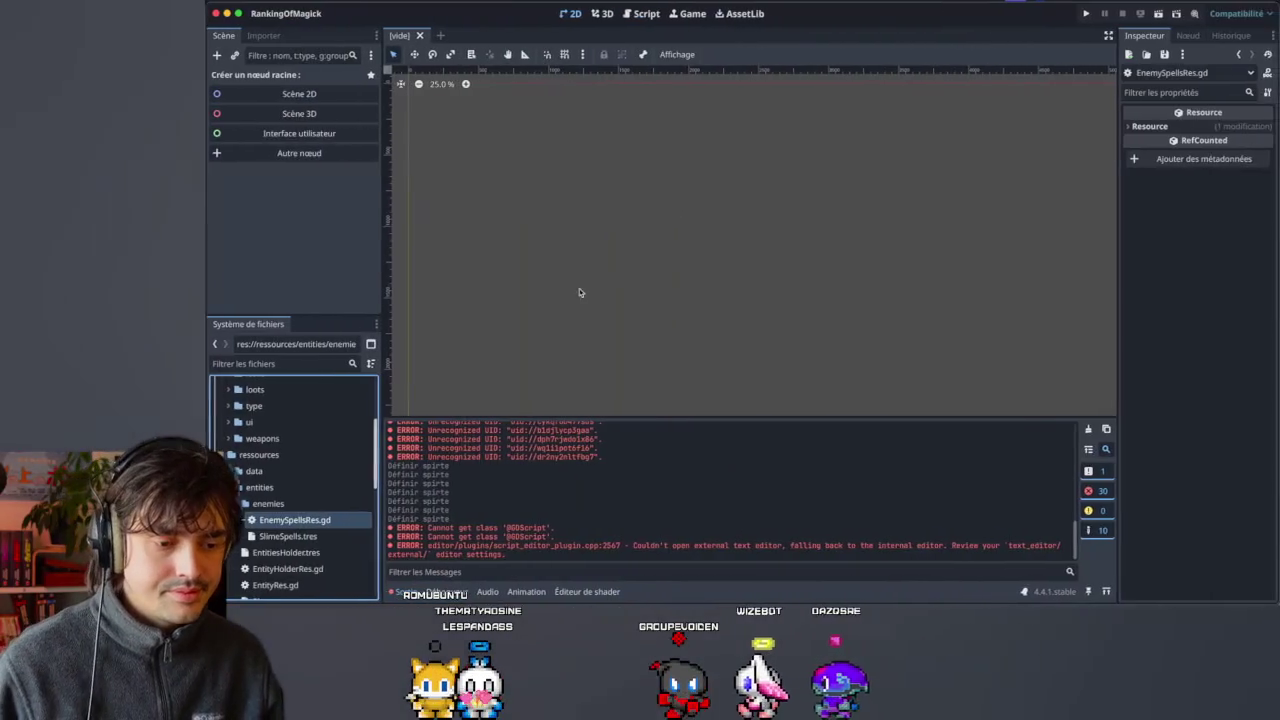
- Rename the script file EnemySpellsRes.gd to EnemyRes.gd
key(super+Tab)
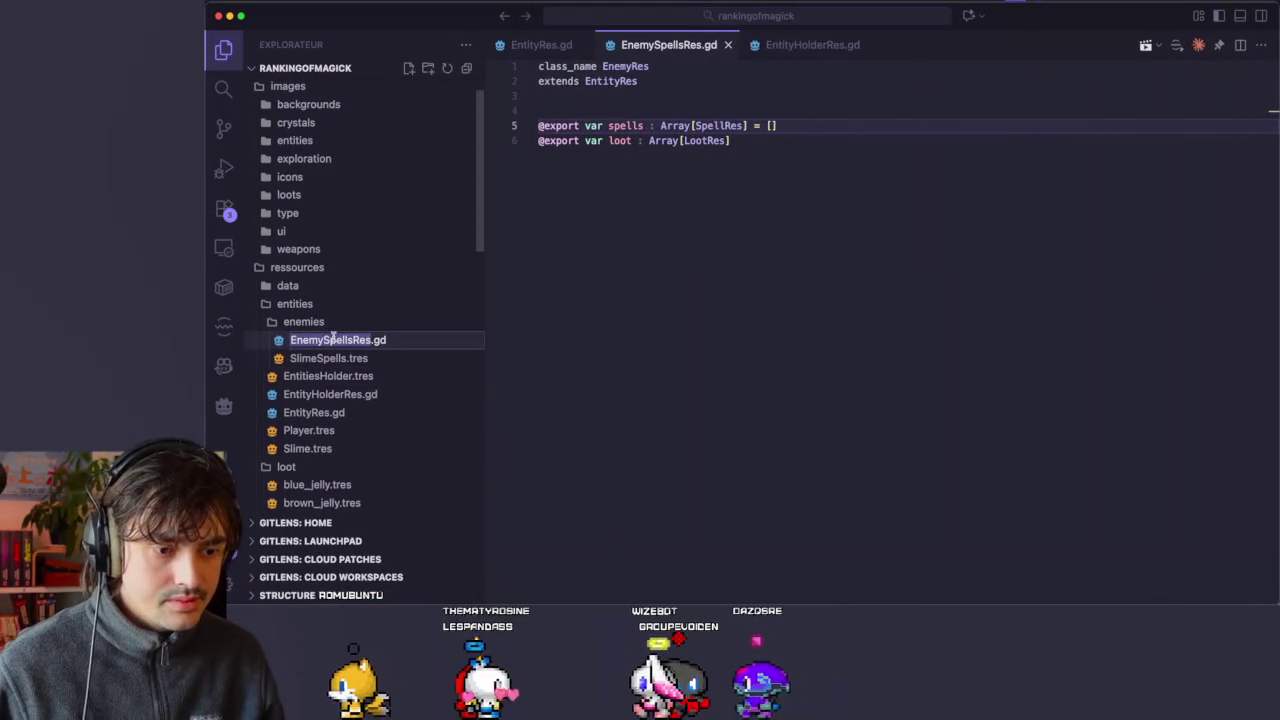
text(E)
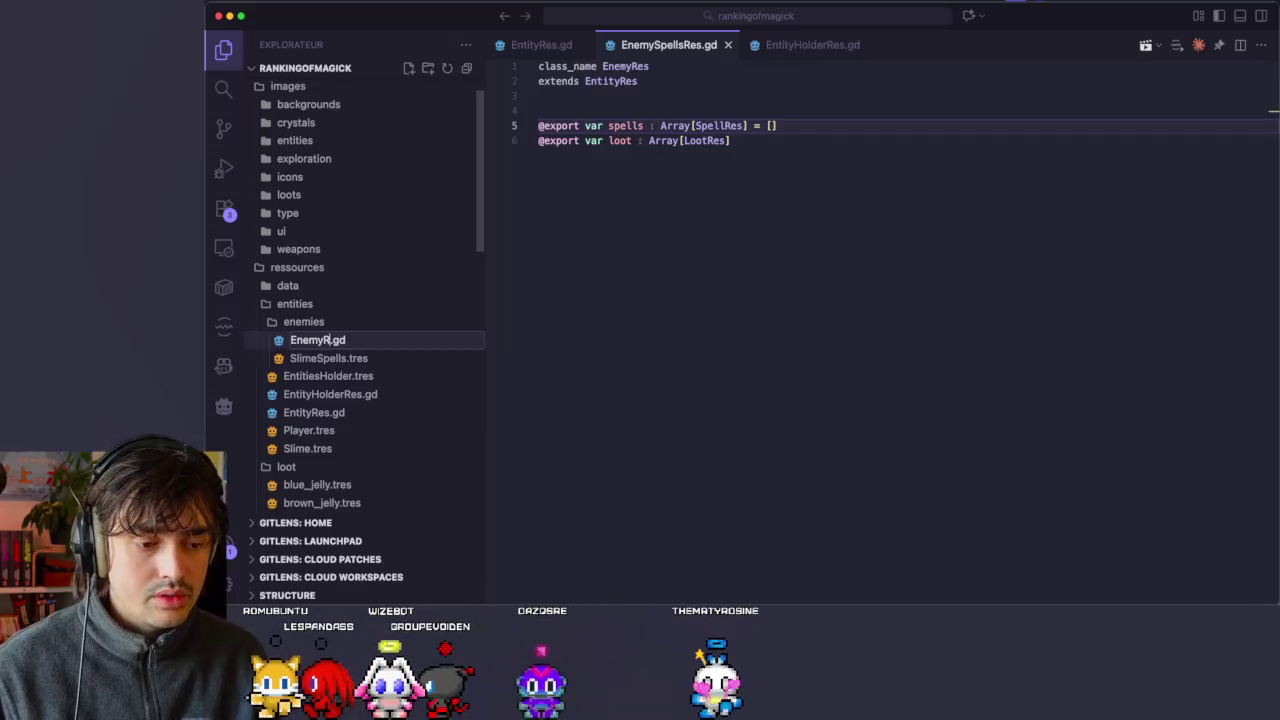
text(es)
key(Return)
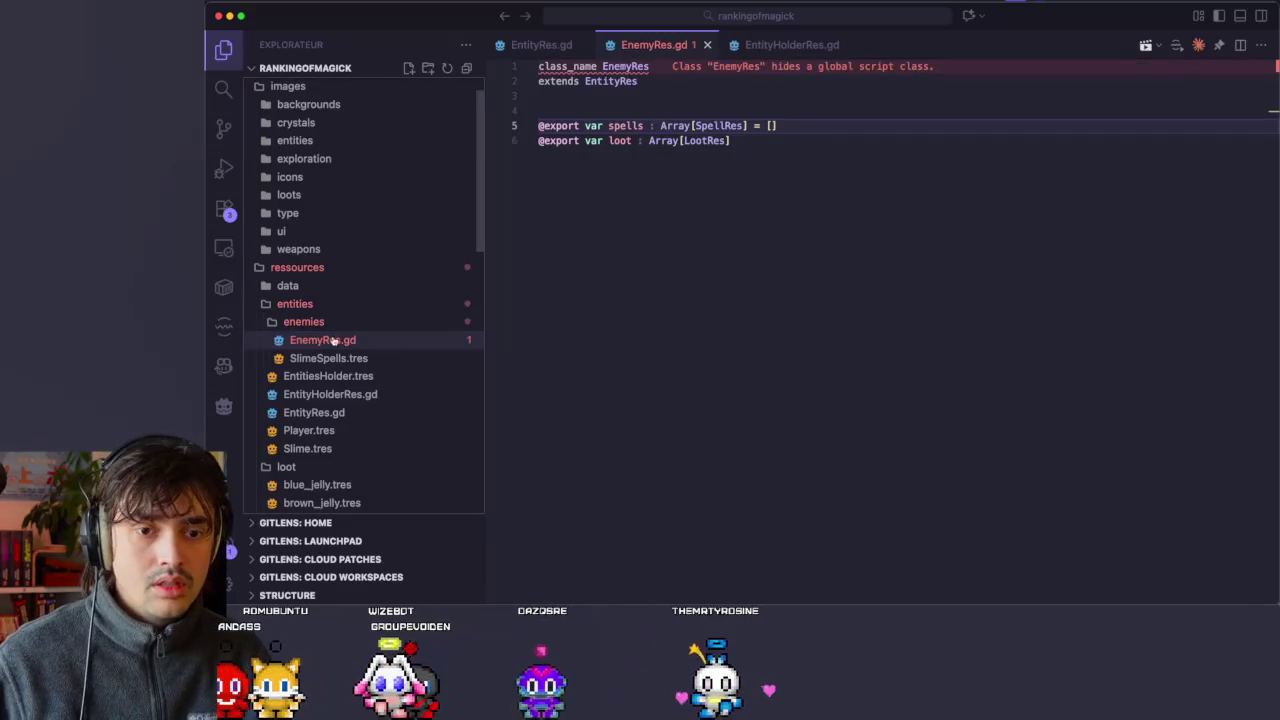
click(727, 261)
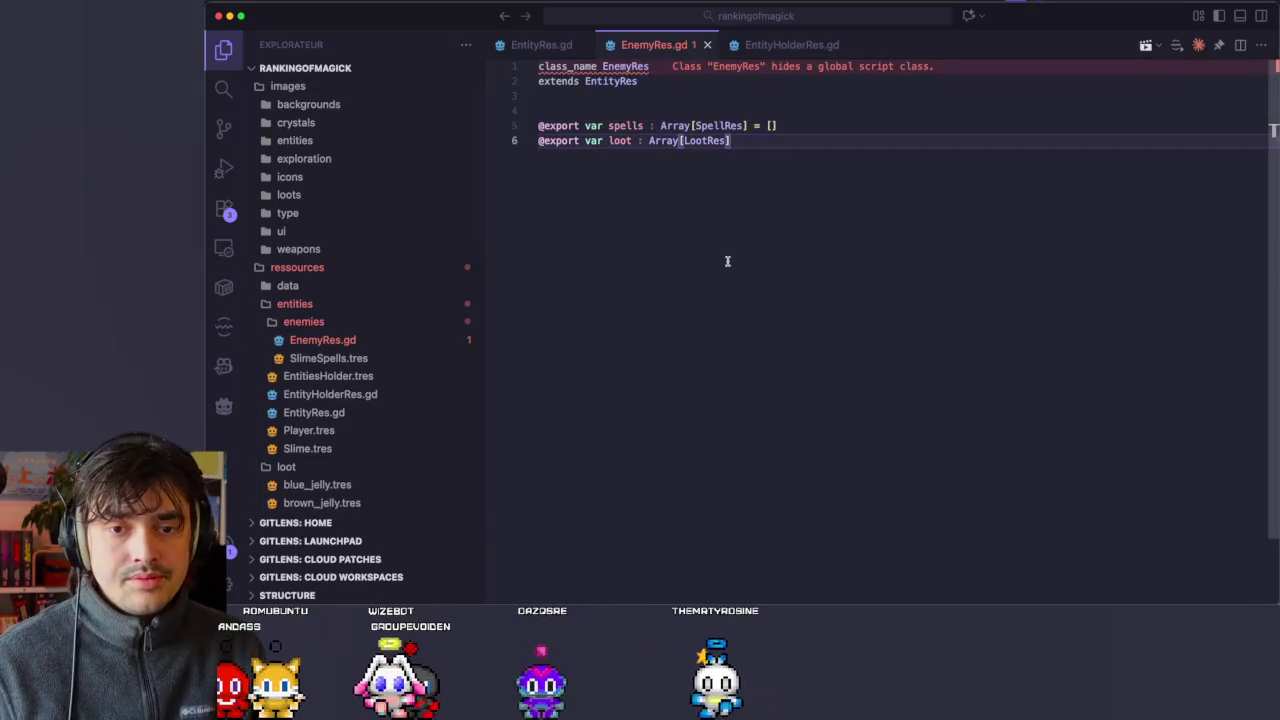
key(ctrl+Right)
key(ctrl+Left)
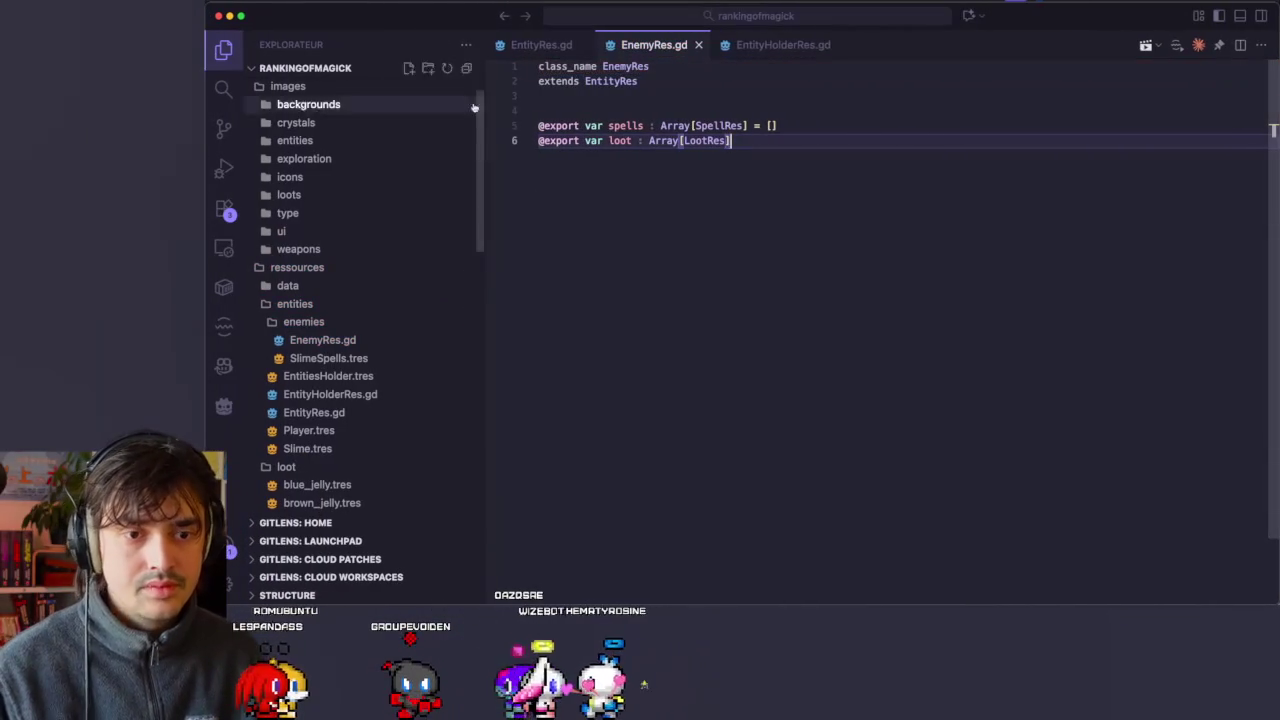
- Retype EntityHolderRes.gd's enemies export as Array[EnemyRes], save and close the file
click(509, 44)
click(650, 44)
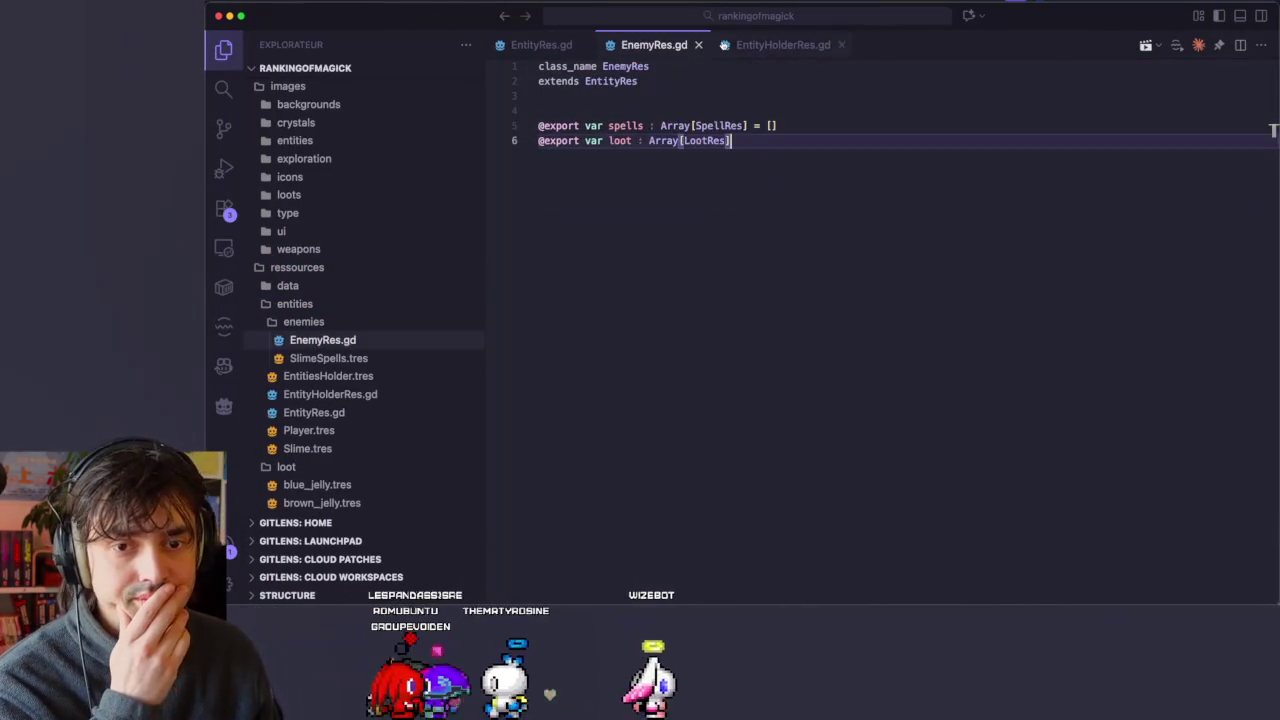
click(800, 44)
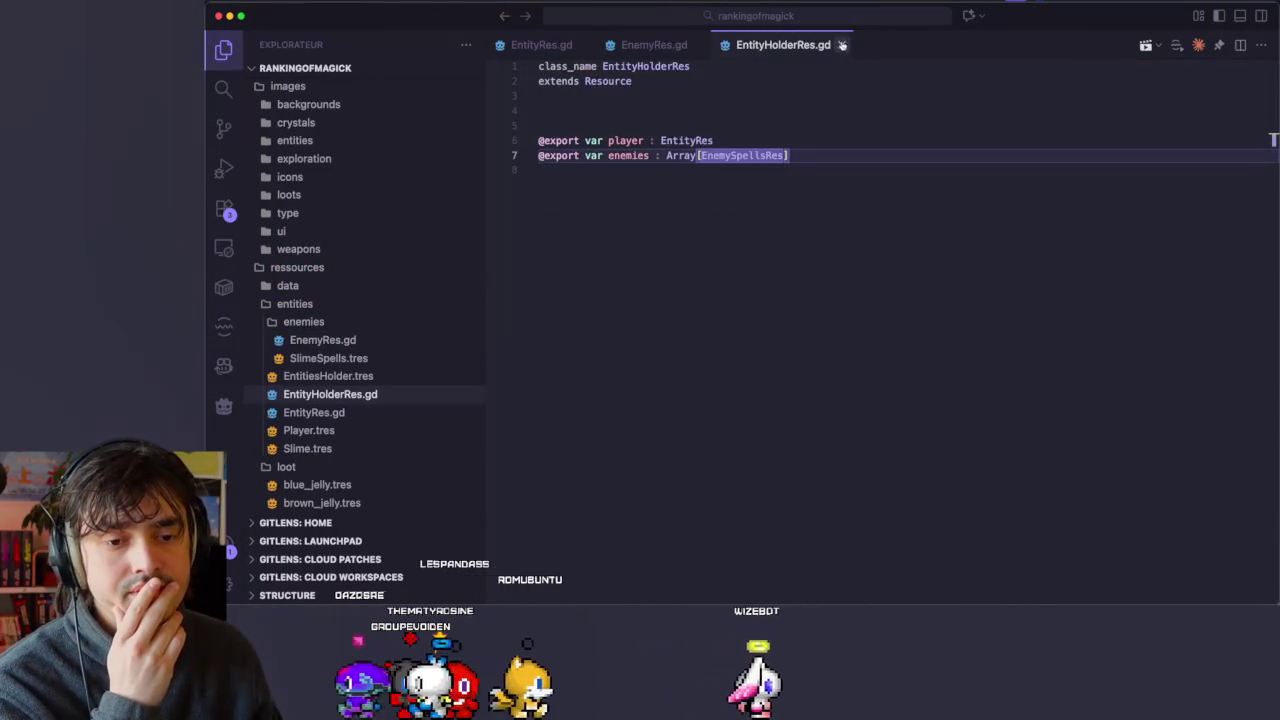
key(BackSpace)
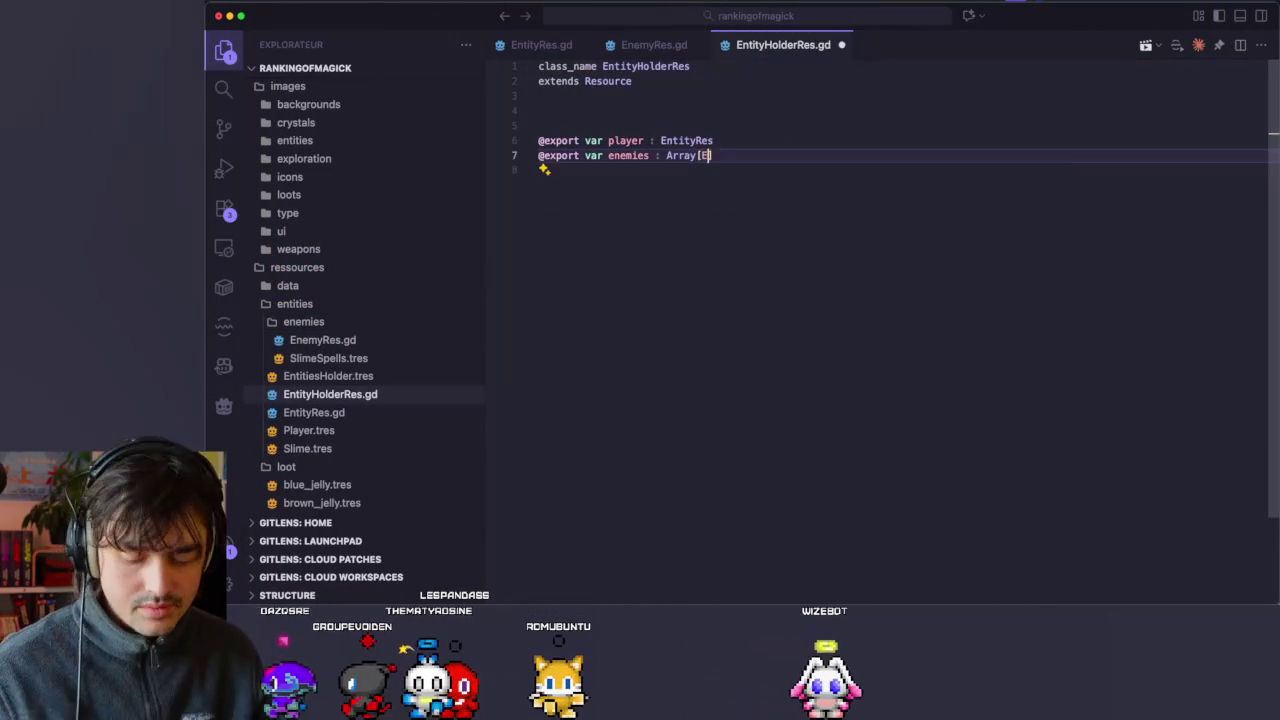
text(Enel)
key(BackSpace)
text(my)
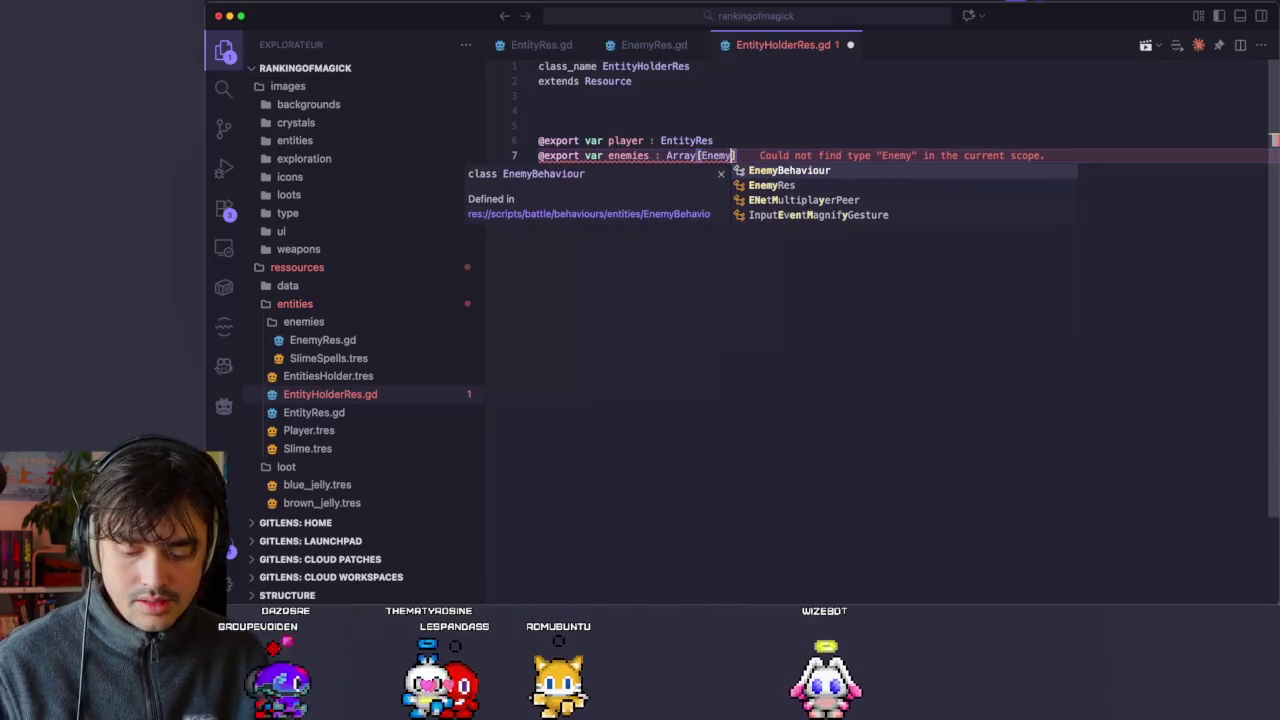
key(Down)
key(Return)
key(ctrl+s)
click(867, 189)
click(842, 45)
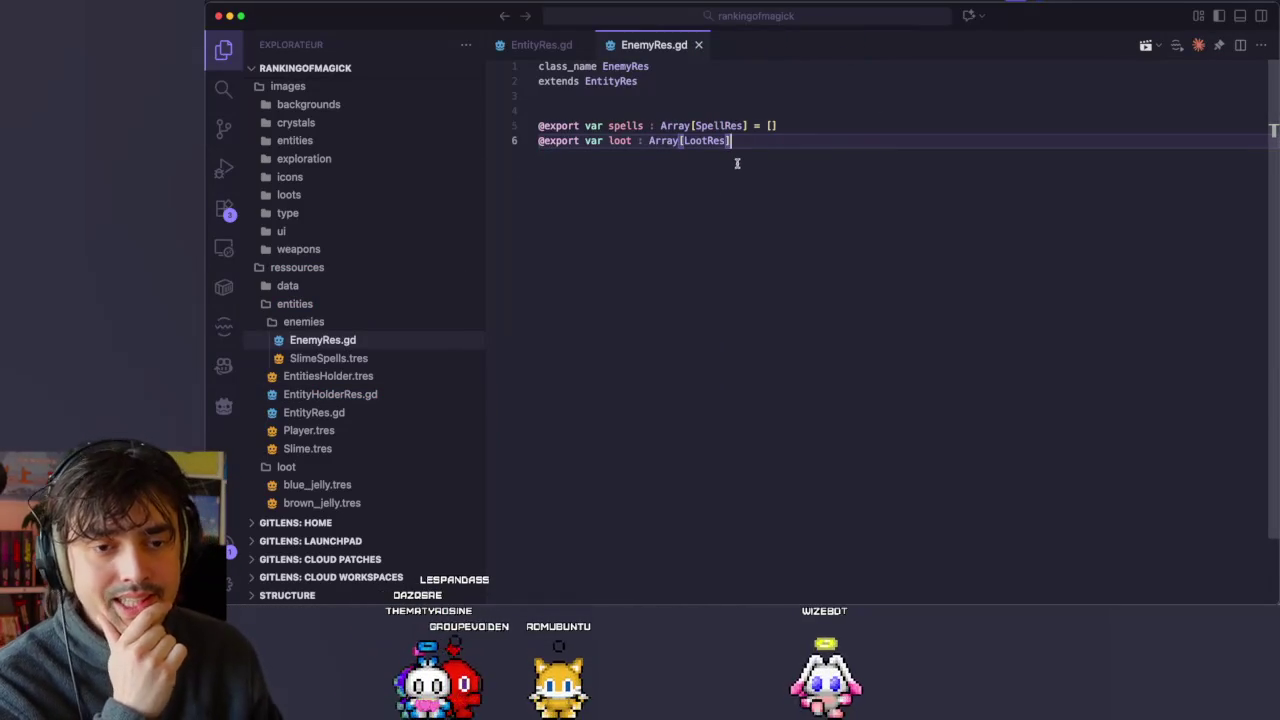
key(super+Tab)
- Delete the old SlimeSpells.tres and Slime.tres resources from the enemies folder
scroll(306, 480, down, 2)
right_click(302, 467)
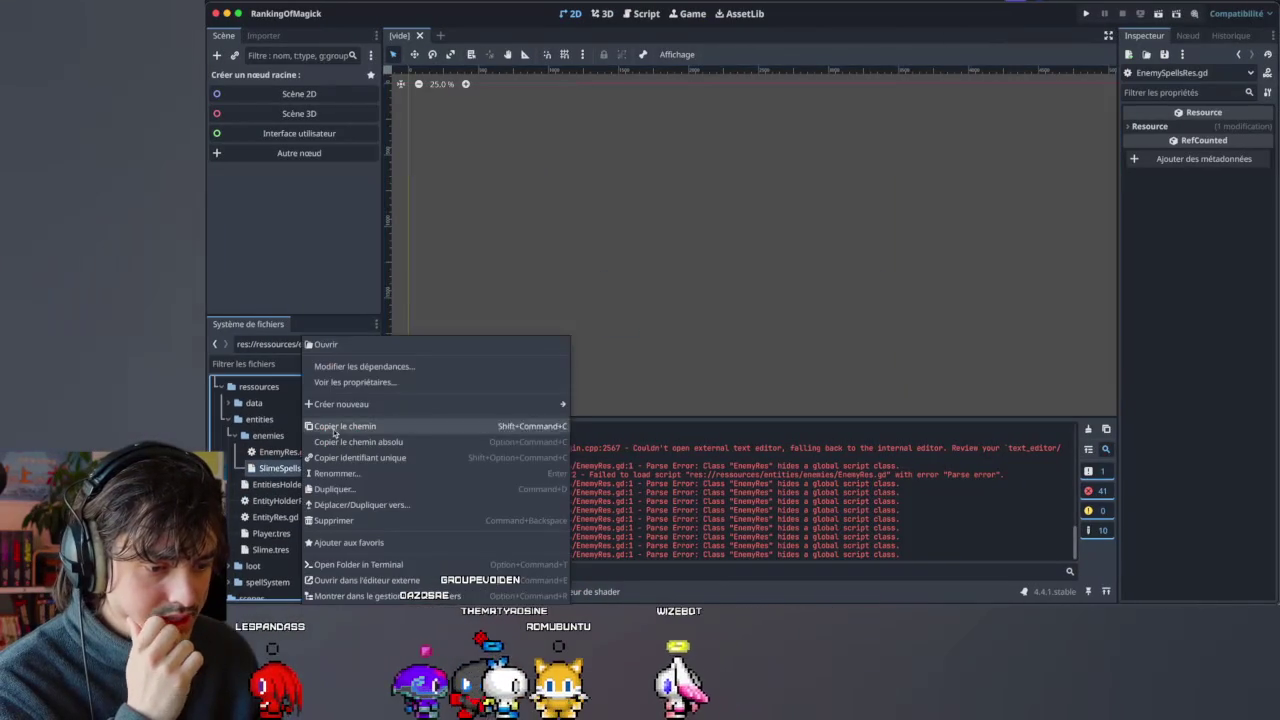
click(334, 521)
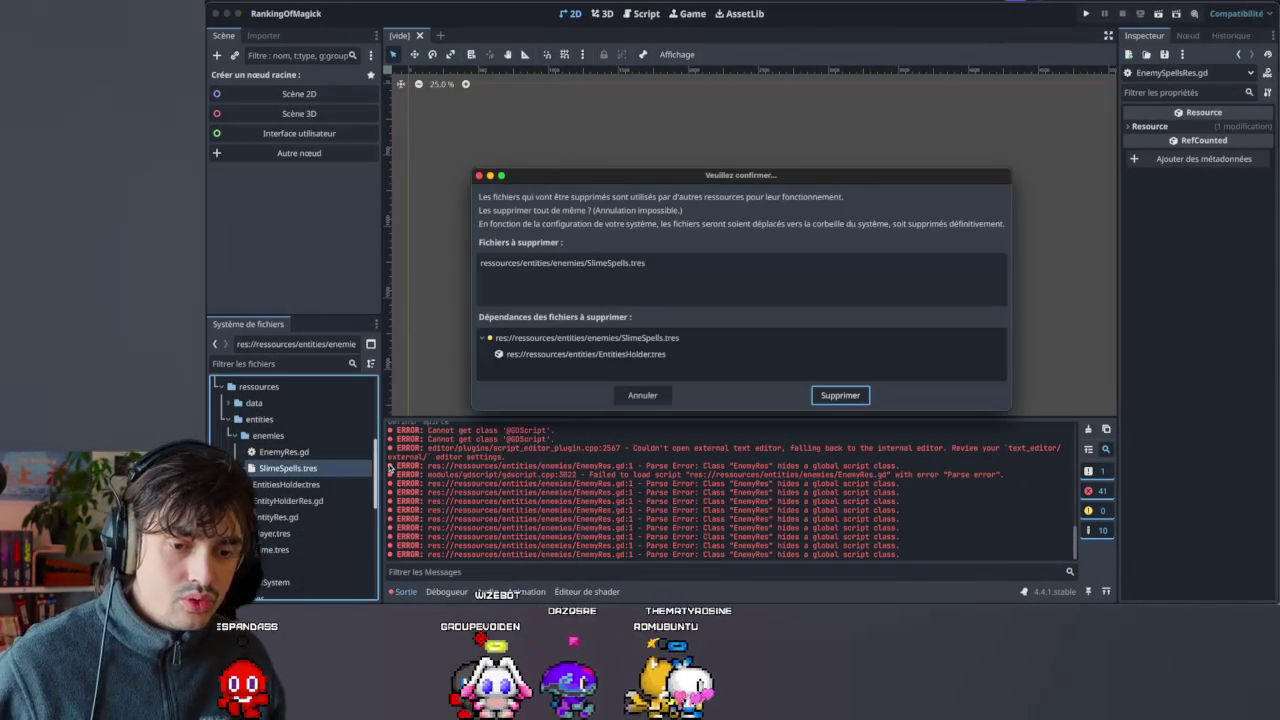
key(Return)
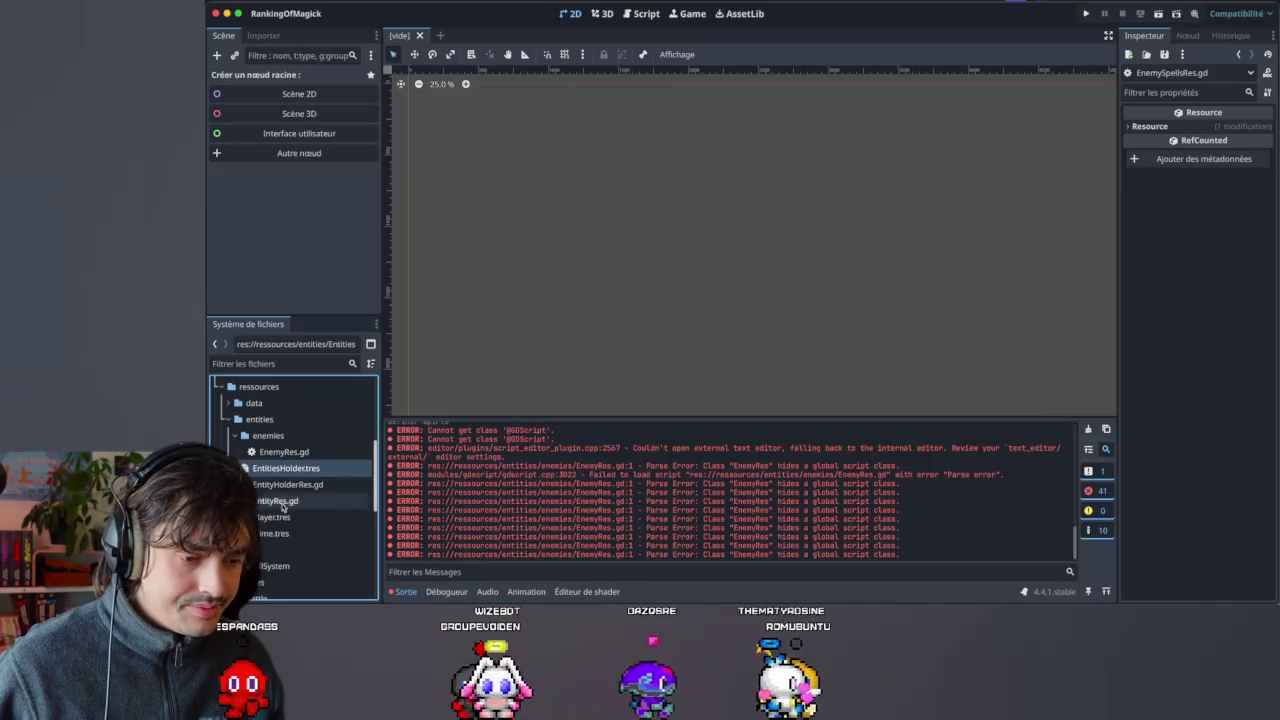
click(285, 517)
click(288, 535)
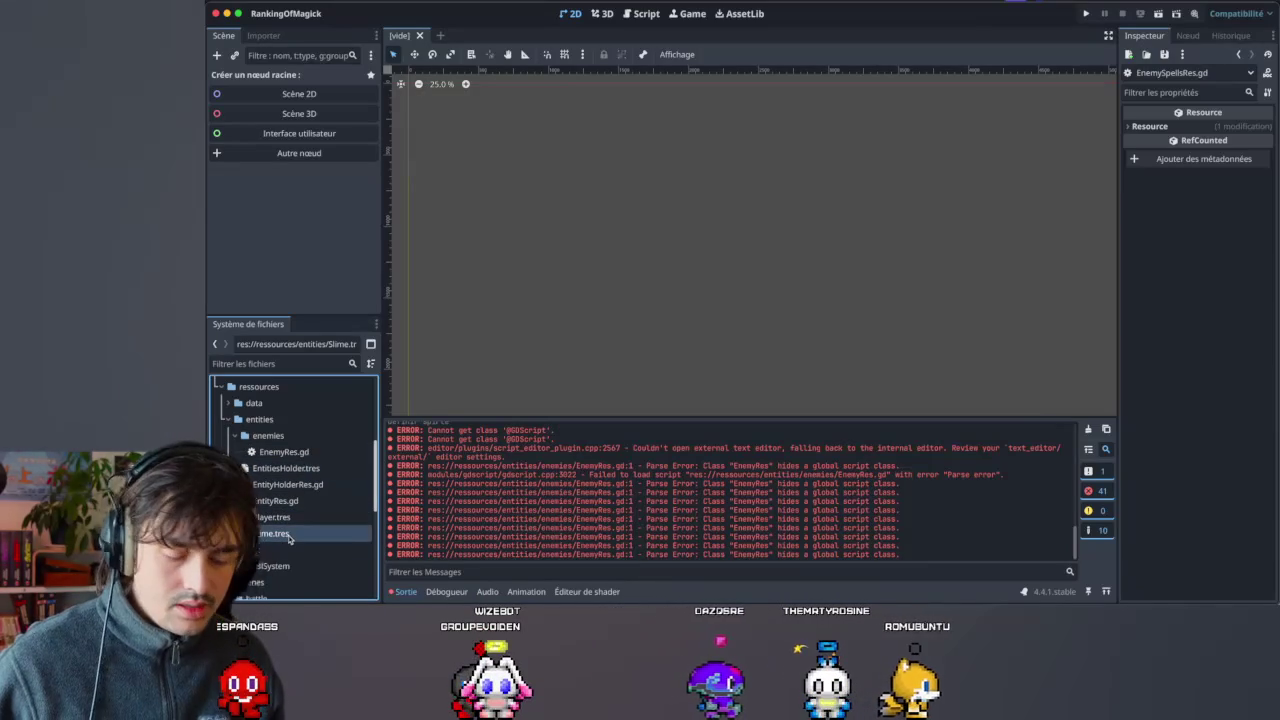
key(Delete)
key(Return)
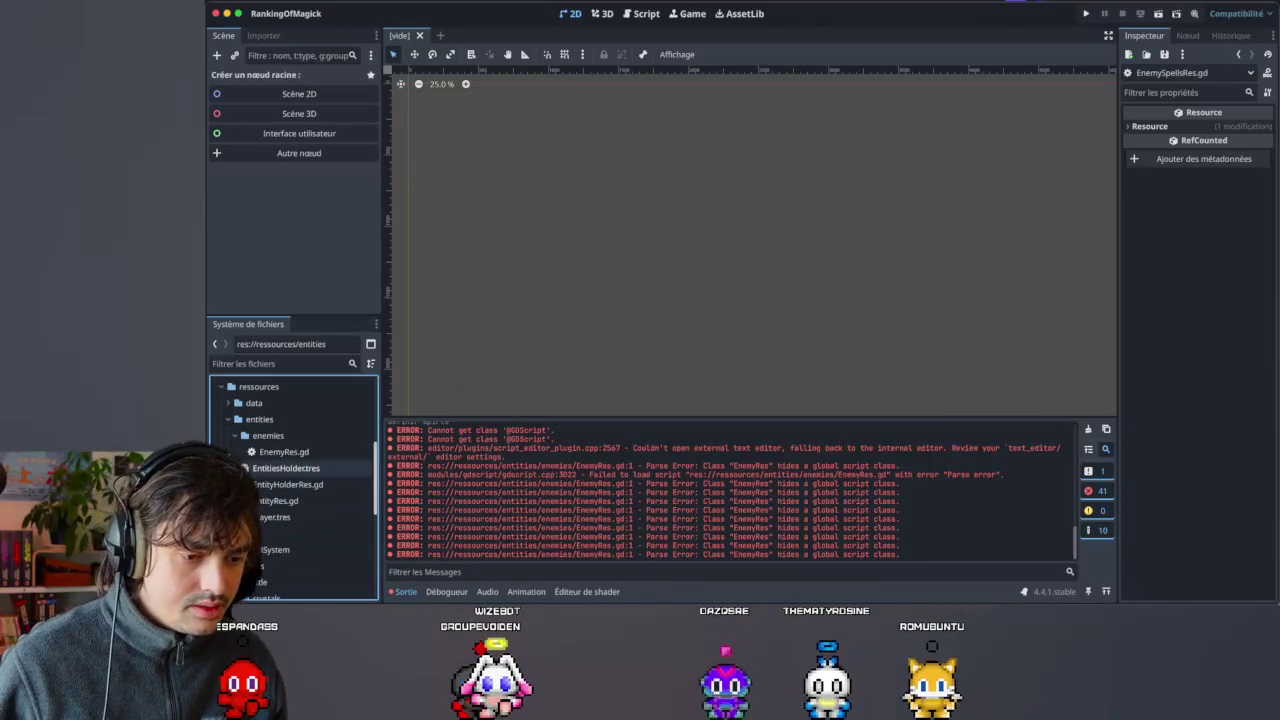
- Create a new EnemyRes resource in enemies and save it as blue_slime.tres
right_click(274, 442)
mouse_move(312, 366)
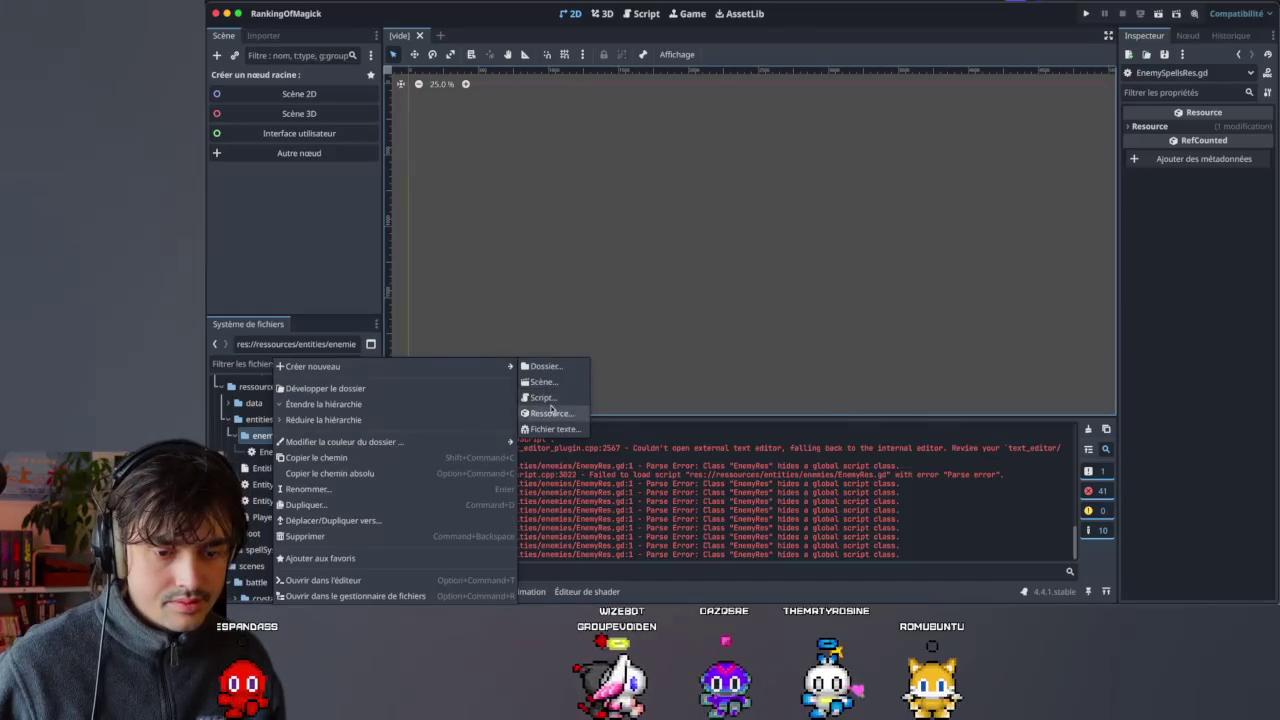
click(550, 413)
text(Ene)
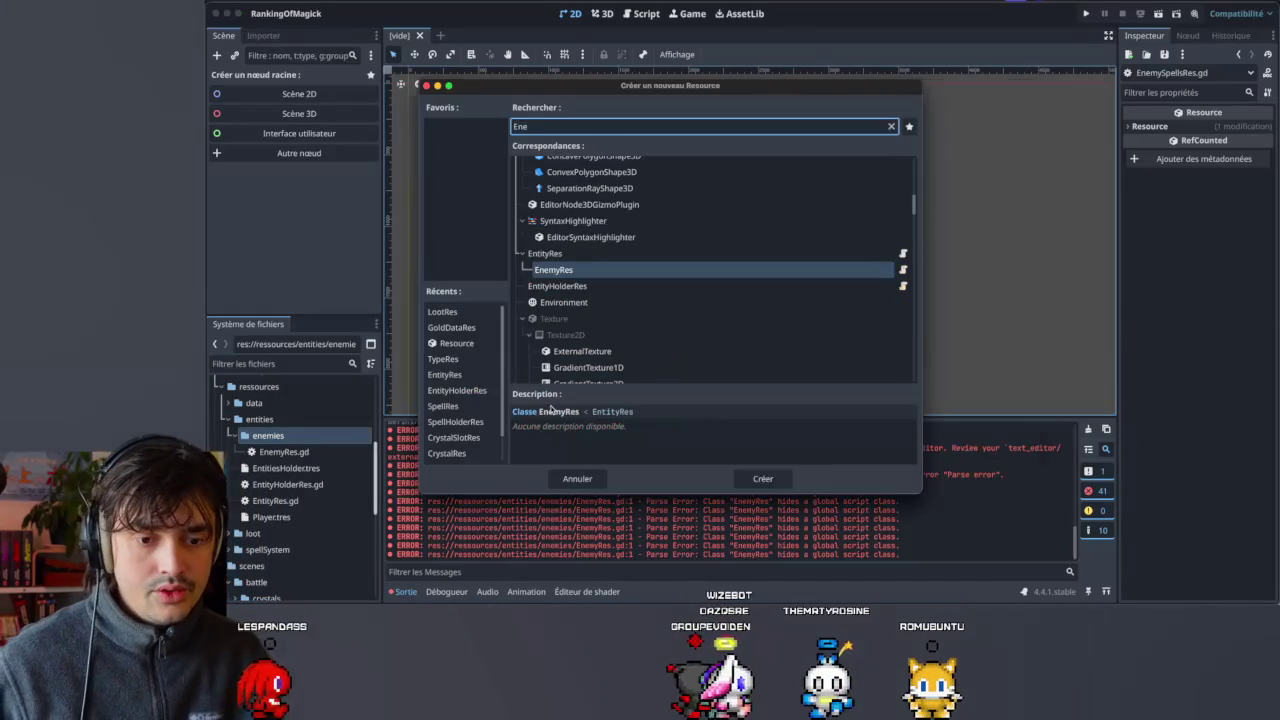
key(Return)
text(slime.tres)
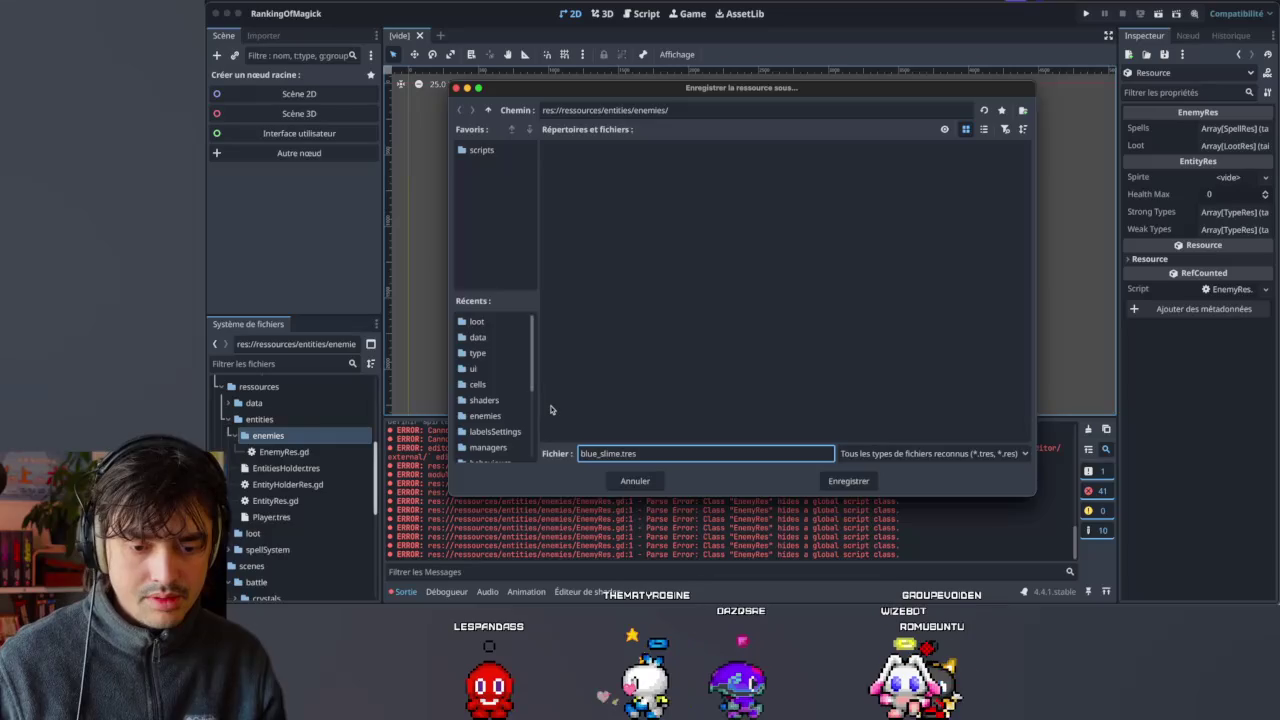
key(Return)
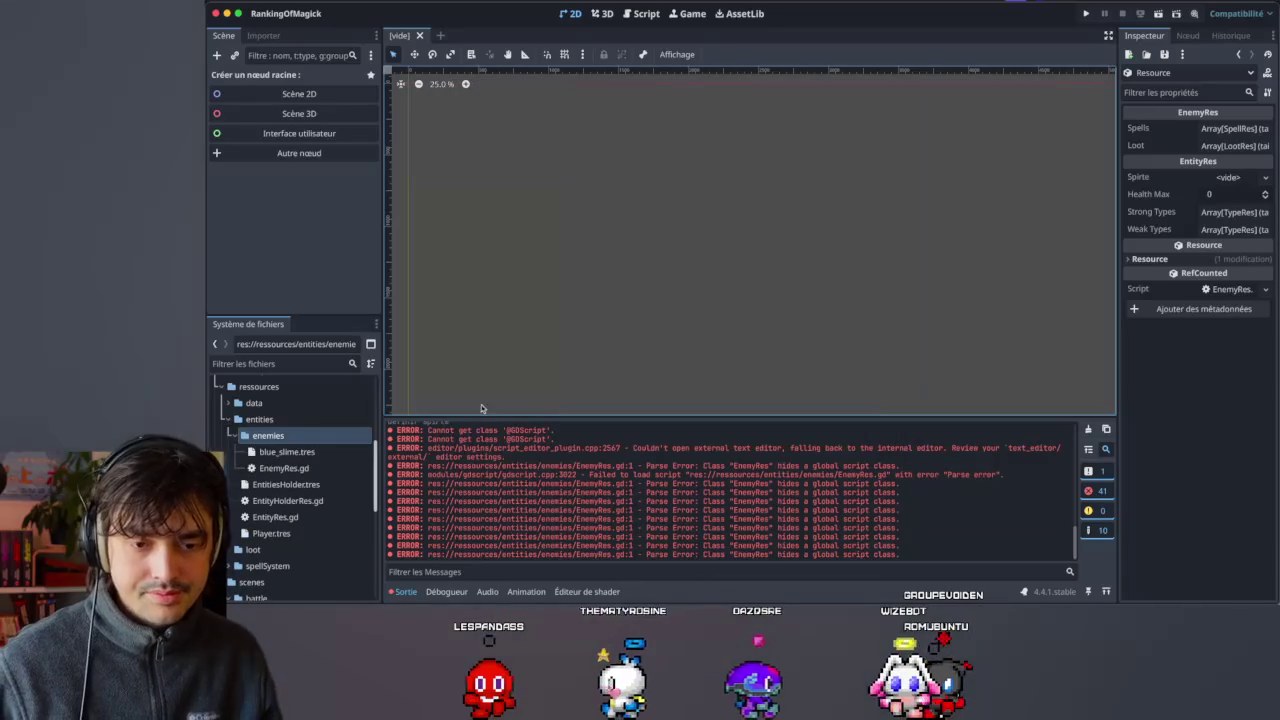
key(super+Tab)
click(548, 47)
click(653, 45)
key(super+Tab)
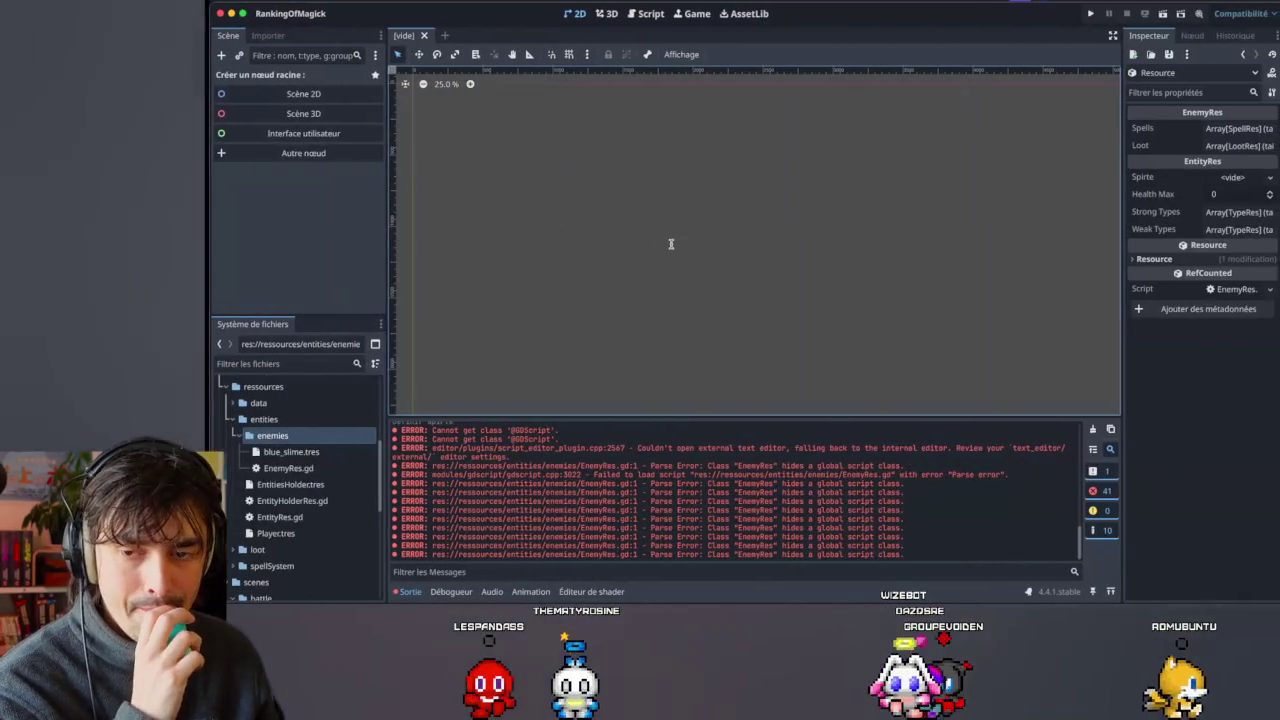
- Add blue_jelly.tres as the single Loot entry of blue_slime.tres
click(287, 452)
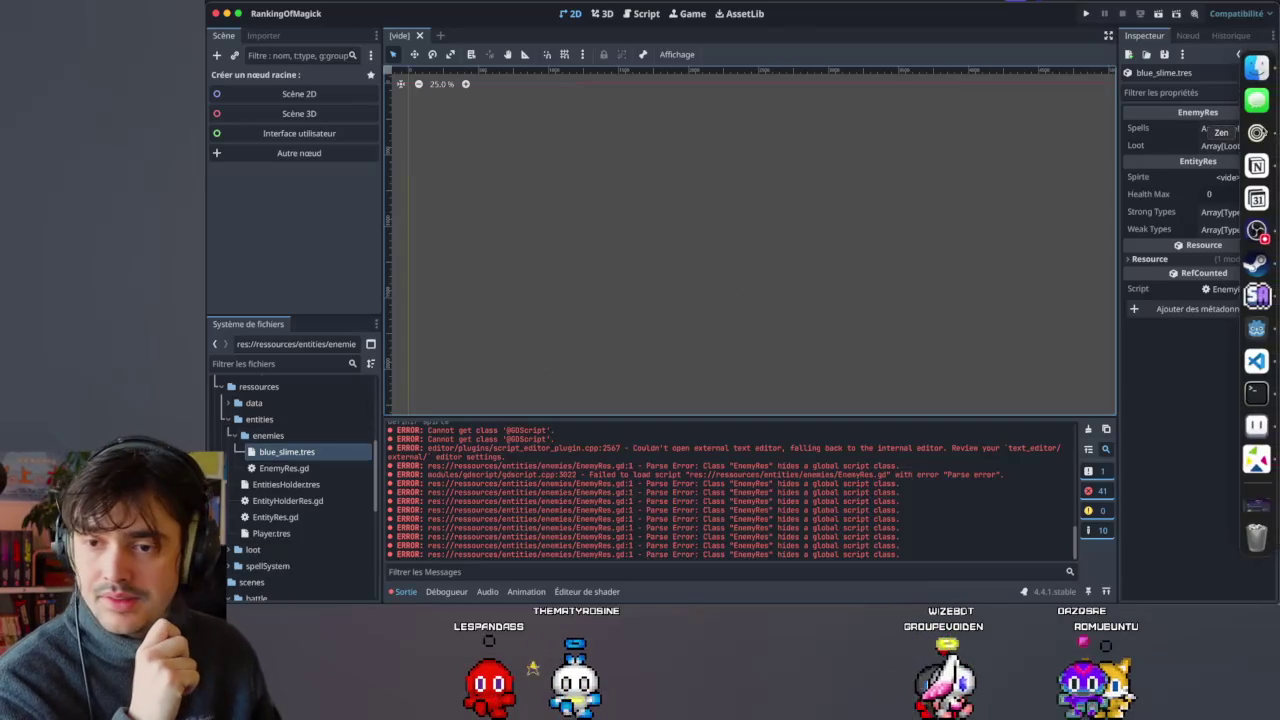
click(1235, 146)
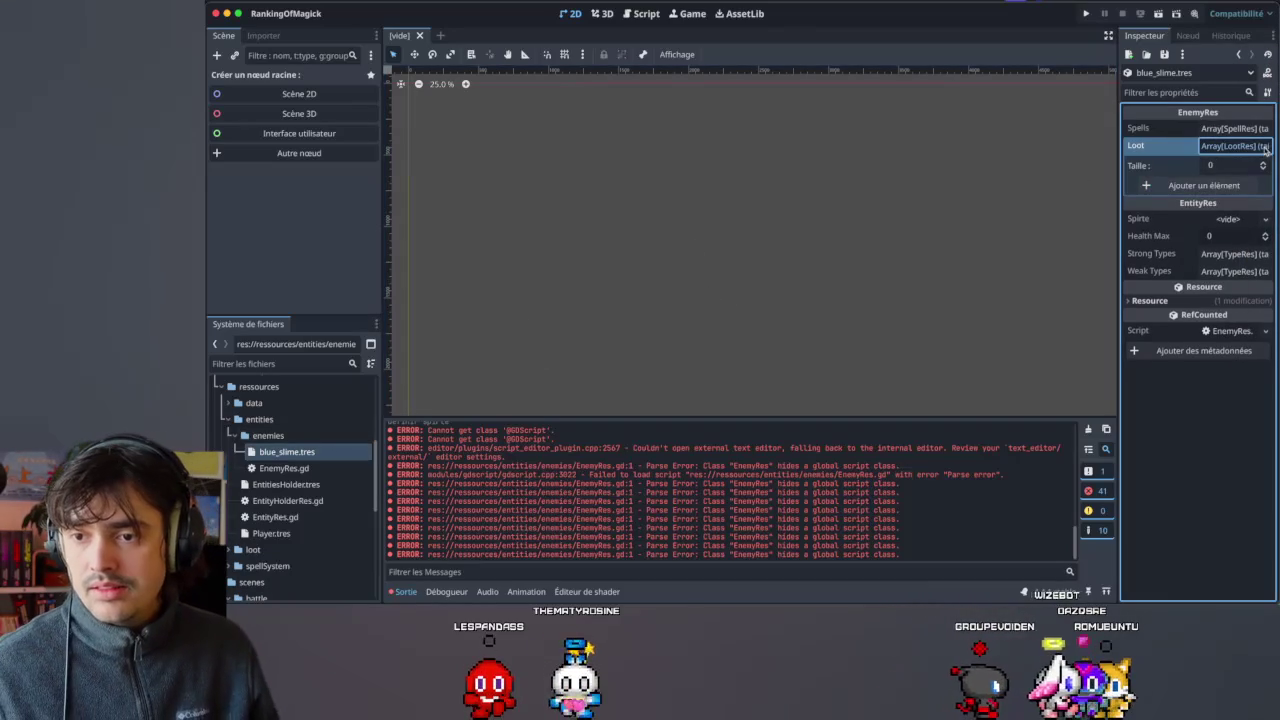
click(1230, 185)
click(1243, 186)
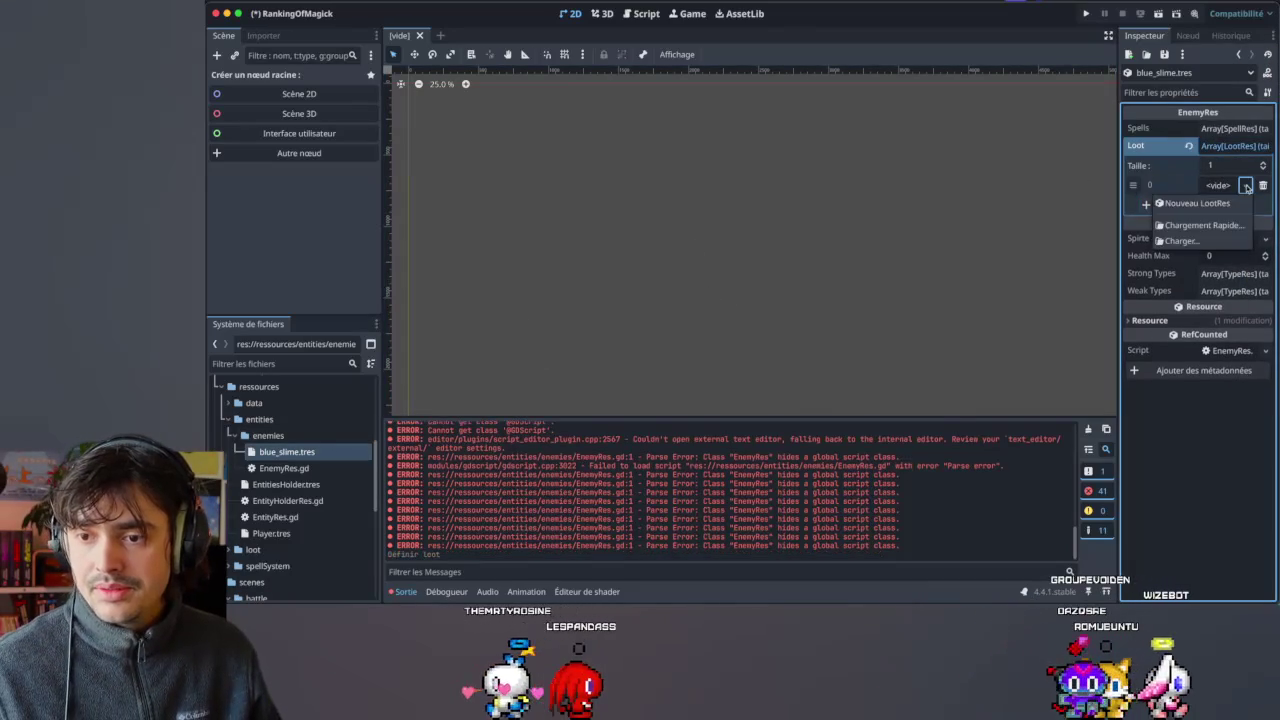
click(1183, 230)
text(blue)
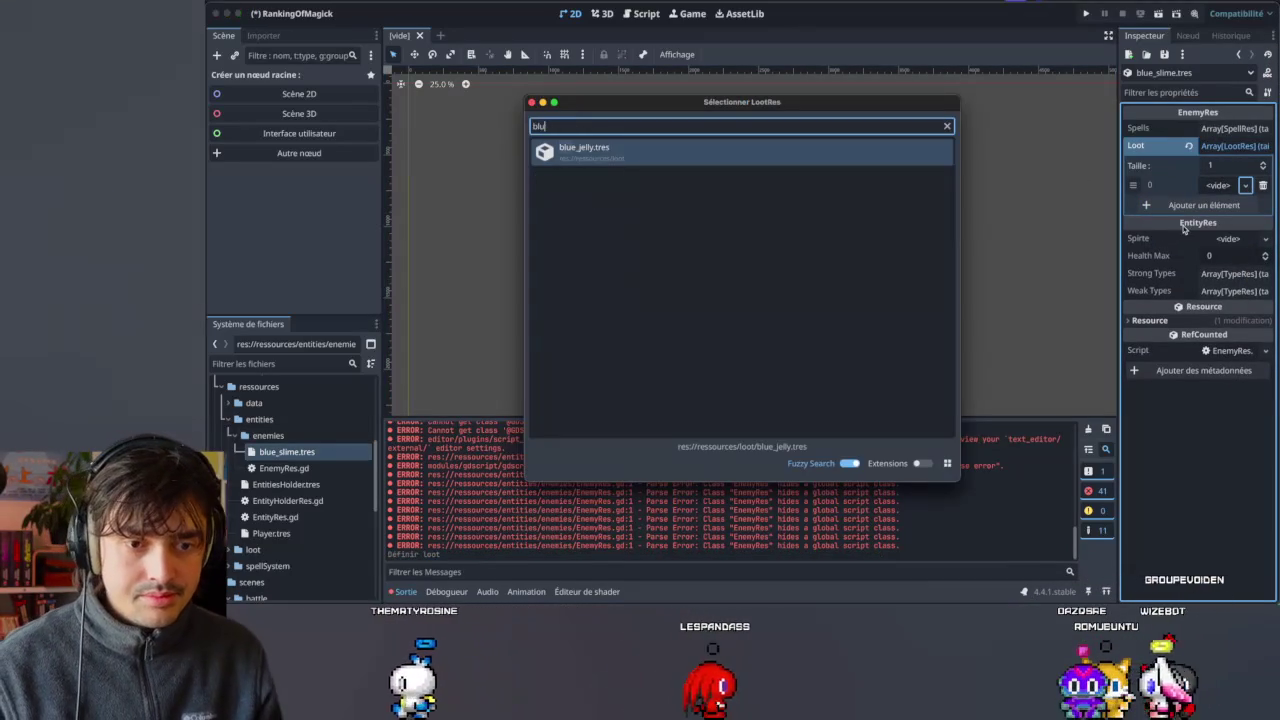
key(Return)
click(1265, 239)
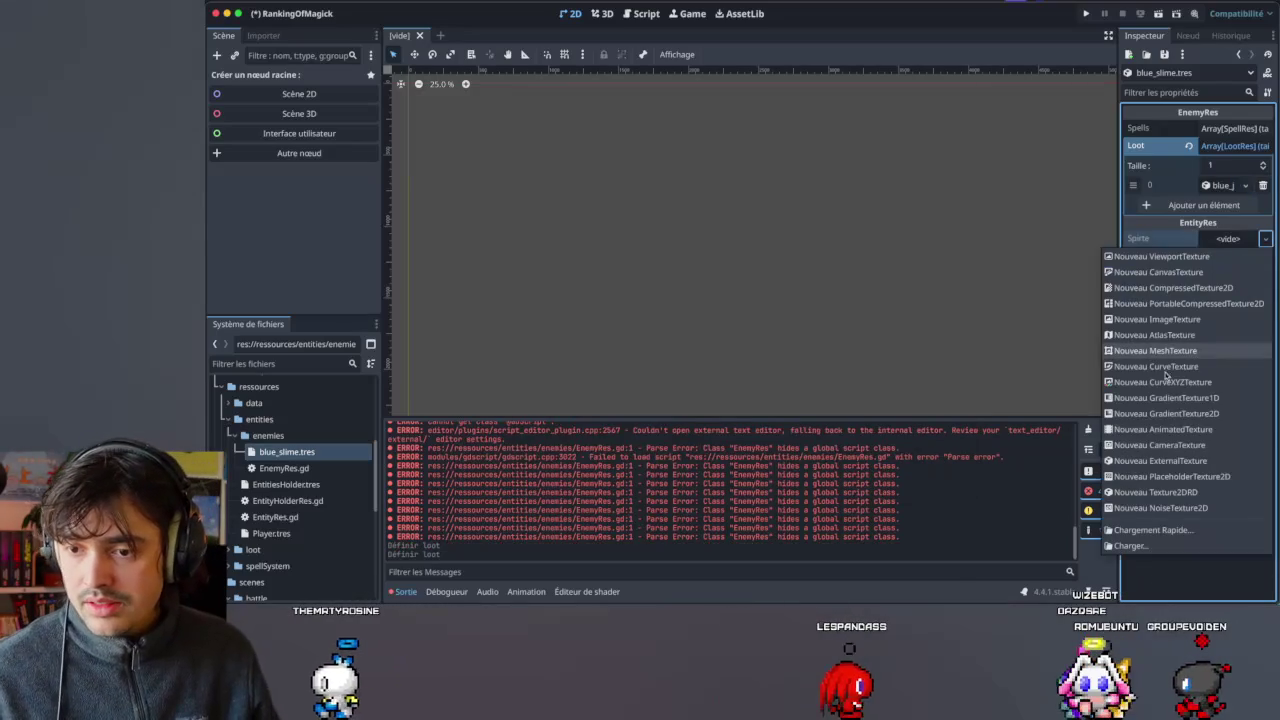
click(1180, 545)
- Give blue_slime the blue slime sprite, Health Max 10, and an empty Strong Types entry
text(slime)
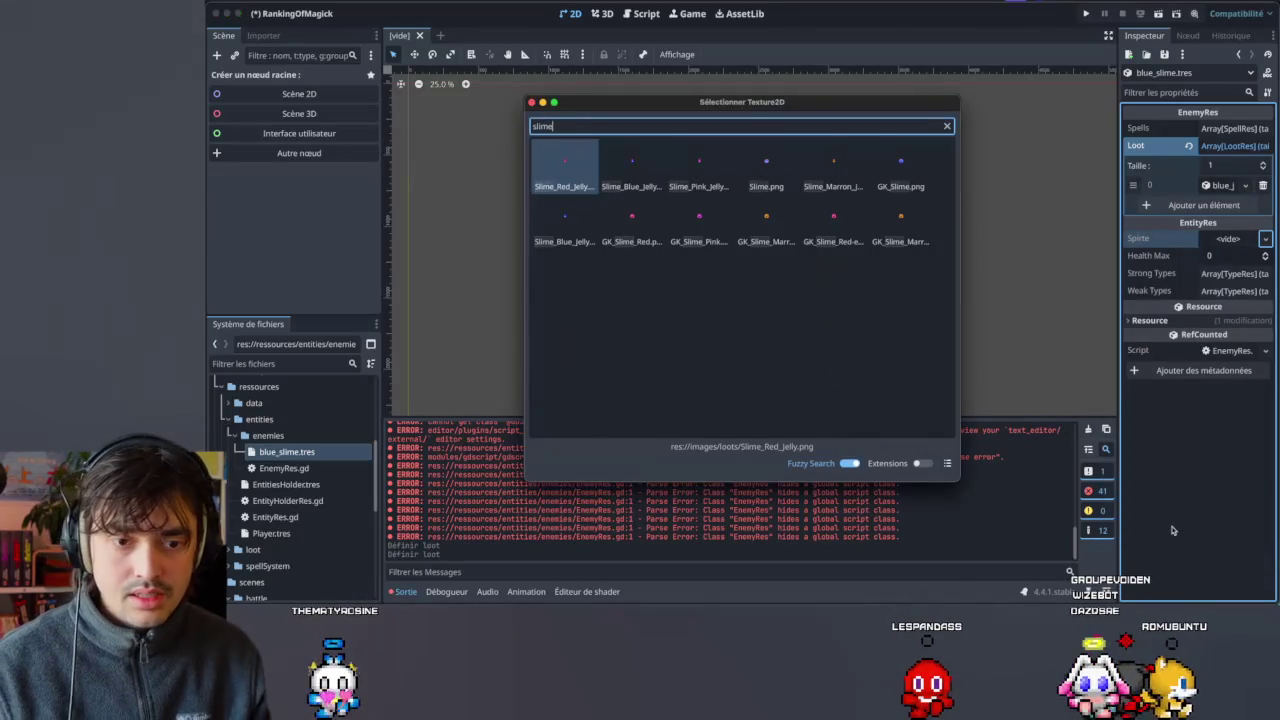
key(Right)
key(Right)
key(Right)
key(Right)
key(Right)
key(Return)
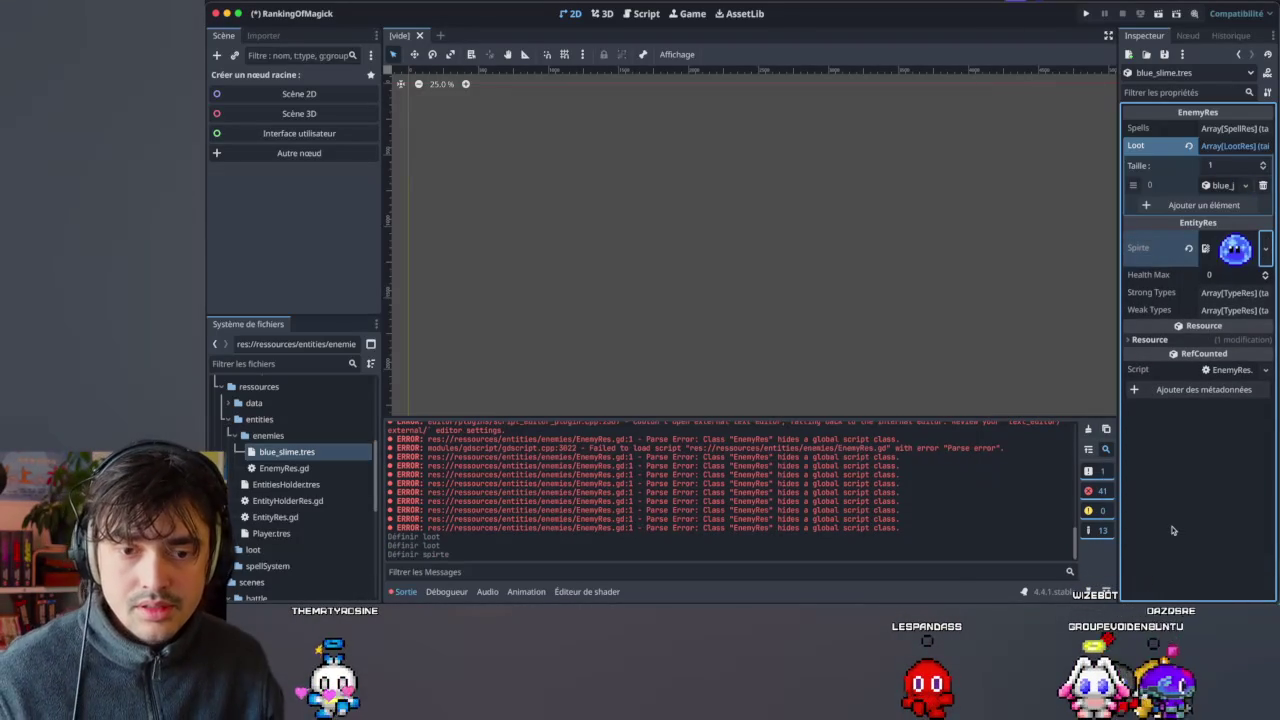
click(1218, 279)
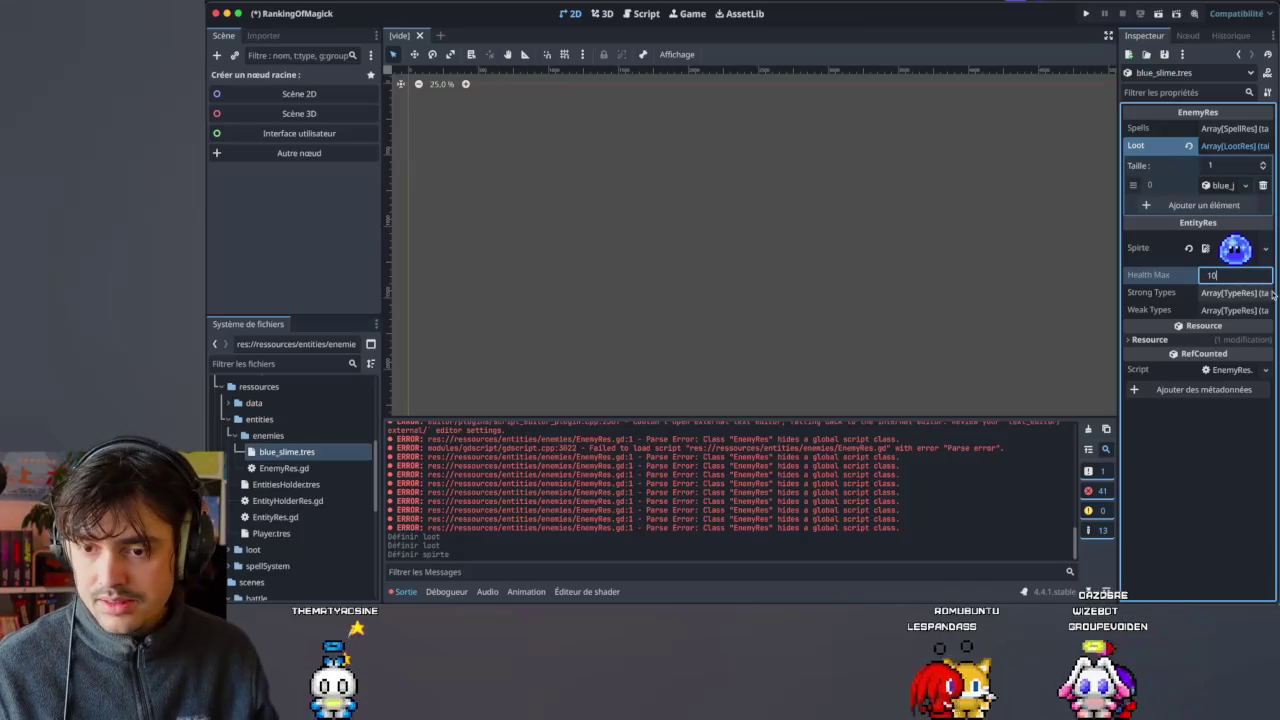
click(1270, 293)
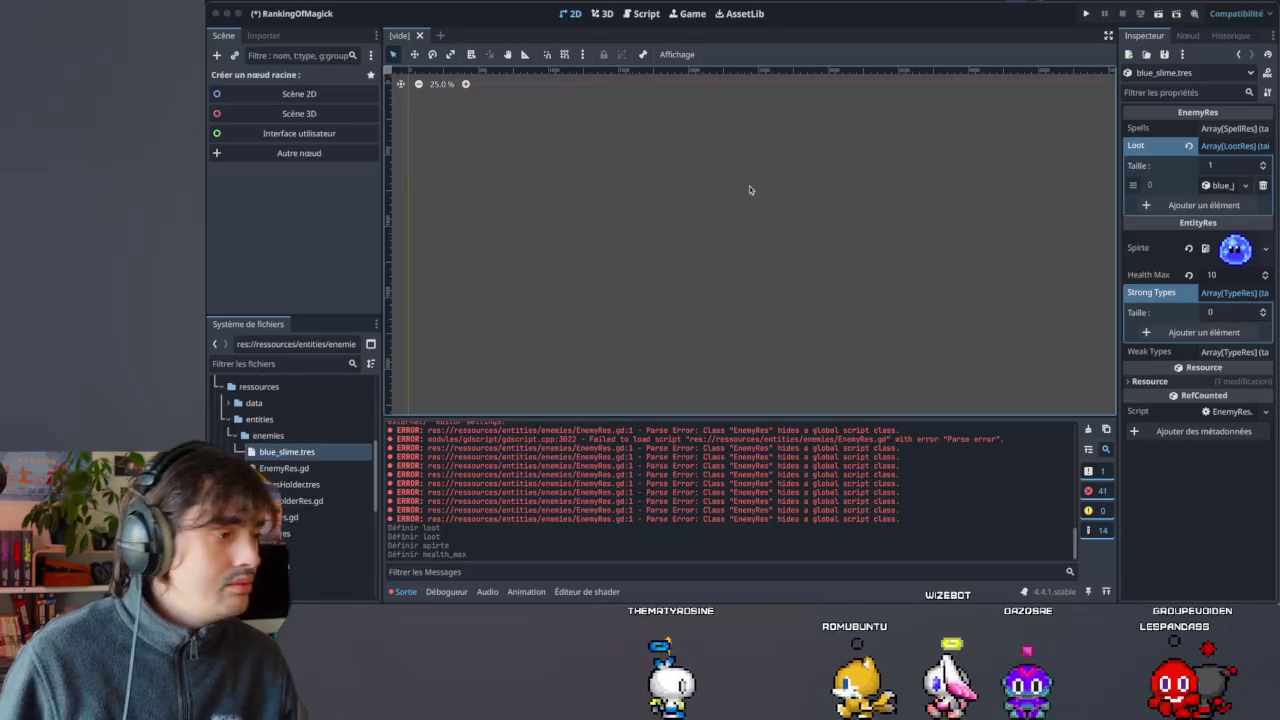
click(1205, 332)
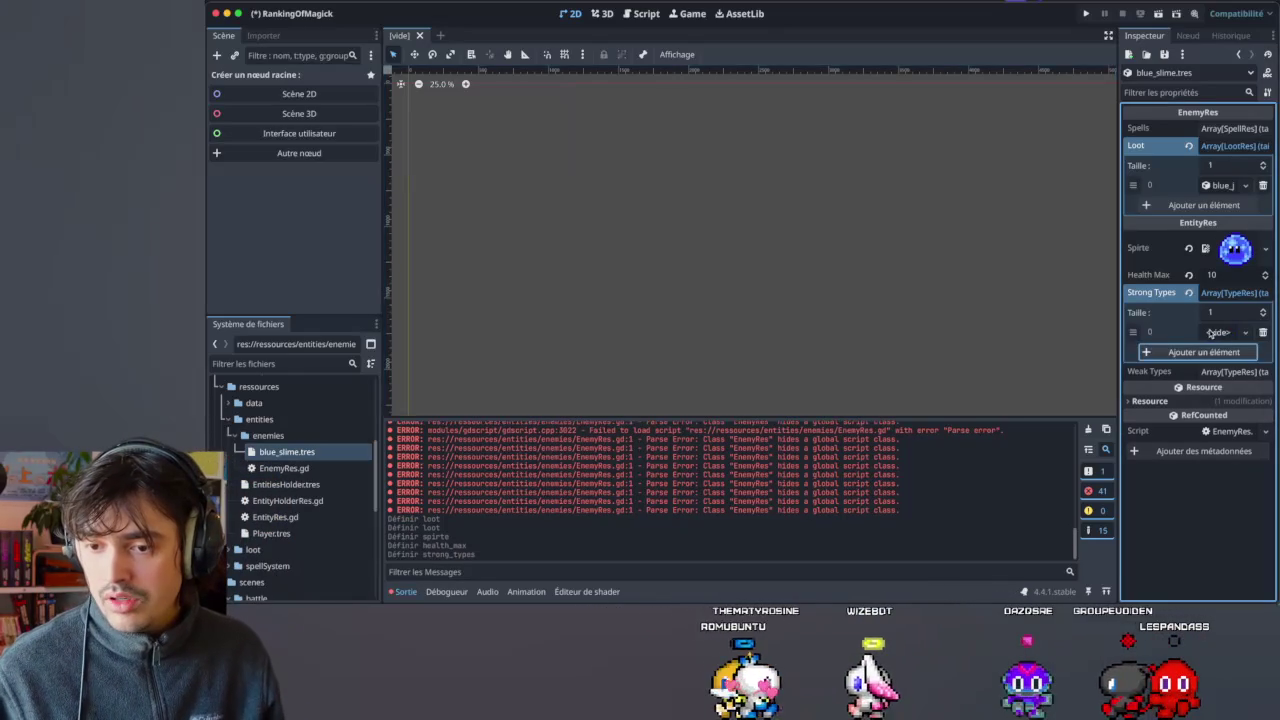
- Set blue_slime's Strong Types entry to water_type.tres
click(1215, 332)
click(1210, 372)
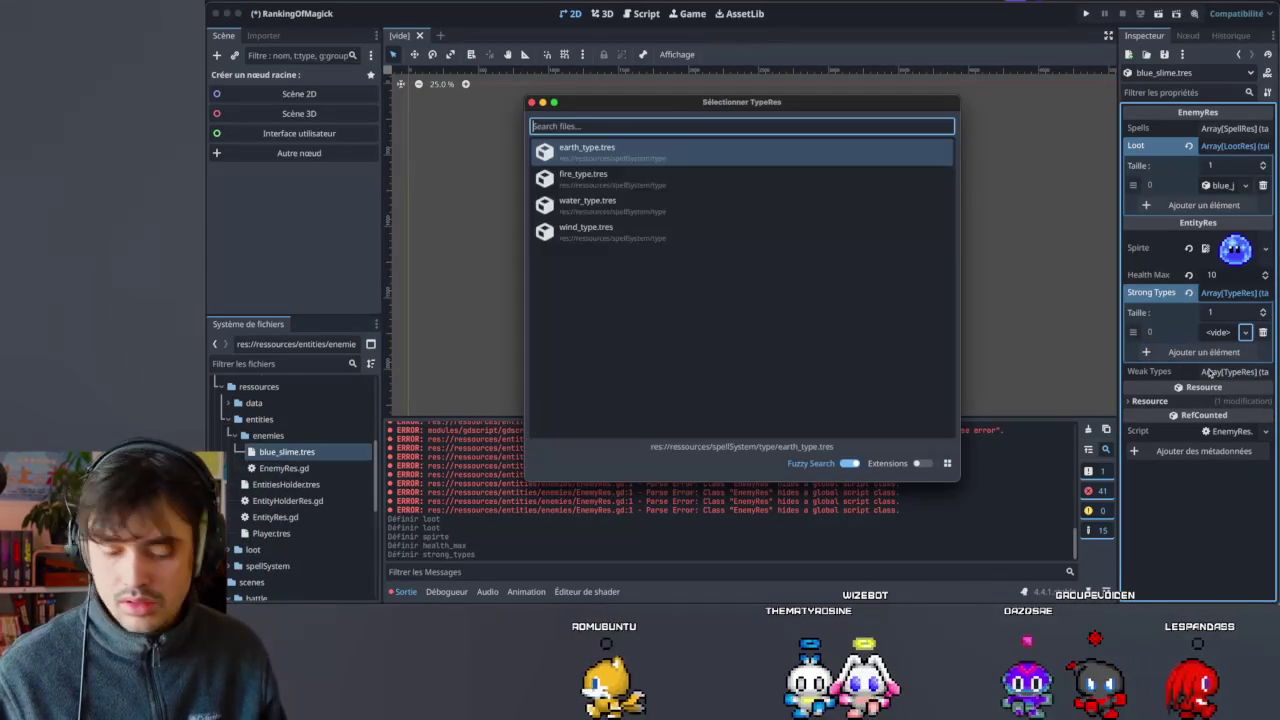
text(Eay)
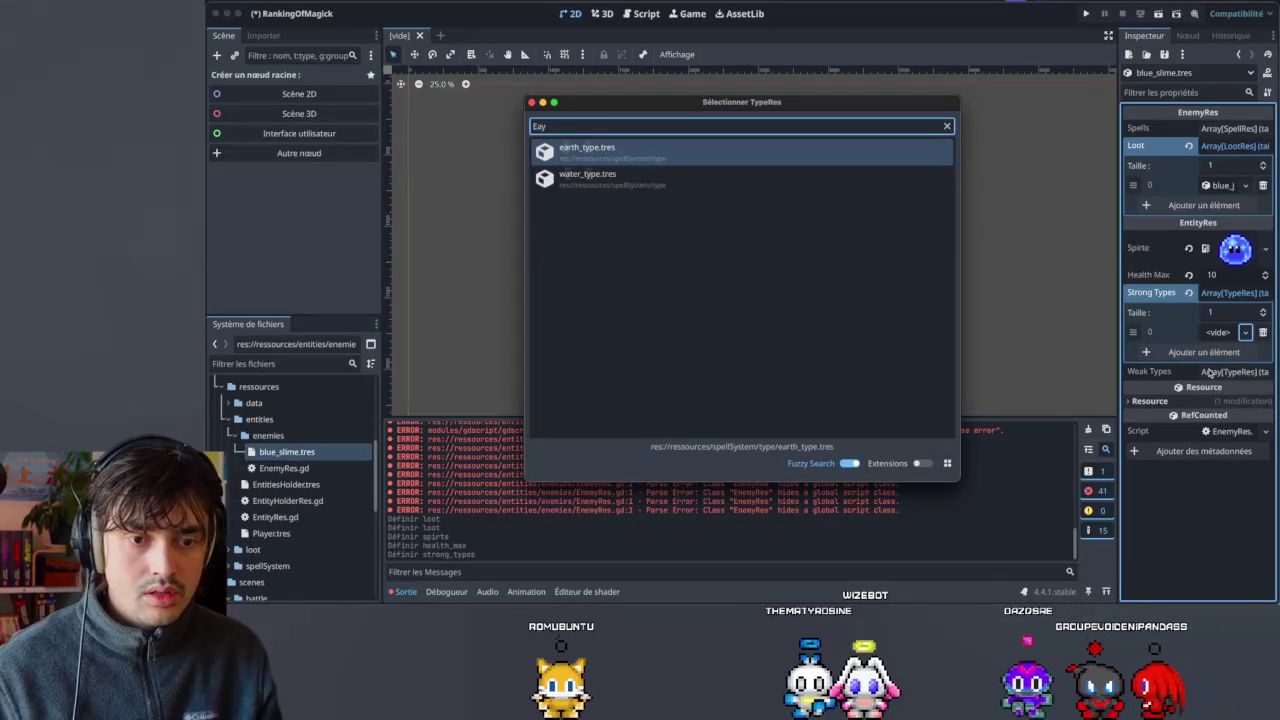
key(BackSpace)
key(BackSpace)
key(BackSpace)
text(wat)
key(Return)
- Add one Weak Types entry set to earth_type.tres
click(1219, 372)
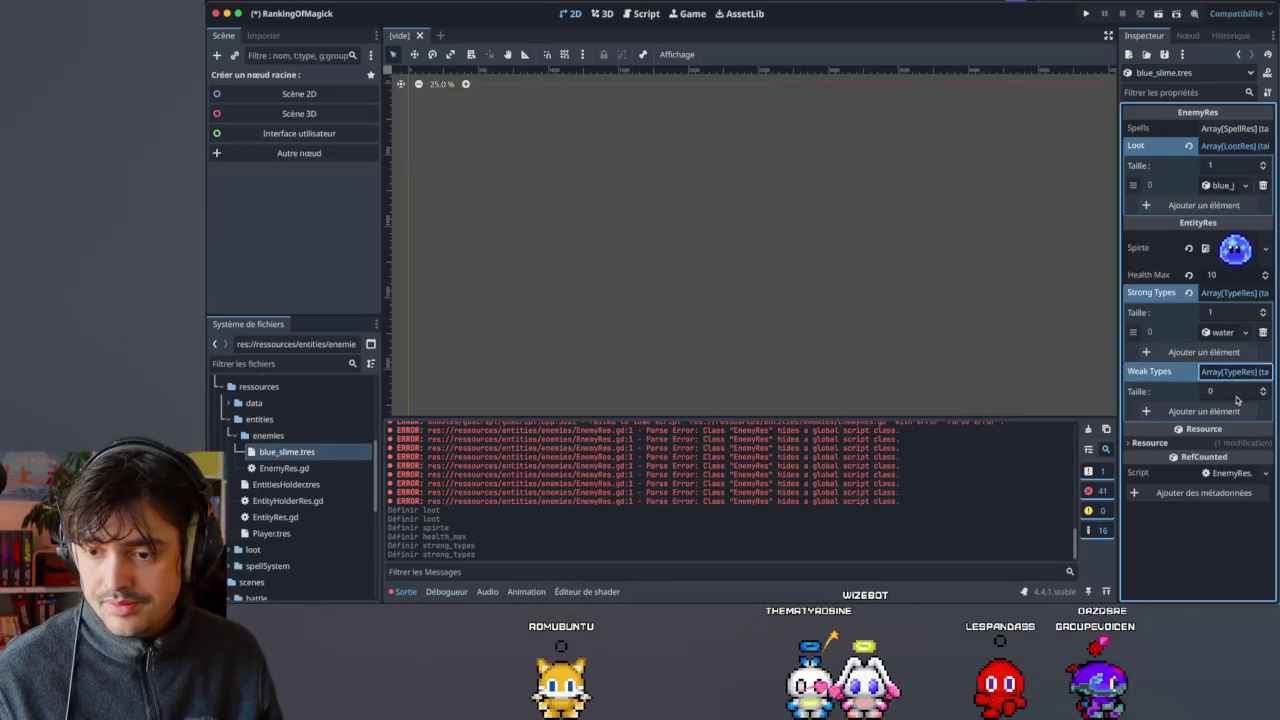
click(1228, 411)
click(1245, 412)
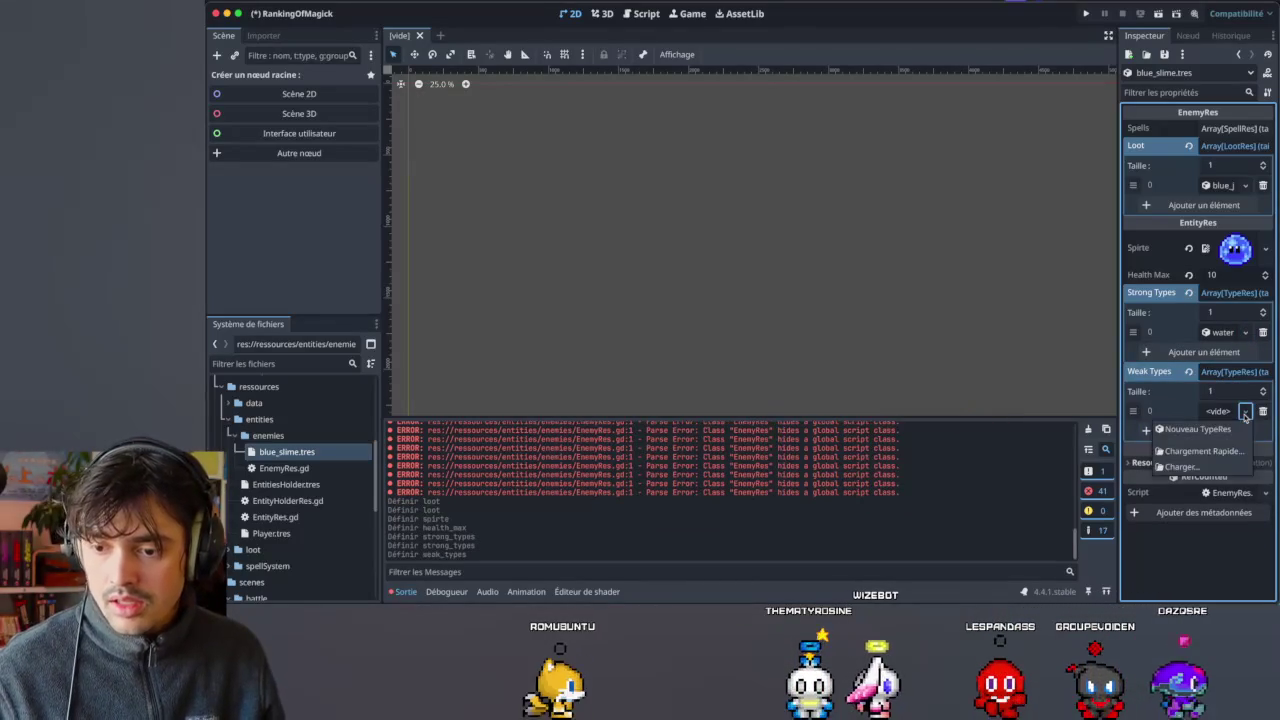
click(1205, 451)
key(Return)
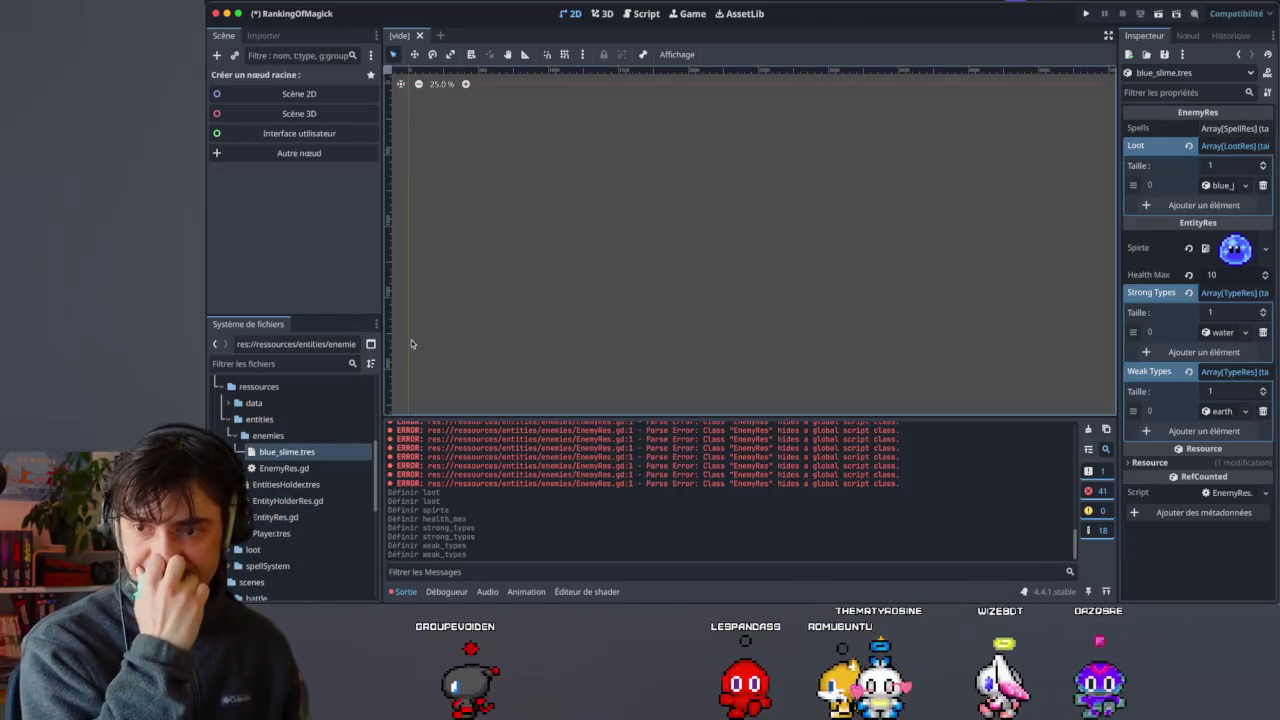
scroll(290, 430, down, 1)
- Duplicate blue_slime.tres as red_slime.tres, pink_slime.tres and brown_slime.tres
click(278, 426)
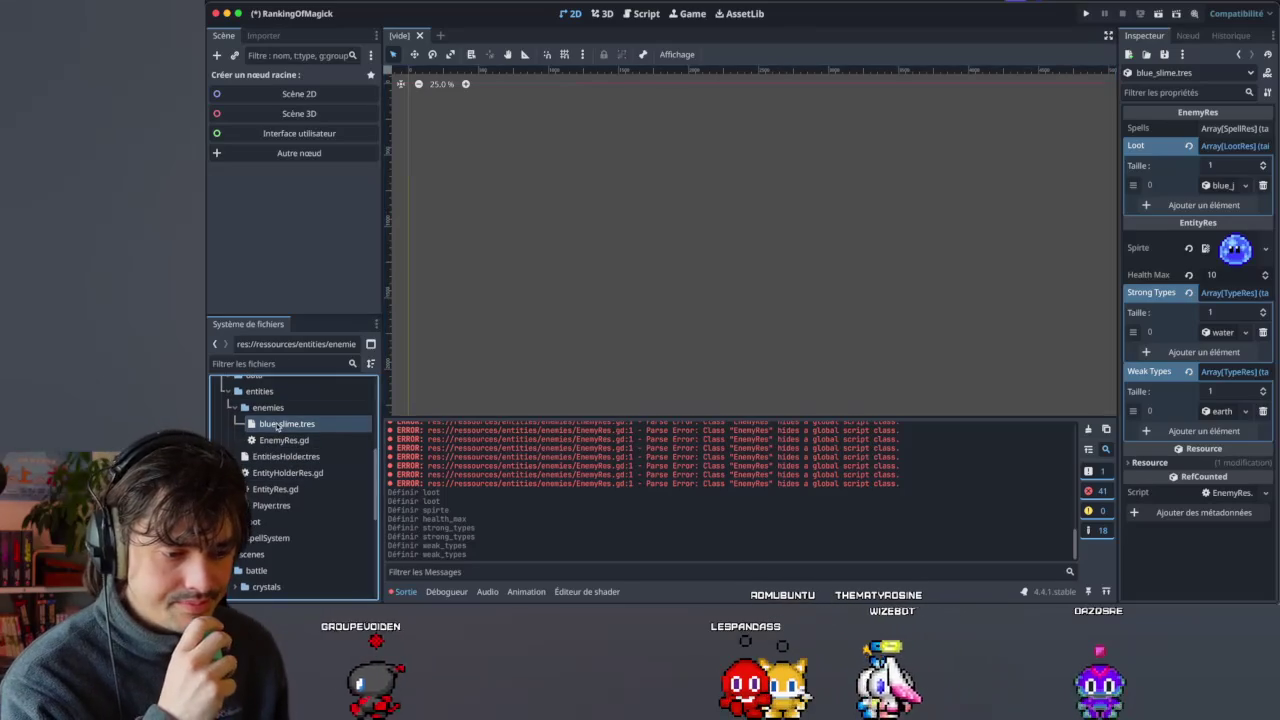
key(ctrl+d)
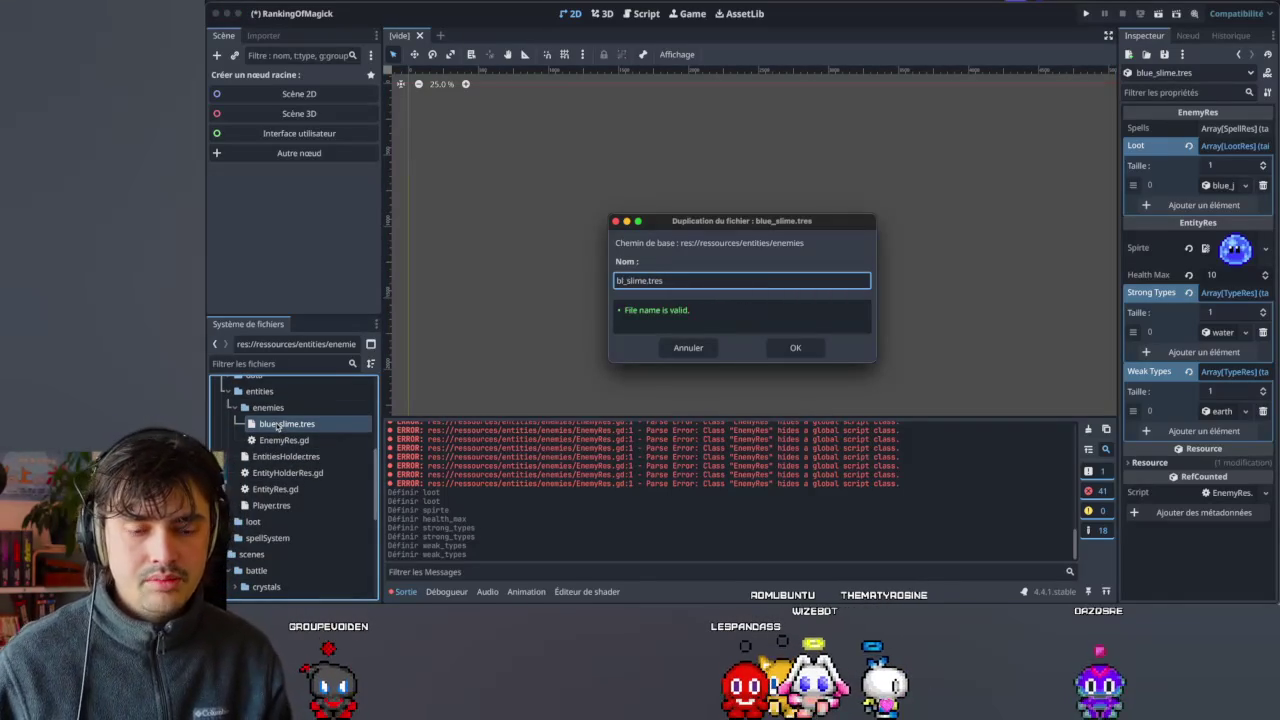
text(red)
key(Return)
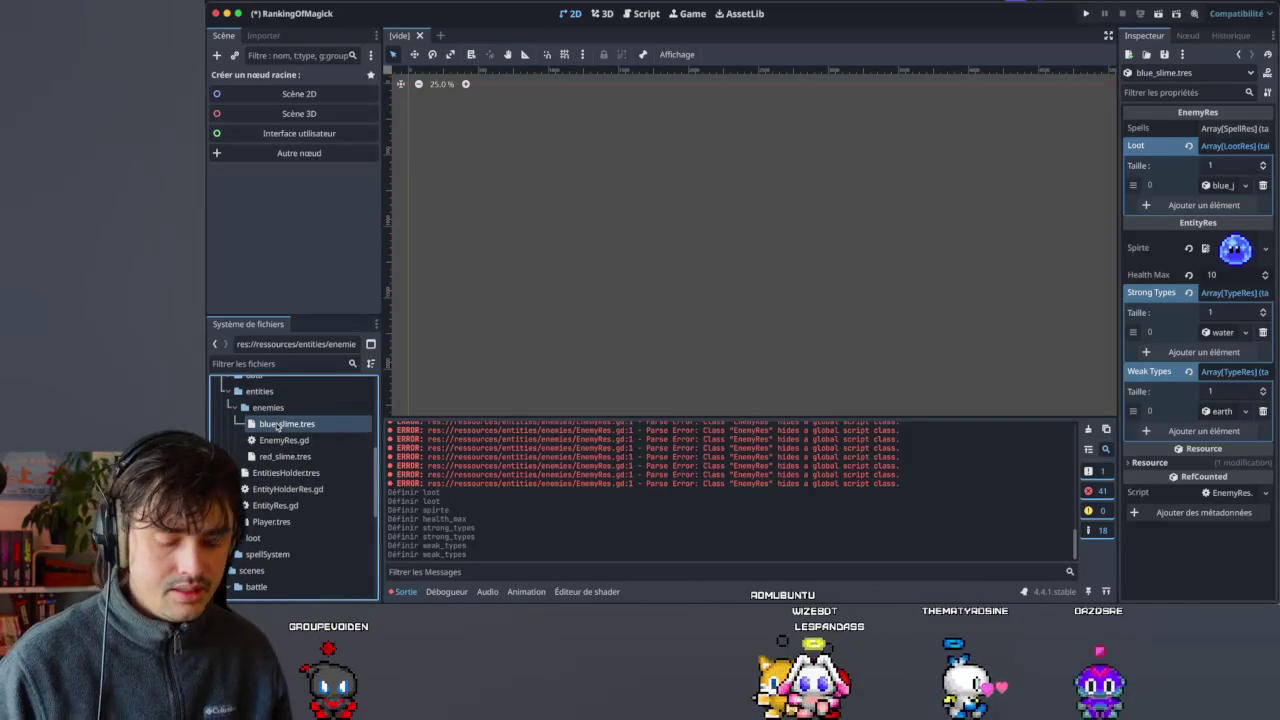
key(ctrl+d)
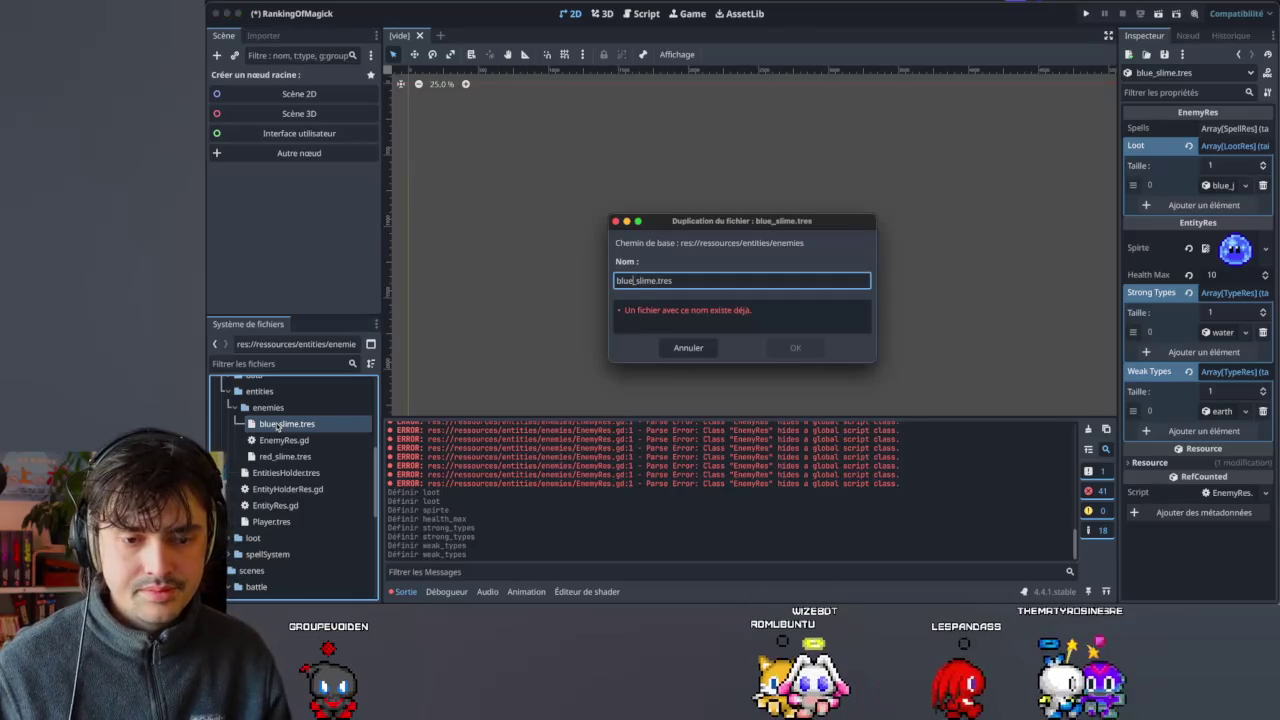
key(BackSpace)
key(BackSpace)
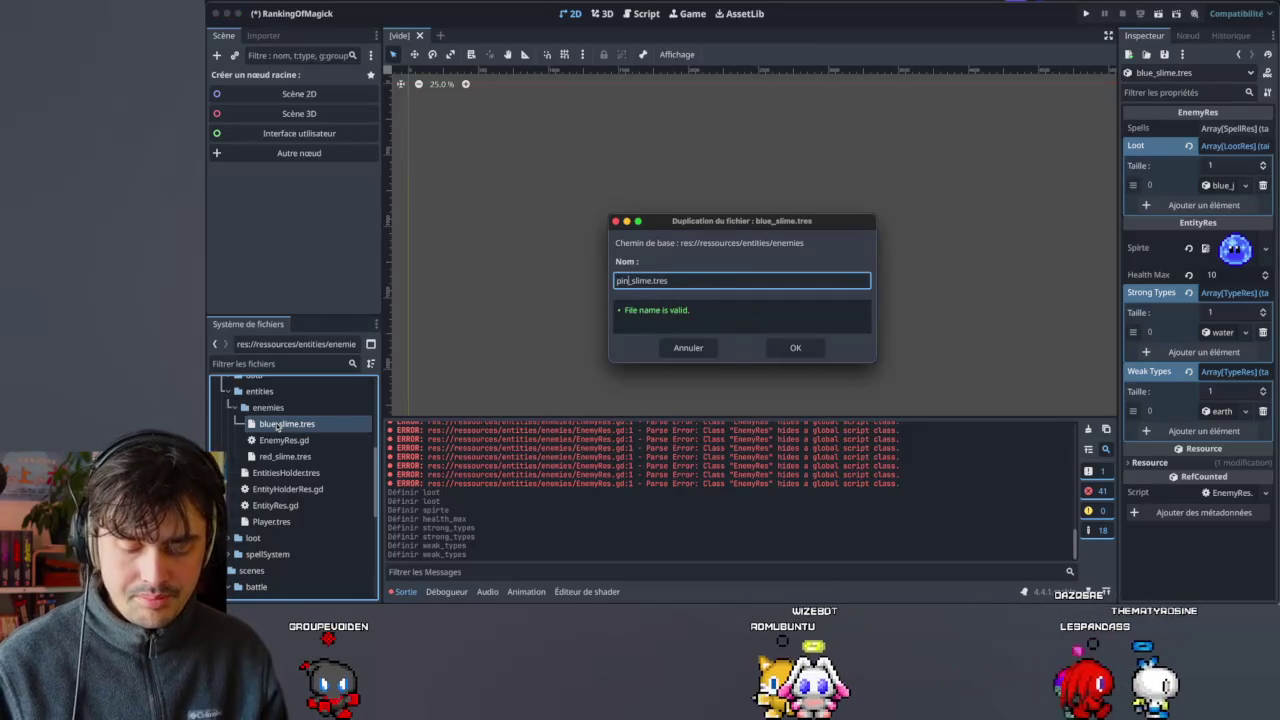
text(k)
key(Return)
key(ctrl+d)
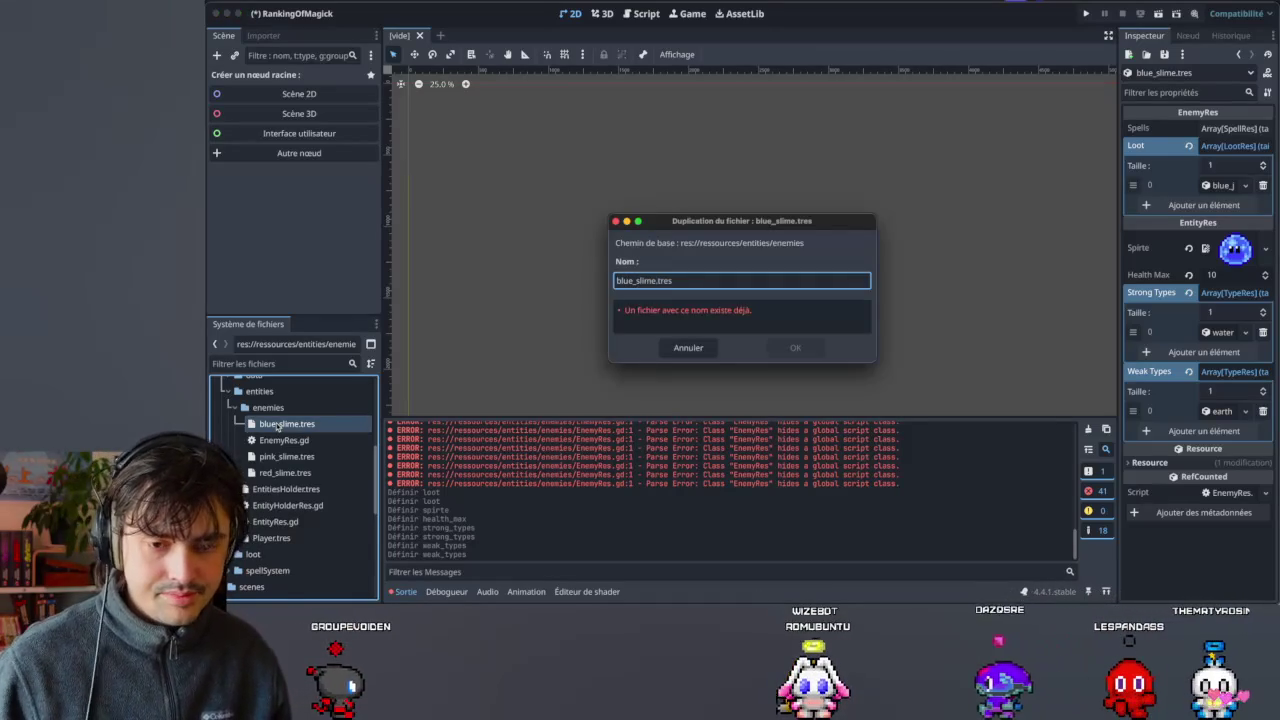
key(BackSpace)
key(BackSpace)
key(BackSpace)
text(rown)
key(Return)
- Duplicate blue_slime.tres as bat.tres, then bat.tres as frog.tres and knight.tres
key(ctrl+d)
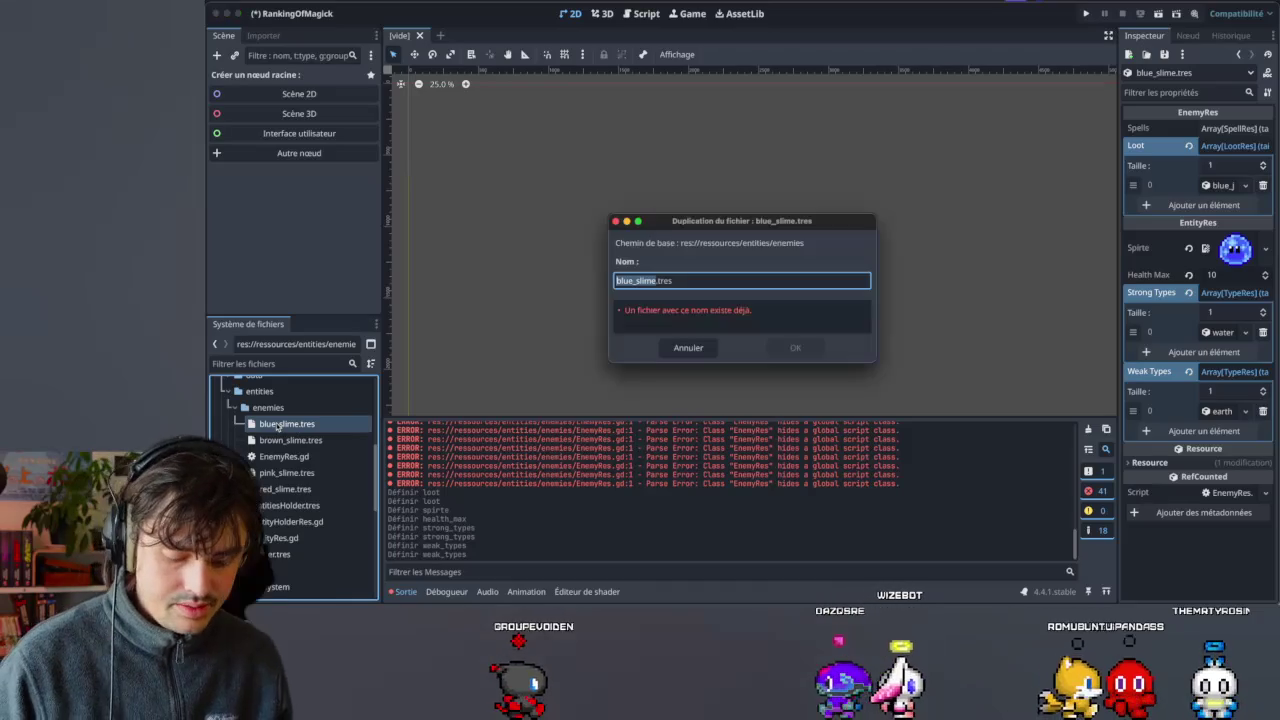
key(Right)
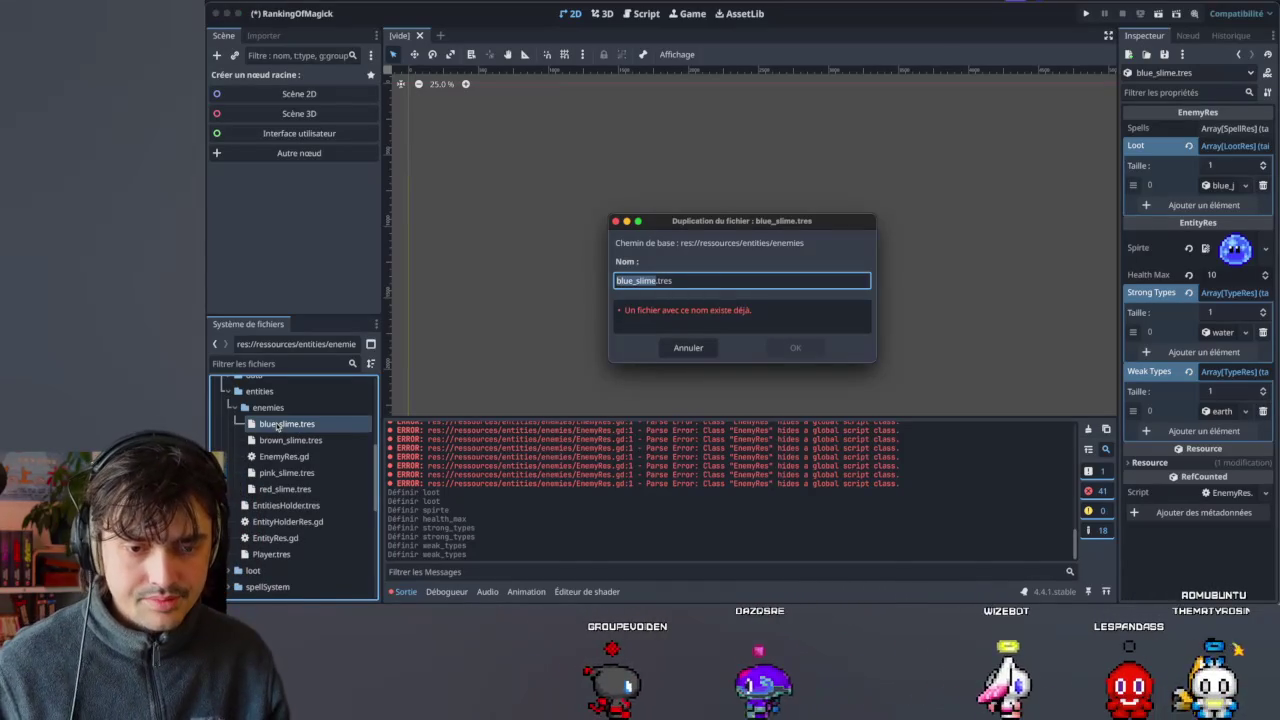
text(bart)
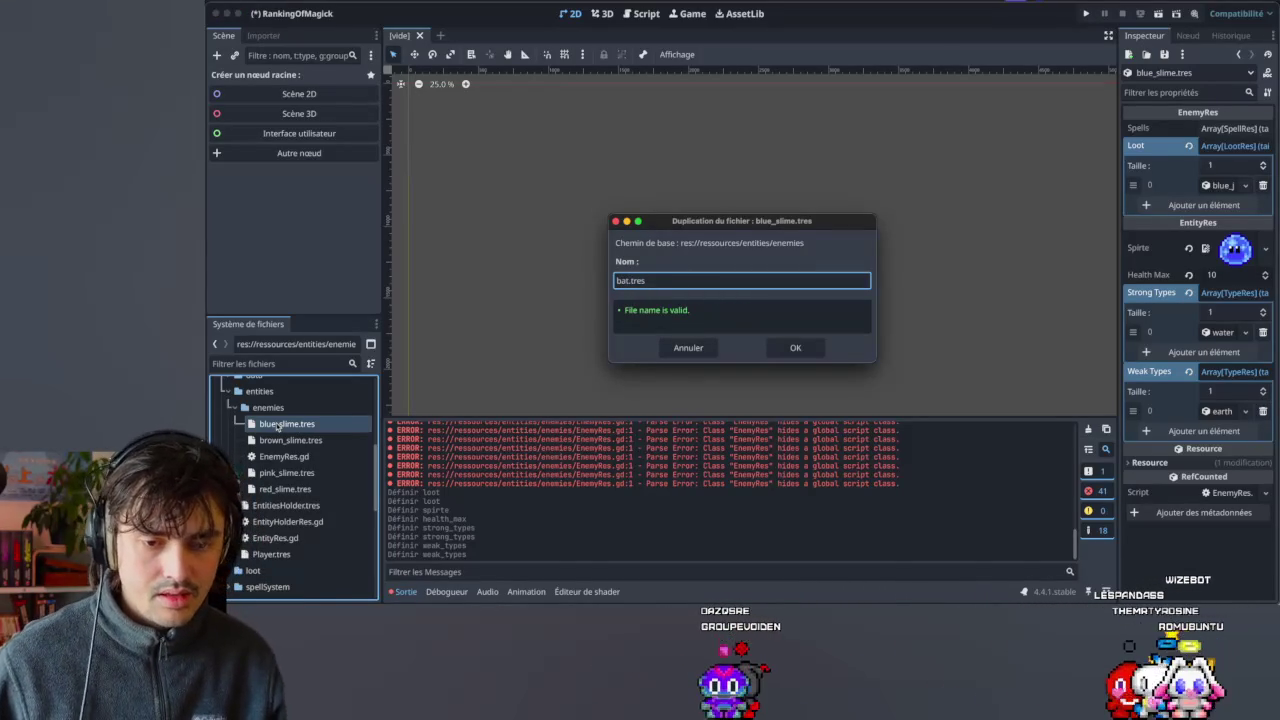
key(Return)
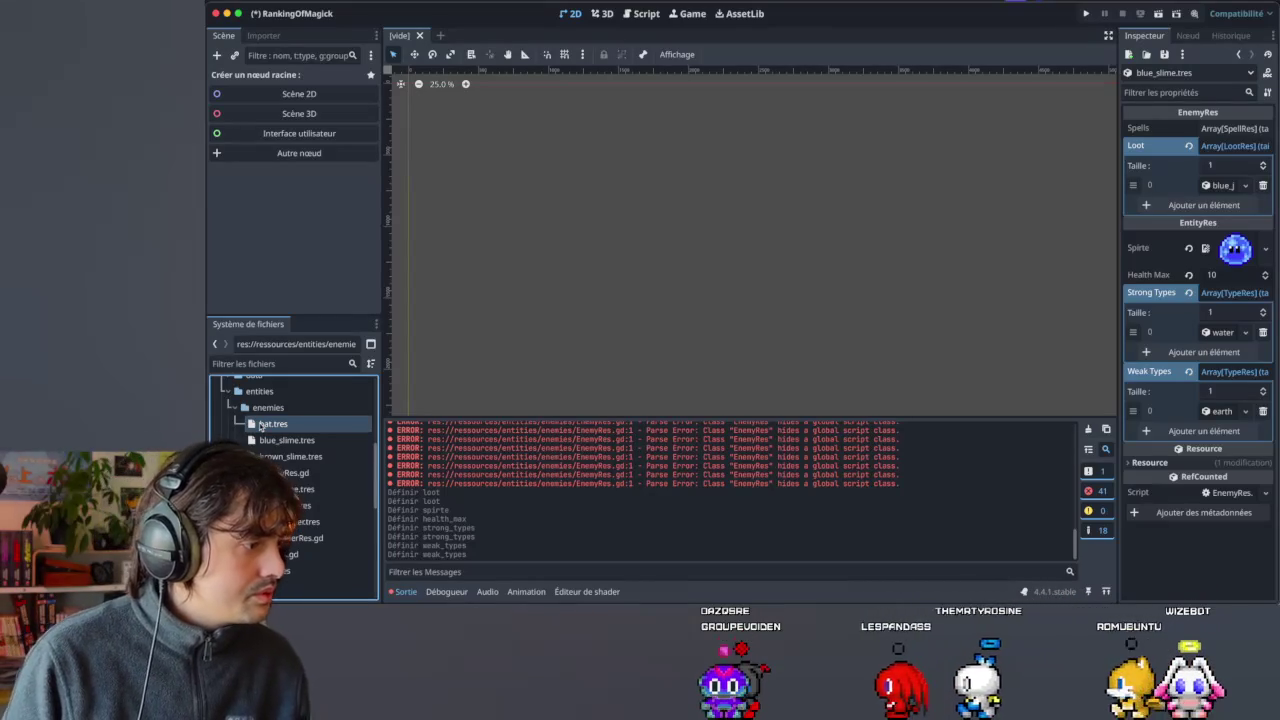
key(ctrl+d)
text(frog.tres)
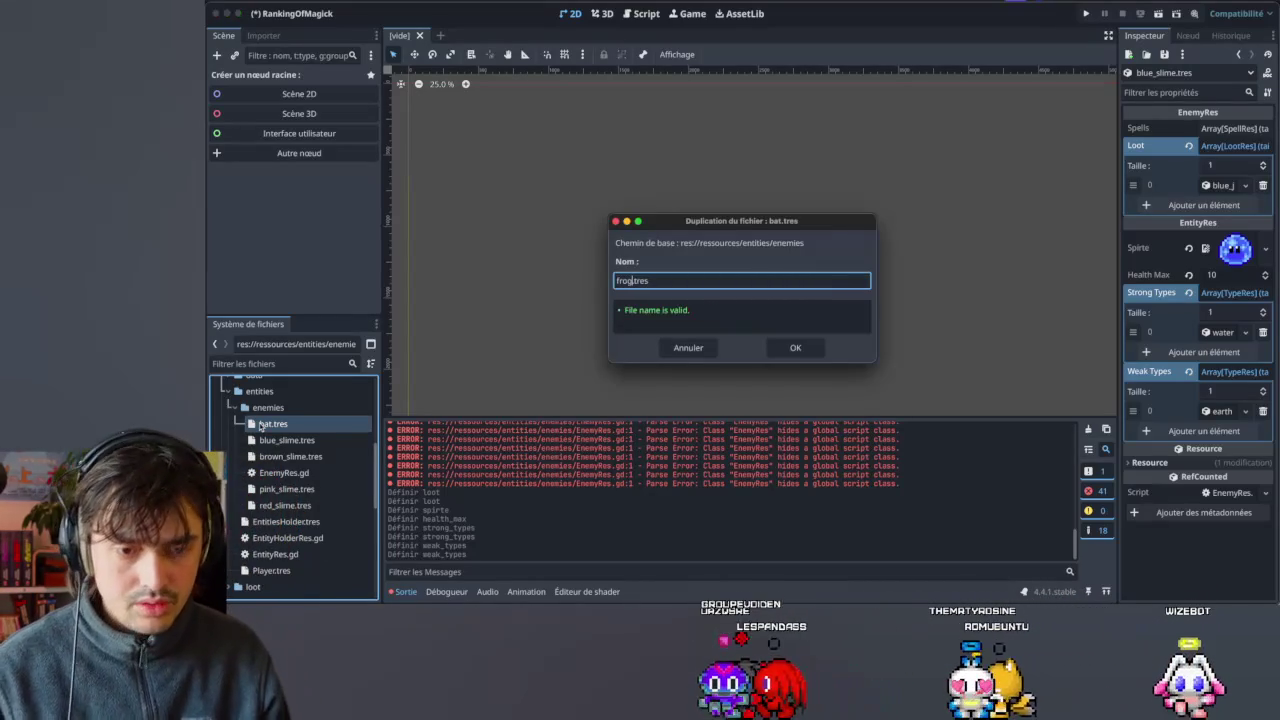
key(Return)
key(ctrl+d)
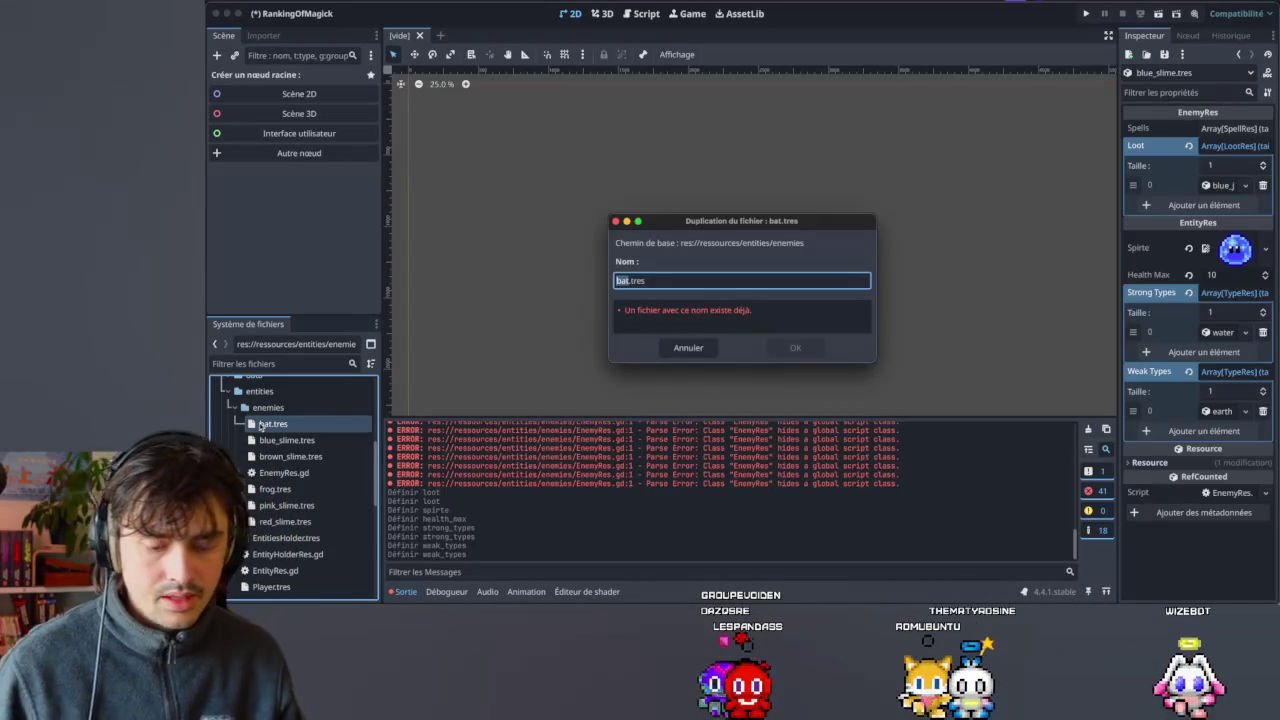
key(Return)
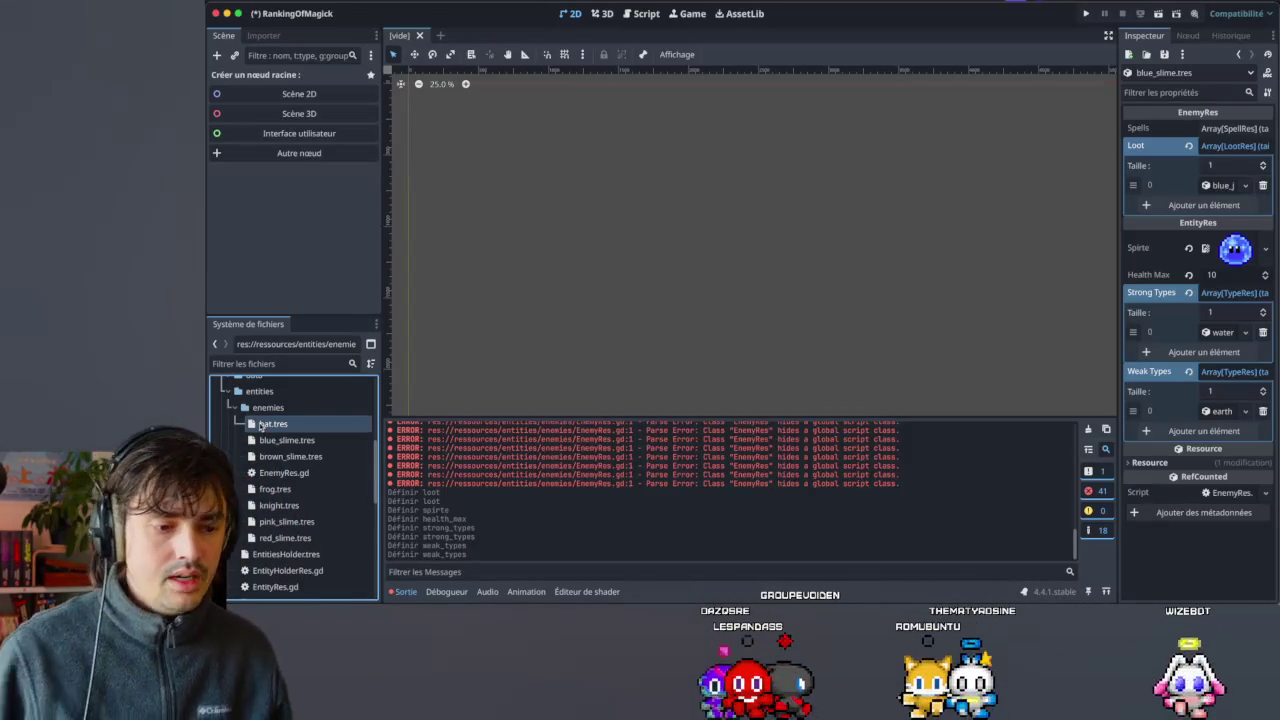
scroll(270, 420, down, 2)
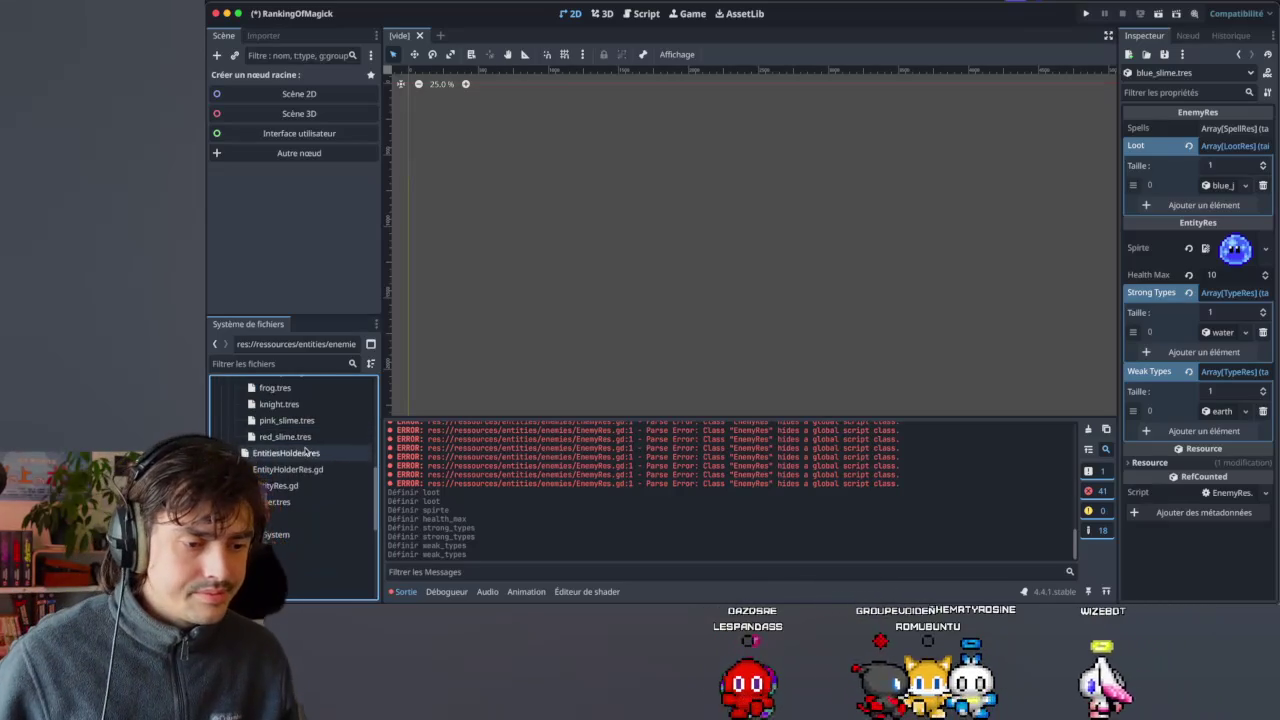
- In red_slime.tres, replace the blue jelly loot entry with red_jelly.tres
click(285, 488)
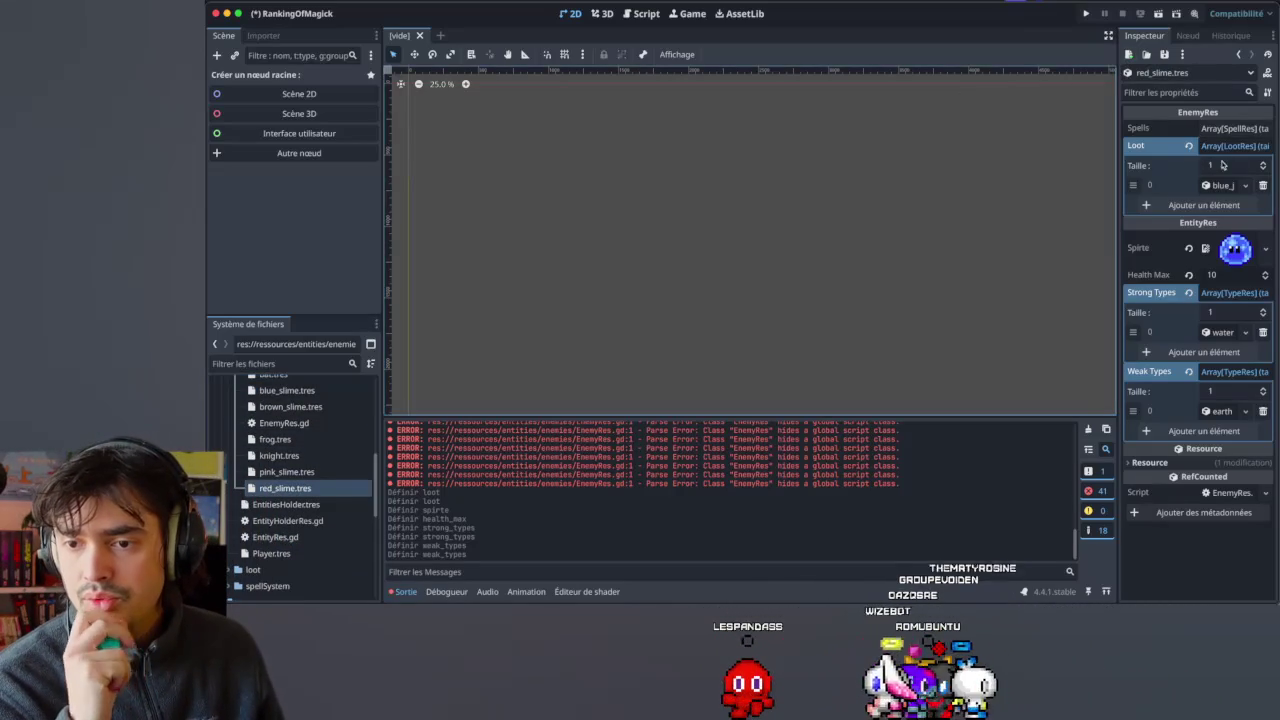
click(1245, 185)
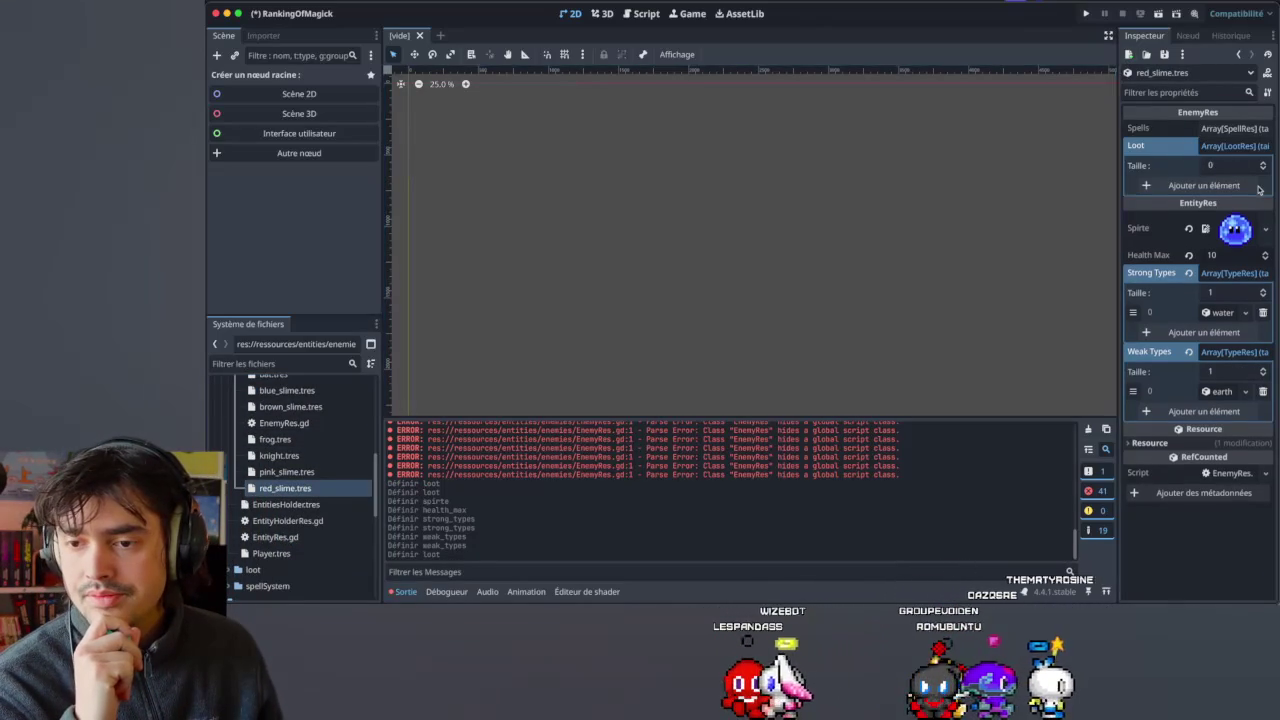
click(1190, 278)
click(1245, 185)
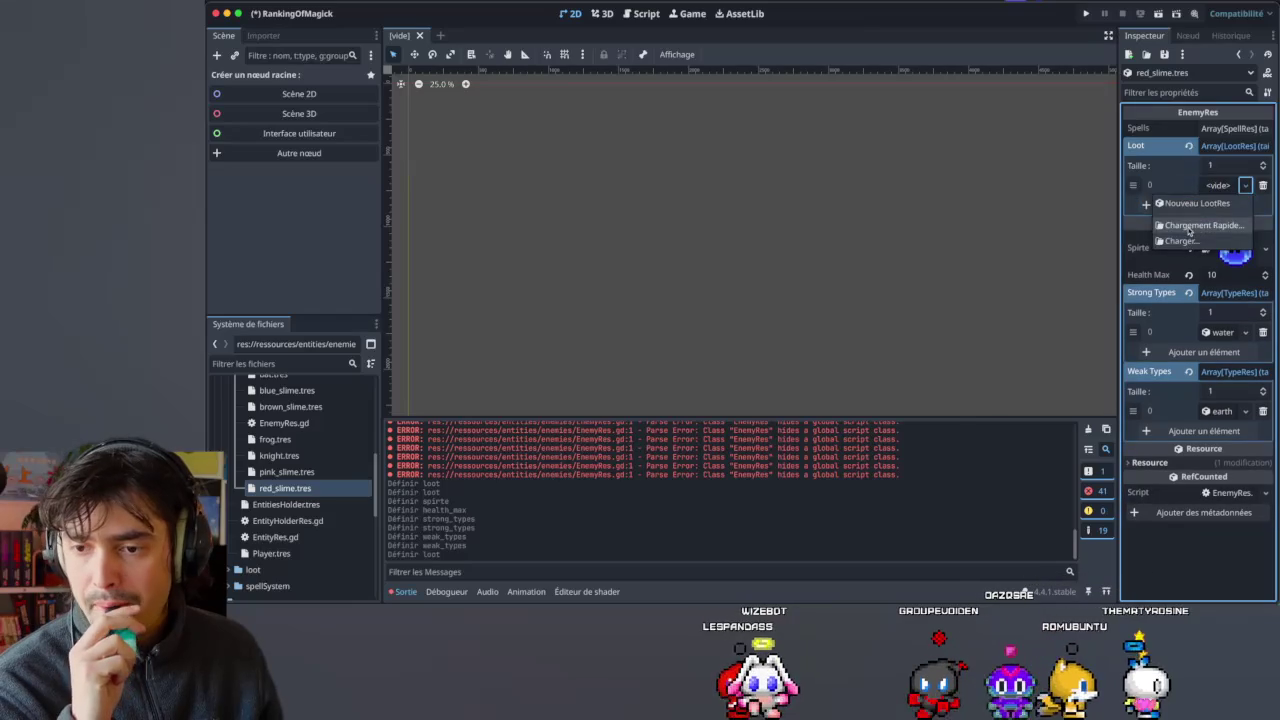
click(1195, 225)
key(Down)
key(Down)
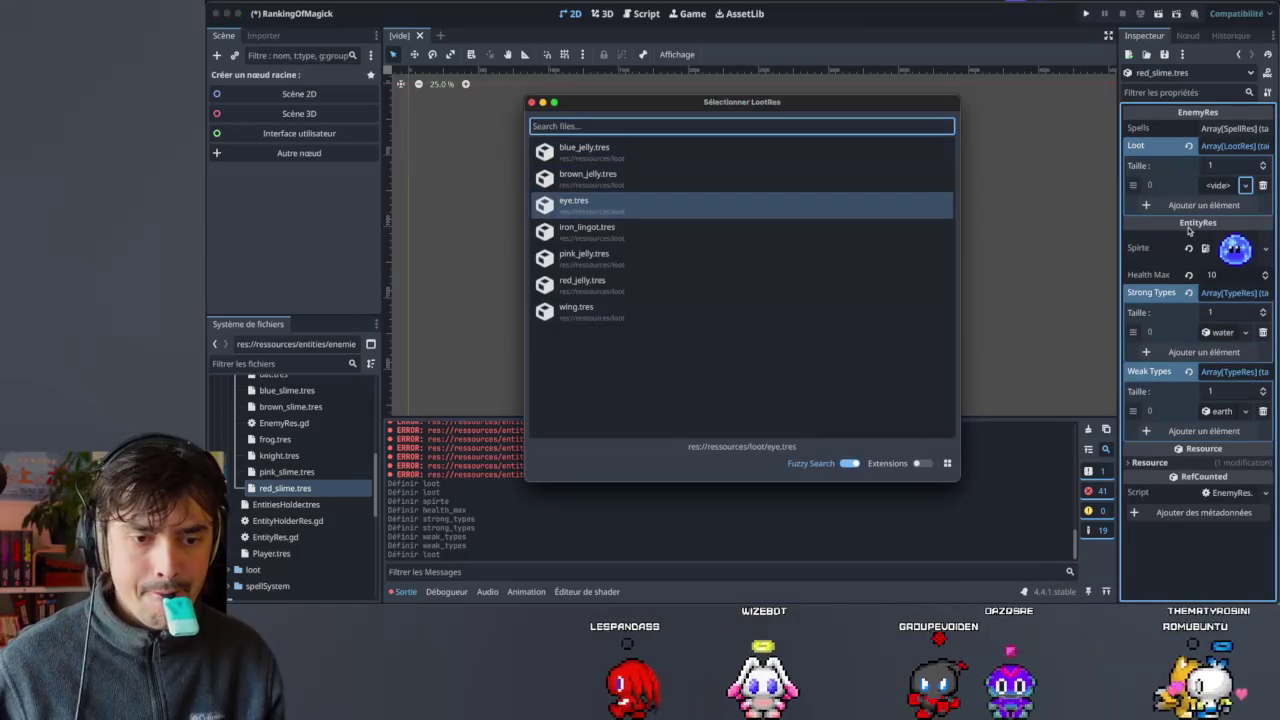
key(Down)
text(red)
key(Return)
- Set red_slime's sprite to the red slime texture
click(1265, 252)
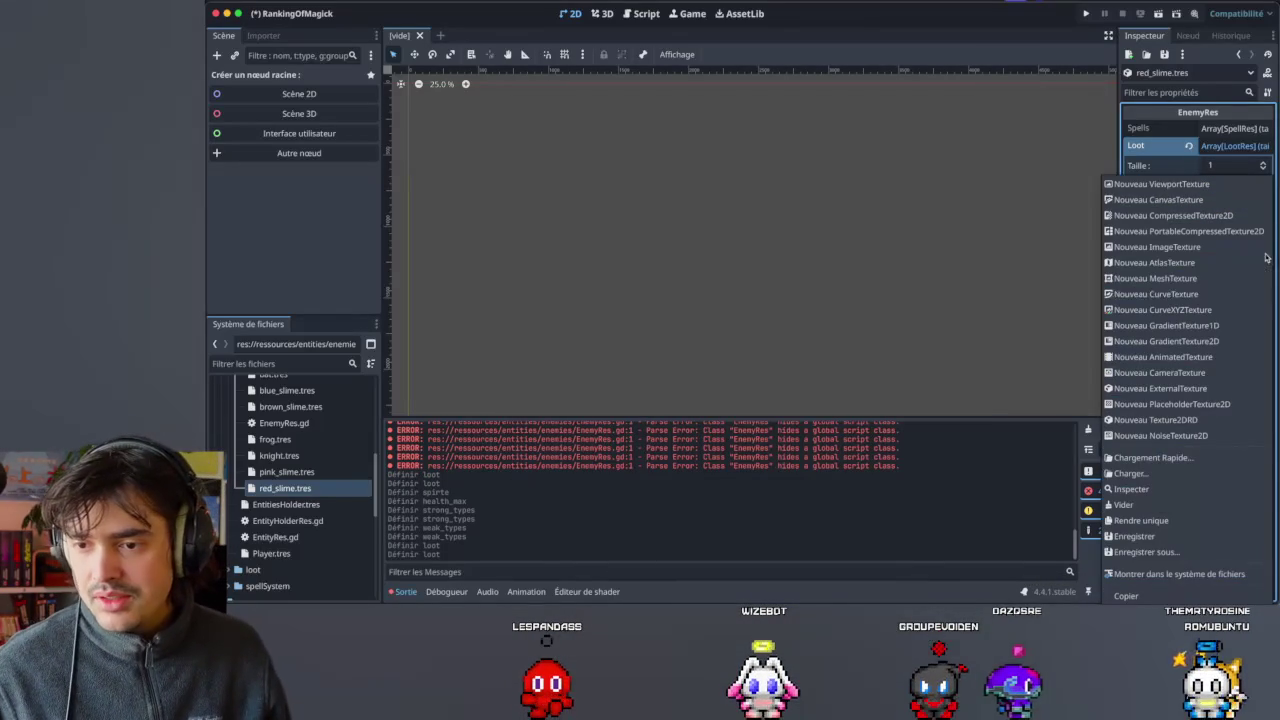
click(1128, 473)
text(red)
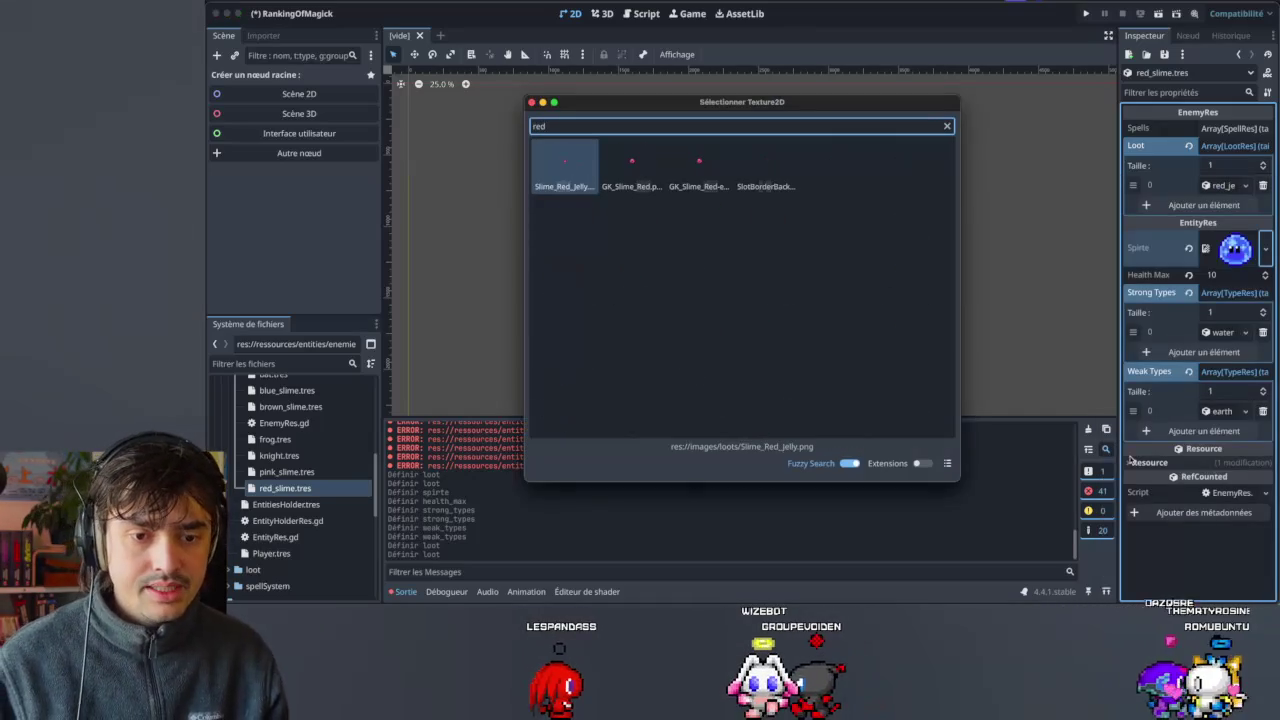
key(Right)
key(Return)
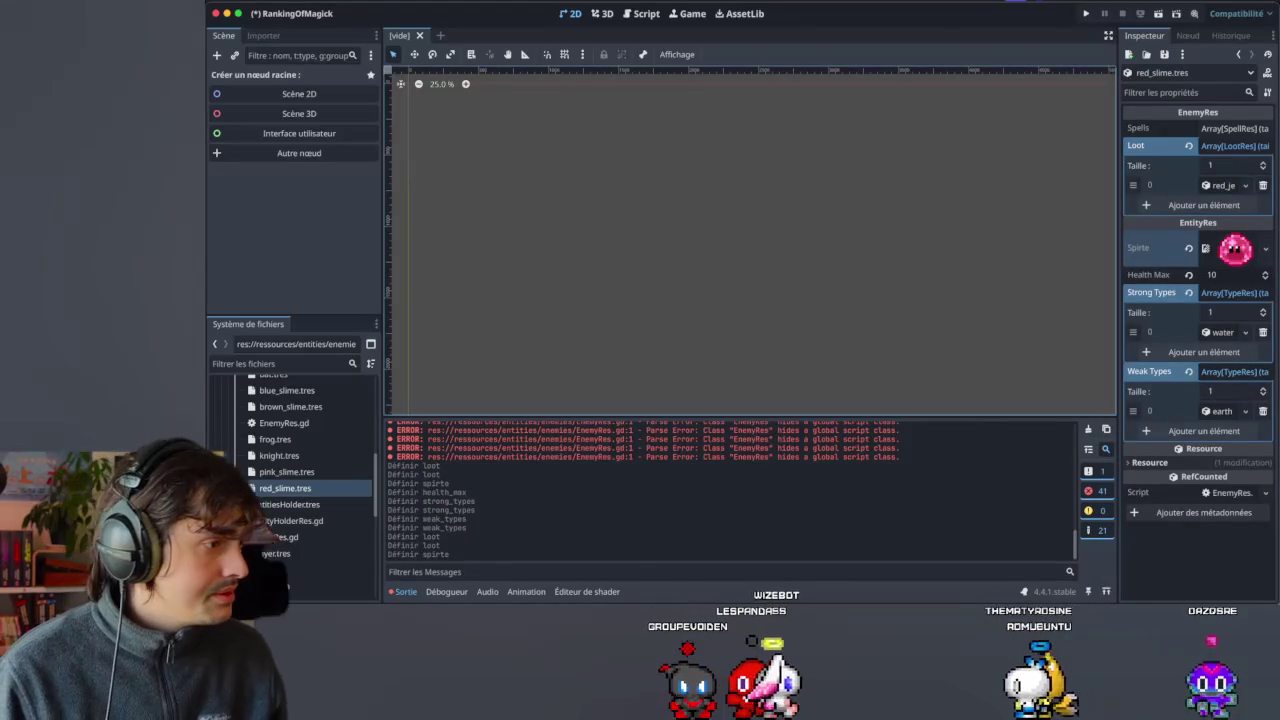
- Set red_slime's strong type to fire_type and weak type to water_type
click(1245, 333)
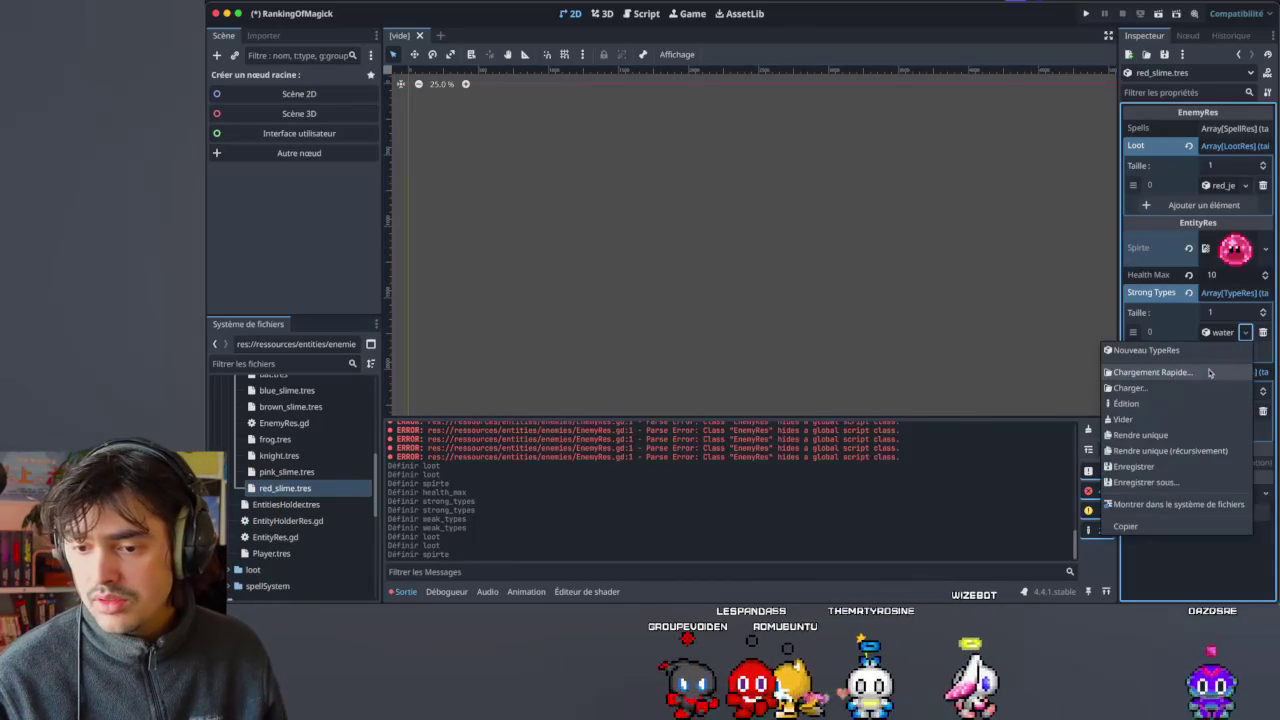
click(1209, 373)
text(f)
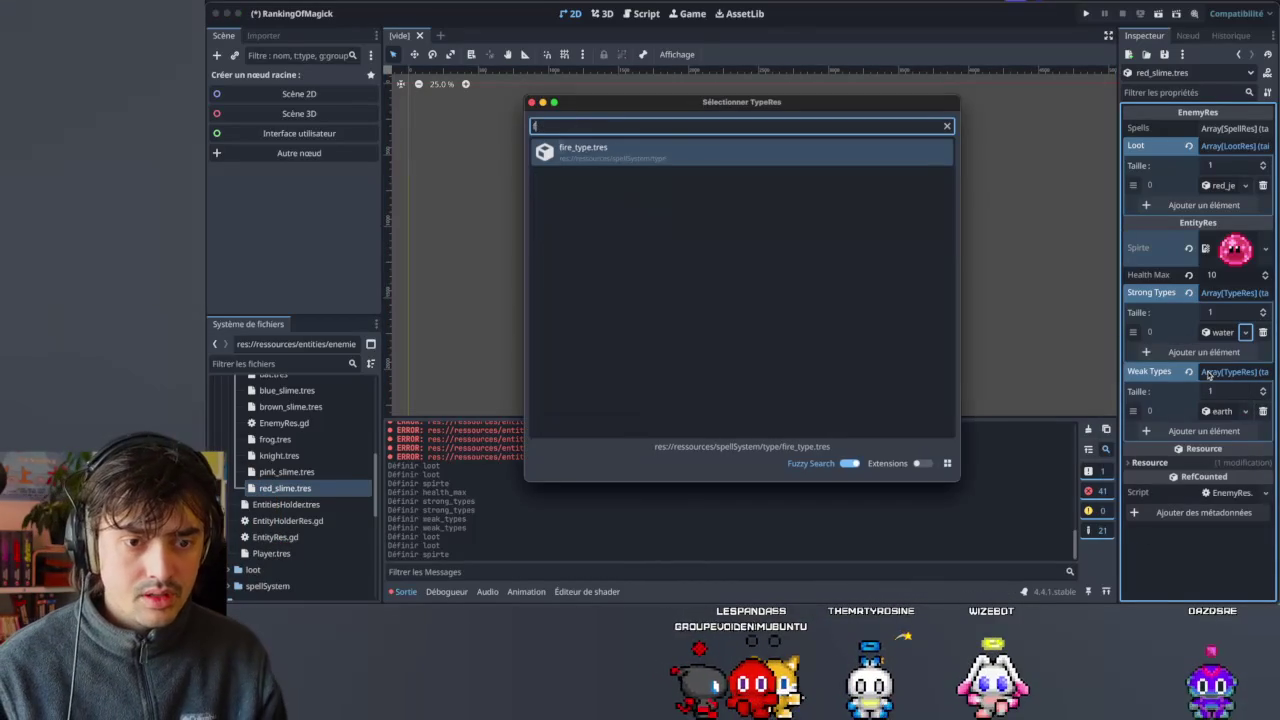
key(Return)
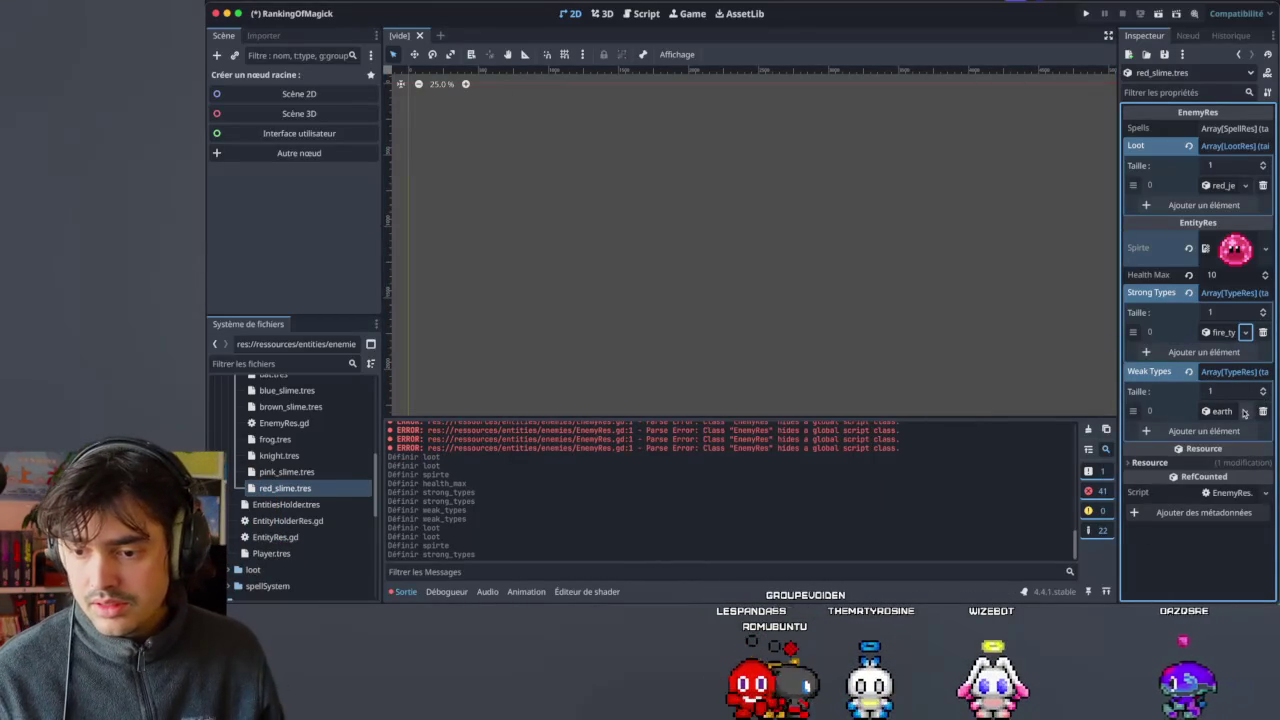
click(1244, 411)
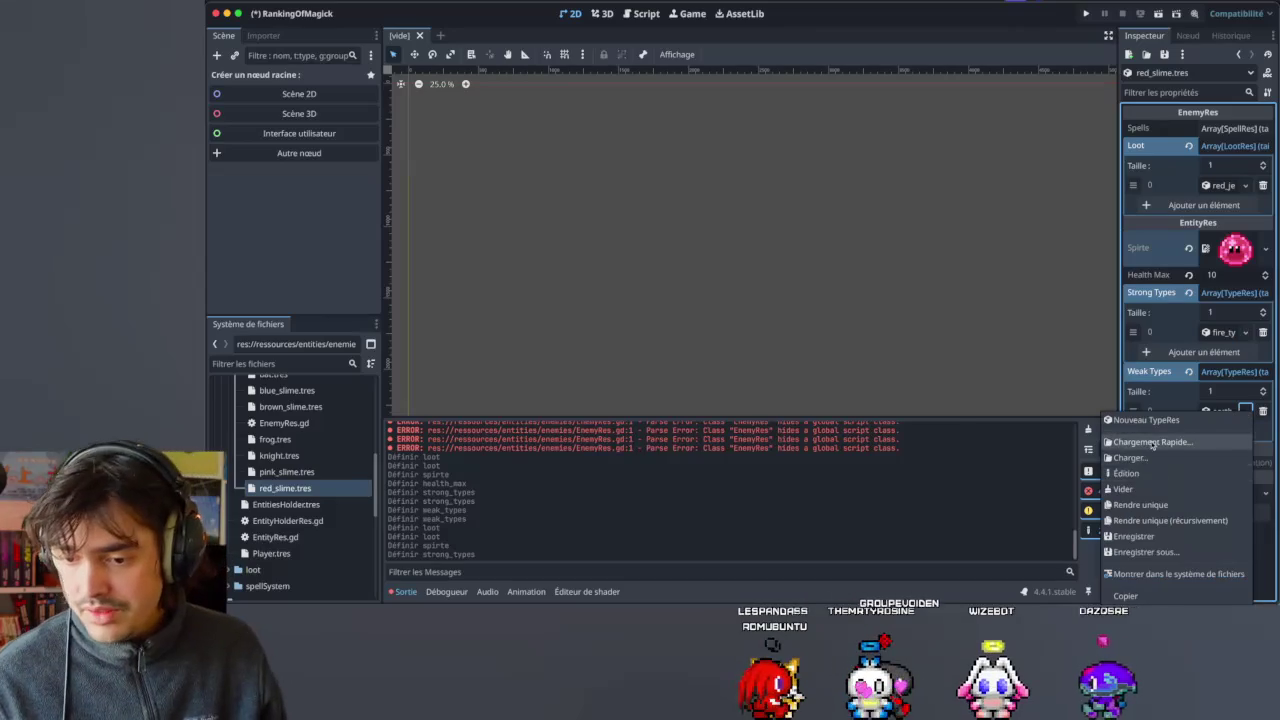
click(1151, 441)
text(wat)
key(Return)
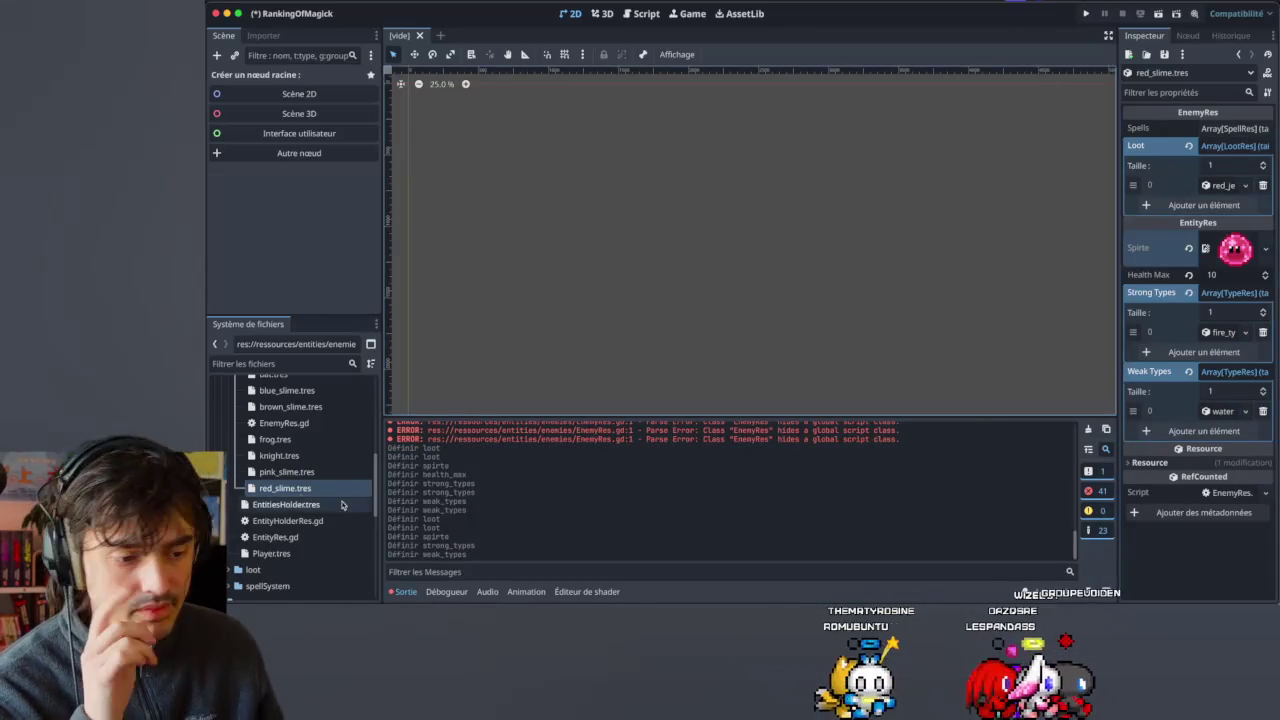
key(Up)
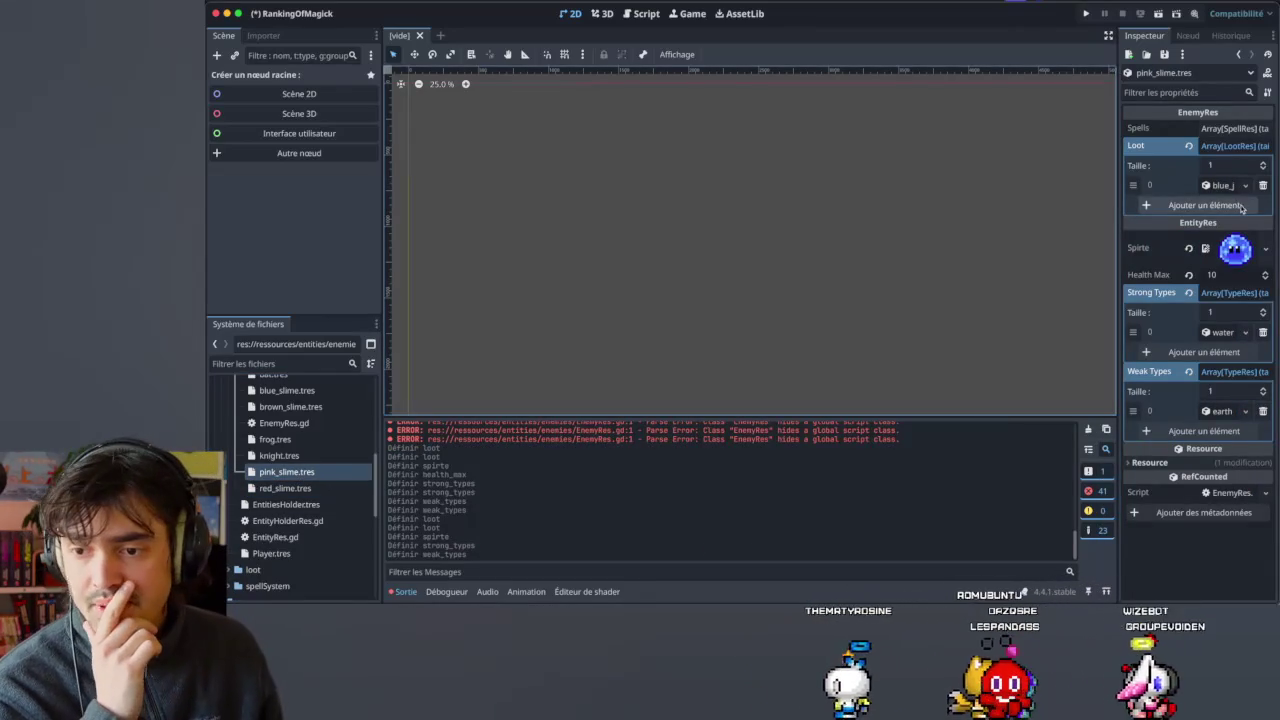
- Give pink_slime pink_jelly loot and the pink slime texture as its sprite
click(1245, 185)
click(1133, 231)
text(pi)
key(Return)
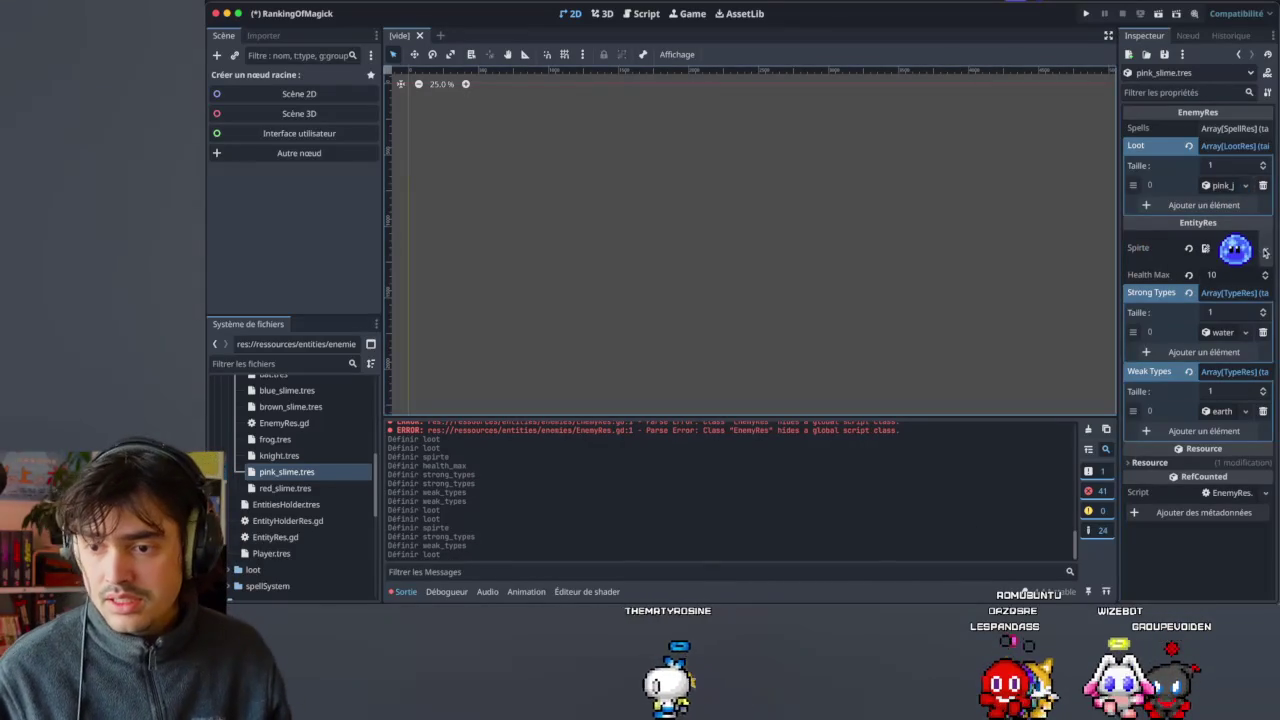
click(1265, 253)
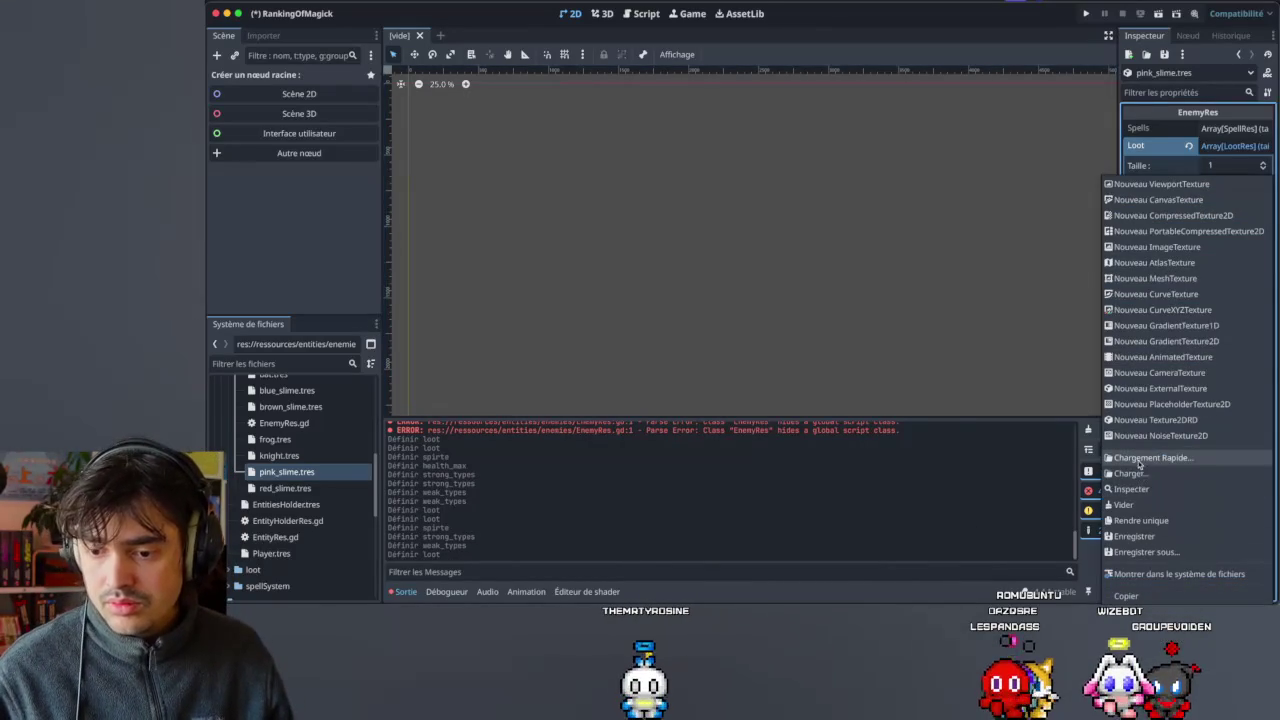
click(1139, 462)
text(pink)
key(Return)
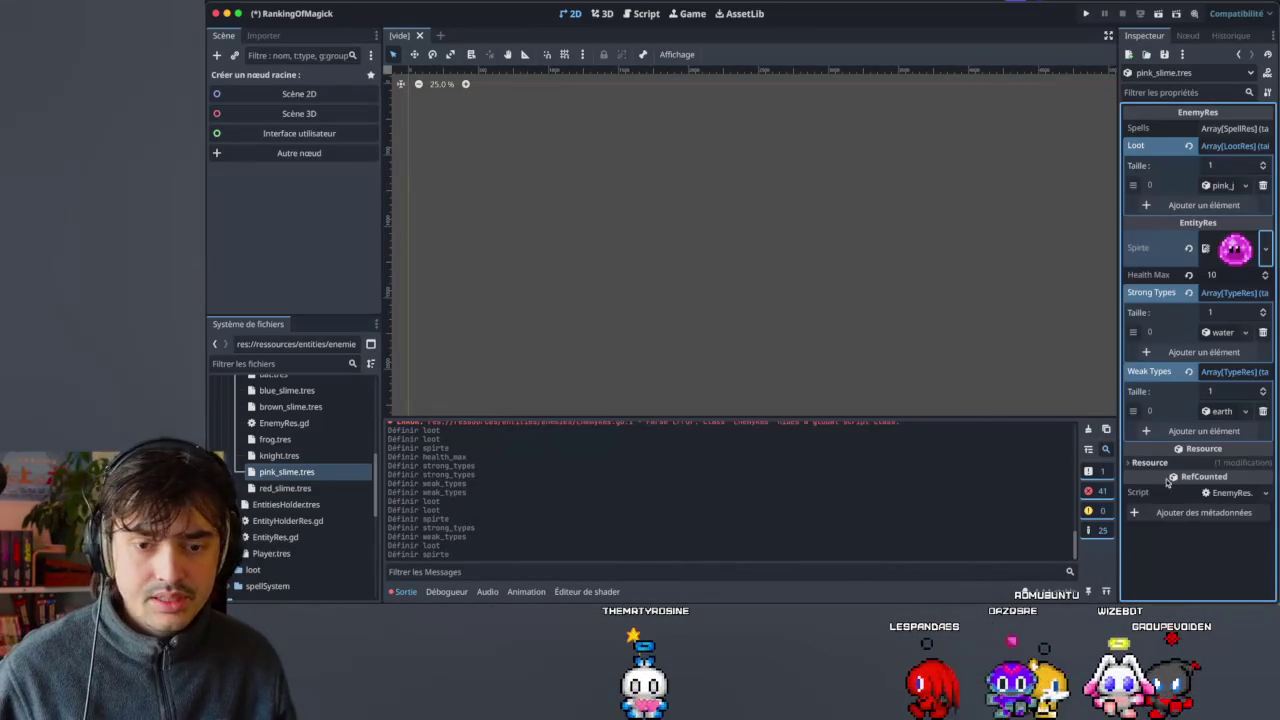
- Set pink_slime's strong type to wind_type and weak type to fire_type
click(1246, 332)
click(1173, 381)
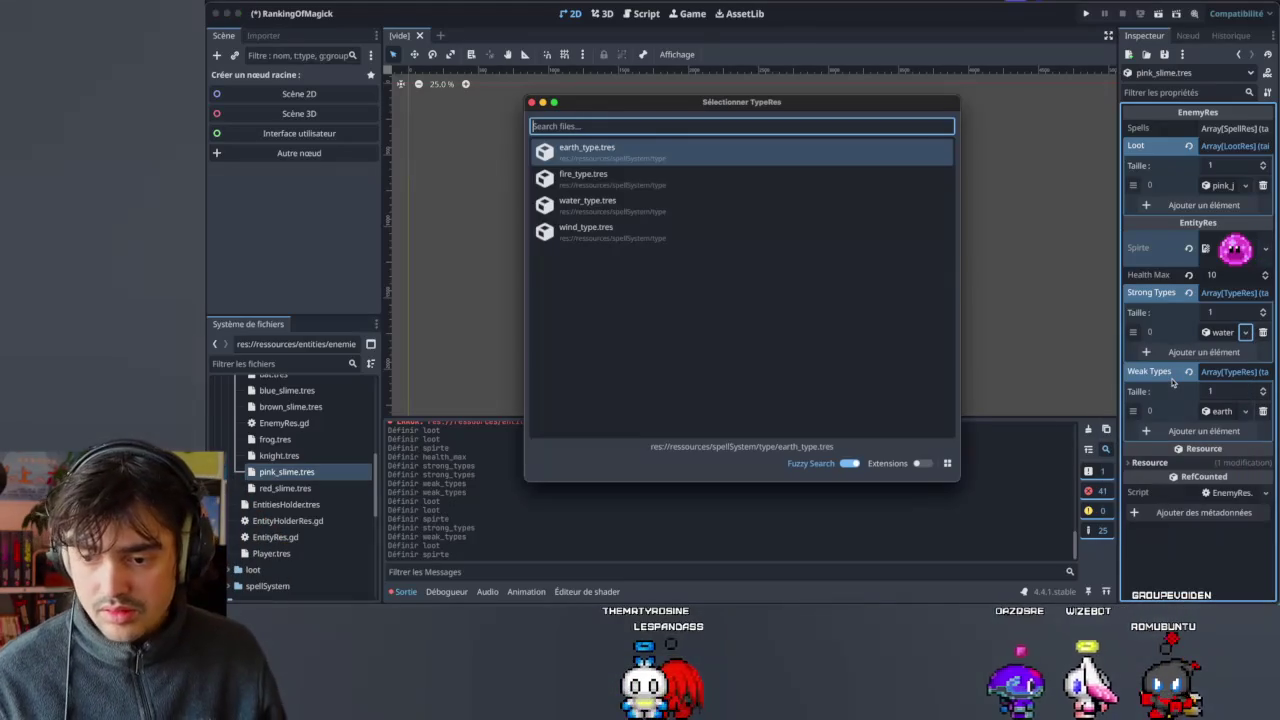
text(w)
key(Return)
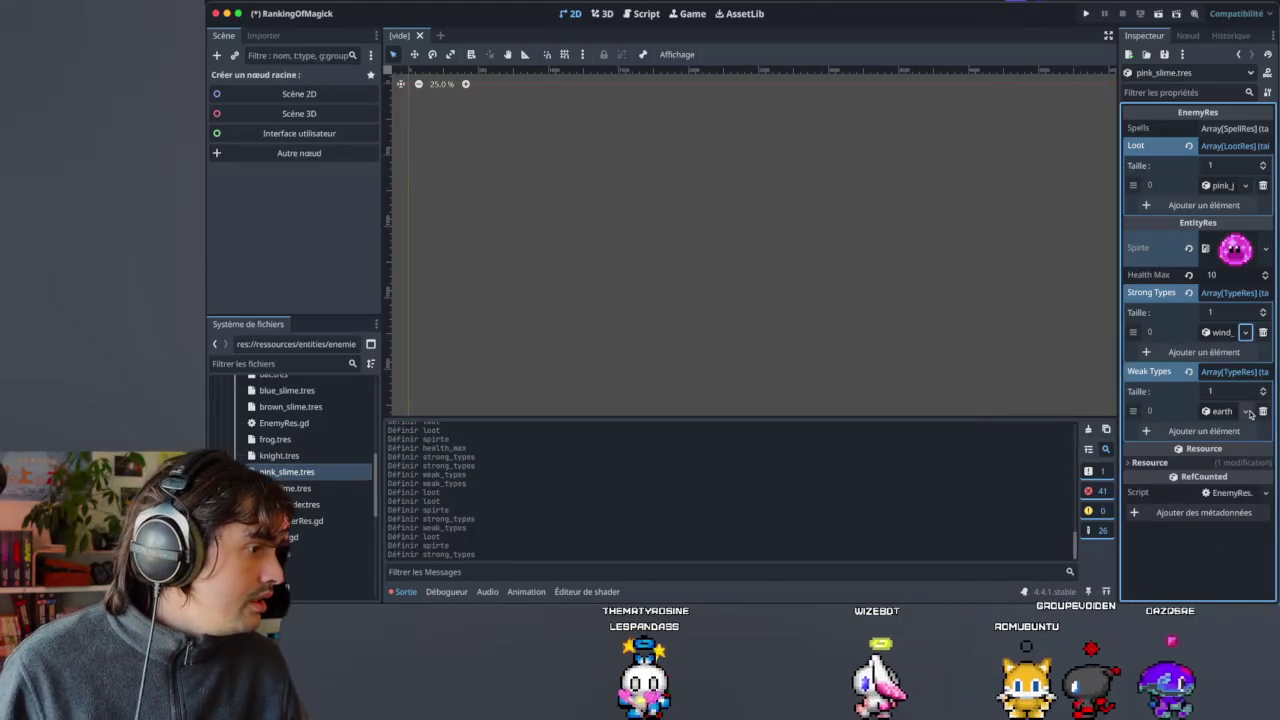
click(1247, 411)
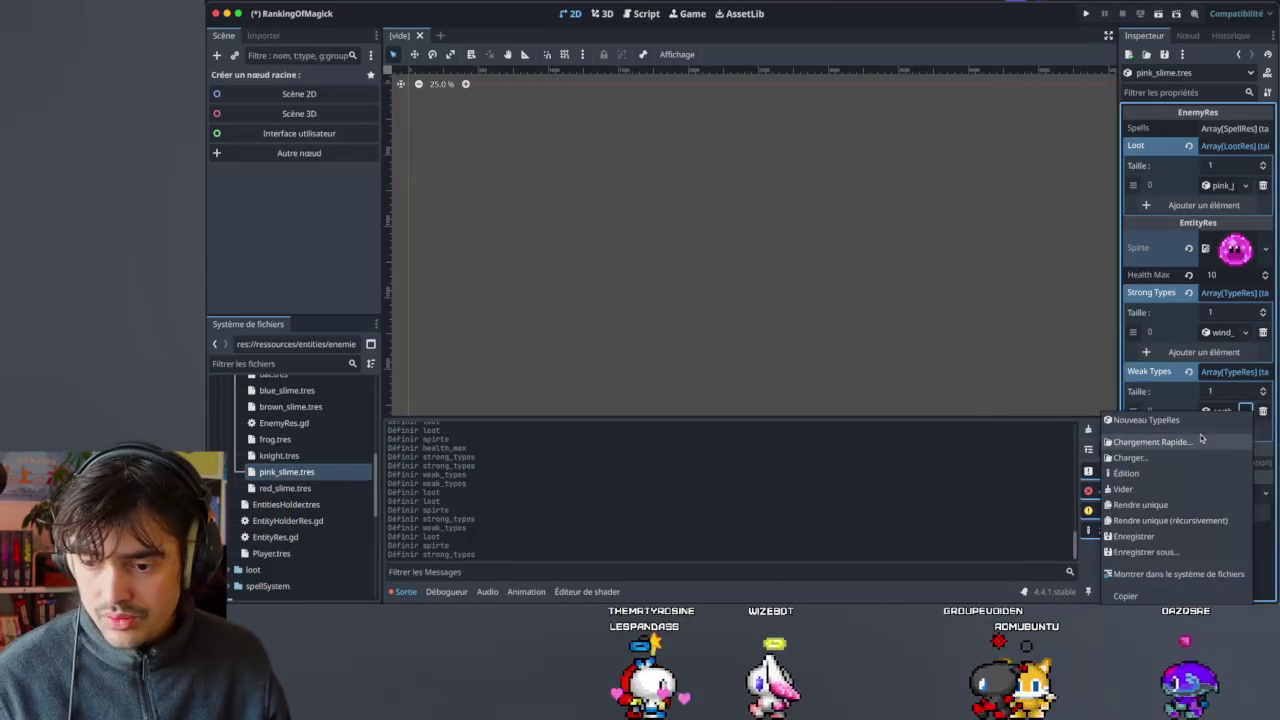
click(1203, 440)
text(fire)
key(Return)
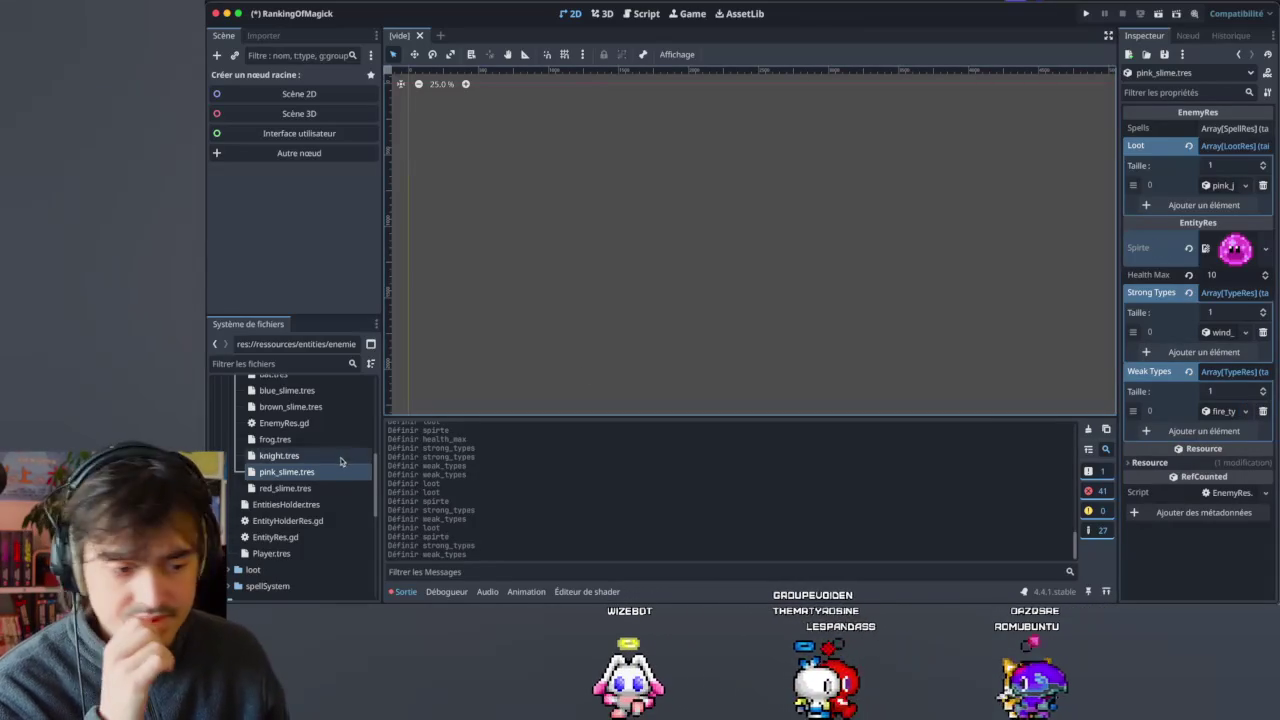
- Select knight.tres and begin replacing its first loot entry
click(291, 463)
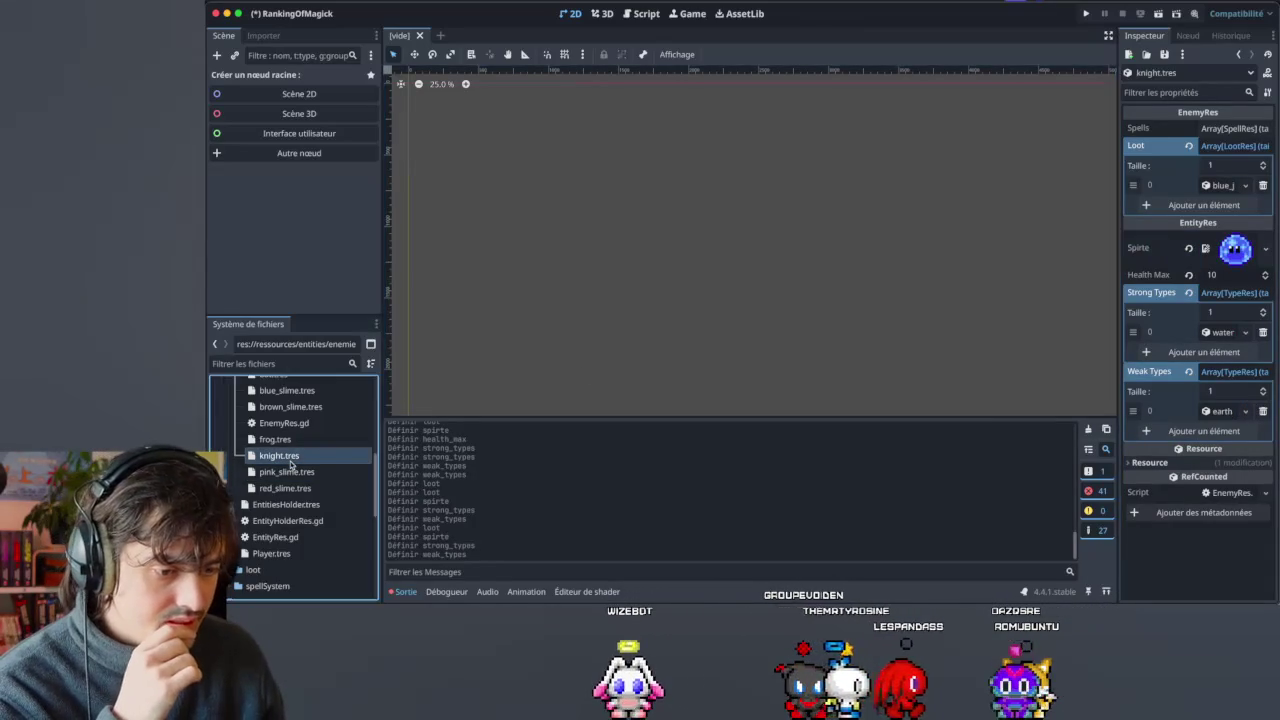
click(1246, 187)
click(1150, 225)
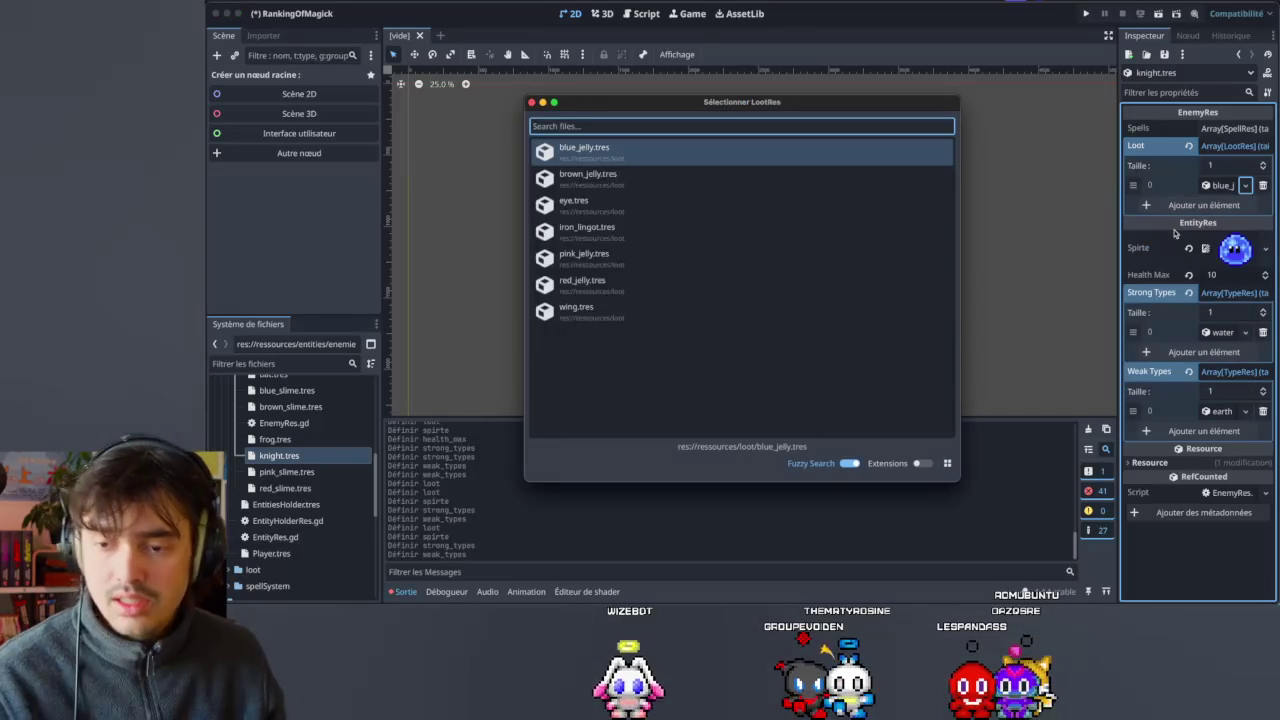
- Make iron_lingot.tres the knight's single loot entry
text(iron)
key(Return)
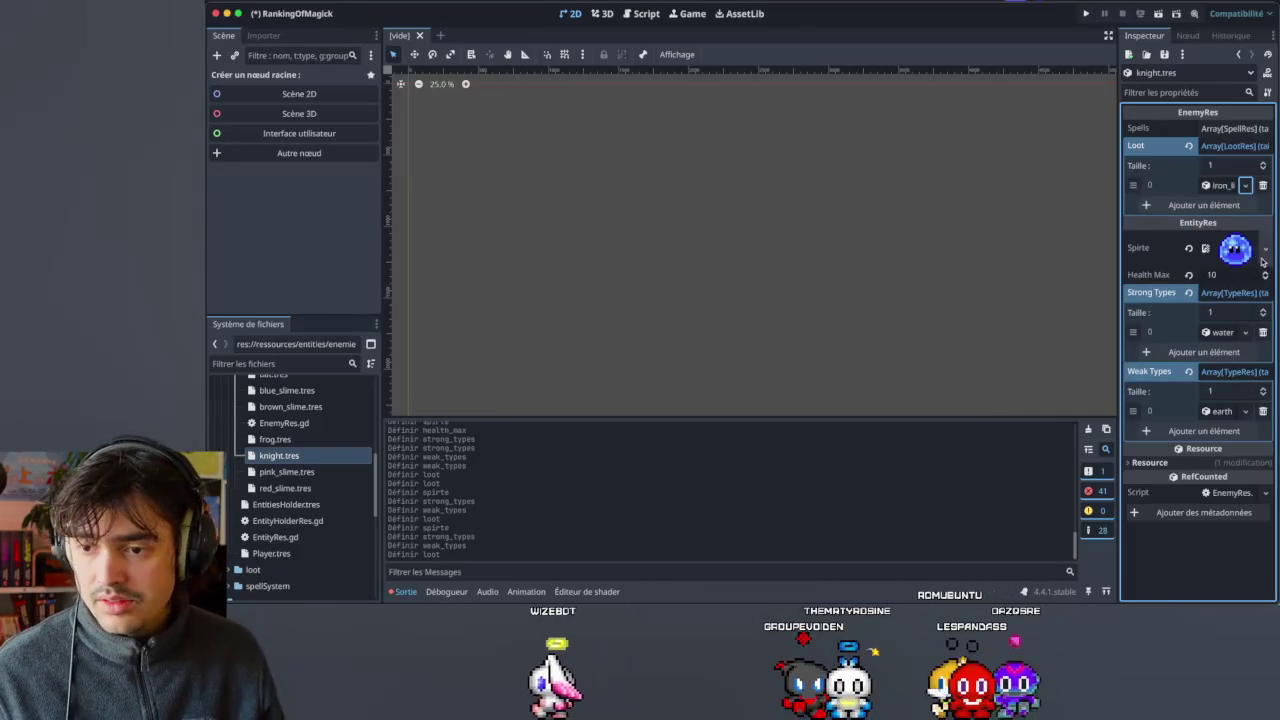
click(1264, 252)
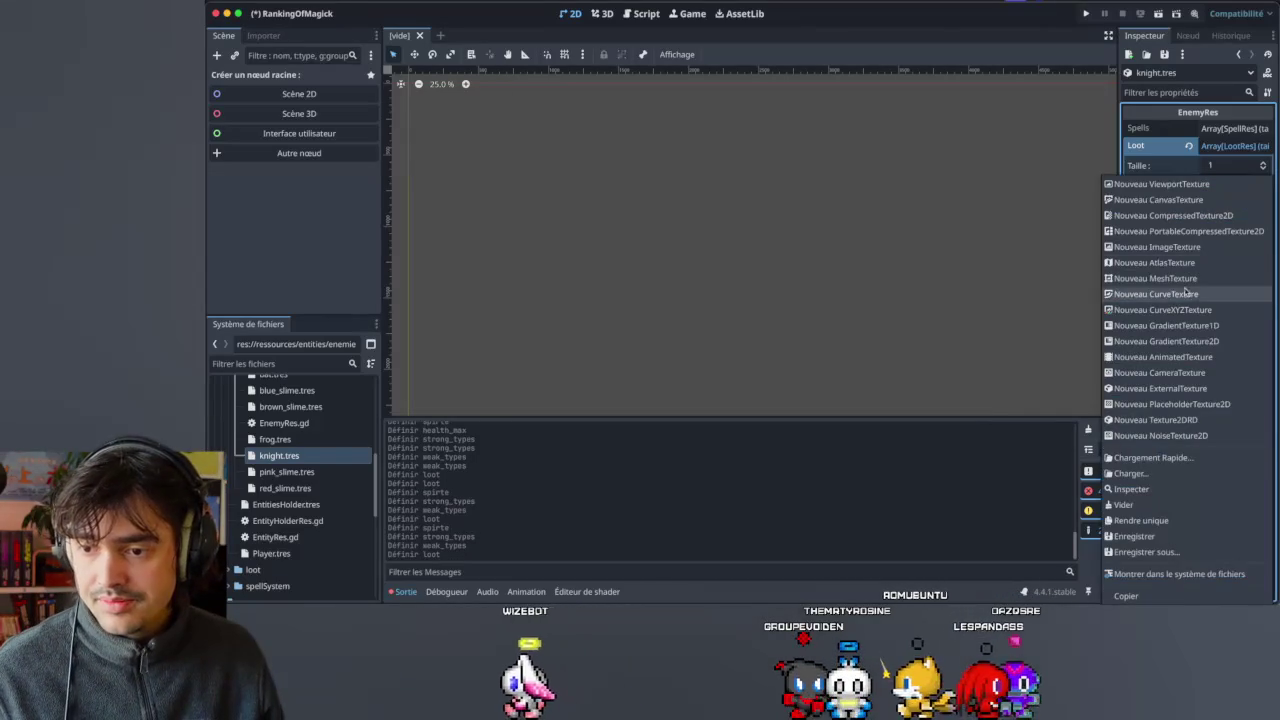
click(1150, 474)
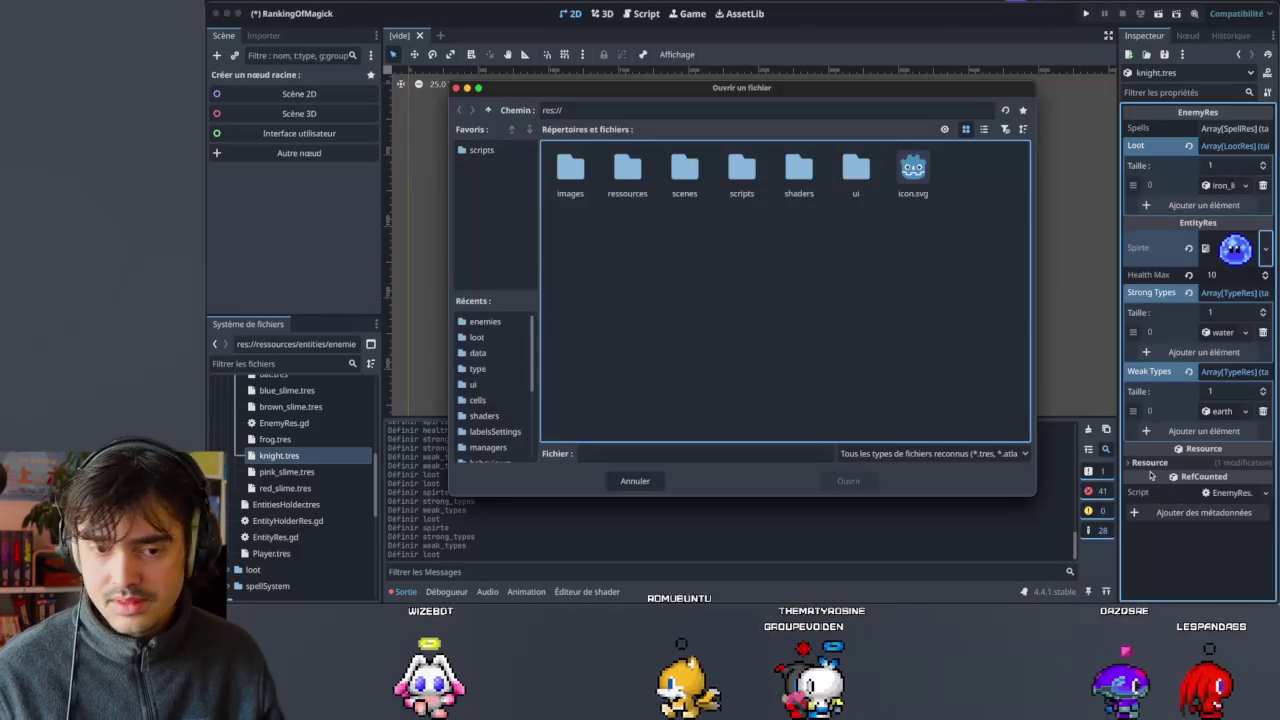
- Search the sprite textures for 'knight', then close the picker without choosing one
click(635, 481)
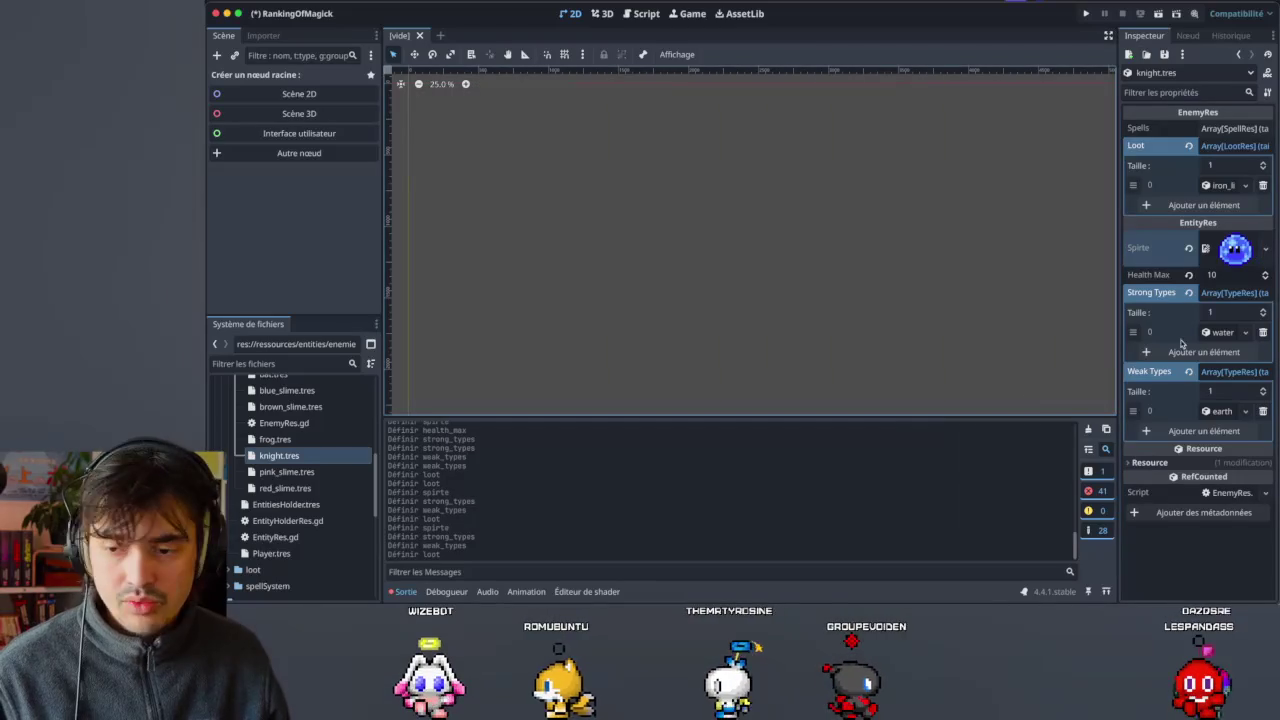
click(1265, 249)
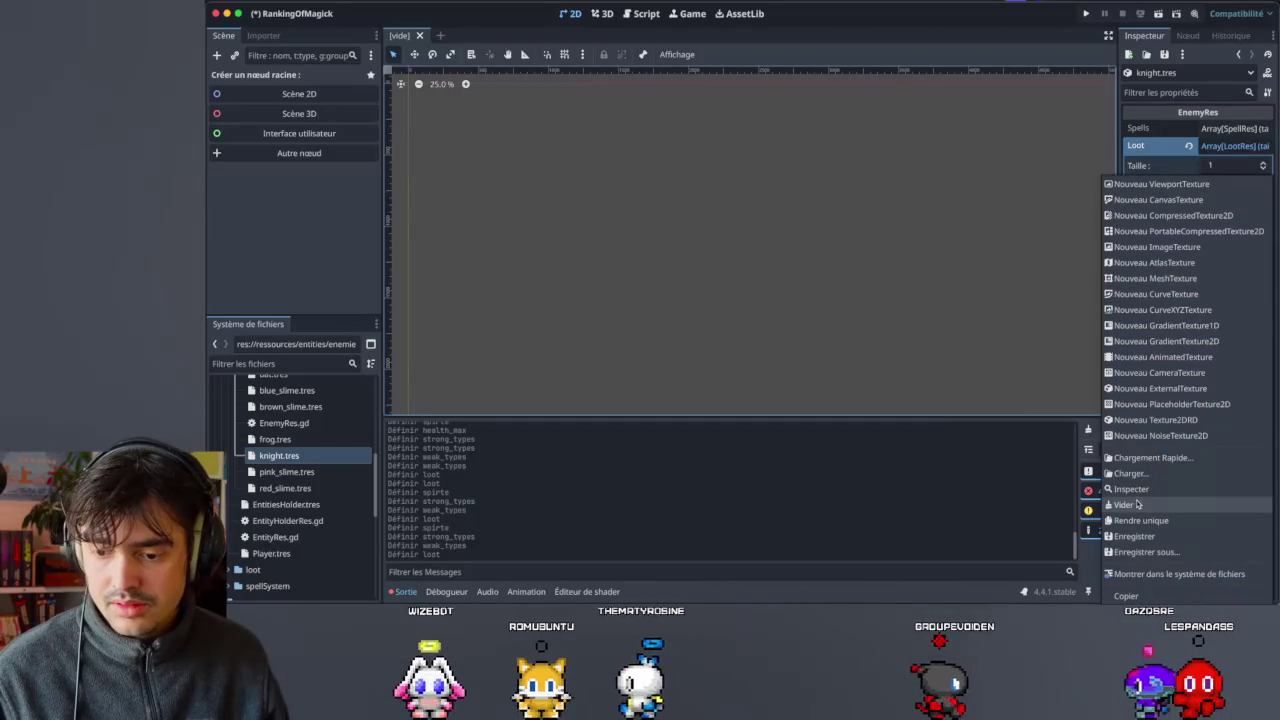
click(1140, 457)
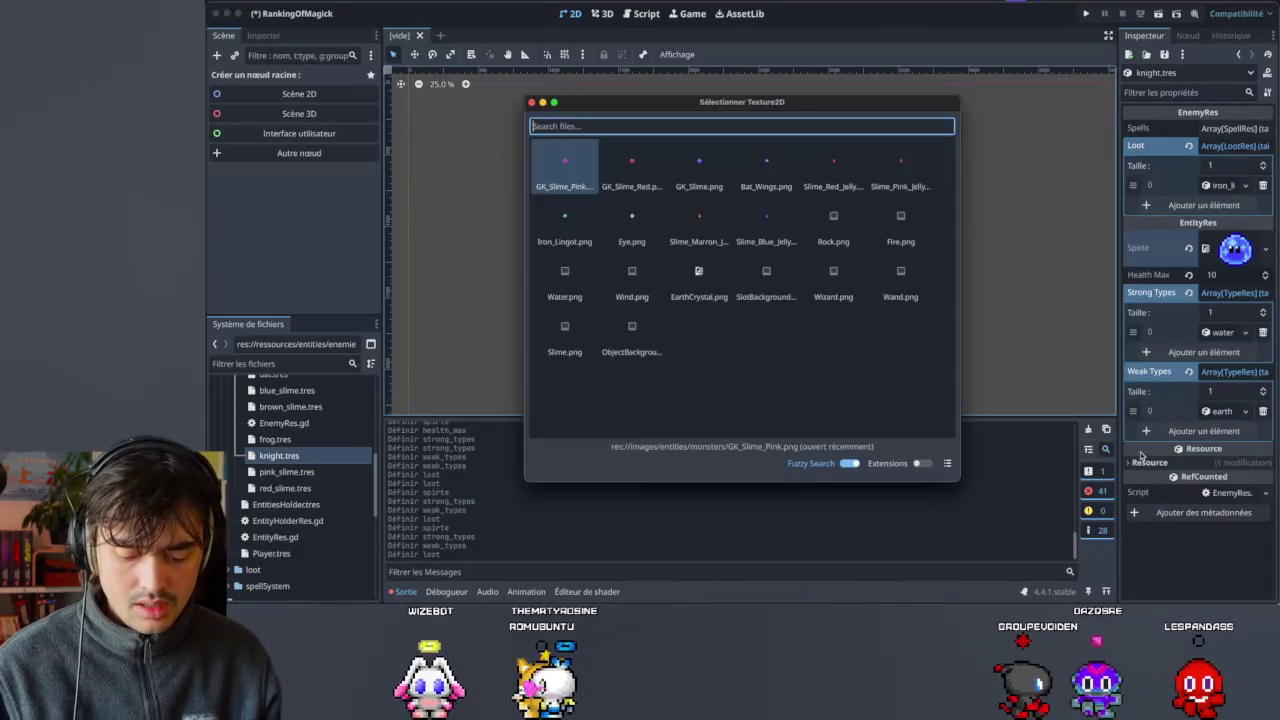
text(kni)
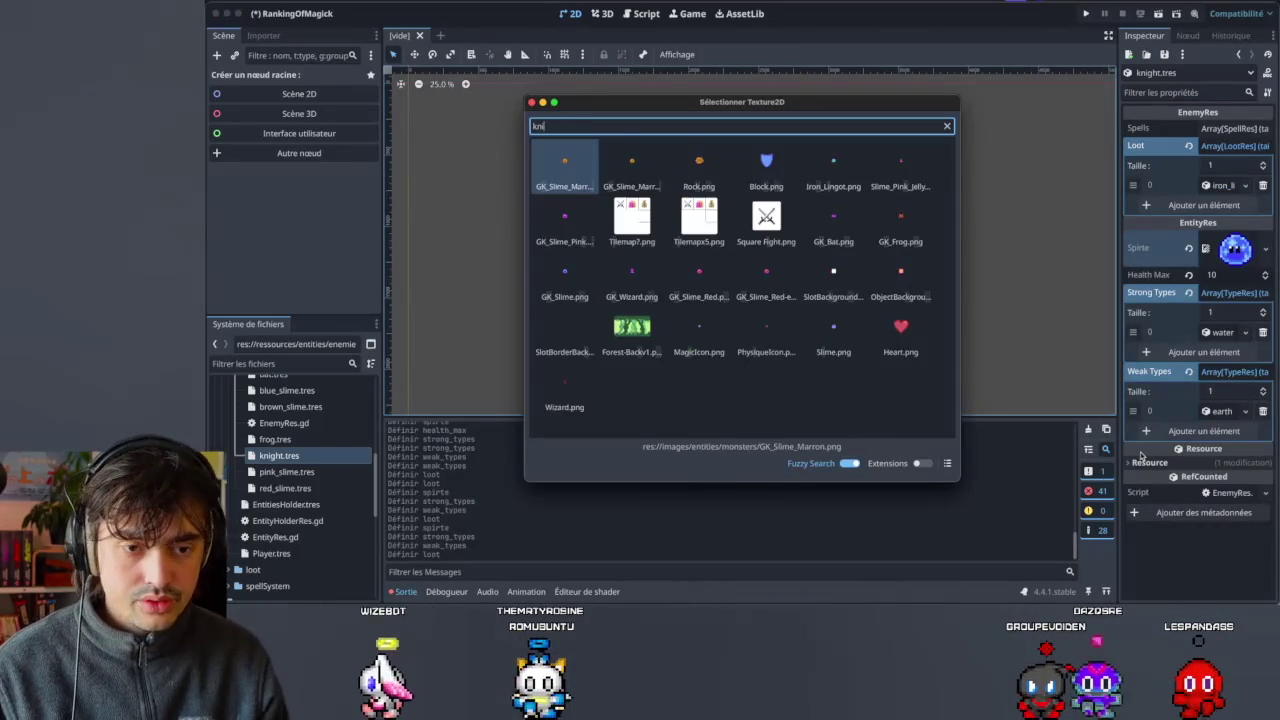
text(ght)
text(knight)
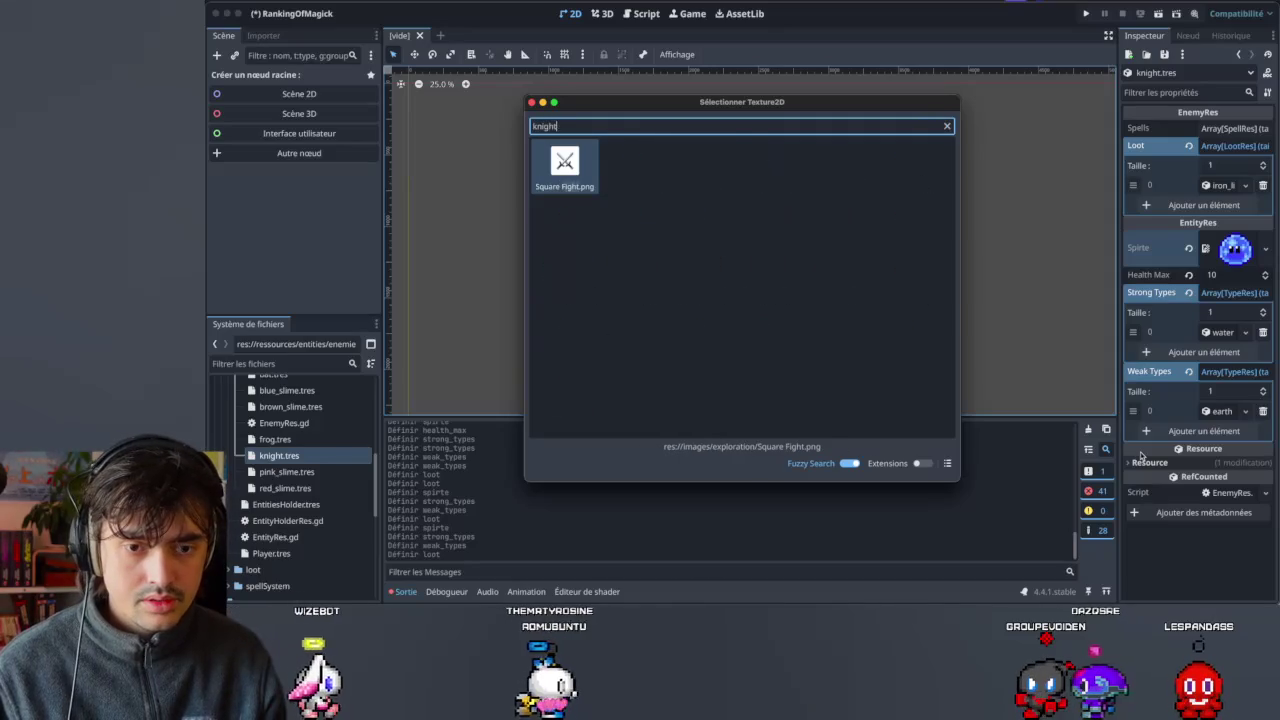
key(ctrl+a)
key(BackSpace)
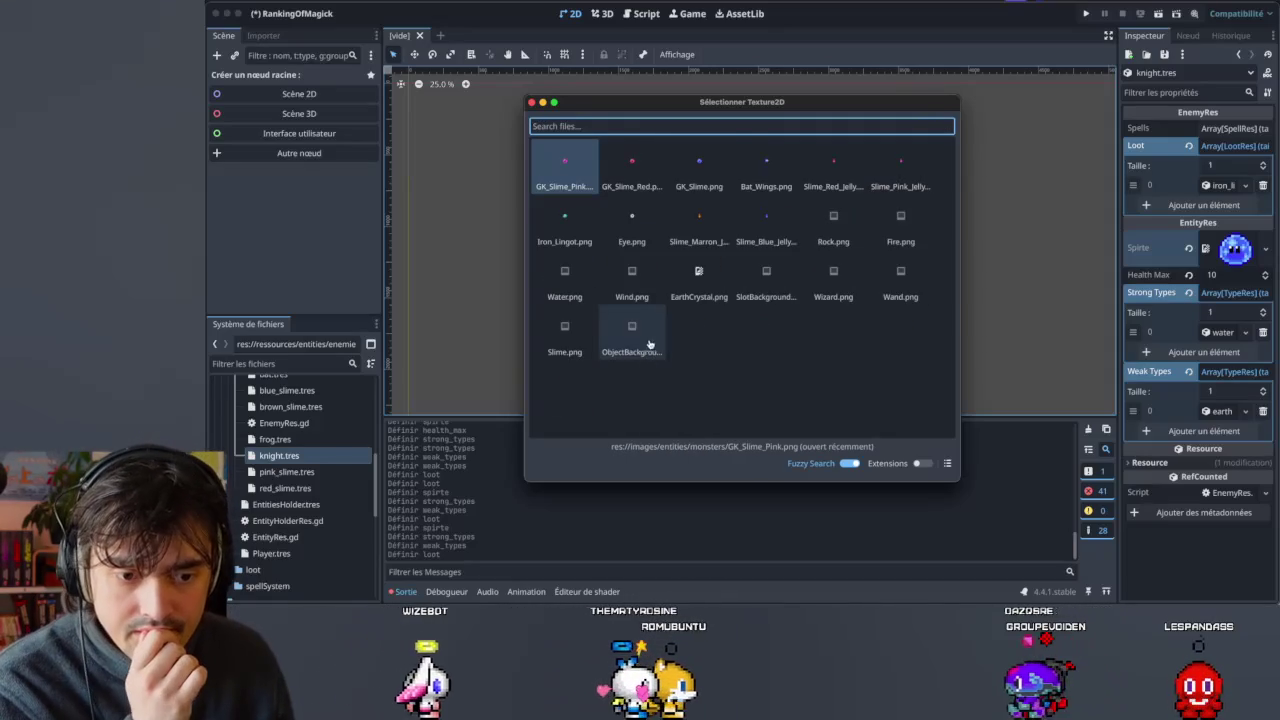
click(939, 509)
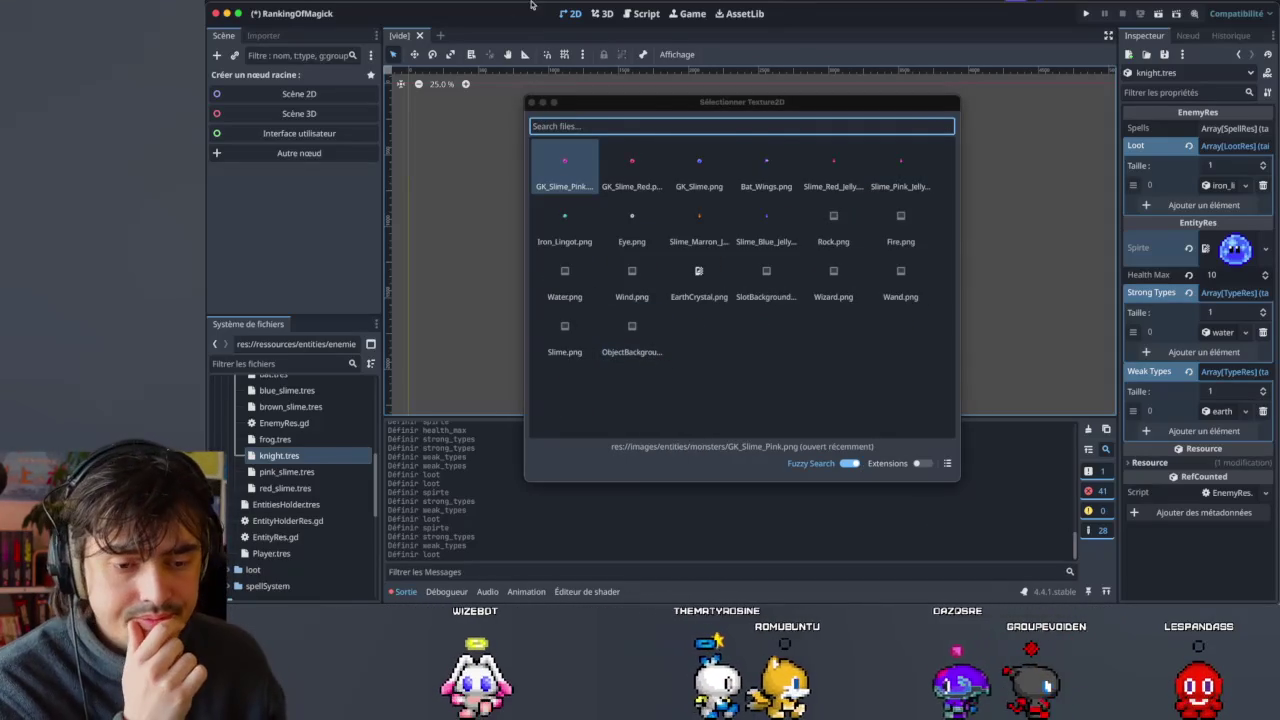
key(Escape)
scroll(333, 440, up, 3)
- Switch to Aseprite and close the Eye and old slime sprite tabs
scroll(331, 428, up, 2)
scroll(331, 428, up, 2)
key(ctrl+super+f)
key(ctrl+Up)
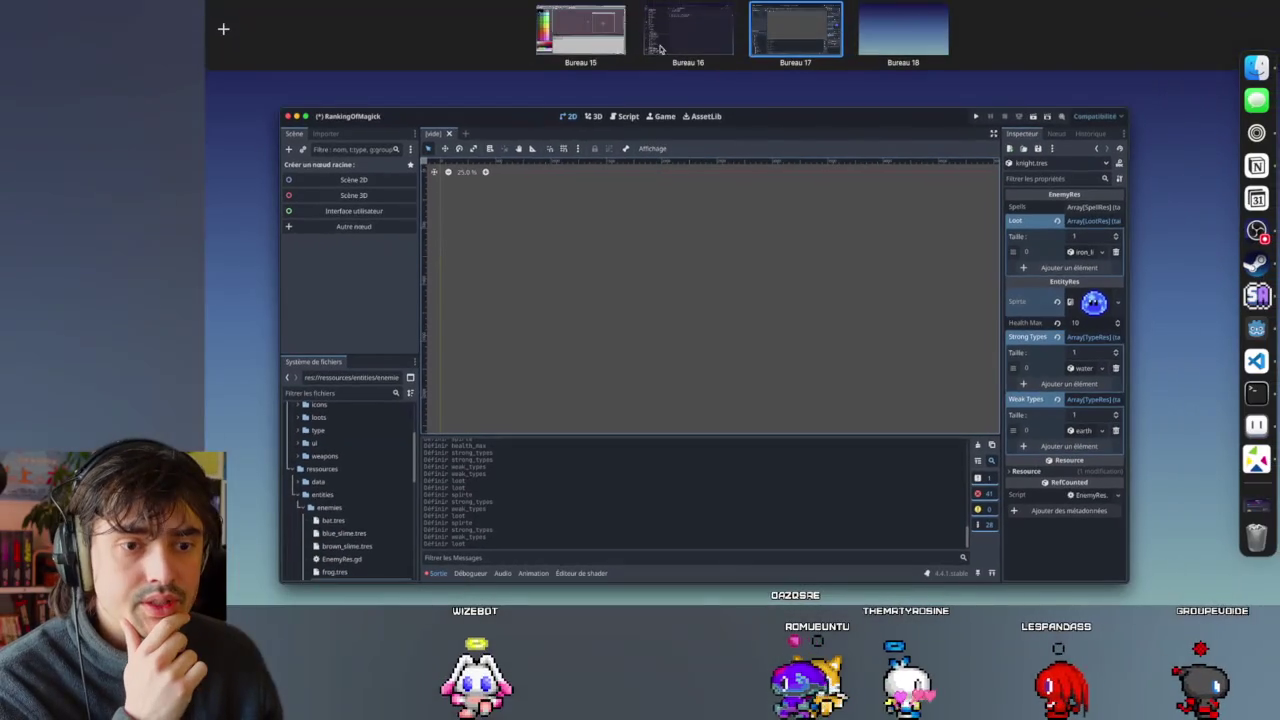
key(ctrl+Right)
click(376, 27)
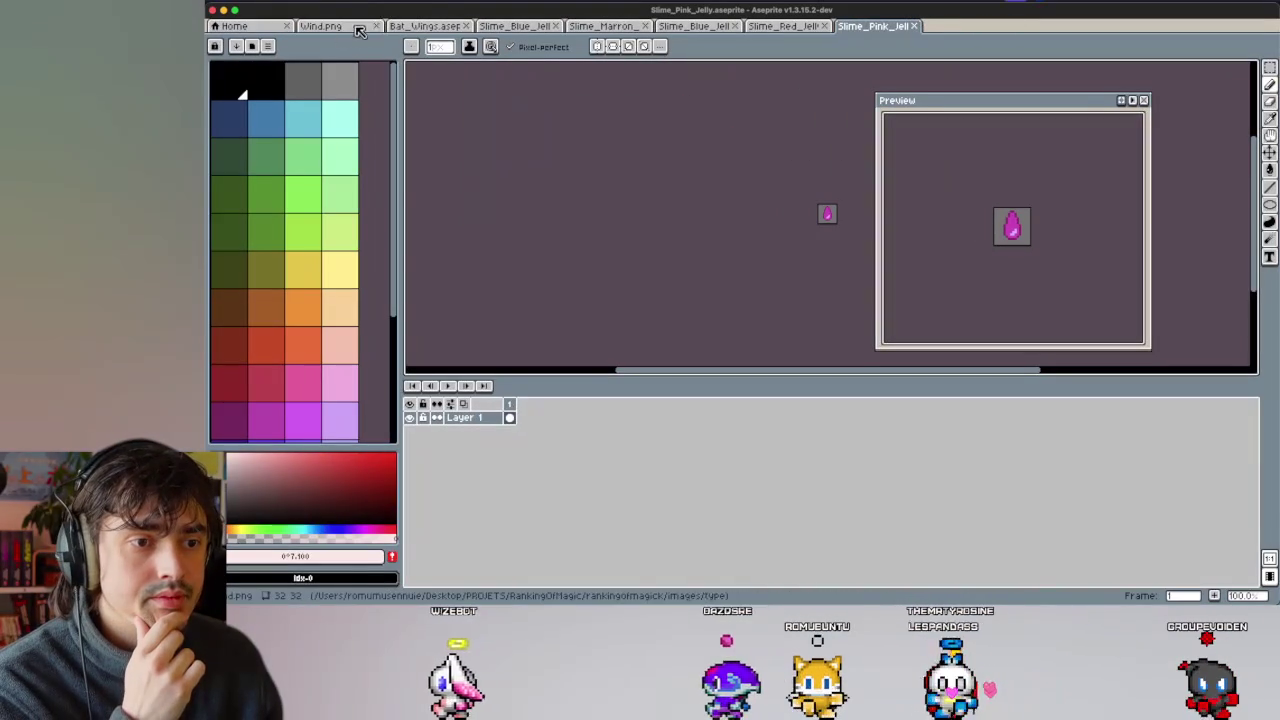
click(380, 27)
click(380, 27)
click(380, 27)
click(380, 27)
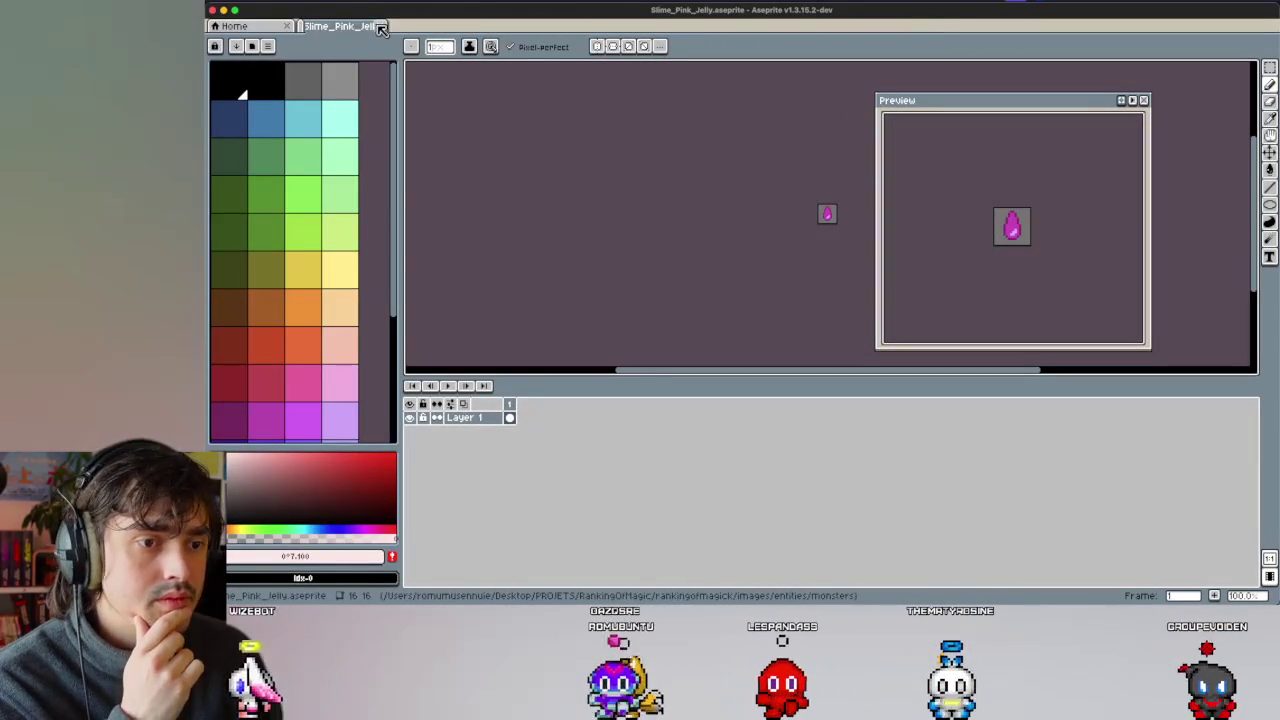
click(380, 27)
click(380, 27)
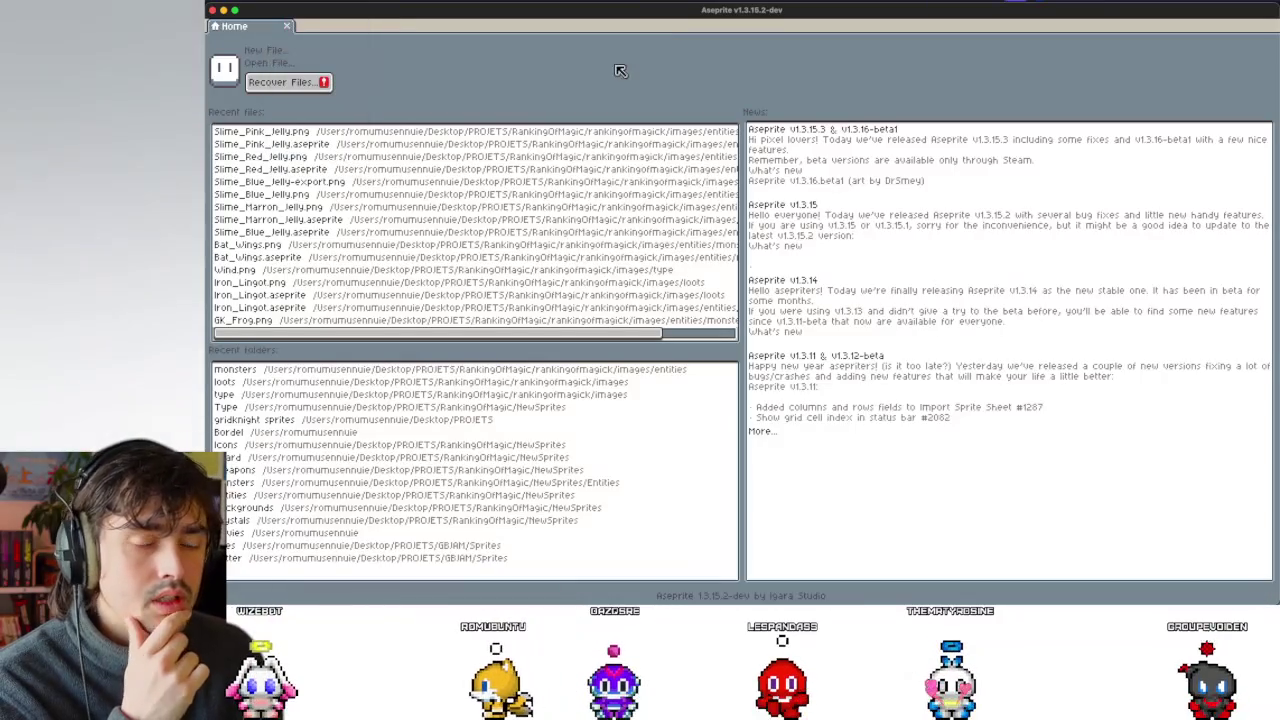
- Open GK_Knight.aseprite from the monsters folder
key(super+o)
scroll(686, 172, down, 3)
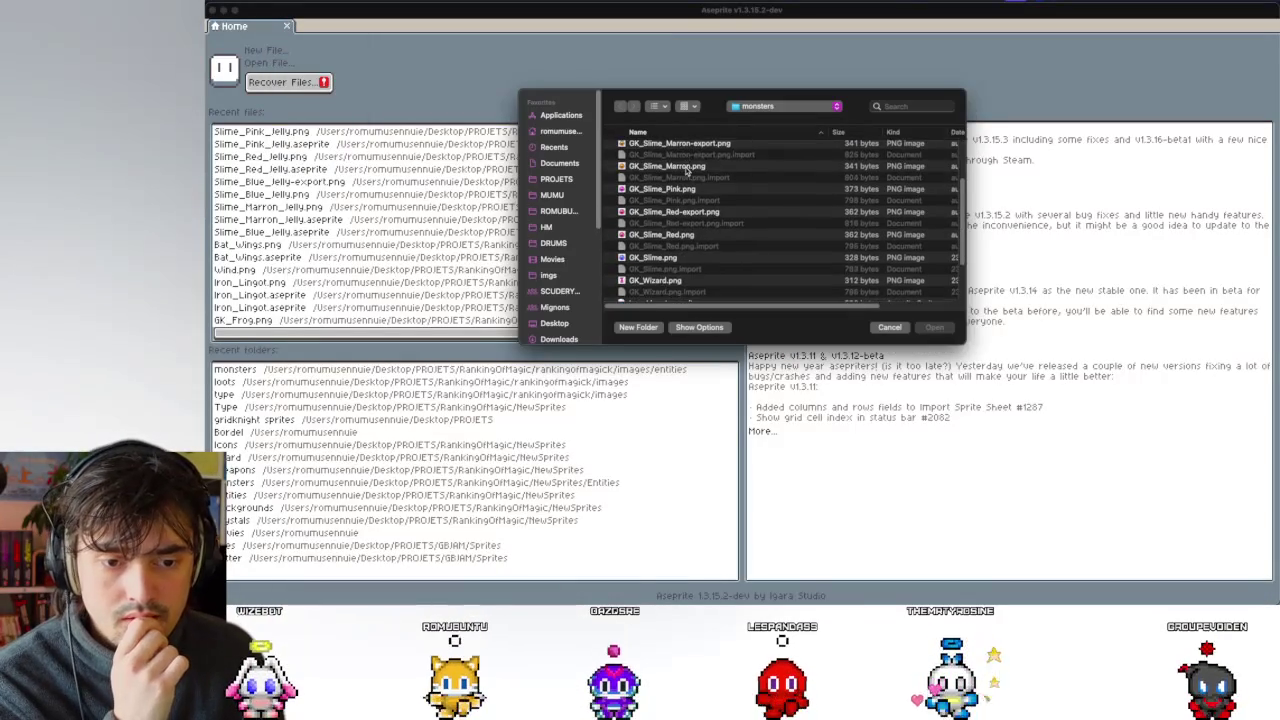
scroll(670, 185, down, 3)
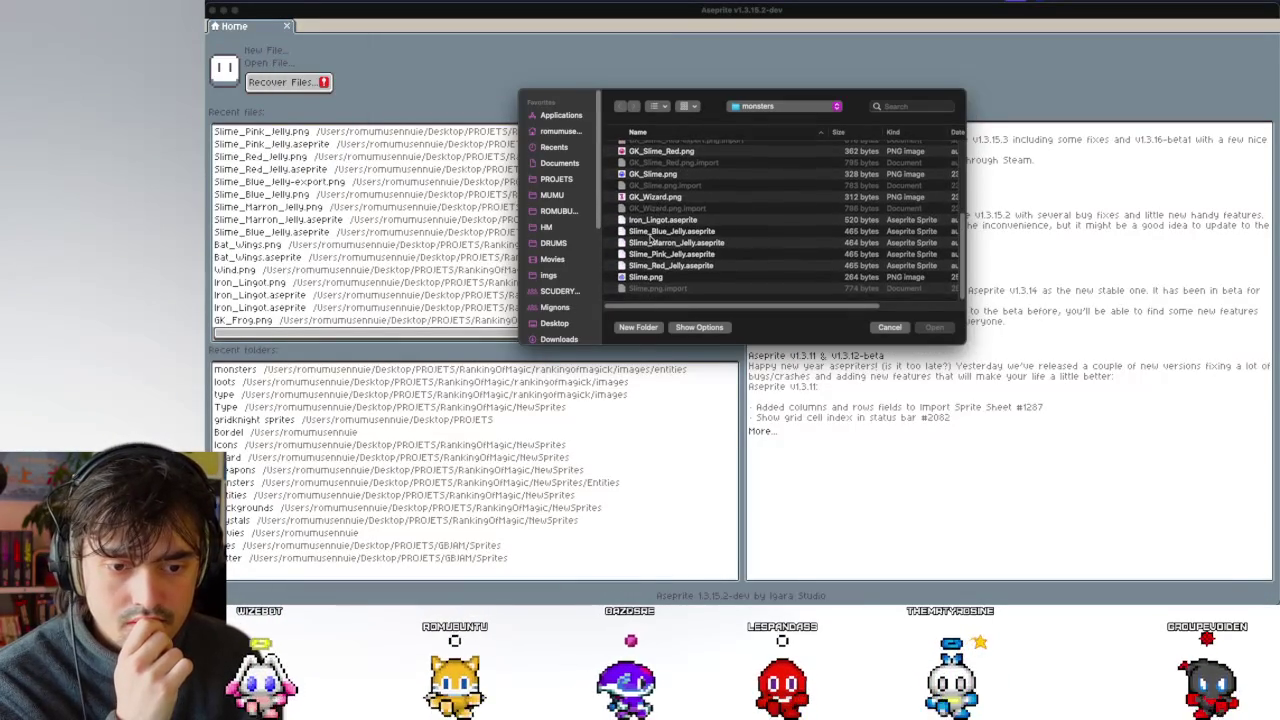
scroll(650, 232, up, 2)
scroll(650, 234, up, 2)
scroll(651, 238, up, 2)
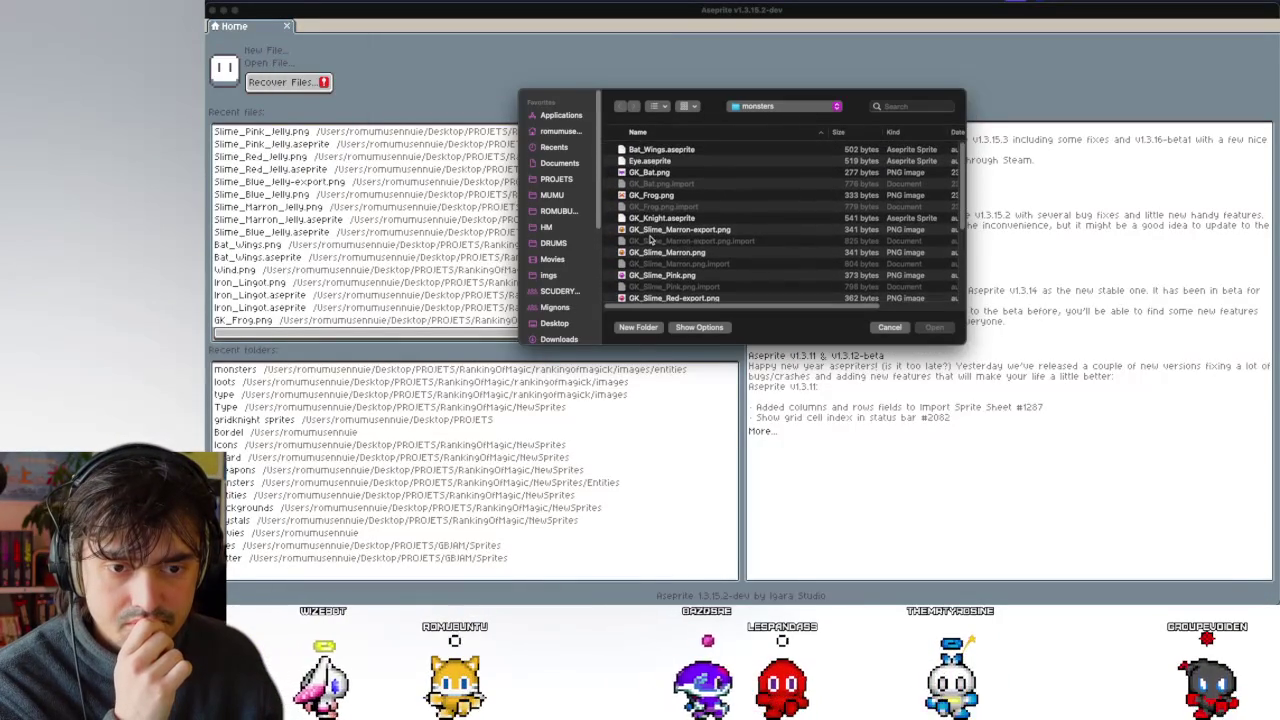
scroll(650, 238, down, 2)
double_click(666, 192)
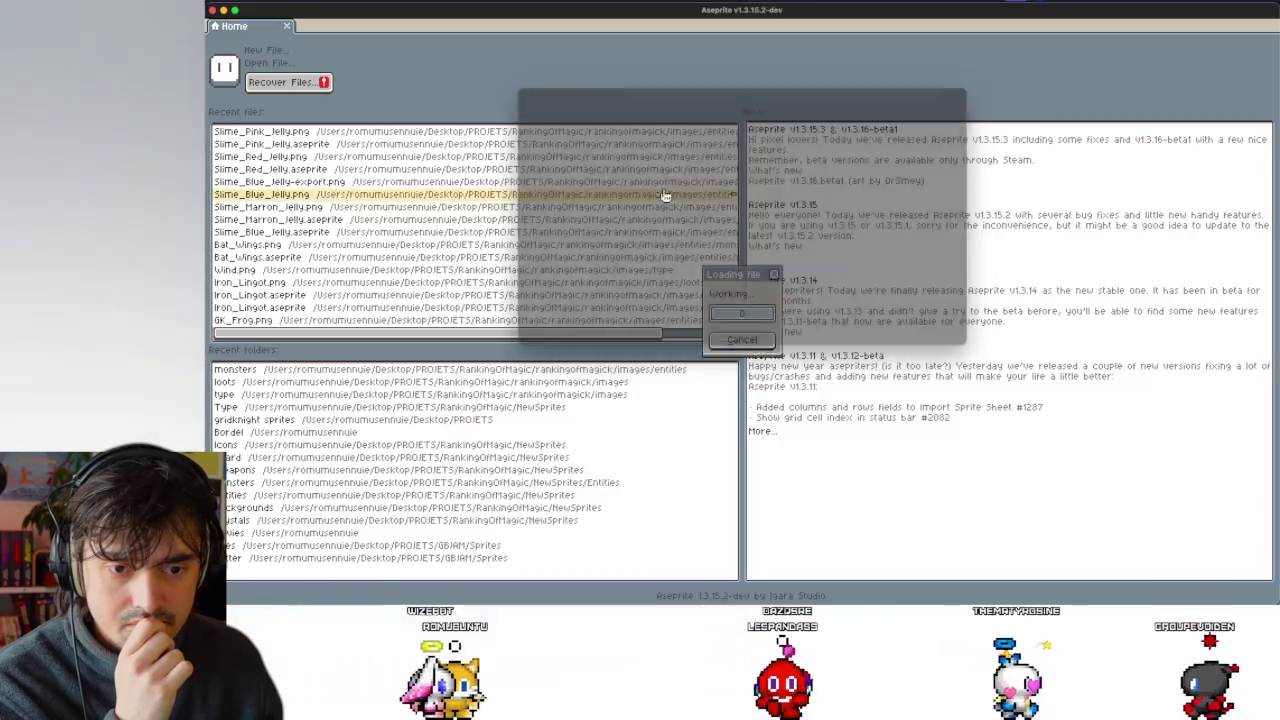
- Export the knight sprite as GK_Knight.png and return to Godot
click(288, 3)
mouse_move(288, 111)
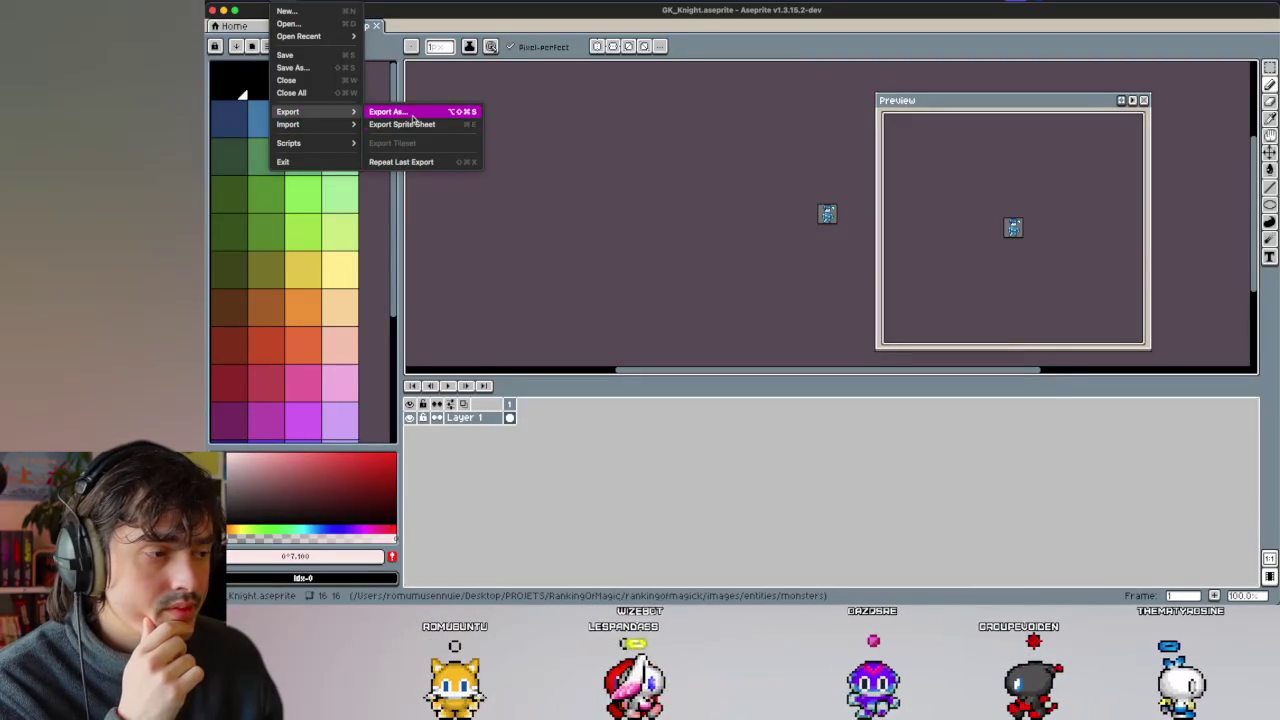
click(400, 112)
click(505, 386)
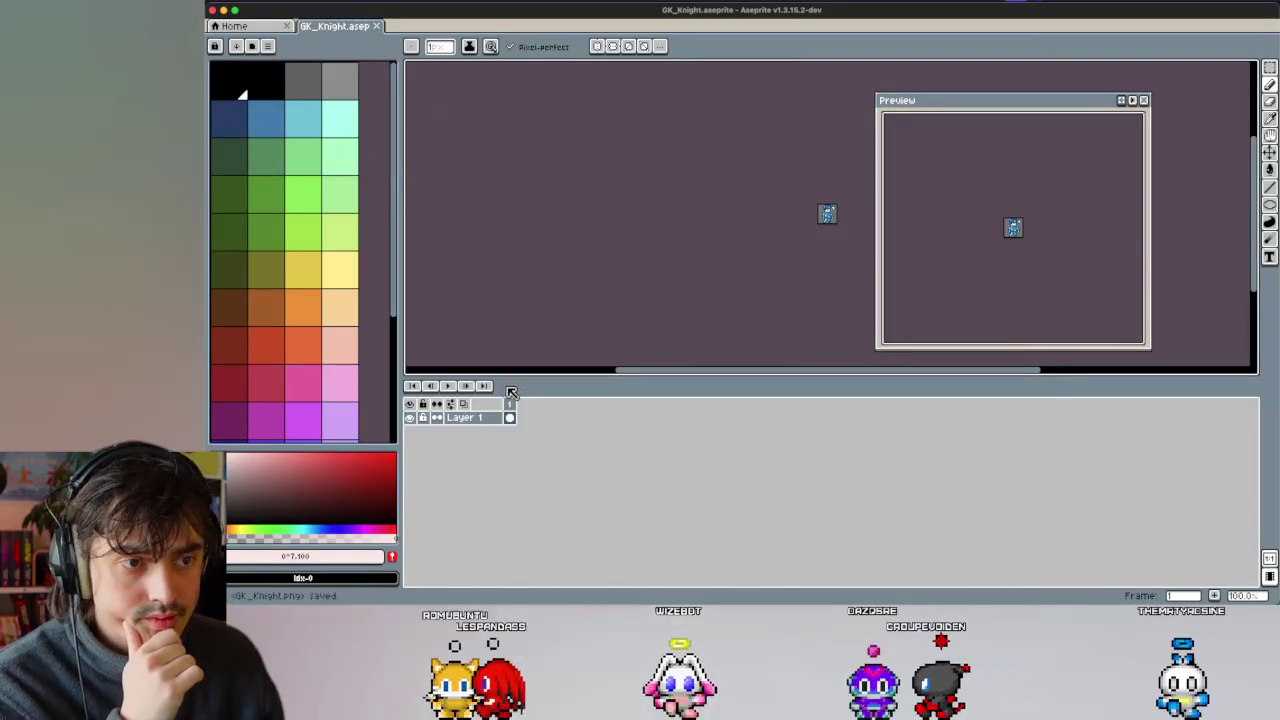
key(ctrl+Up)
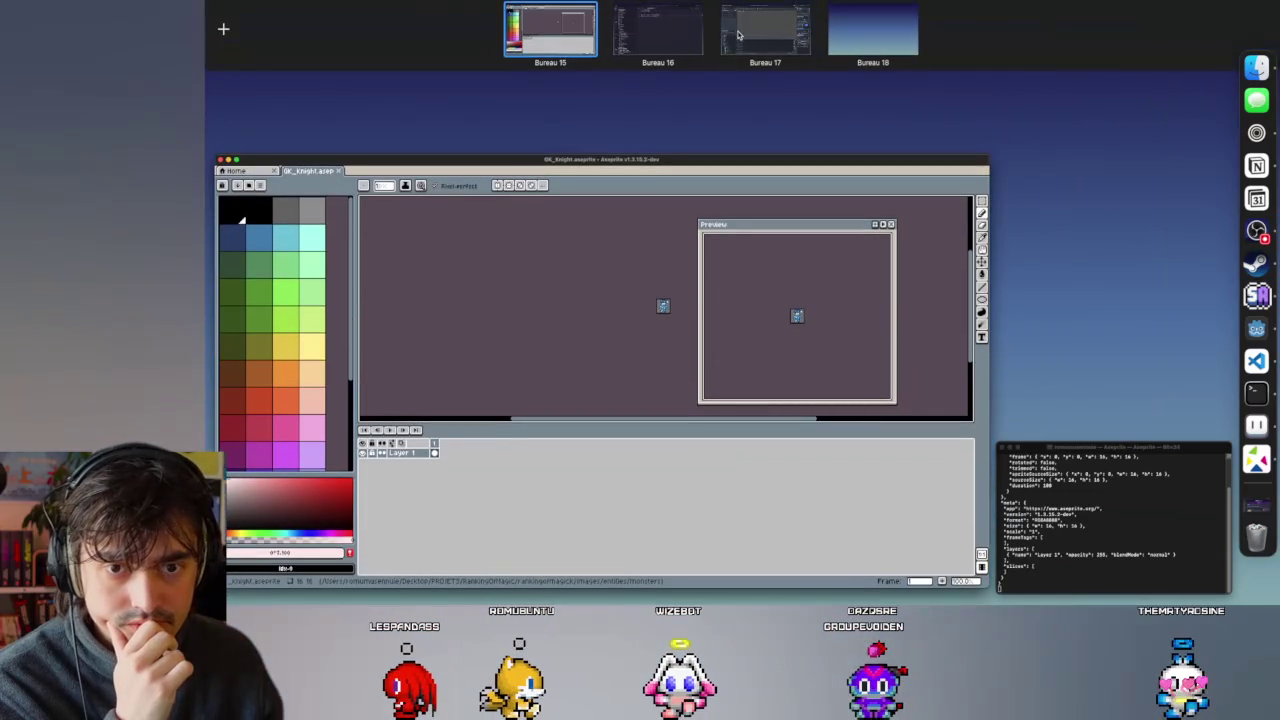
click(738, 35)
- Set knight.tres's sprite to the GK_Knight texture
click(1265, 252)
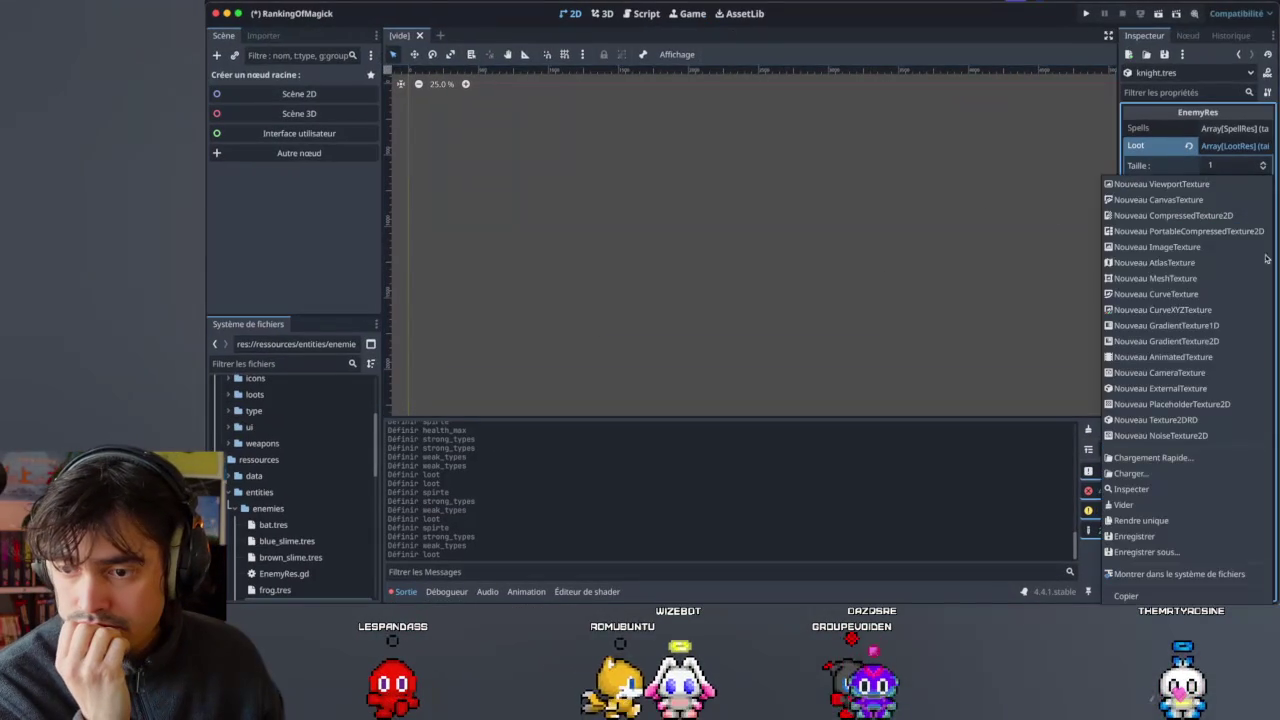
click(1152, 458)
text(knight)
key(Return)
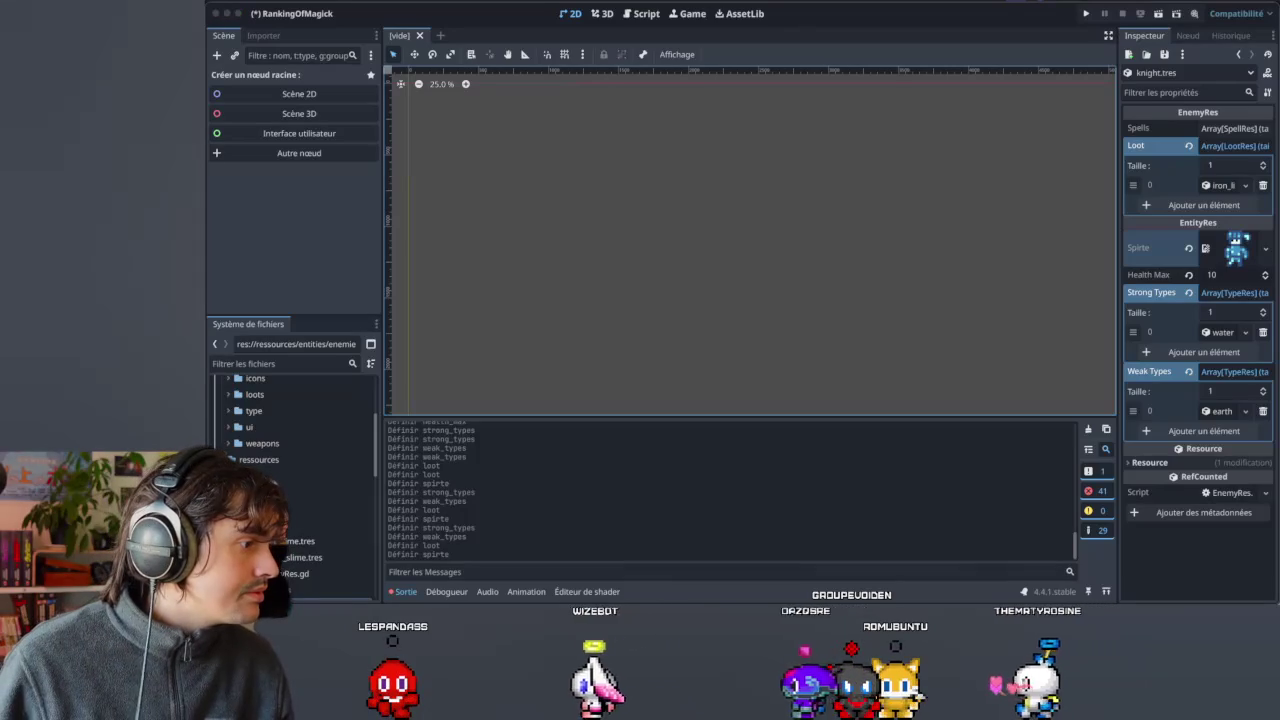
- Delete the knight's water strong type and earth weak type entries
click(1262, 331)
click(1260, 375)
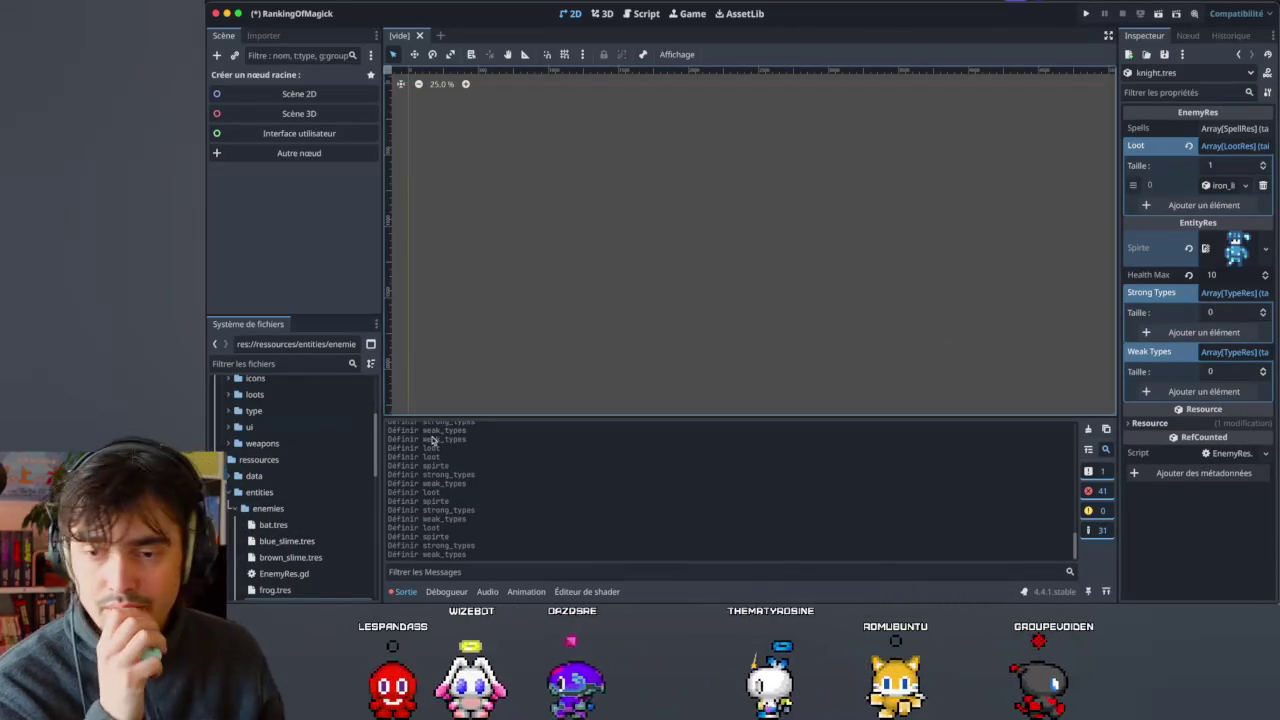
scroll(290, 480, down, 2)
scroll(257, 477, down, 3)
scroll(257, 477, up, 3)
click(275, 462)
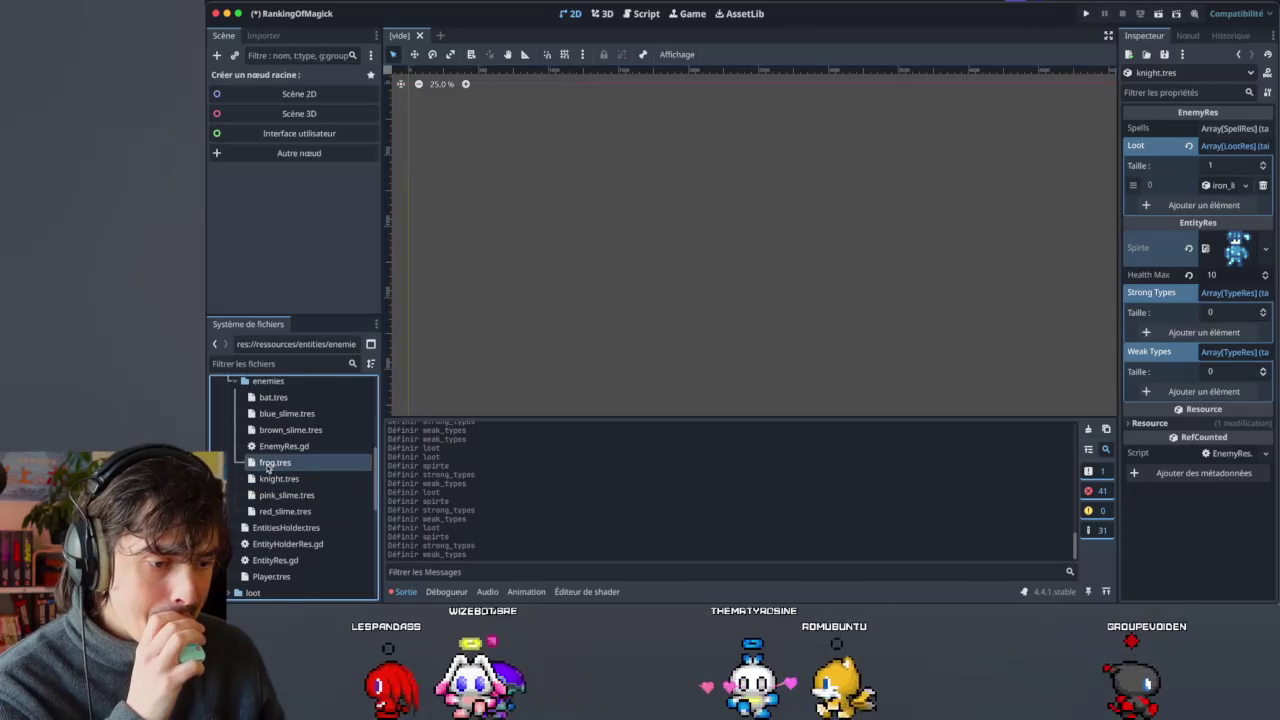
- Set the frog's sprite to the GK_Frog texture
right_click(1206, 247)
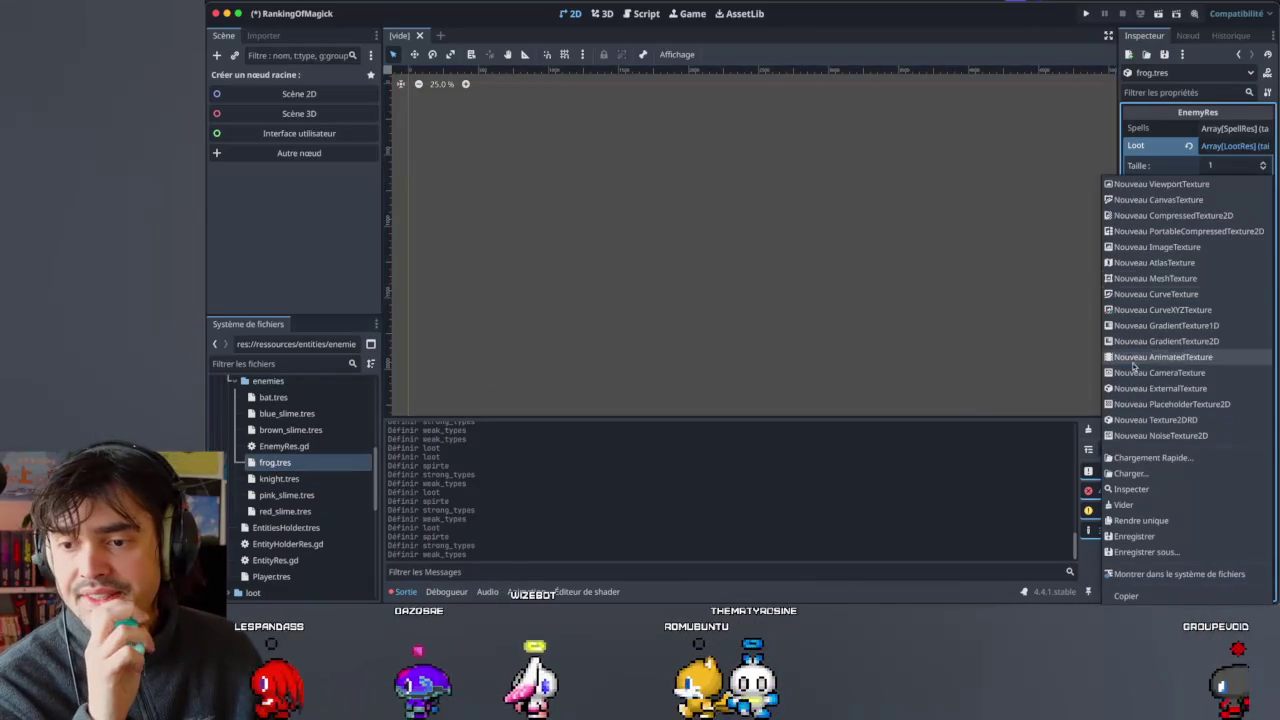
click(1138, 460)
text(fr)
key(Return)
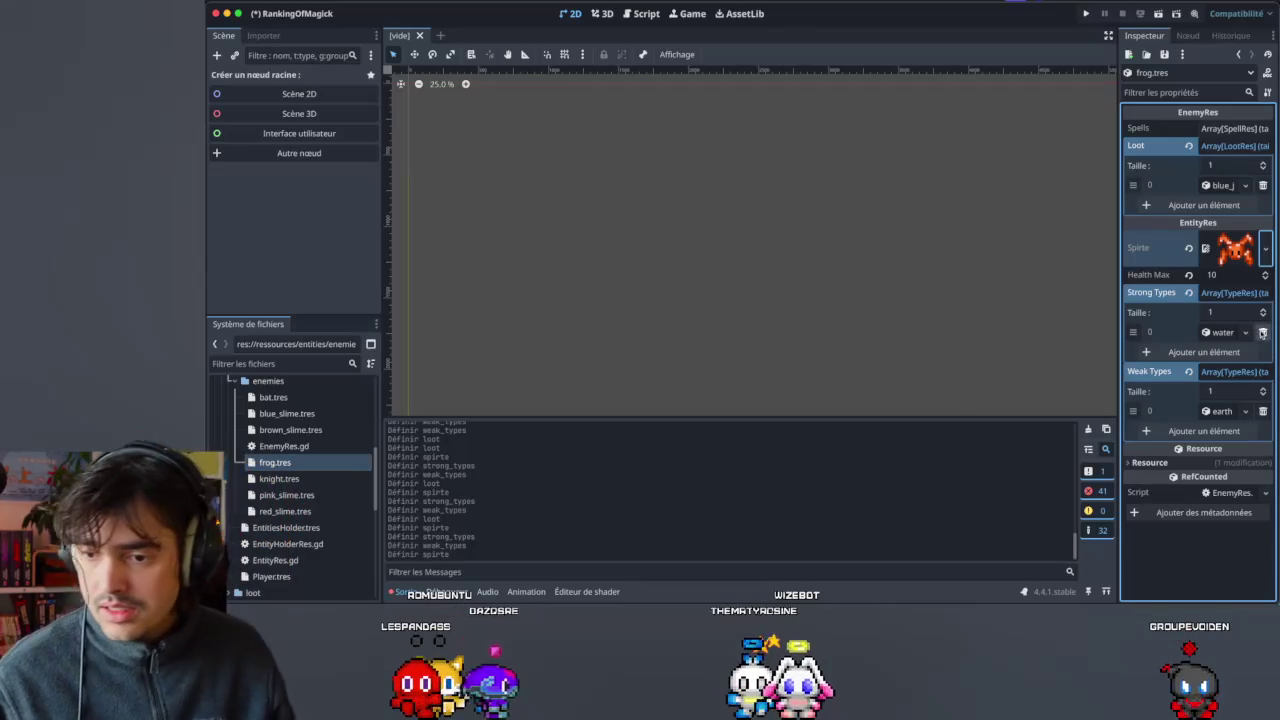
- Replace the frog's water strong type with earth_type
click(1262, 332)
click(1244, 334)
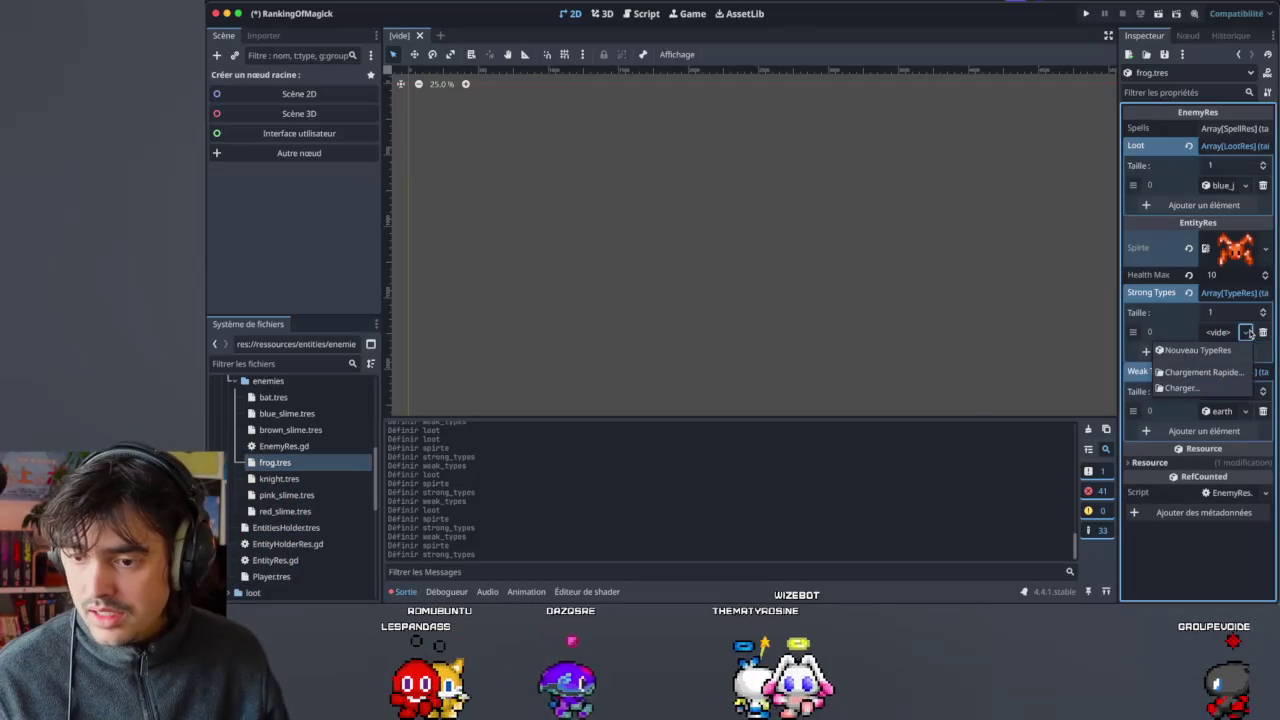
click(1198, 371)
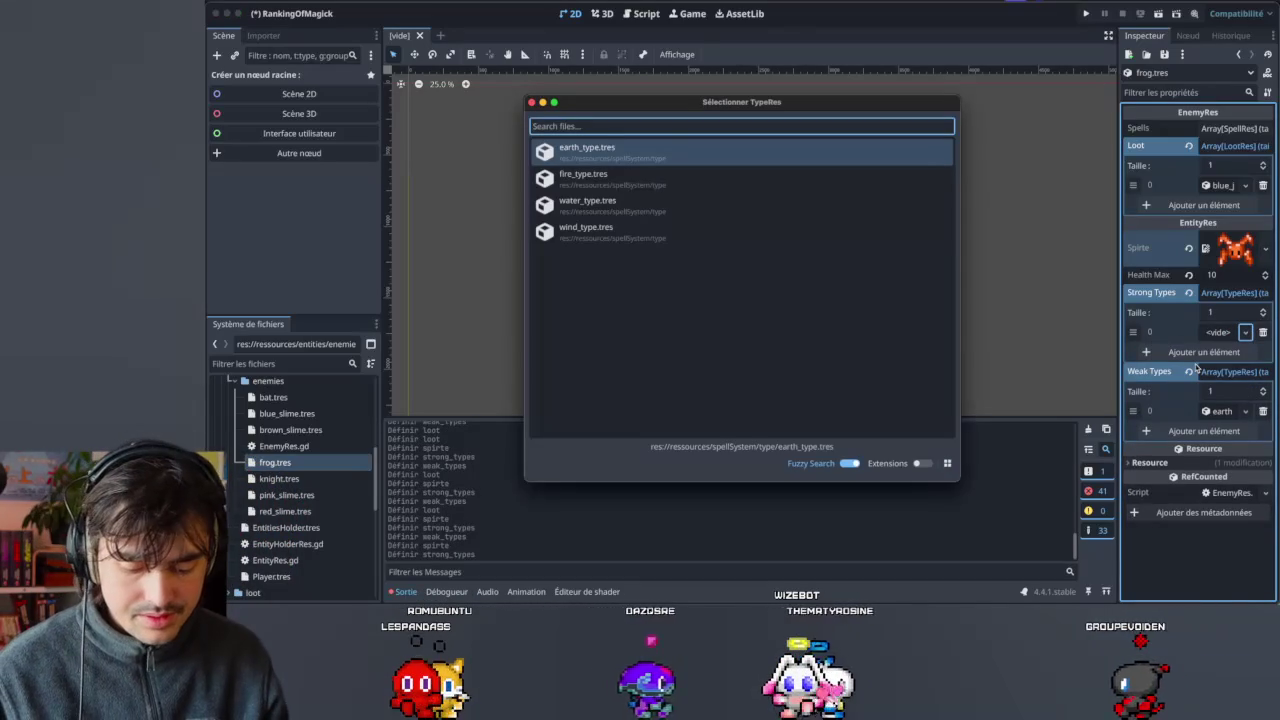
text(ea)
key(Return)
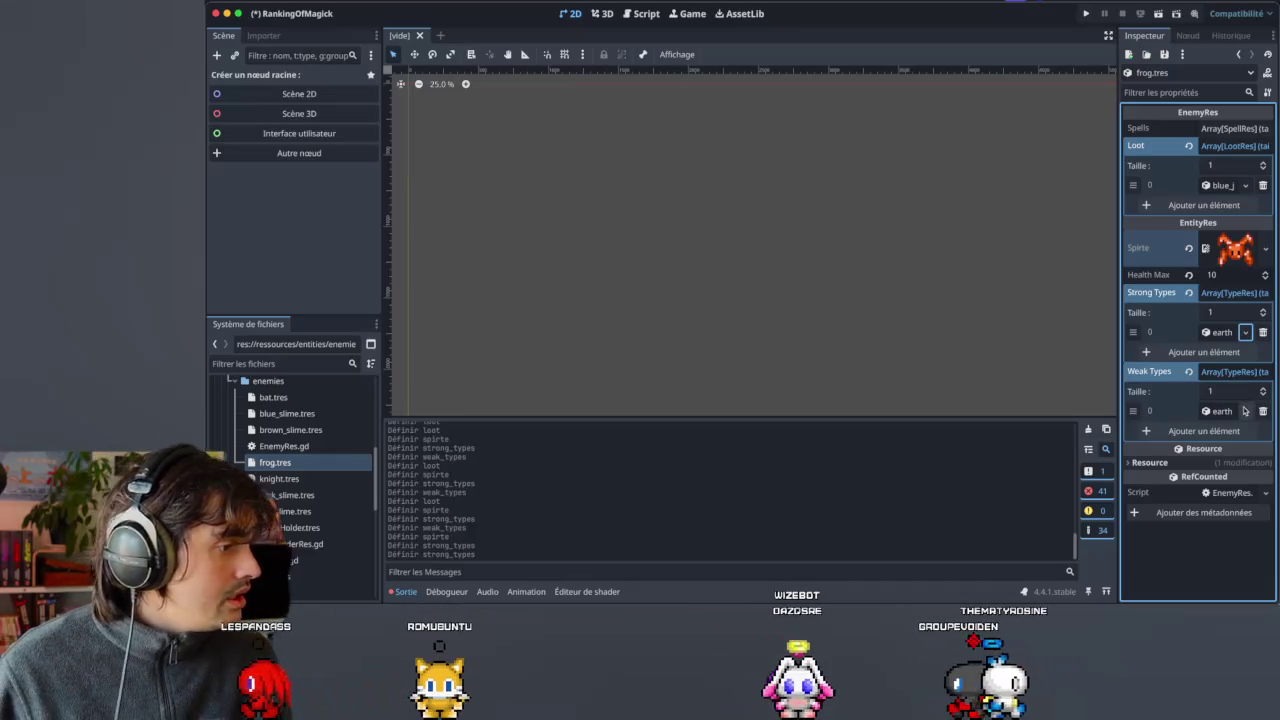
- Set the frog's weak type to fire_type
click(1246, 411)
click(1200, 505)
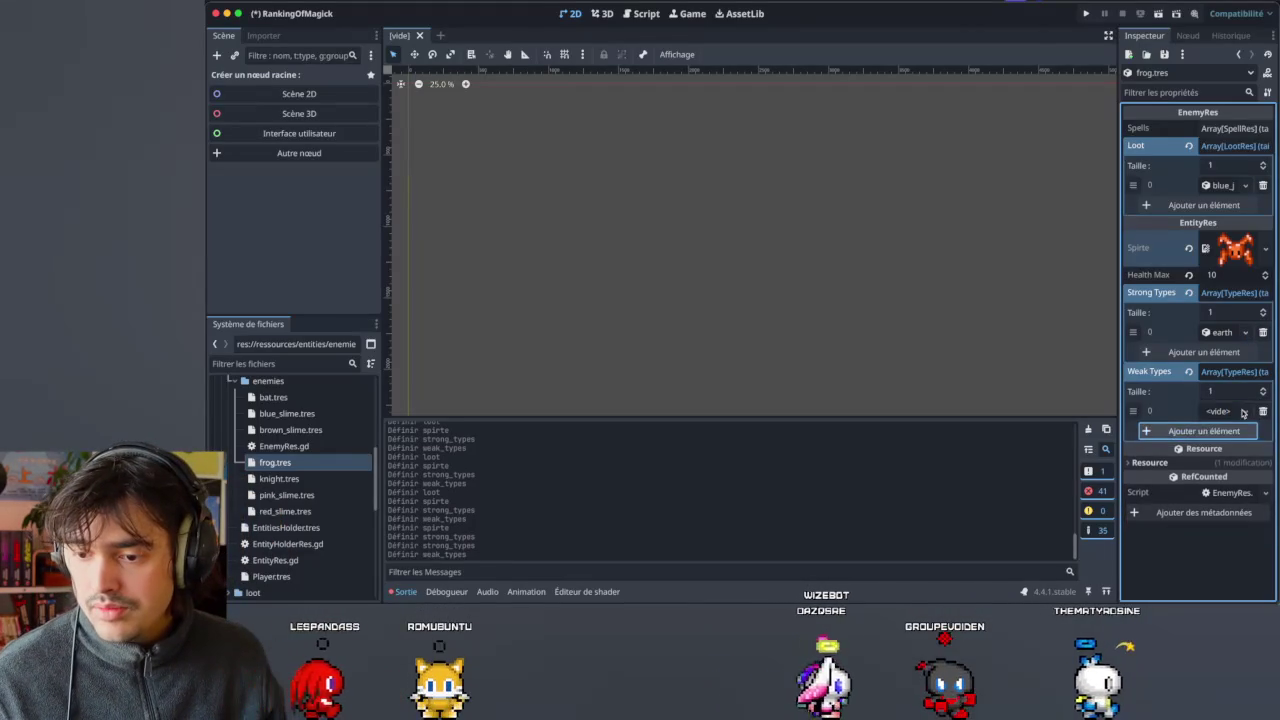
click(1245, 411)
click(1215, 450)
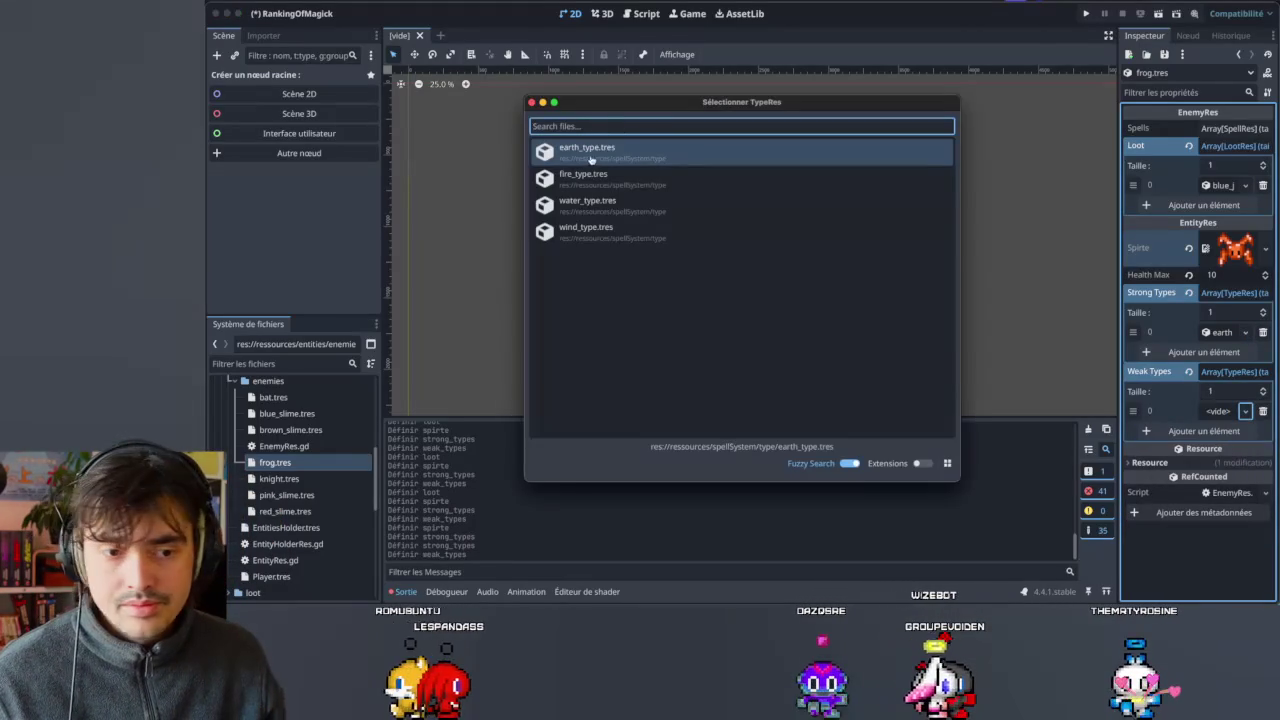
double_click(594, 177)
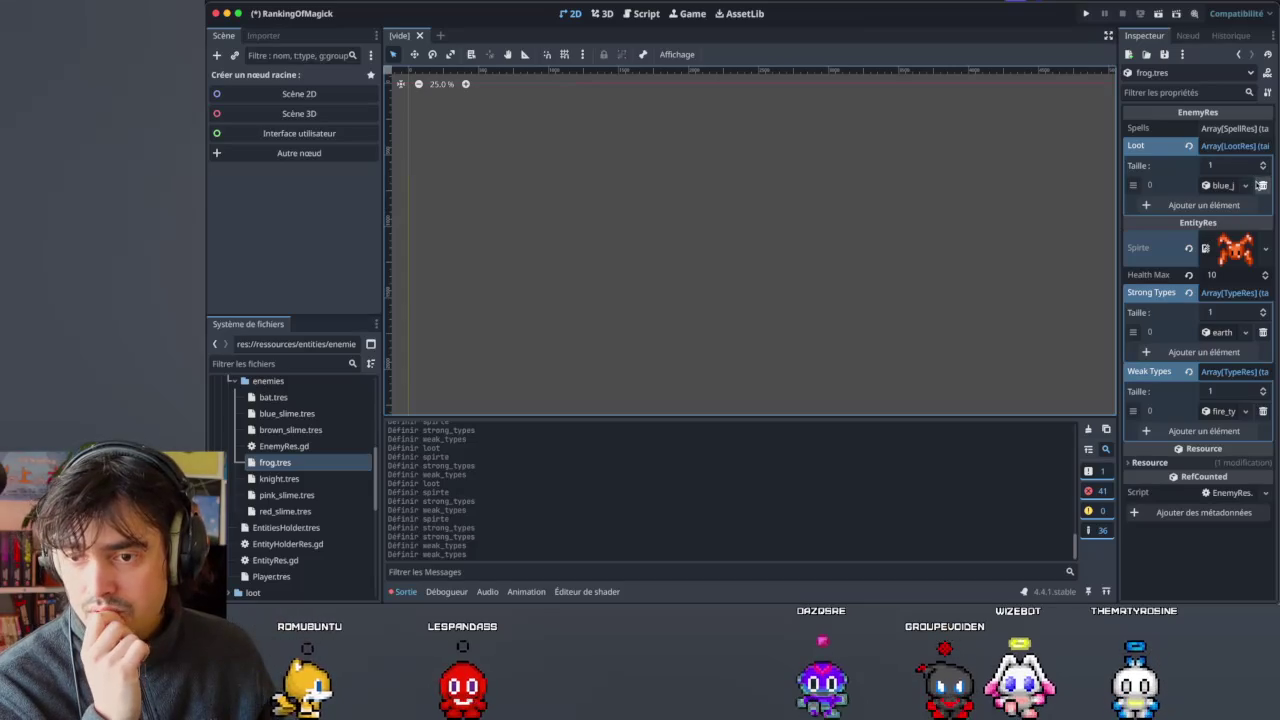
- Replace the frog's loot entry with eye.tres
click(1261, 185)
click(1236, 185)
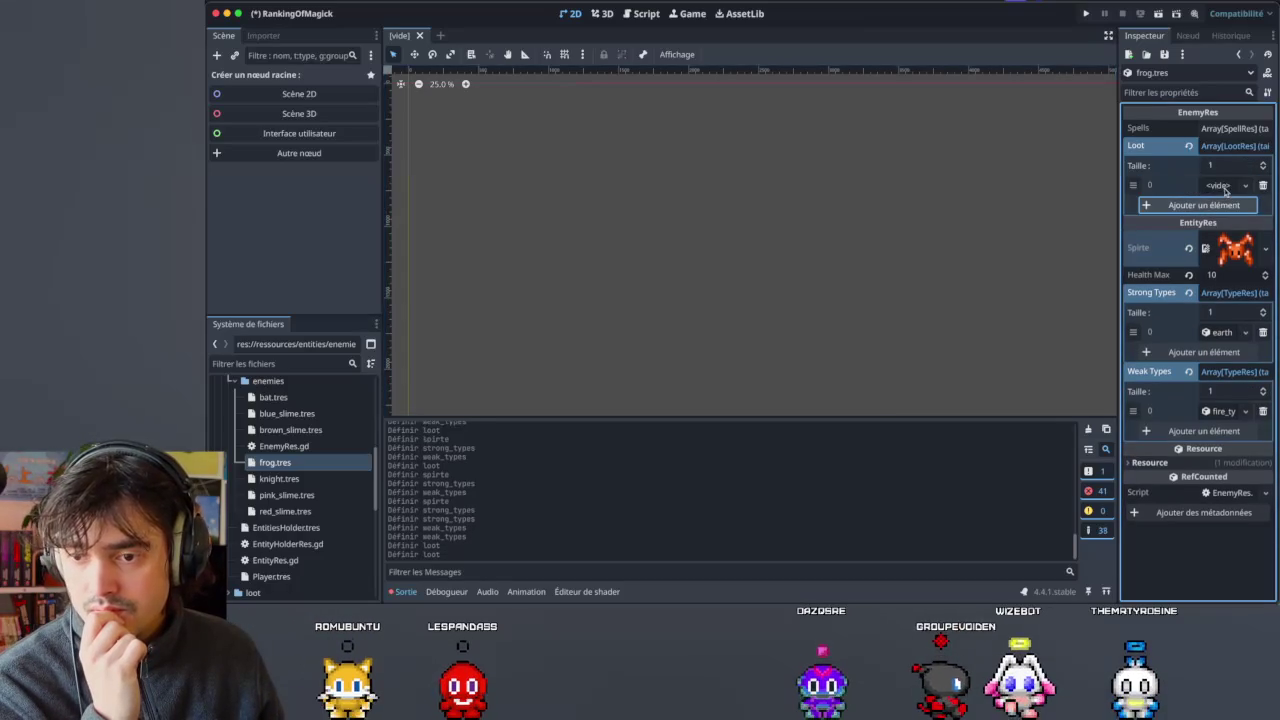
click(1245, 186)
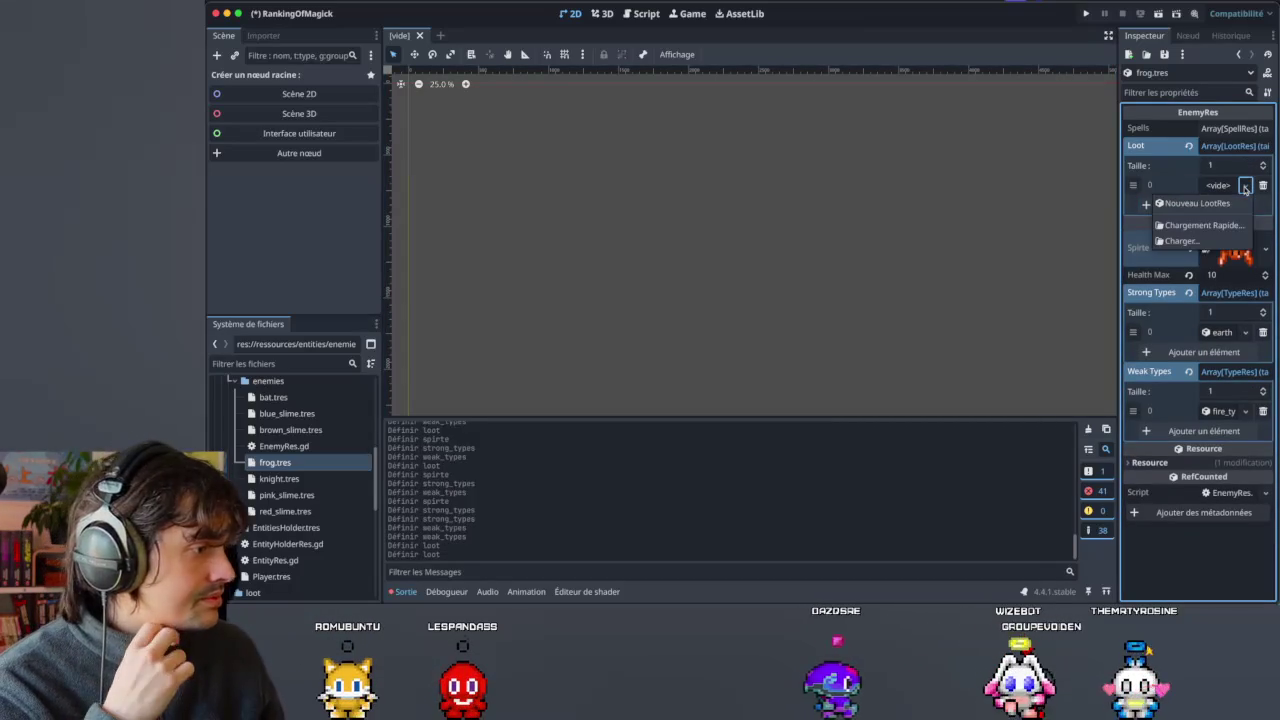
click(1208, 226)
text(eye)
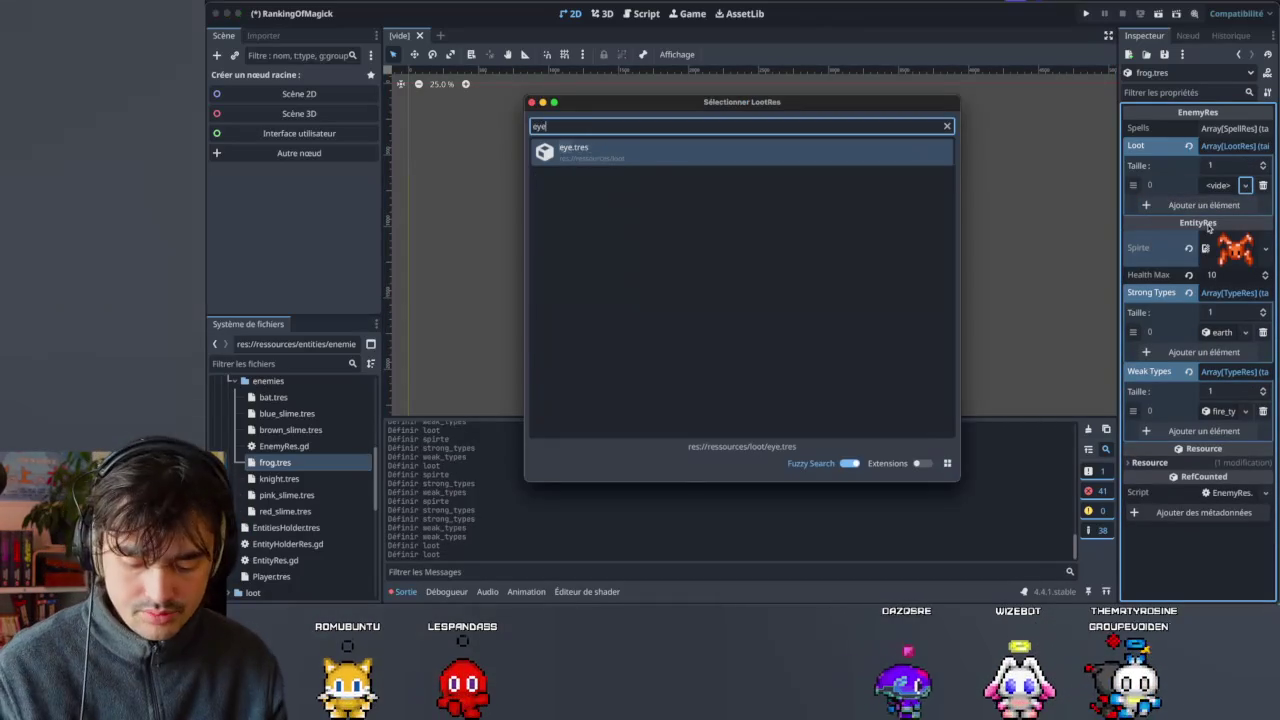
key(Return)
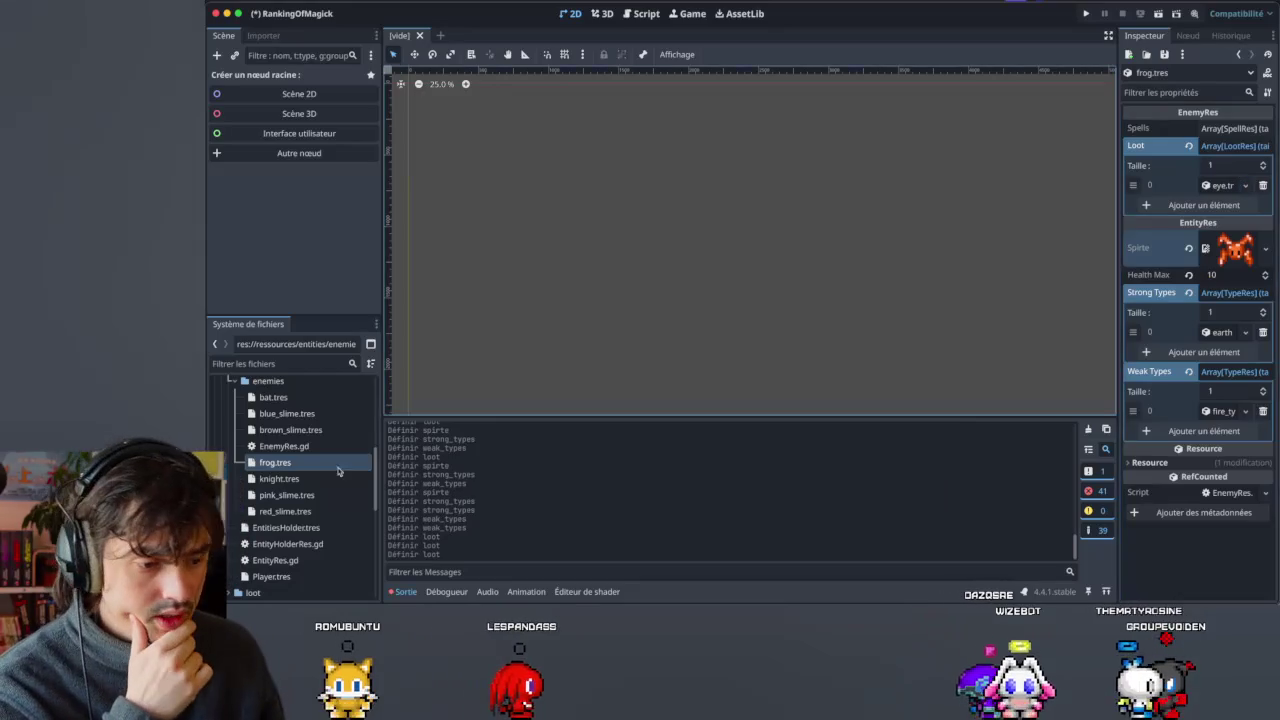
click(334, 431)
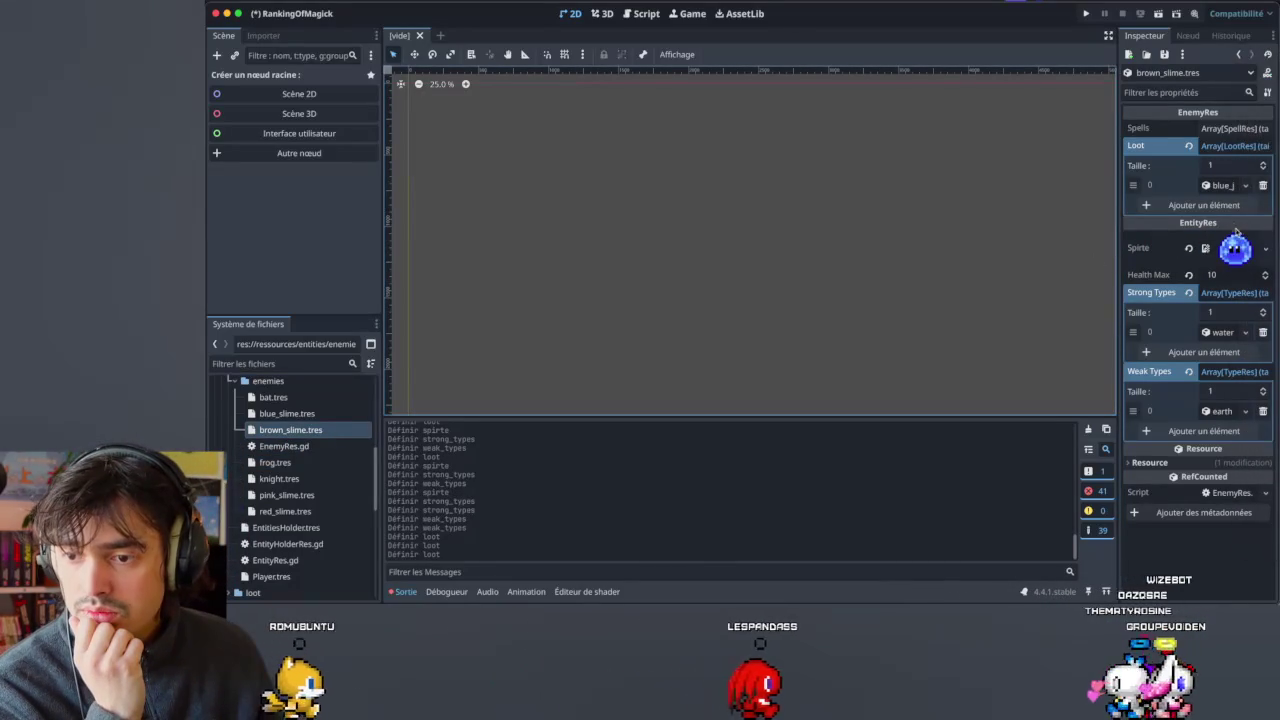
- Replace brown_slime's old loot entry with brown_jelly.tres
click(1262, 185)
click(1220, 184)
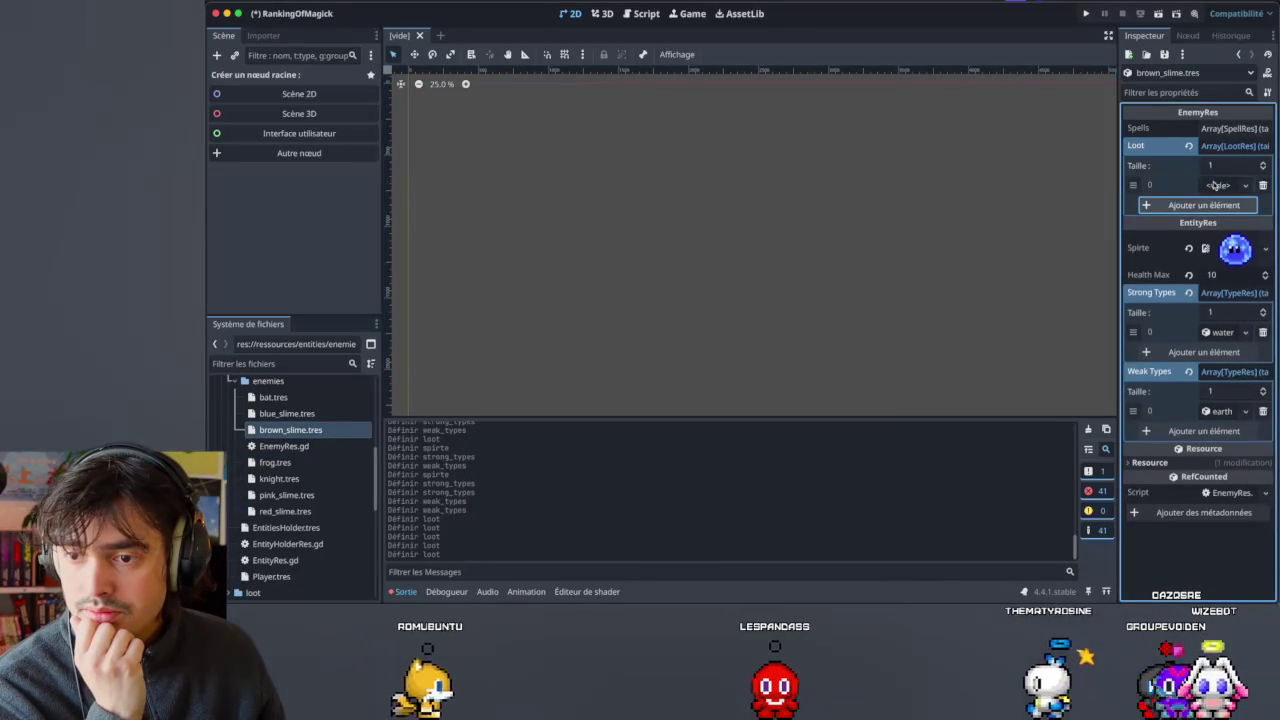
click(1185, 224)
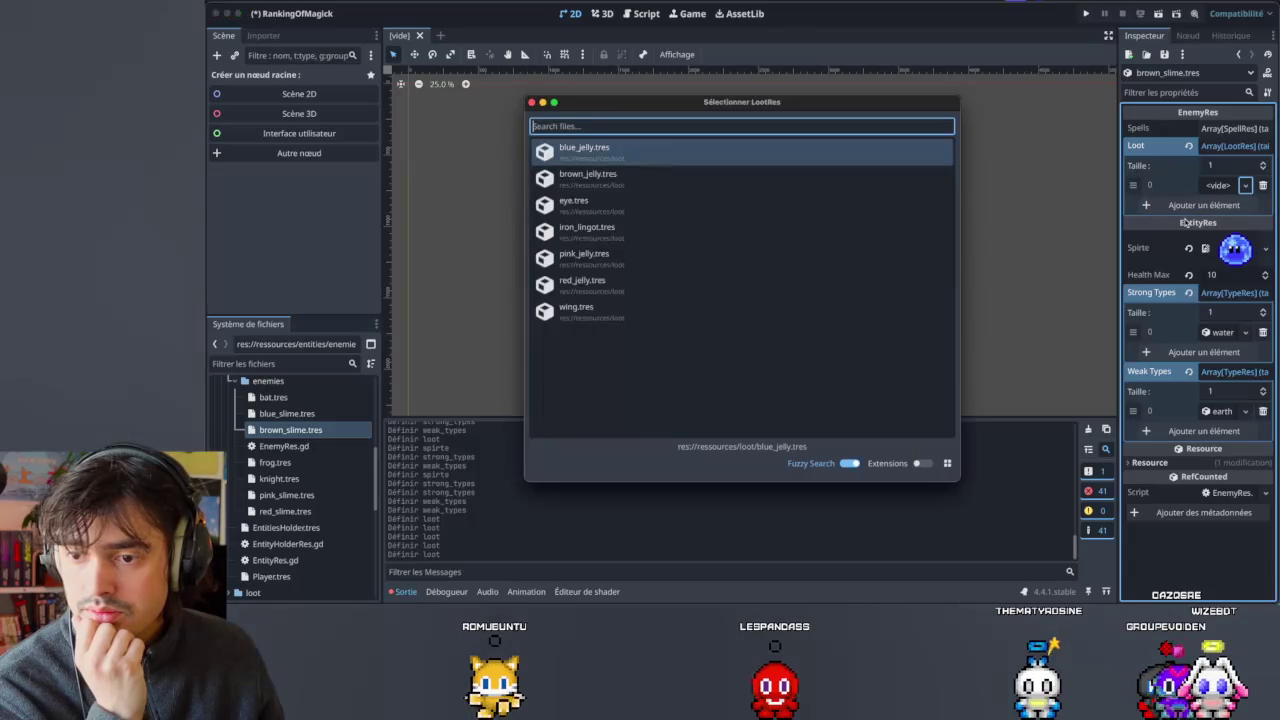
key(Down)
key(Return)
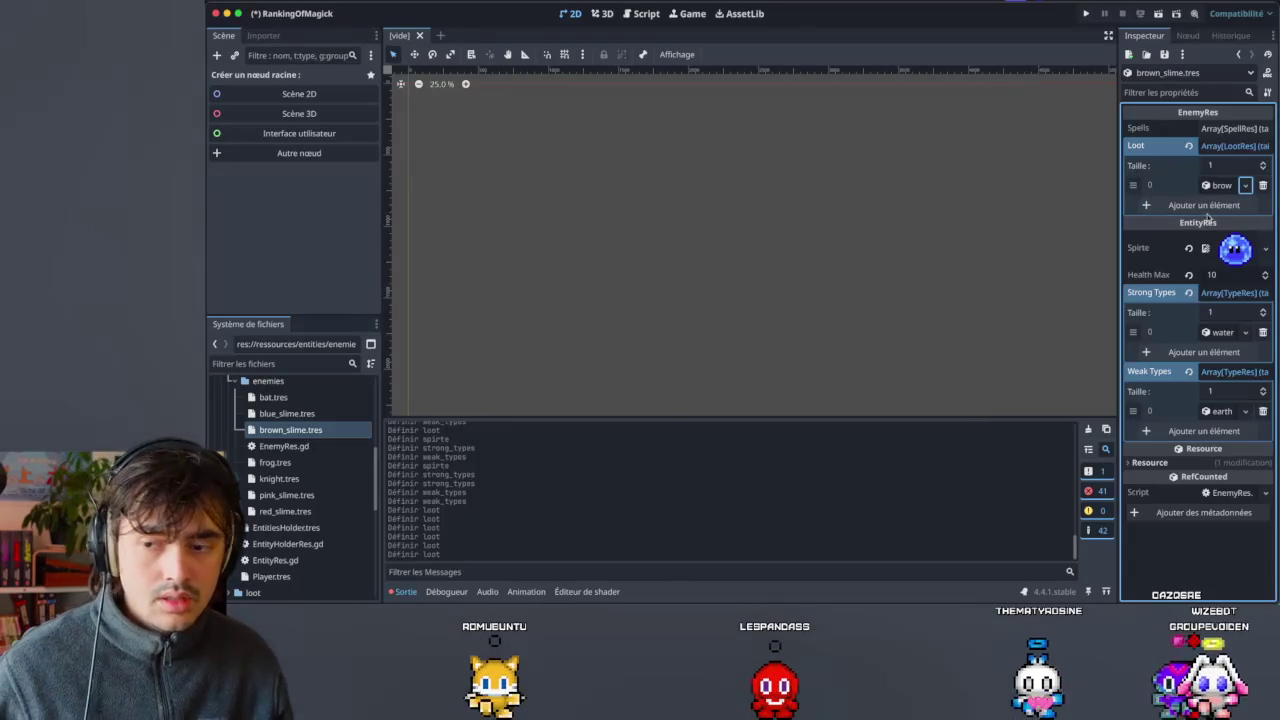
- Set brown_slime's sprite to GK_Slime_Marron.png
click(1266, 247)
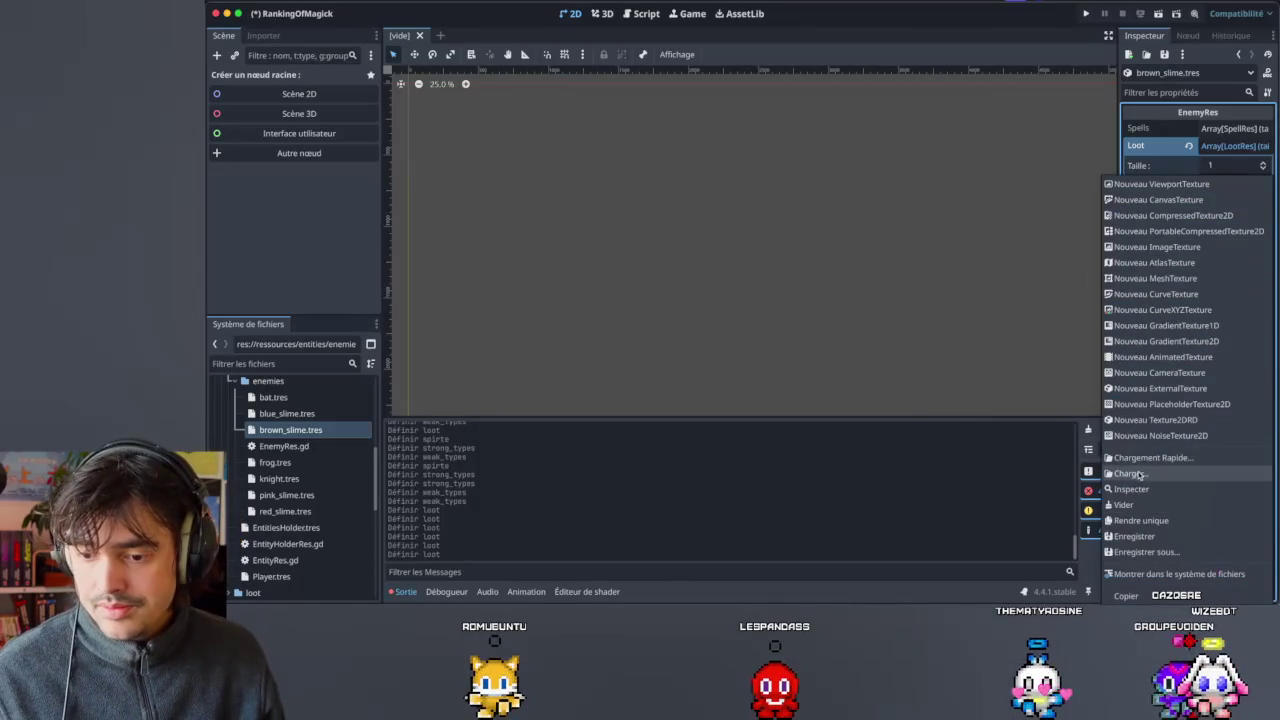
click(1146, 459)
text(slime)
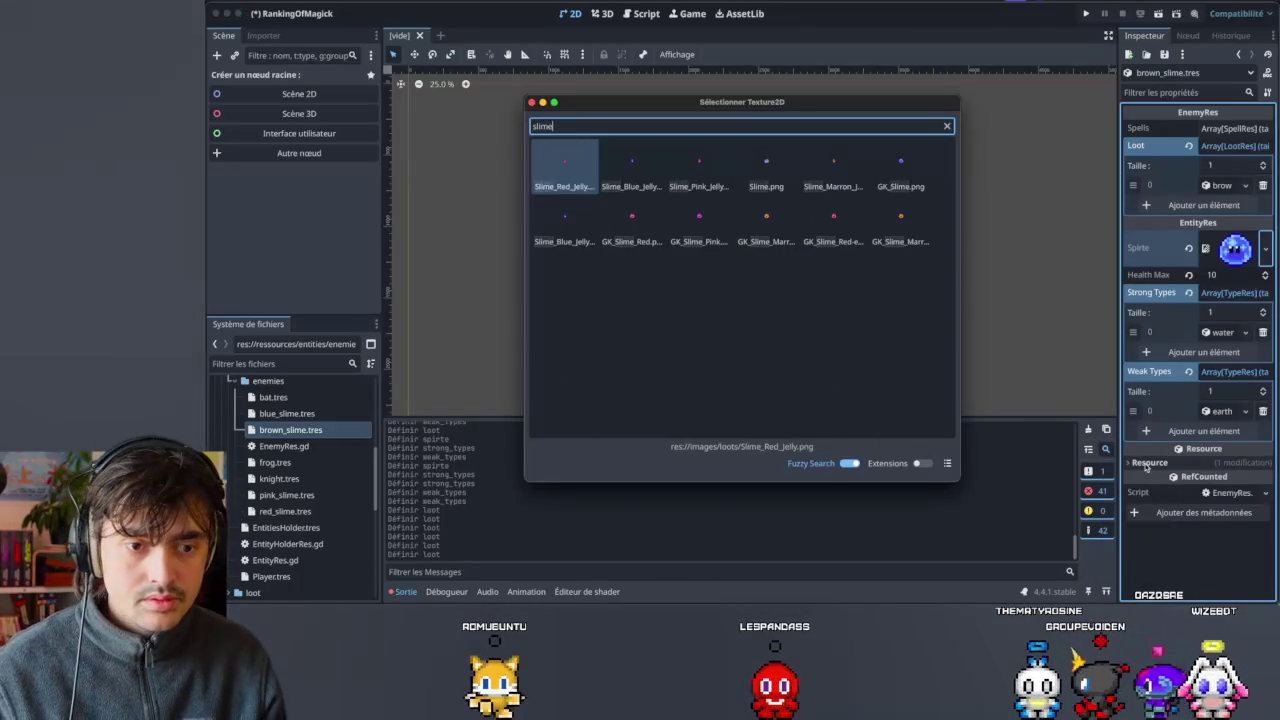
key(Right)
key(Right)
key(Right)
key(Right)
key(Down)
key(Left)
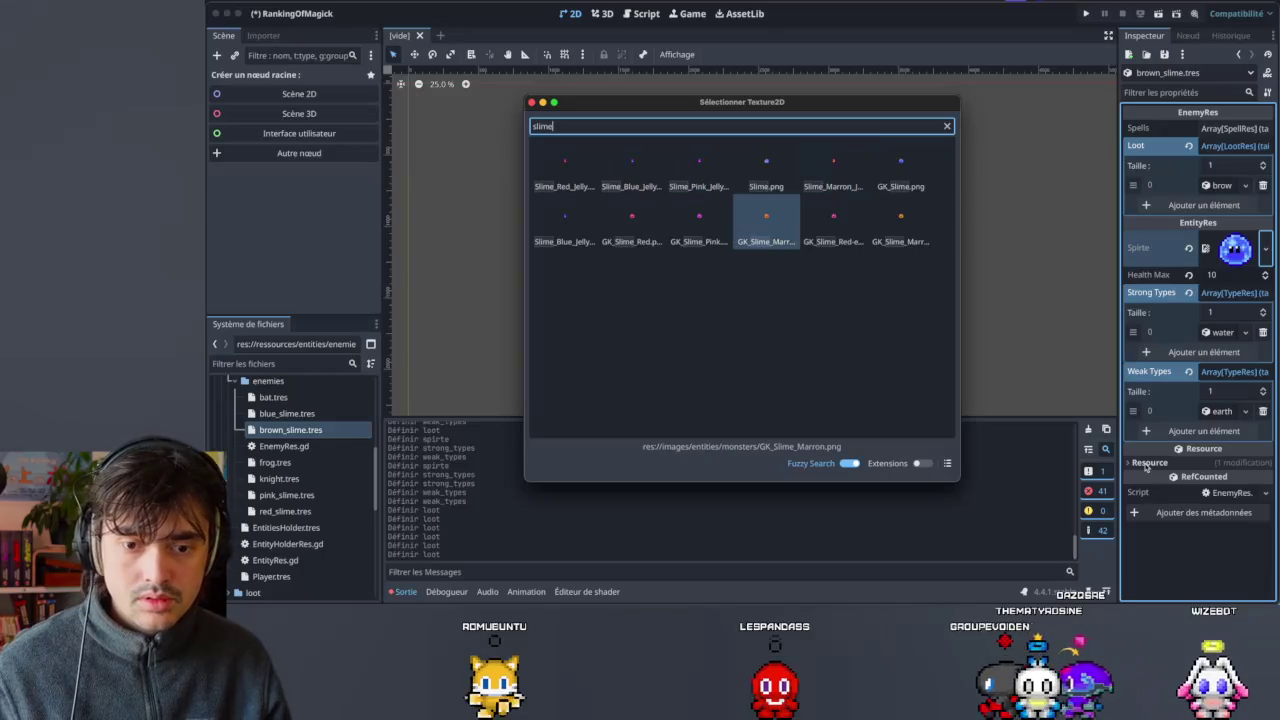
key(Return)
- Replace brown_slime's strong type with earth_type
click(1263, 316)
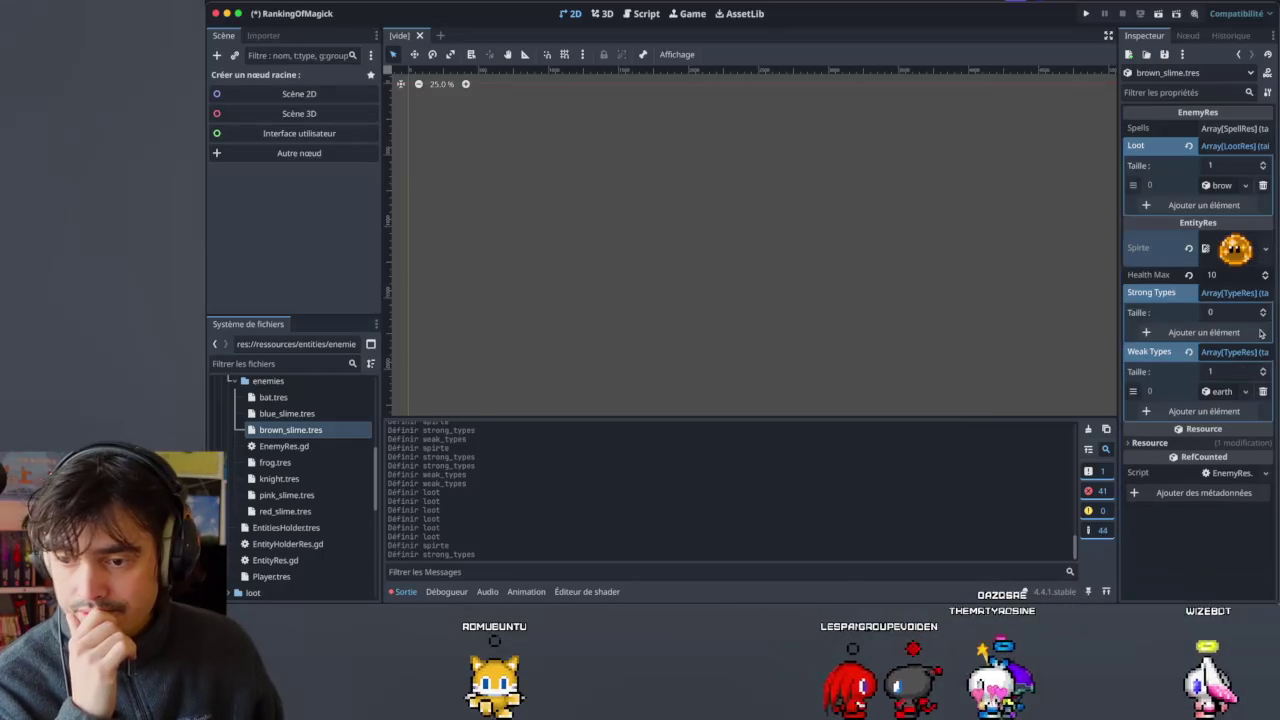
click(1255, 332)
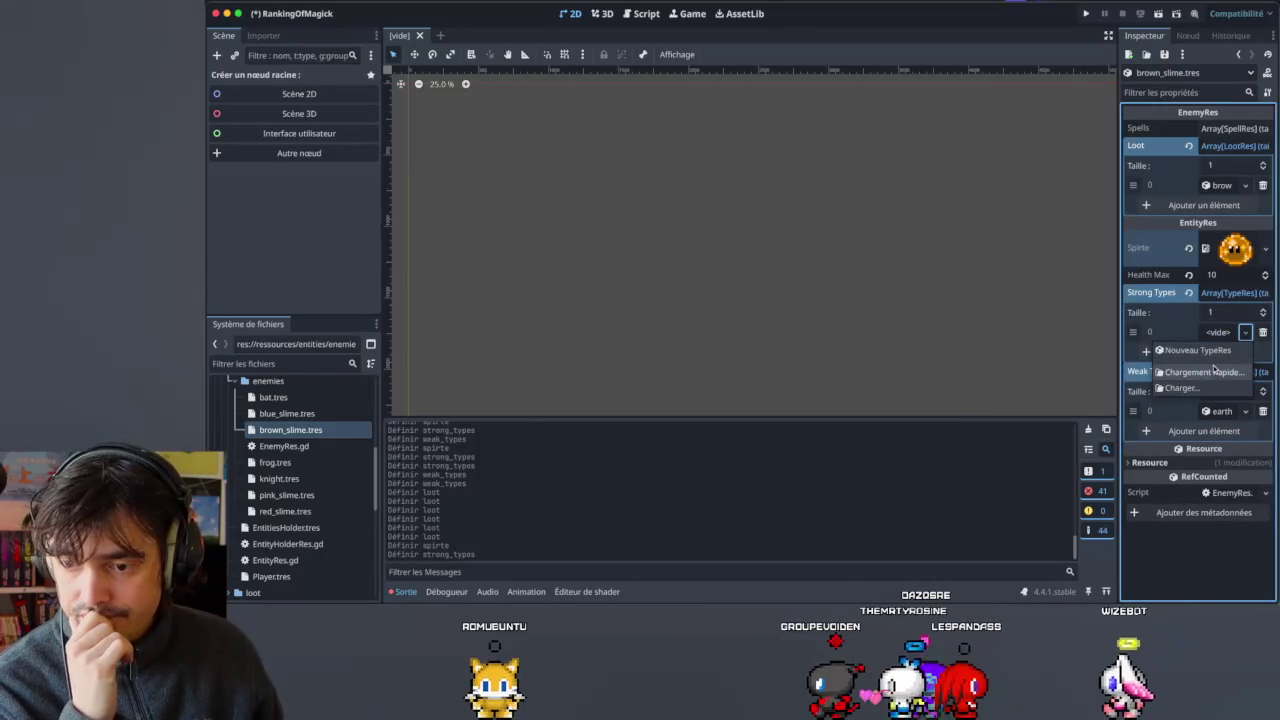
click(1213, 370)
text(brow)
key(BackSpace)
key(BackSpace)
key(BackSpace)
text(ma)
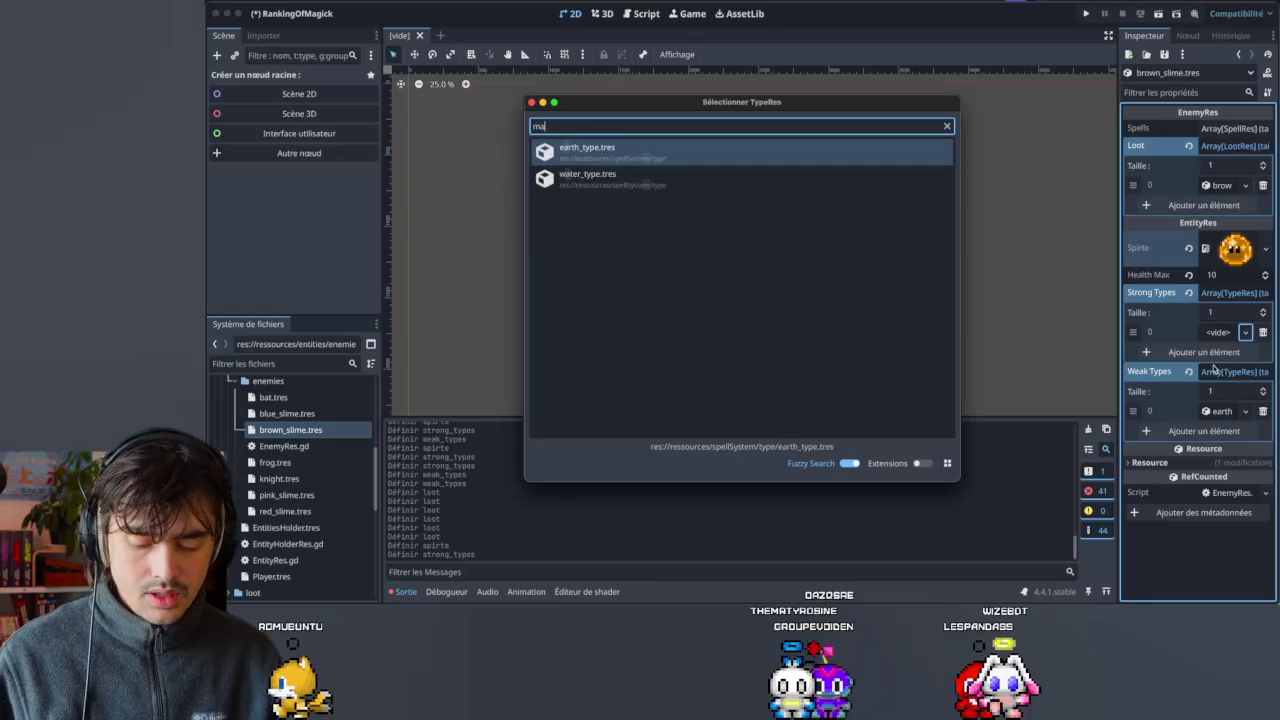
text(n)
key(ctrl+a)
text(e)
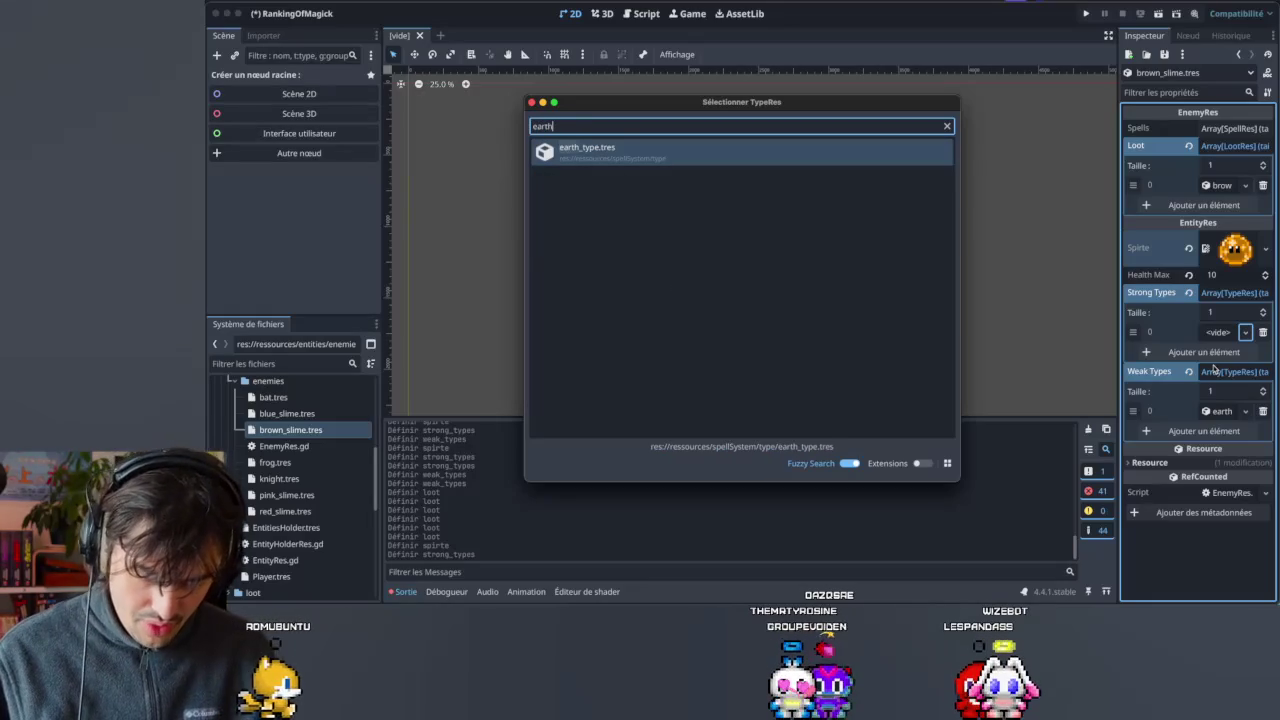
key(Return)
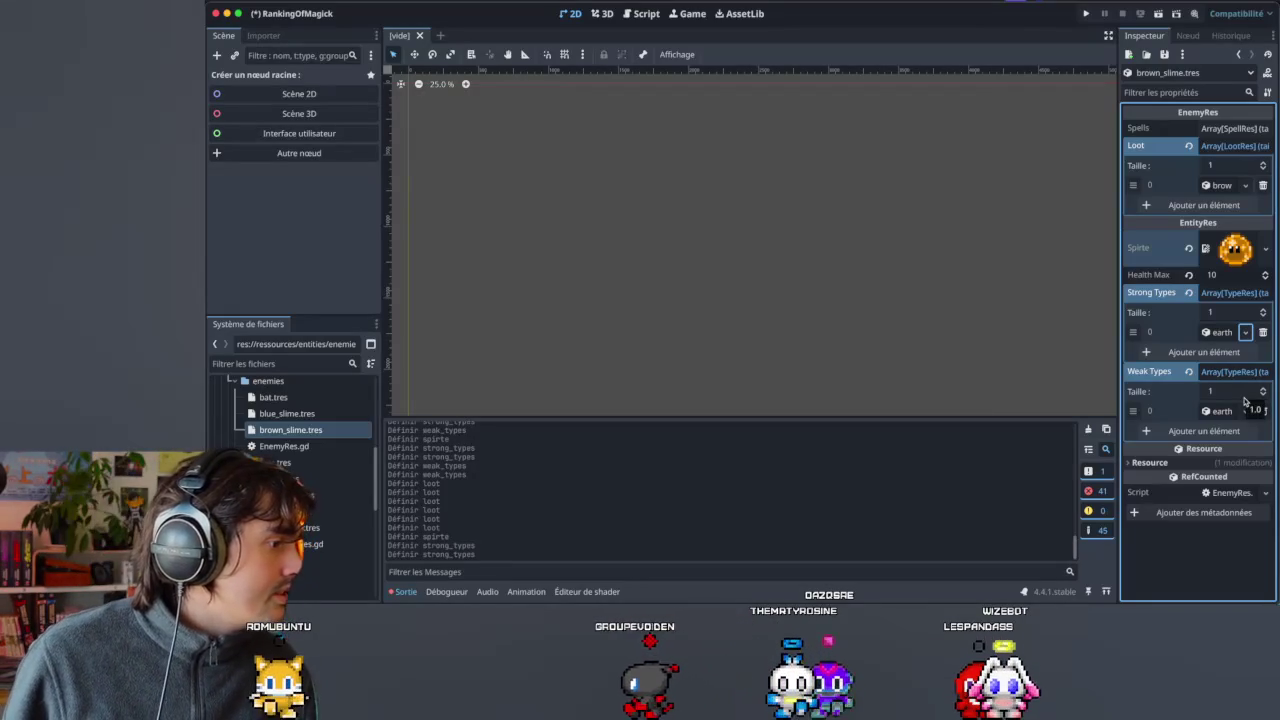
- Set brown_slime's weak type to fire_type
click(1262, 411)
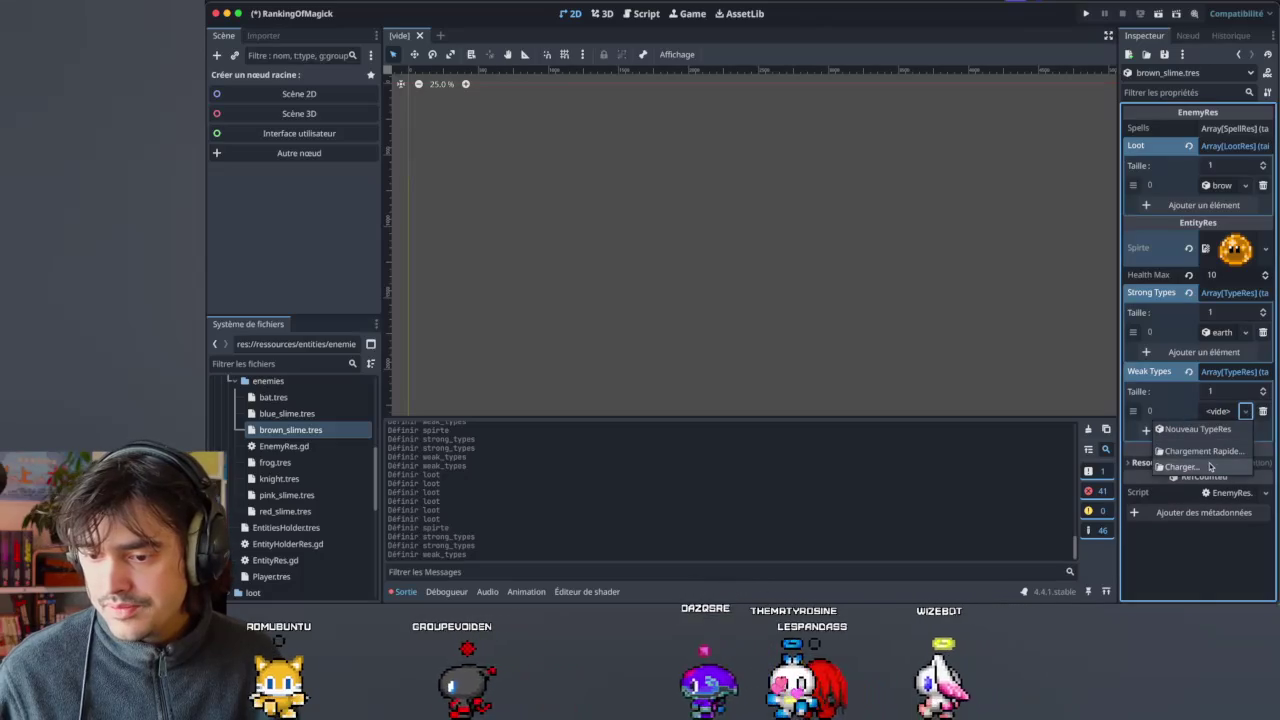
click(1207, 451)
text(fire)
key(Return)
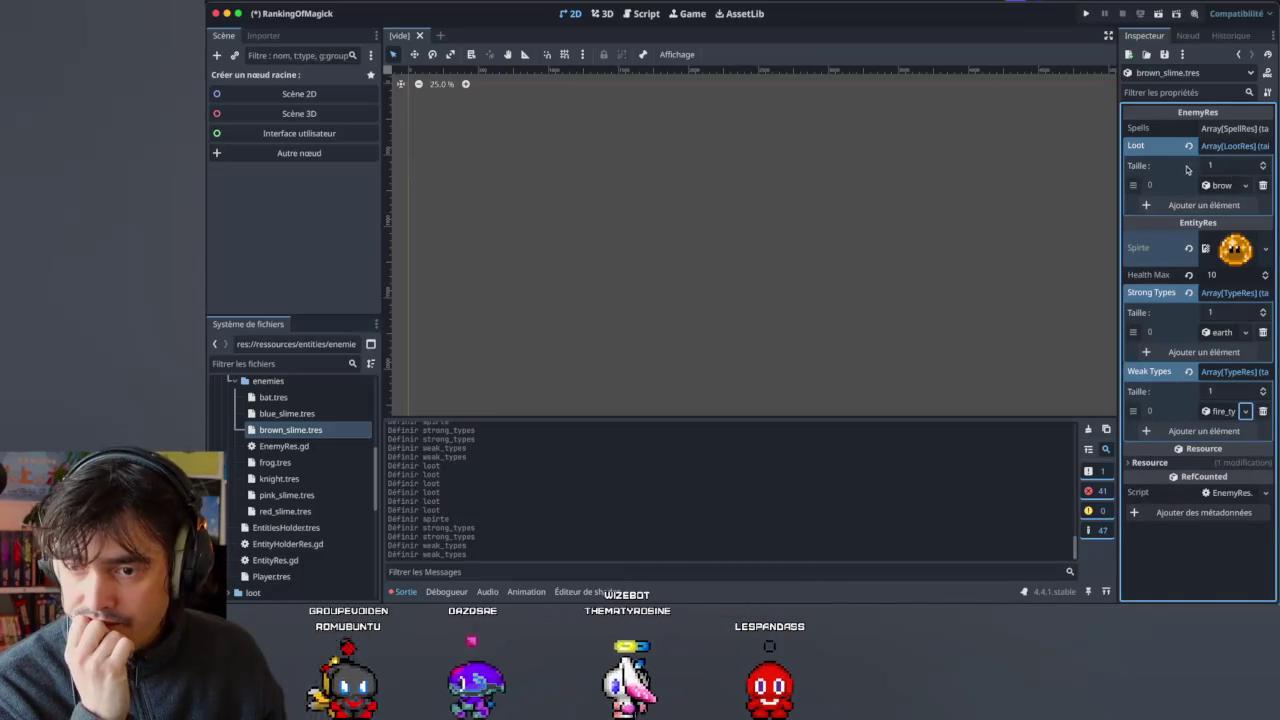
click(303, 416)
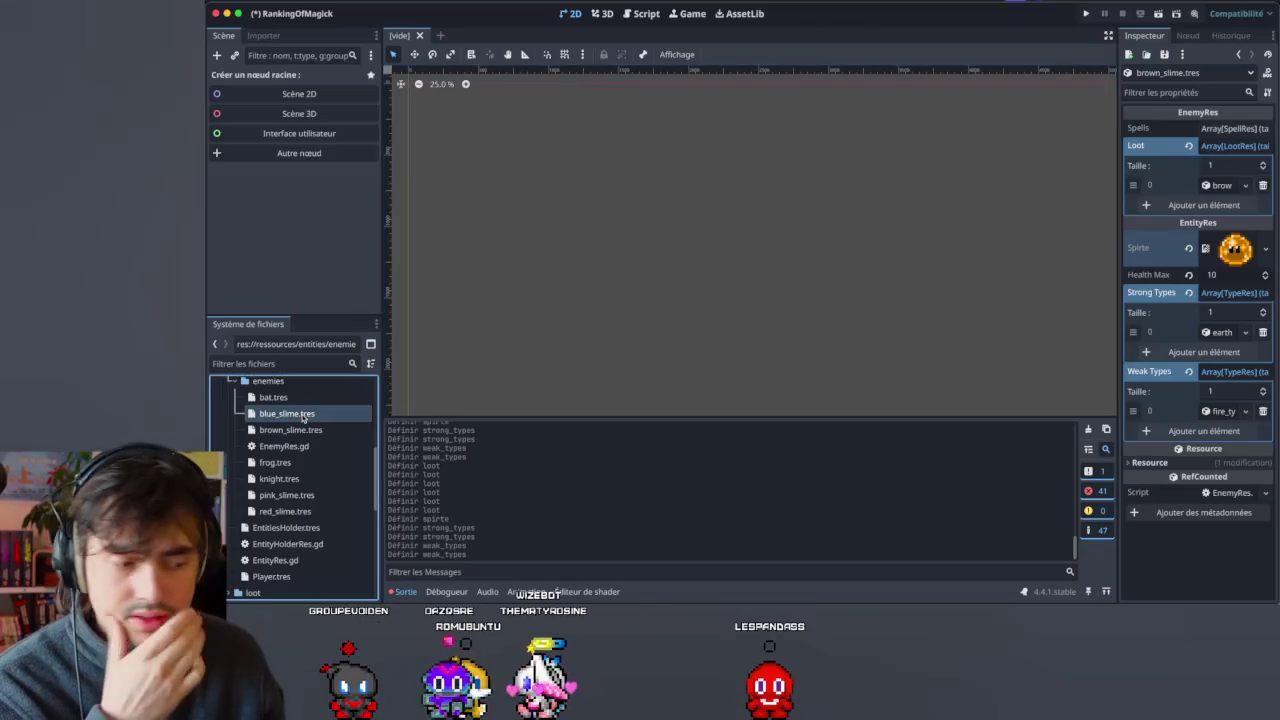
- Open bat.tres and set its sprite texture to Bat_Wings.png
click(1263, 247)
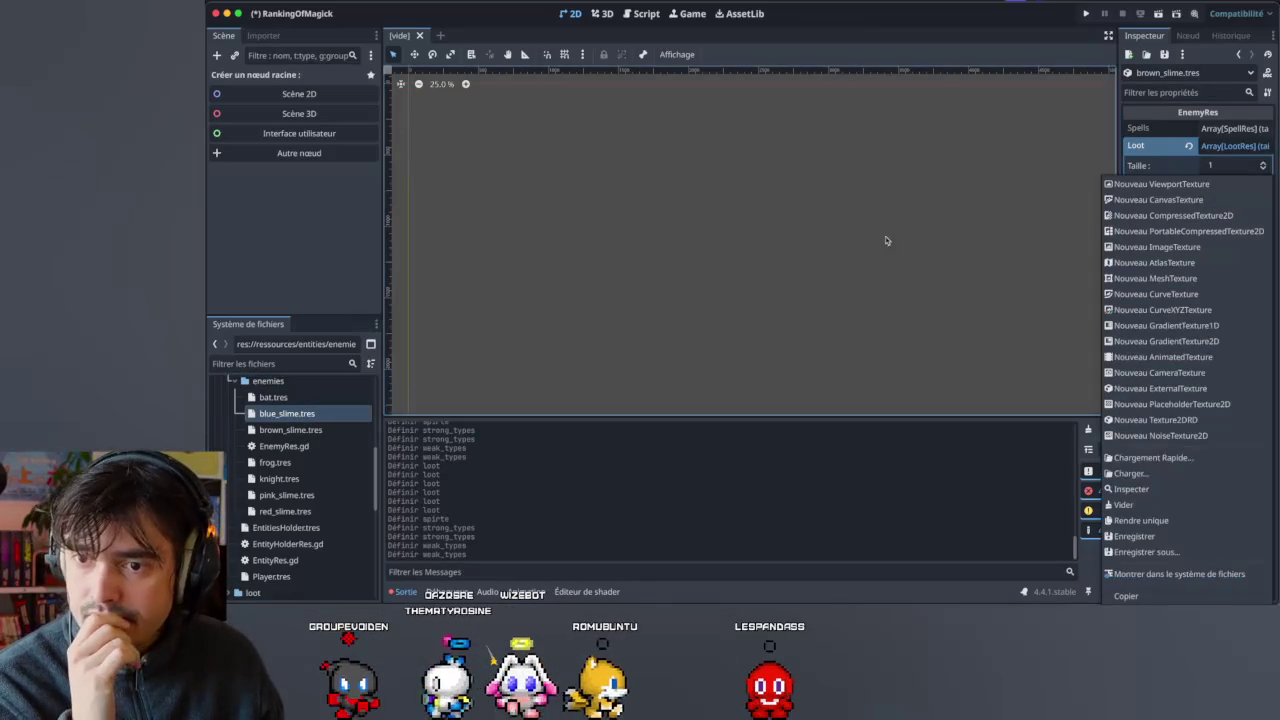
click(303, 415)
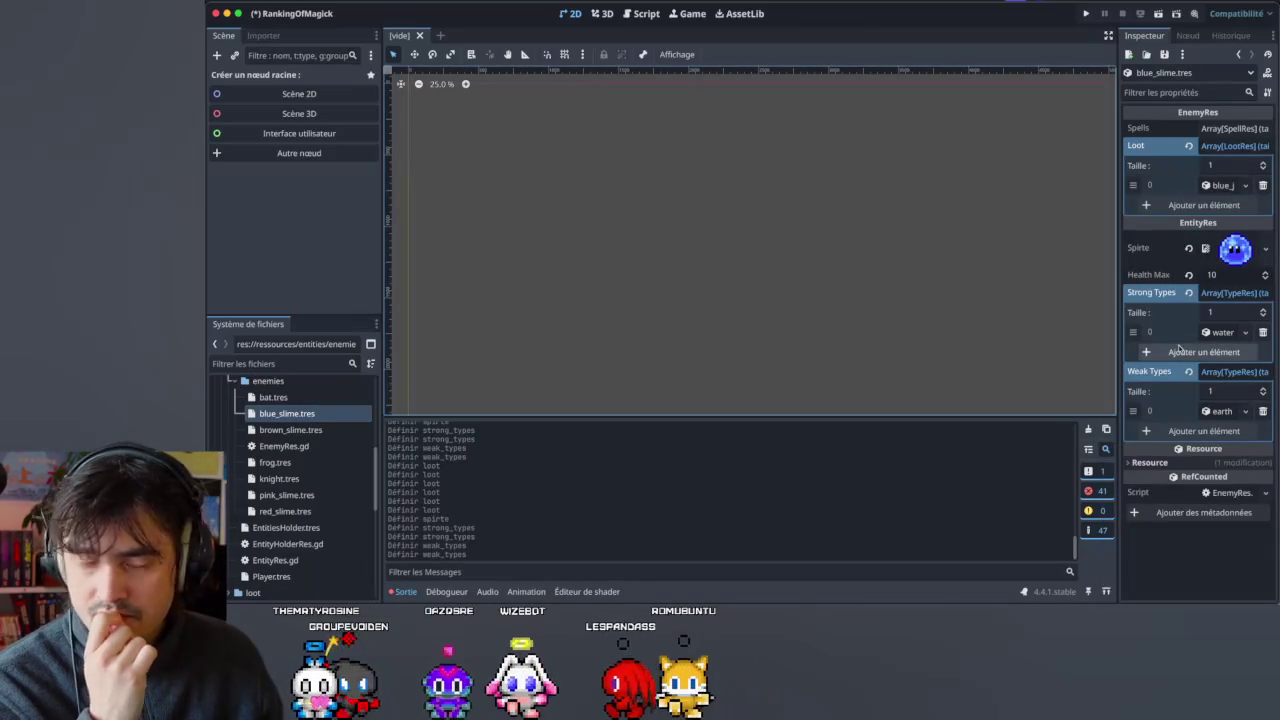
click(286, 399)
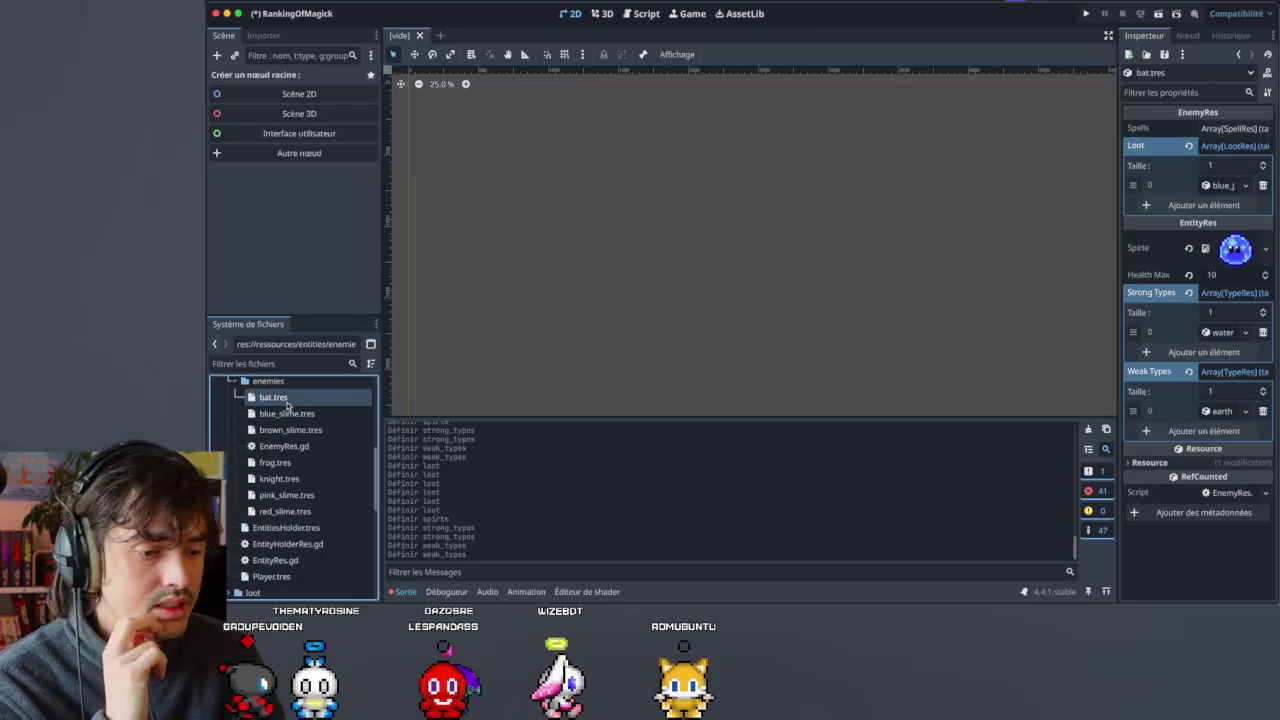
click(1268, 249)
click(1150, 457)
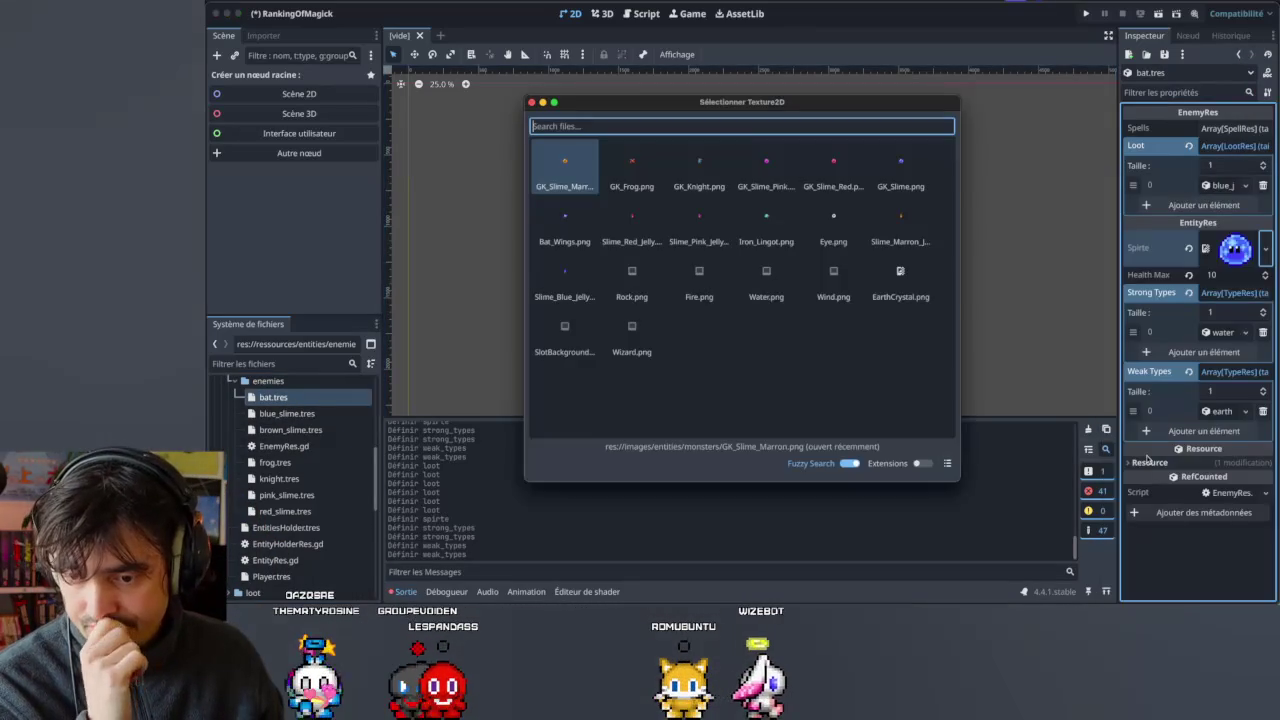
text(bat)
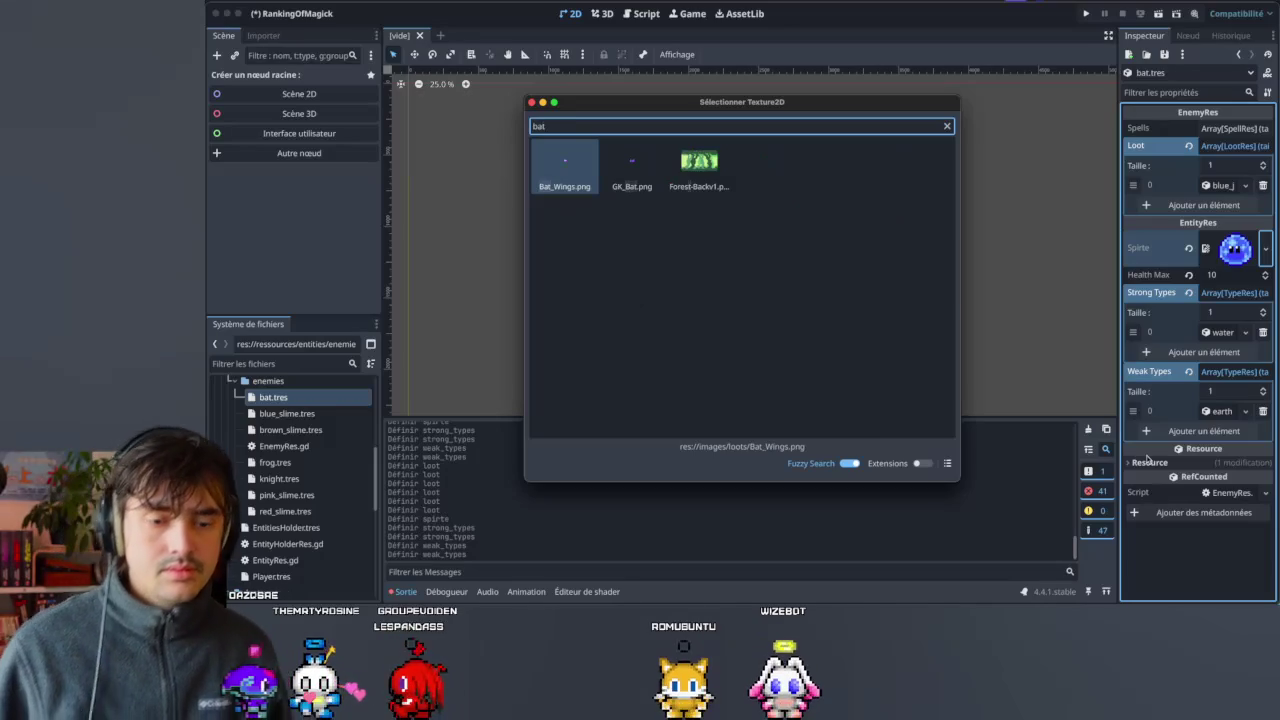
key(Return)
- Replace the bat's copied loot entry with a new single entry pointing to wing.tres
click(1263, 185)
click(1245, 185)
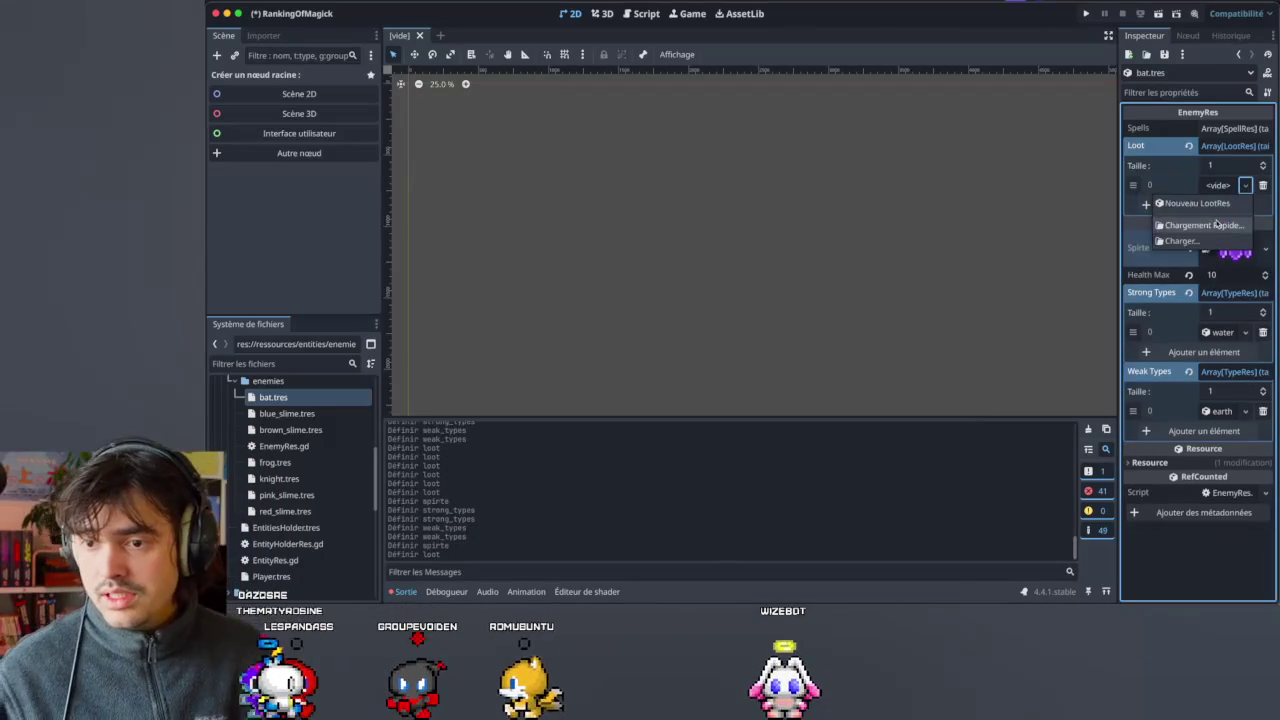
click(1215, 224)
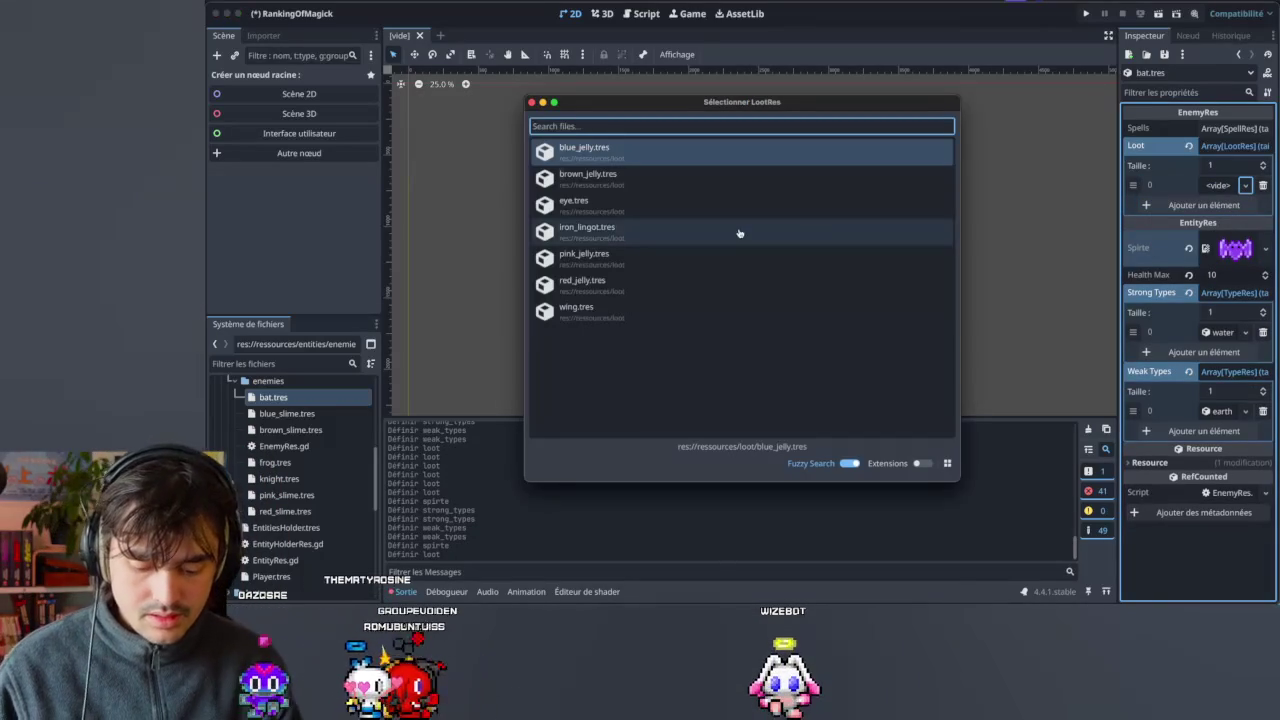
text(bat)
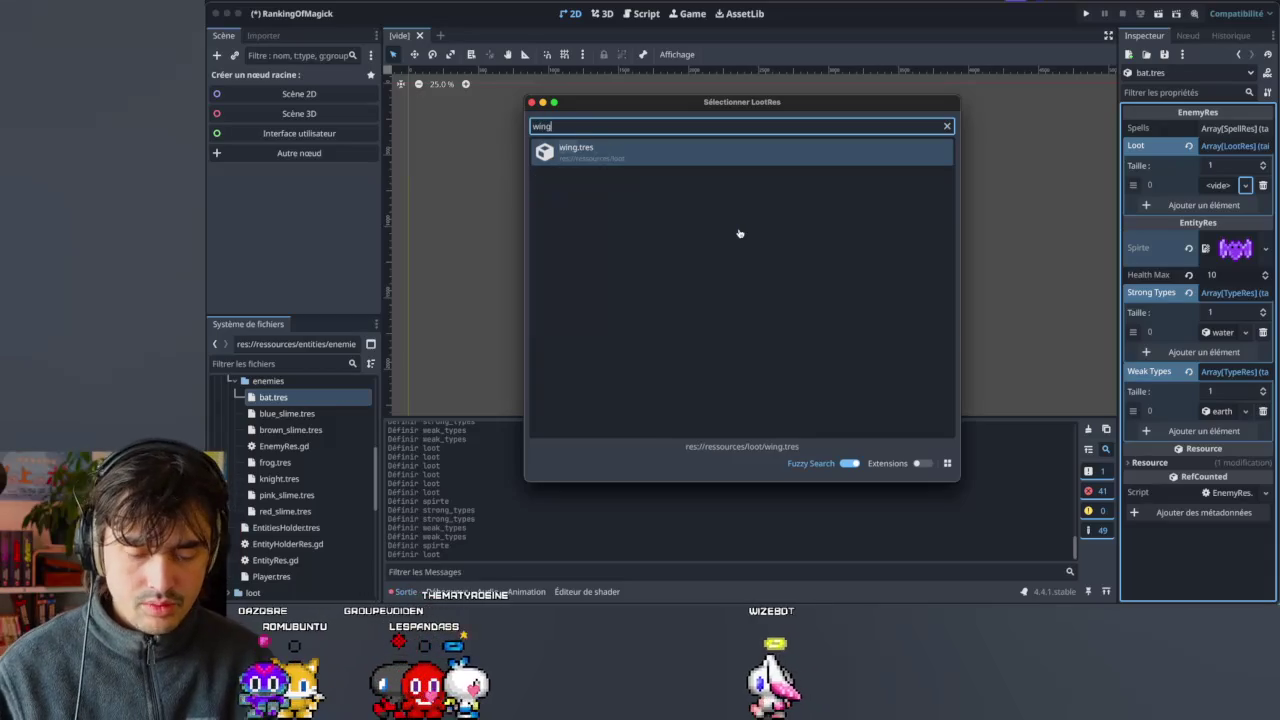
key(Return)
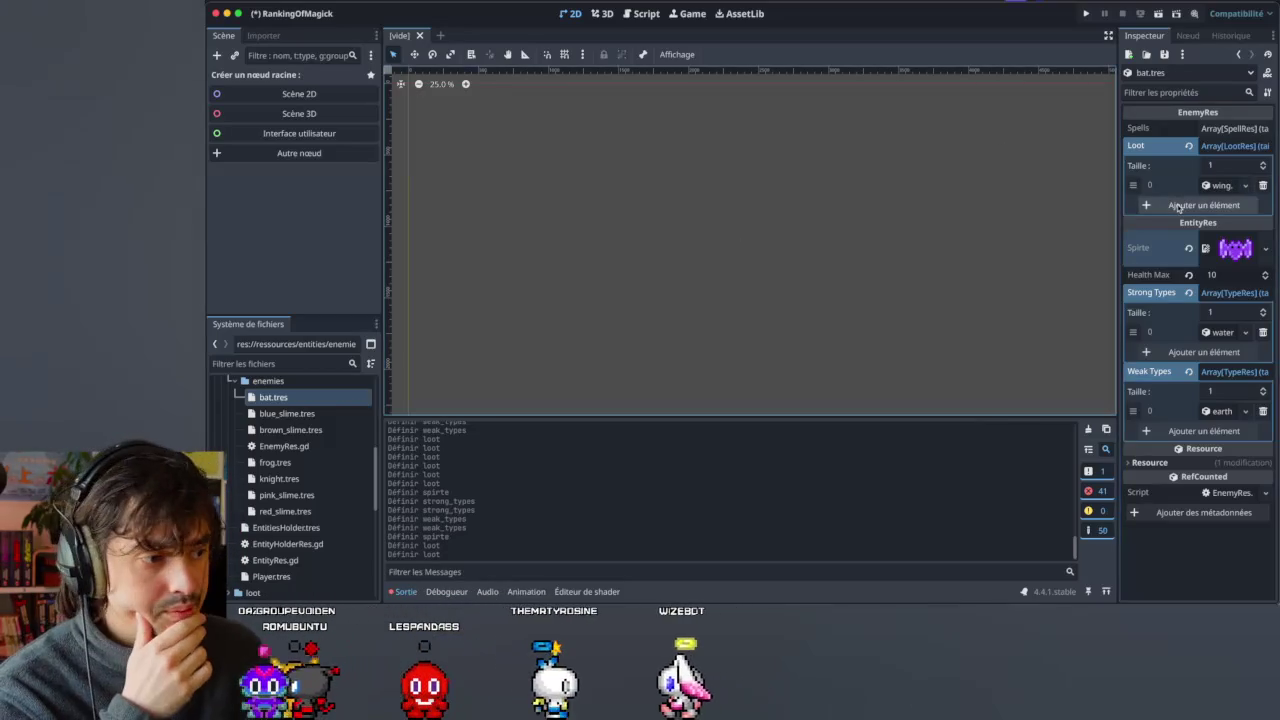
- Expand the wing loot entry and the water and earth type entries, cancelling a file-load attempt
click(1215, 186)
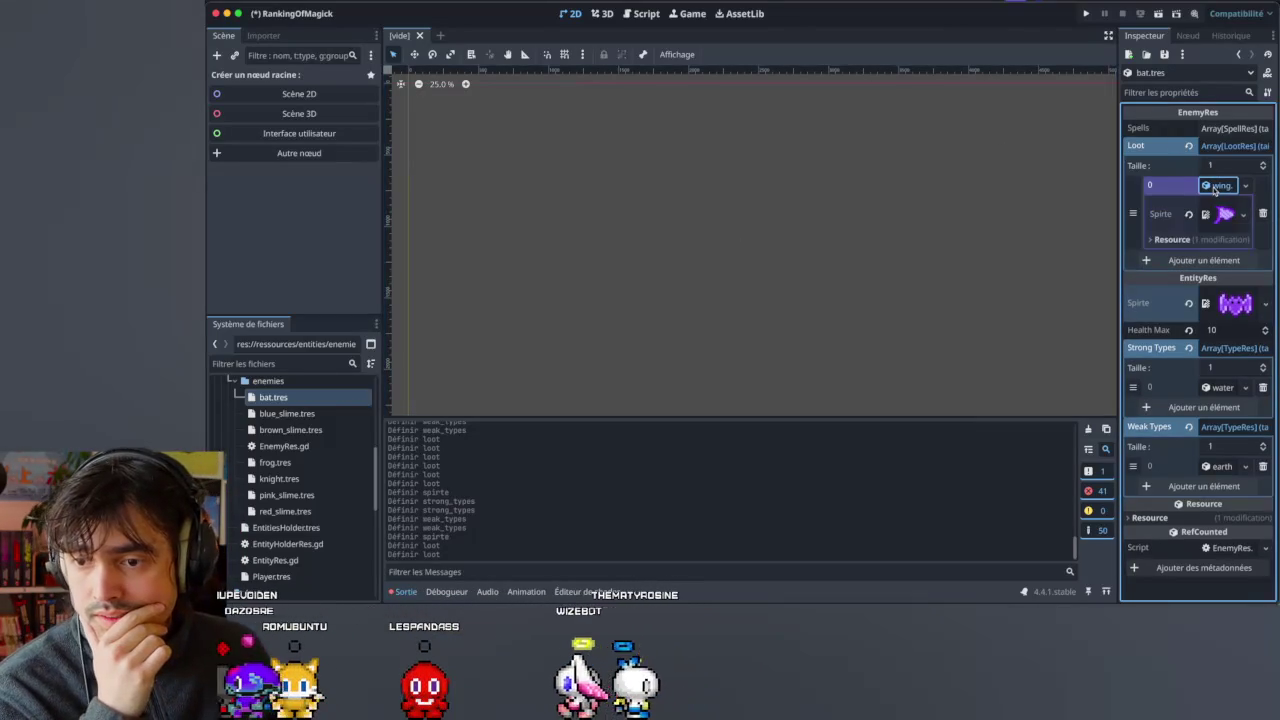
click(1222, 390)
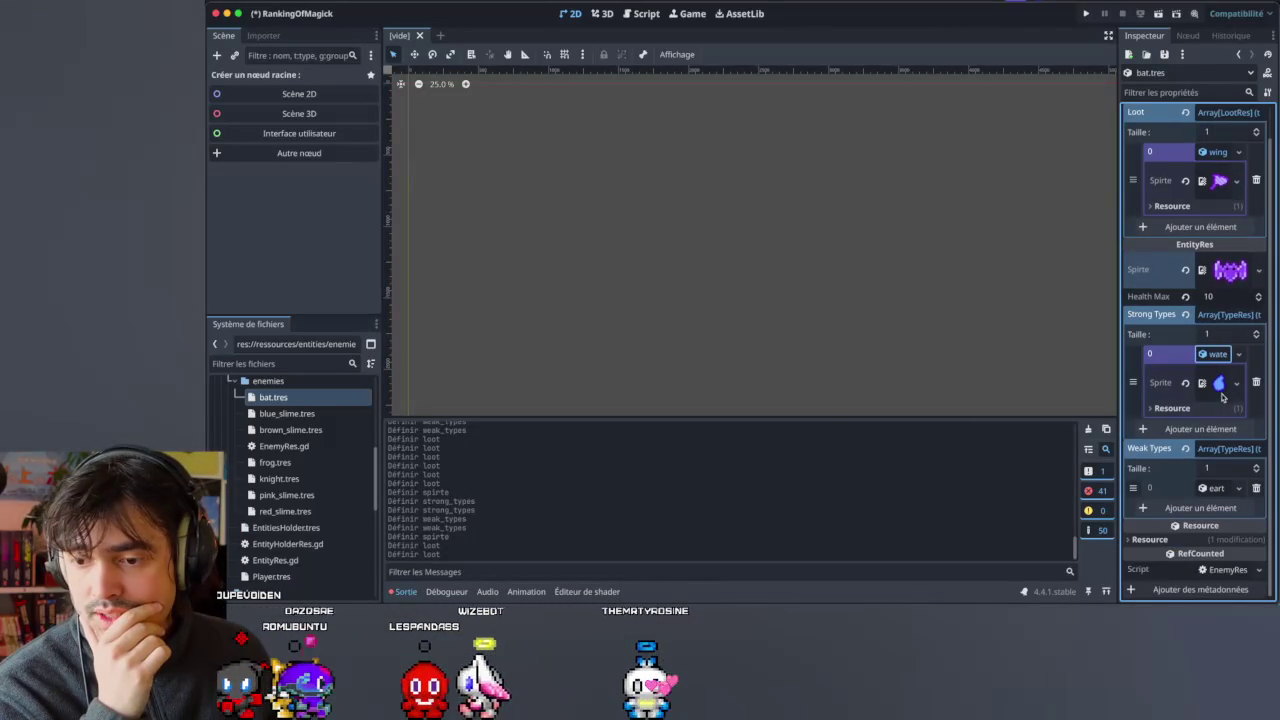
click(1207, 485)
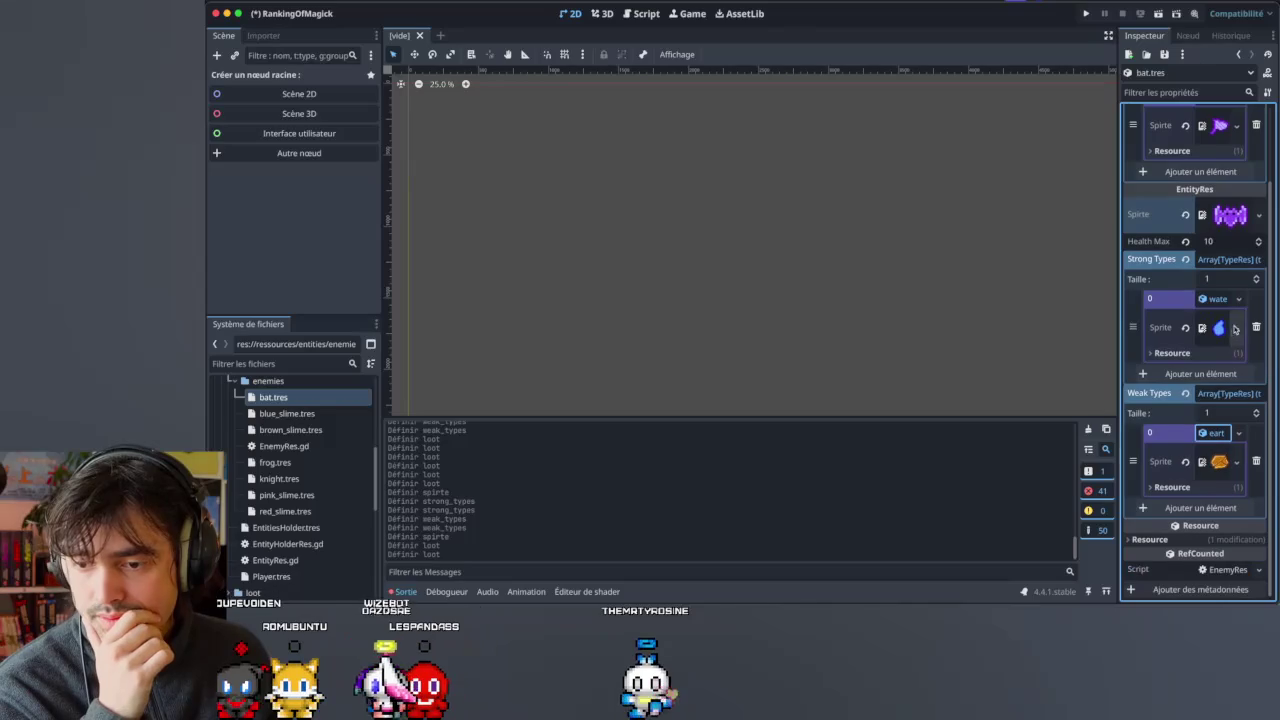
click(1238, 298)
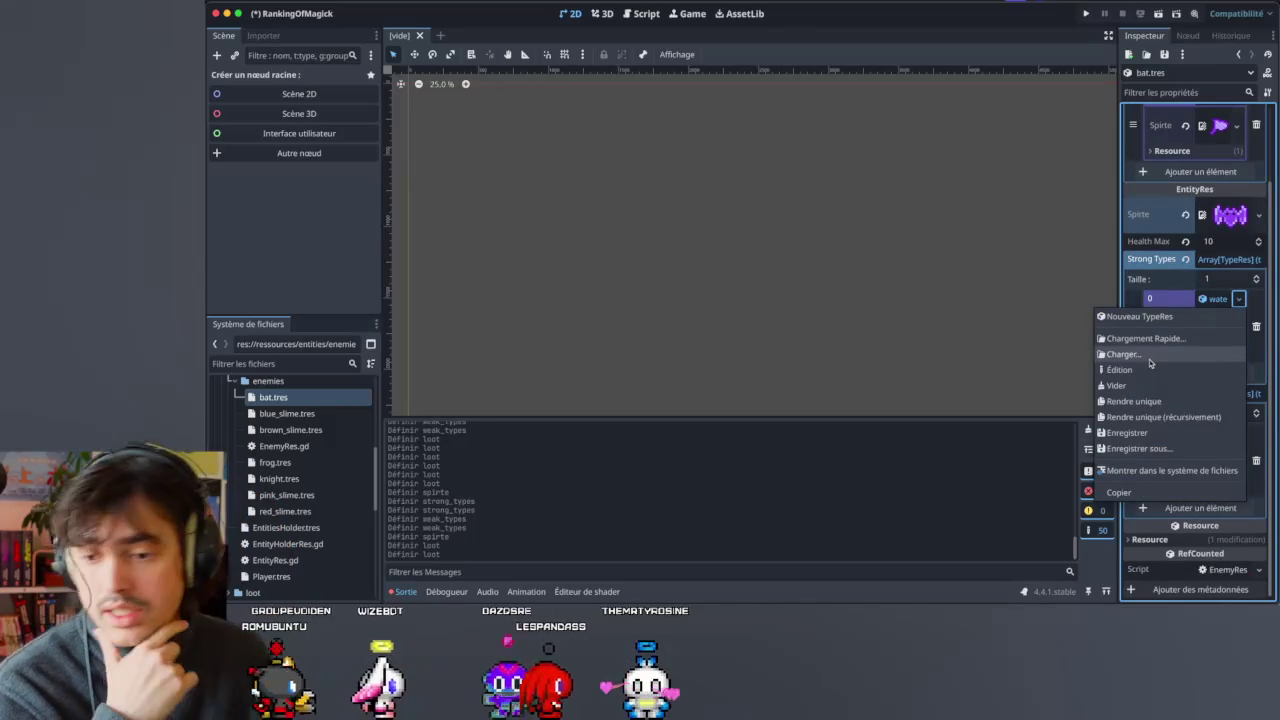
click(1150, 358)
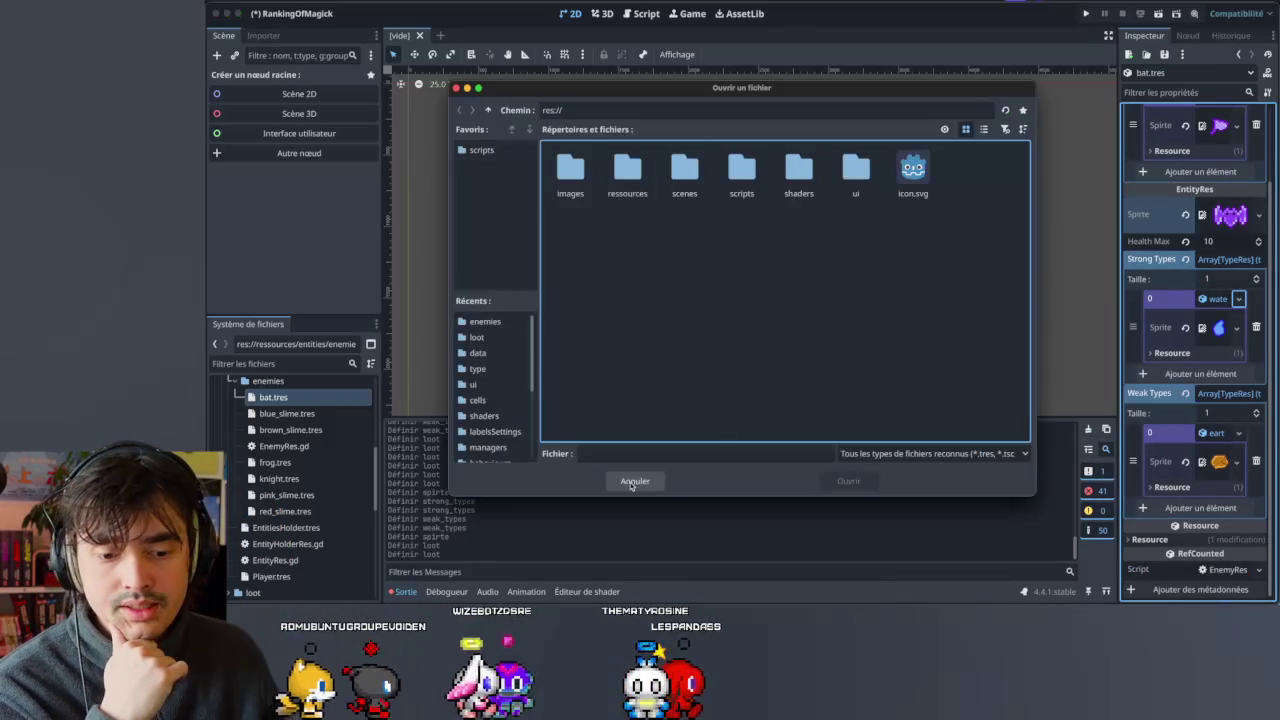
click(634, 481)
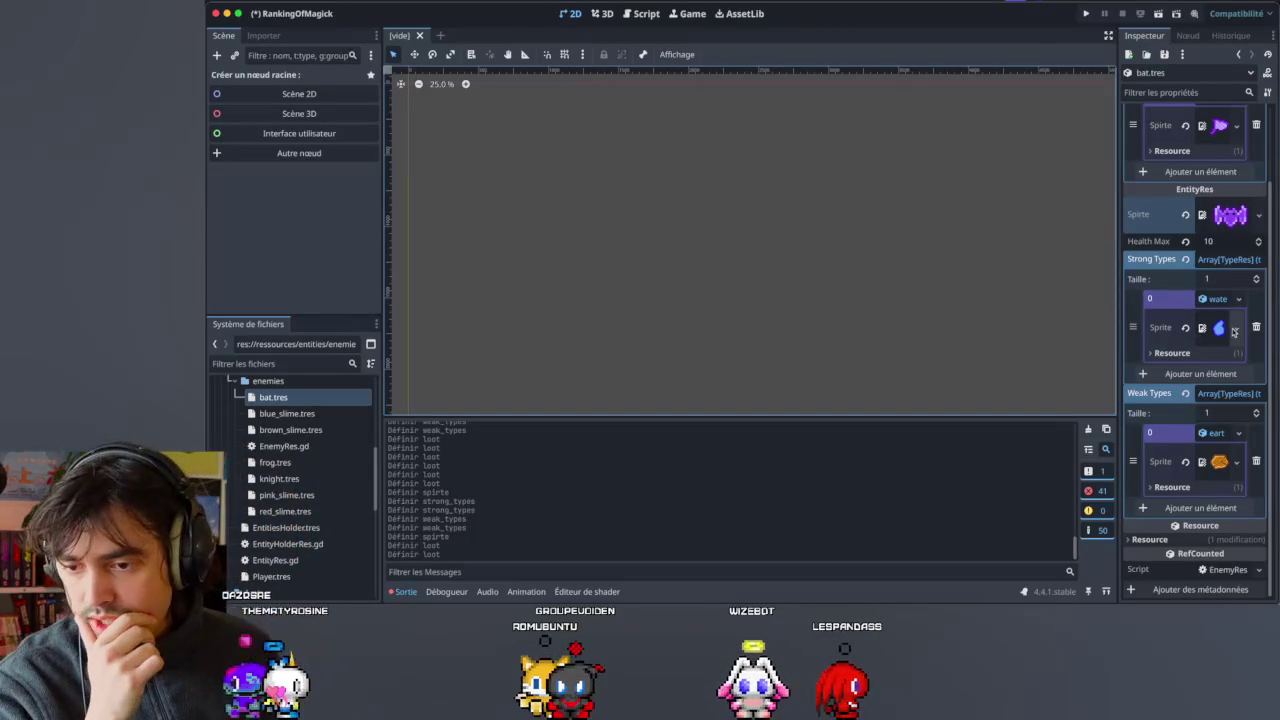
- Search 'earth' in the strong type's sprite picker without applying, then reach the type quick-loader
click(1235, 328)
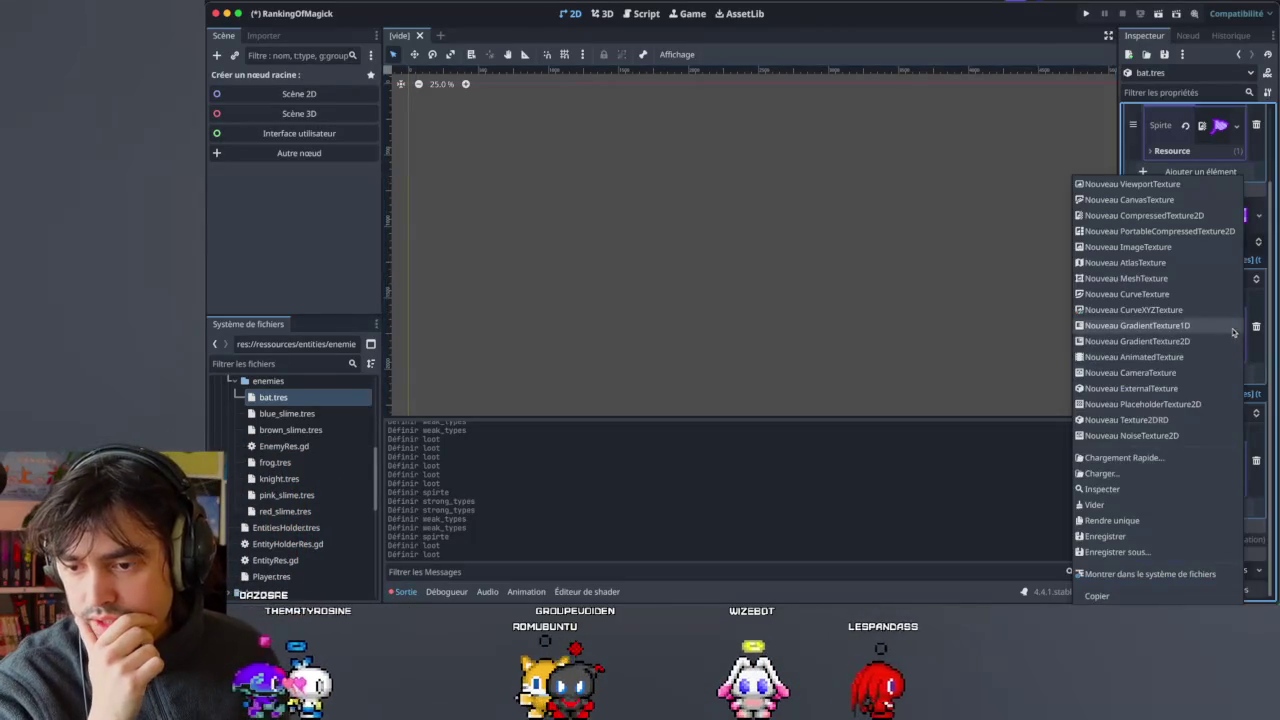
click(1110, 457)
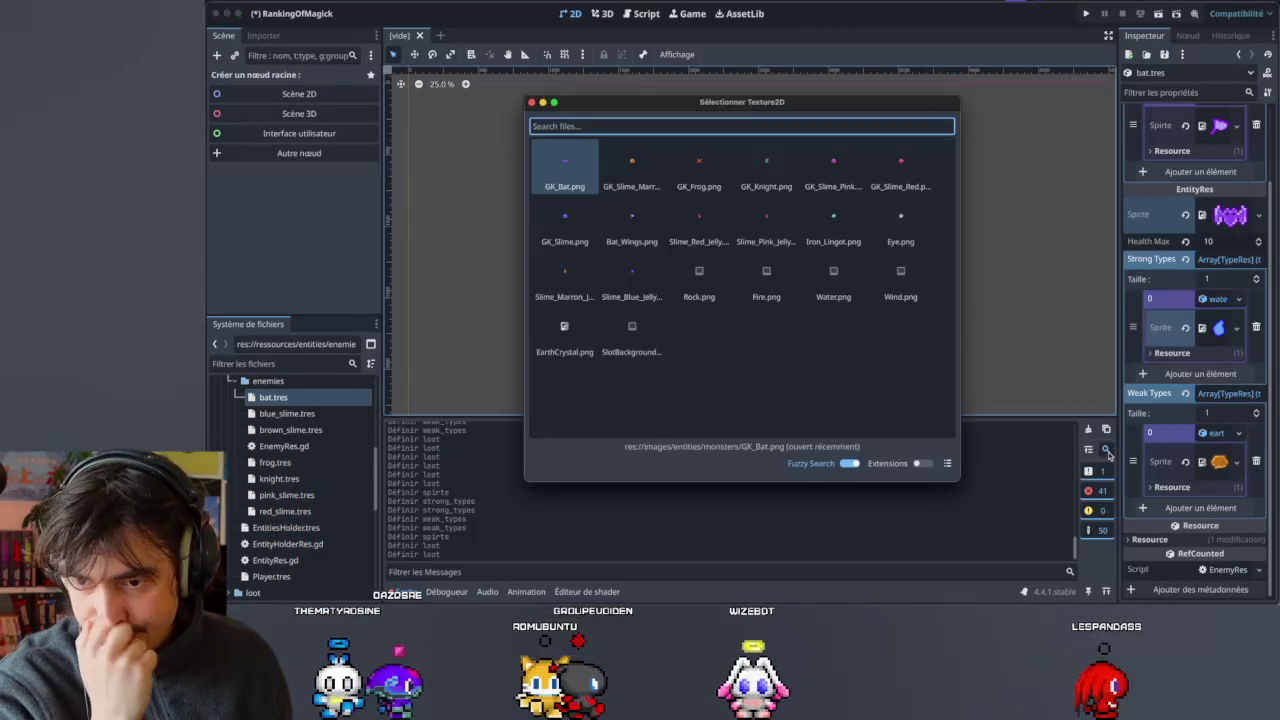
text(eart)
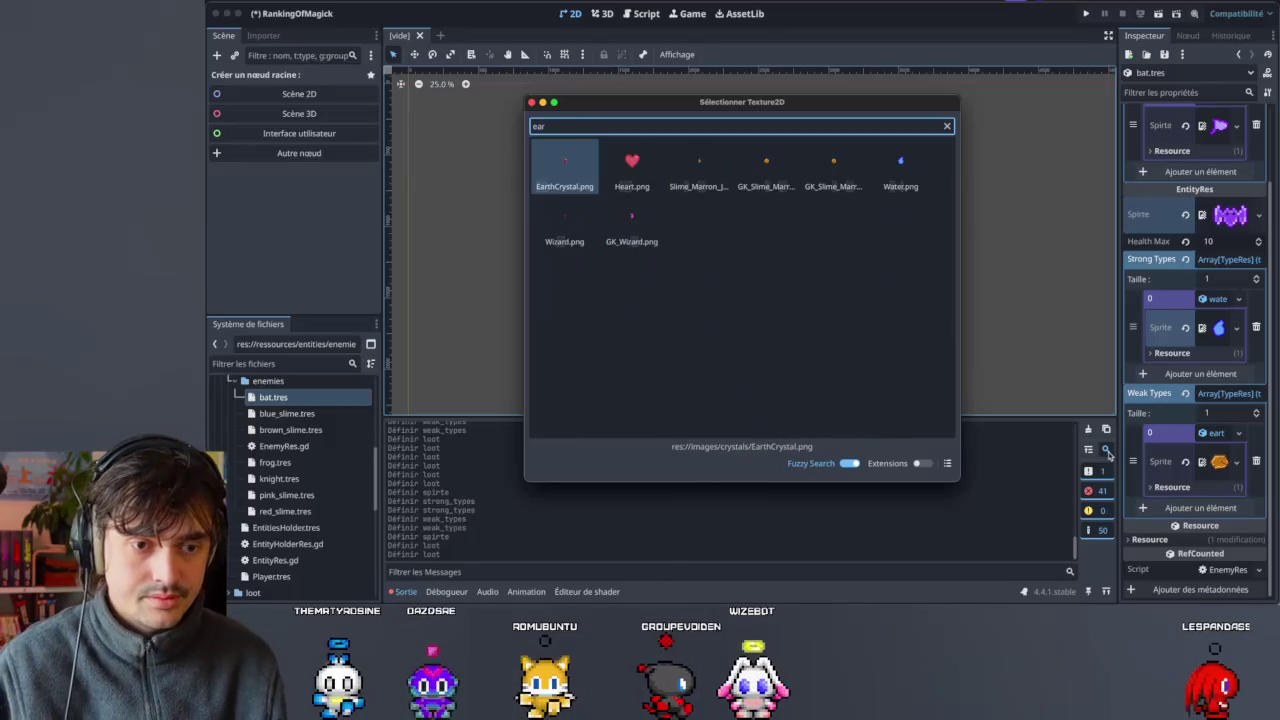
text(h)
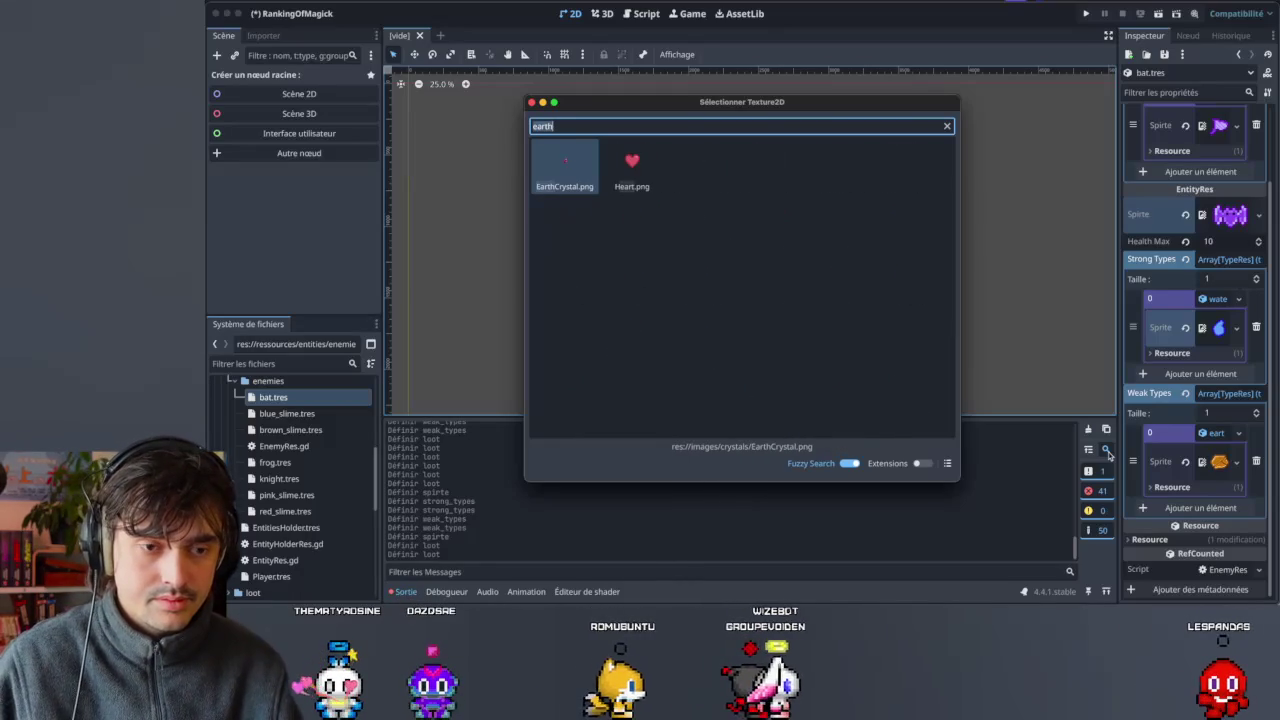
key(Return)
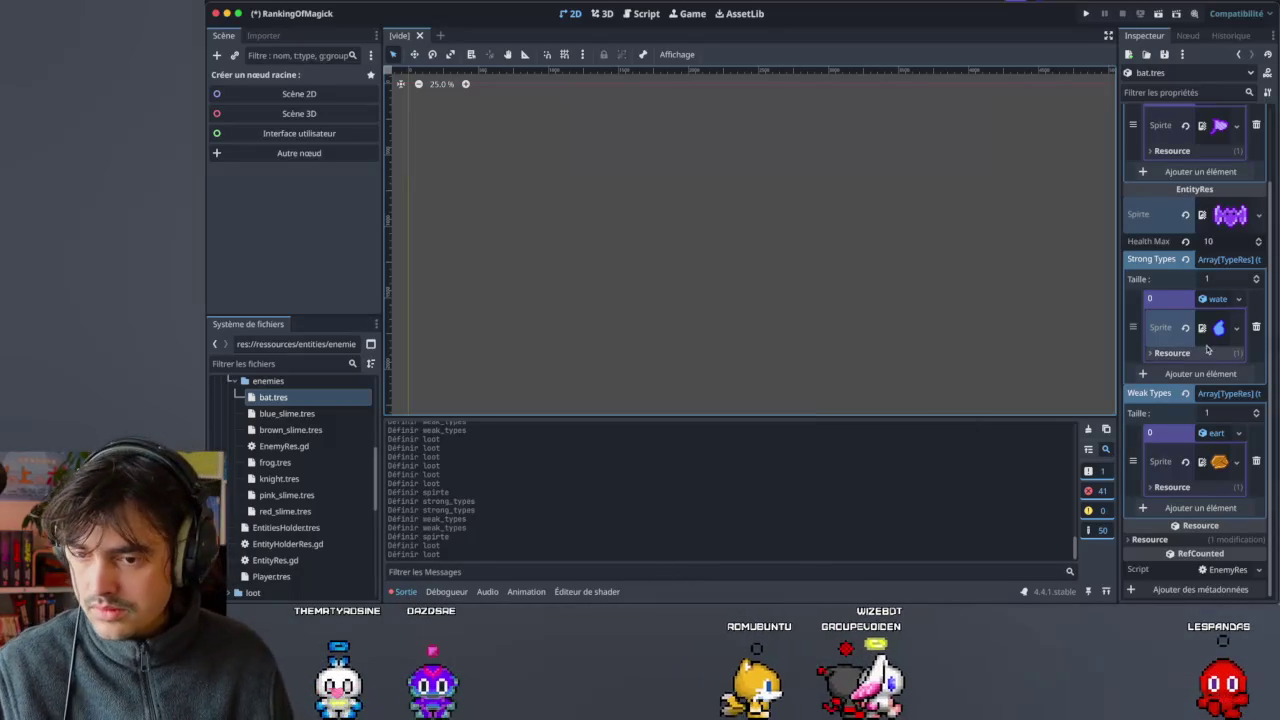
click(1238, 299)
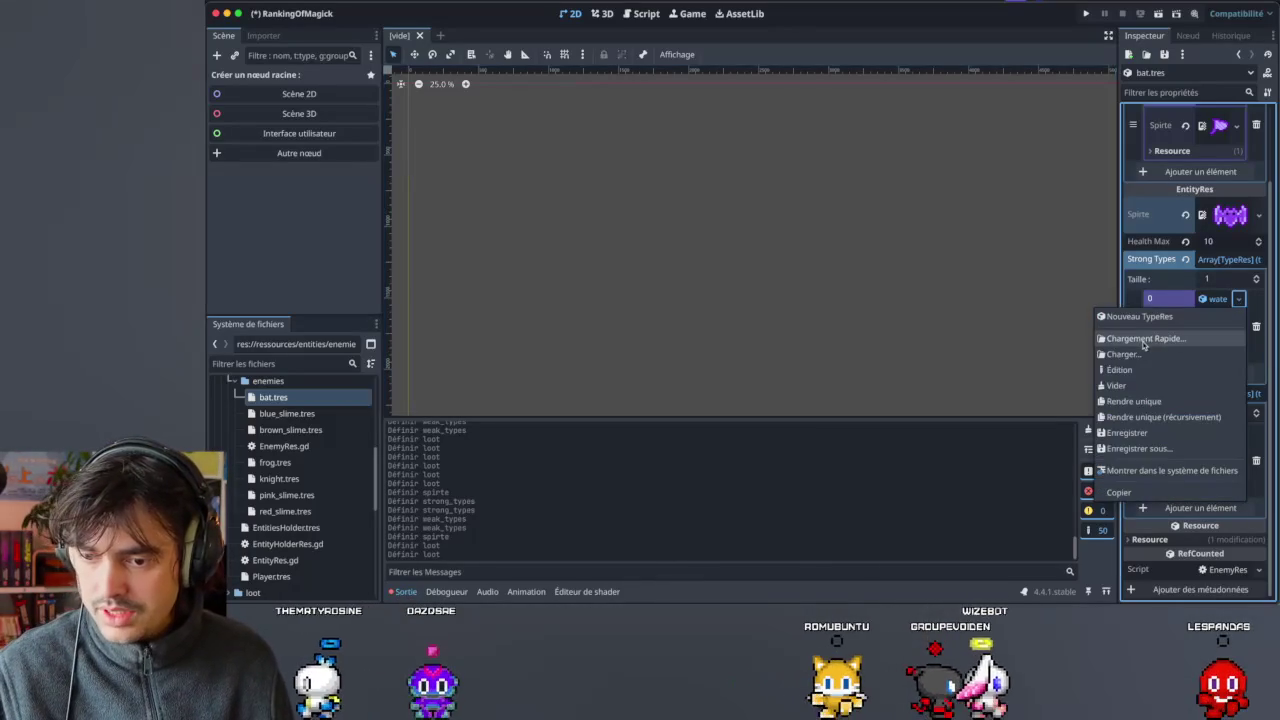
click(1143, 340)
- Assign earth_type.tres as the bat's strong type, then close an 'earth' texture search unapplied
text(earth)
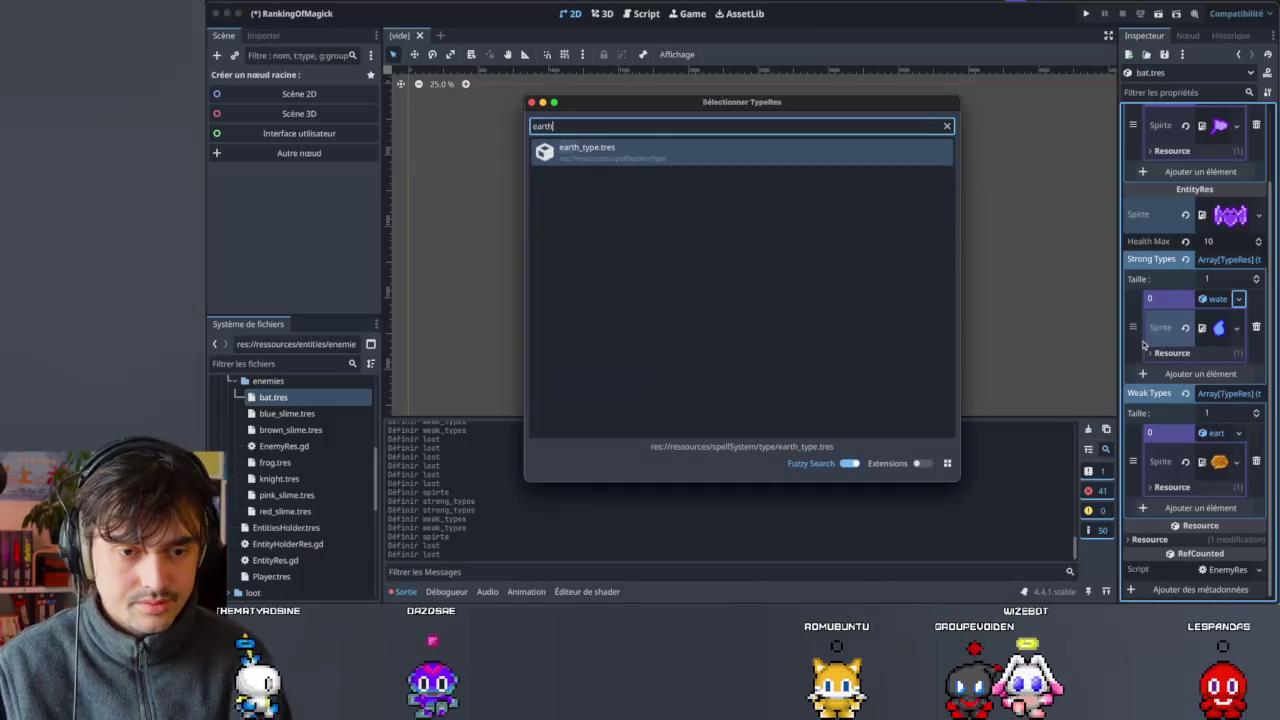
key(Return)
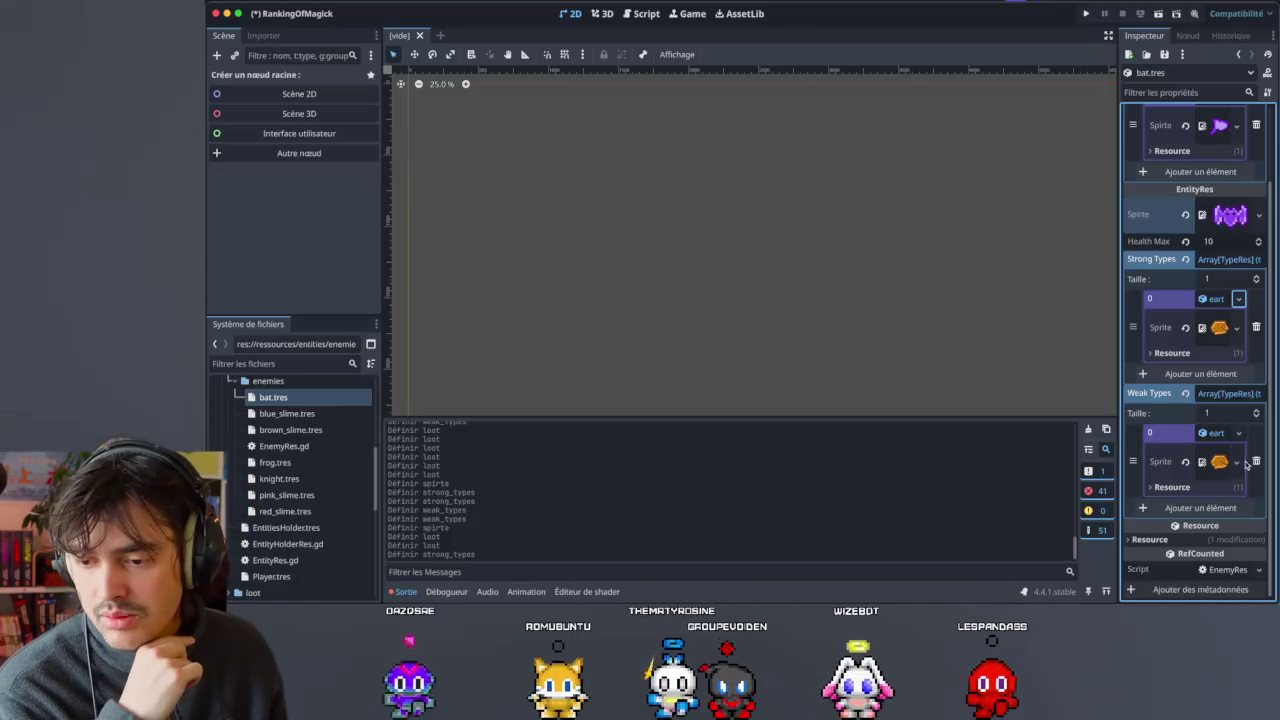
click(1238, 462)
click(1124, 458)
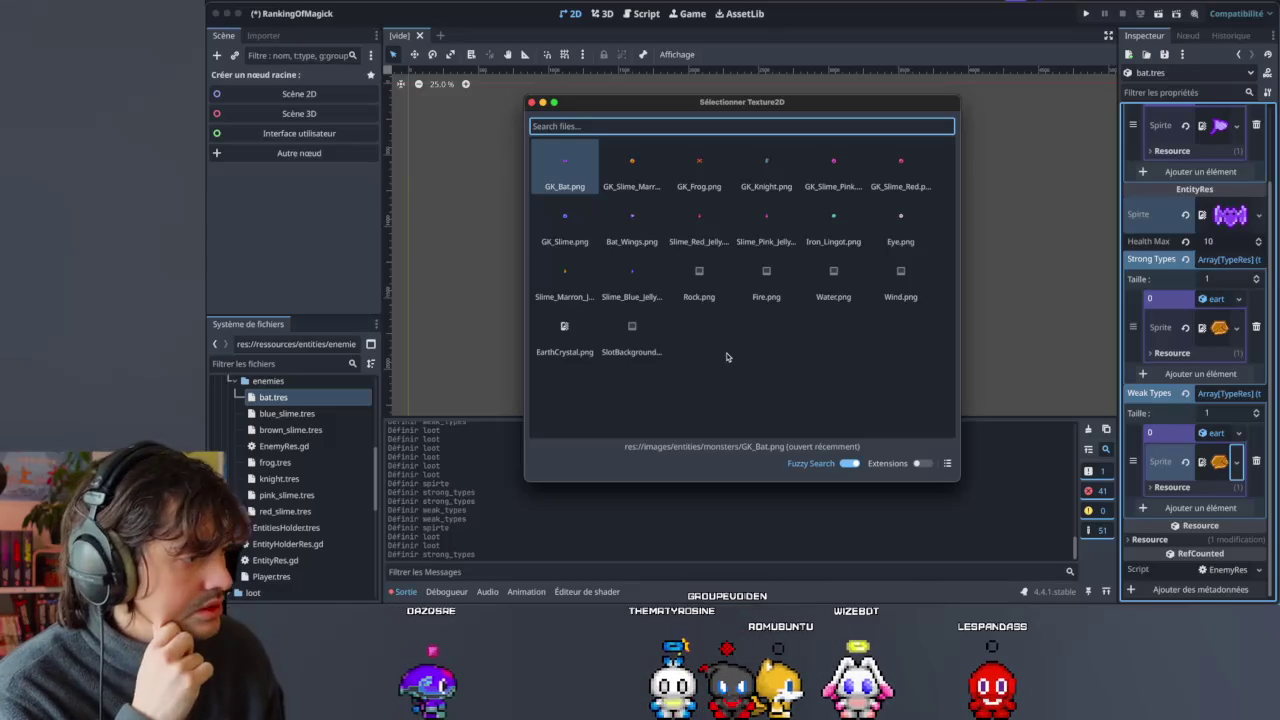
text(earth)
key(Return)
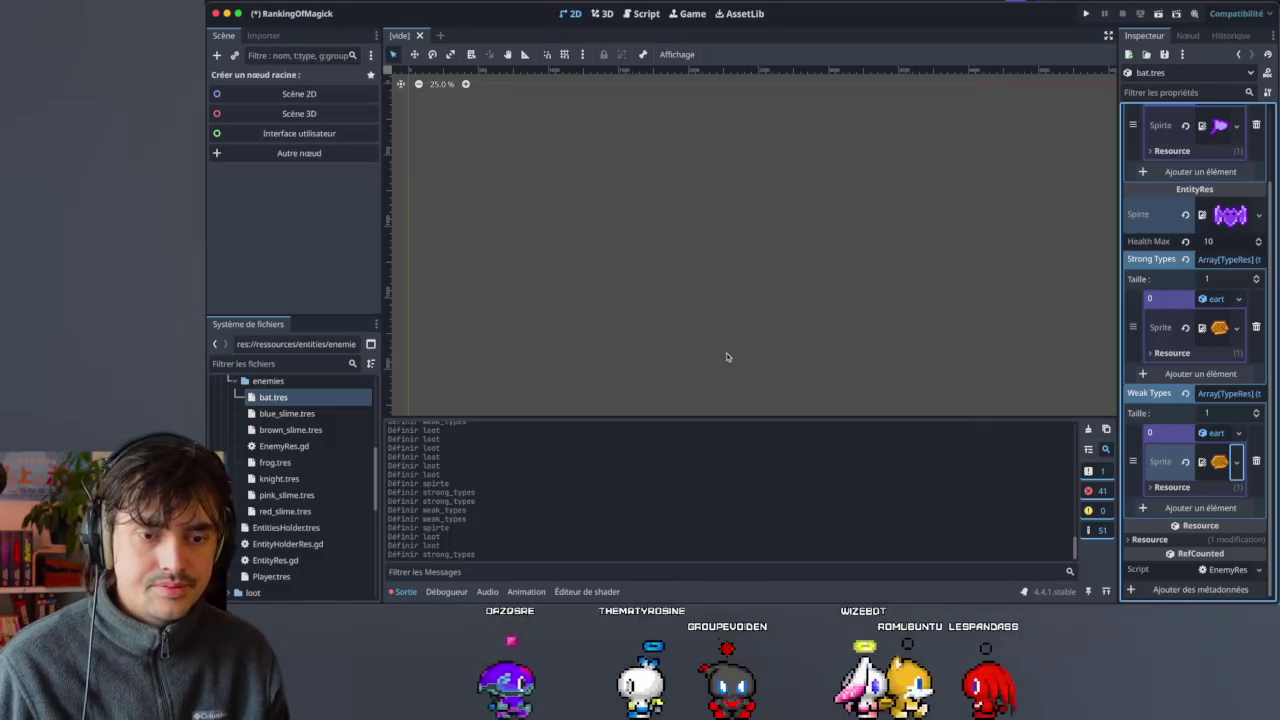
- Set fire_type as the bat's weak type and save bat.tres
click(1238, 432)
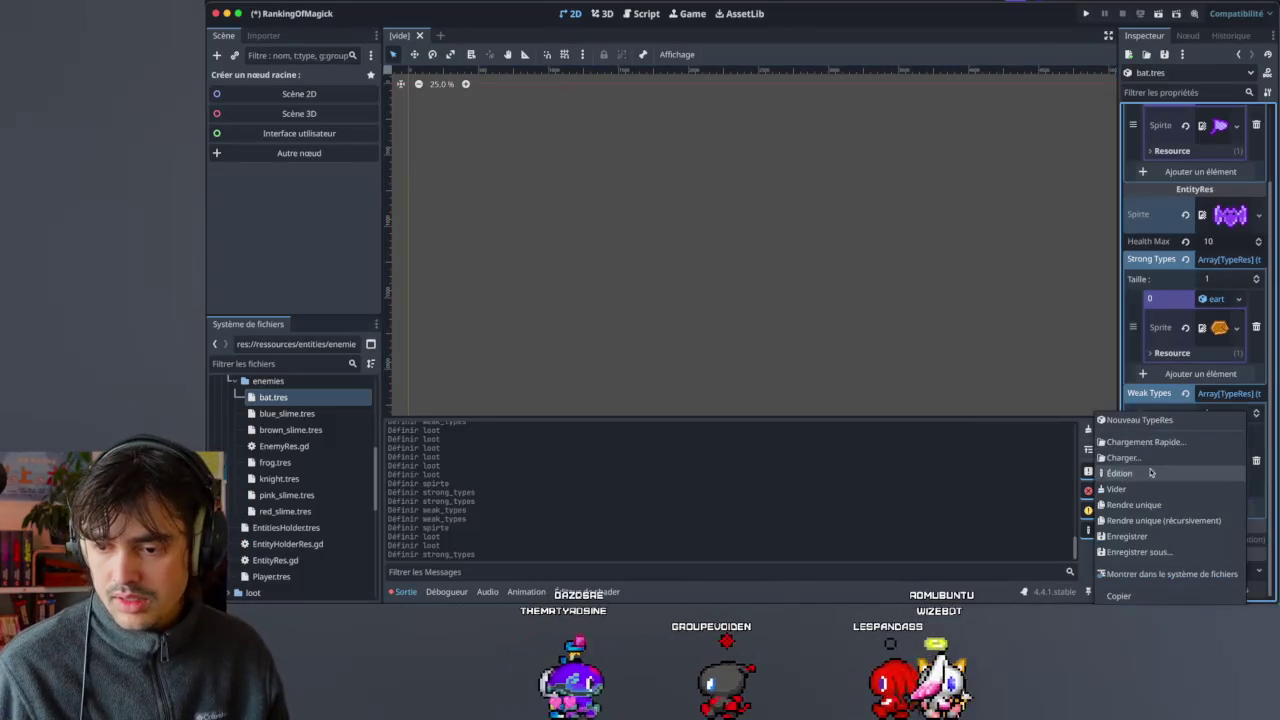
click(1144, 442)
text(fire)
key(Return)
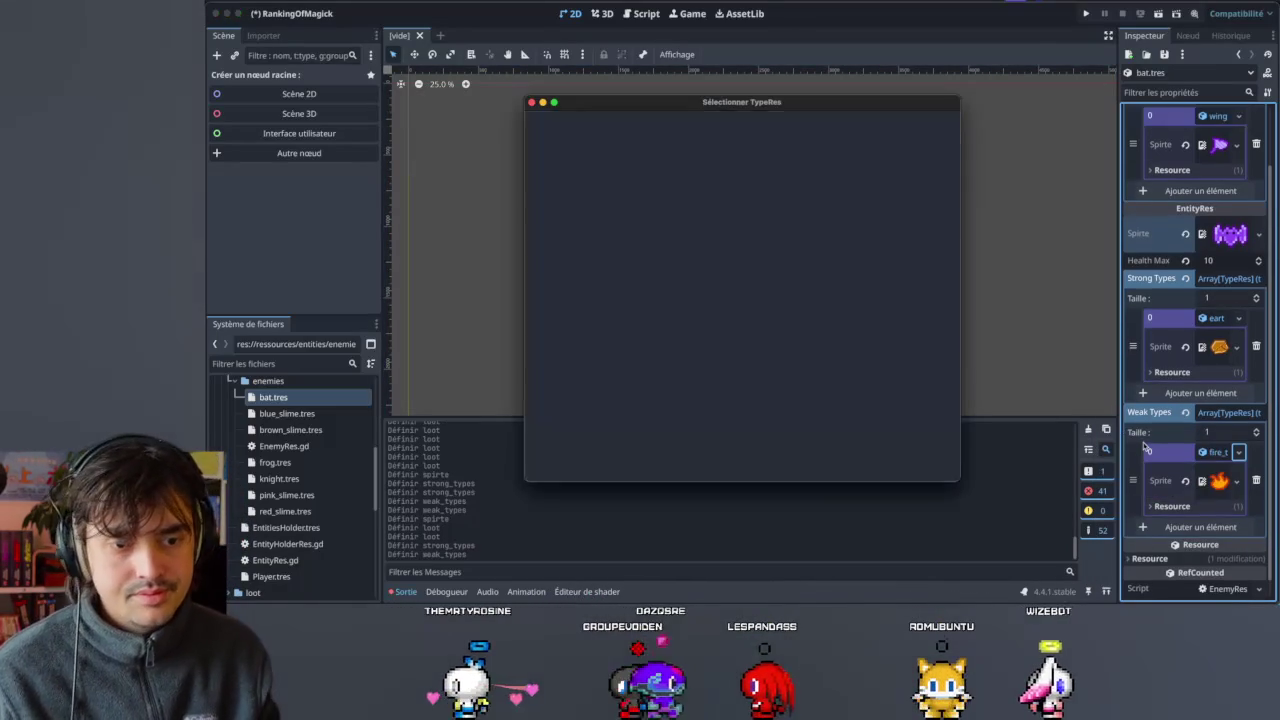
key(ctrl+s)
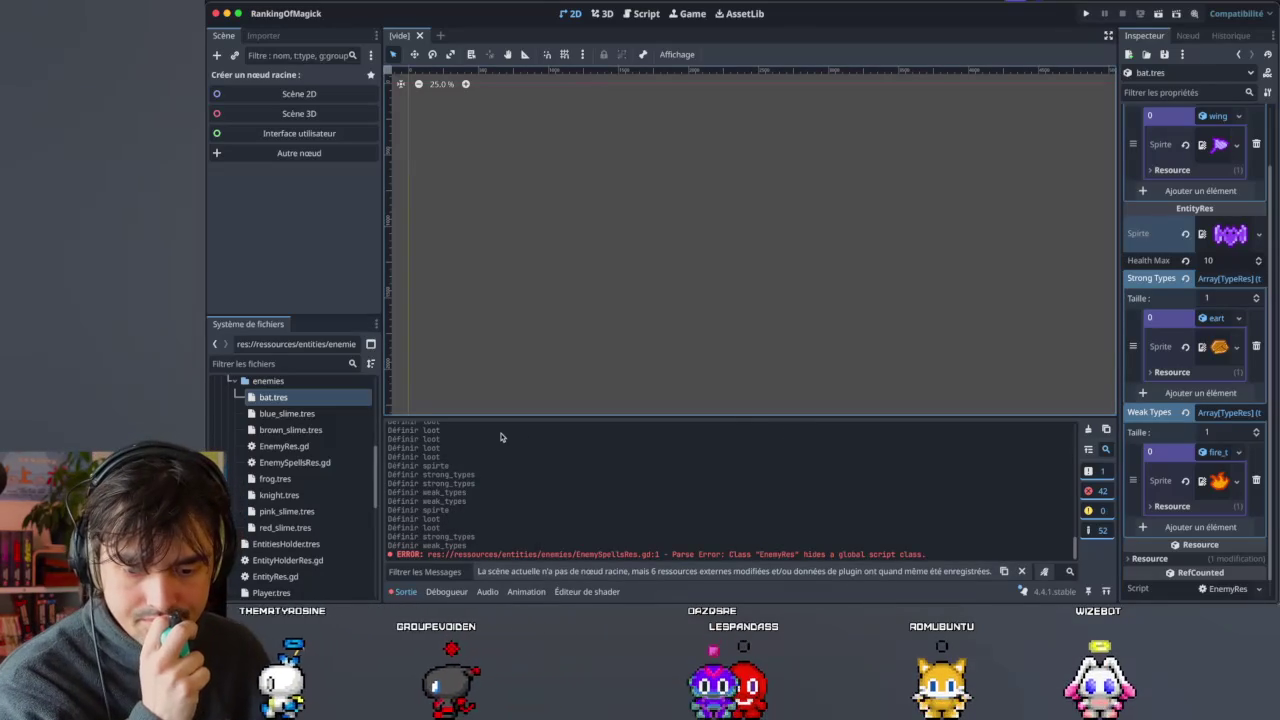
key(ctrl+Right)
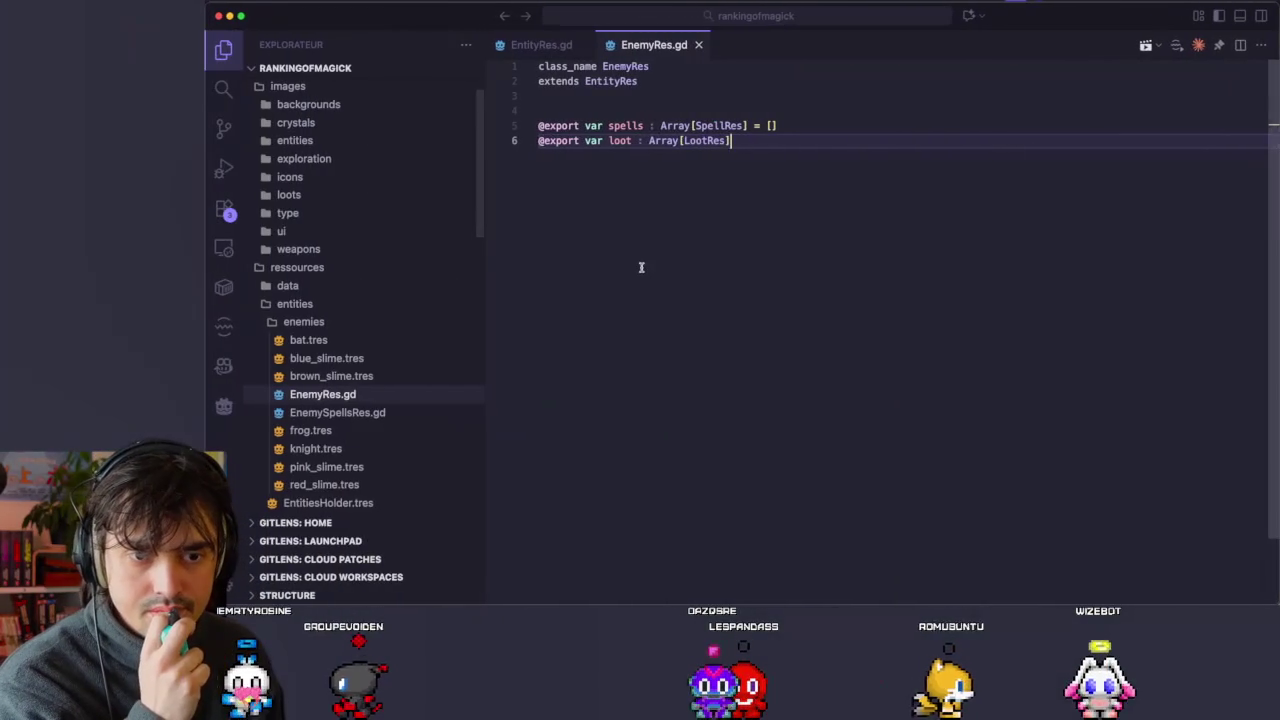
key(ctrl+Left)
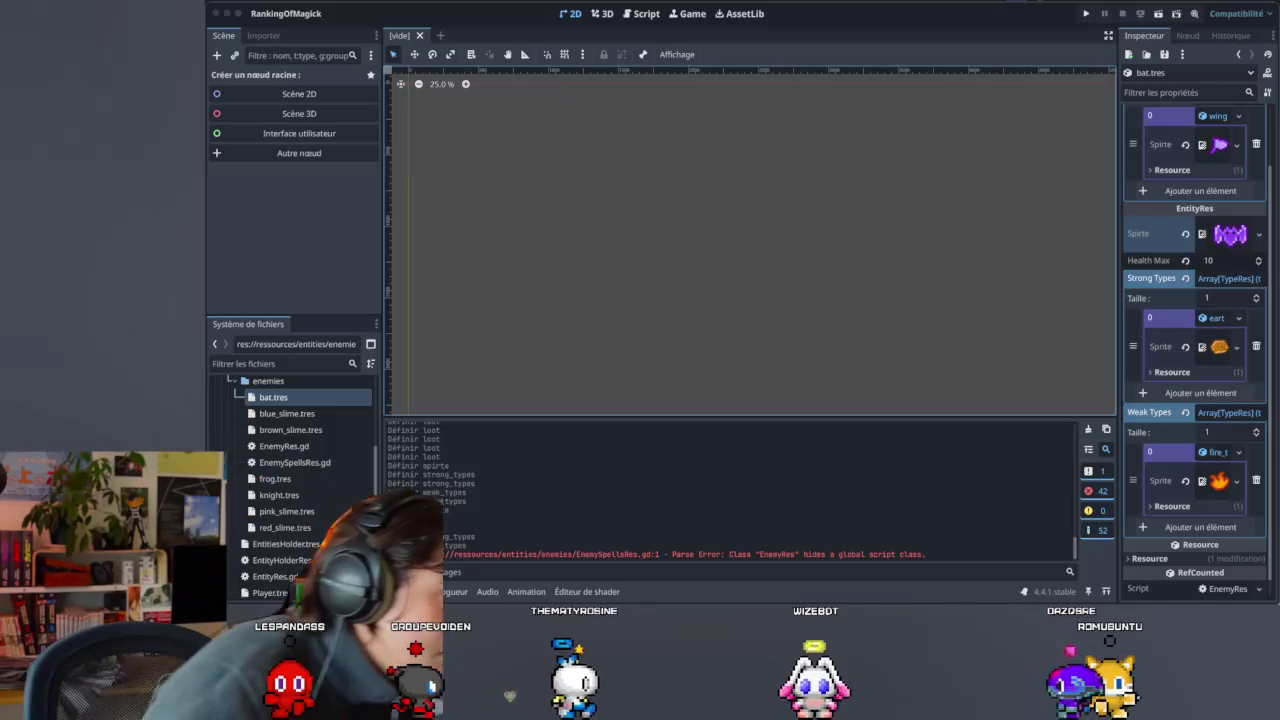
click(503, 177)
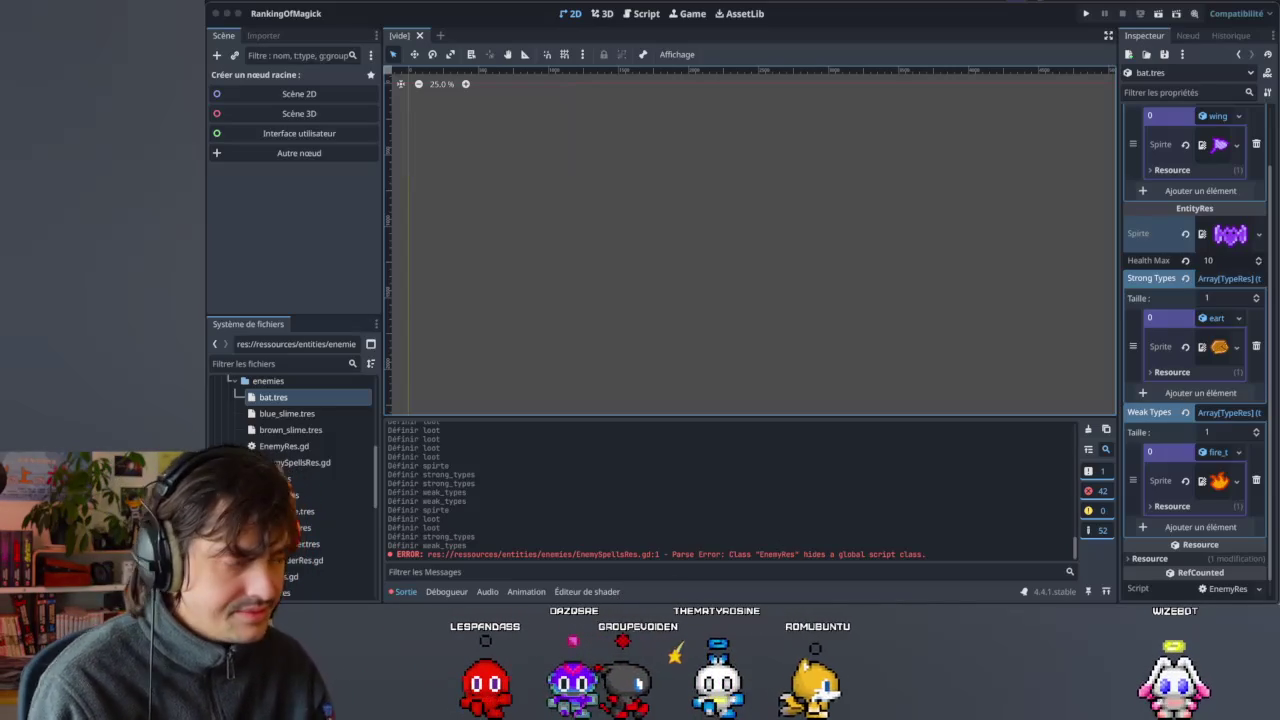
click(574, 247)
scroll(574, 247, up, 1)
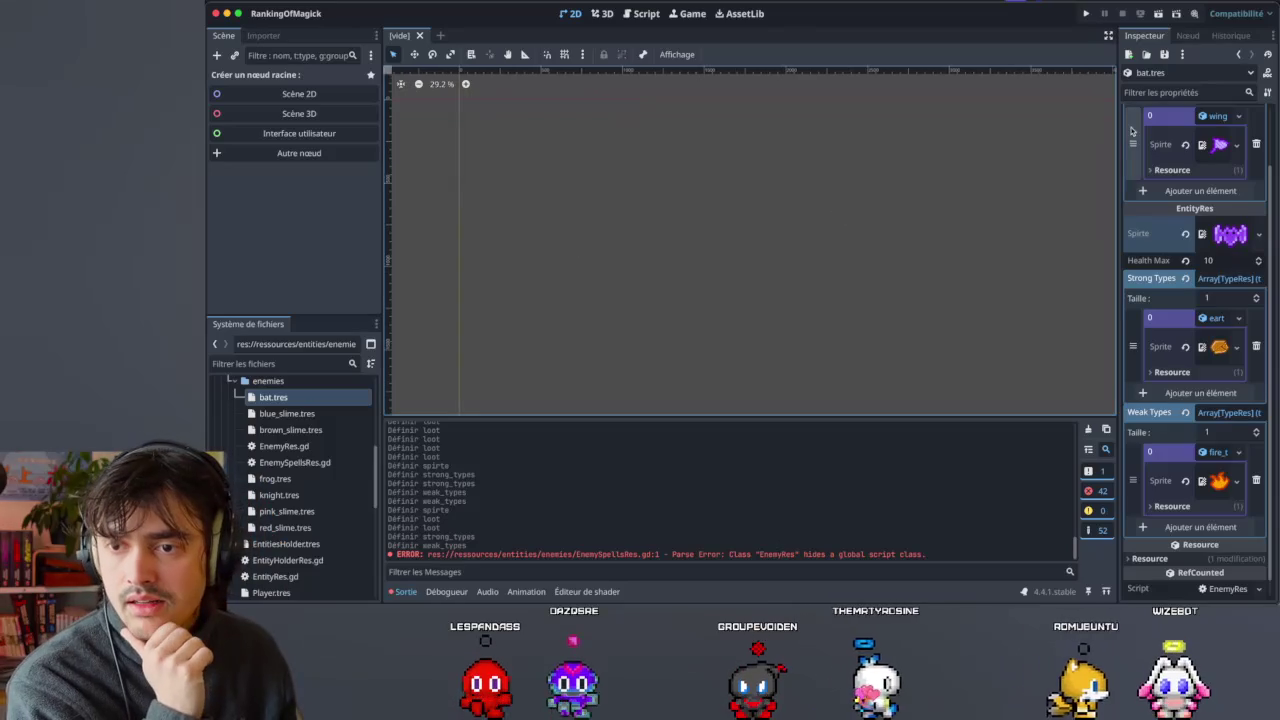